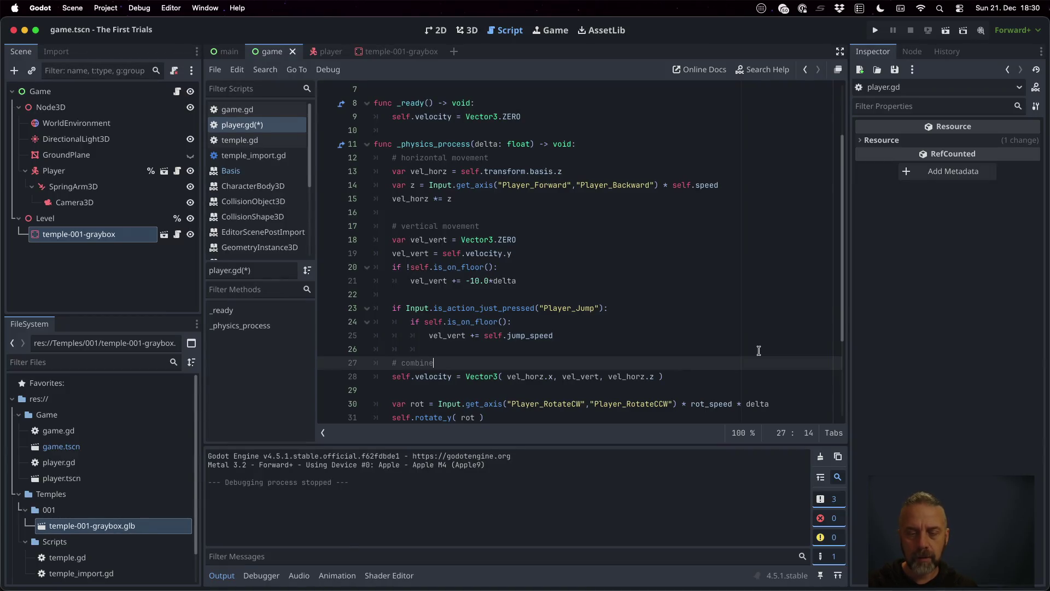
Finish the '# combined movement' comment, add a blank line and '# rotation', and save player.gd.
type("ment")
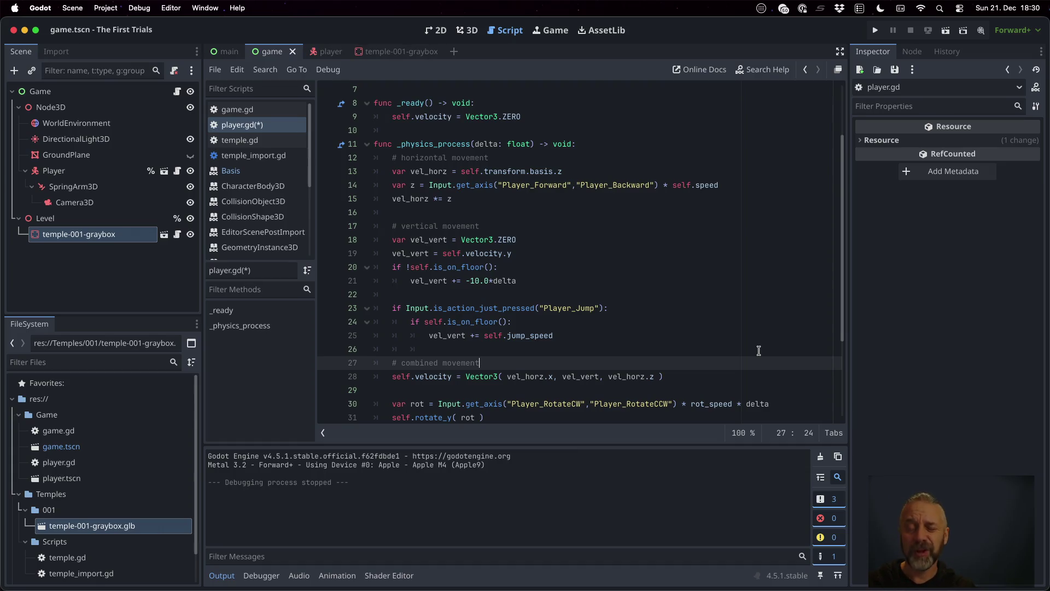
key("Down")
key("Down")
key("Return")
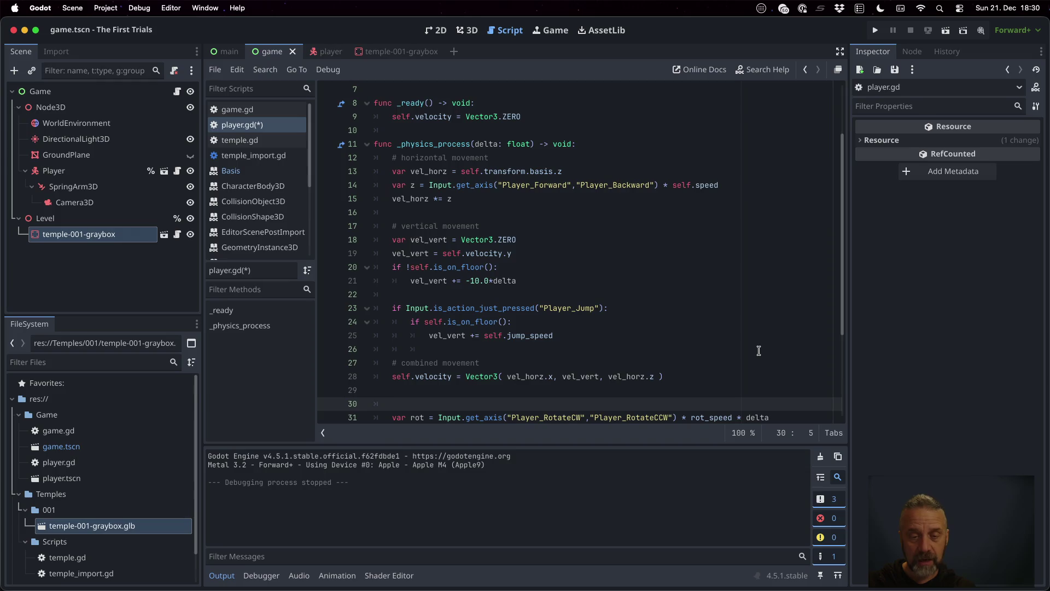
type("tation")
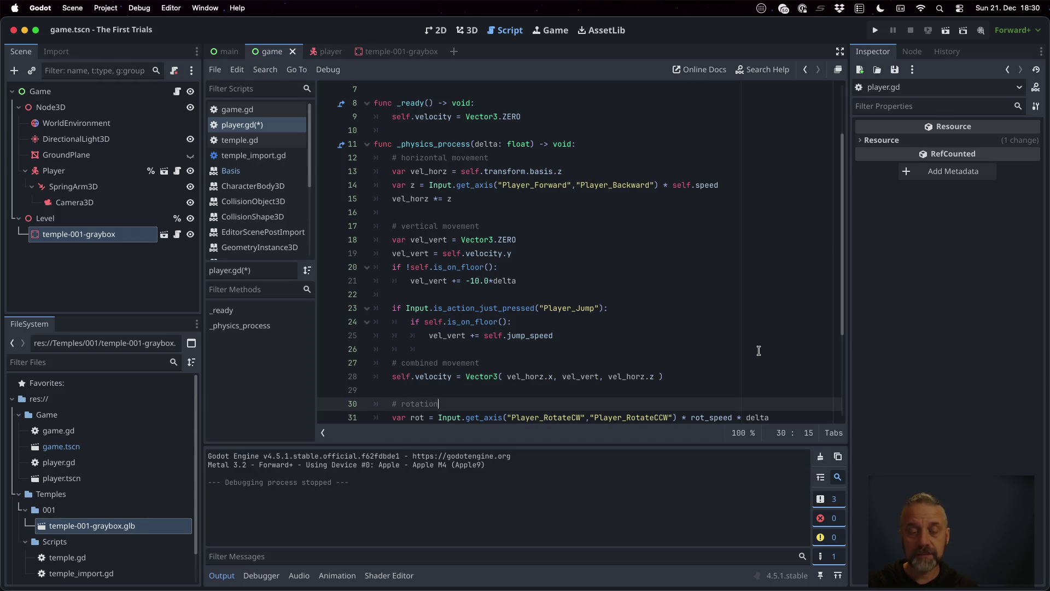
key("super+s")
Review the movement code and open a new line after the gravity line.
key("Up")
key("Up")
key("Up")
key("Up")
key("Down")
key("Down")
key("Down")
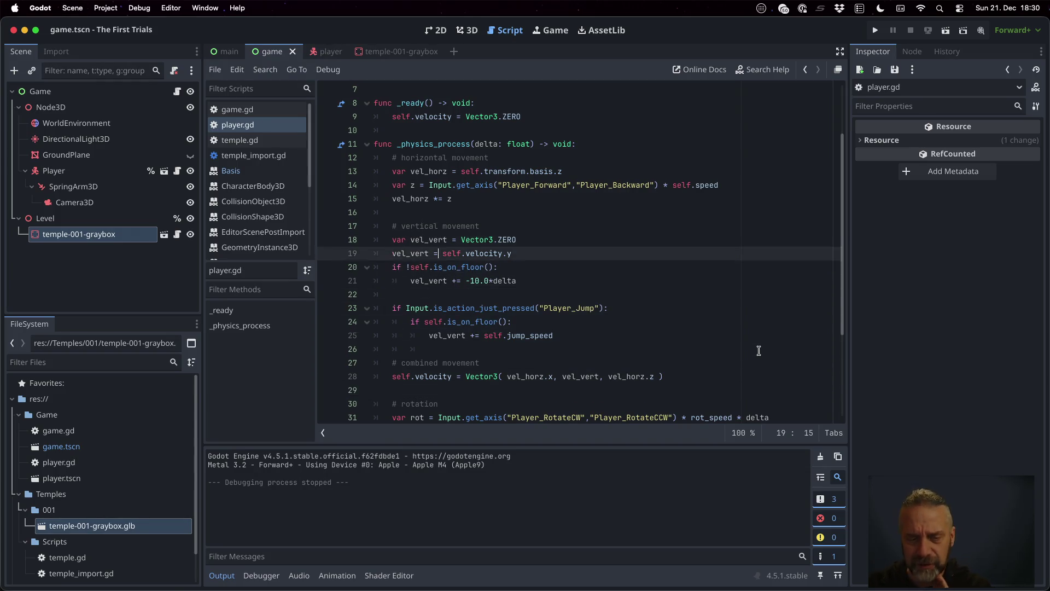
key("Up")
key("Up")
key("Up")
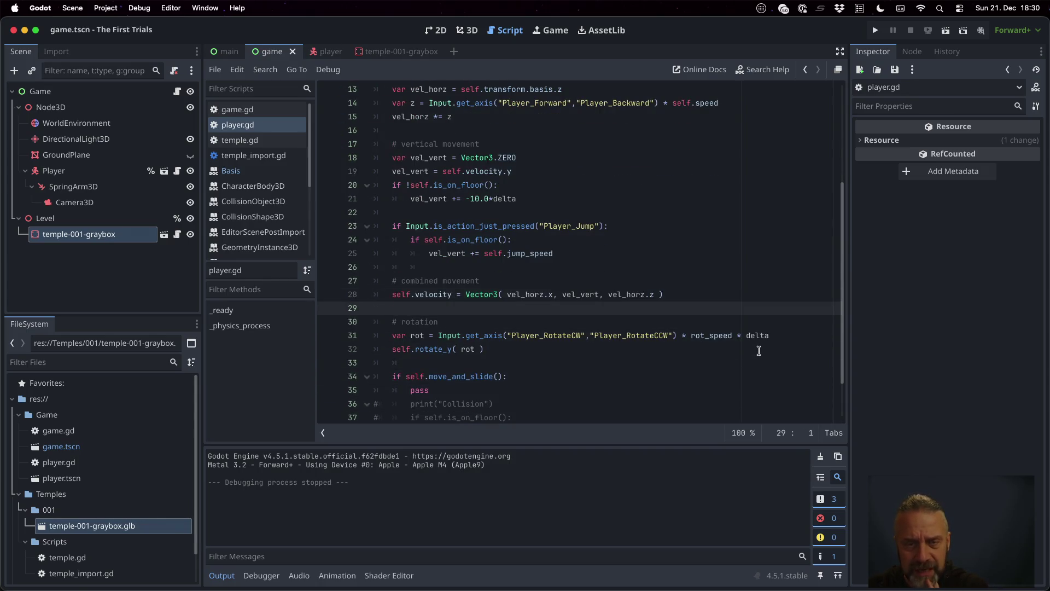
key("Up")
key("Up")
key("Up")
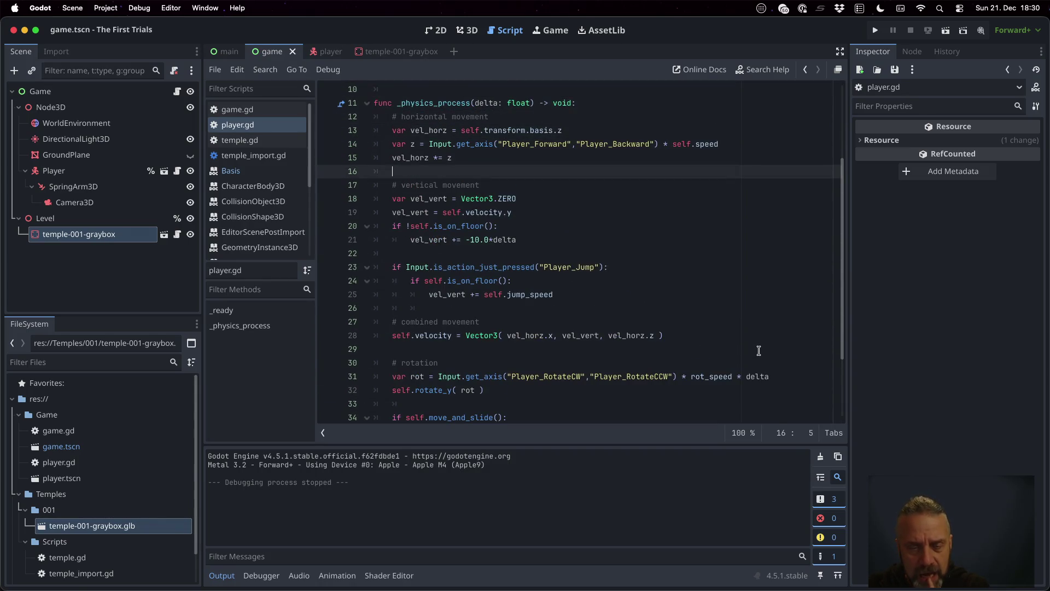
key("Down")
key("Down")
key("Down")
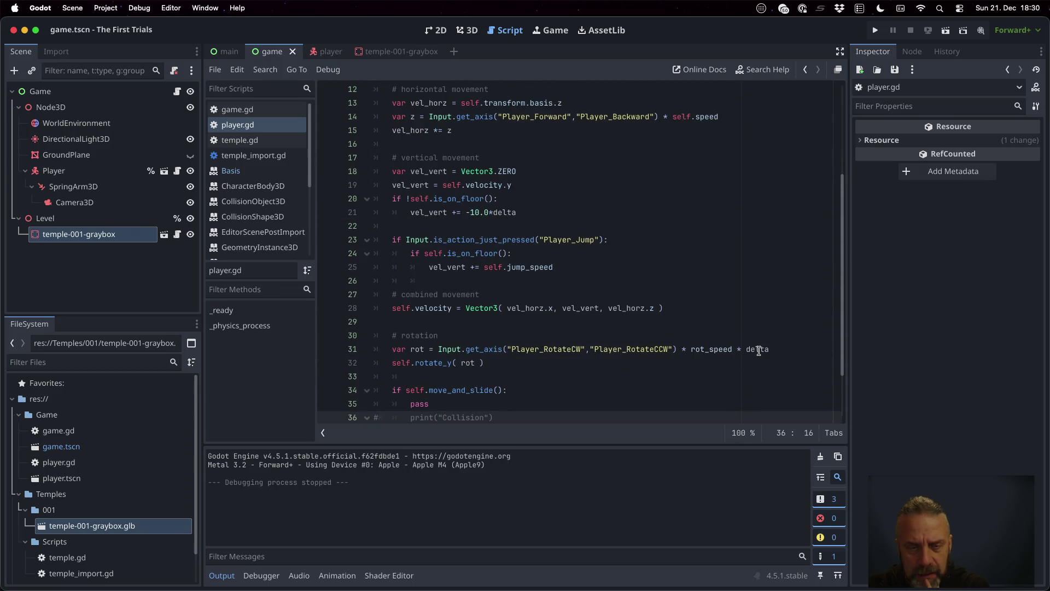
key("Down")
key("Down")
key("Down")
key("Up")
key("Up")
key("Up")
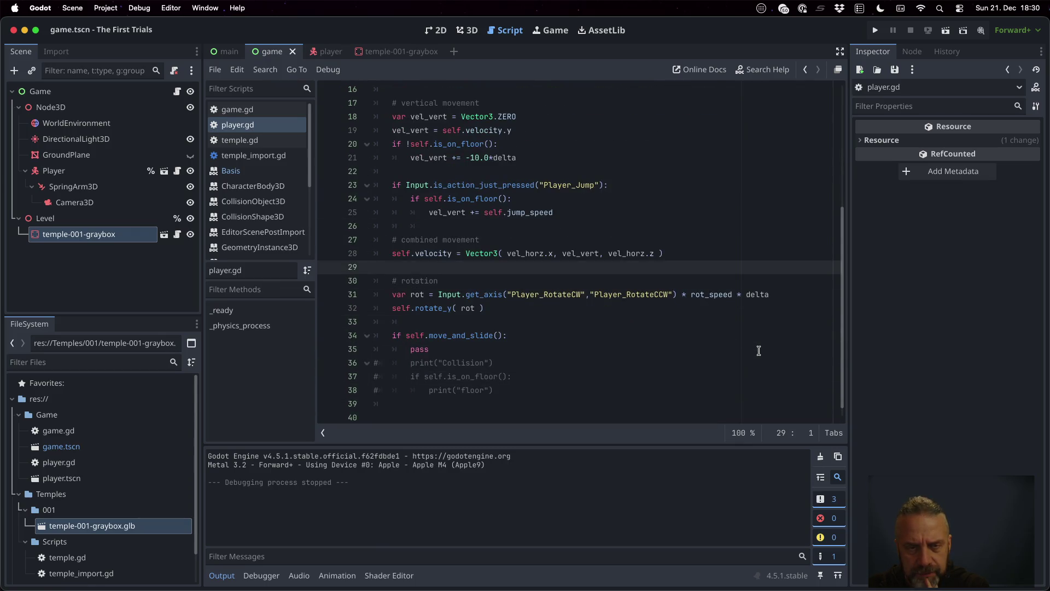
key("Up")
key("Up")
key("Up")
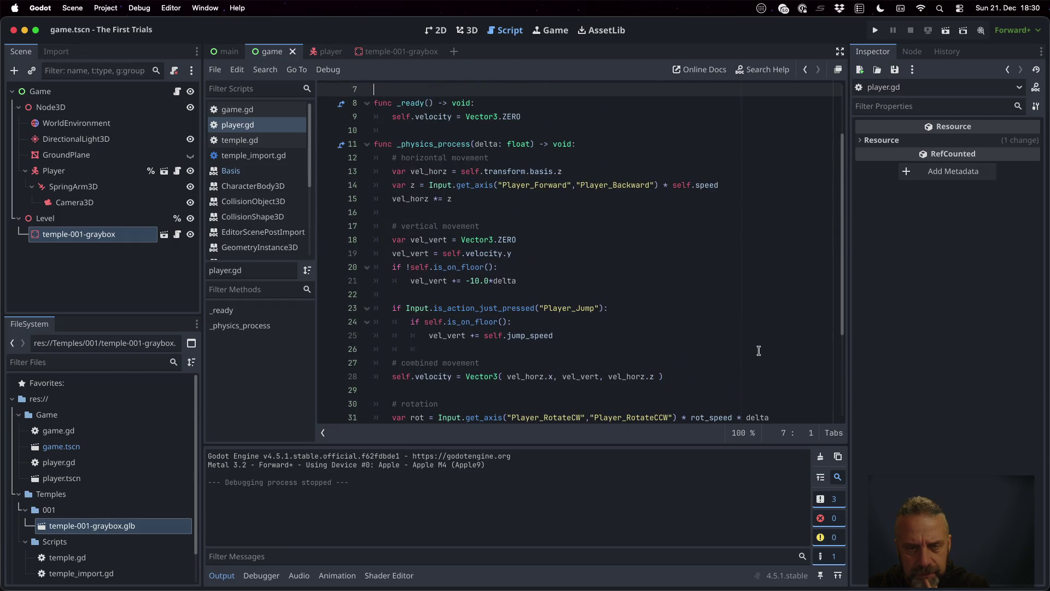
key("Down")
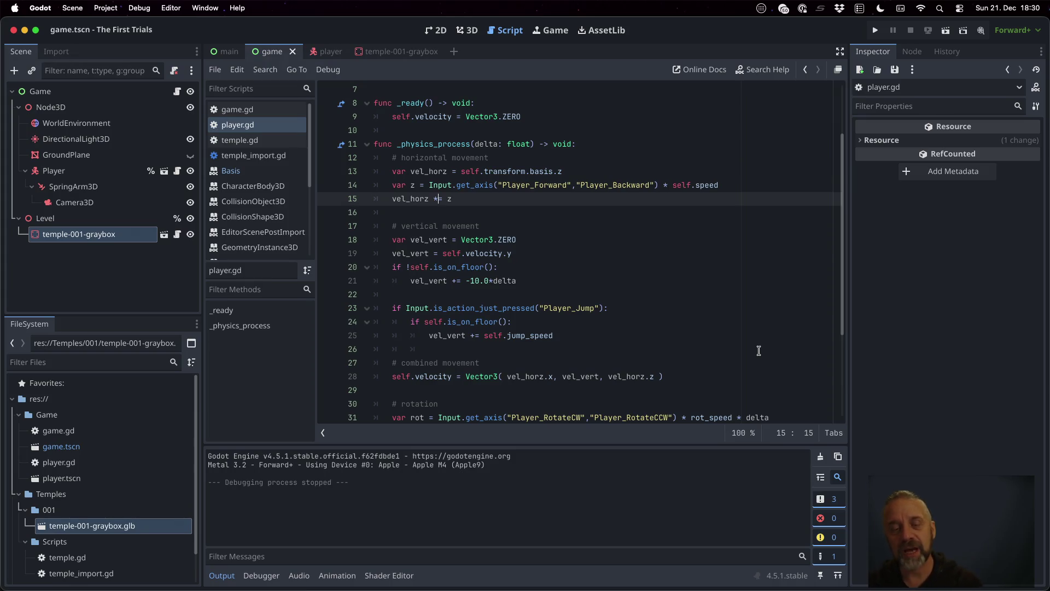
key("Down")
key("Down")
key("Down")
key("Down")
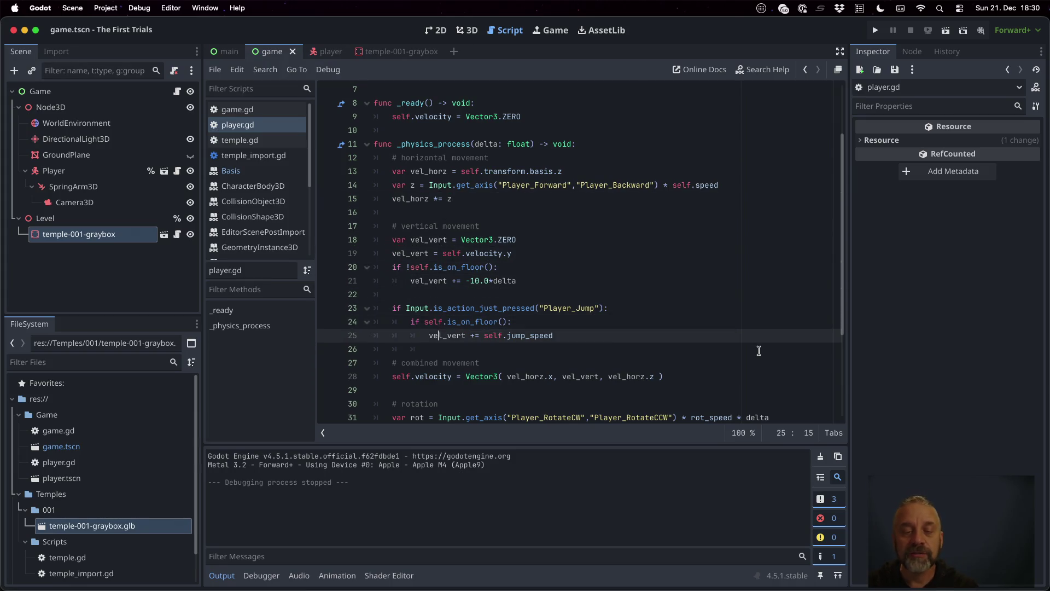
key("Up")
key("Up")
key("Up")
key("Up")
key("Up")
key("Down")
key("End")
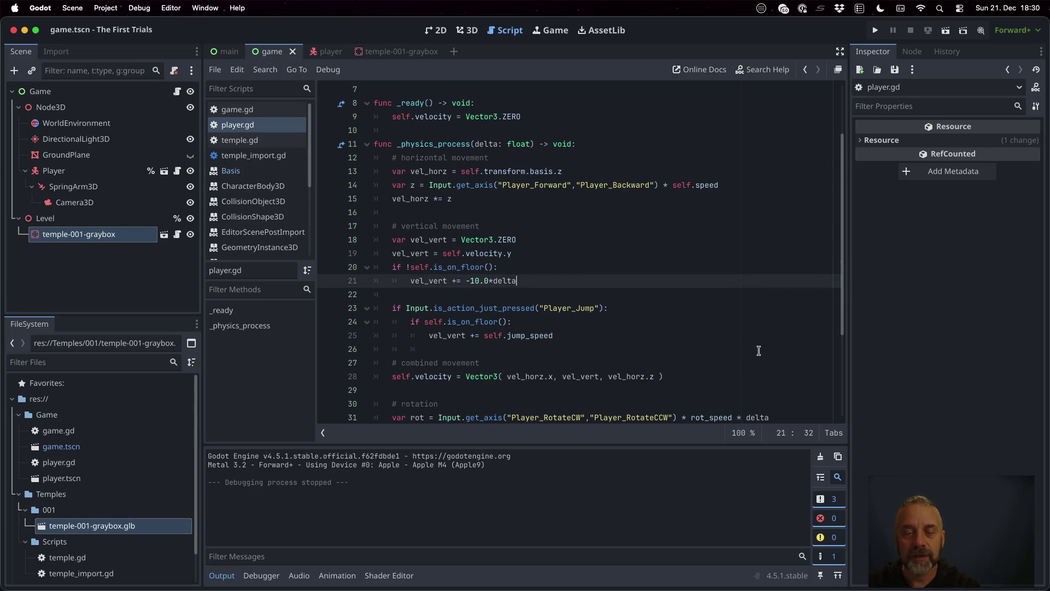
key("Return")
Add an else: branch and copy the Player_Jump check, indented, under it.
type("lse:")
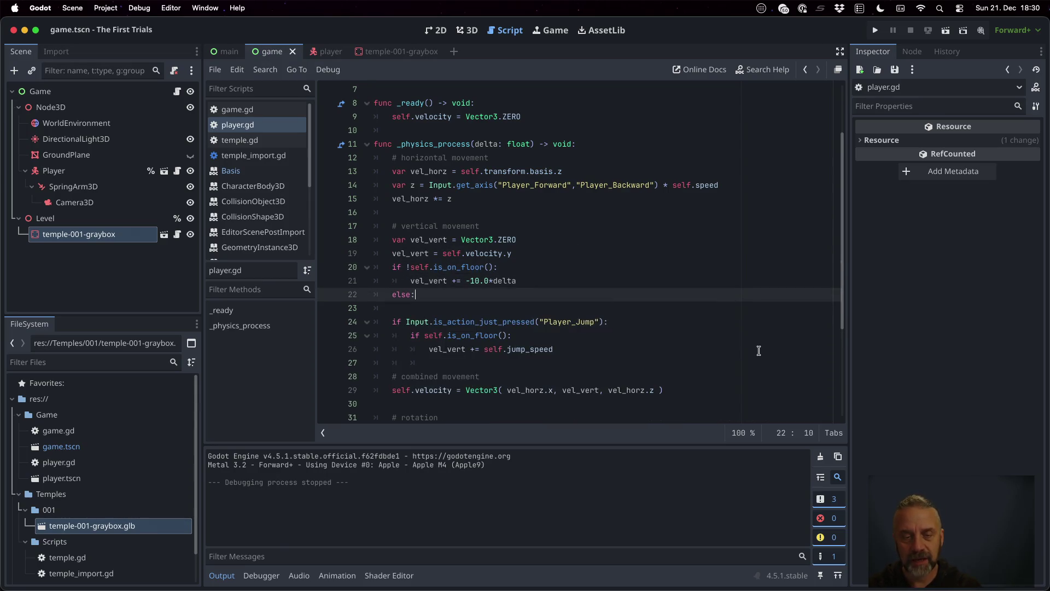
key("Down")
key("Down")
key("Down")
key("shift+End")
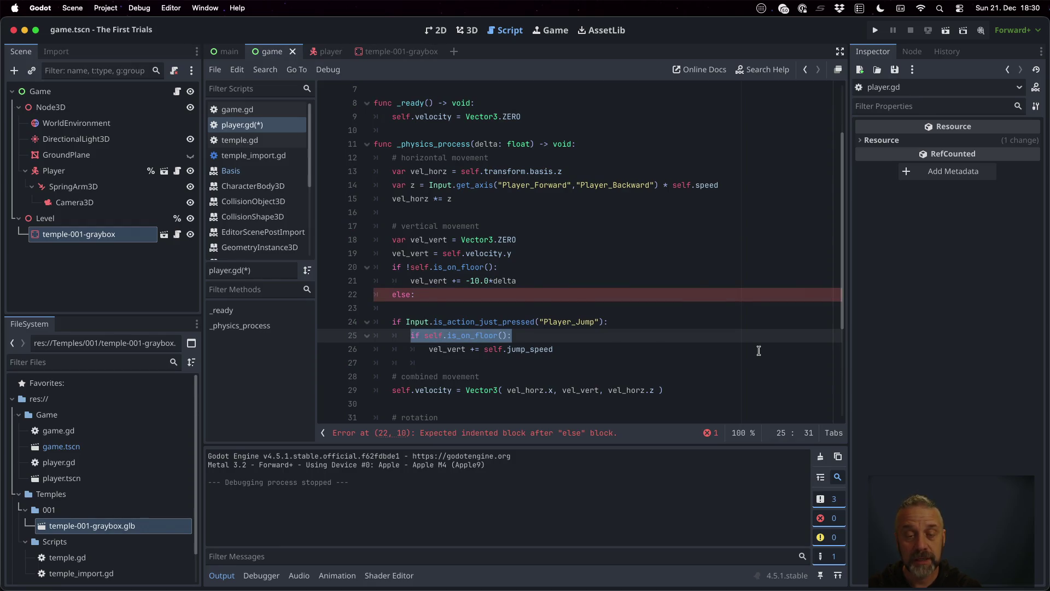
key("Up")
key("Up")
key("Up")
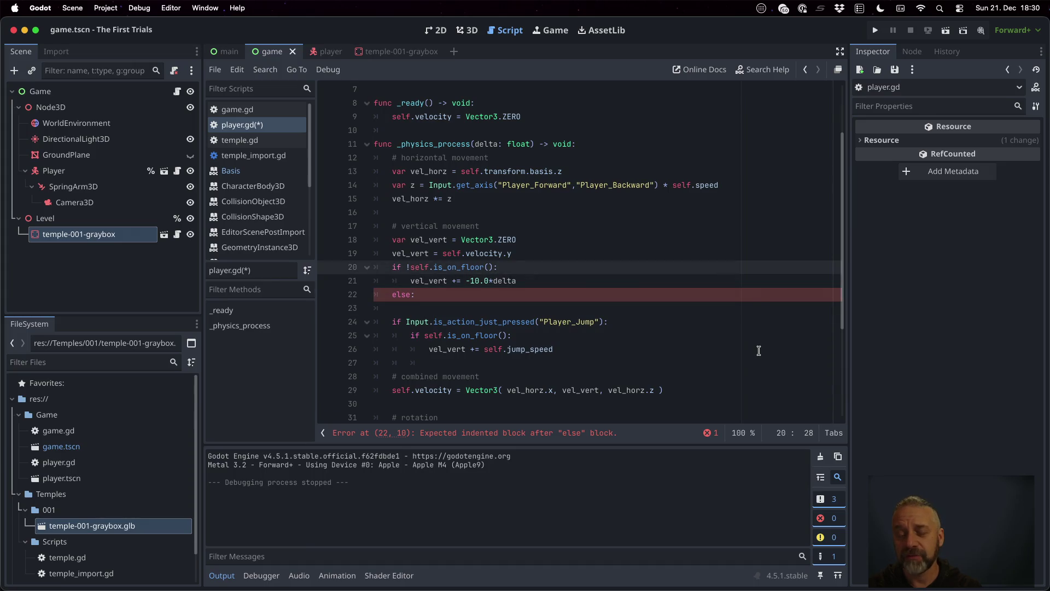
key("Down")
key("Down")
key("Down")
key("Down")
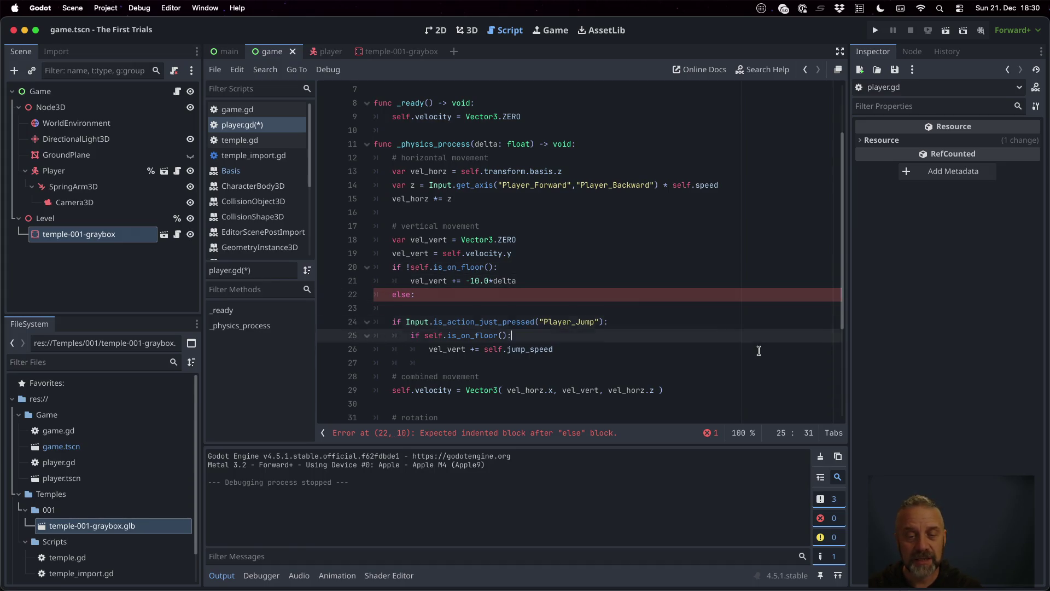
key("shift+Down")
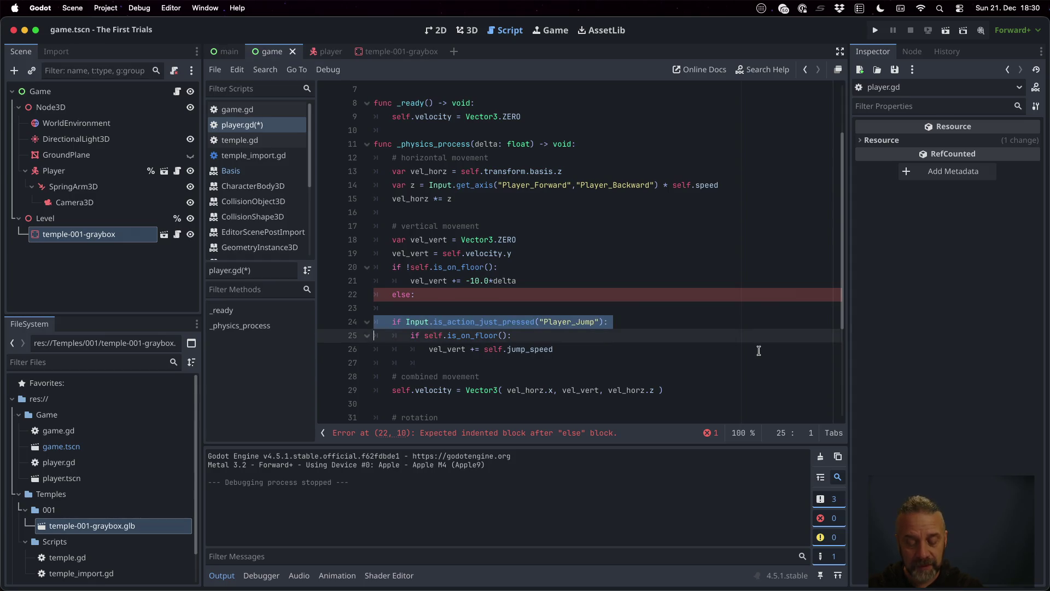
key("super+c")
key("Up")
key("super+v")
key("Tab")
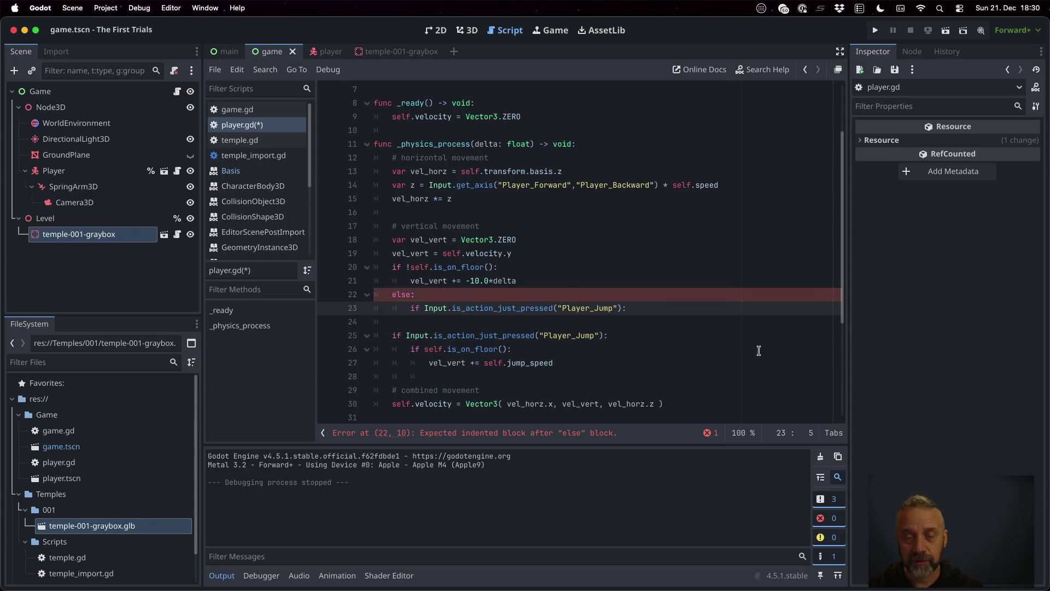
Copy the jump_speed velocity line under the new jump check with correct indentation.
key("Down")
key("Down")
key("Down")
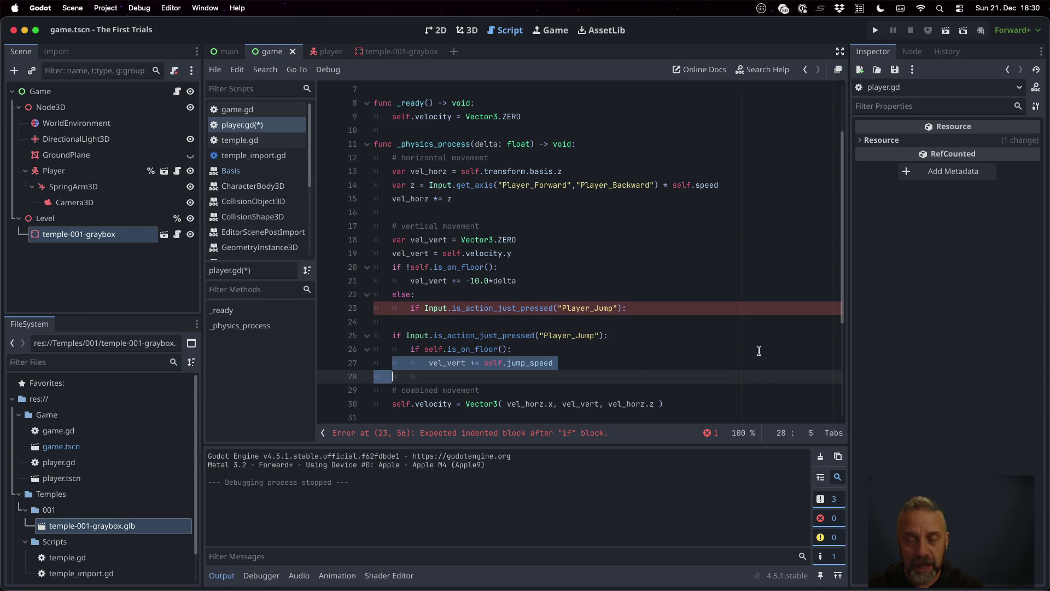
key("shift+Down")
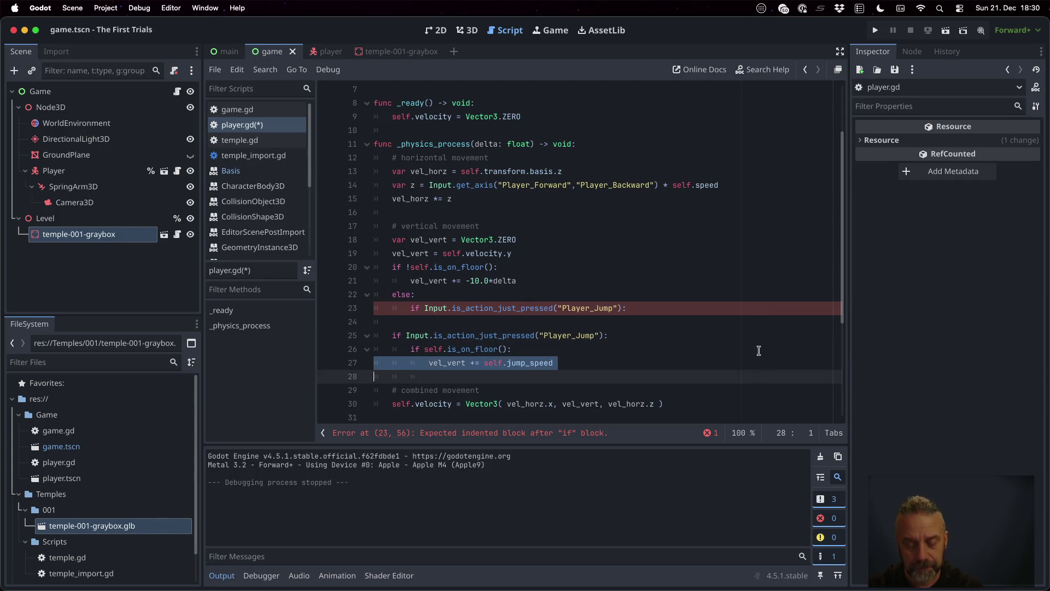
key("super+c")
key("Up")
key("Up")
key("Up")
key("super+v")
key("Up")
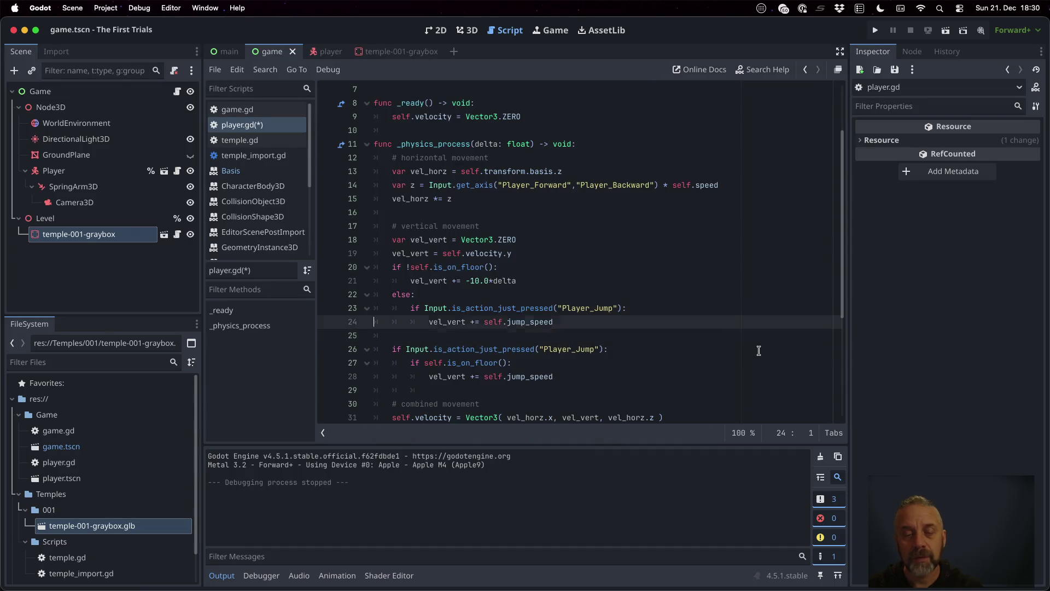
key("BackSpace")
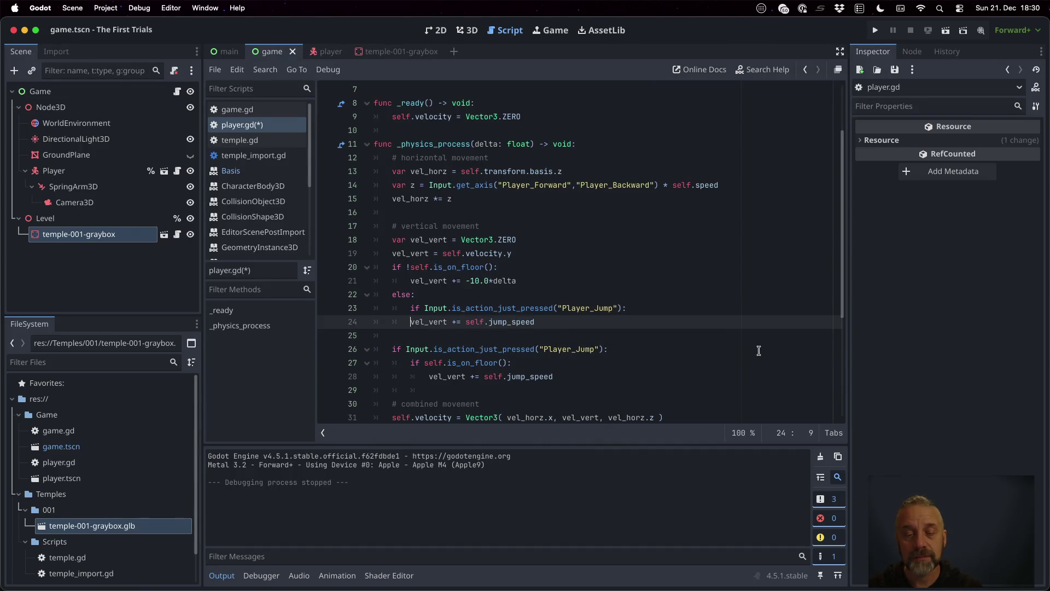
key("Tab")
Comment out the old jump block with Cmd+K and save player.gd.
key("Down")
key("Down")
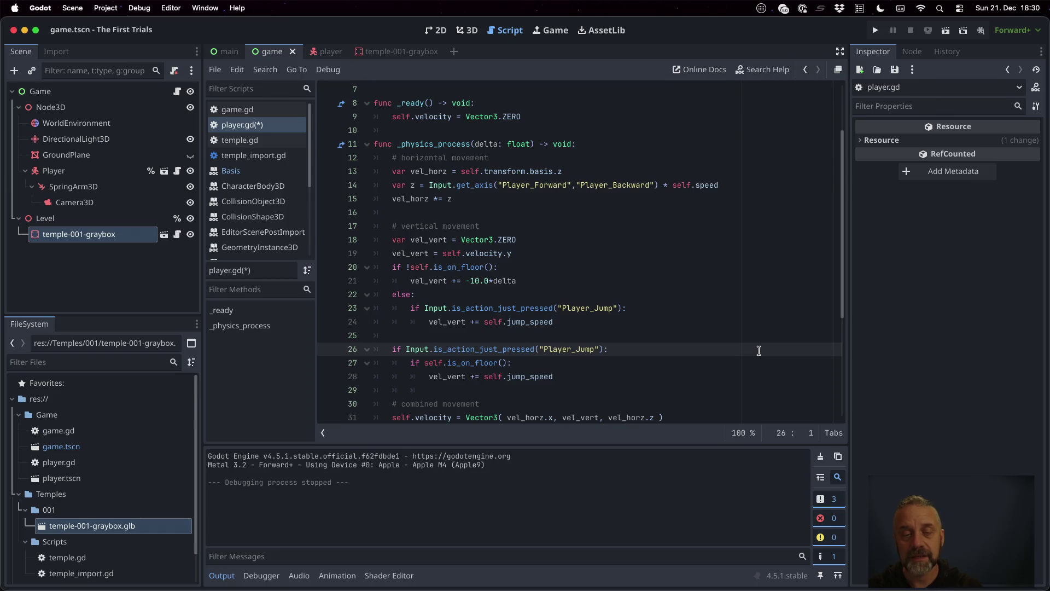
key("super+k")
key("Down")
key("super+k")
key("Down")
key("super+k")
key("Up")
key("Up")
key("Up")
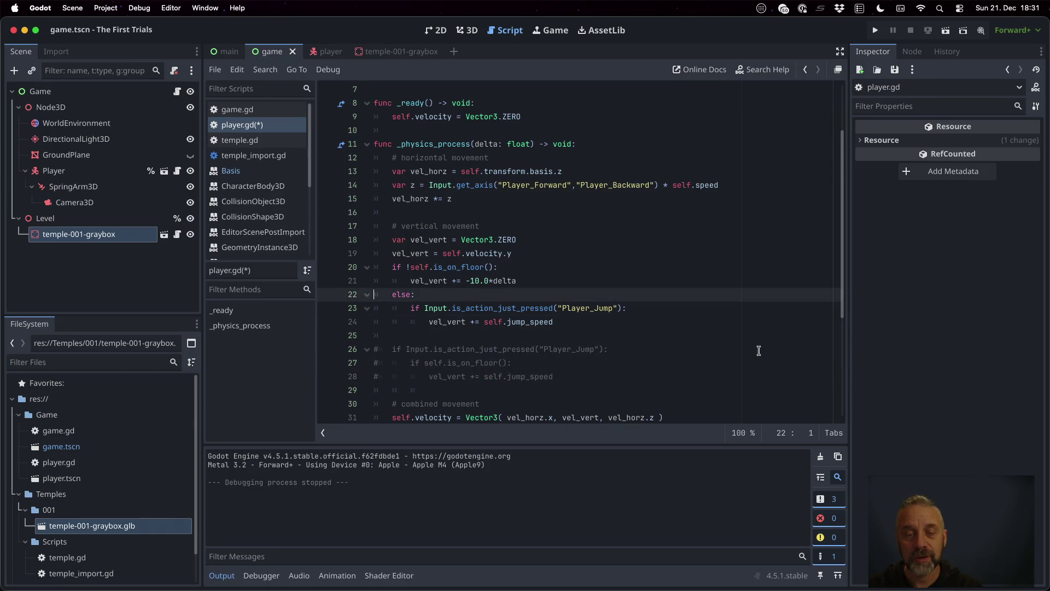
key("Up")
key("Up")
key("Down")
key("Home")
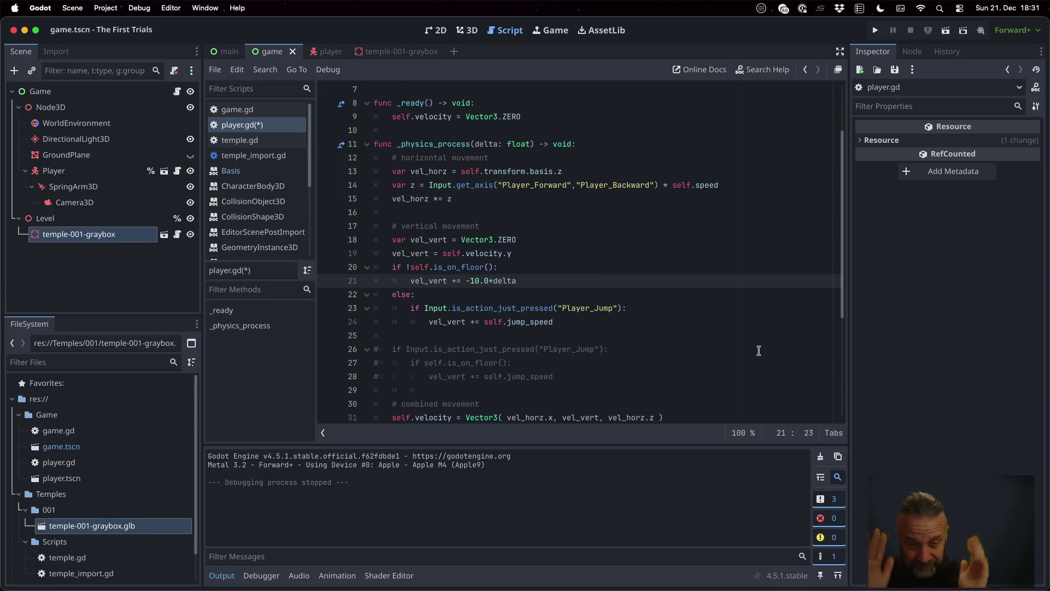
key("Down")
key("Down")
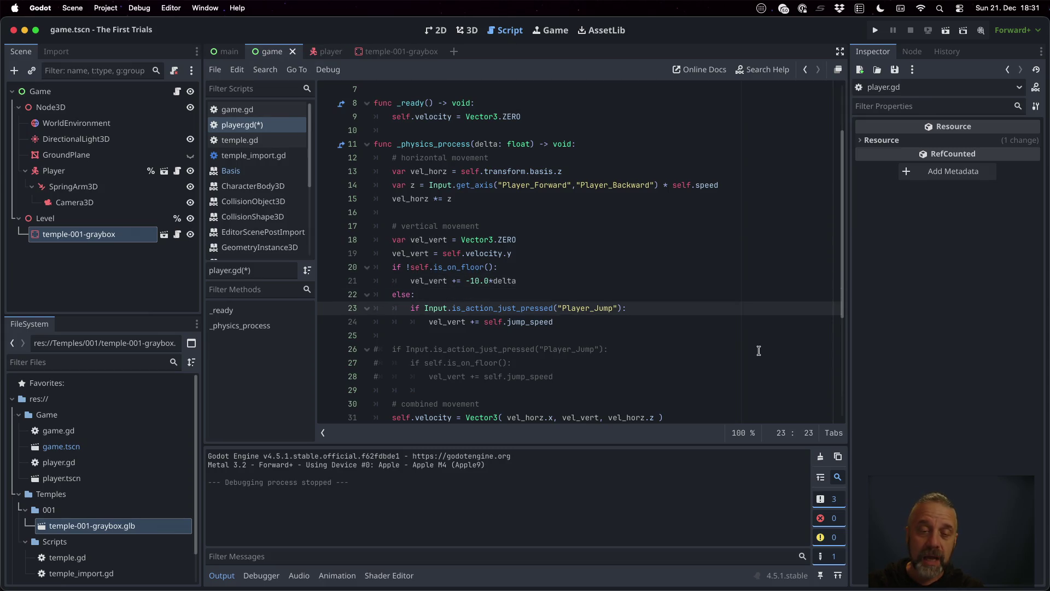
key("ctrl+s")
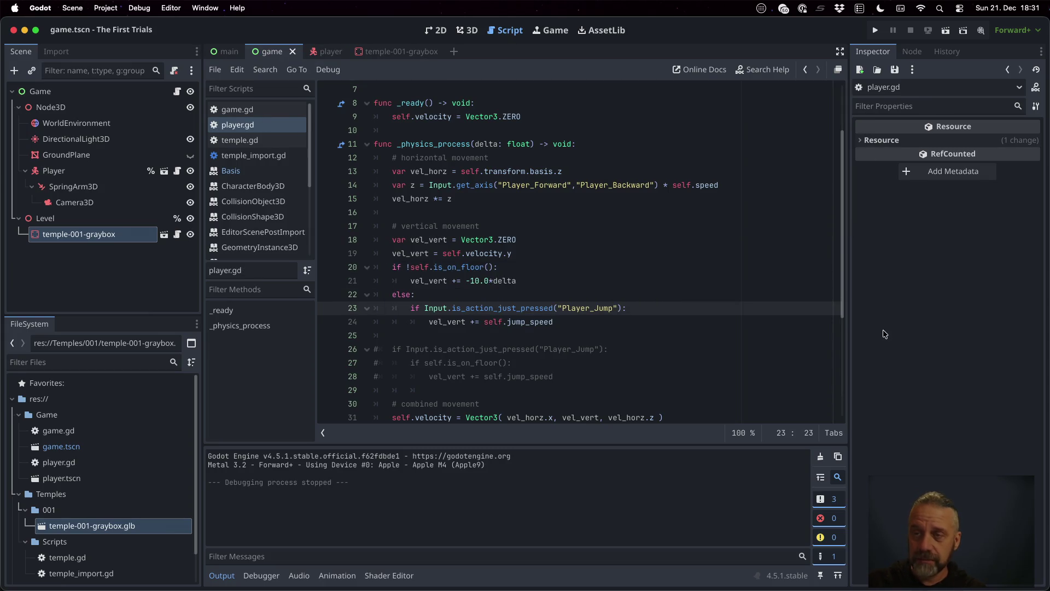
left_click(876, 31)
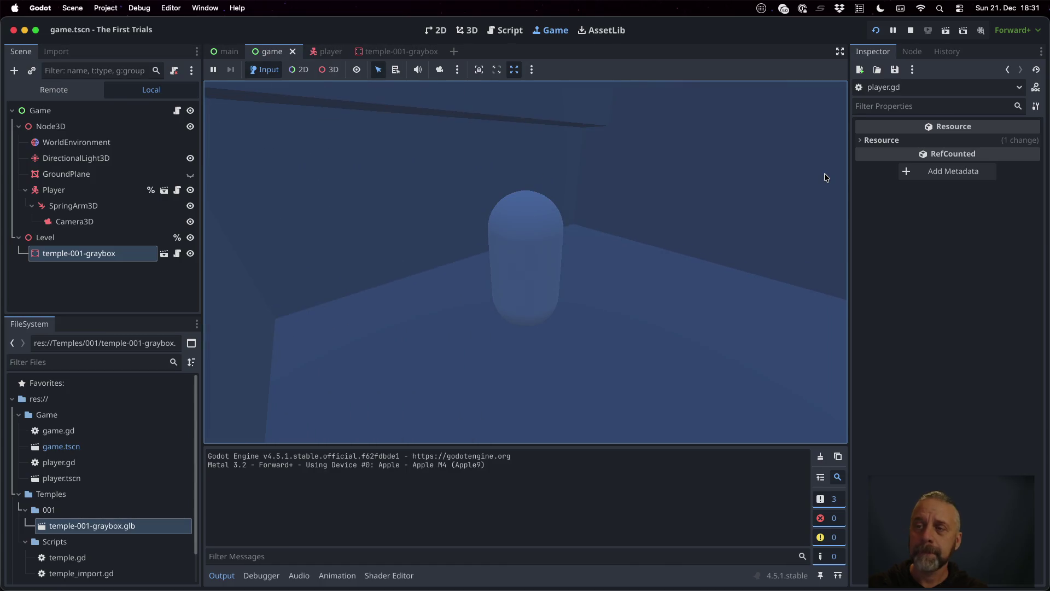
left_click(911, 30)
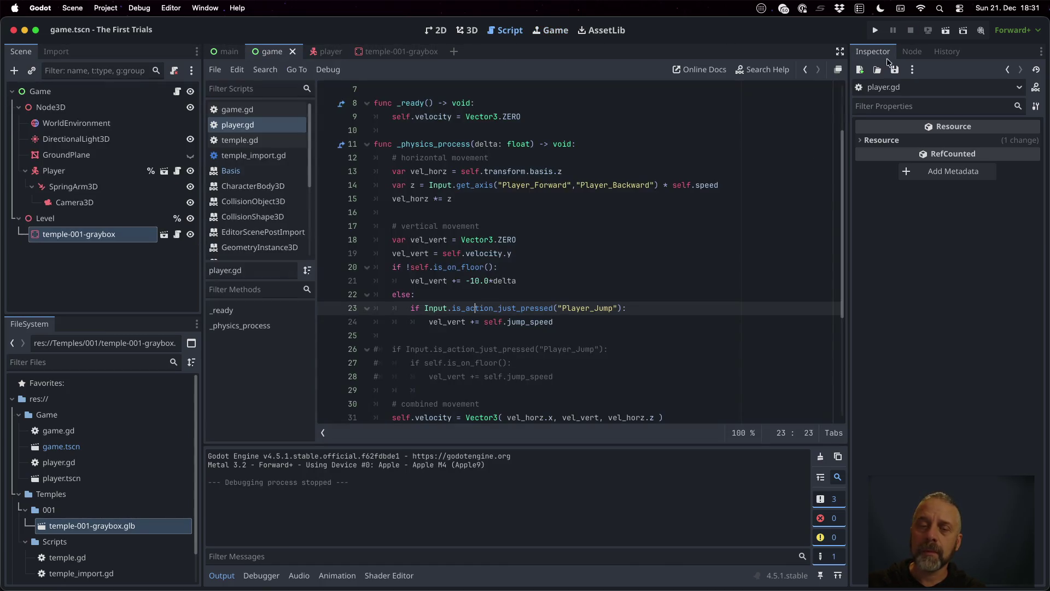
Add an else: branch with vel_vert = 0 below the jump velocity line and save.
left_click(593, 272)
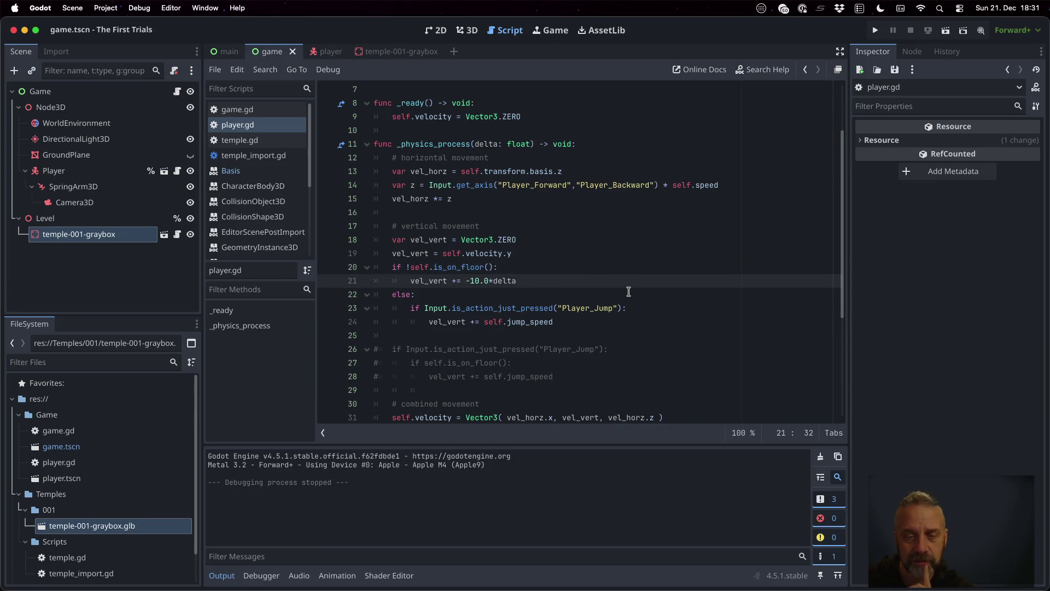
scroll(628, 291, "down", 2)
left_click(589, 252)
key("Down")
key("Return")
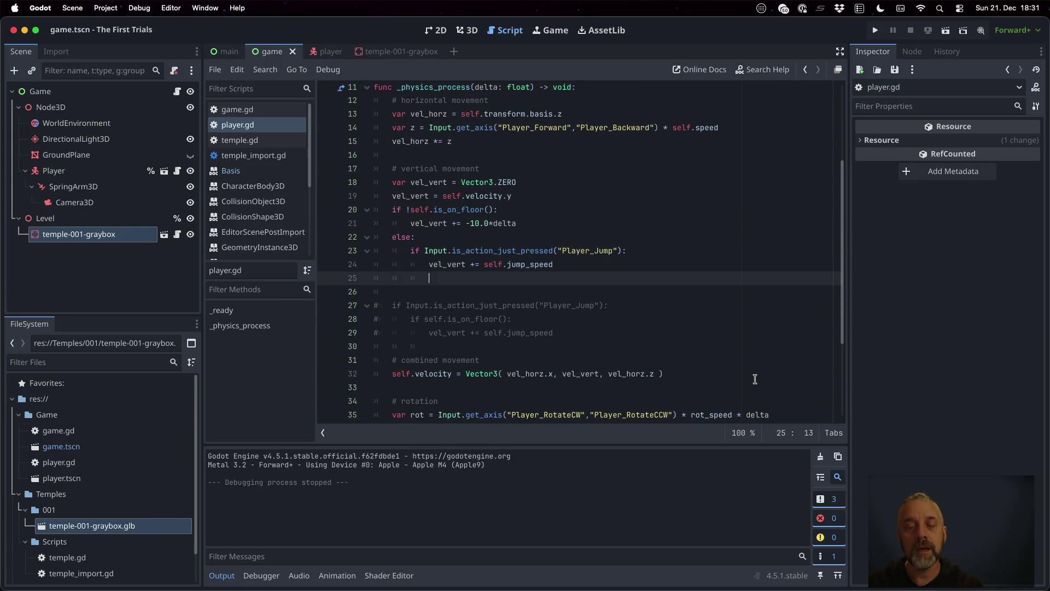
type("else:")
key("Return")
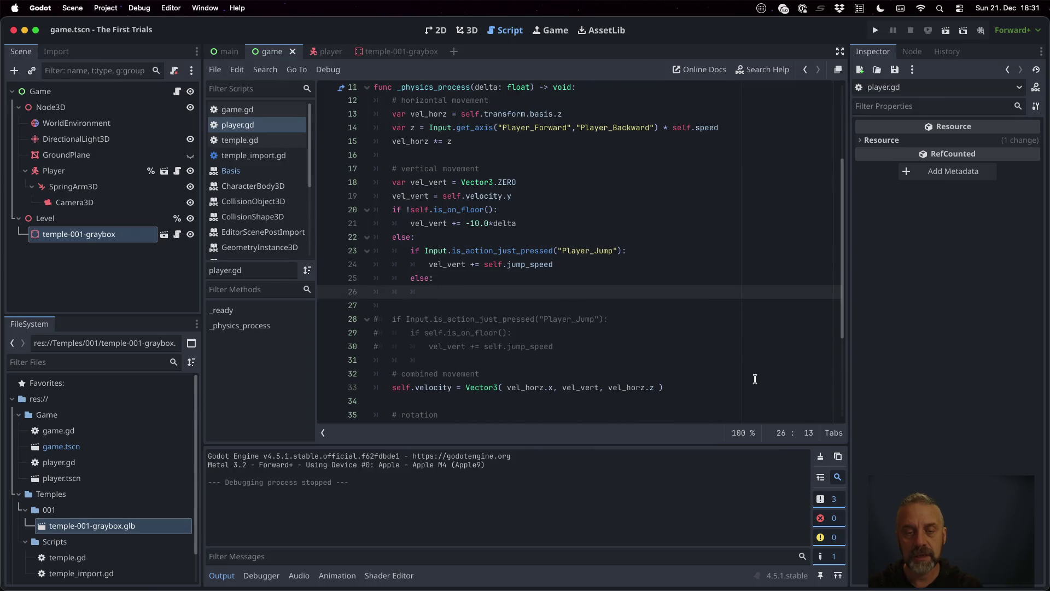
type("el_ve")
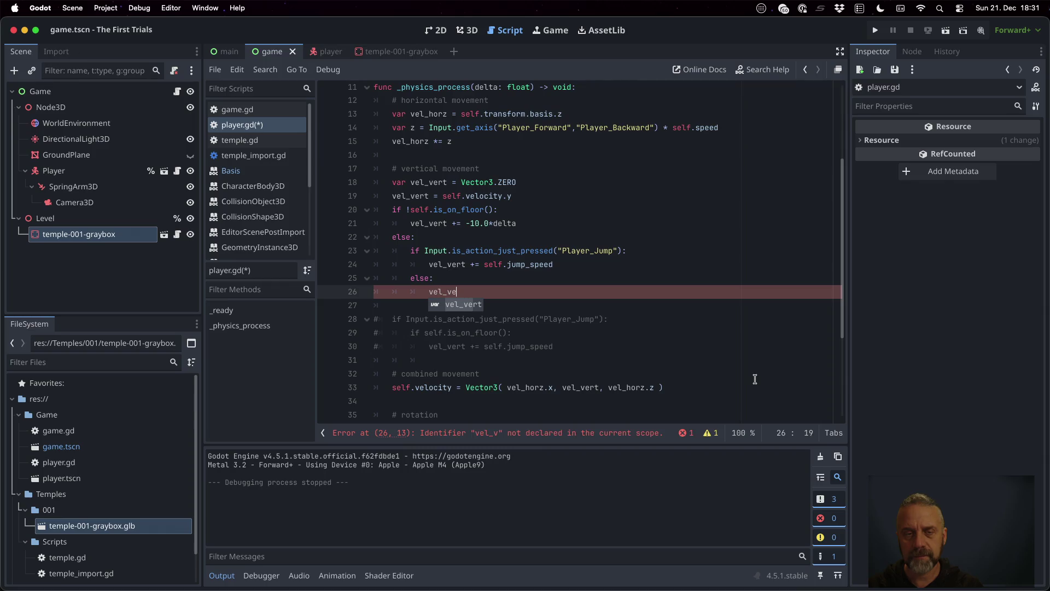
key("Return")
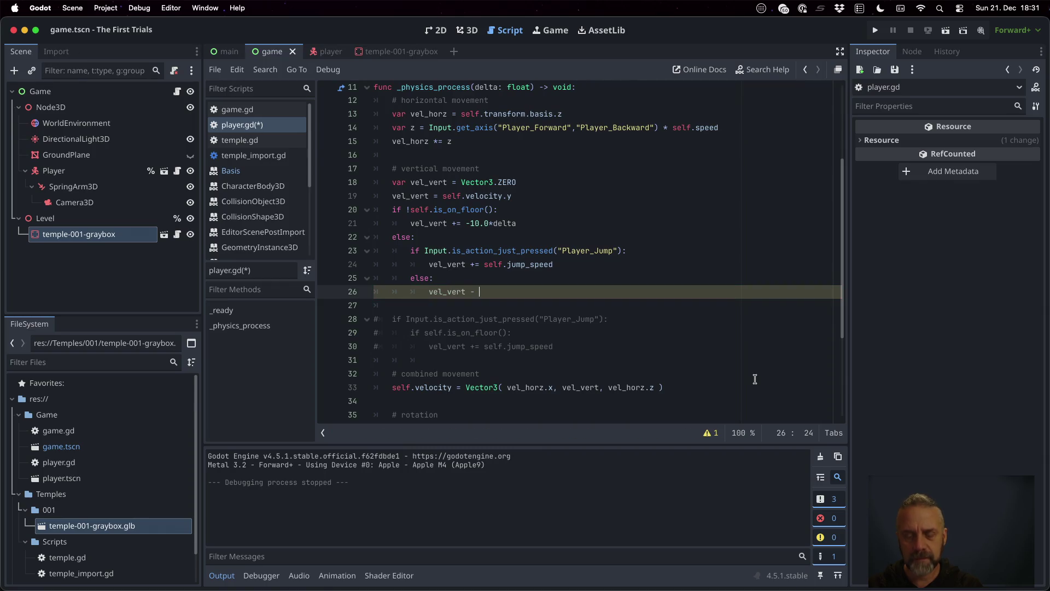
key("ctrl+s")
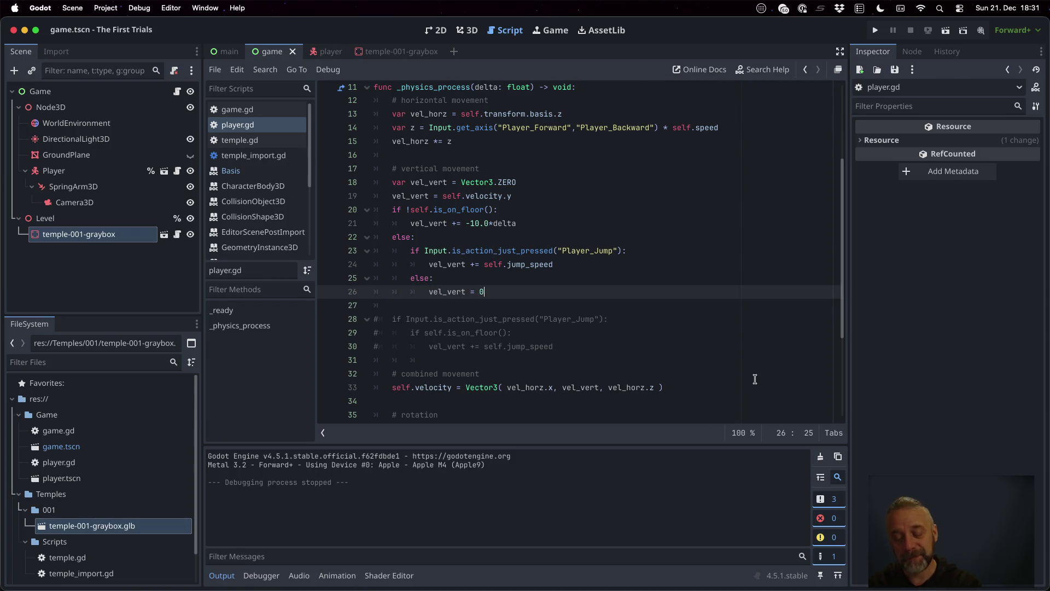
Run the project to test jumping and landing, then stop the game.
left_click(874, 30)
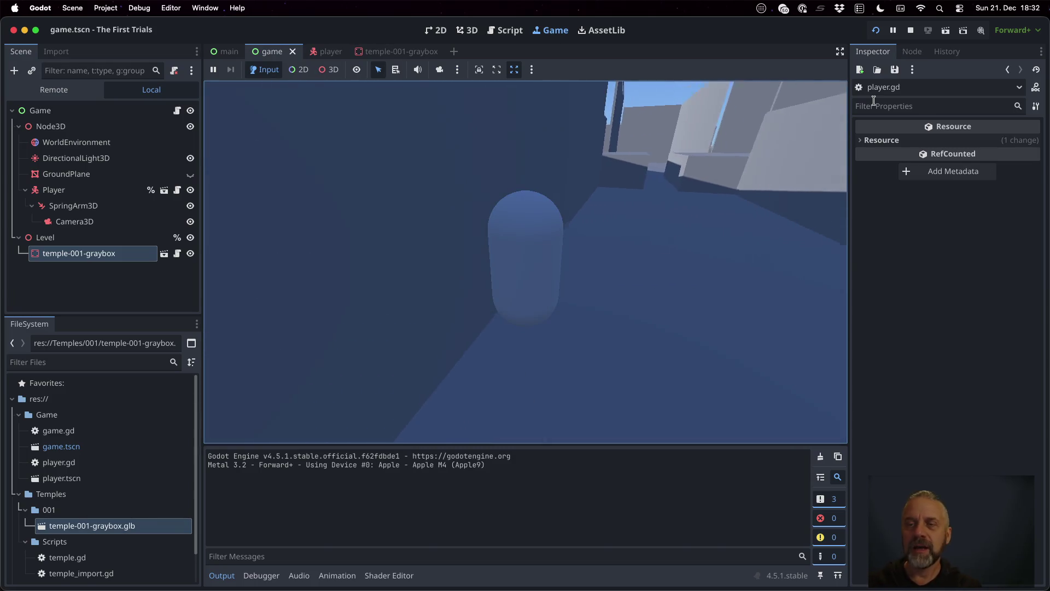
left_click(911, 30)
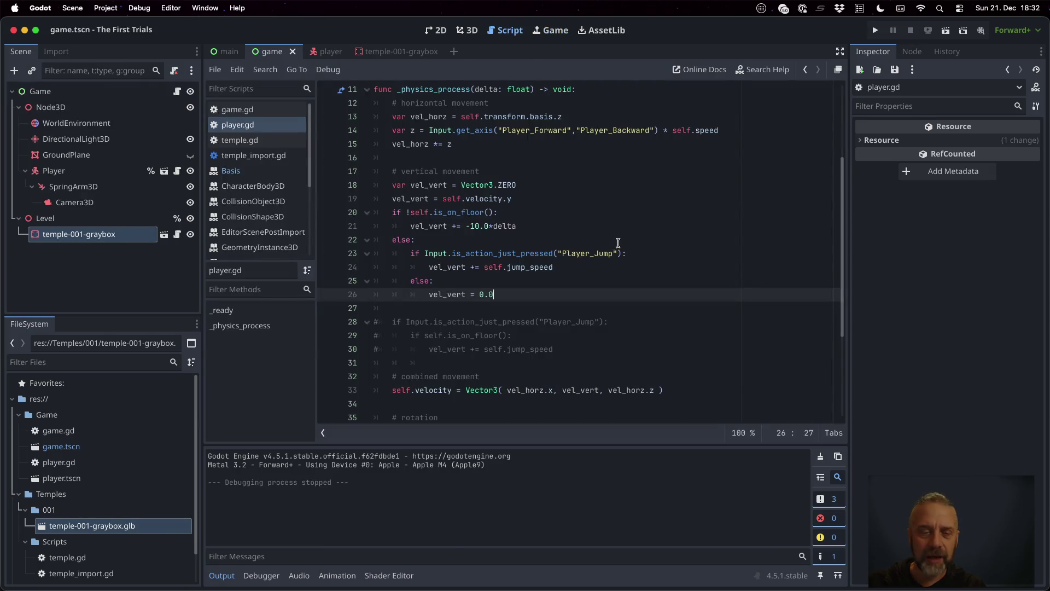
Open the CharacterBody3D documentation for move_and_slide() from the script.
scroll(455, 328, "down", 4)
left_click(454, 339, "super")
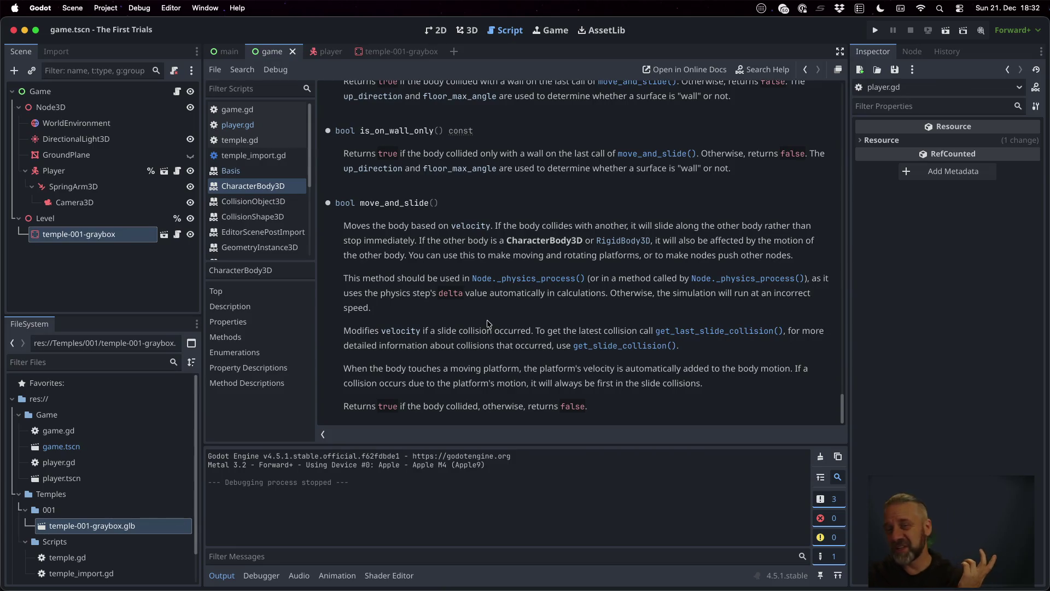
Delete the commented-out jump check block from player.gd.
left_click(264, 129)
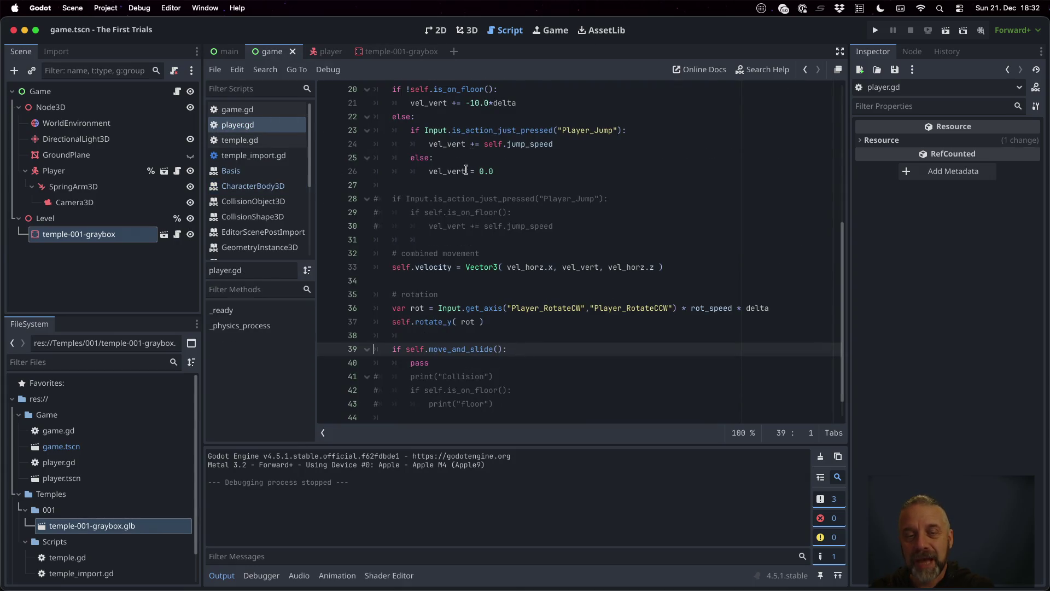
mouse_move(456, 349)
left_mouse_down()
mouse_move(430, 172)
mouse_move(533, 172)
mouse_move(516, 175)
left_mouse_up()
left_click_drag(424, 172, 491, 172)
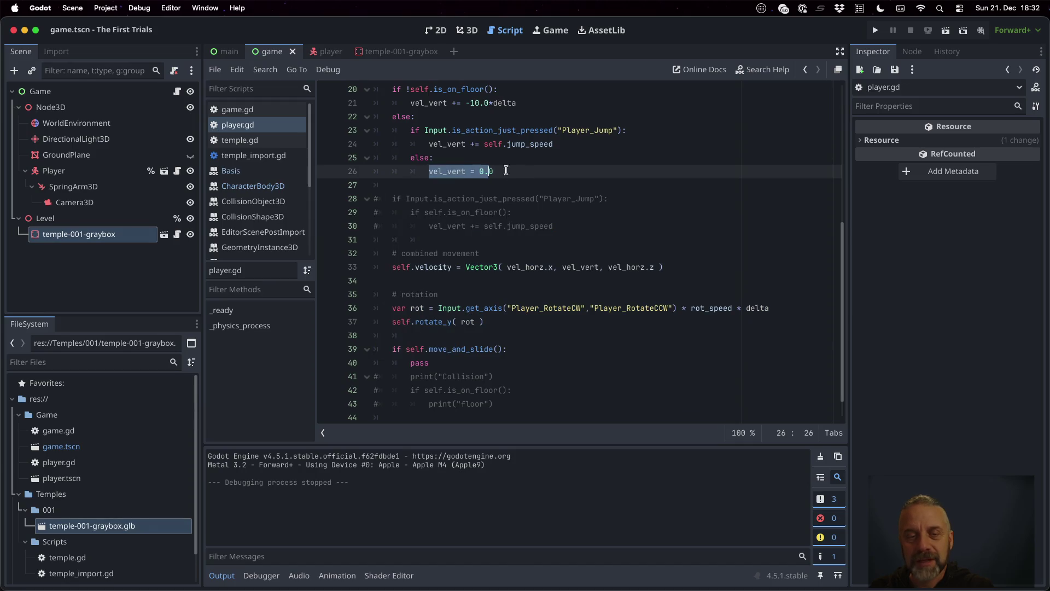
left_click(549, 187)
key("Down")
key("Home")
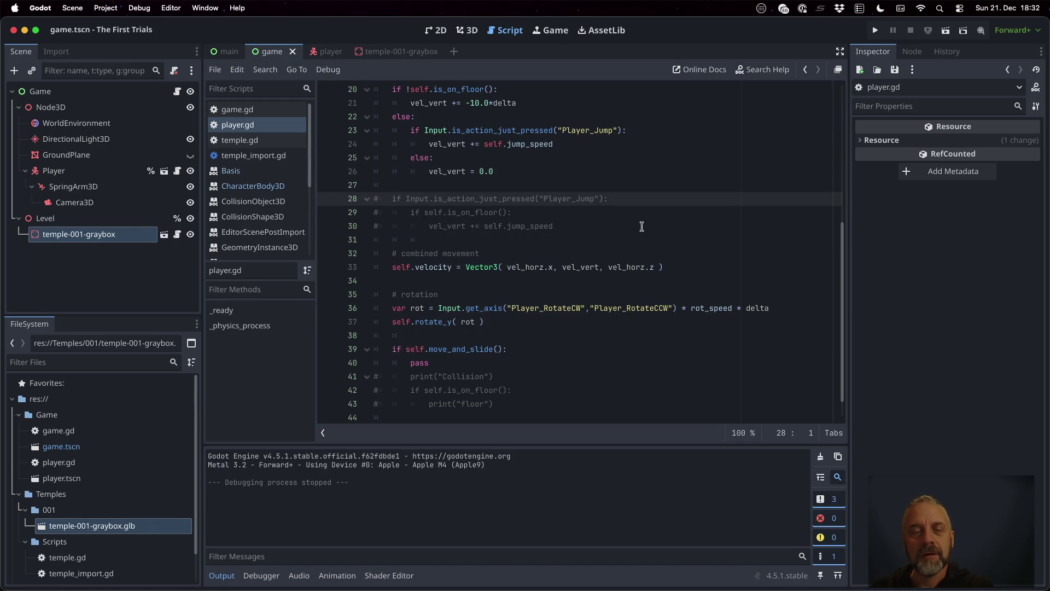
key("shift+Down")
key("shift+Down")
key("shift+Down")
key("Delete")
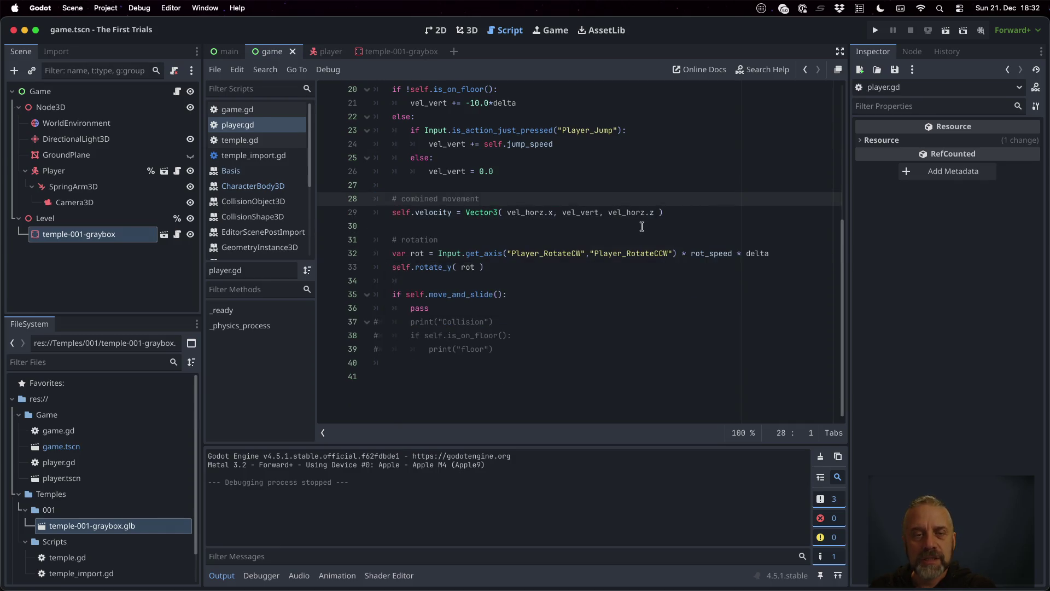
Add a new line after the exported jump_speed declaration.
scroll(641, 227, "up", 3)
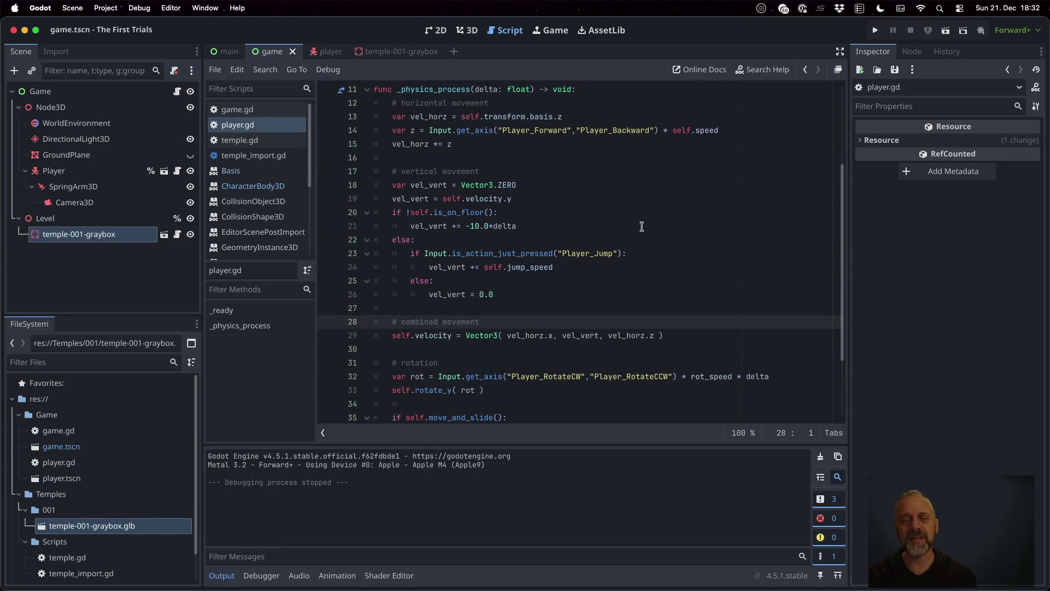
scroll(641, 226, "down", 2)
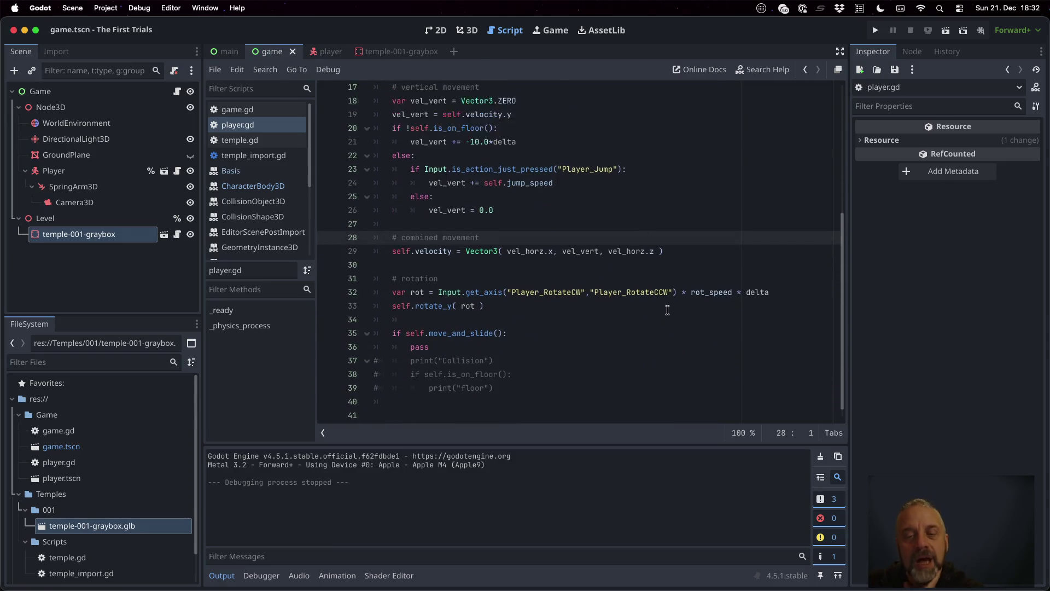
scroll(667, 310, "up", 5)
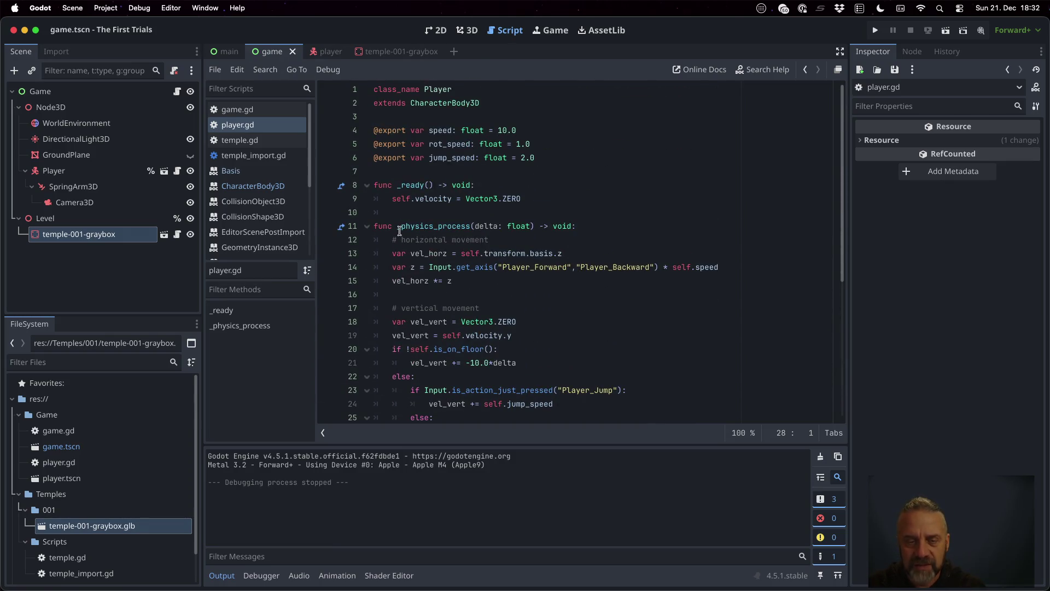
left_click(479, 363)
left_click(569, 158)
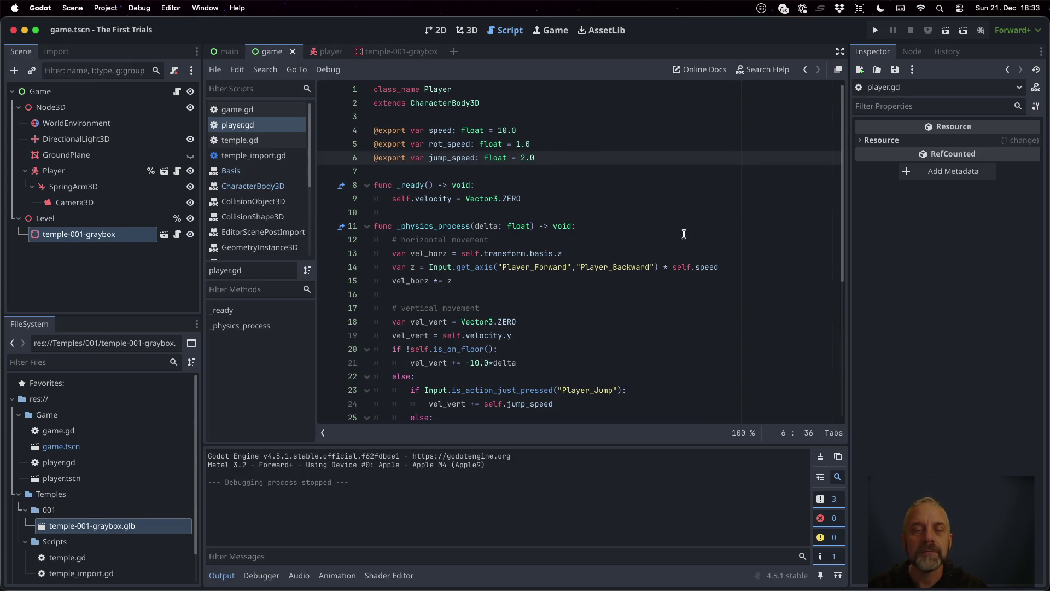
key("Return")
key("Return")
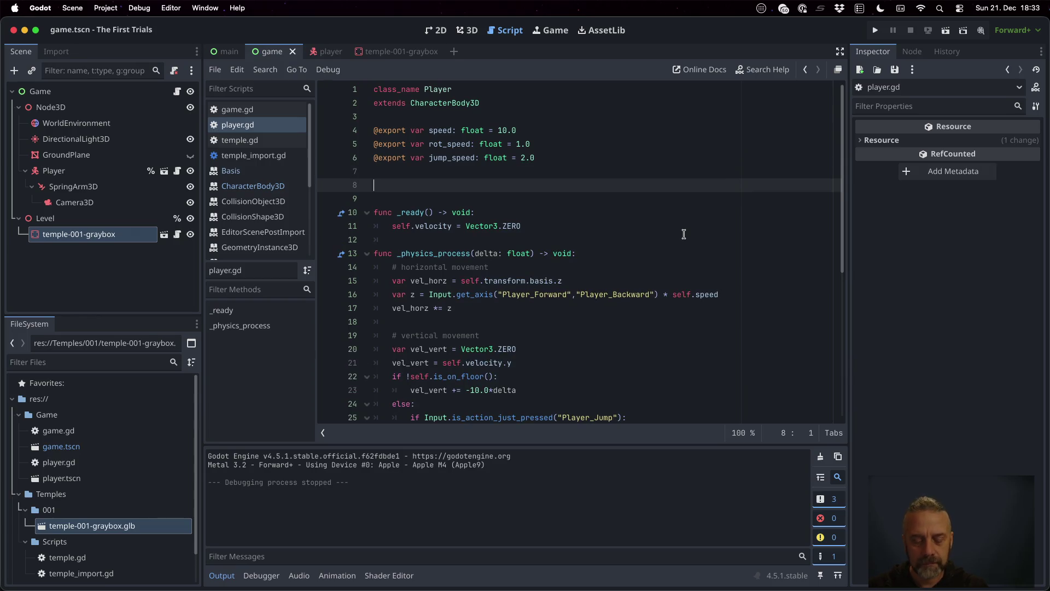
Add an exported 'var gravity: float' defaulting to -10.0 and save player.gd.
type("xport vca")
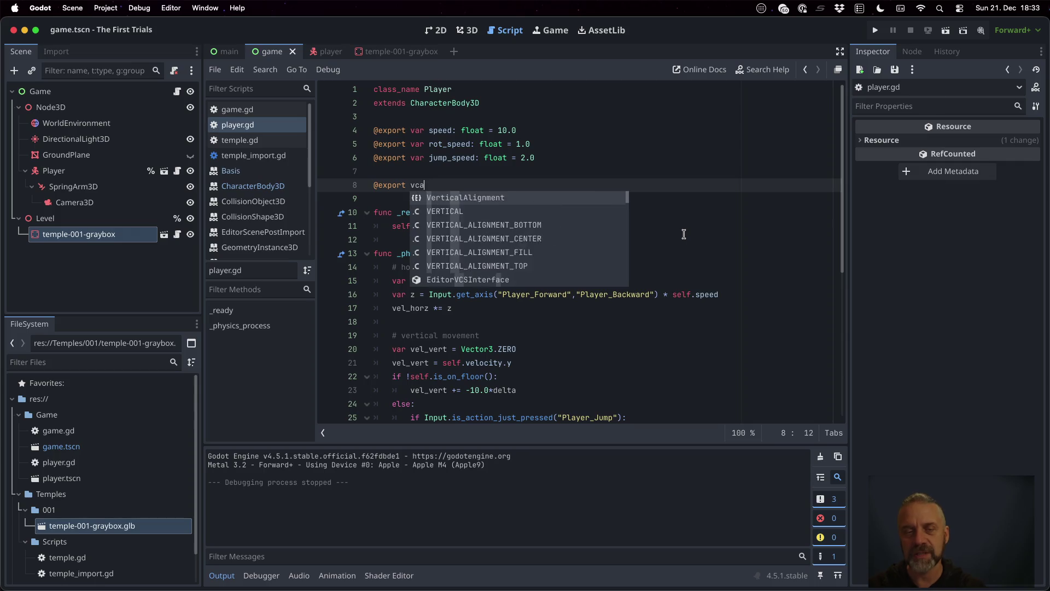
key("BackSpace")
type("ar ")
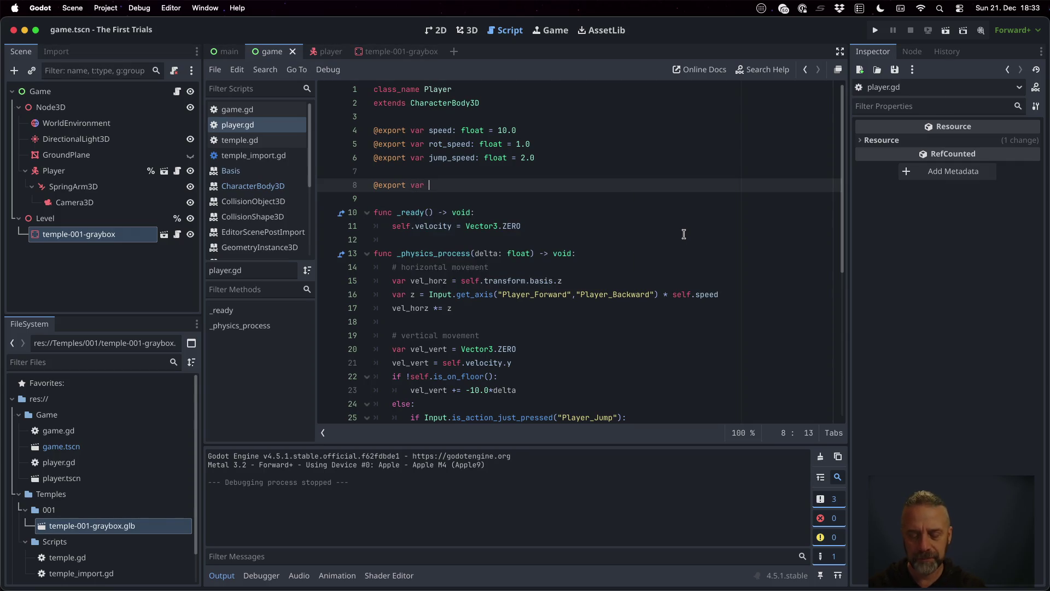
type("gravity: f")
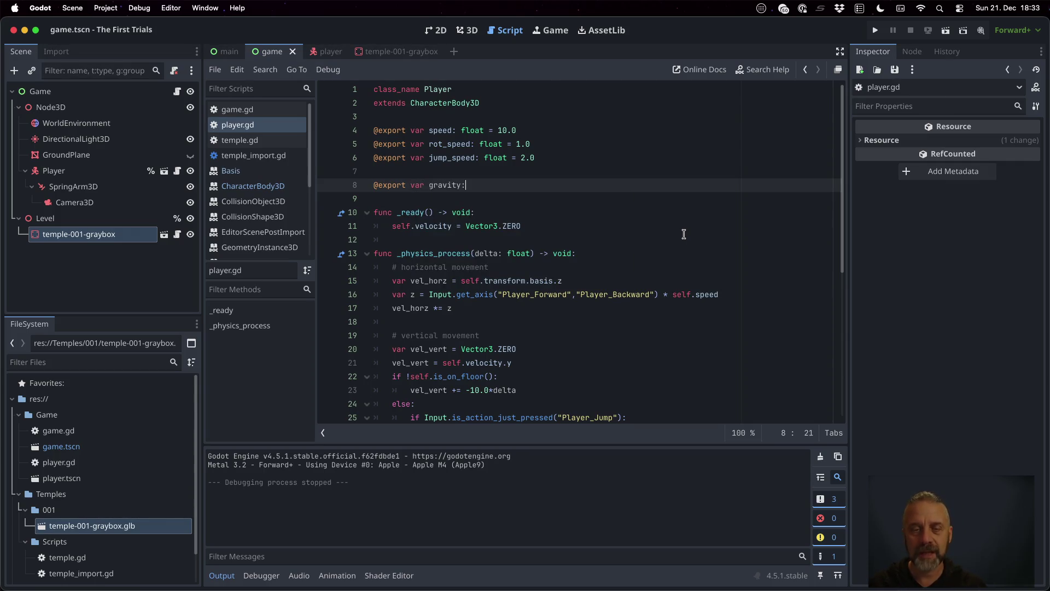
type("loat =")
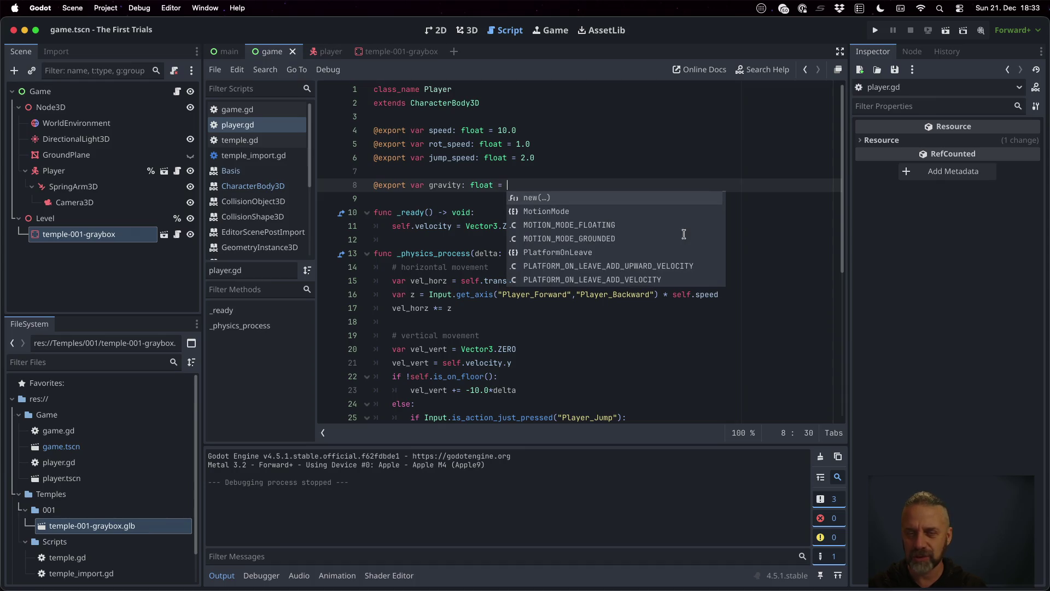
key("Escape")
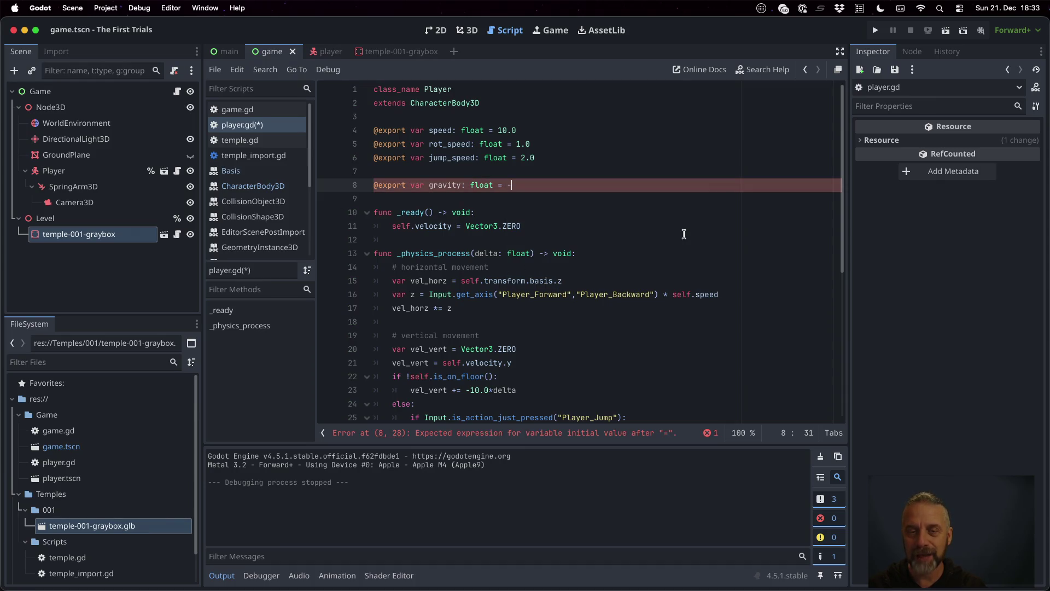
key("super+s")
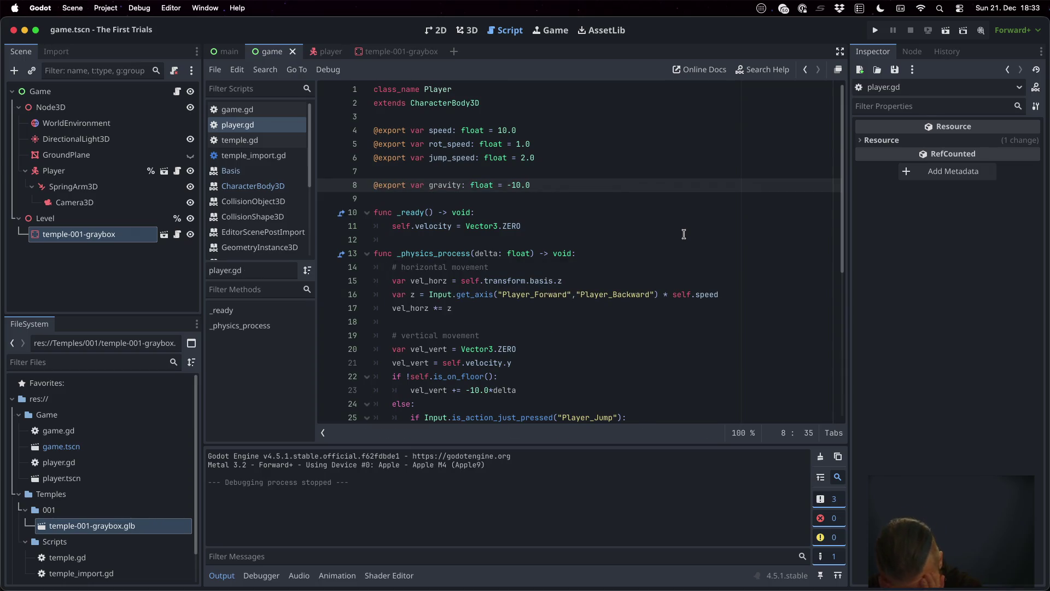
Replace the hardcoded -10.0 with self.gravity and run the project to test.
key("Down")
key("Down")
key("Down")
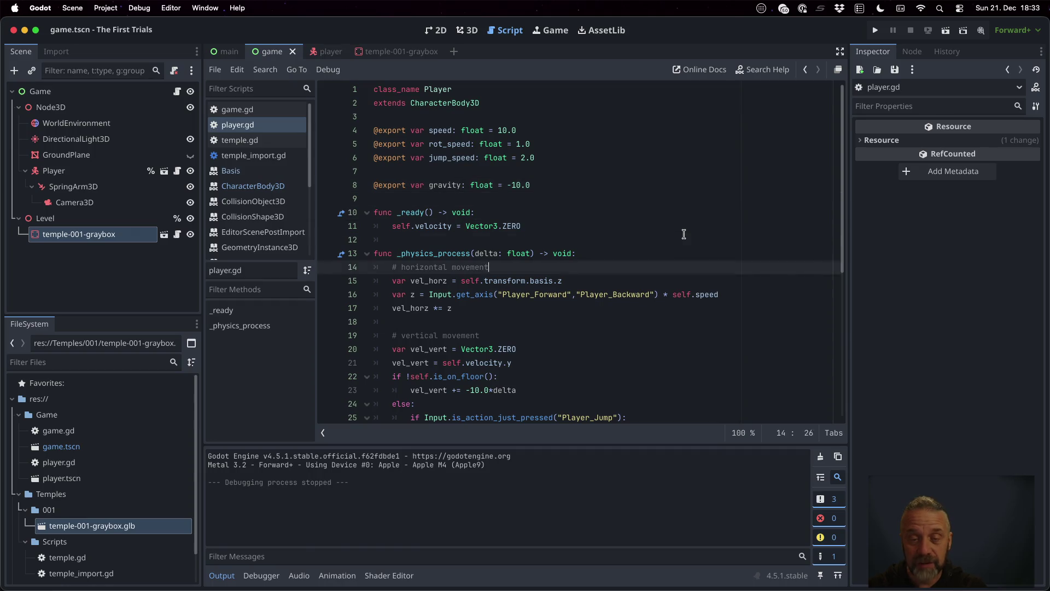
key("Up")
key("Up")
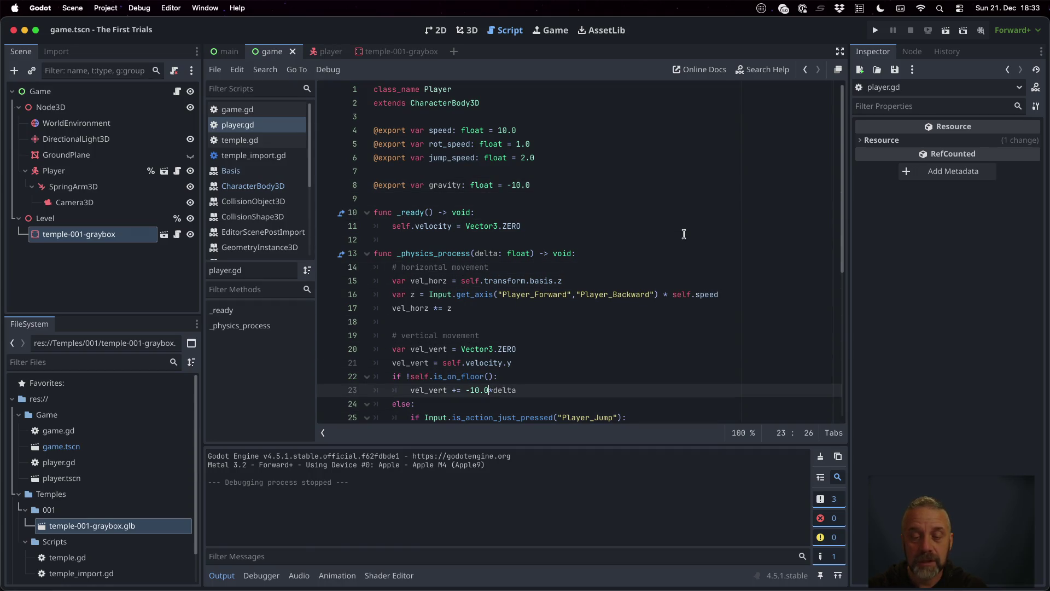
key("shift+Left")
key("shift+Left")
key("shift+Left")
type("lf.gravity")
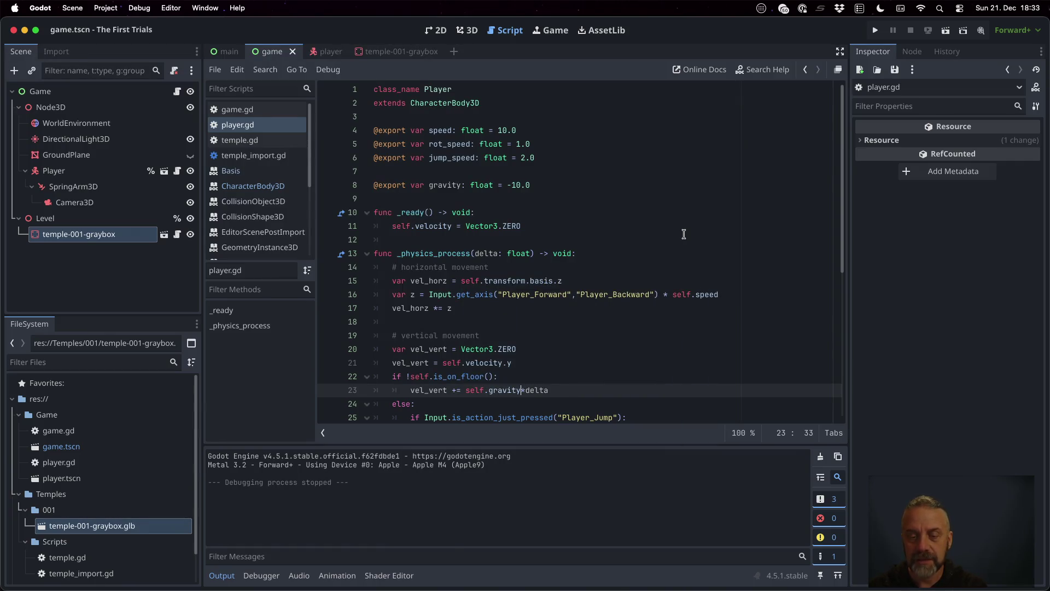
key("Down")
key("Down")
key("Down")
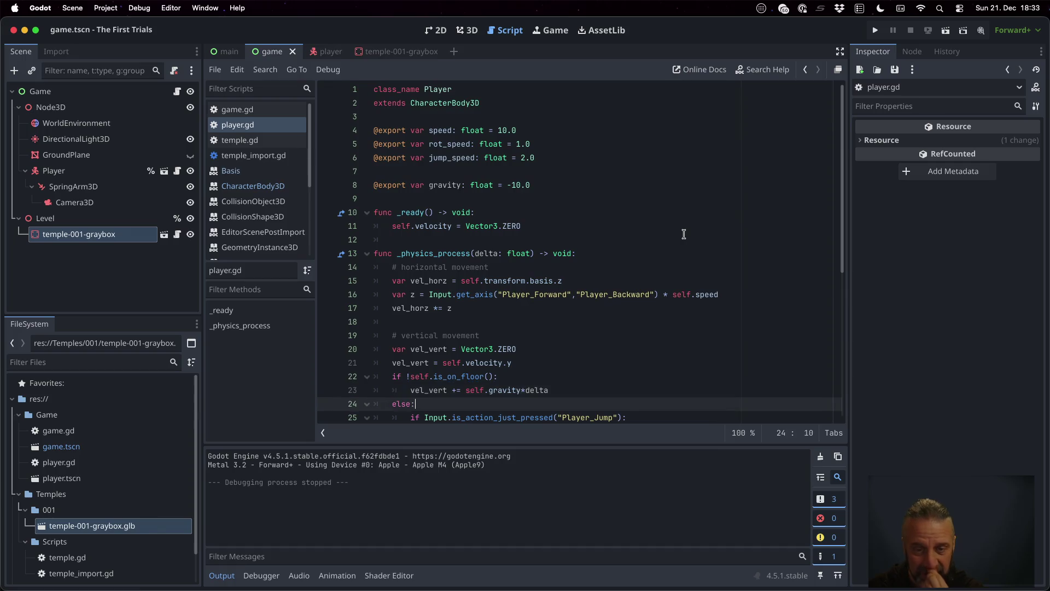
key("Up")
key("Up")
key("Up")
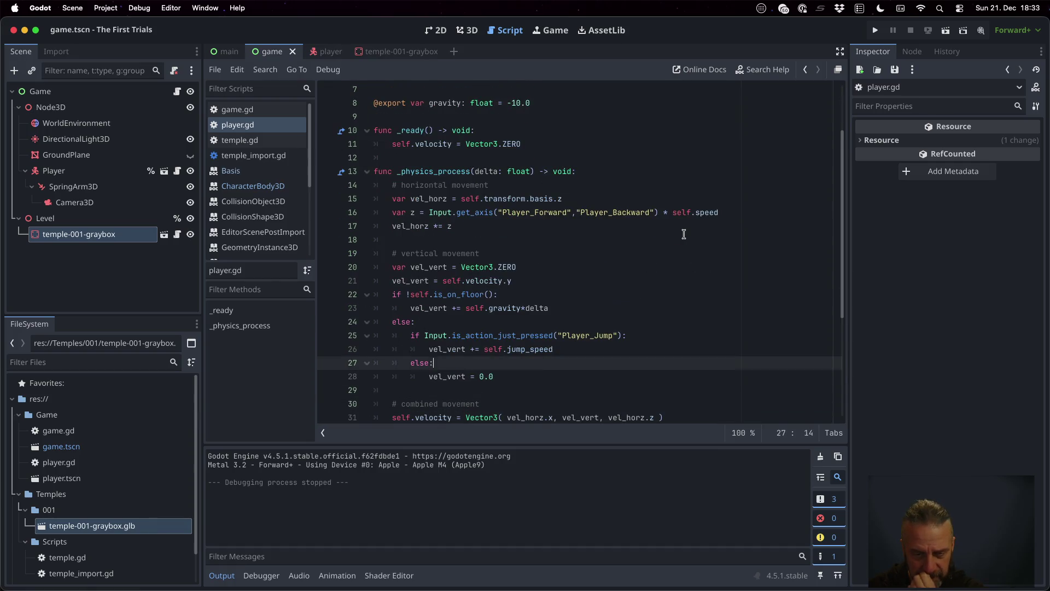
key("Down")
key("Down")
key("Down")
key("Down")
key("Down")
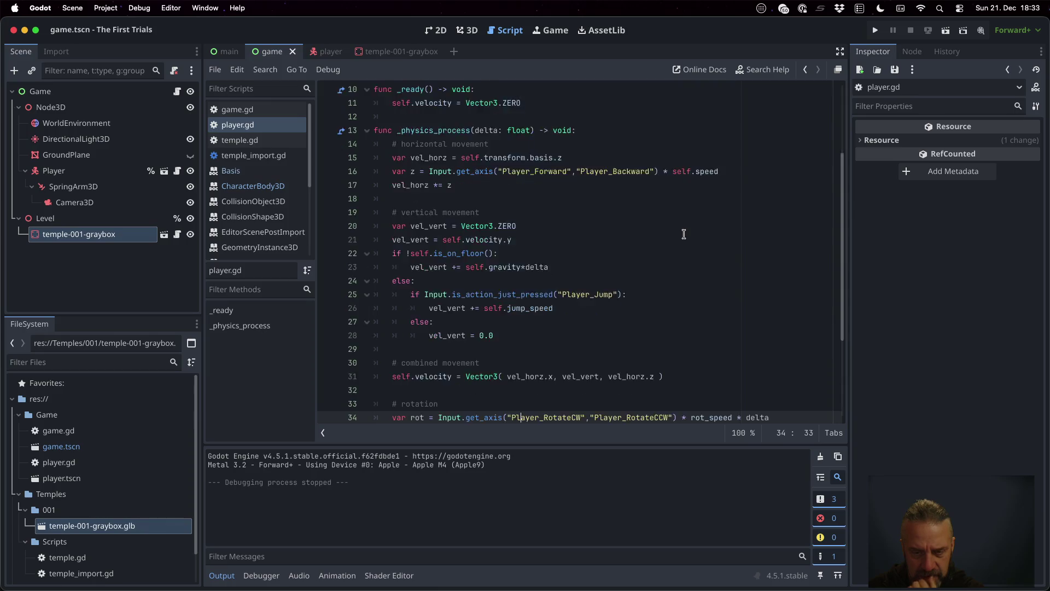
key("Down")
key("Down")
key("Up")
key("Up")
key("Up")
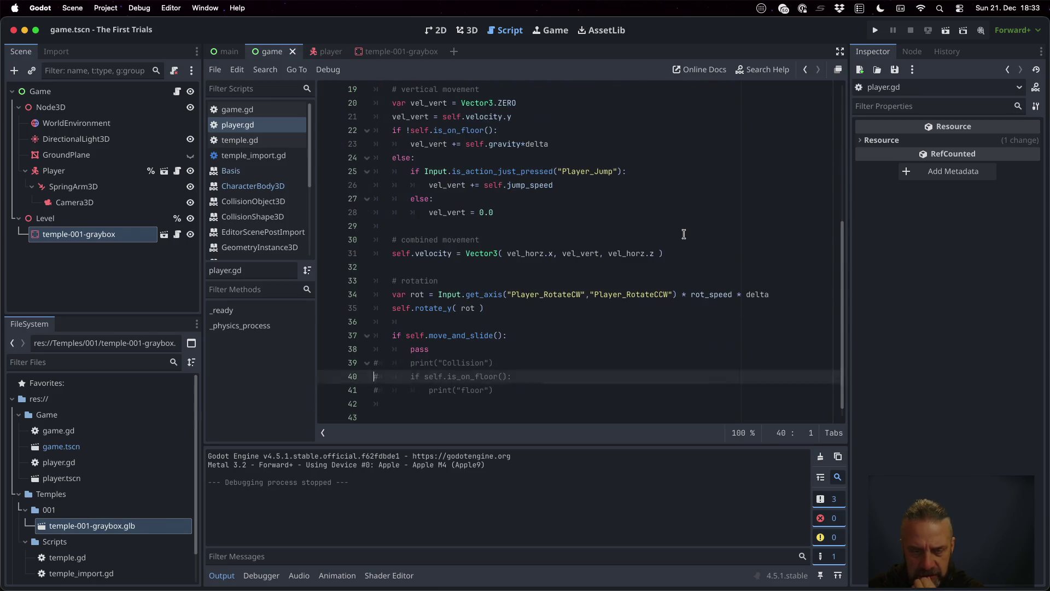
key("Up")
key("Up")
key("Up")
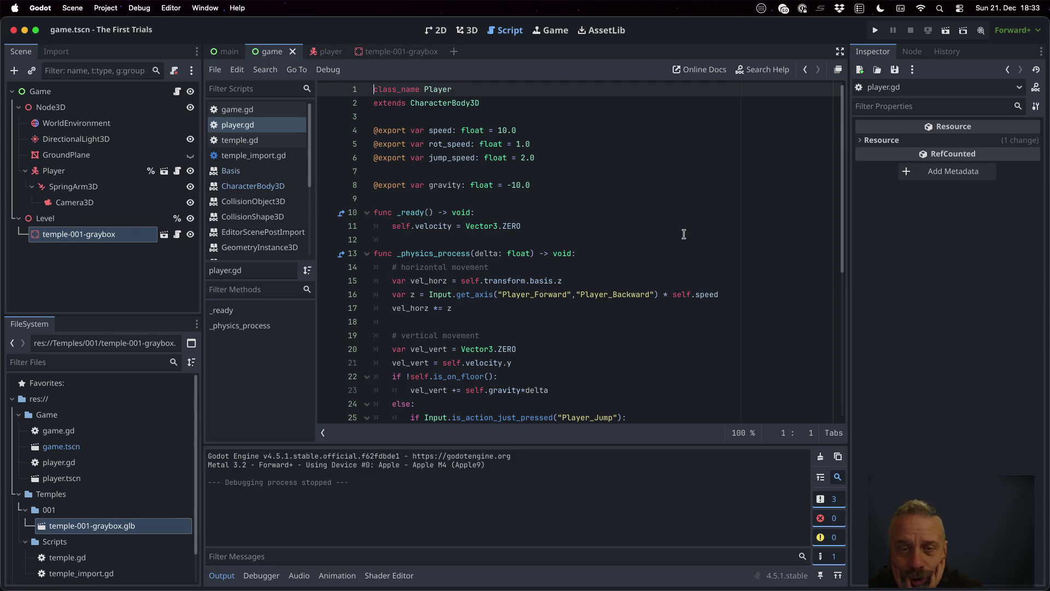
key("super+b")
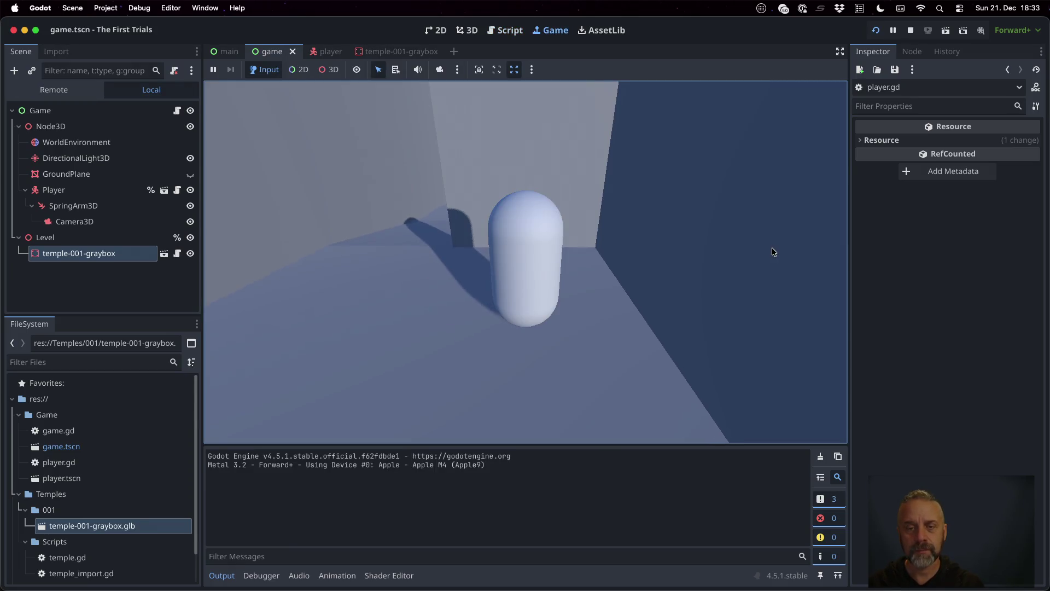
key("w")
key("a")
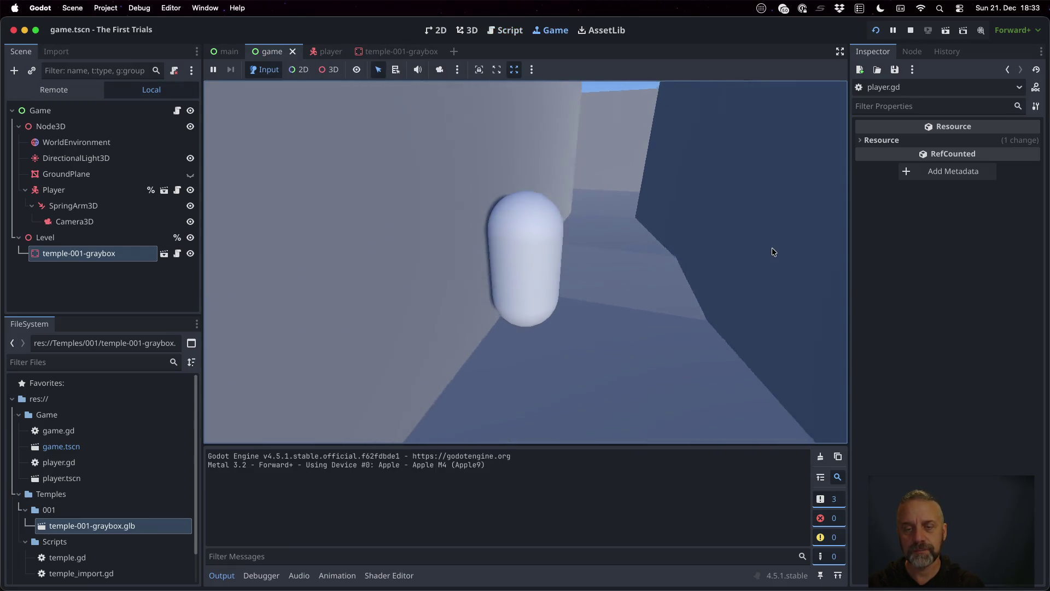
key("d")
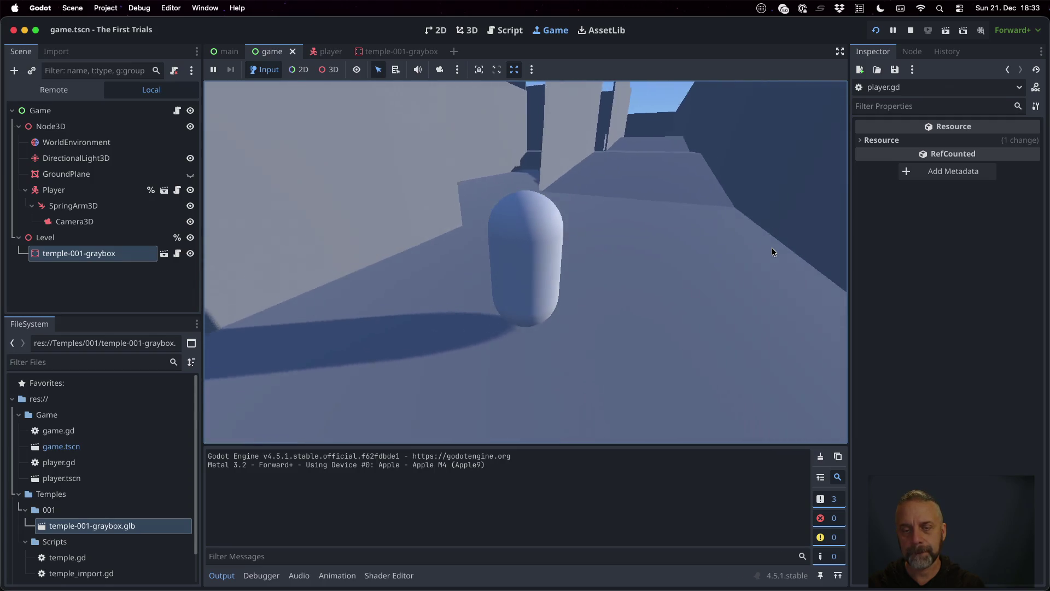
key("a")
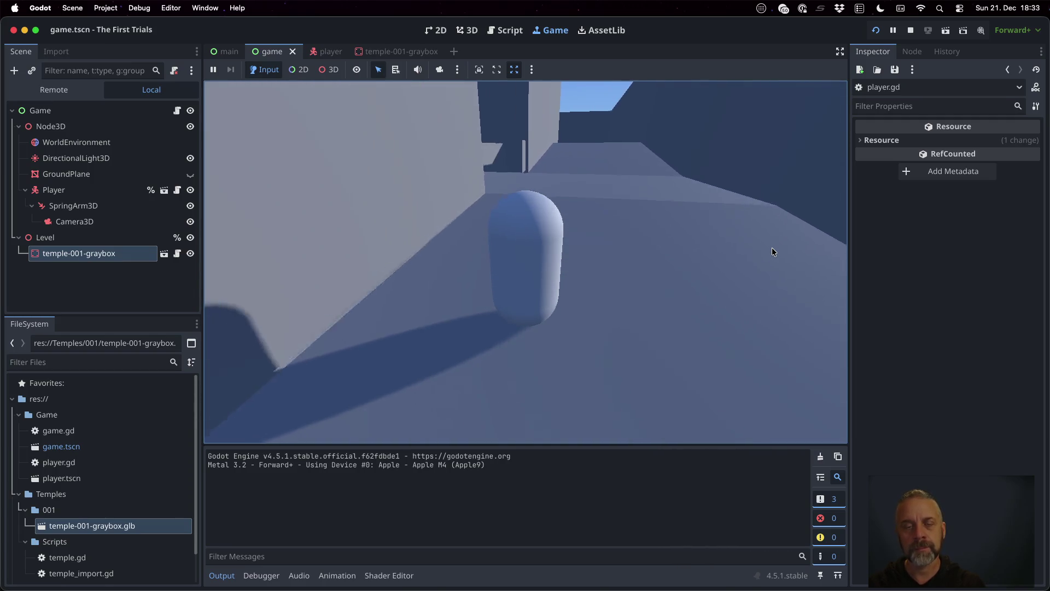
key("w")
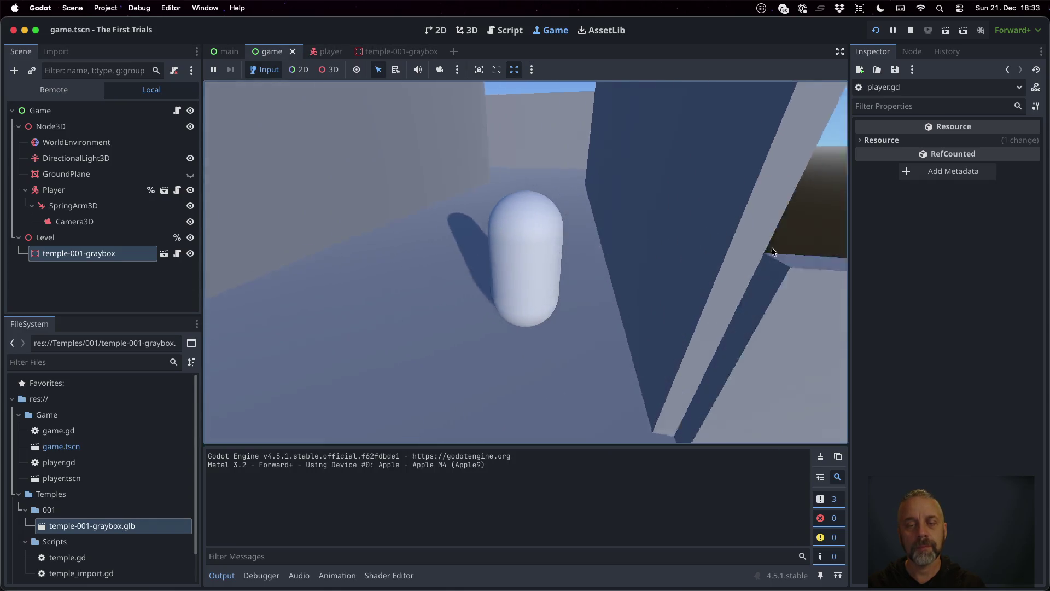
key("d")
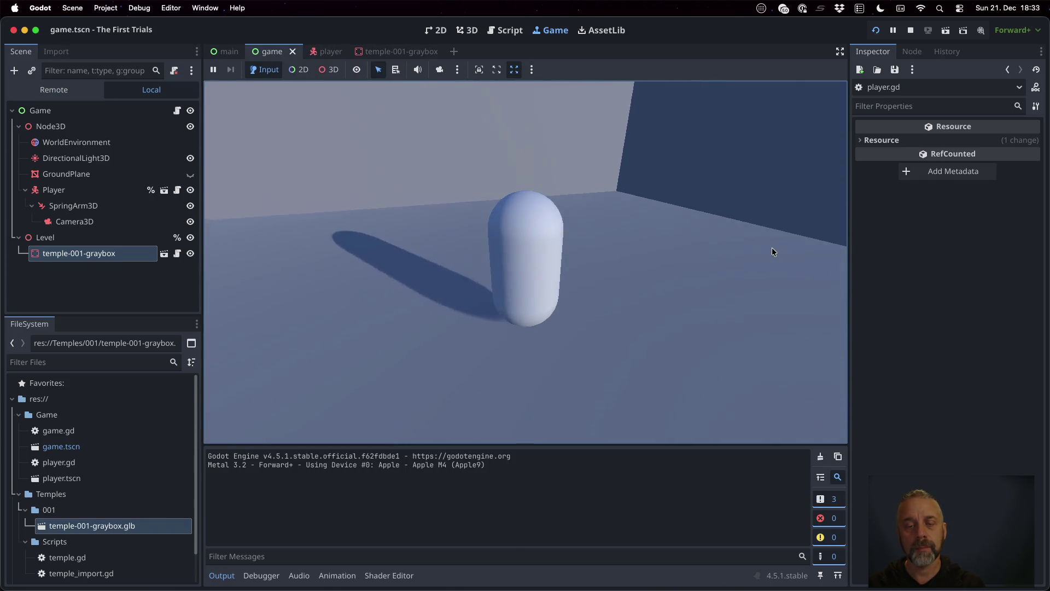
key("d")
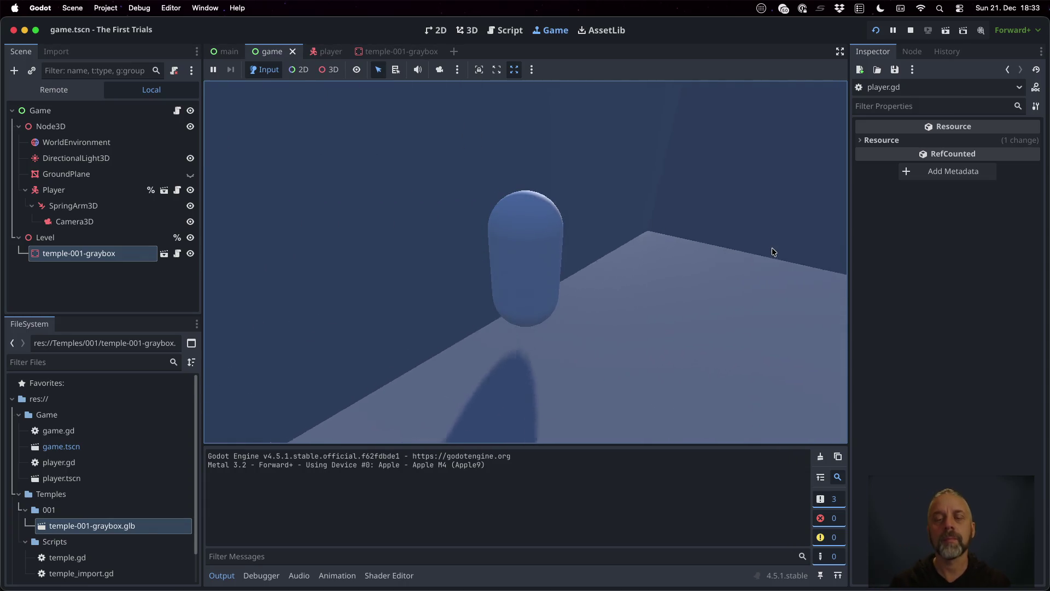
key("d")
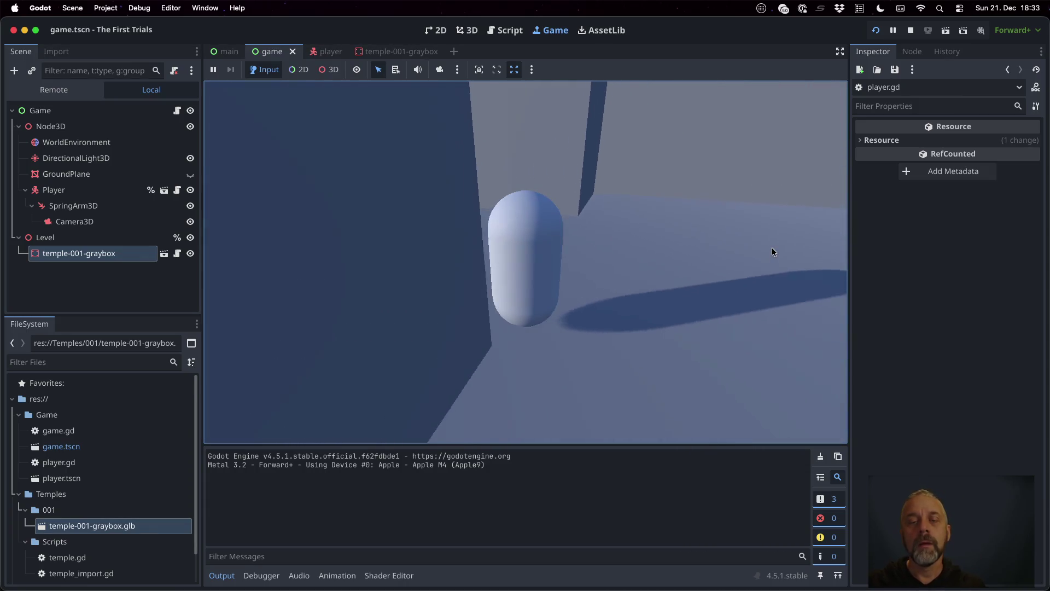
key("d")
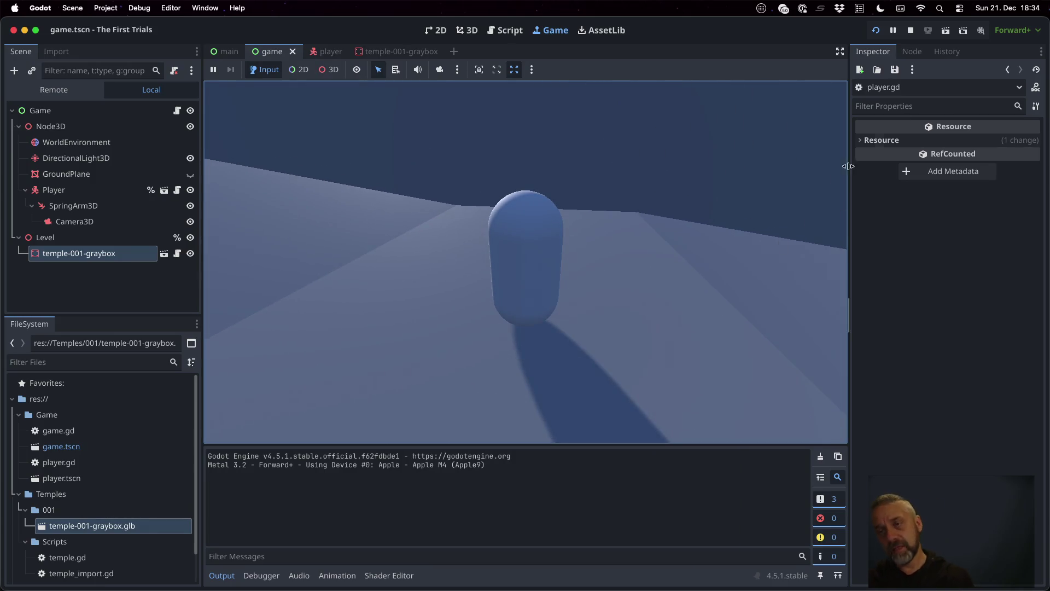
left_click(912, 31)
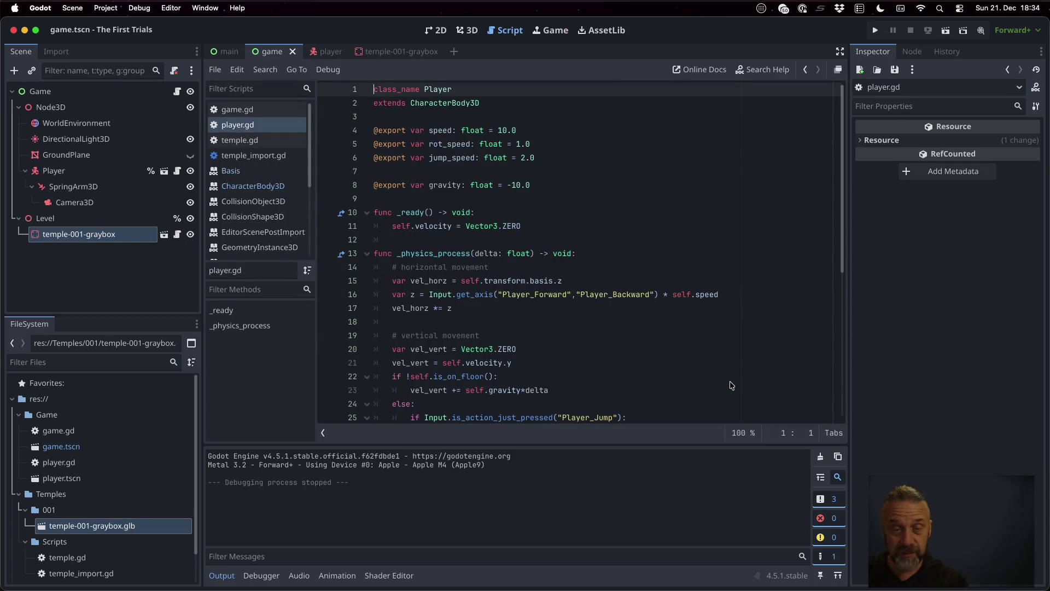
key("ctrl+Up")
Add '- [x] Cleaned up player control' below the colliders task in TODO.md and save.
left_click(386, 241)
left_click(629, 181)
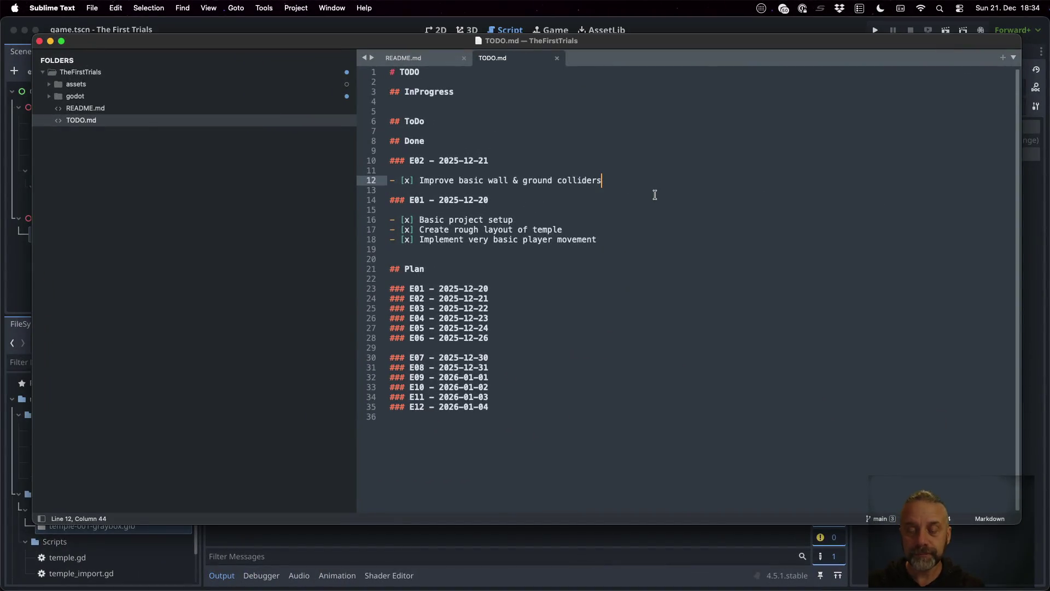
key("Return")
type("- [")
key("BackSpace")
key("BackSpace")
type("x] ")
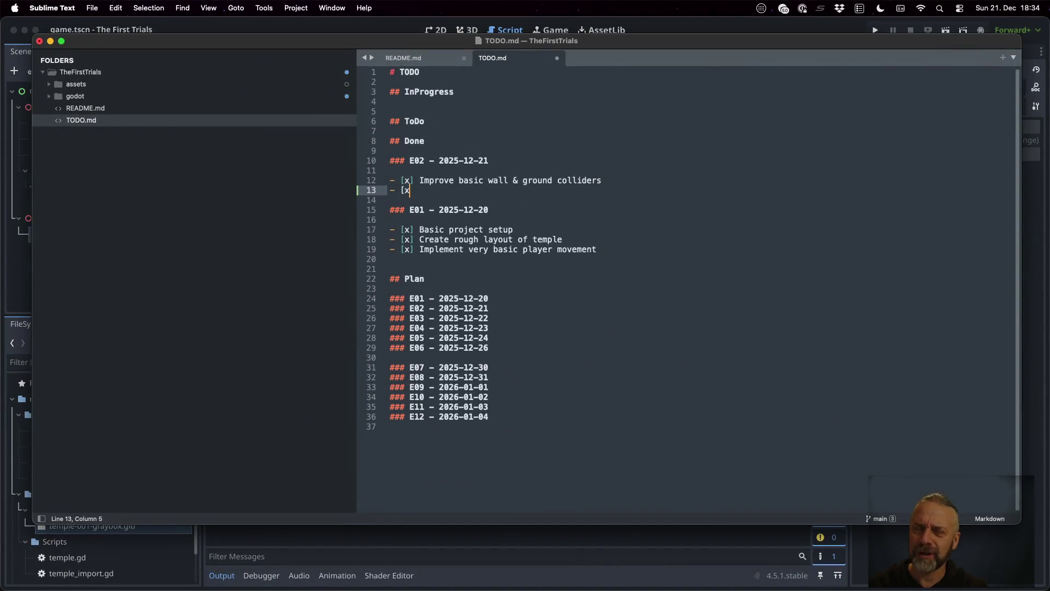
type("Cleaned u")
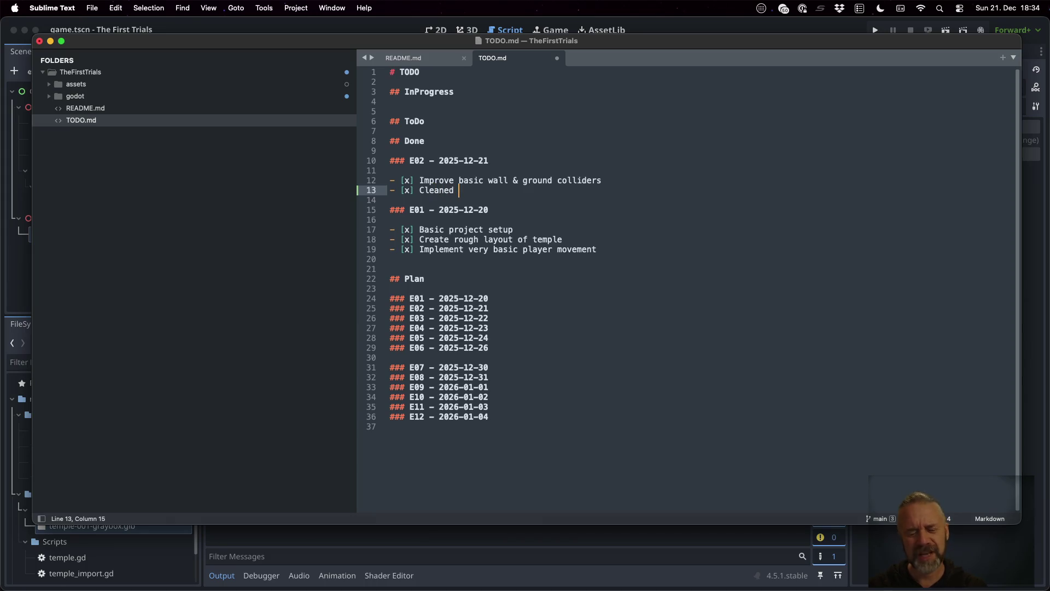
type("p ")
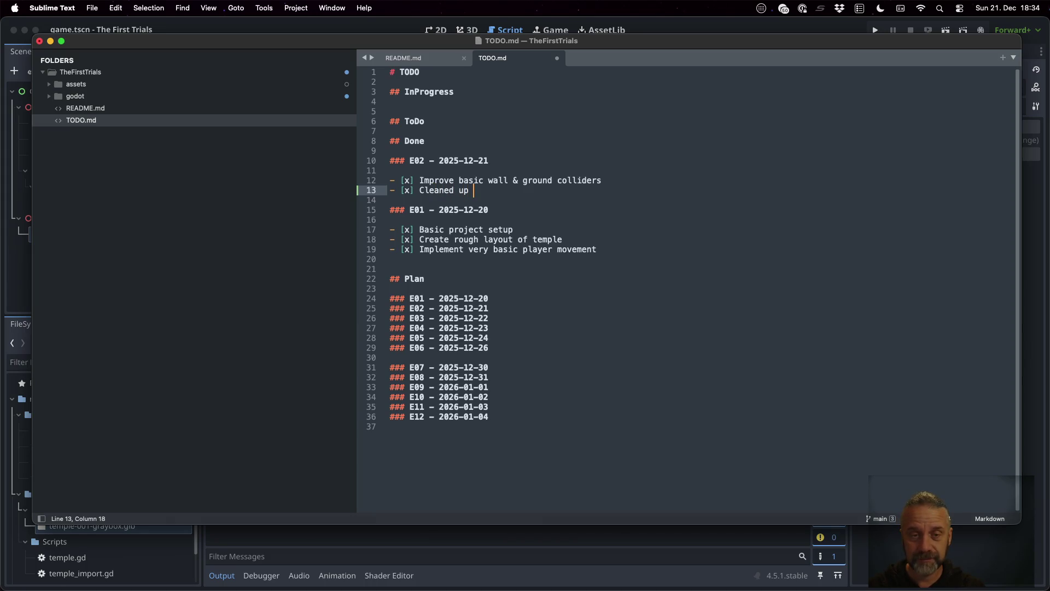
type("player ")
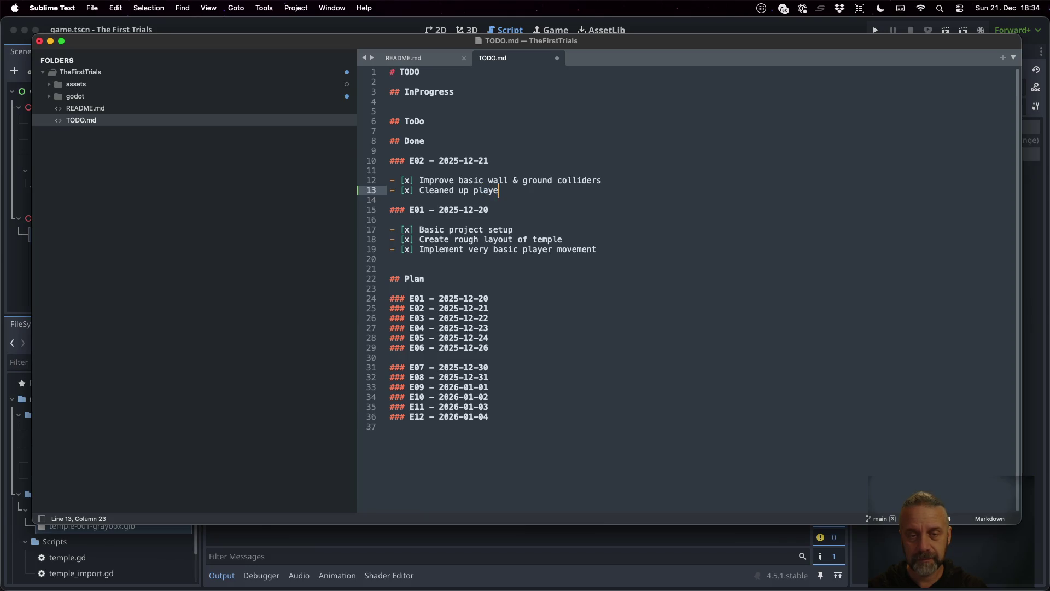
type("controll")
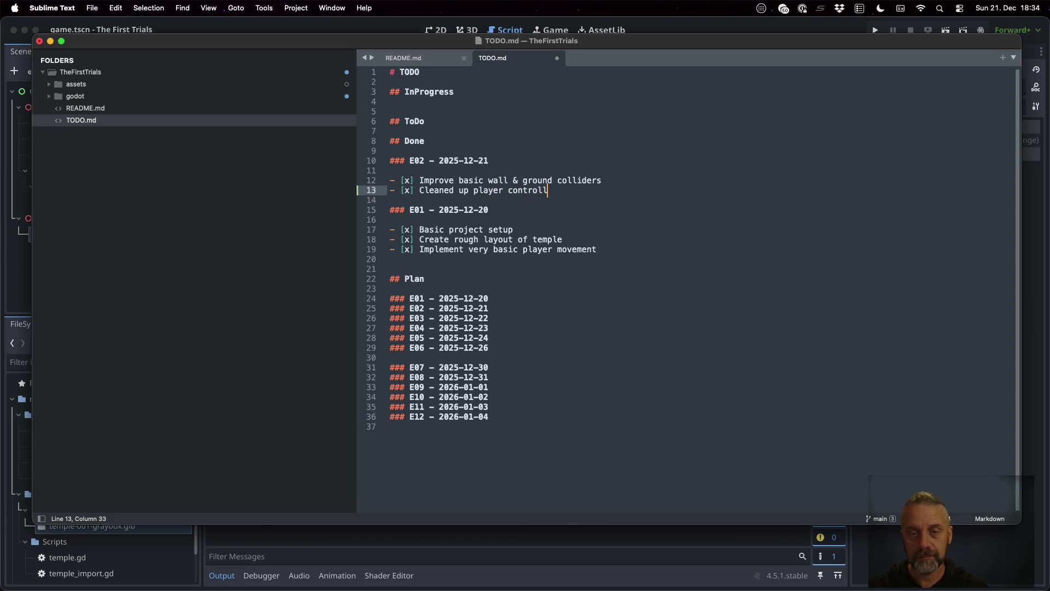
key("BackSpace")
key("super+s")
key("ctrl+Right")
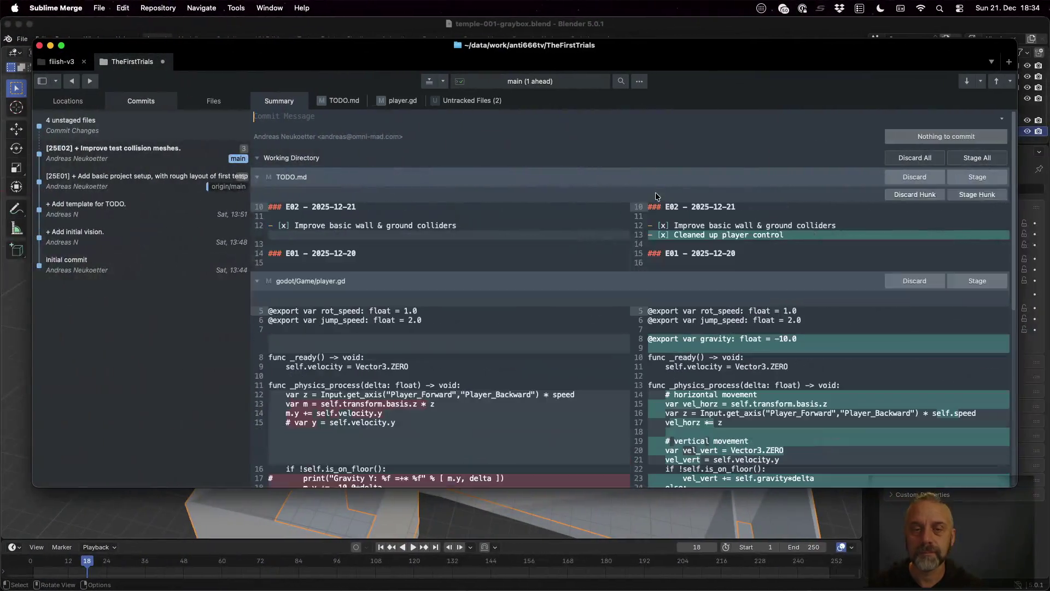
Enter the commit message '[25E02] : Cleaned up player control.'.
left_click(595, 124)
type("[25")
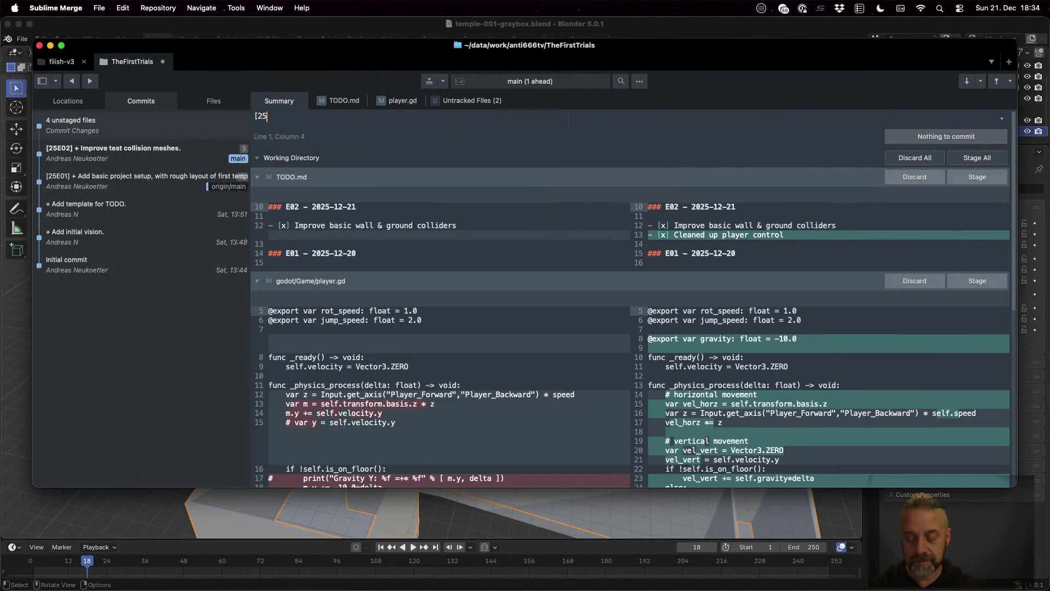
type("02] +")
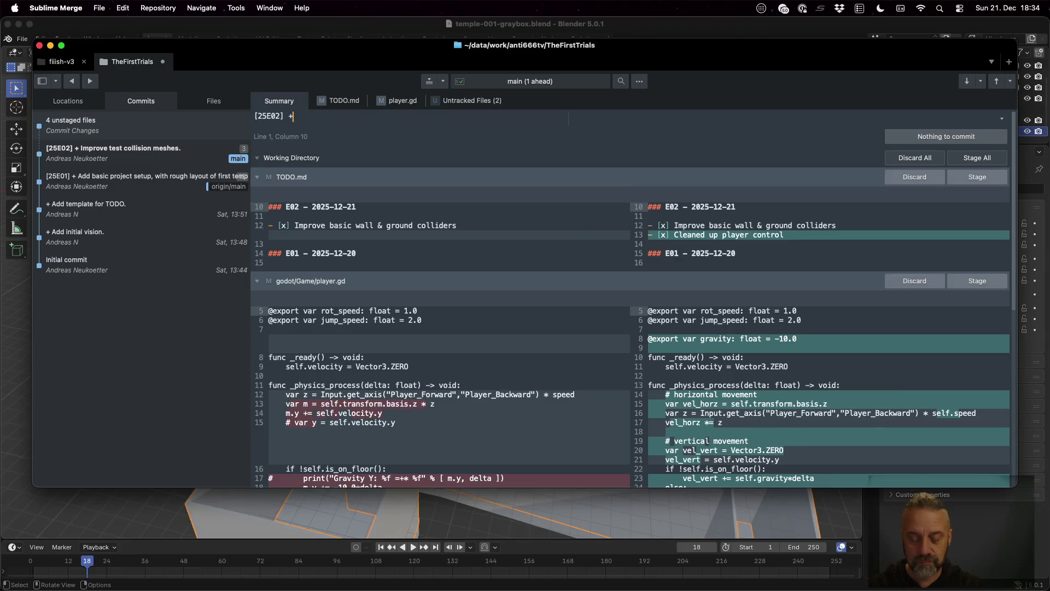
type("Cleaned")
key("BackSpace")
key("BackSpace")
key("BackSpace")
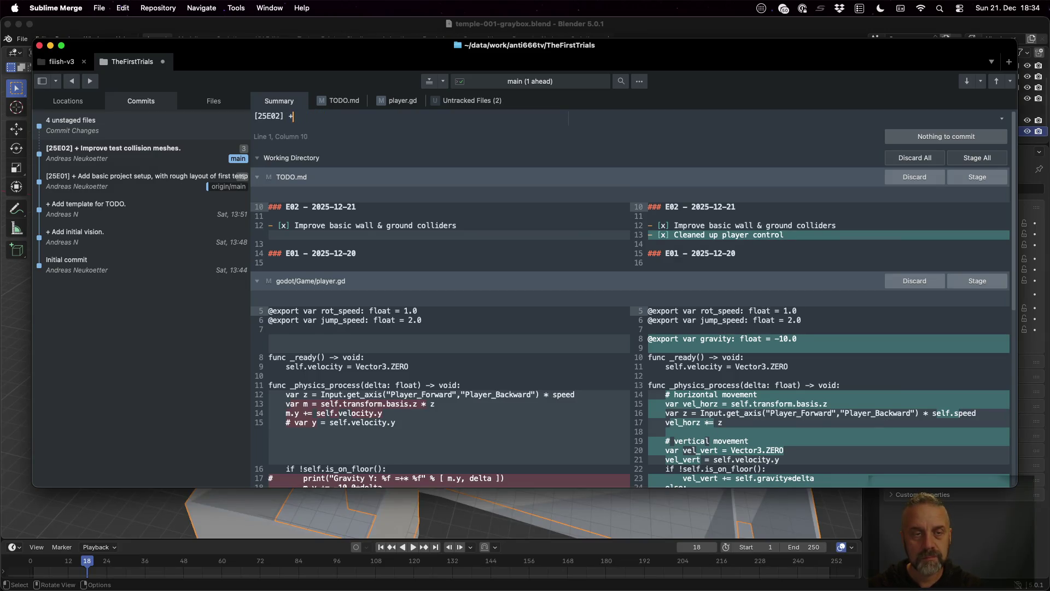
type("Cleaned up pl")
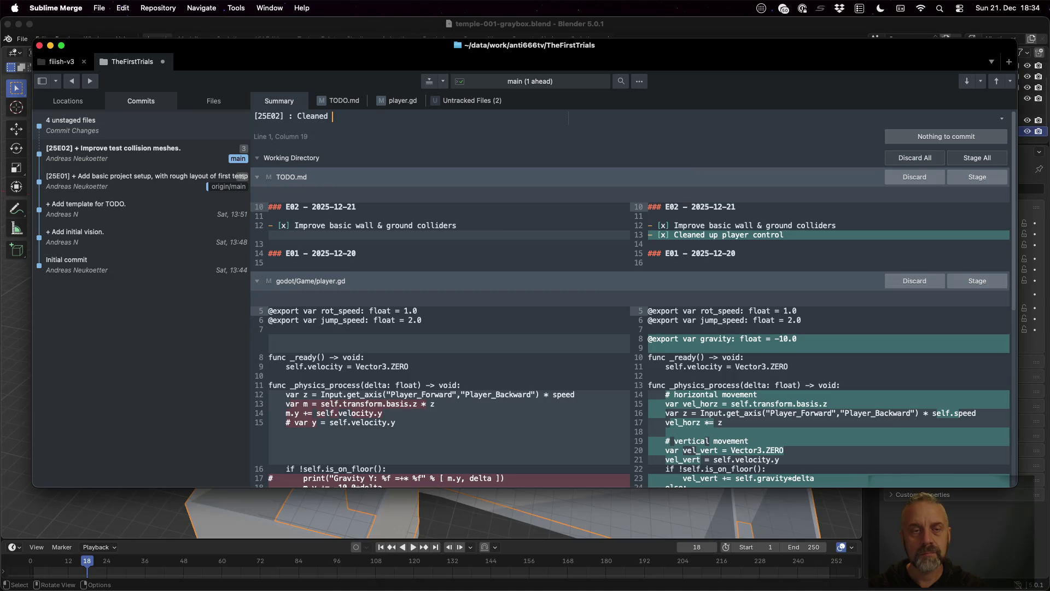
type("ayer control.")
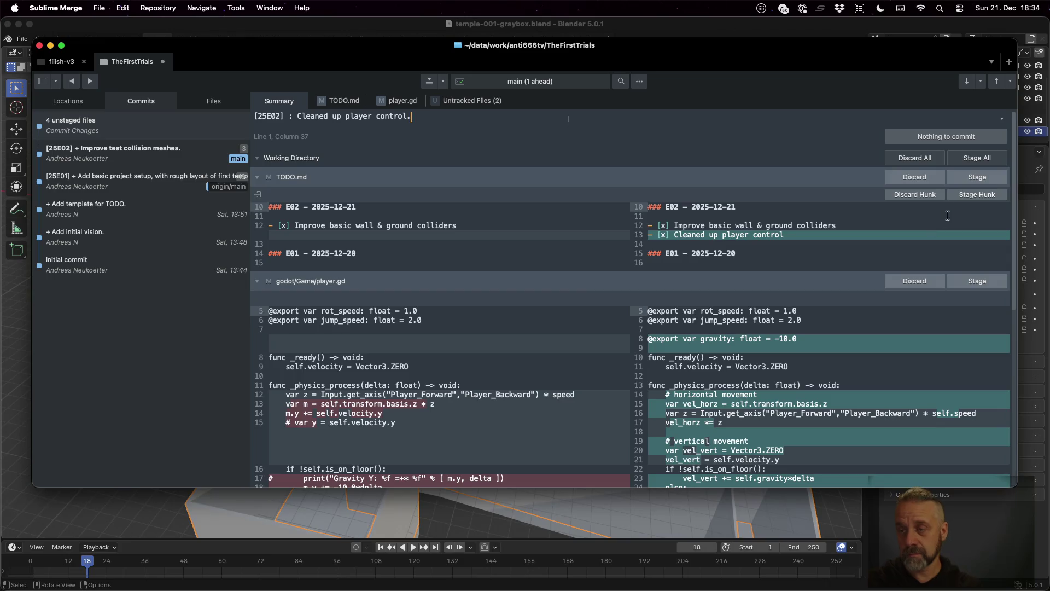
Stage TODO.md and player.gd and commit both files.
left_click(974, 177)
left_click(973, 177)
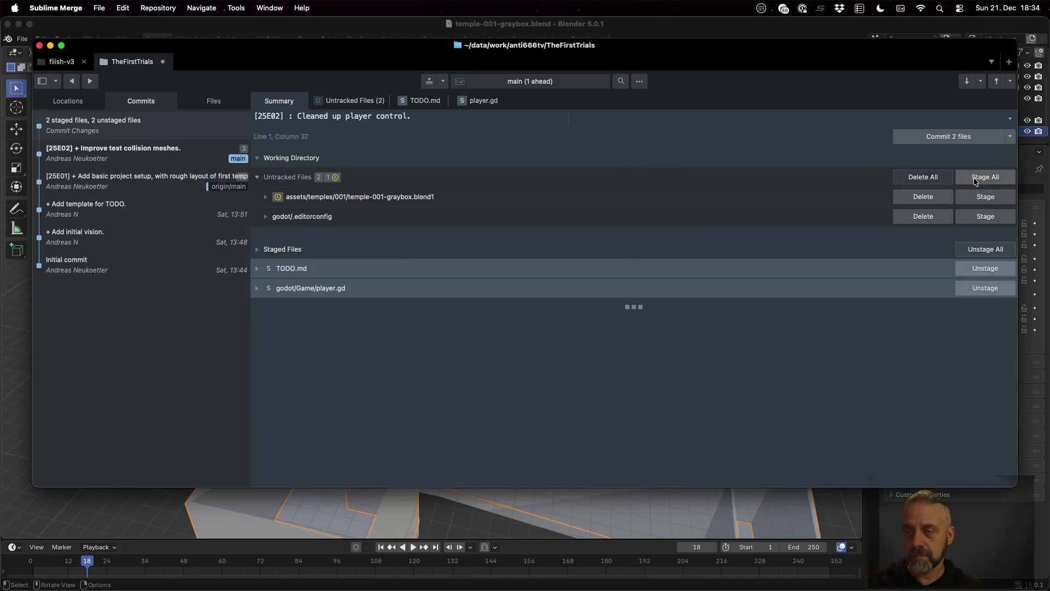
left_click(969, 136)
key("ctrl+Left")
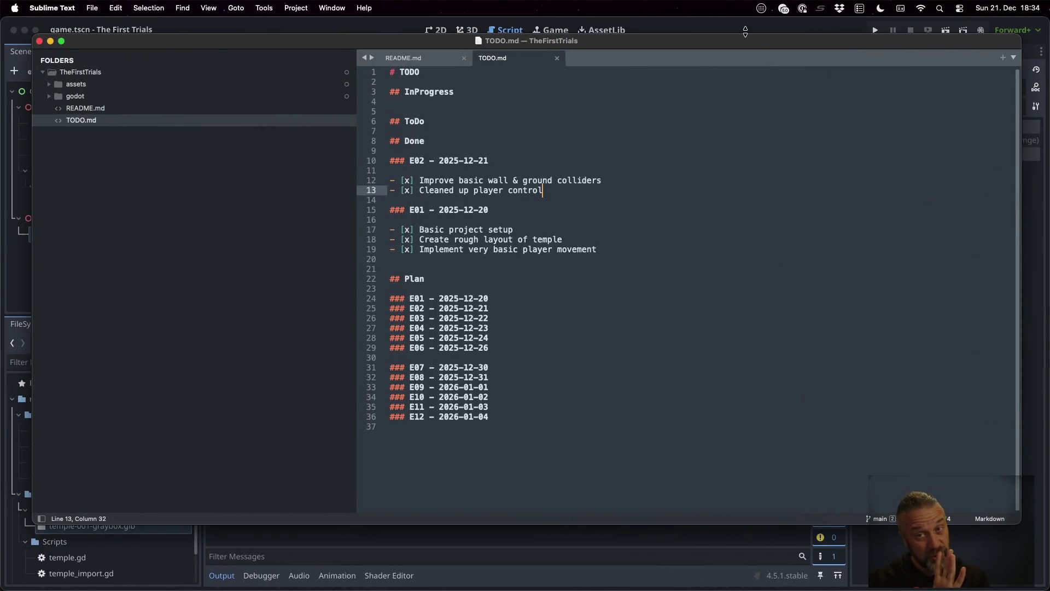
Open main.tscn from the Game folder and view its Main node in the 2D editor.
left_click(739, 29)
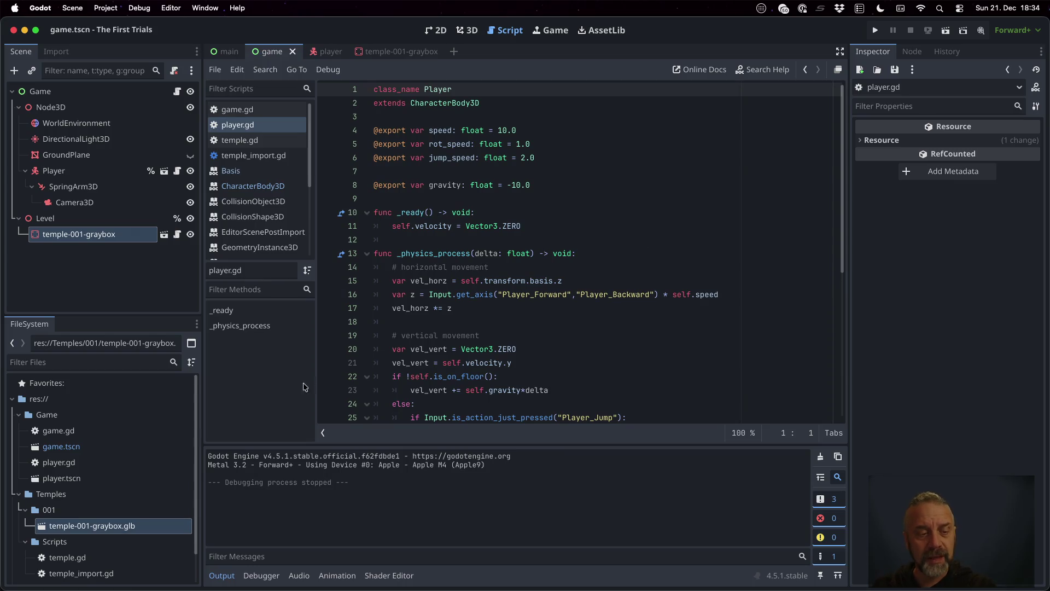
left_click(51, 415)
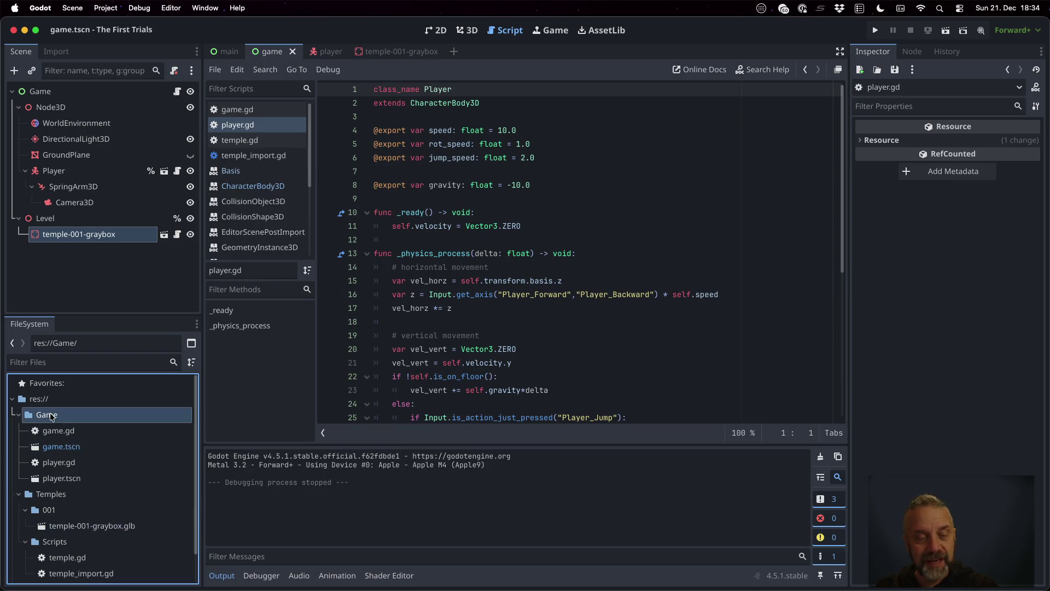
scroll(104, 470, "down", 2)
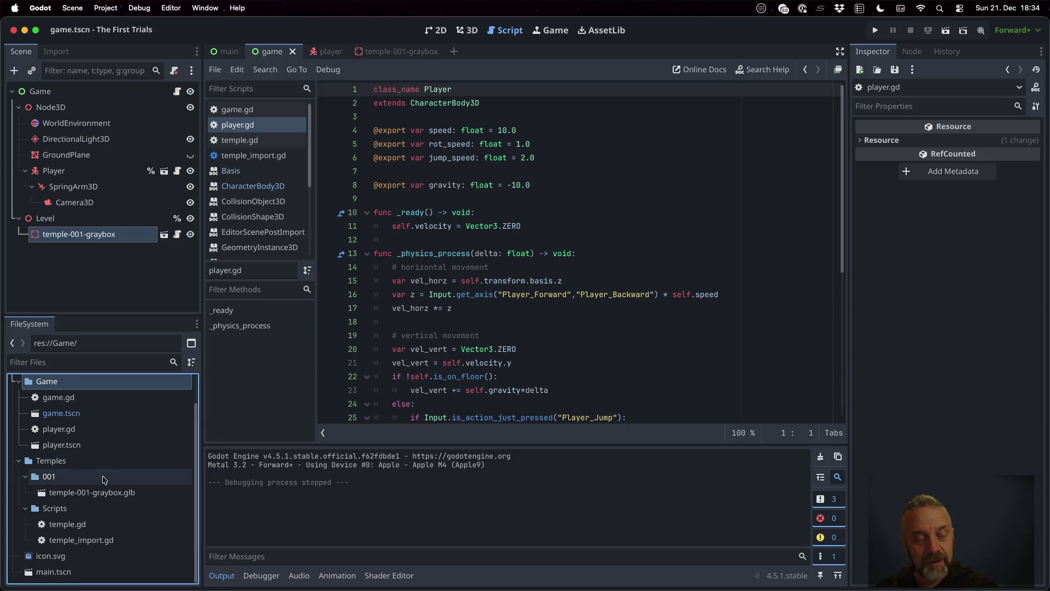
double_click(55, 571)
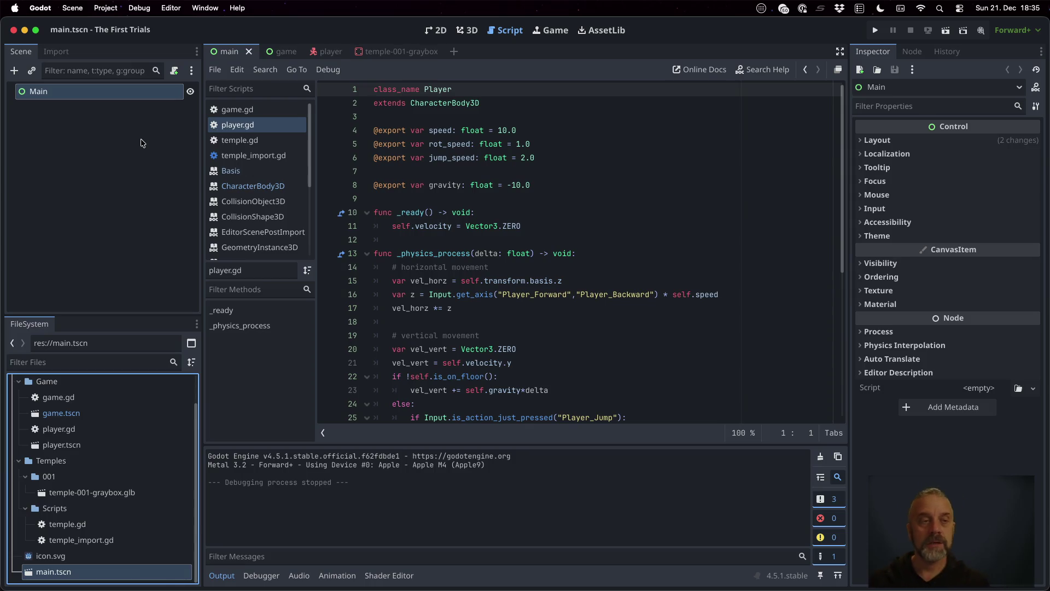
left_click(436, 30)
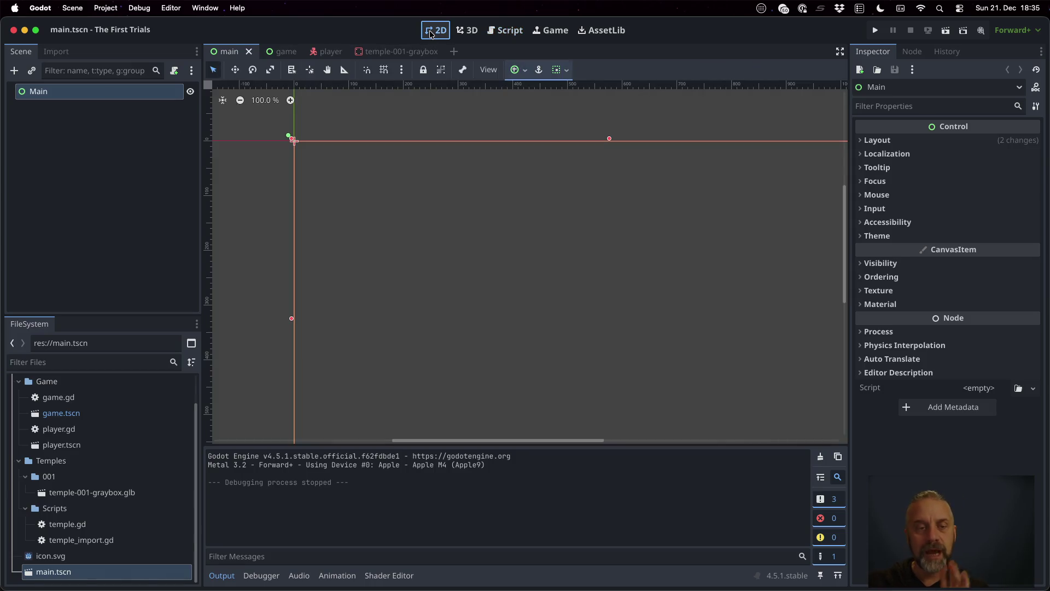
Attach a new main.gd script to Main, add 'class_name Main' above 'extends Control', and save.
right_click(139, 93)
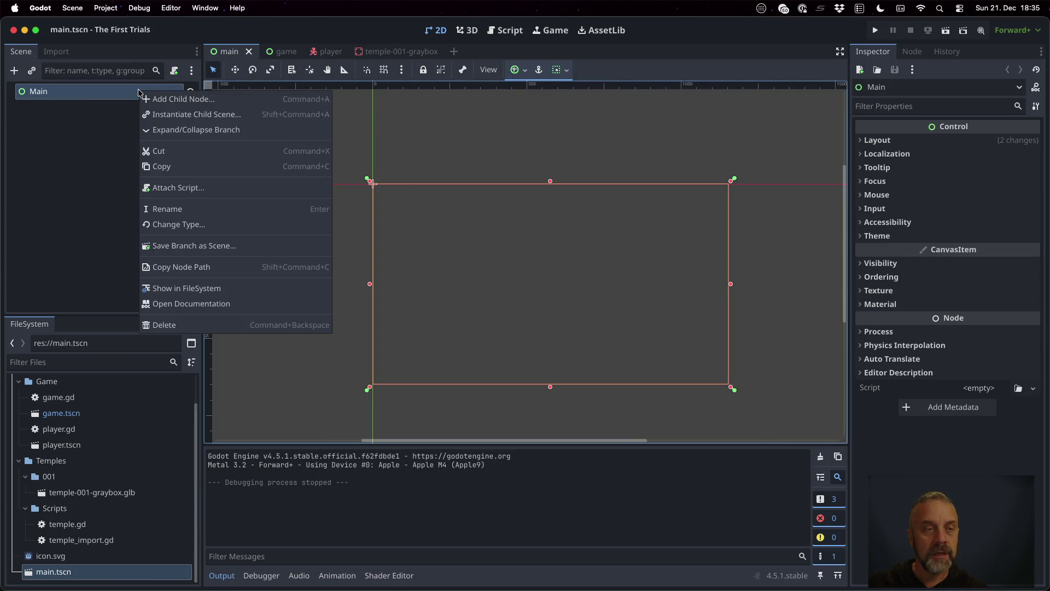
left_click(208, 188)
key("Return")
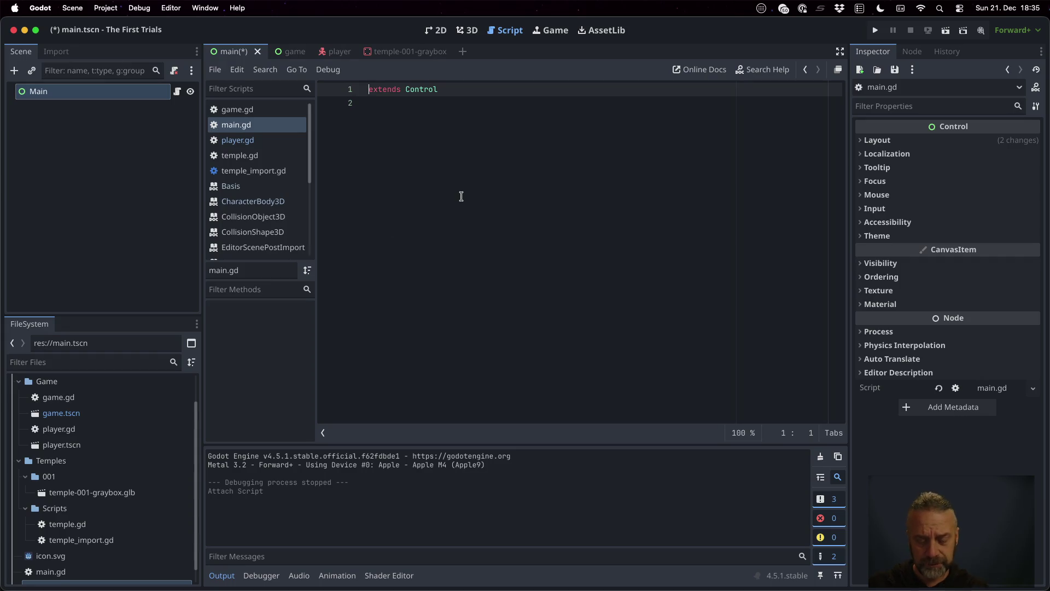
key("Return")
key("Up")
type("ss)")
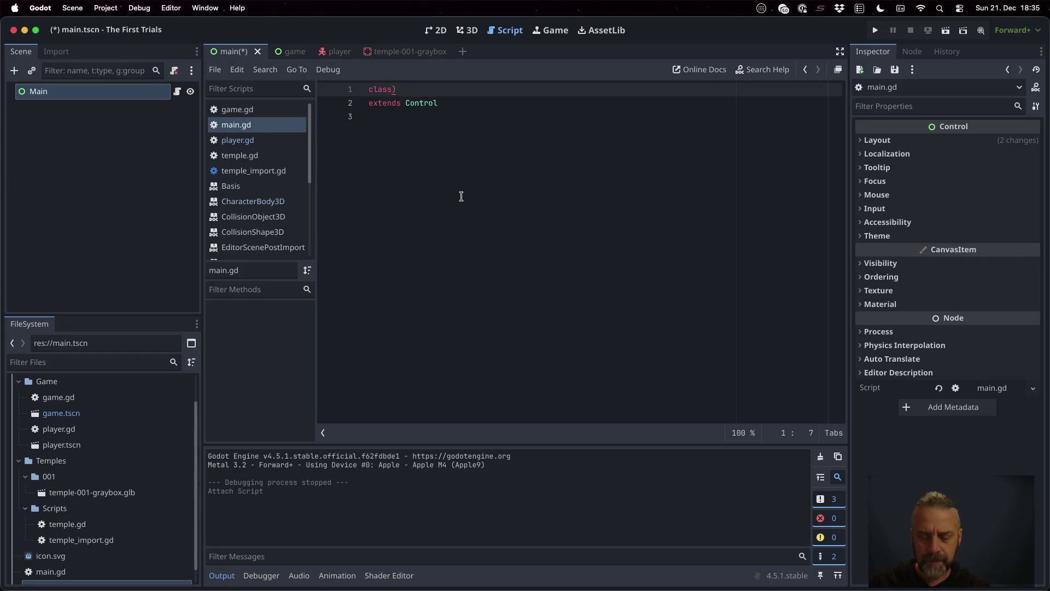
key("BackSpace")
type("_name Main")
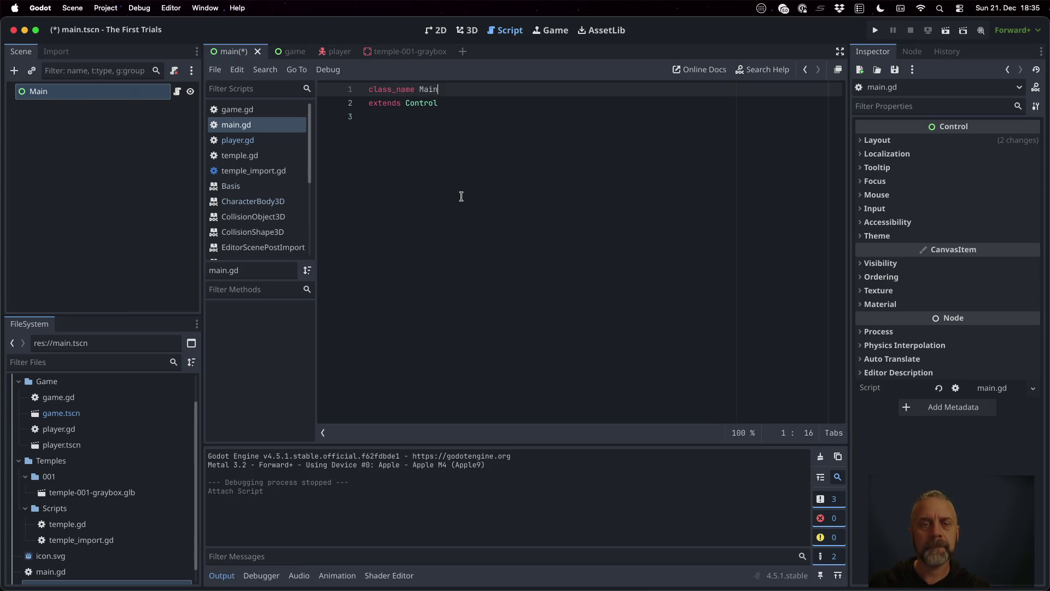
key("super+s")
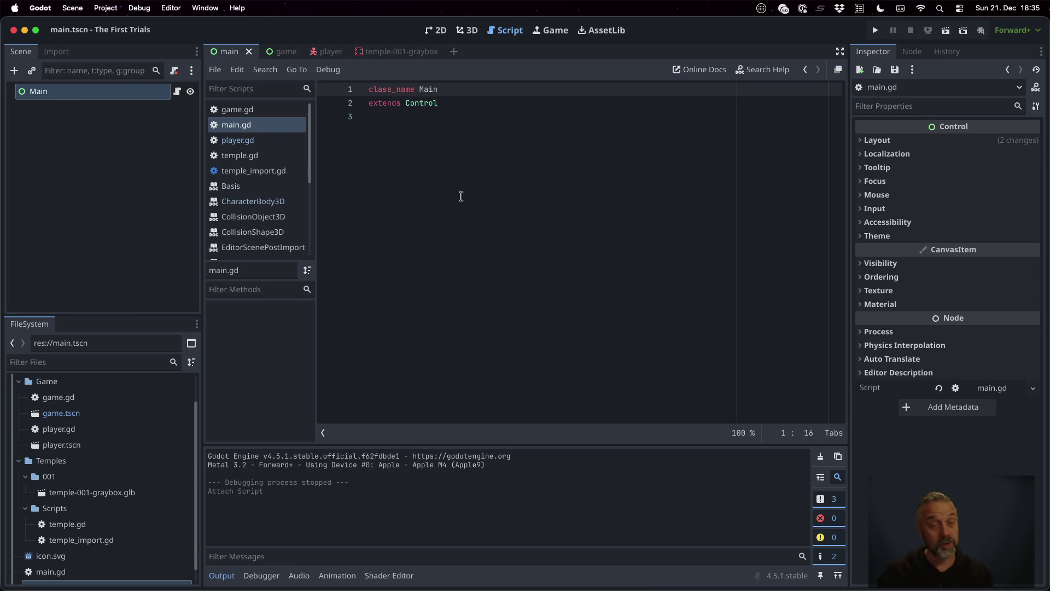
left_click(437, 30)
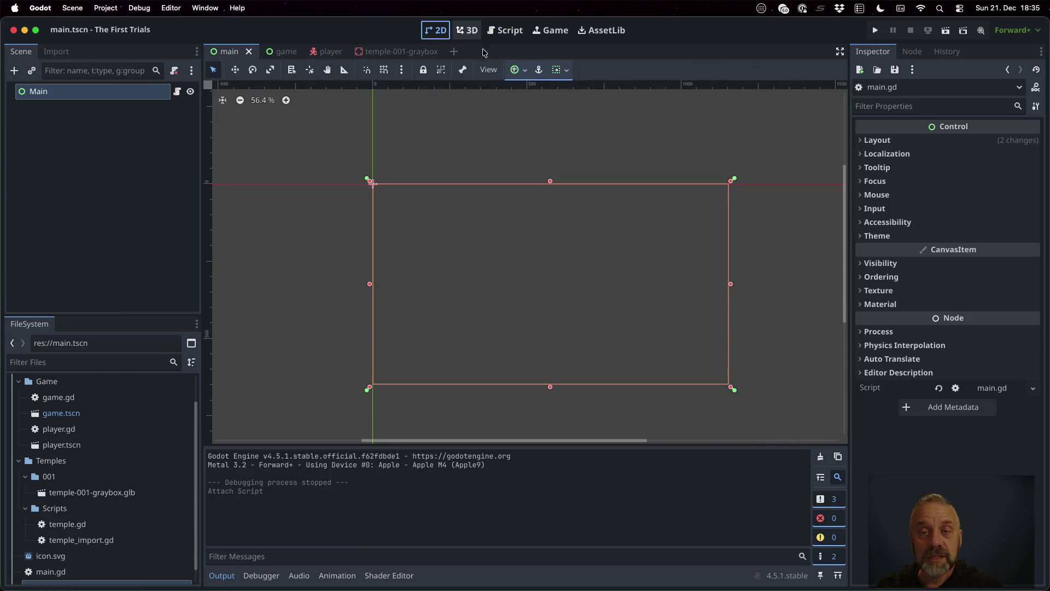
Apply the Full Rect anchor preset to the Main node.
left_click(539, 69)
left_click(582, 171)
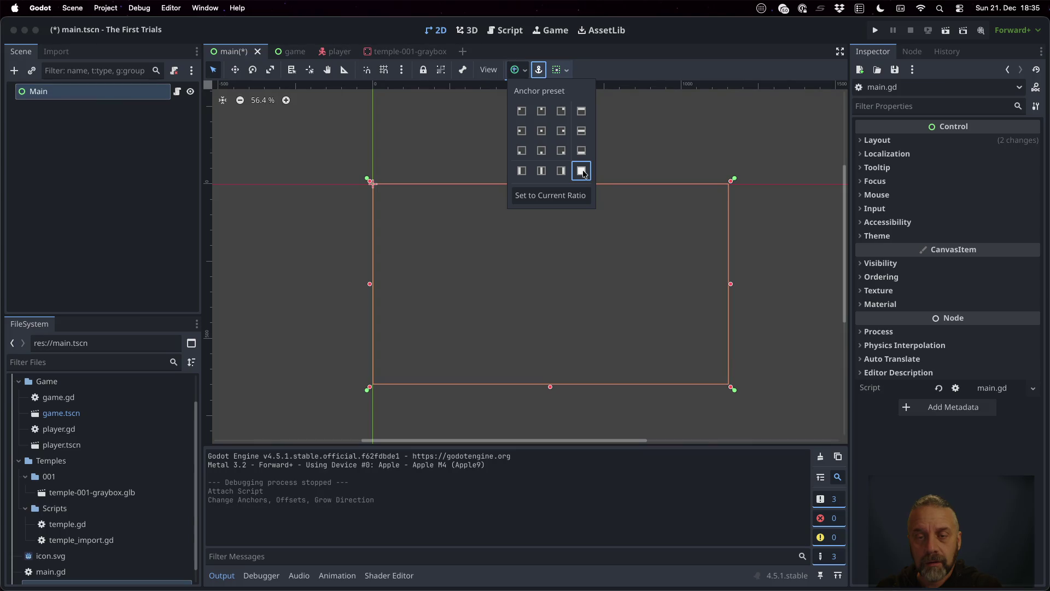
left_click(650, 48)
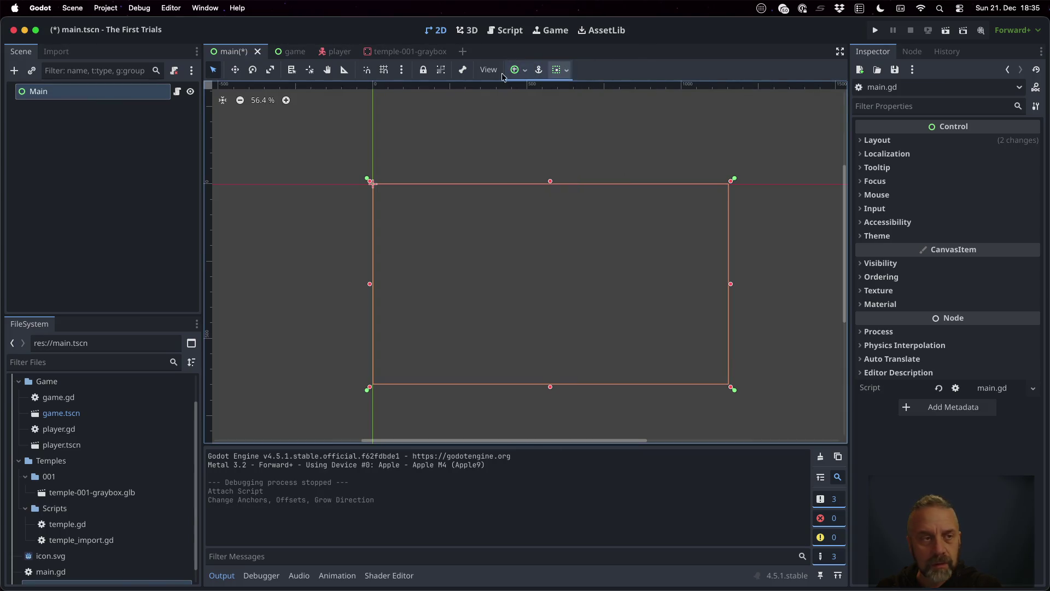
Change Main's type to MarginContainer, reapply Full Rect, and save main.tscn.
right_click(56, 91)
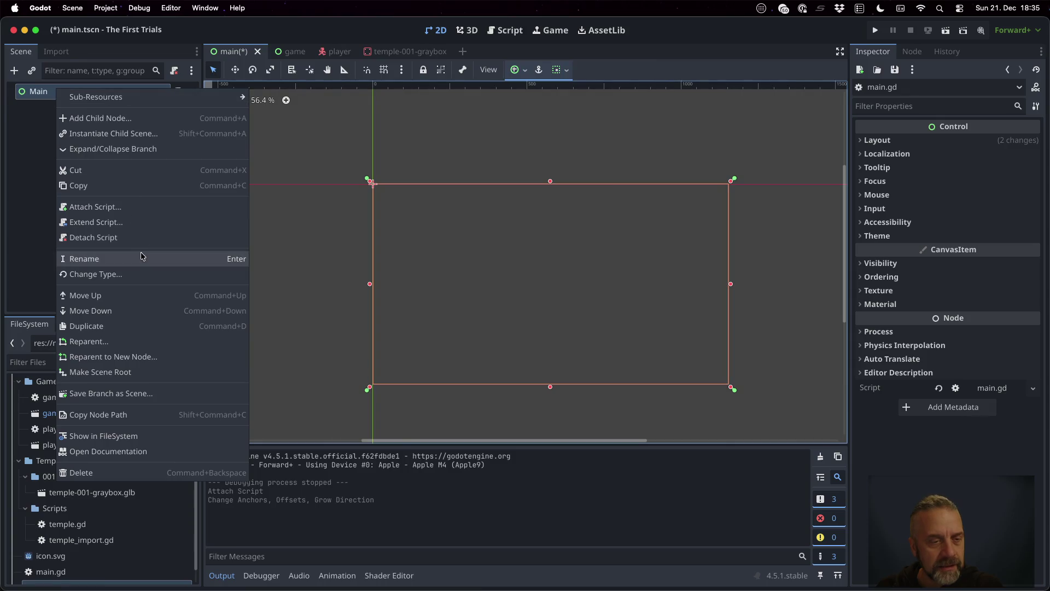
left_click(137, 277)
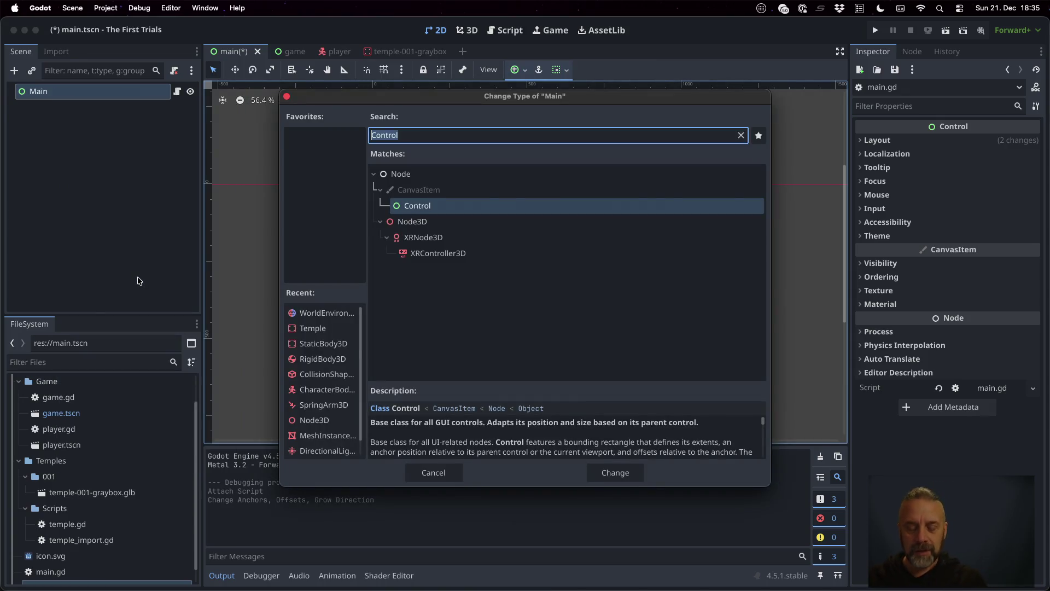
type("Mar")
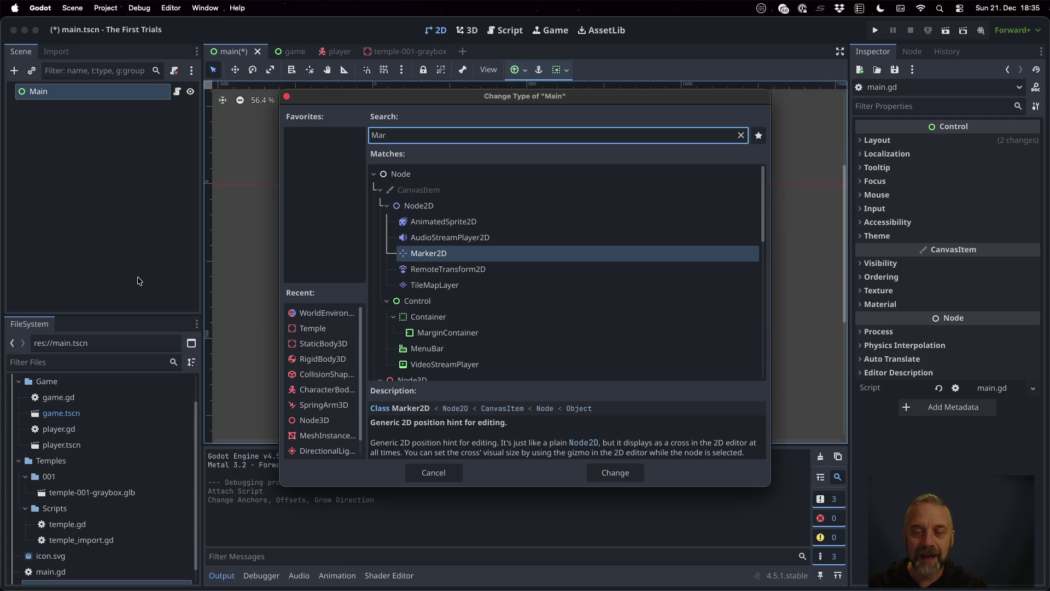
key("Down")
key("Down")
key("Down")
key("Return")
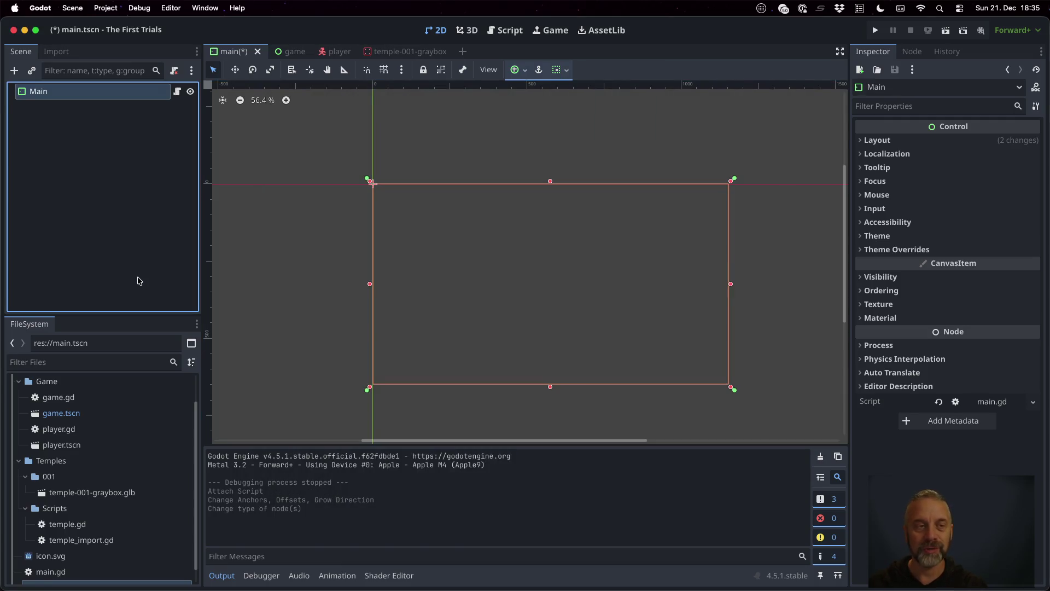
left_click(537, 70)
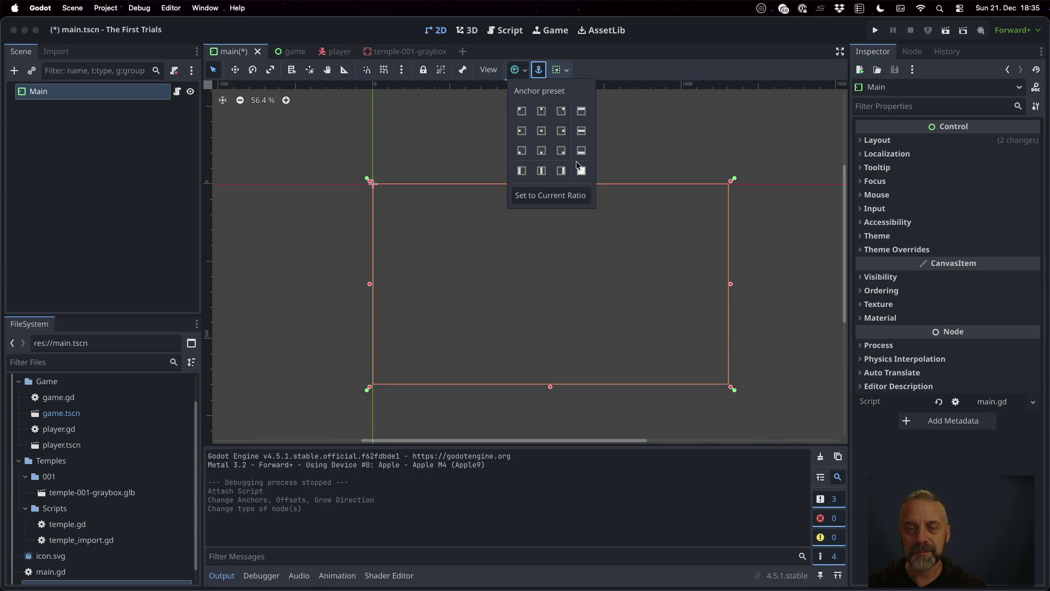
left_click(580, 169)
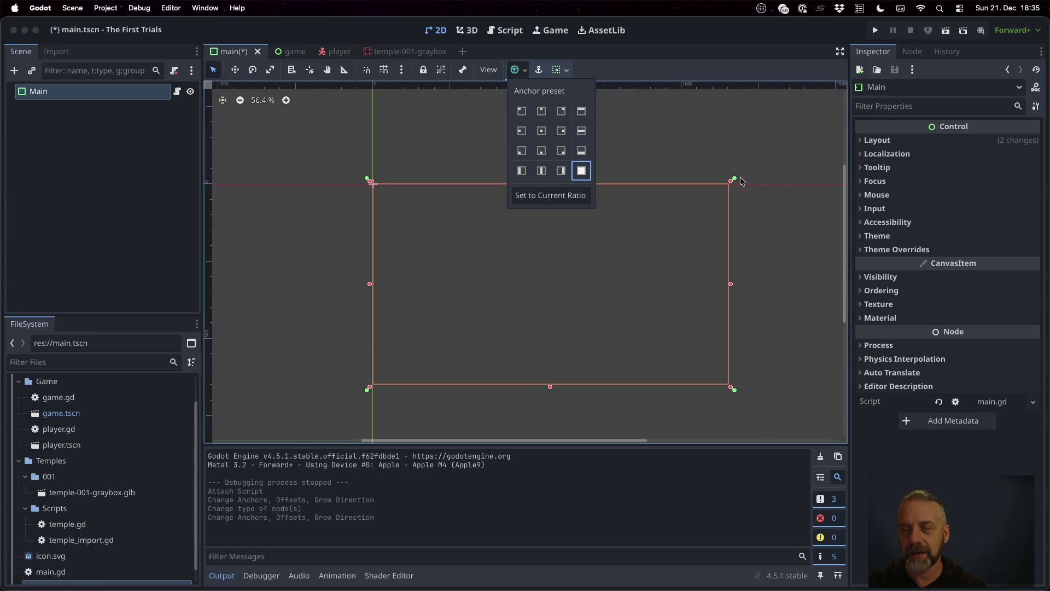
left_click(687, 37)
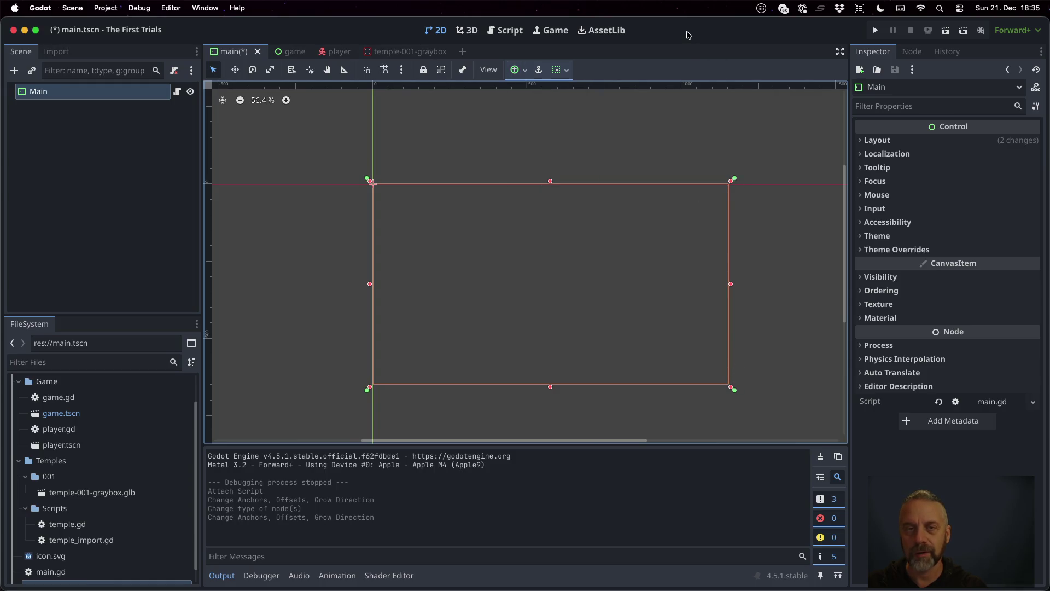
key("super+s")
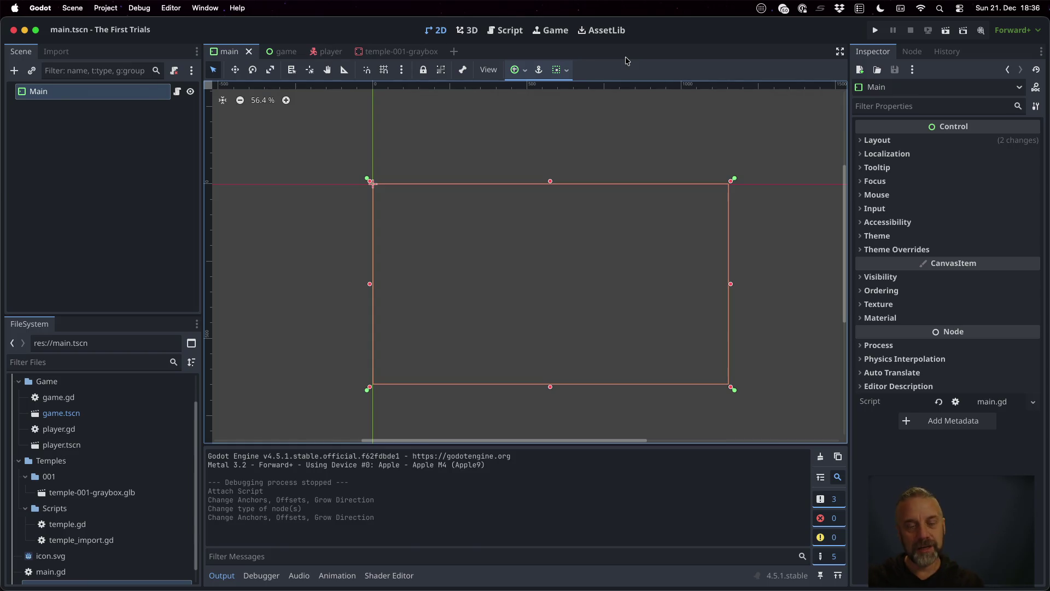
Add a MarginContainer child under Main and rename it LoadingState.
right_click(124, 94)
key("Escape")
key("super+a")
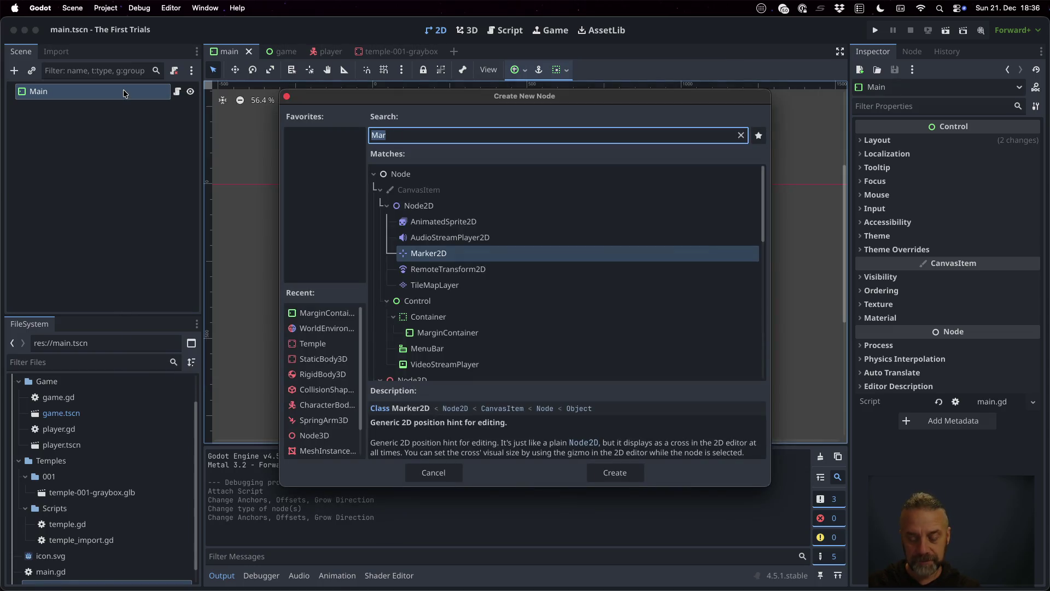
type("margin")
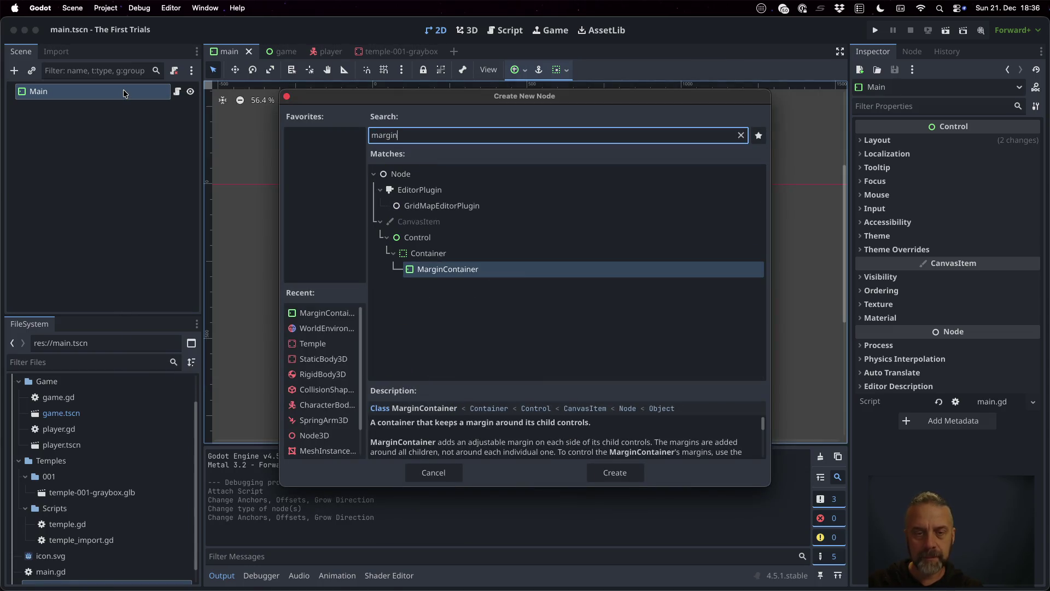
key("Return")
key("Return")
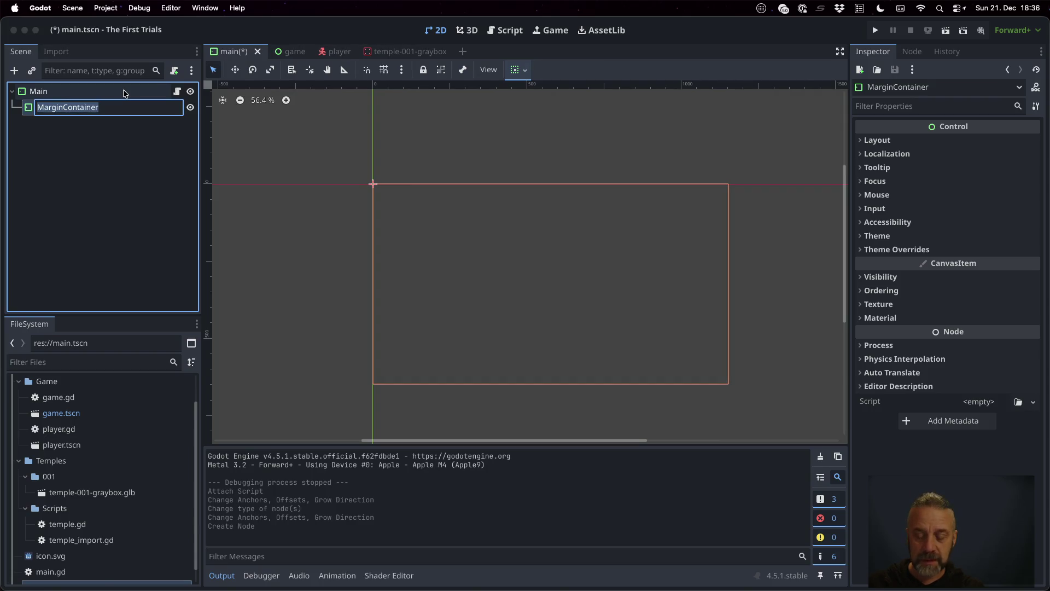
type("Loadi")
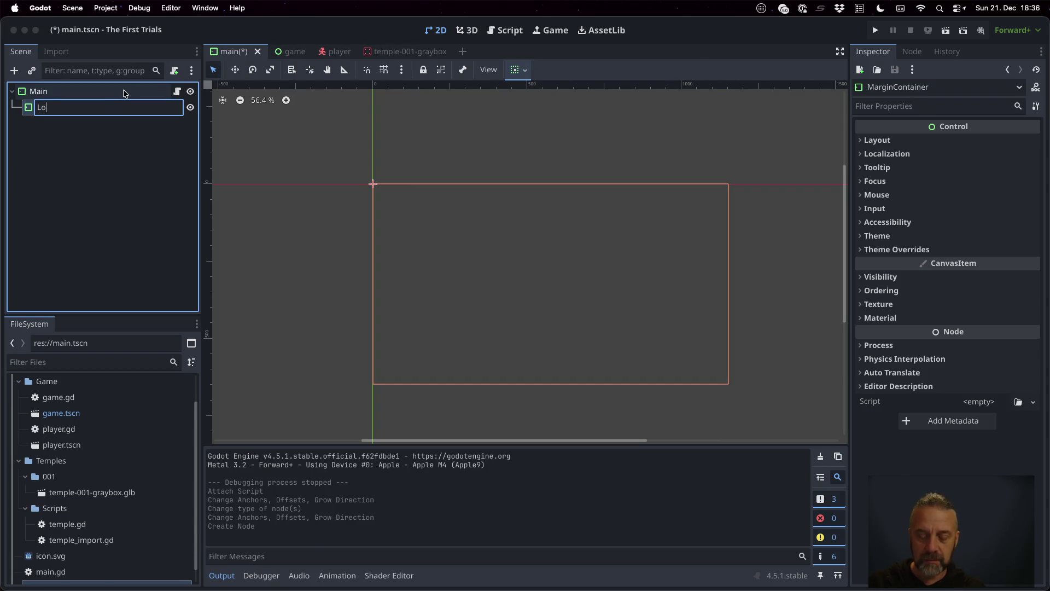
type("ngContainer")
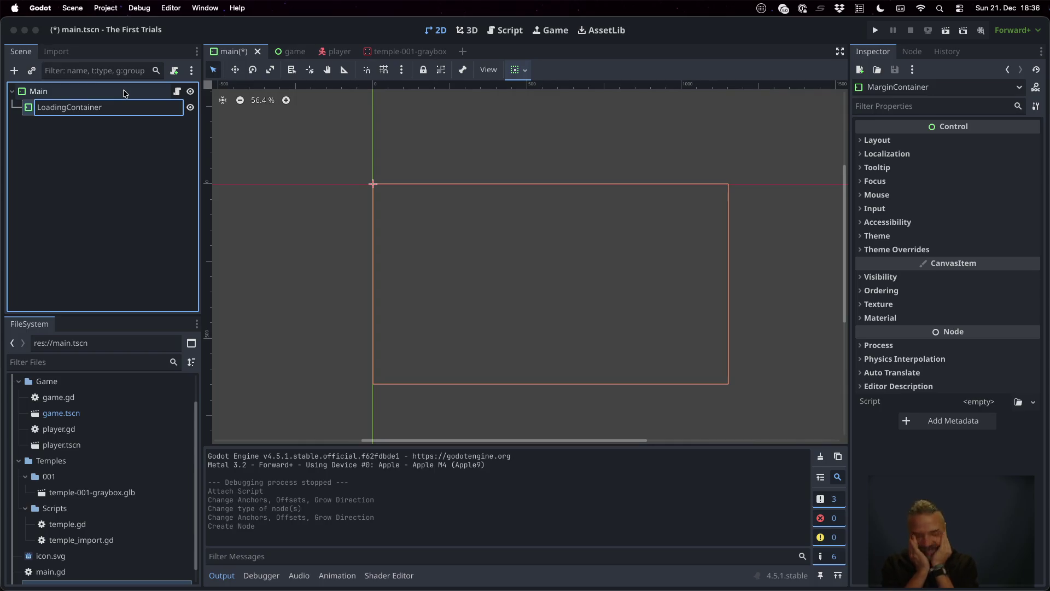
key("BackSpace")
key("BackSpace")
key("BackSpace")
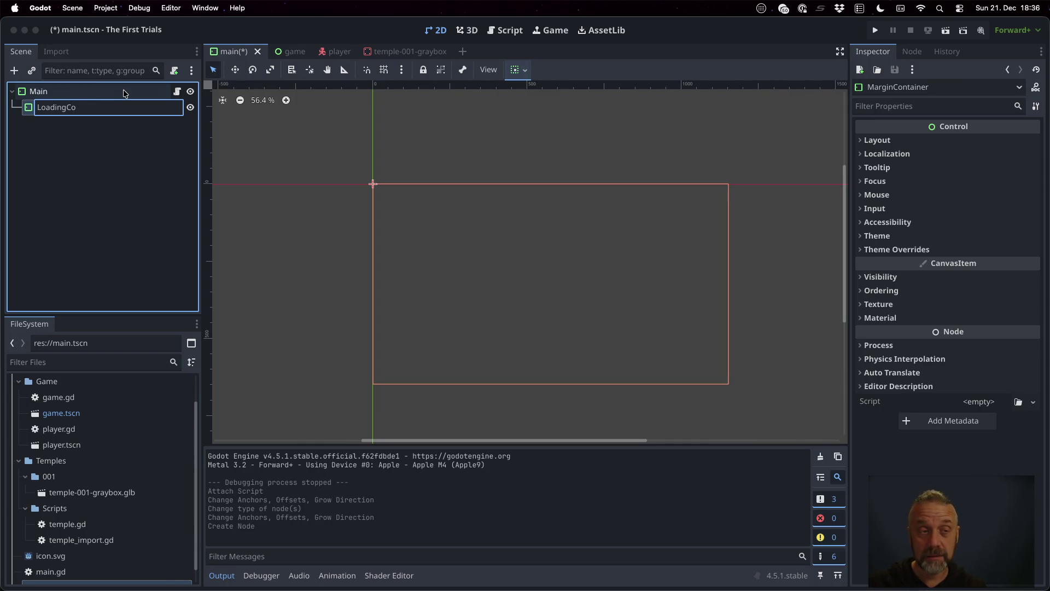
type("State")
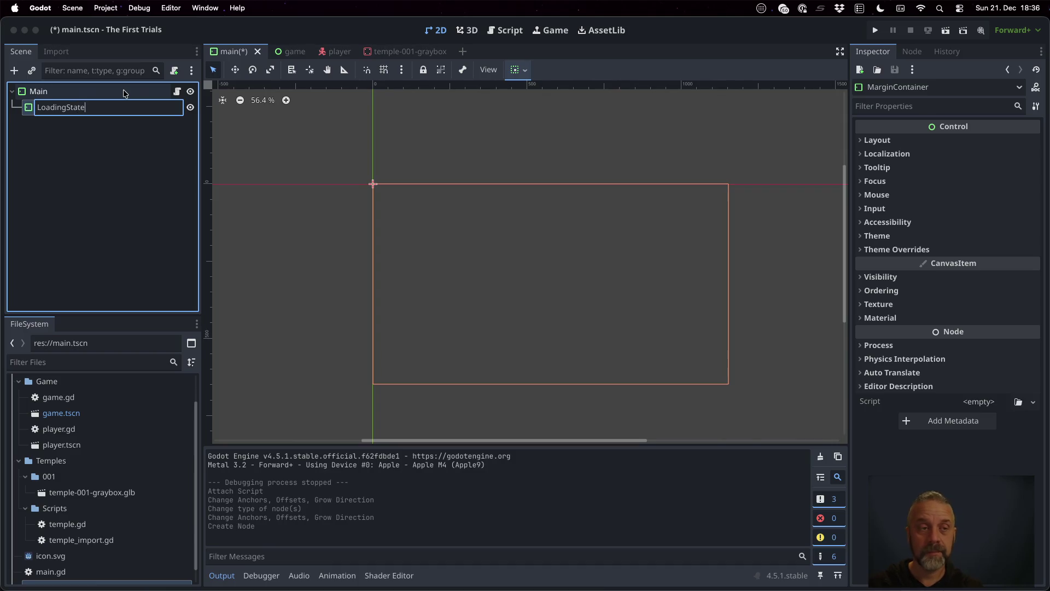
key("Return")
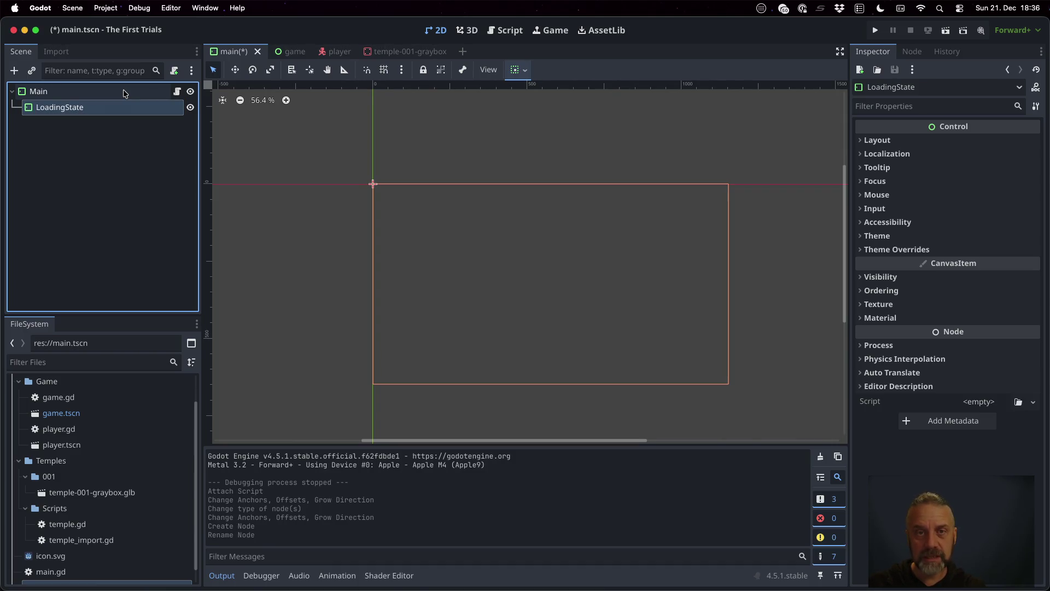
Set LoadingState's container sizing to Fill both horizontally and vertically.
left_click(528, 72)
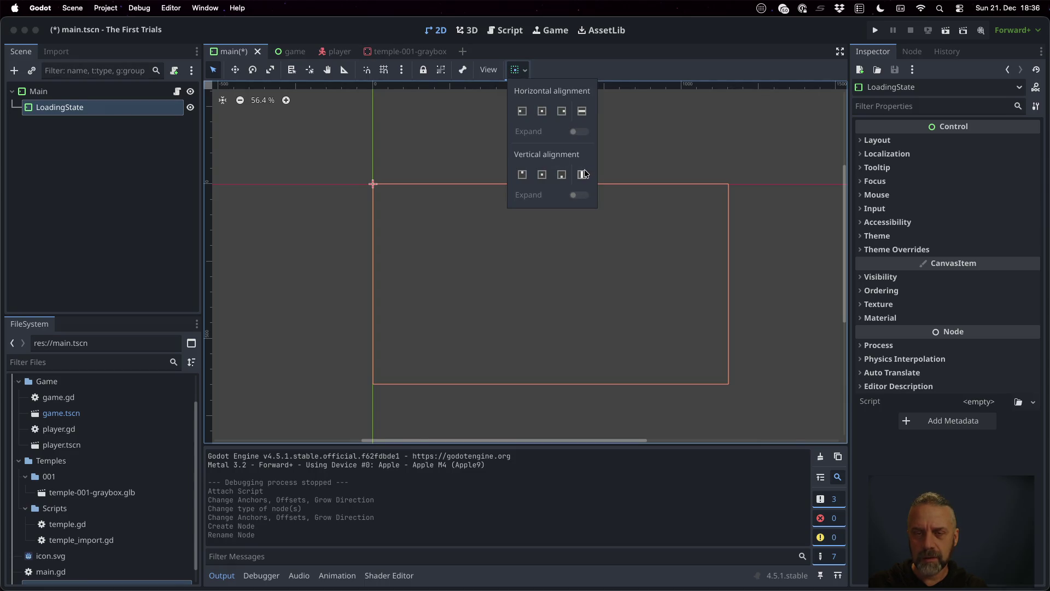
left_click(582, 174)
left_click(583, 110)
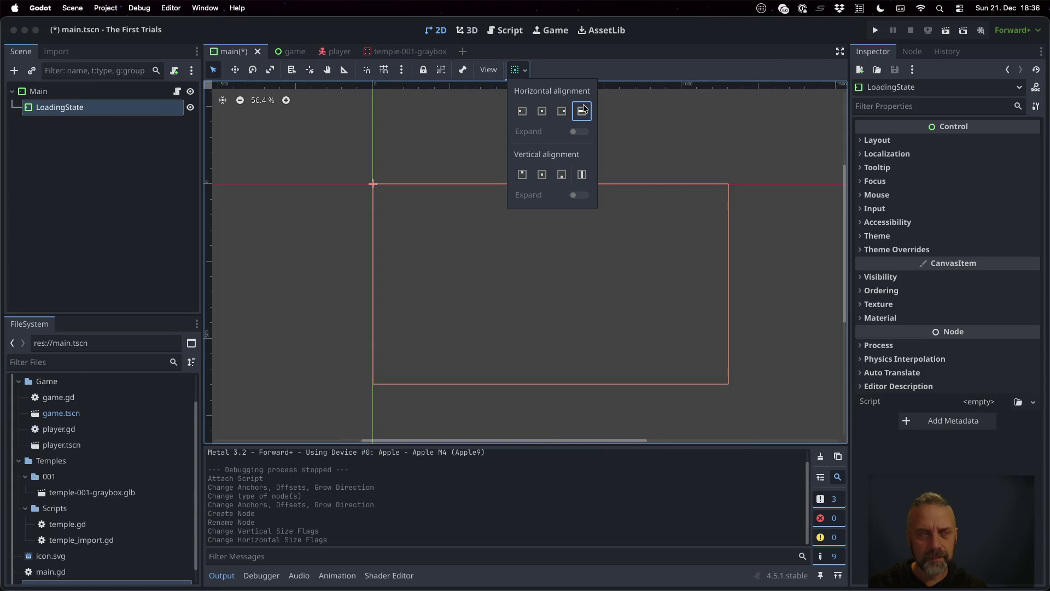
scroll(675, 282, "down", 3)
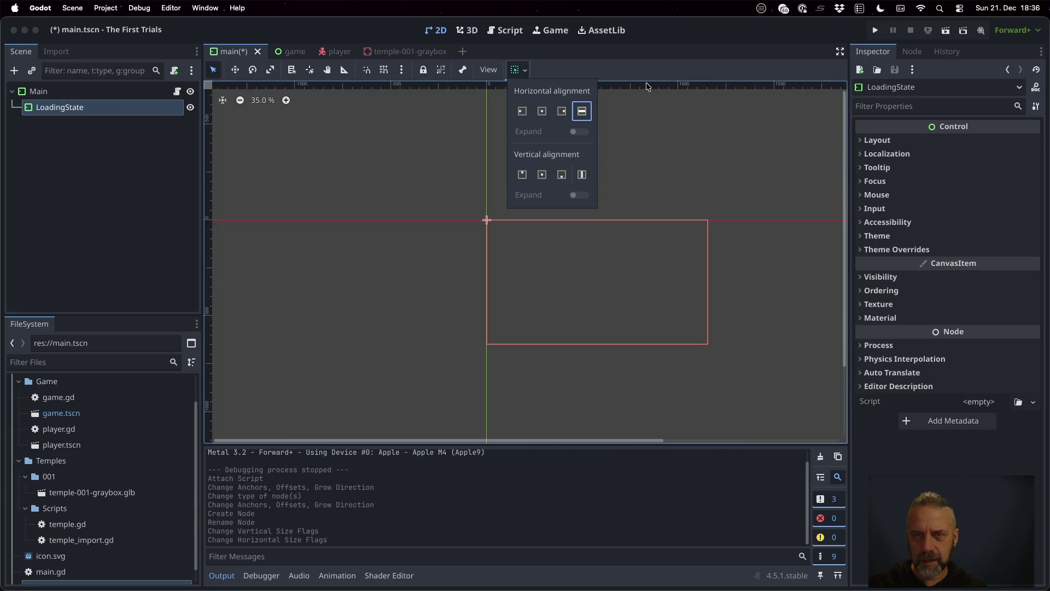
left_click(609, 54)
left_click(108, 103)
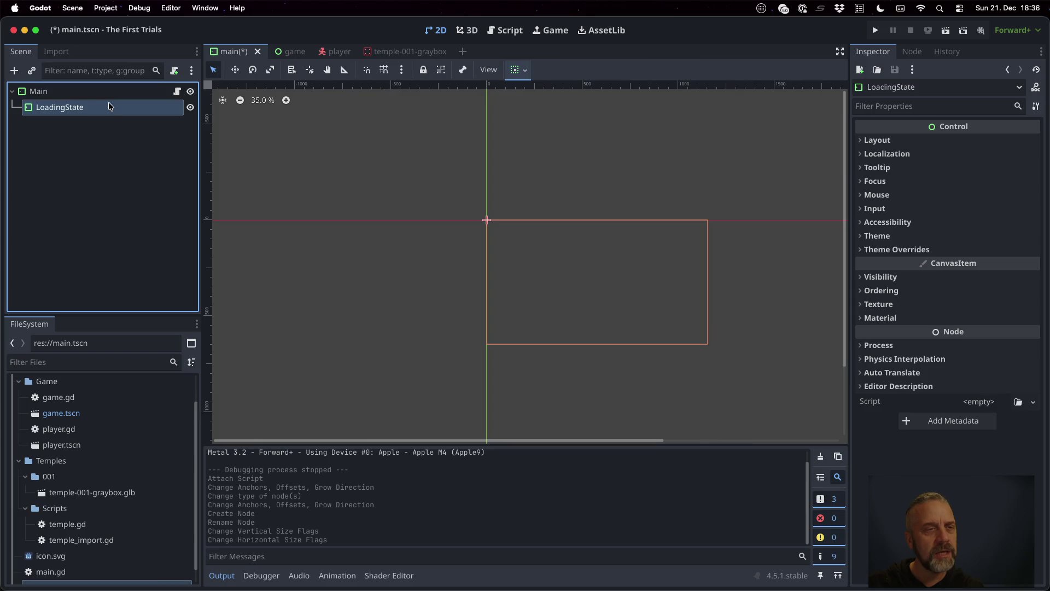
key("super+a")
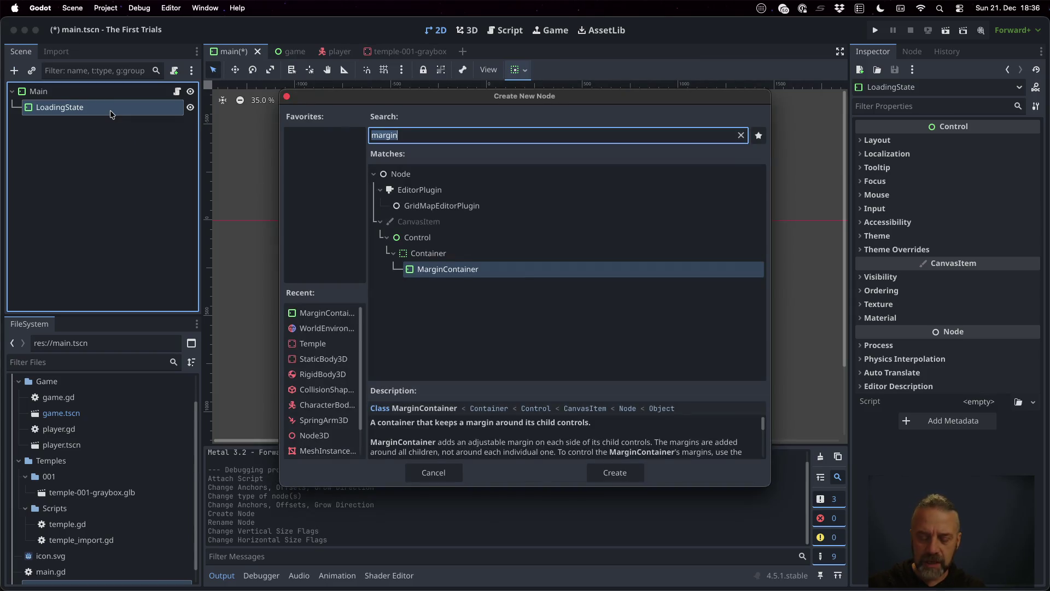
Add a Label under LoadingState with its Text set to 'Loading...'.
type("label")
key("Return")
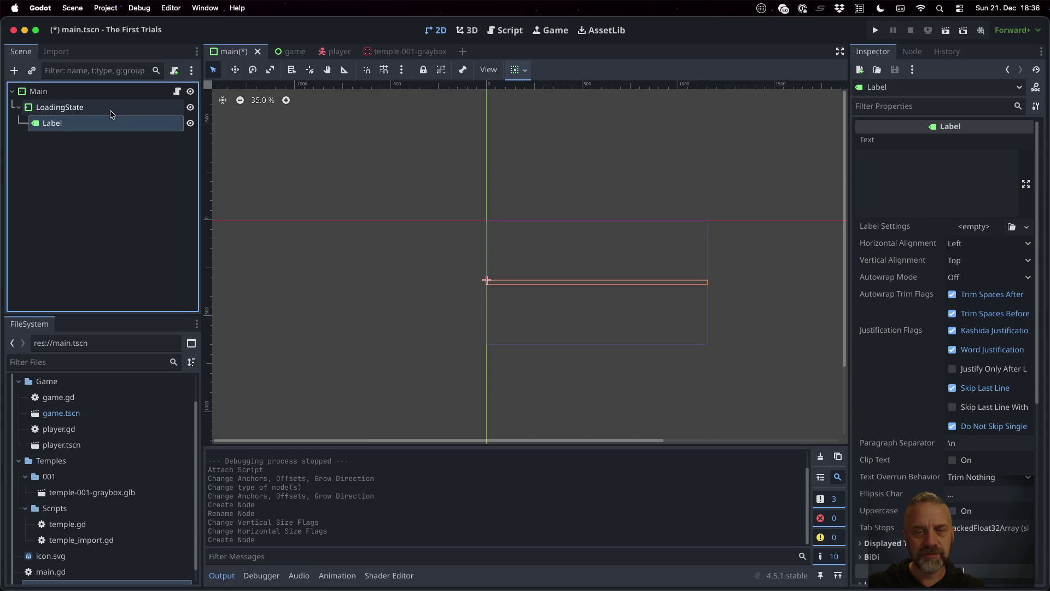
left_click(901, 187)
type("Loading...")
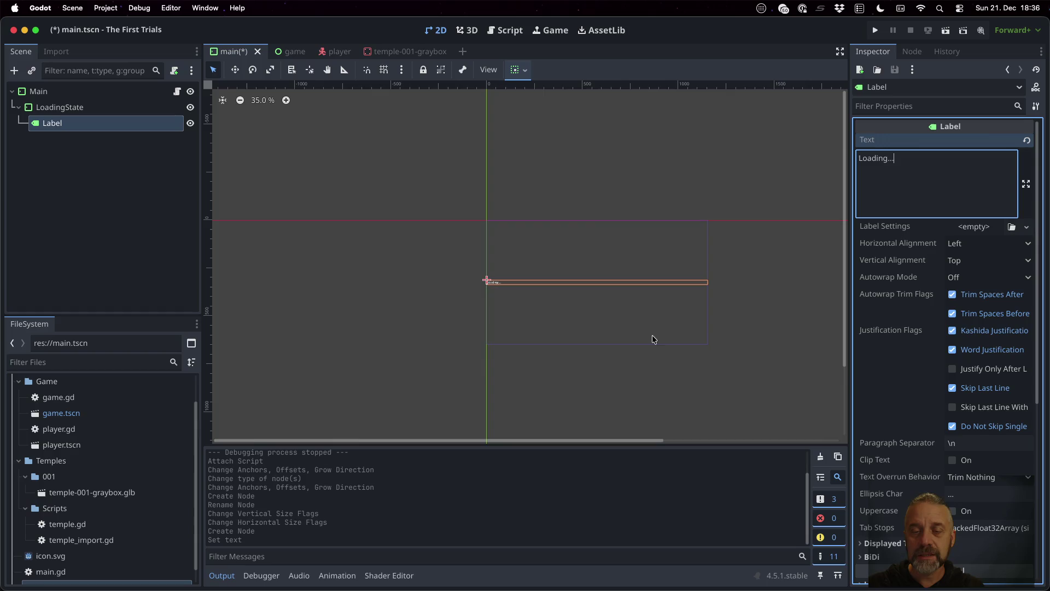
scroll(598, 303, "up", 5)
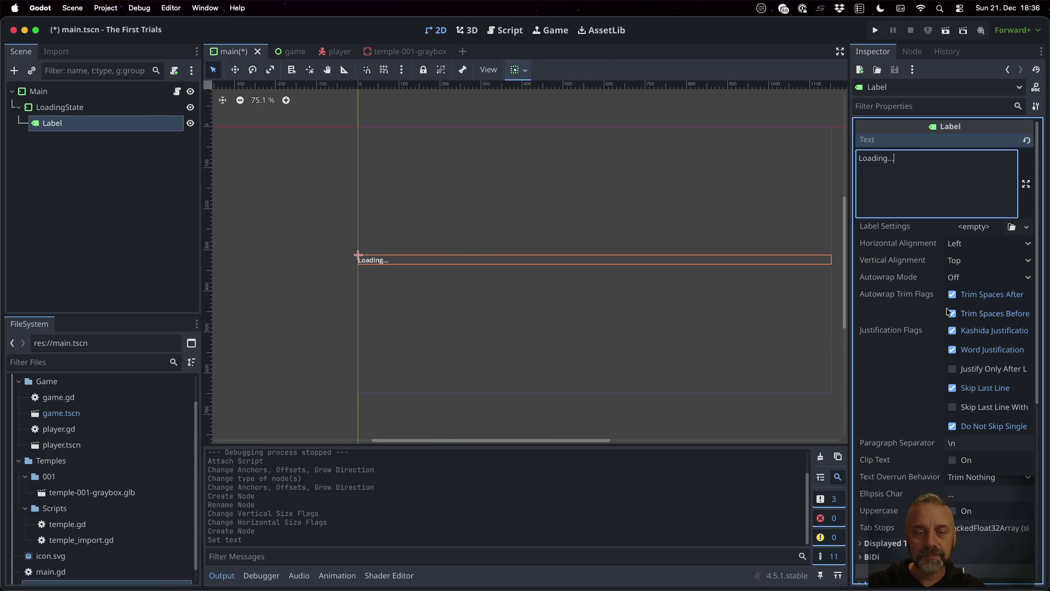
Set the label's horizontal layout alignment to Fill.
left_click(523, 70)
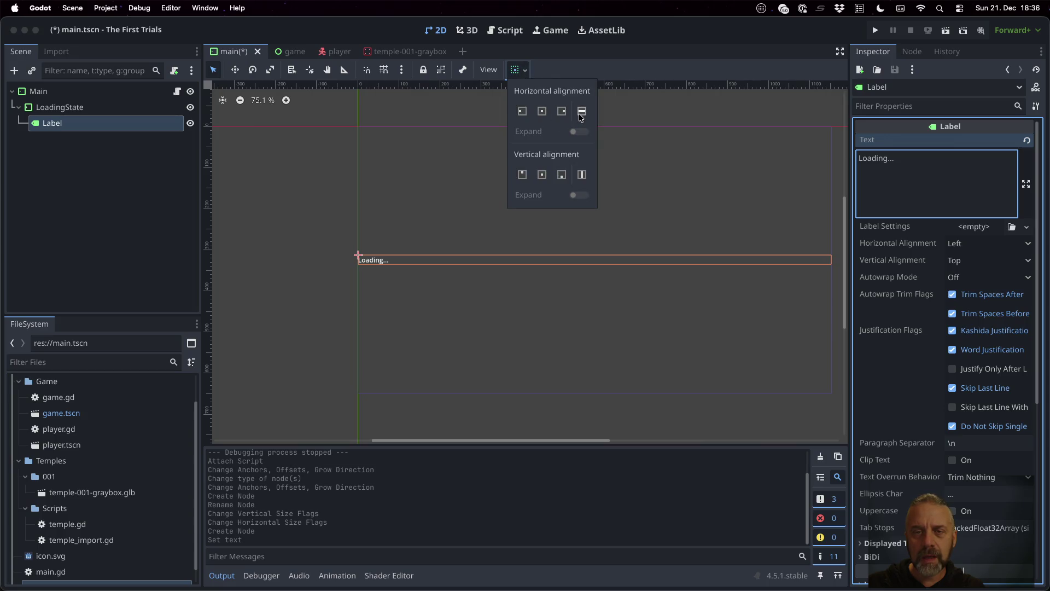
left_click(542, 112)
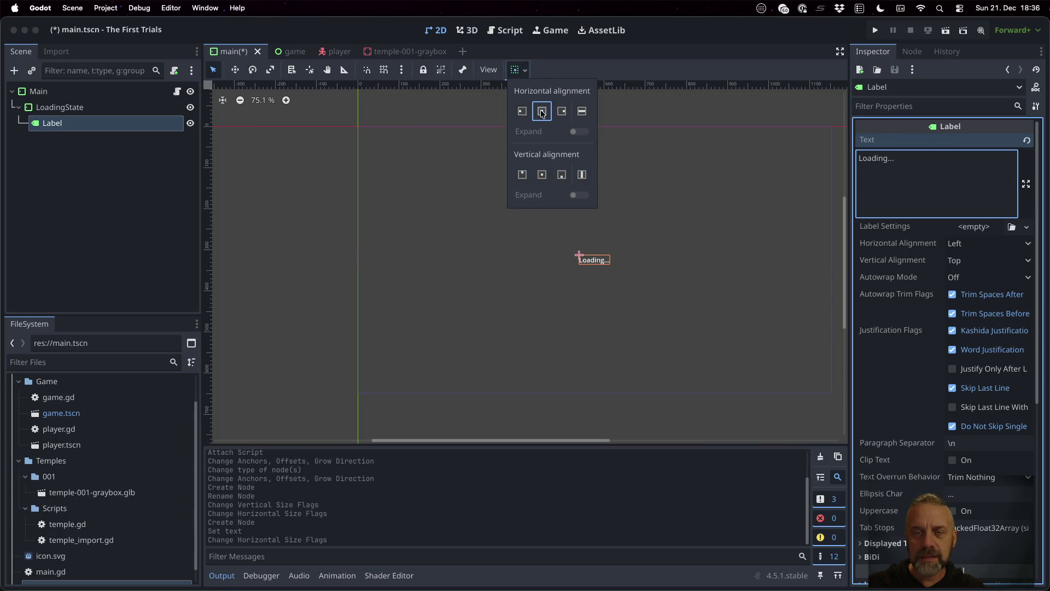
left_click(584, 111)
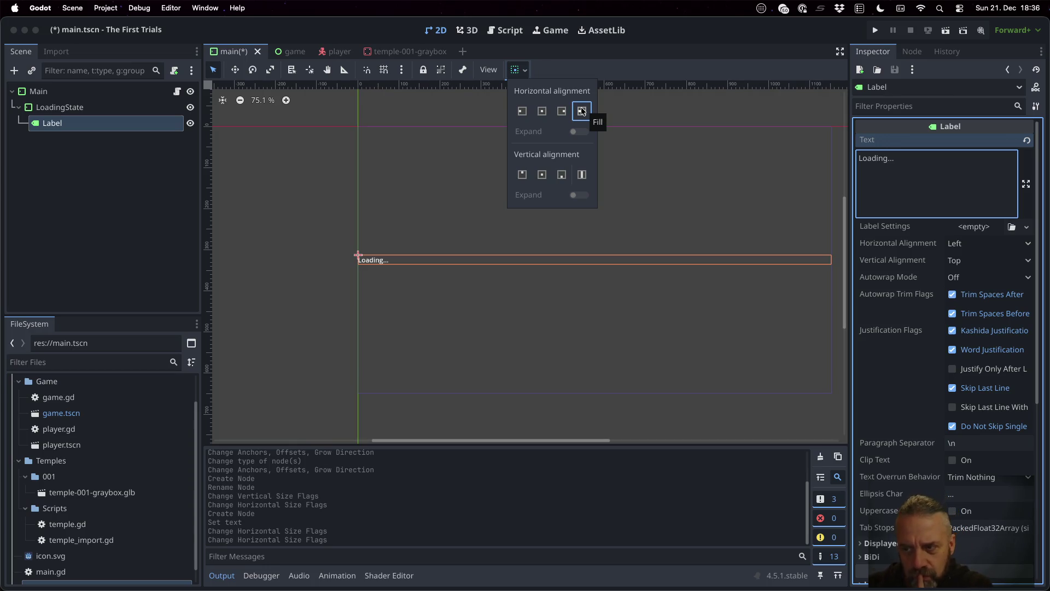
Set the label's Horizontal Alignment to Center.
left_click(975, 251)
left_click(976, 244)
left_click(982, 276)
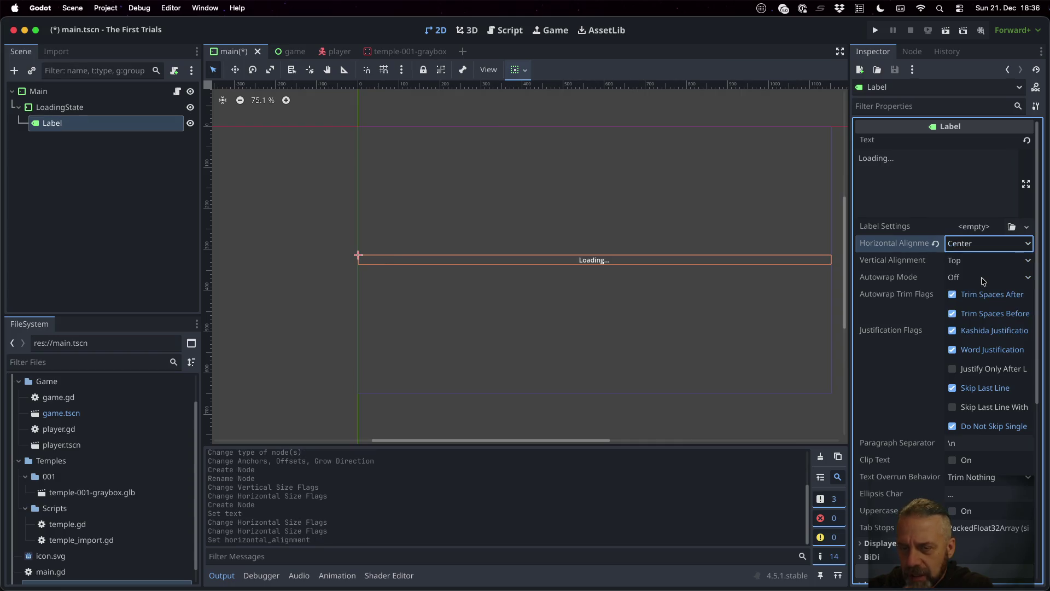
scroll(911, 311, "down", 5)
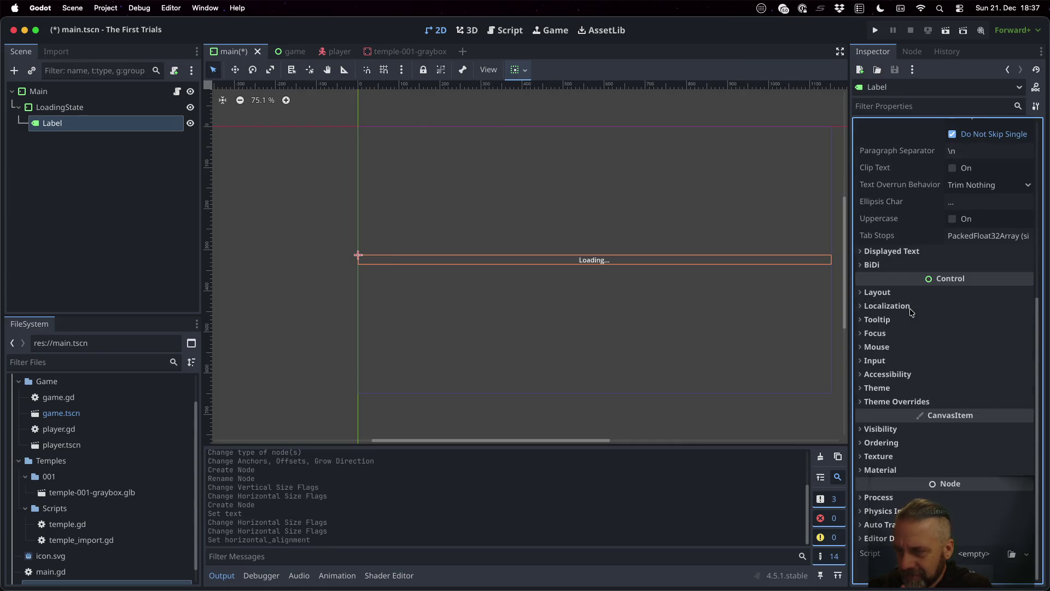
Add a Theme Overrides font size of 48, then raise it to 96.
left_click(914, 389)
left_click(914, 388)
left_click(913, 401)
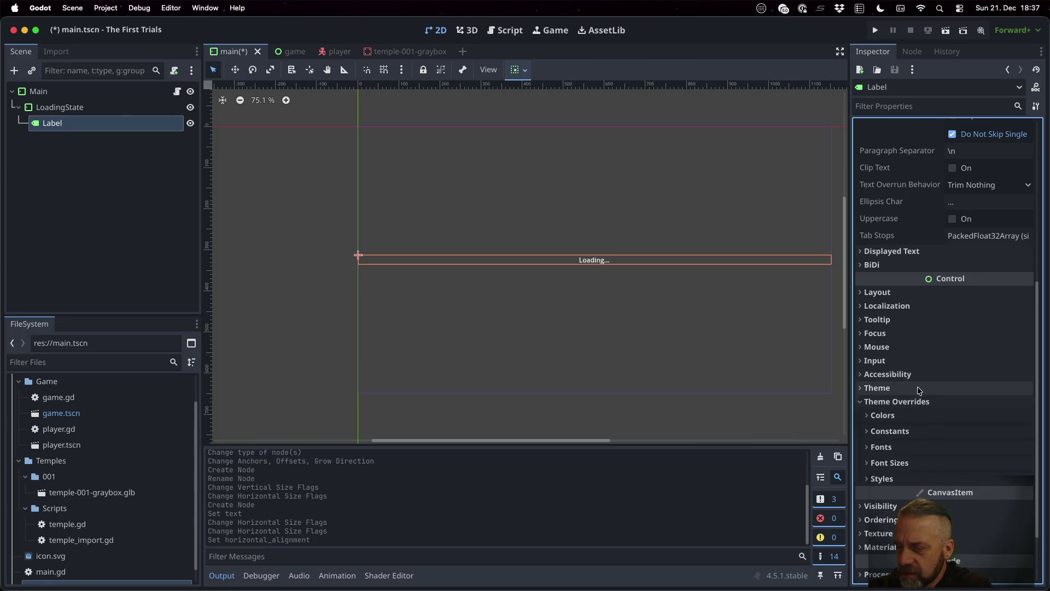
scroll(917, 388, "down", 1)
left_click(880, 386)
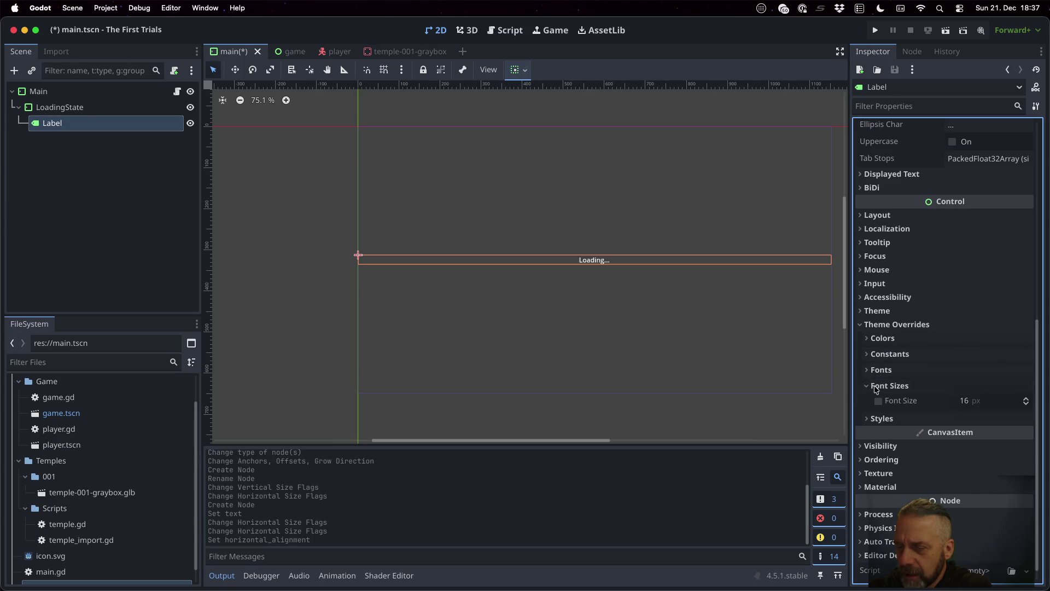
left_click(964, 400)
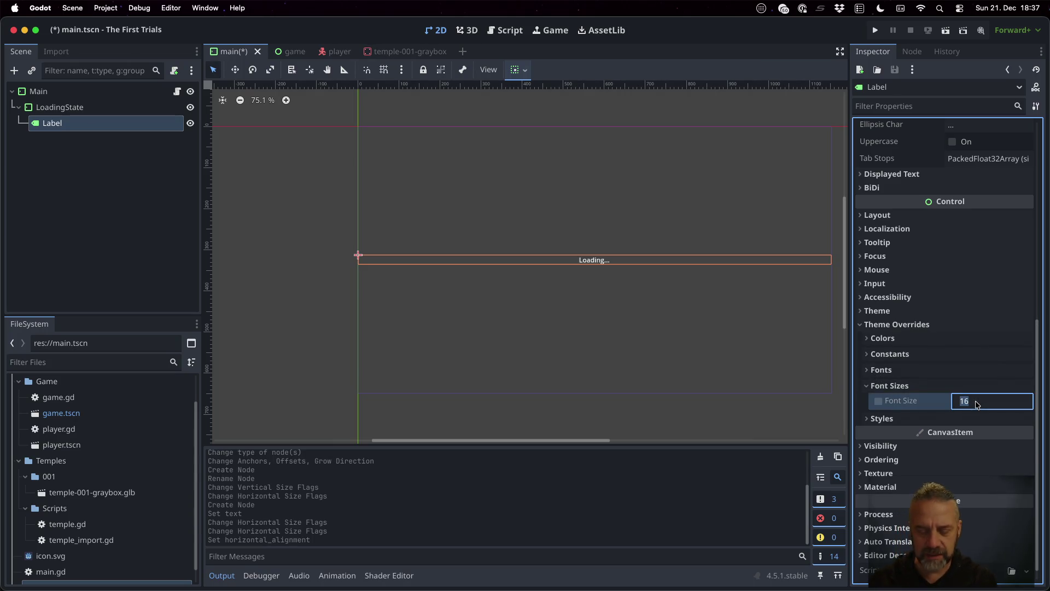
type("48")
key("Return")
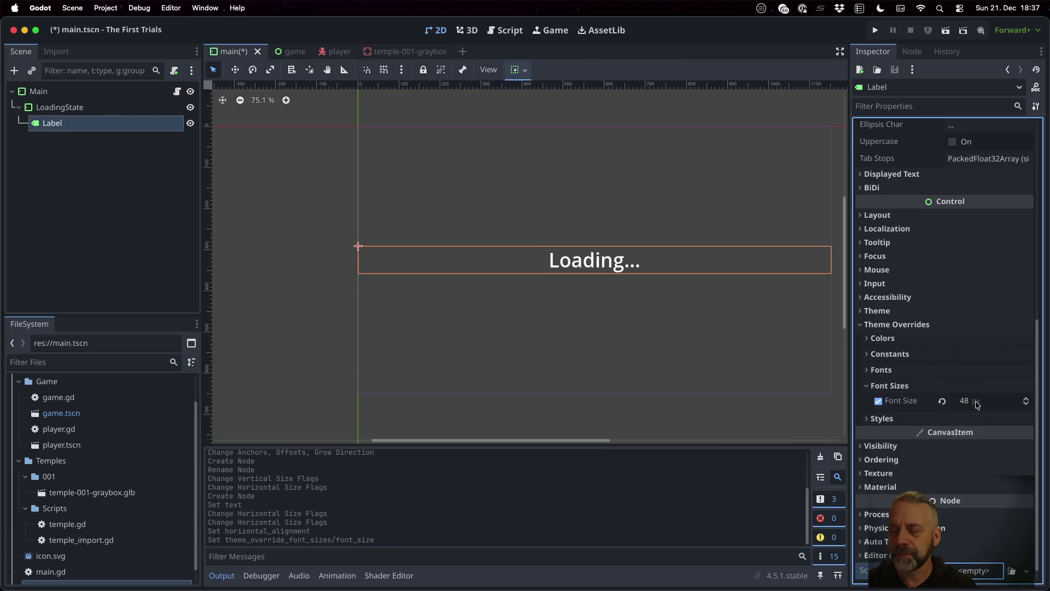
left_click(976, 404)
type("96")
key("Return")
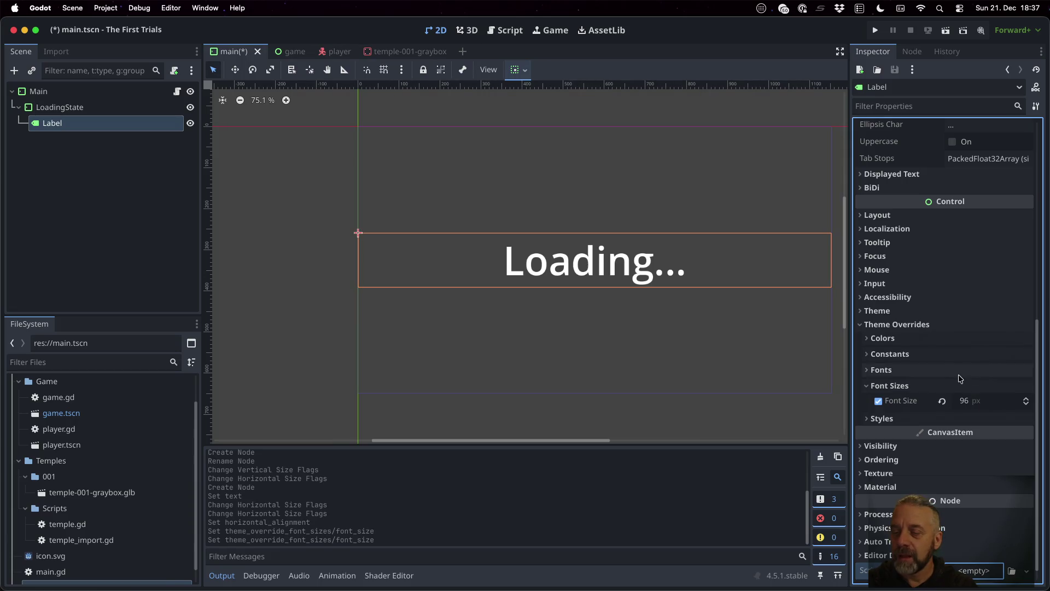
Set the label's font color override to light blue (7cc7f0).
left_click(870, 338)
left_click(1008, 355)
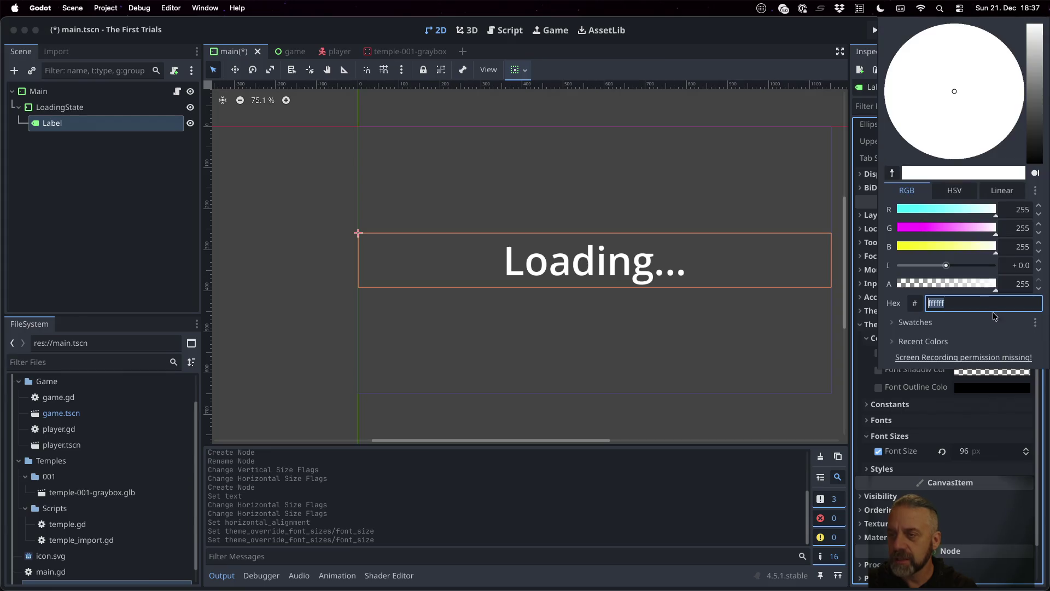
left_click(1036, 61)
left_click_drag(1037, 60, 1037, 60)
left_click_drag(934, 60, 924, 53)
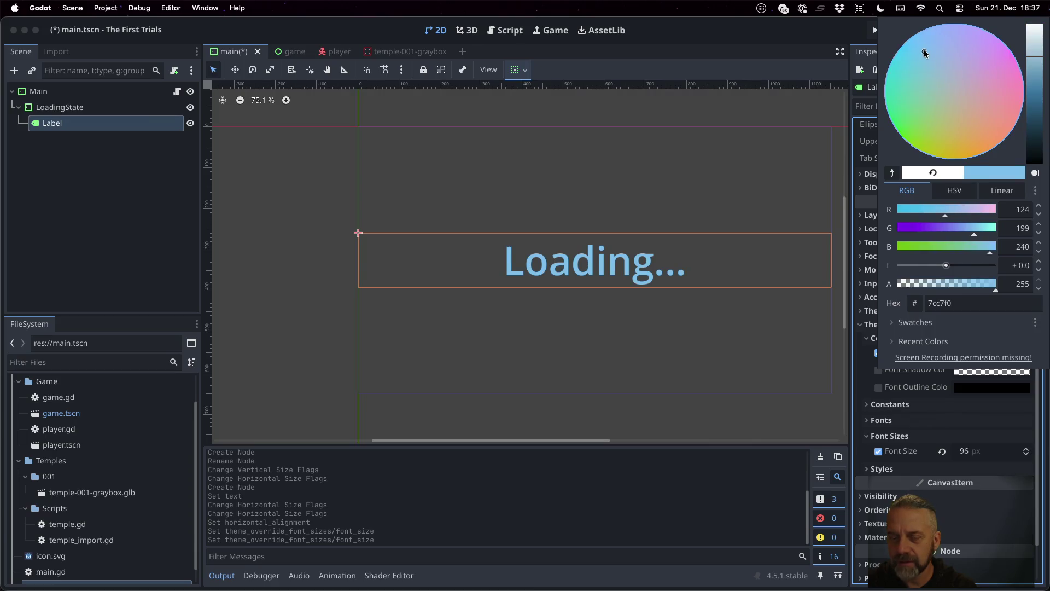
left_click(948, 409)
Set the font outline color override to a dark blue shade.
left_click(978, 388)
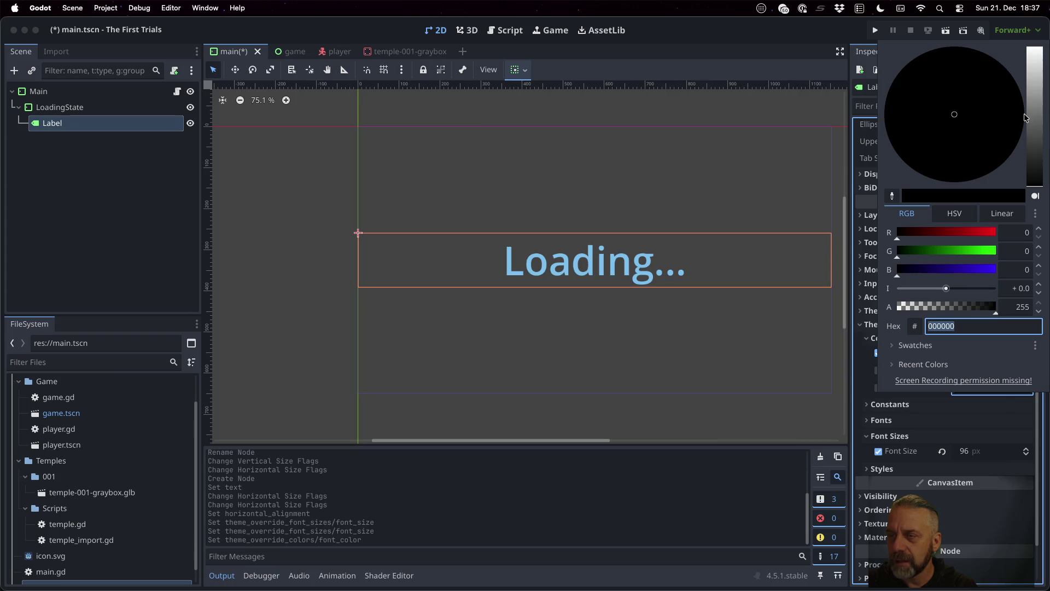
left_click(1039, 166)
left_click(947, 67)
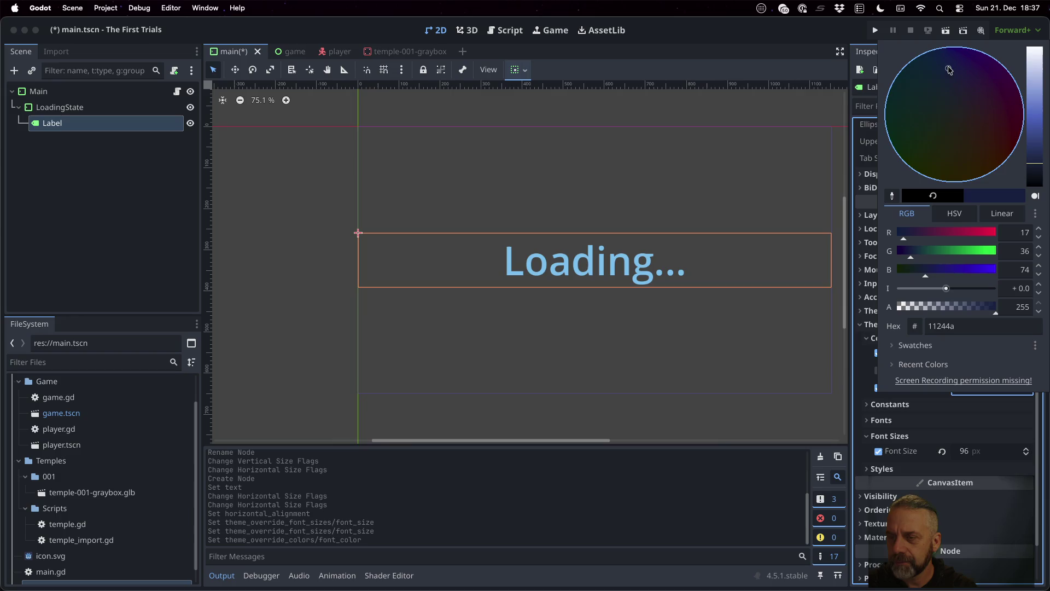
left_click(860, 352)
left_click(975, 355)
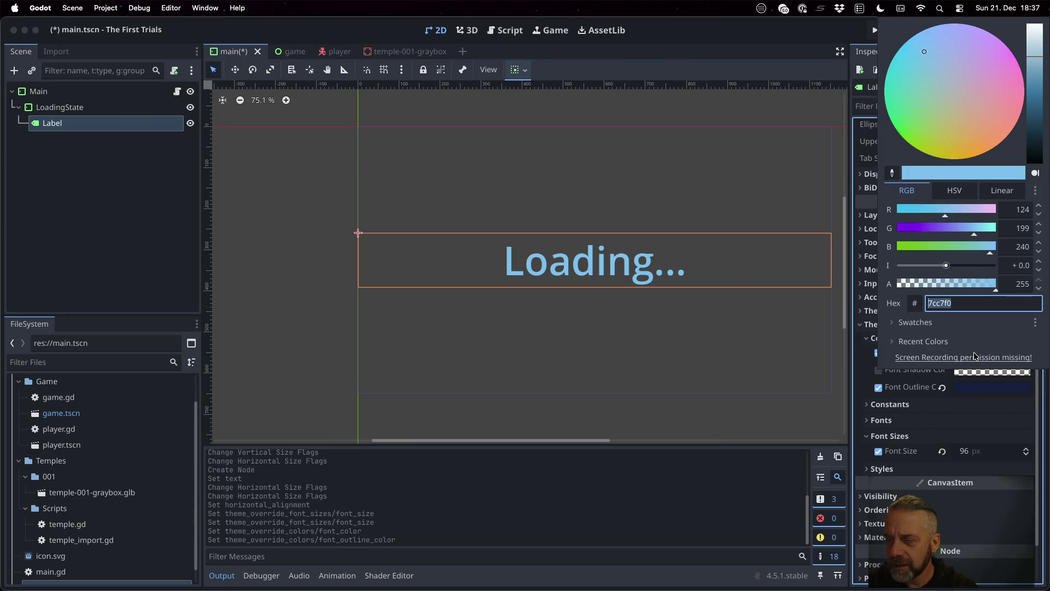
key("Escape")
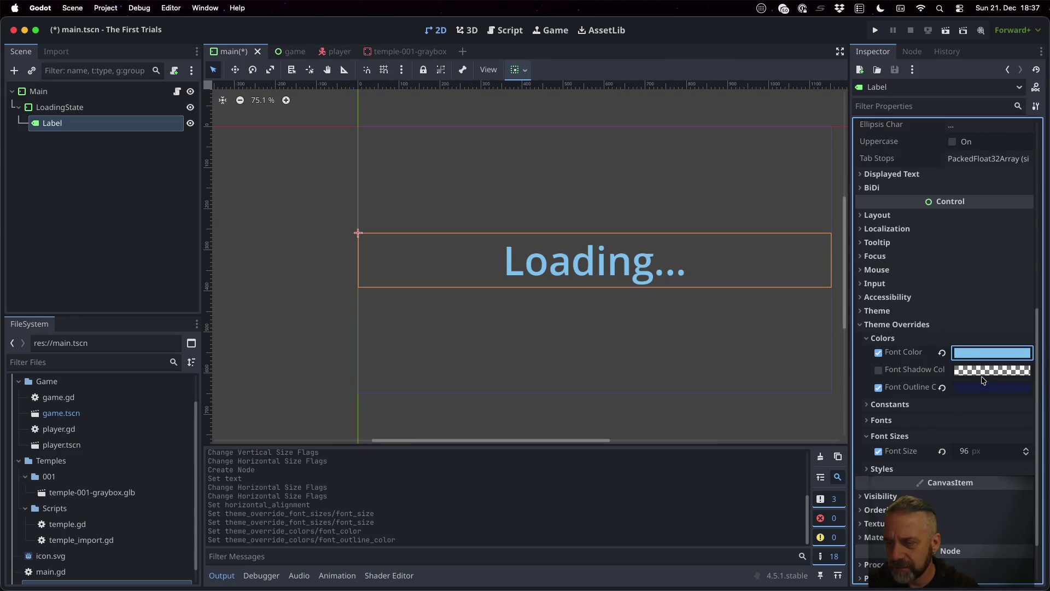
left_click(982, 387)
type("7cc7f0")
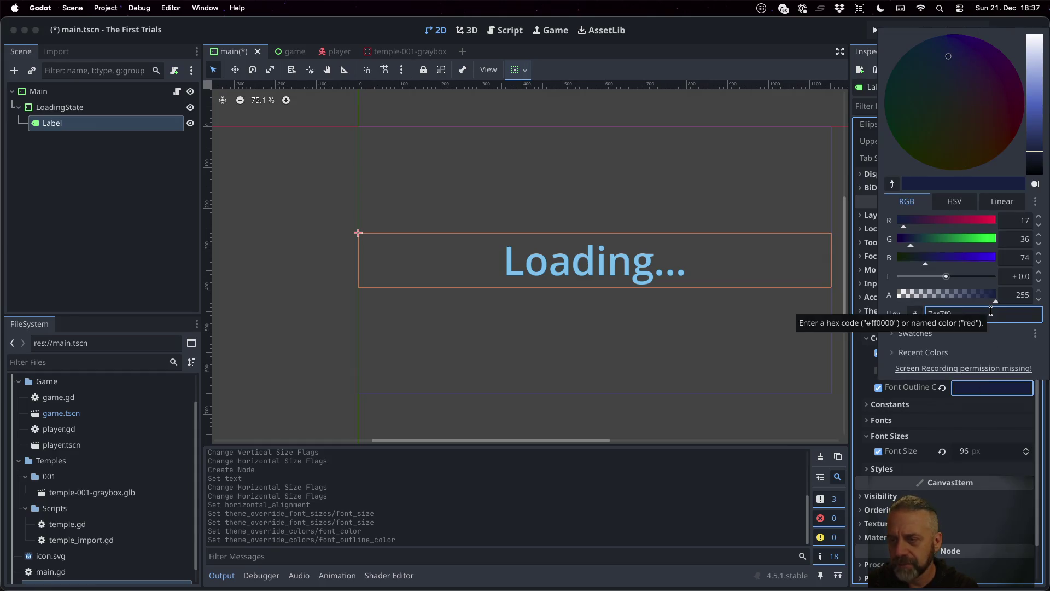
key("Return")
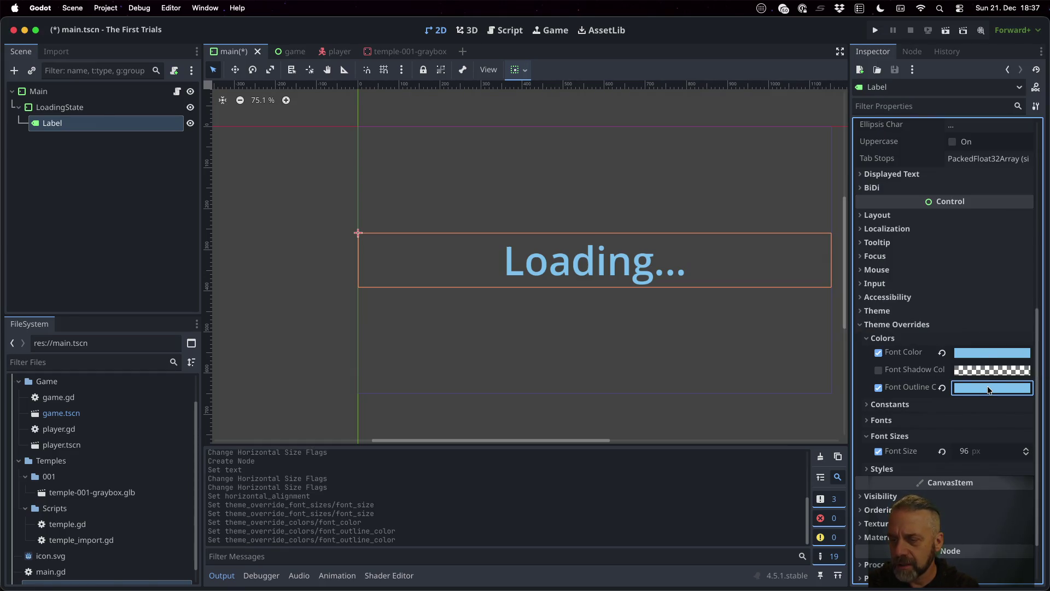
left_click(989, 388)
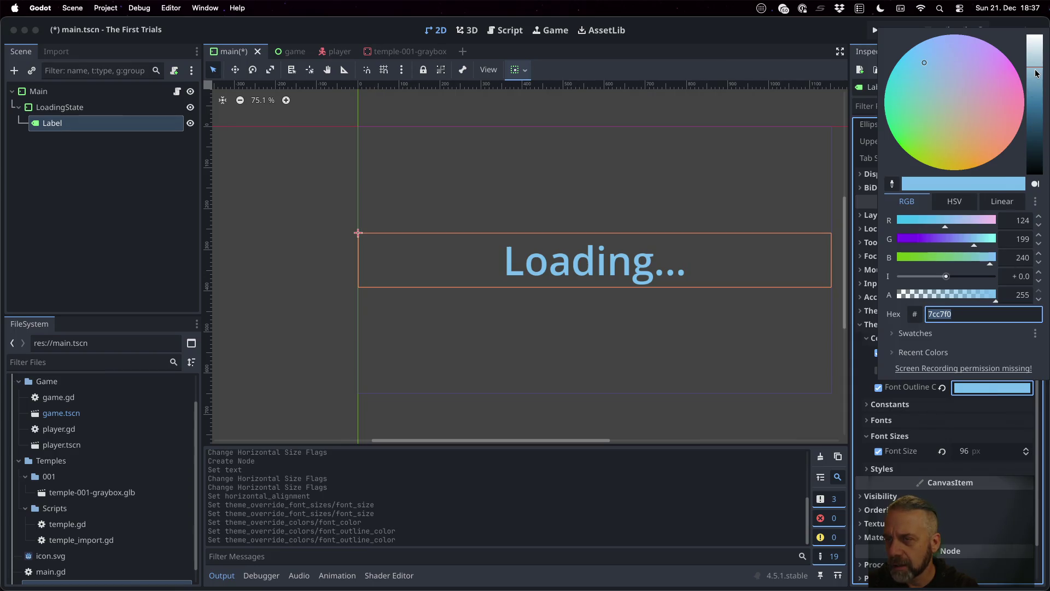
left_click_drag(1037, 71, 1035, 149)
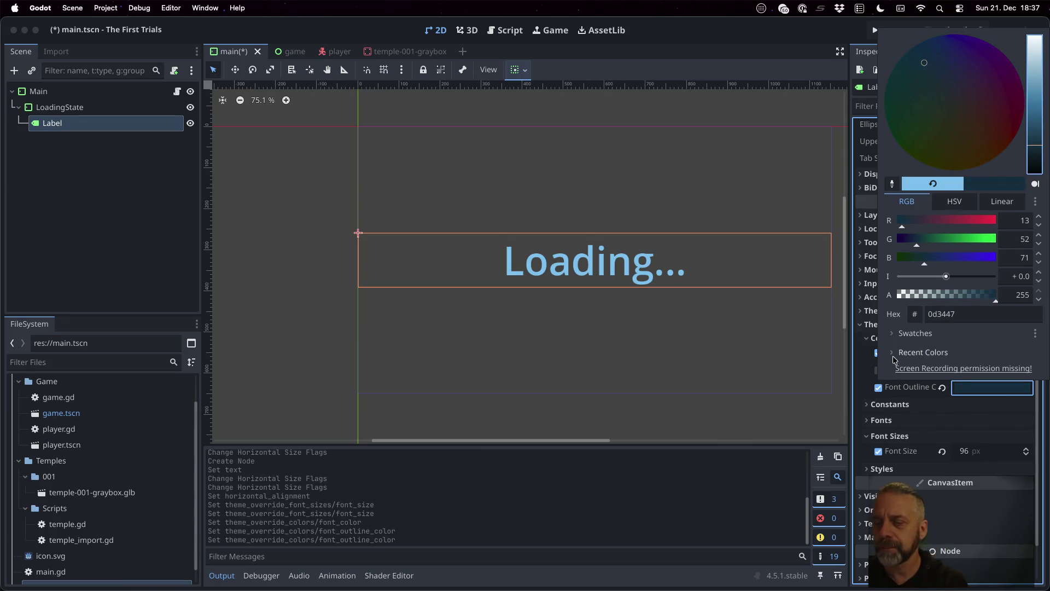
left_click(867, 383)
Set the outline size constant to 20, save main.tscn, and run the game.
left_click(871, 404)
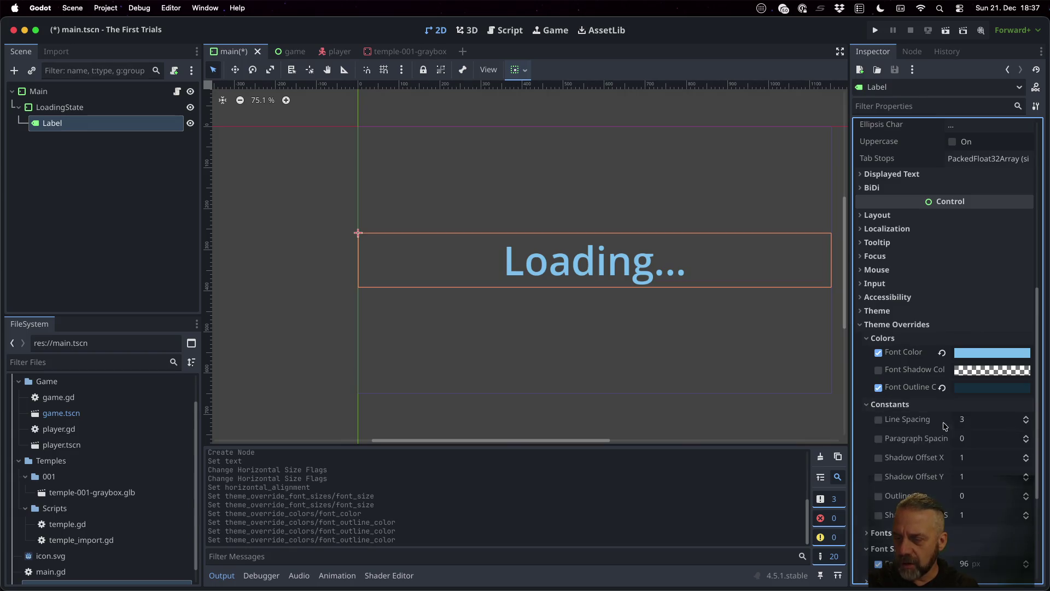
scroll(929, 411, "down", 3)
left_click(972, 414)
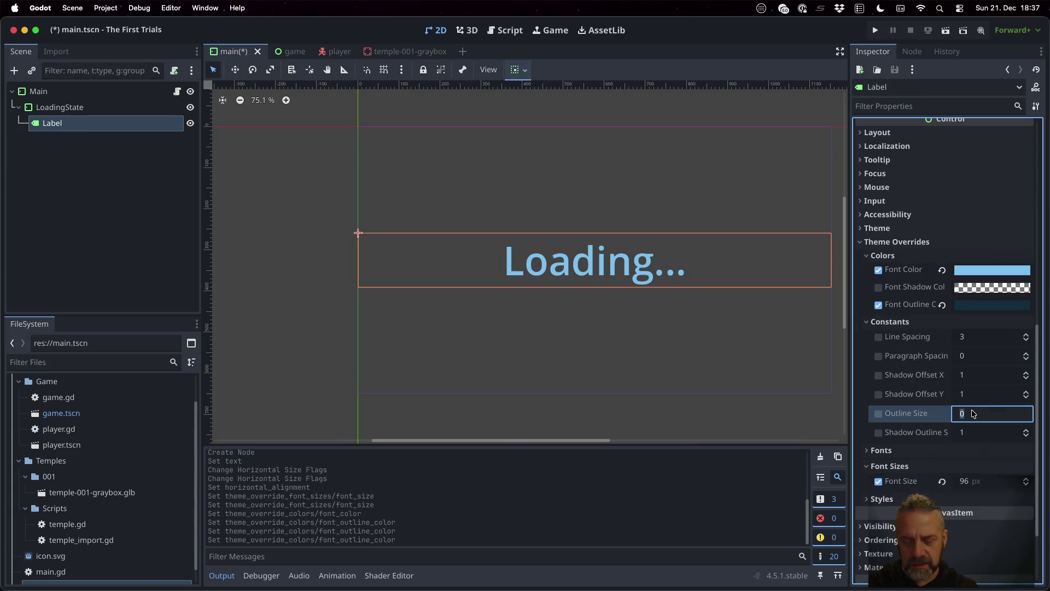
type("5")
key("Return")
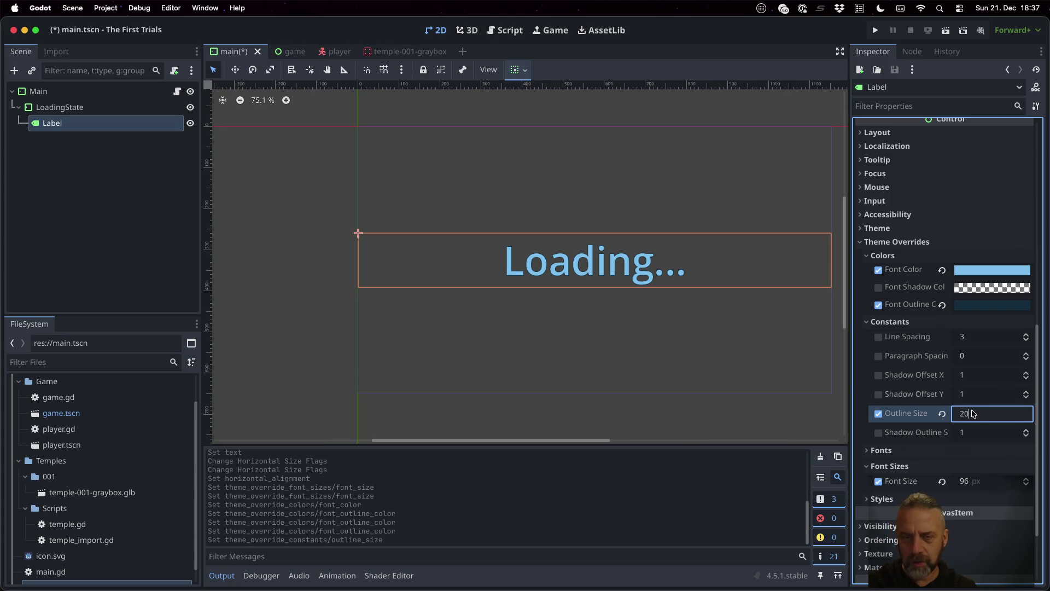
key("Return")
key("super+s")
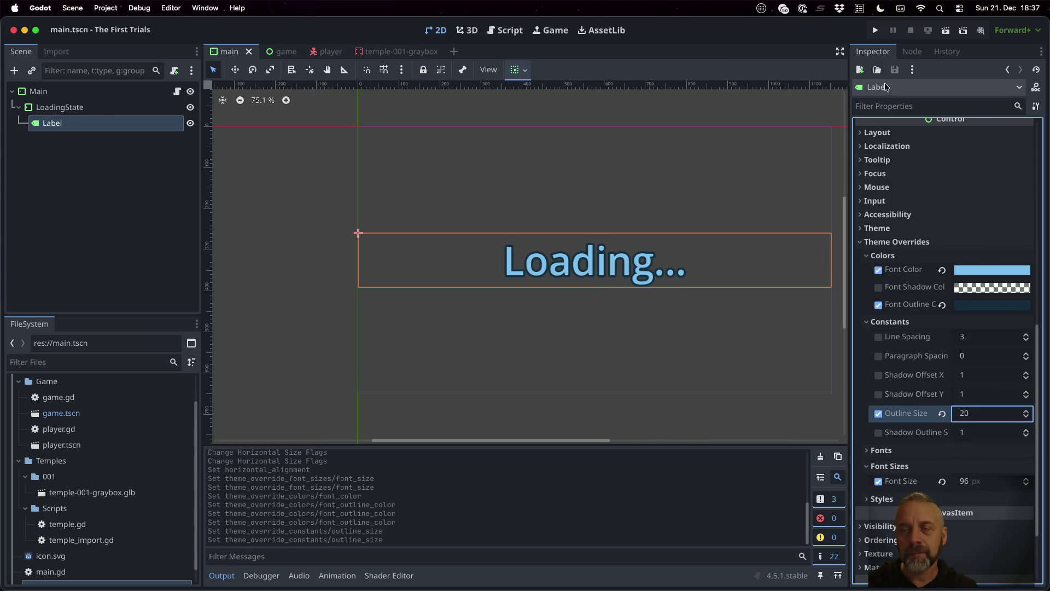
left_click(946, 32)
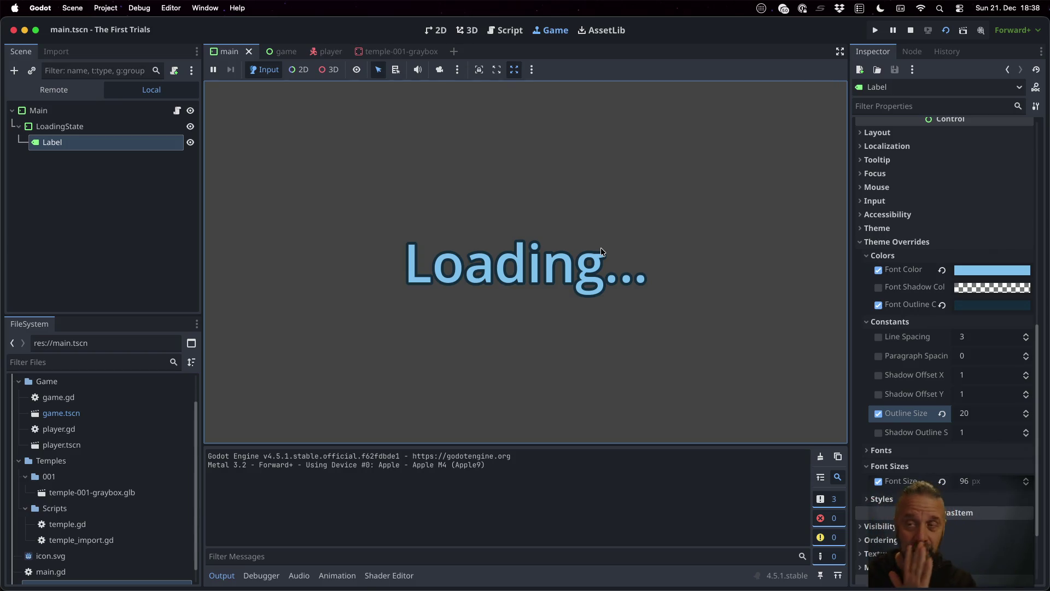
left_click(909, 31)
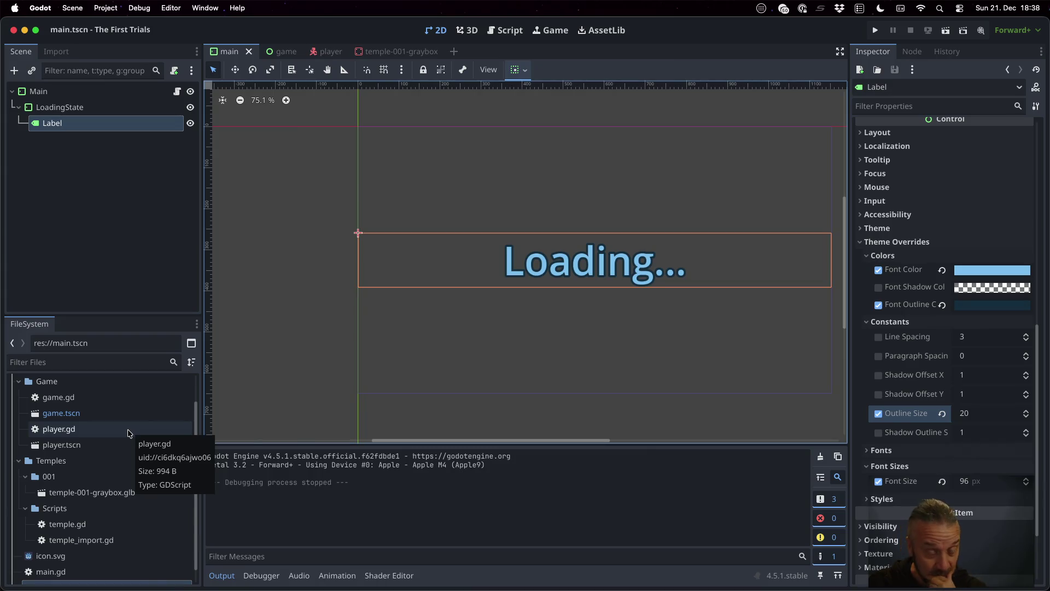
Create a new script file res://state.gd in the project root.
double_click(107, 403)
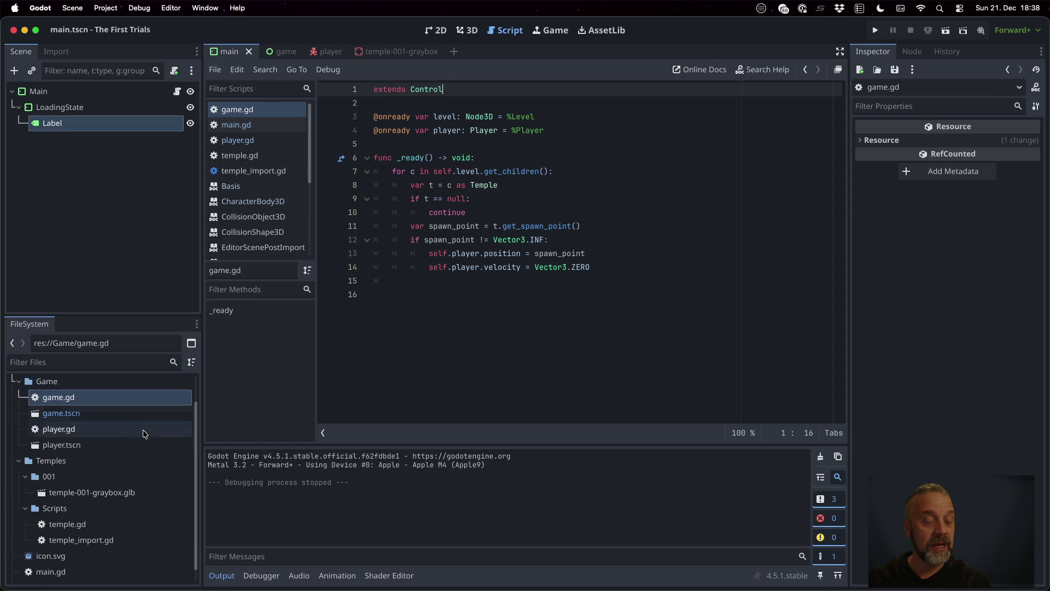
scroll(132, 437, "up", 2)
right_click(64, 390)
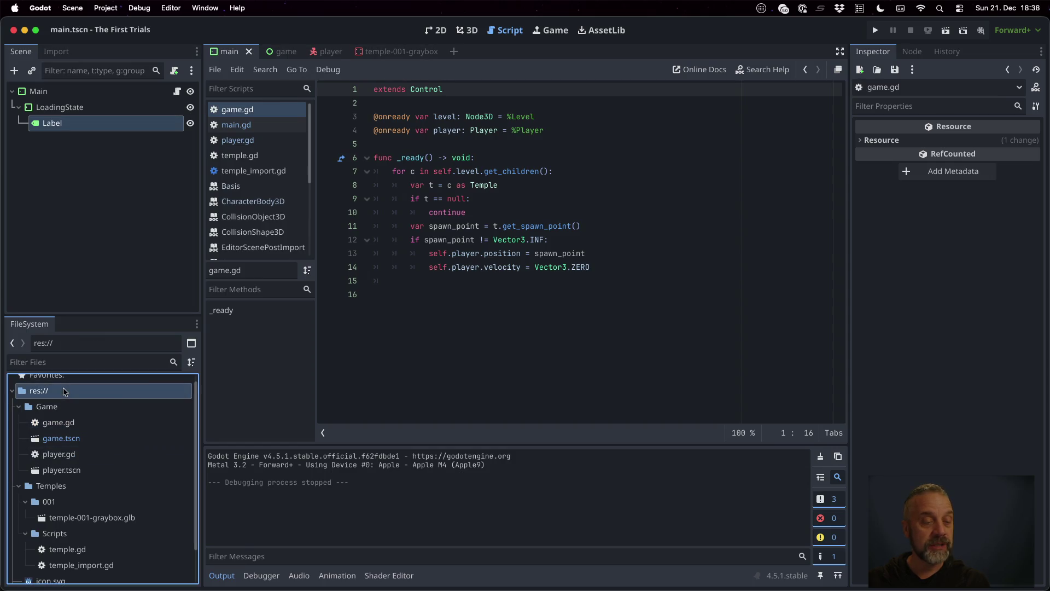
mouse_move(123, 398)
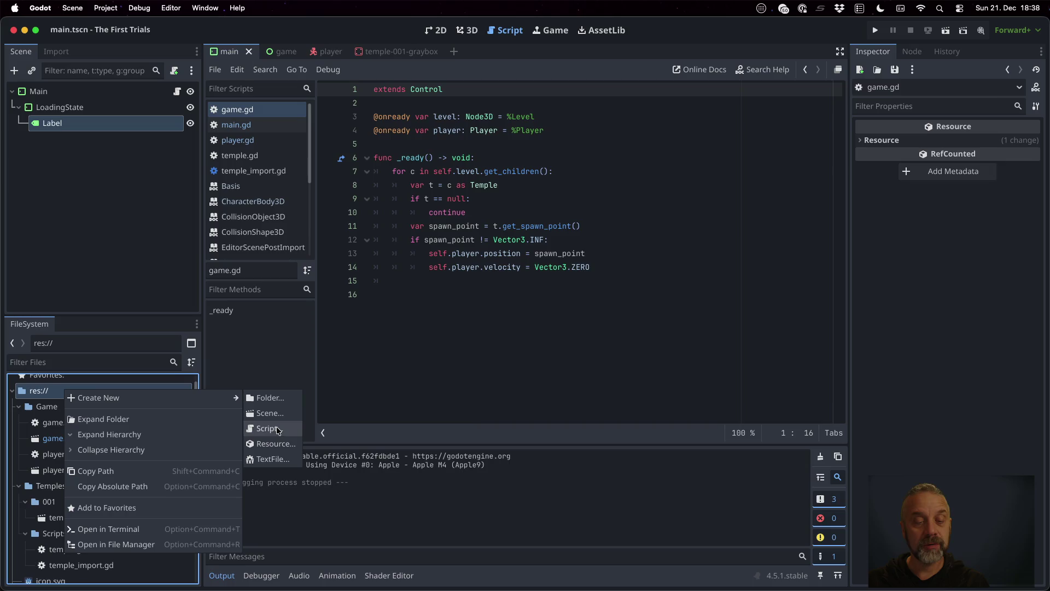
left_click(276, 429)
type("manager")
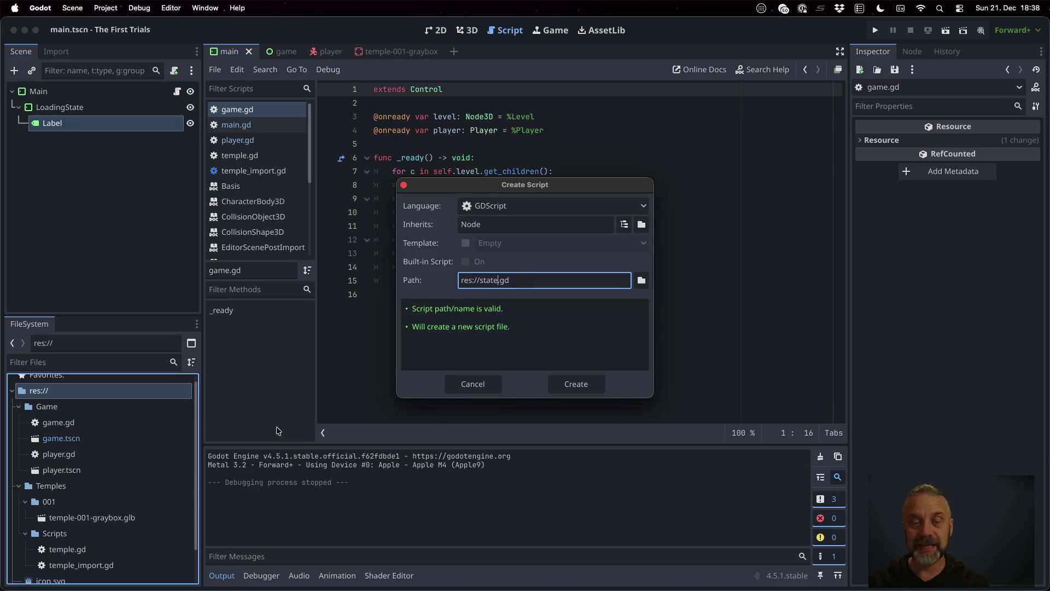
key("Escape")
scroll(114, 481, "down", 3)
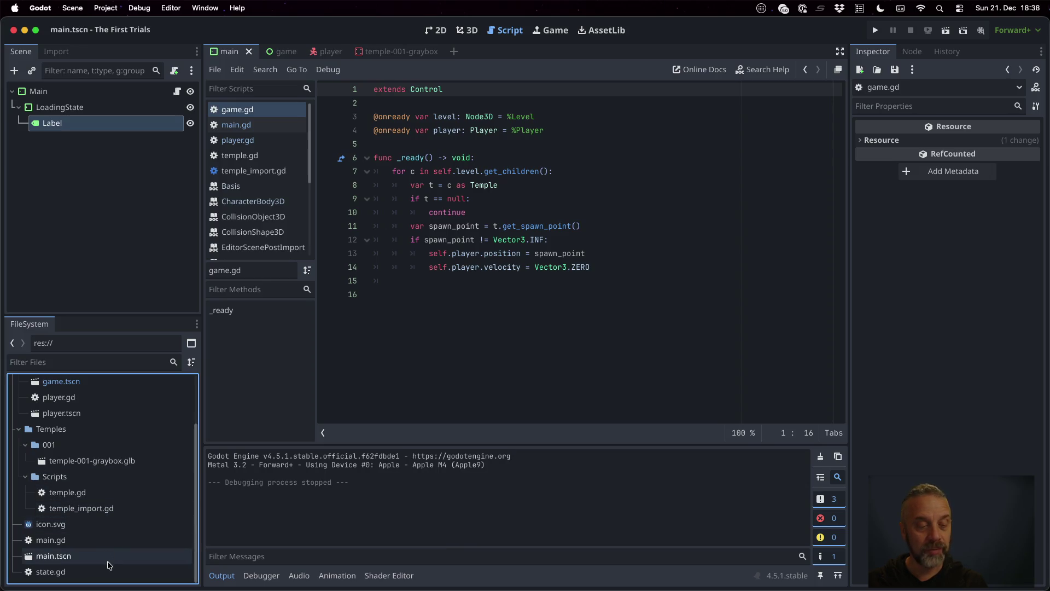
Edit state.gd to declare 'class_name State' and 'extends MarginContainer'.
double_click(52, 571)
key("Return")
key("Up")
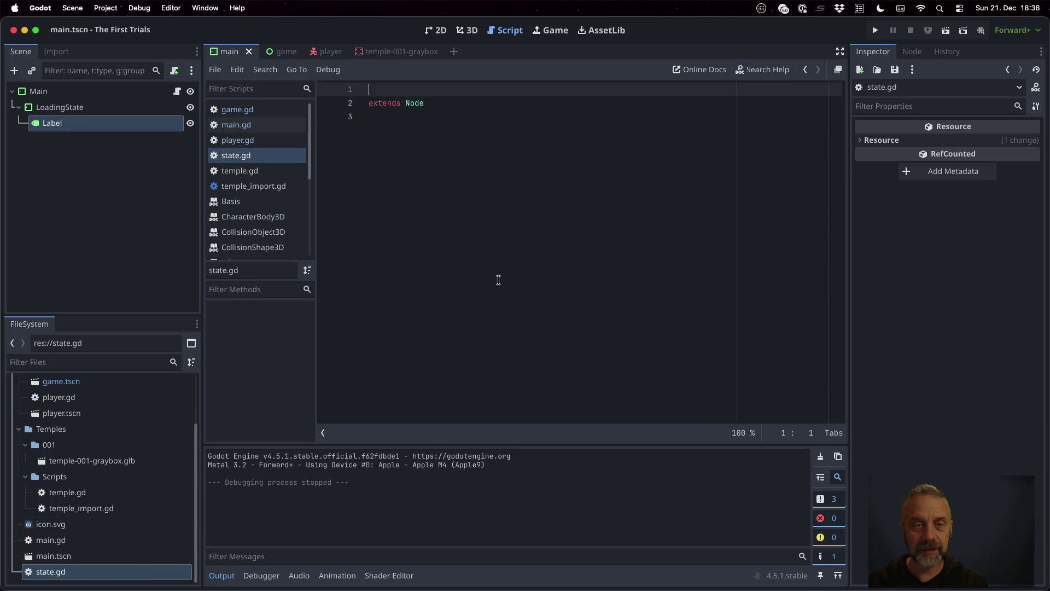
type("class_name State")
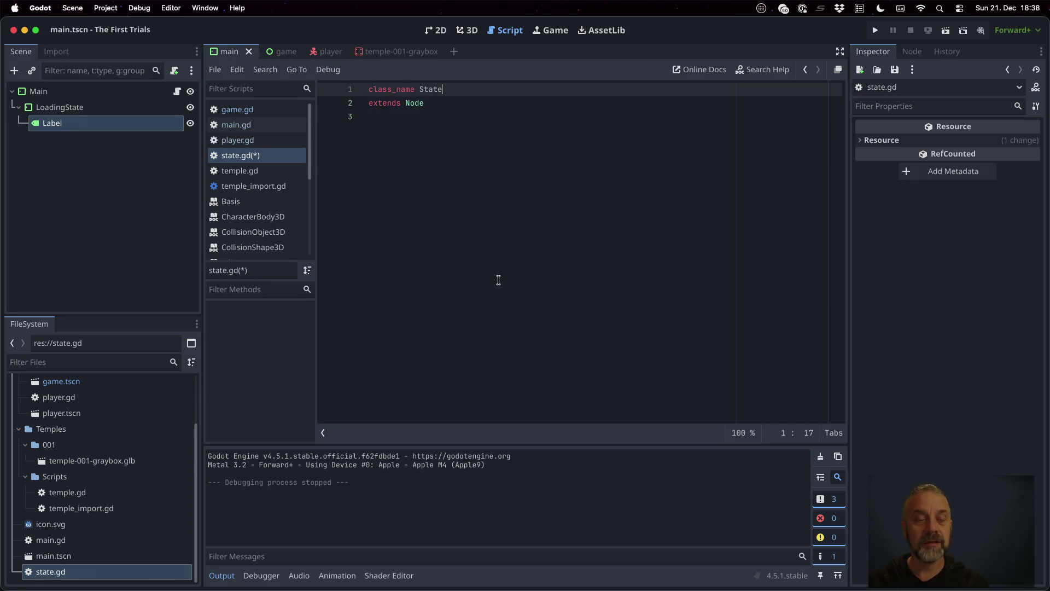
key("Down")
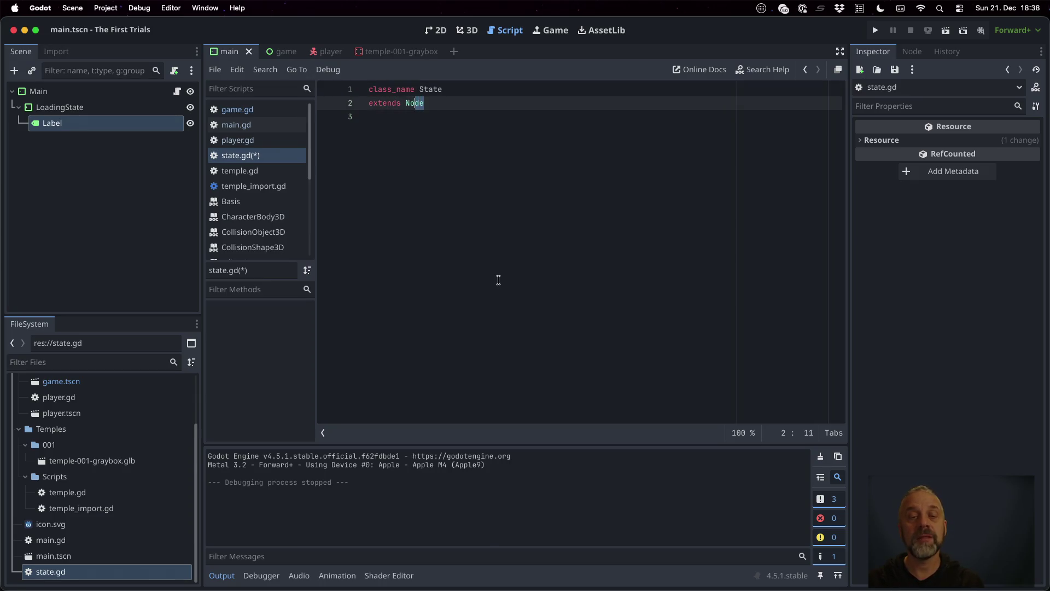
key("shift+Left")
key("shift+Left")
type("M")
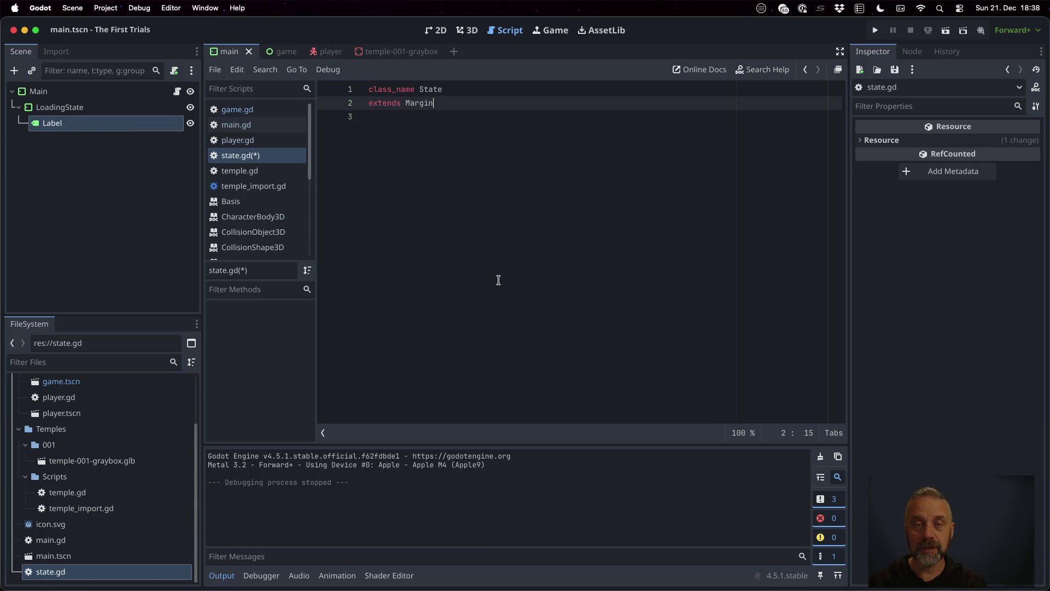
key("Return")
key("Return")
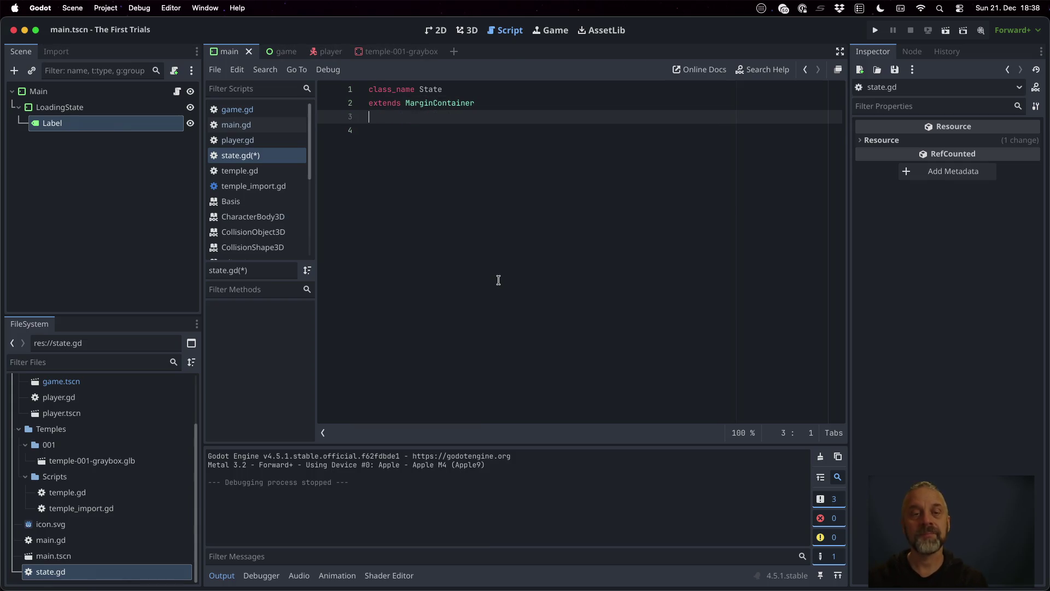
scroll(134, 389, "up", 1)
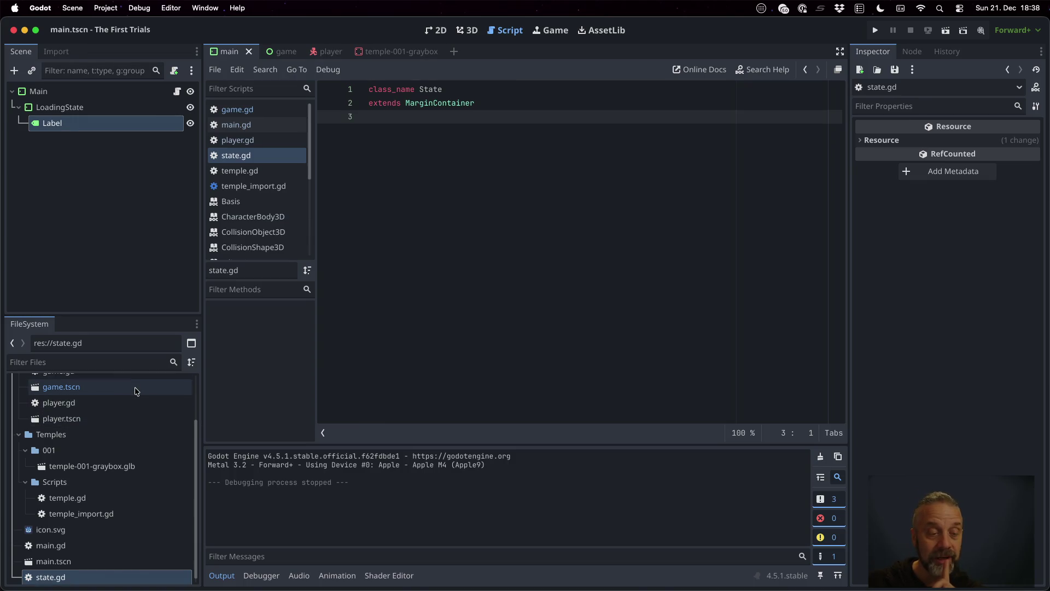
double_click(136, 389)
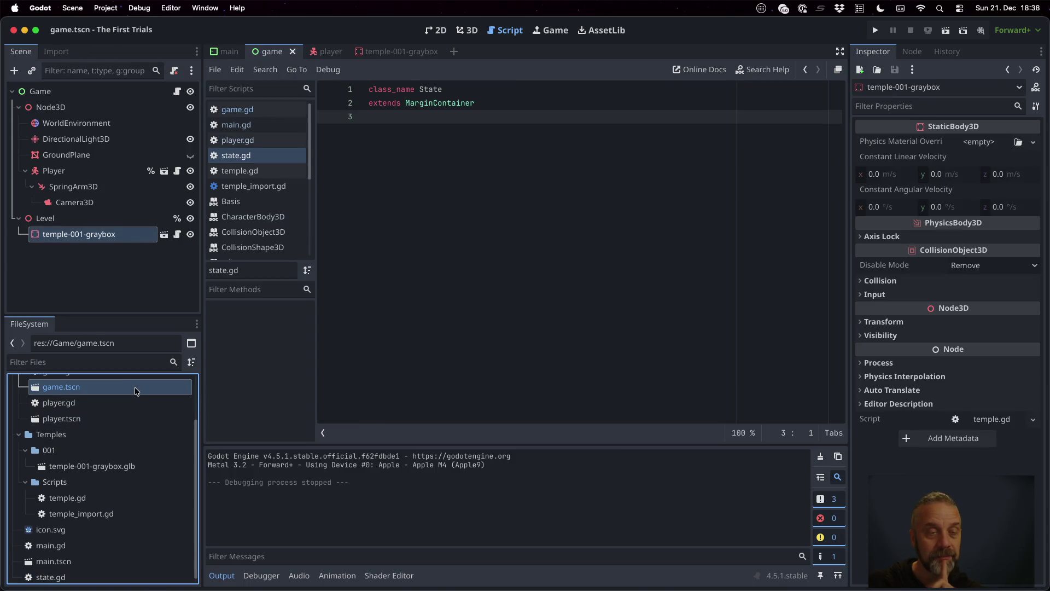
Change the Game root node's type to State.
right_click(57, 90)
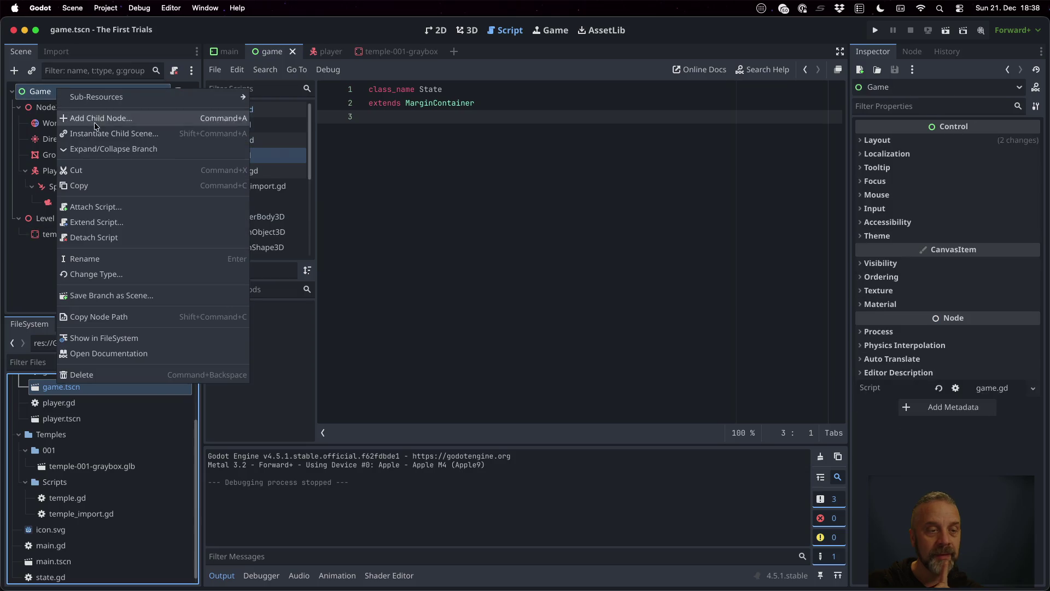
left_click(139, 272)
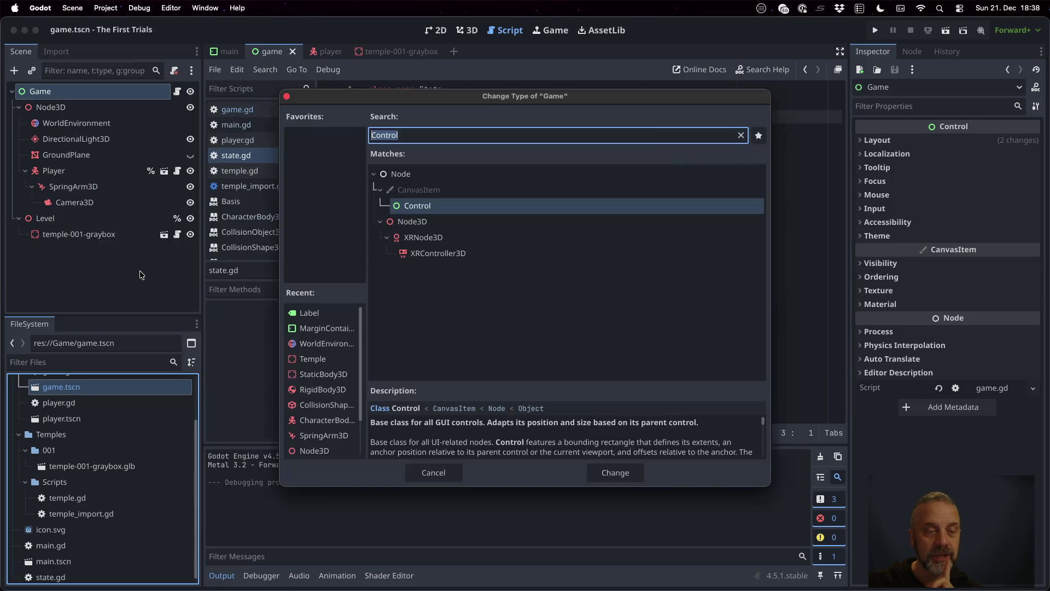
type("state")
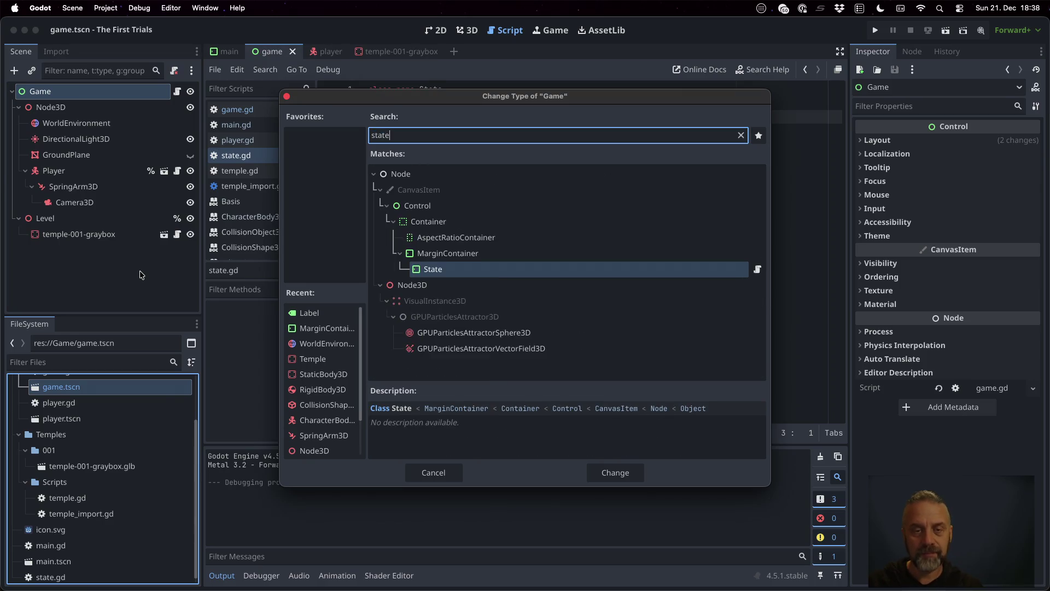
key("Return")
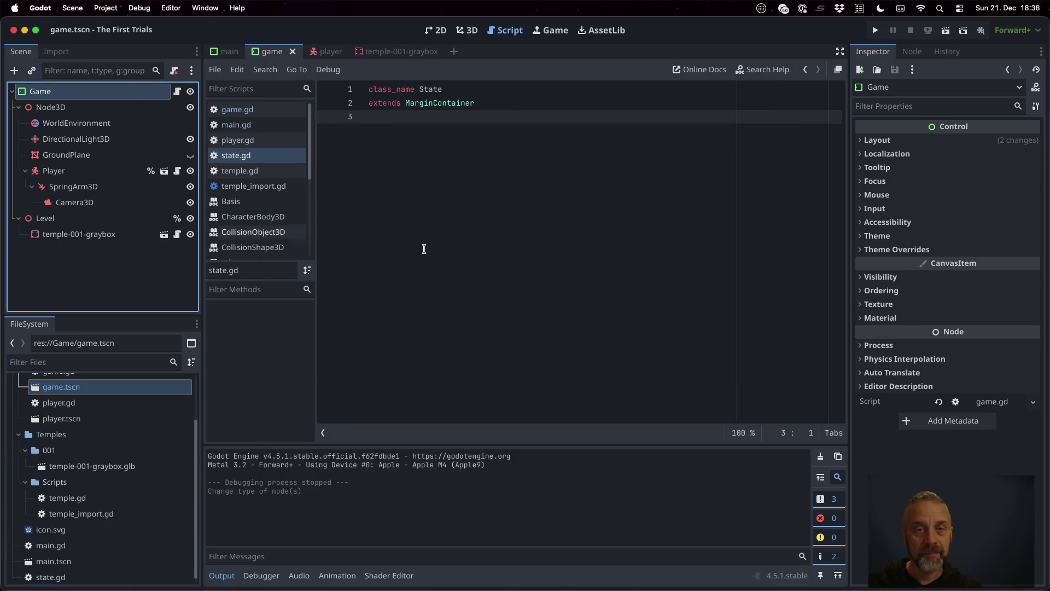
scroll(130, 432, "up", 1)
Make game.gd declare 'class_name Game' extending State, then test-run the scene.
double_click(104, 395)
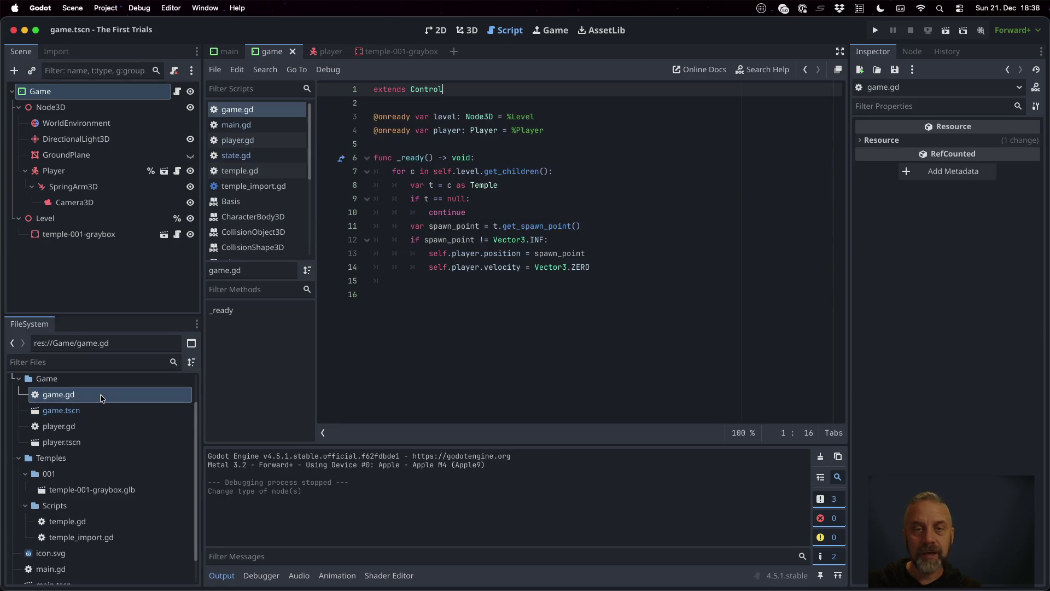
double_click(426, 90)
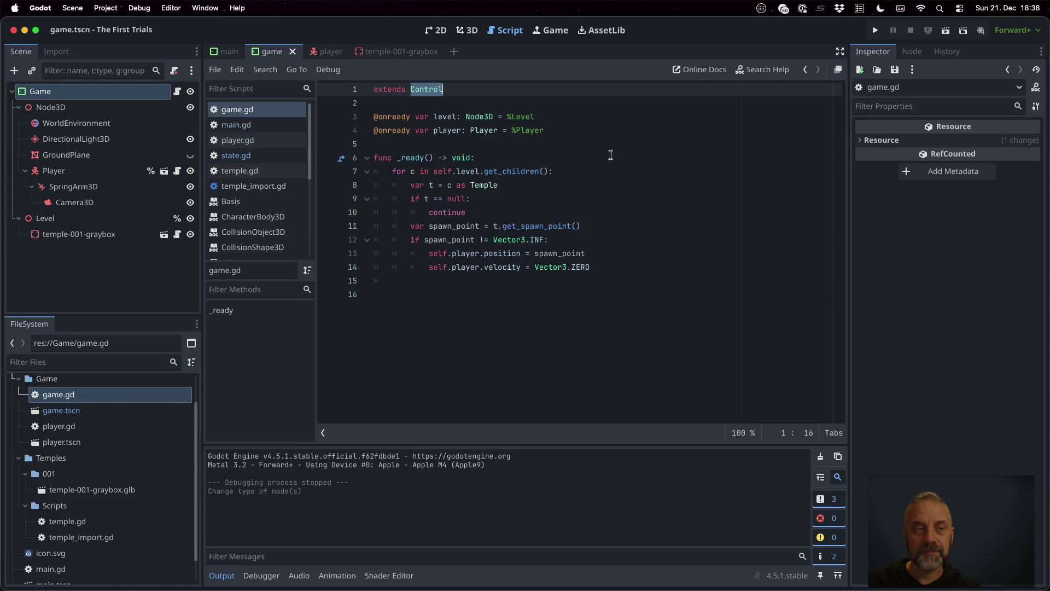
type("State")
key("Return")
key("super+shift+Return")
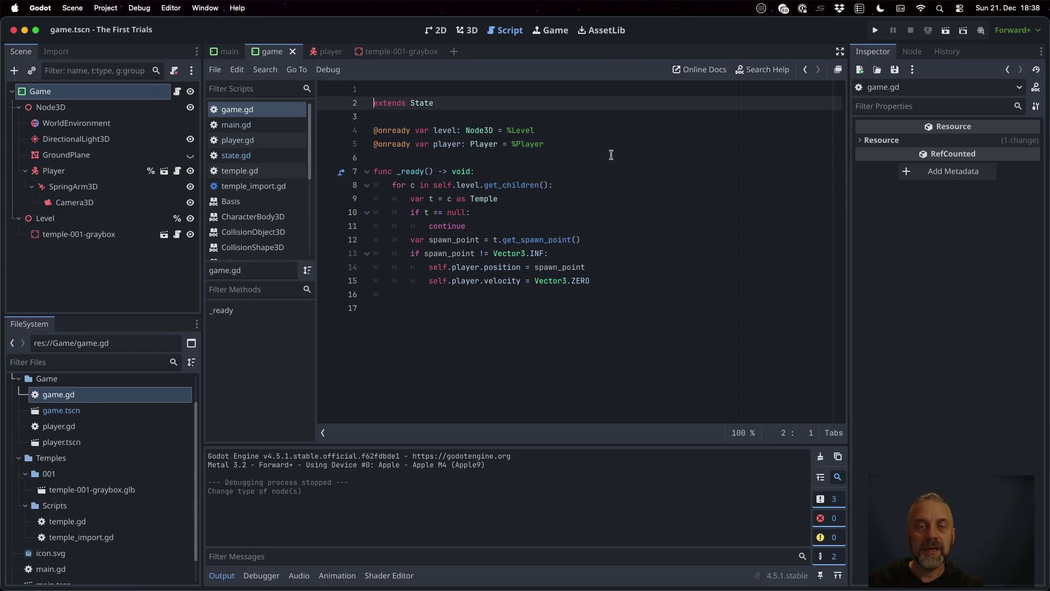
type("class_name Game")
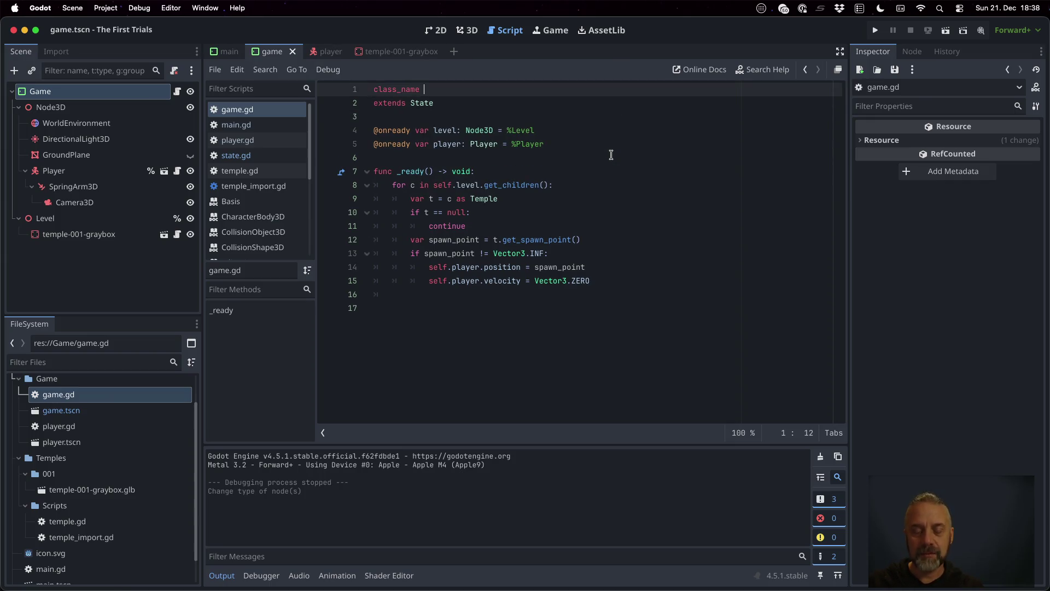
type("Sta")
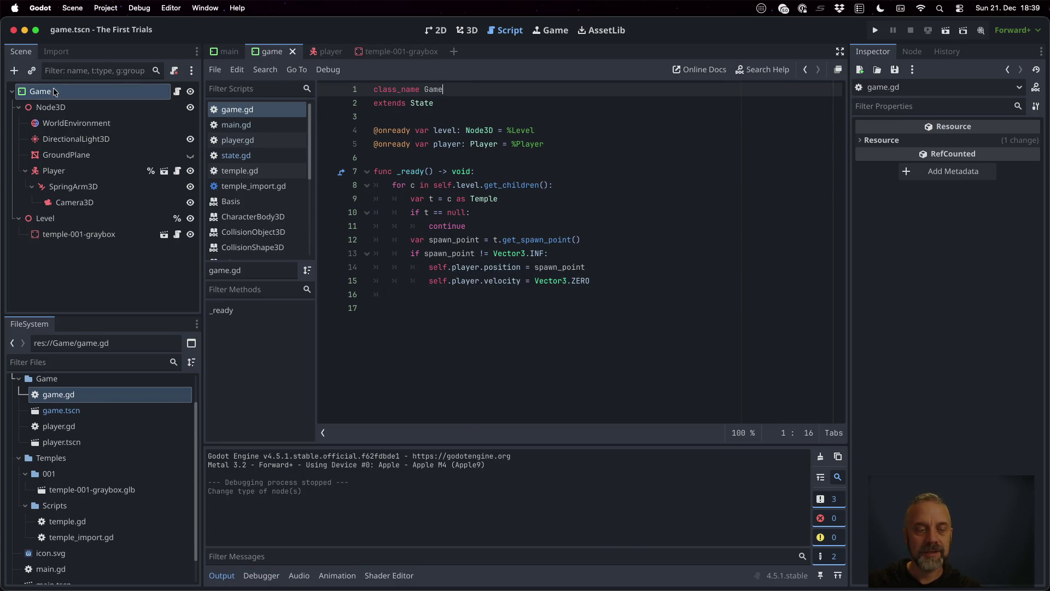
left_click(483, 252)
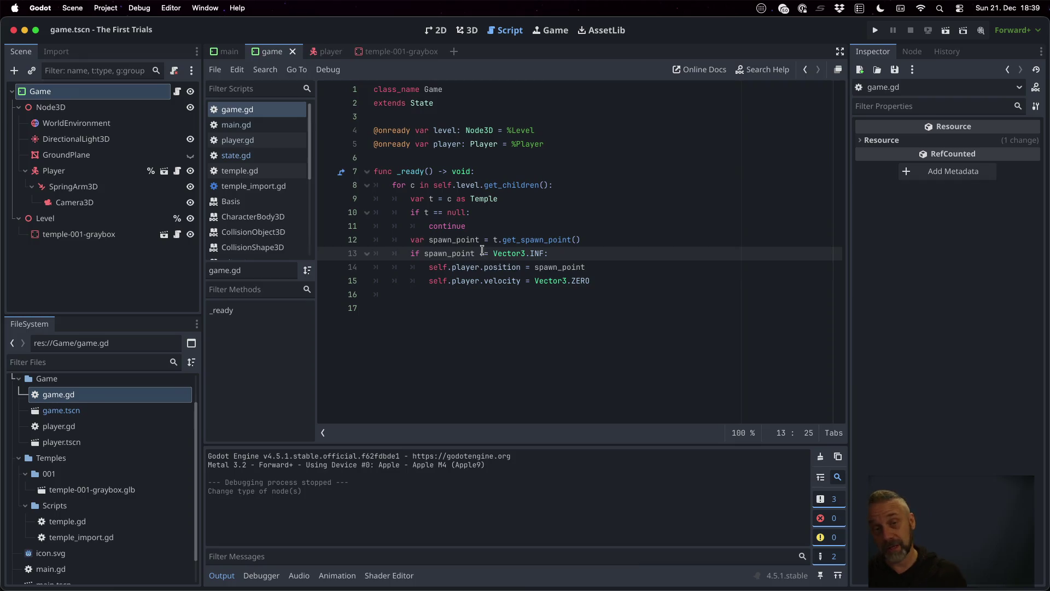
left_click(875, 30)
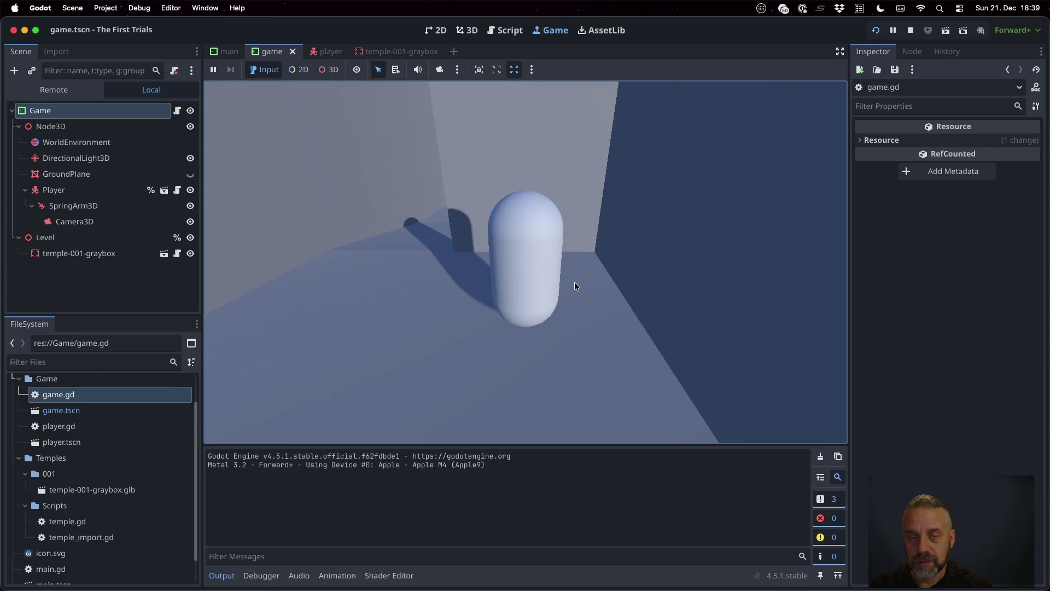
left_click(911, 31)
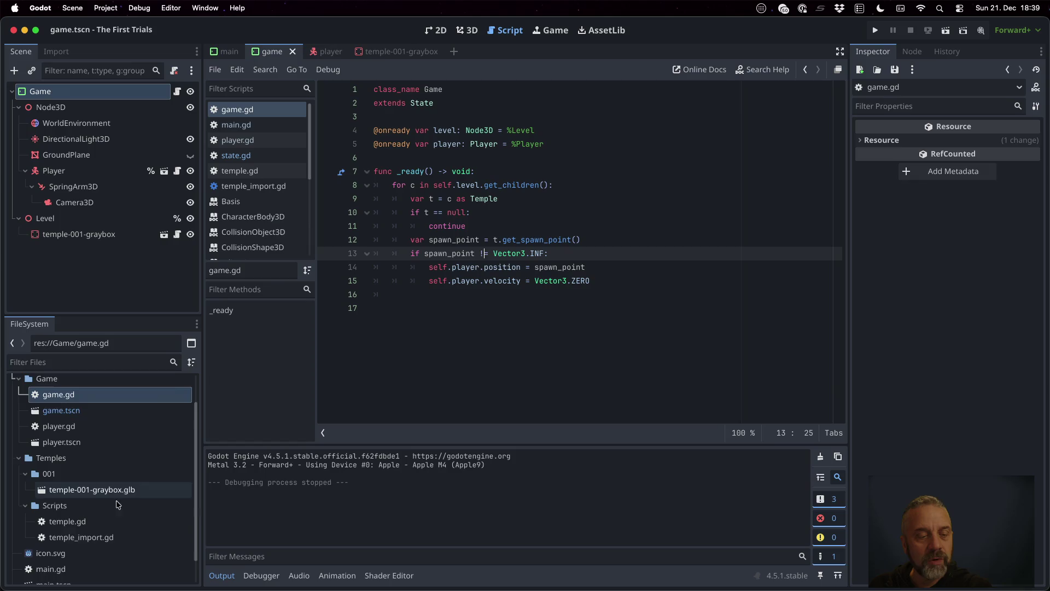
Open main.tscn and run it briefly to check the loading screen.
scroll(113, 538, "down", 2)
double_click(98, 555)
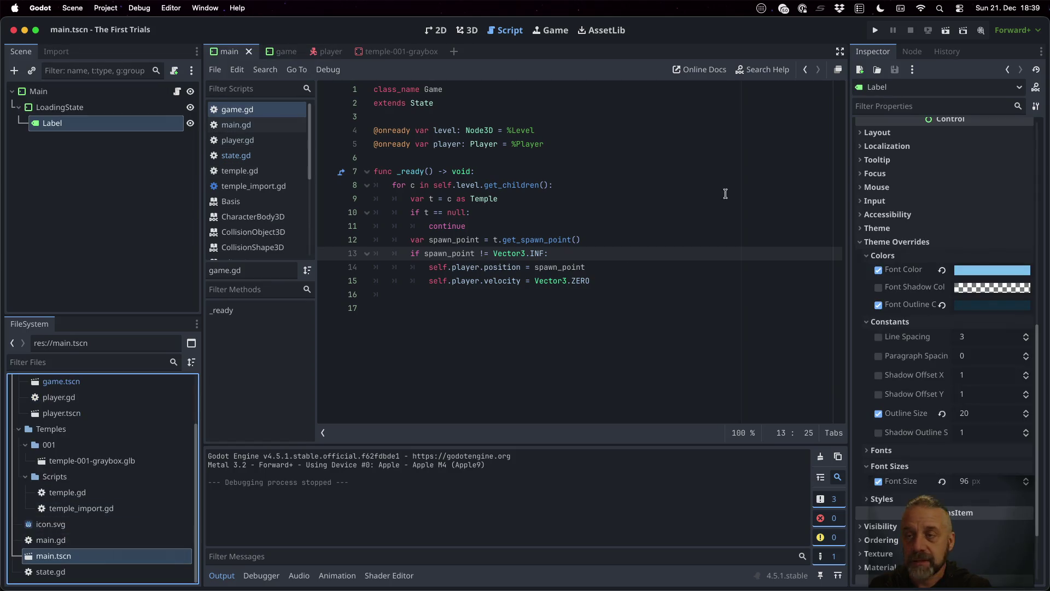
left_click(943, 33)
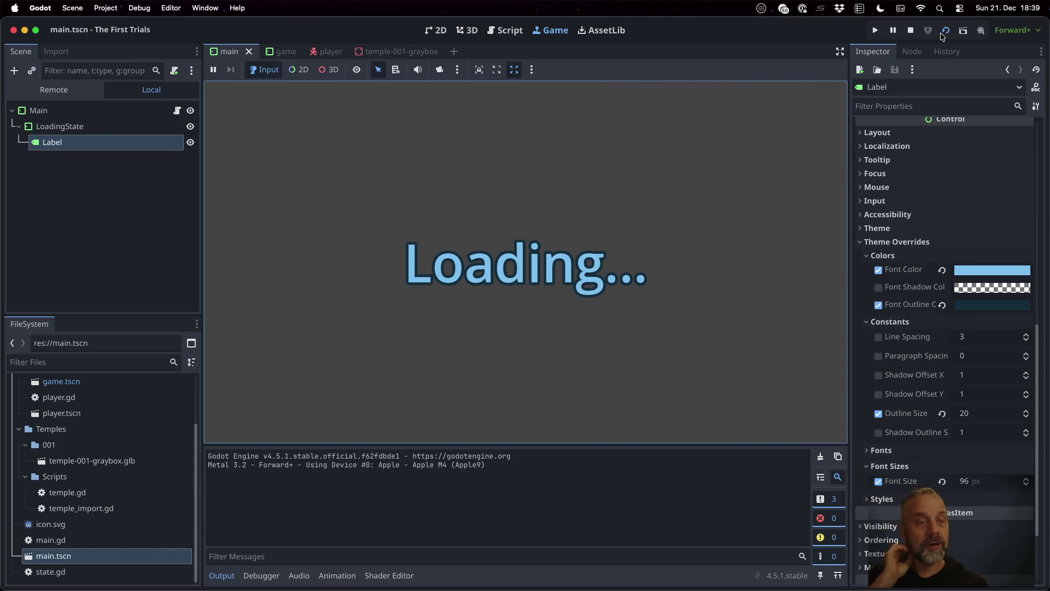
left_click(910, 30)
Add a MarginContainer named State under Main and move LoadingState beneath it.
left_click(83, 93)
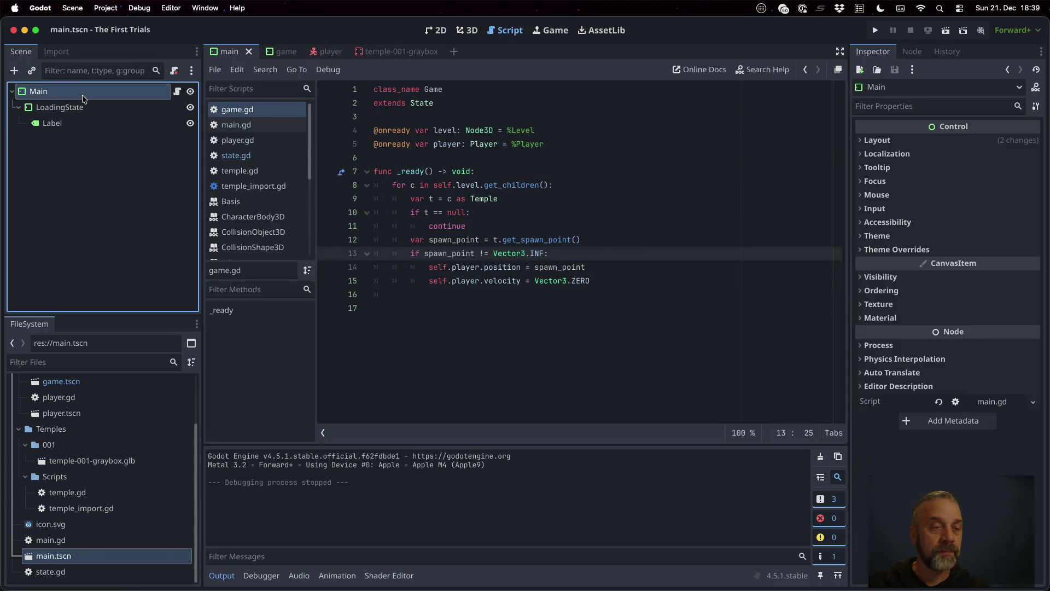
right_click(83, 94)
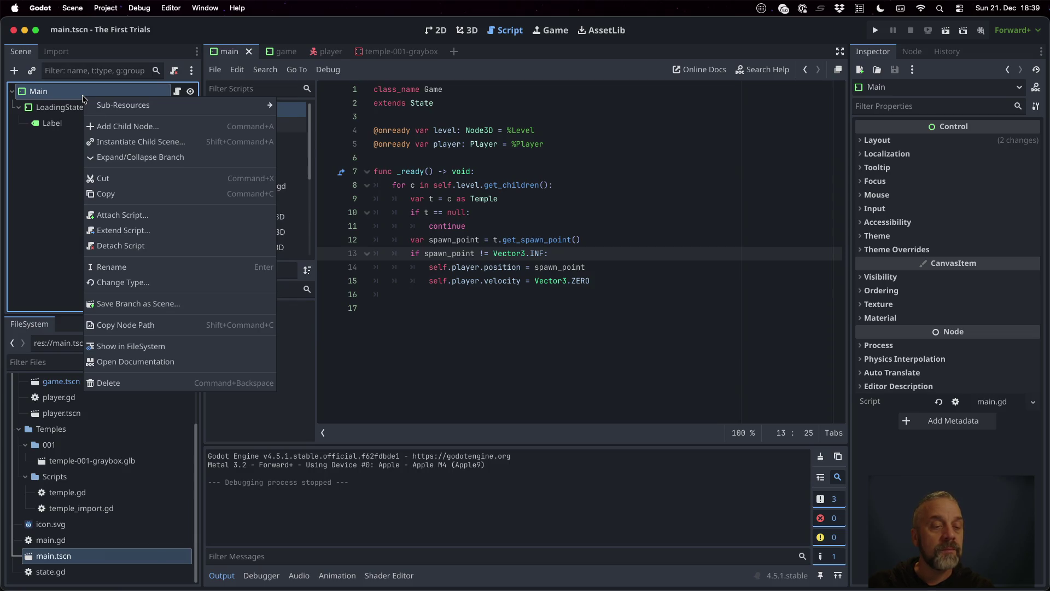
left_click(153, 126)
type("margin")
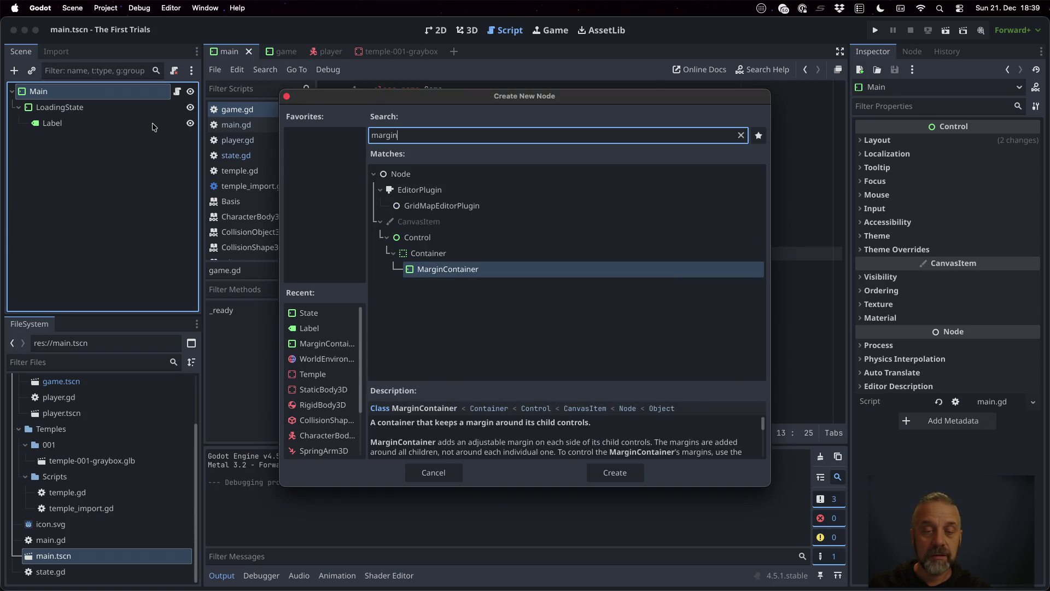
key("Return")
key("Return")
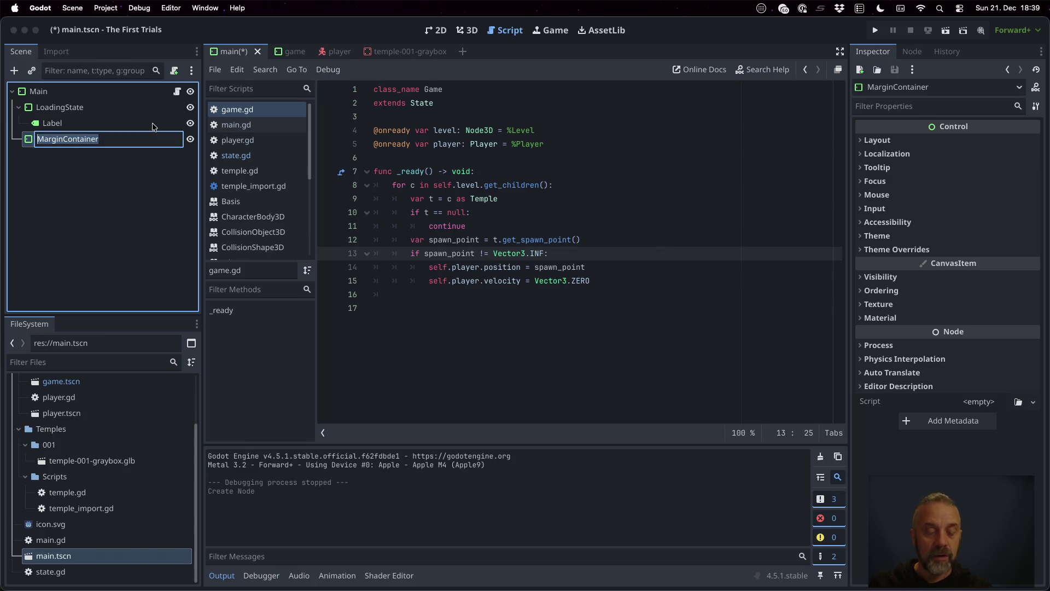
type("State")
key("Return")
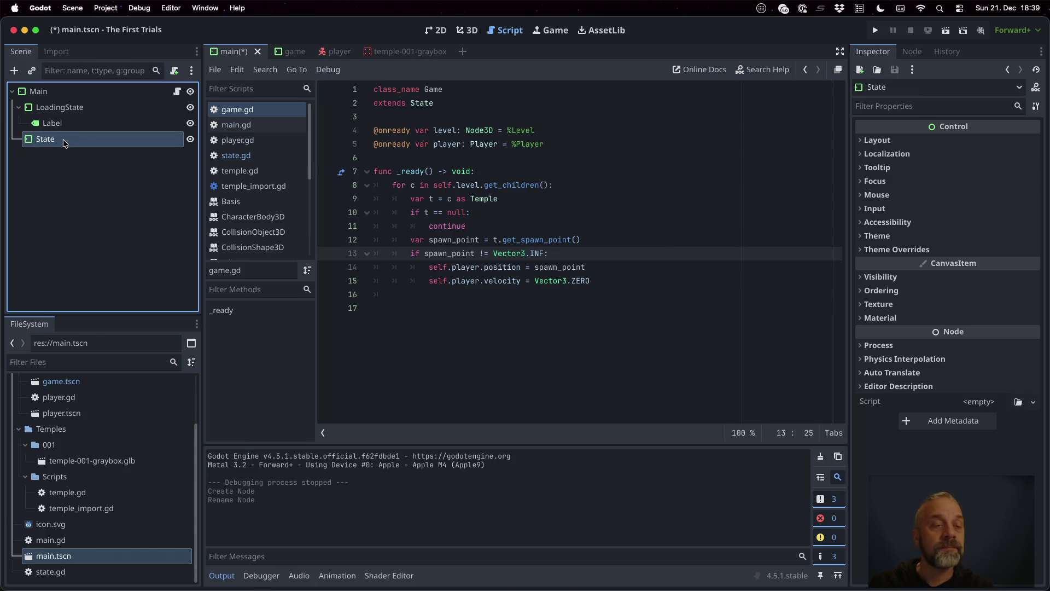
mouse_move(63, 139)
left_mouse_down()
mouse_move(56, 116)
mouse_move(49, 139)
left_mouse_up()
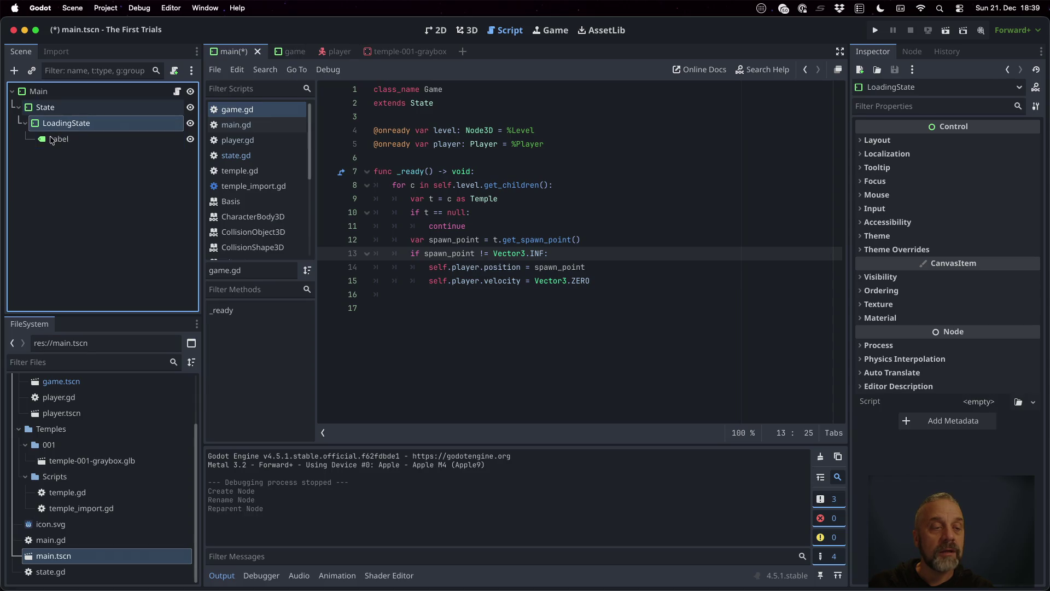
left_click(431, 31)
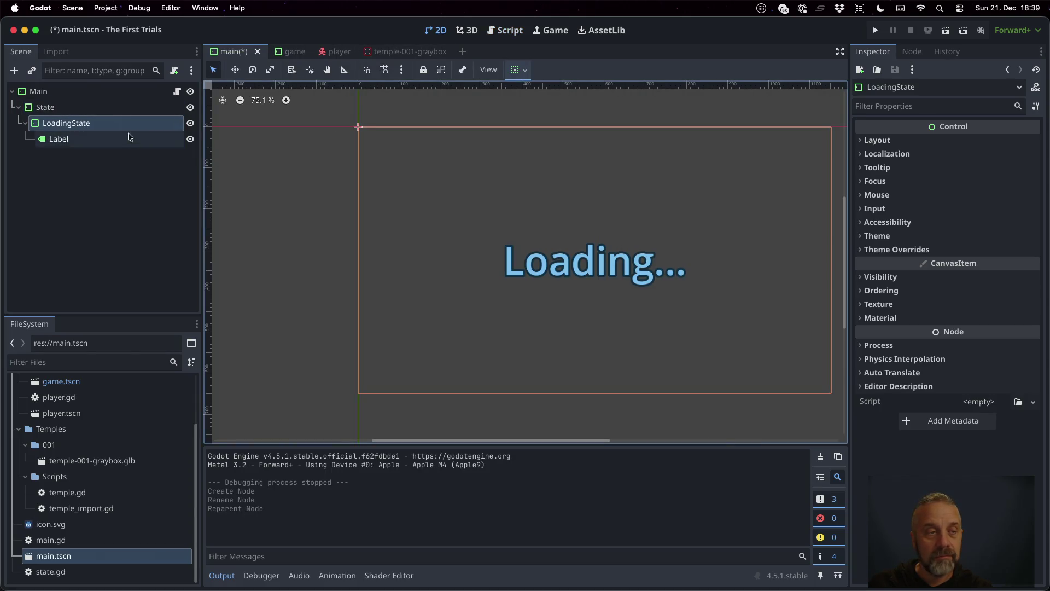
Set the State container to fill both horizontally and vertically.
left_click(87, 90)
left_click(66, 122)
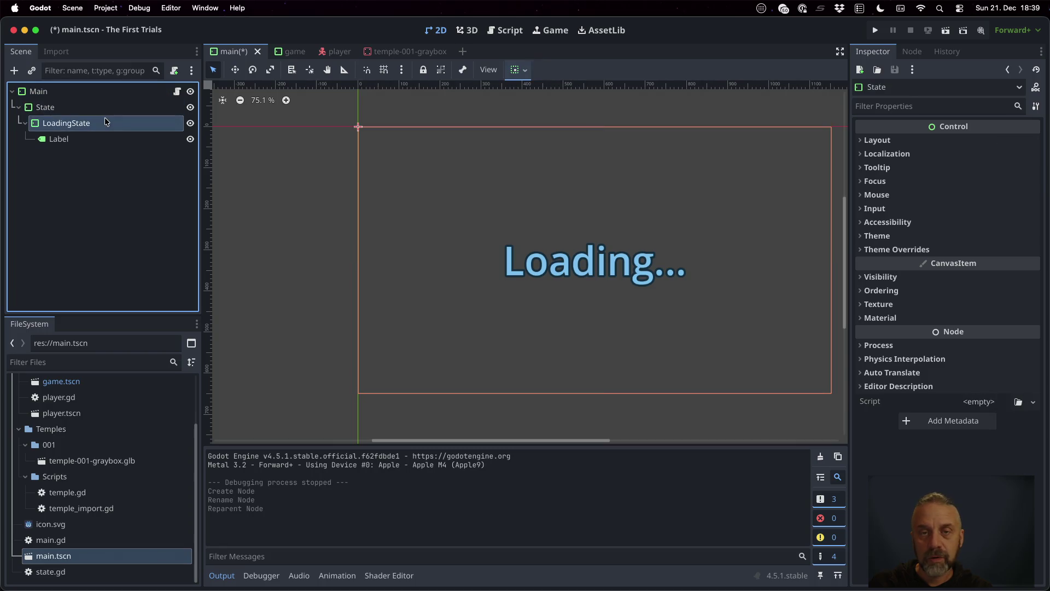
mouse_move(82, 107)
left_mouse_down()
mouse_move(91, 97)
mouse_move(98, 110)
left_mouse_up()
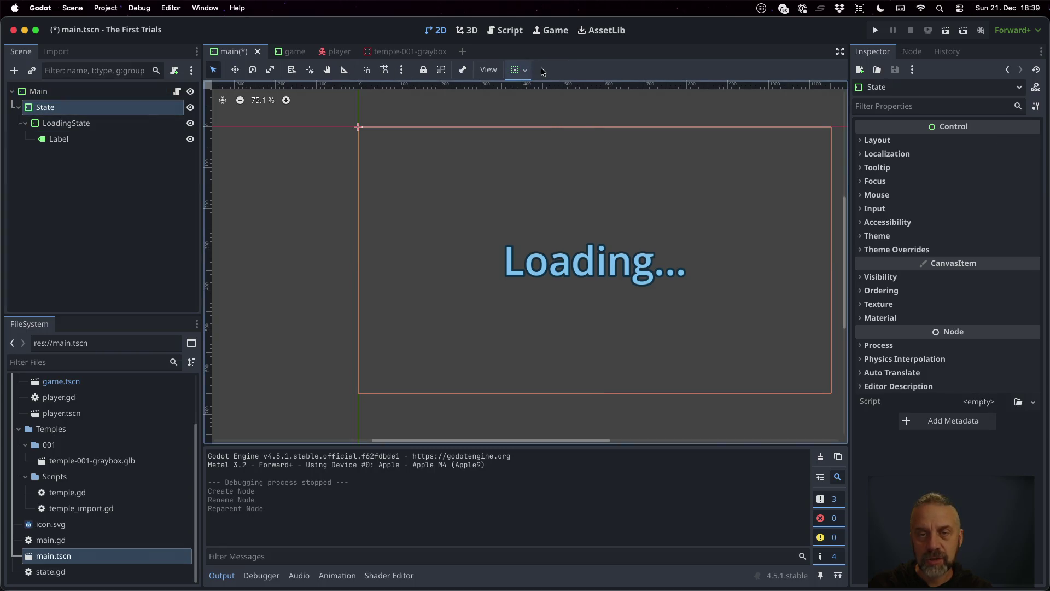
left_click(525, 71)
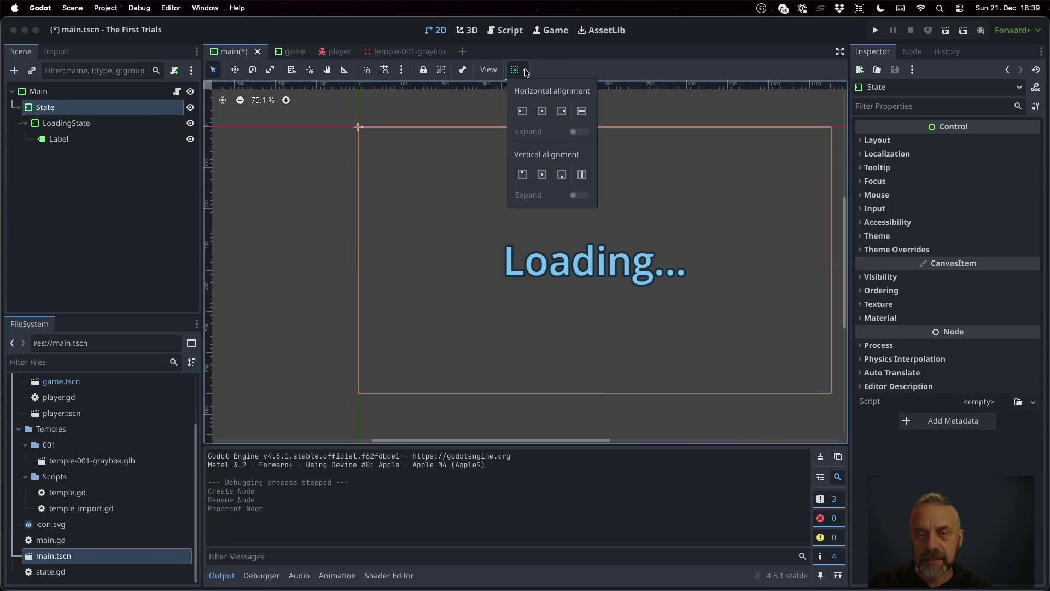
left_click(581, 112)
left_click(583, 174)
Set LoadingState to fill both horizontally and vertically as well.
left_click(569, 73)
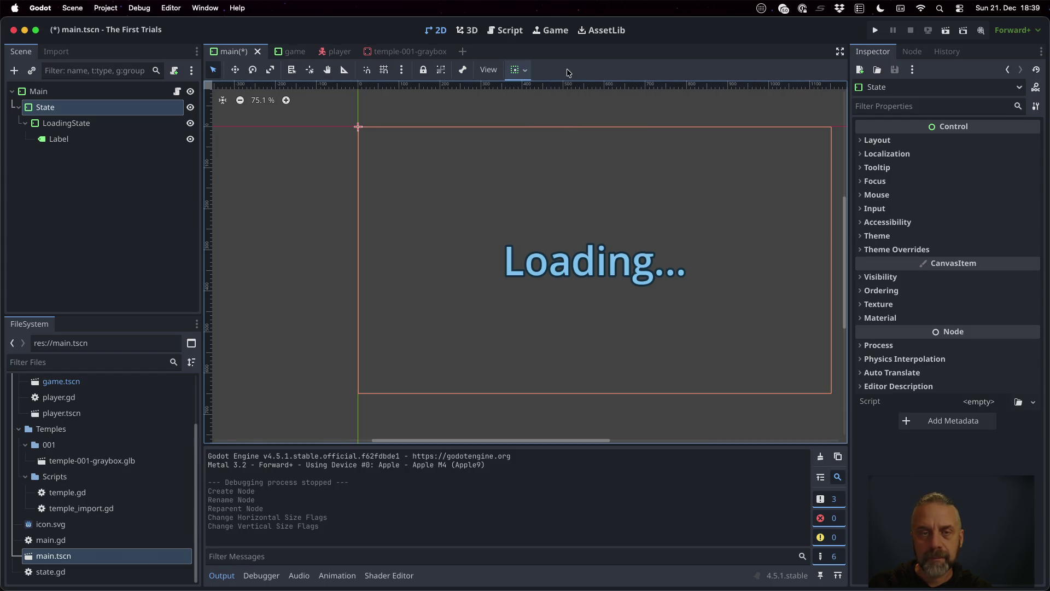
left_click(136, 123)
left_click(518, 69)
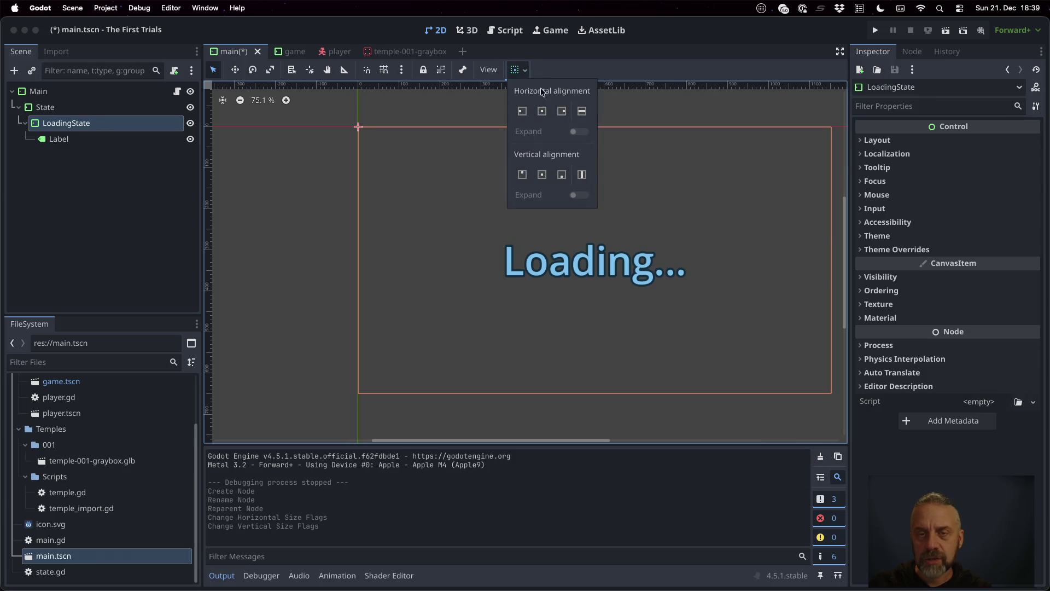
left_click(581, 111)
left_click(582, 175)
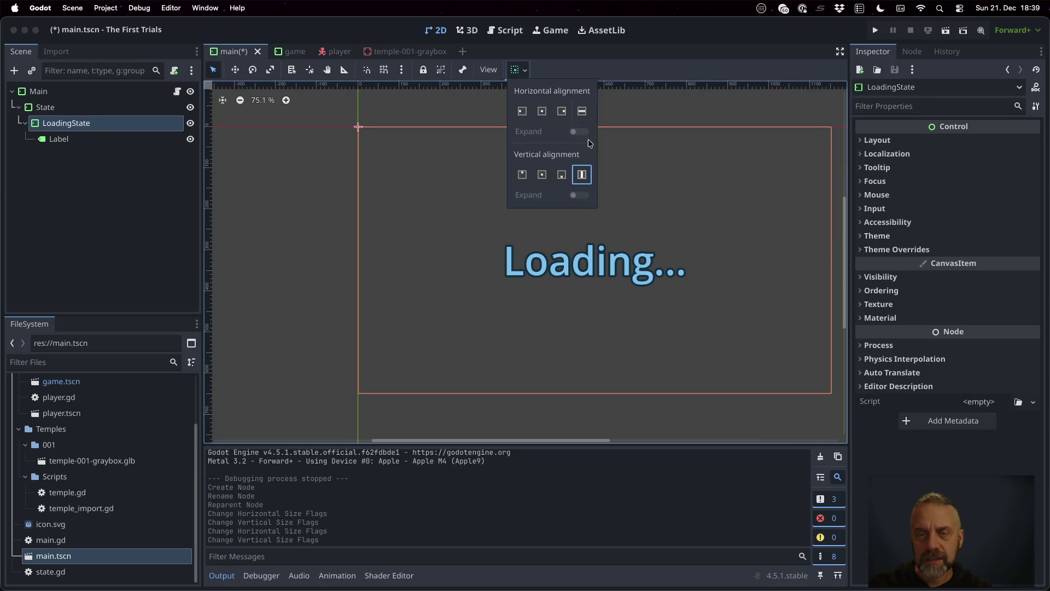
left_click(588, 74)
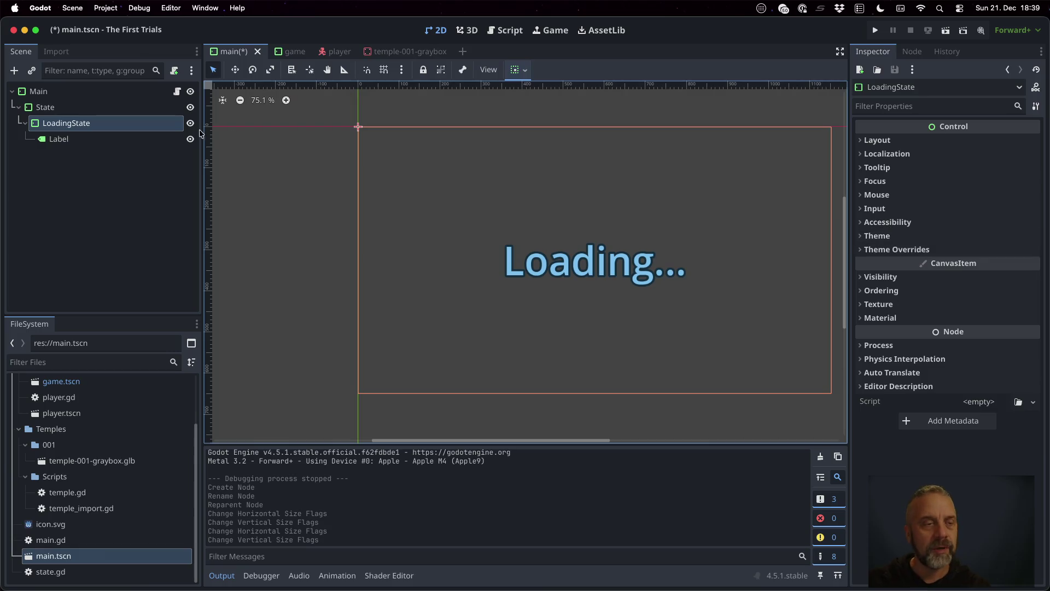
Run the current scene to preview the centred Loading... label.
left_click(123, 145)
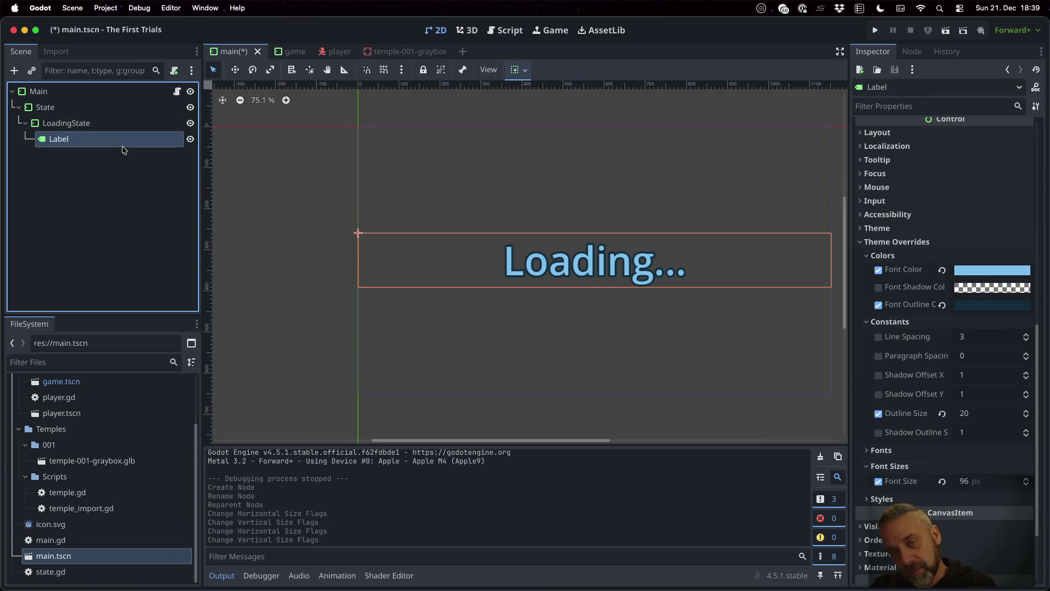
left_click(944, 38)
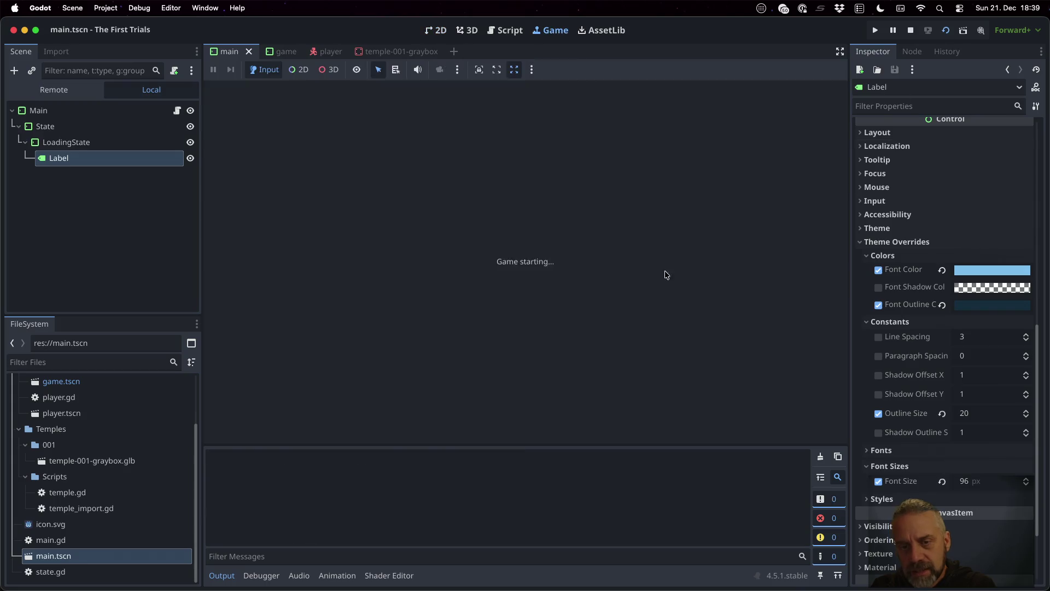
mouse_move(544, 444)
left_mouse_down()
mouse_move(532, 222)
mouse_move(558, 444)
left_mouse_up()
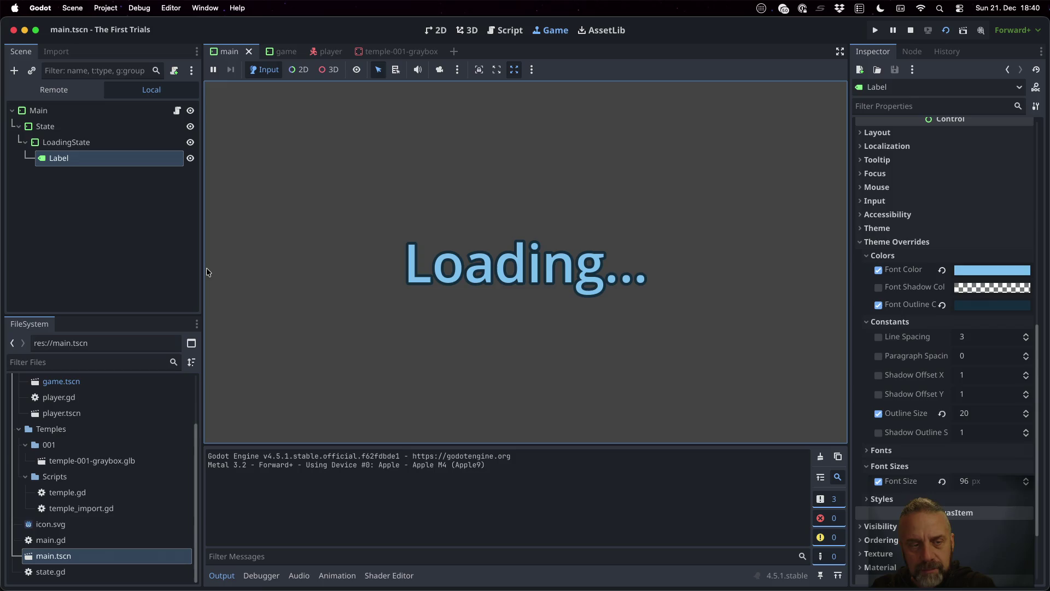
Make the scene tree dock slightly wider, then stop the running game.
mouse_move(201, 262)
left_mouse_down()
mouse_move(595, 258)
mouse_move(63, 245)
left_mouse_up()
left_click_drag(280, 246, 243, 243)
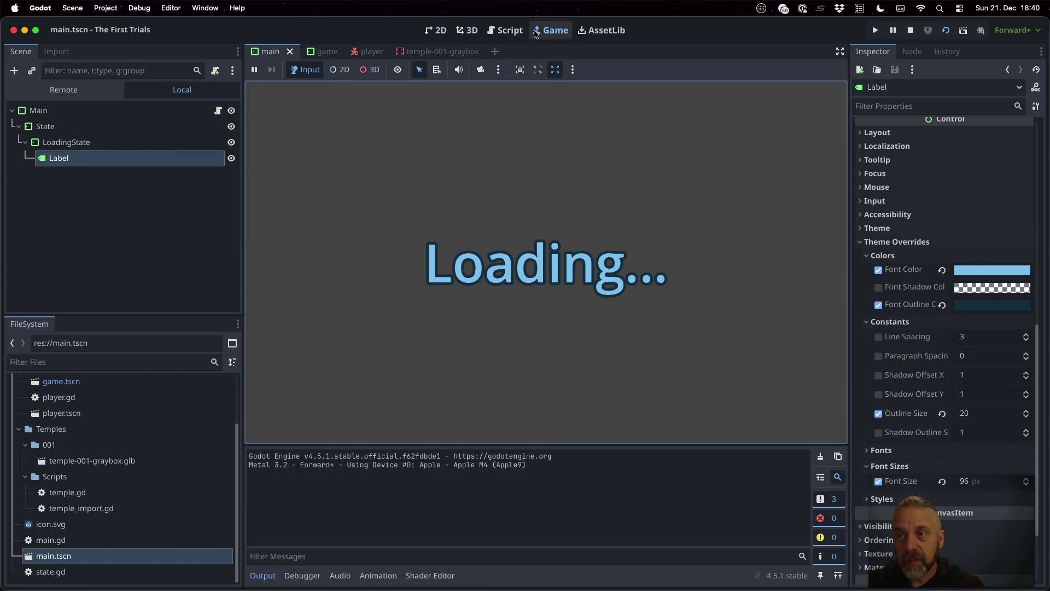
key("super+period")
left_click(157, 123)
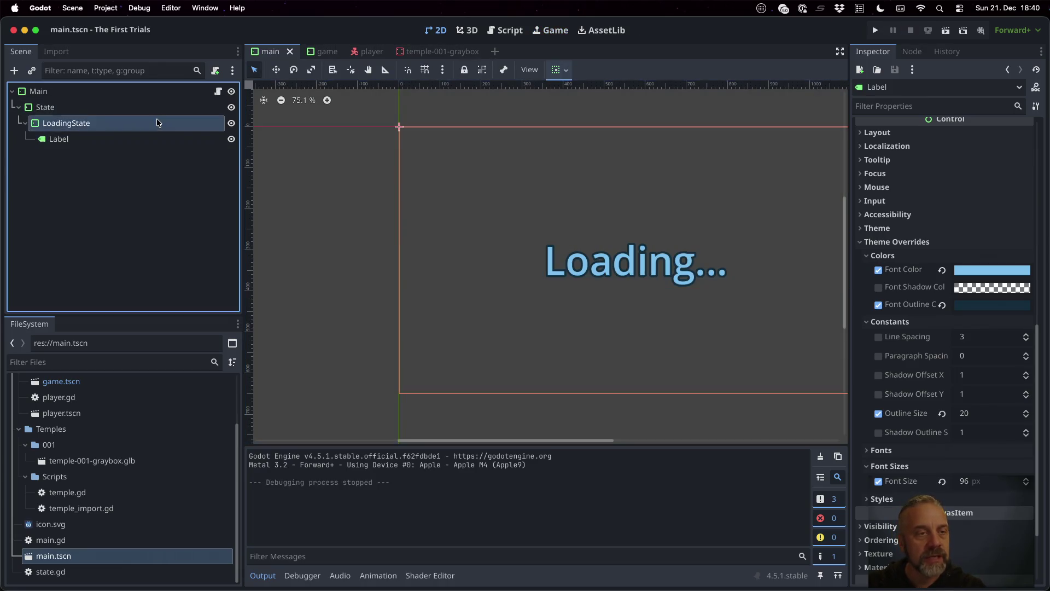
Add a ColorRect under LoadingState and move it above Label so the text shows on top.
key("super+a")
type("color")
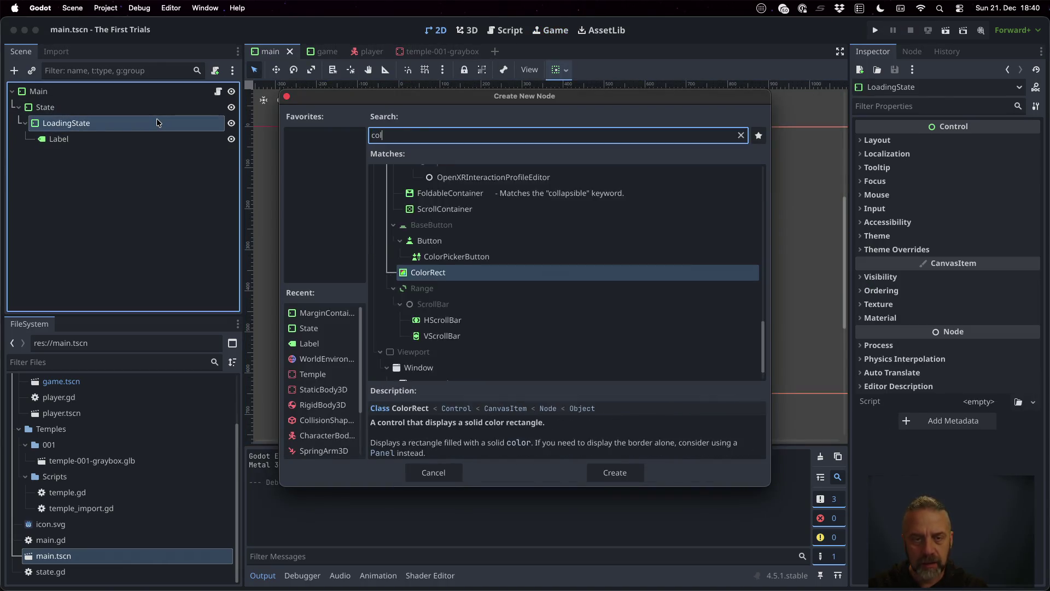
key("Return")
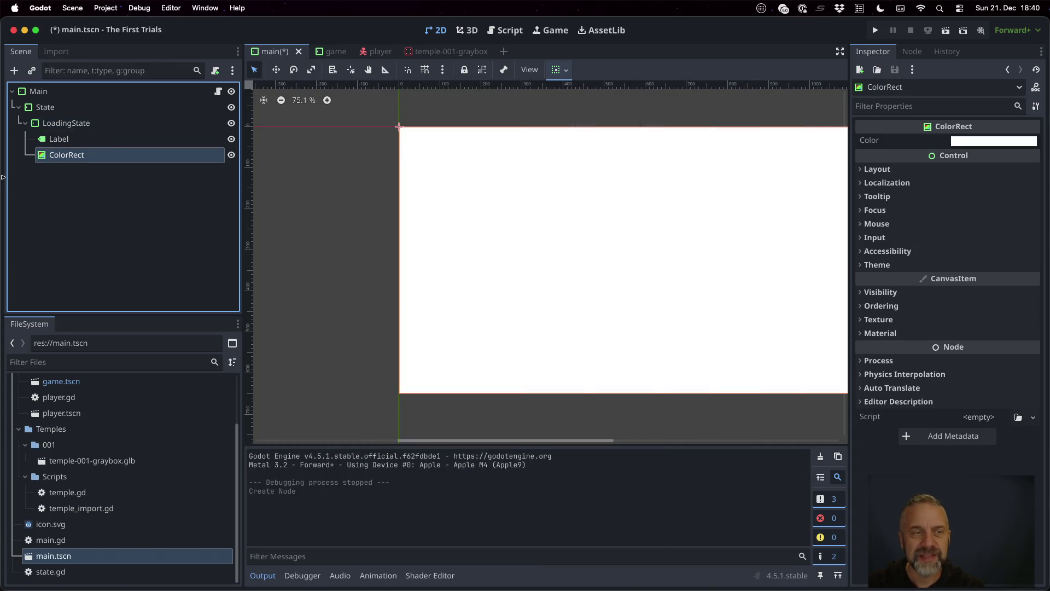
left_click_drag(76, 155, 75, 135)
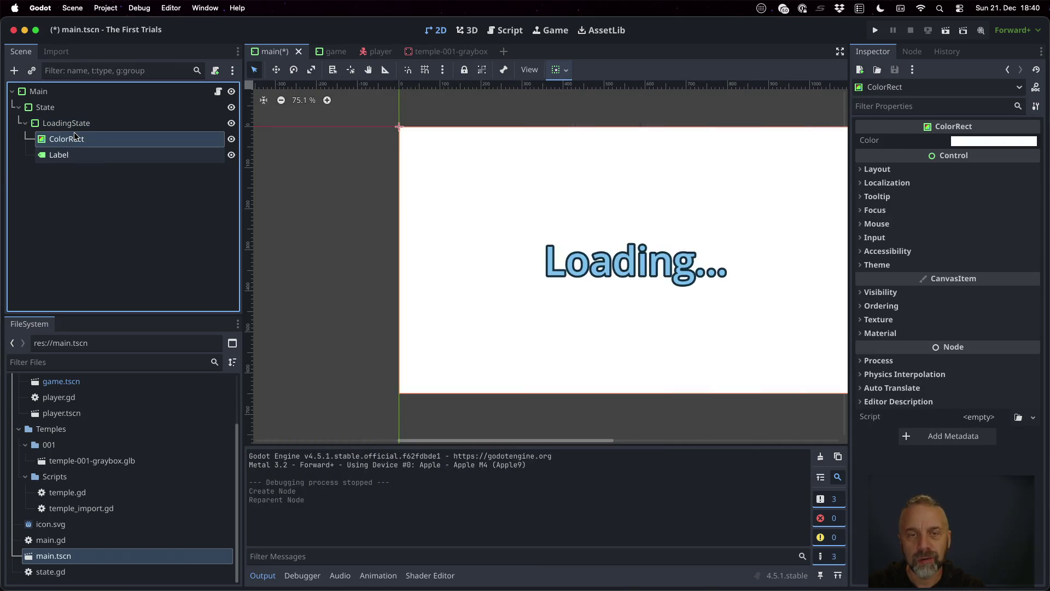
Set the ColorRect colour to dark reddish-brown 351b14, then save and run the scene.
left_click(993, 141)
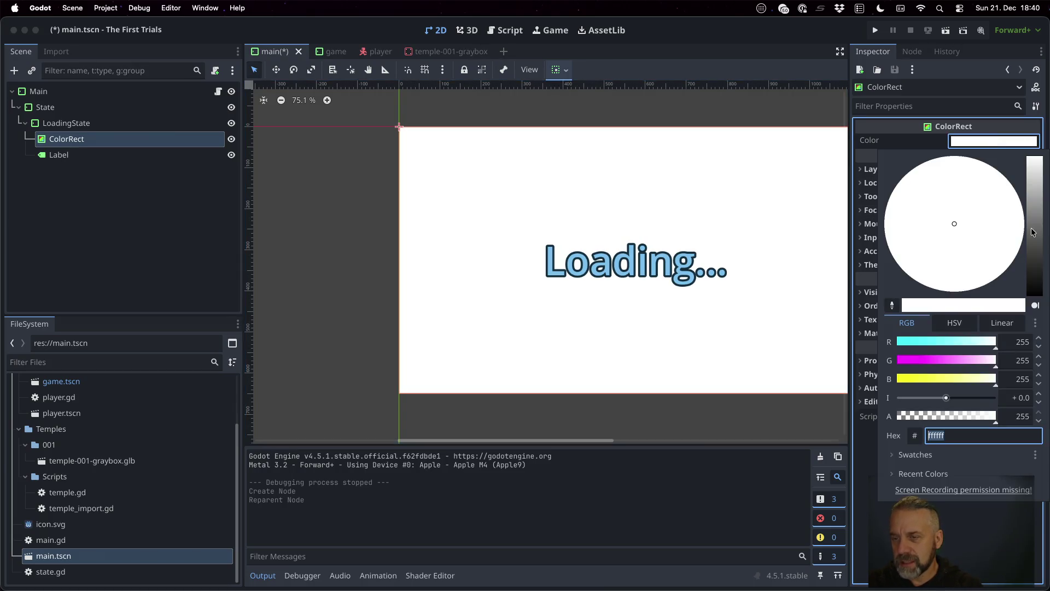
type("7cc7f0")
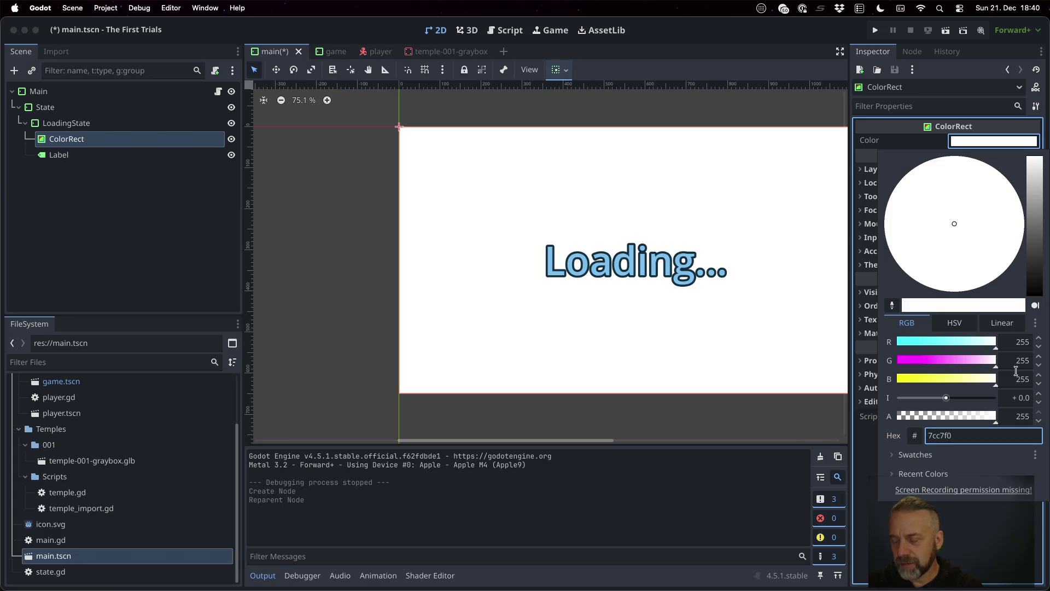
key("Return")
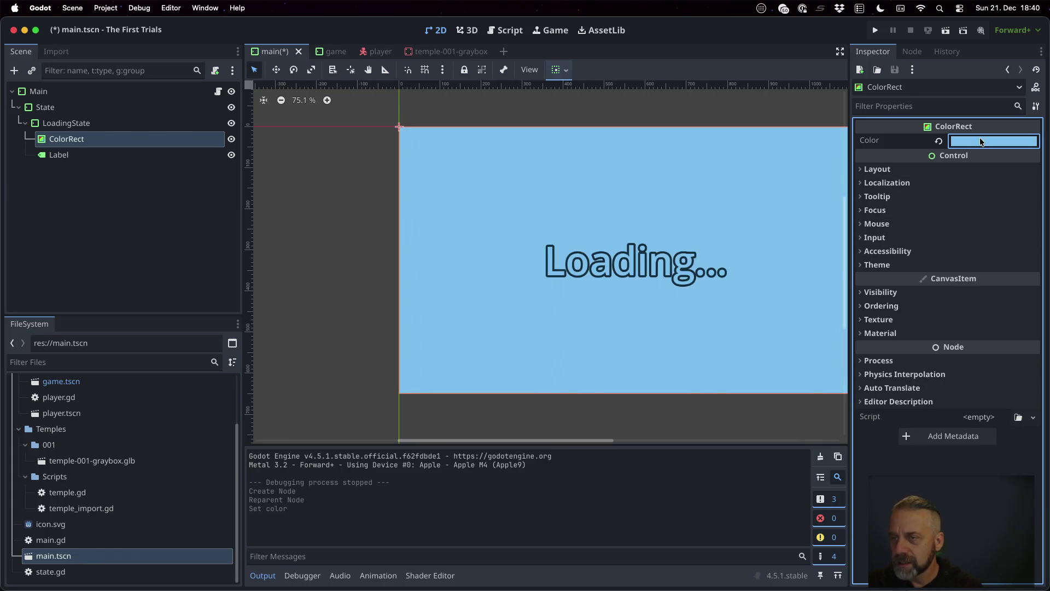
left_click(980, 141)
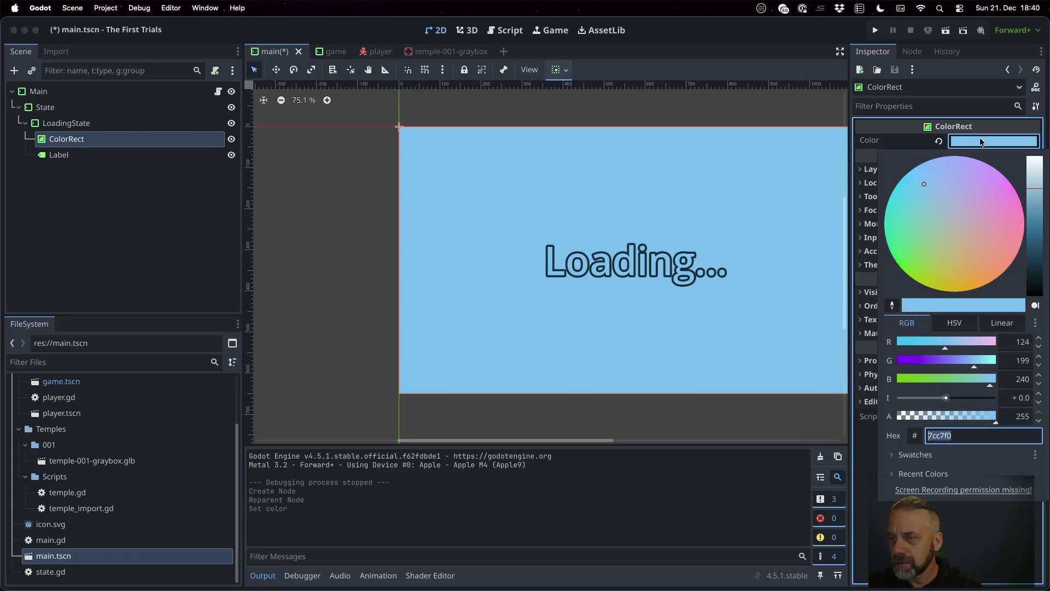
left_click(982, 242)
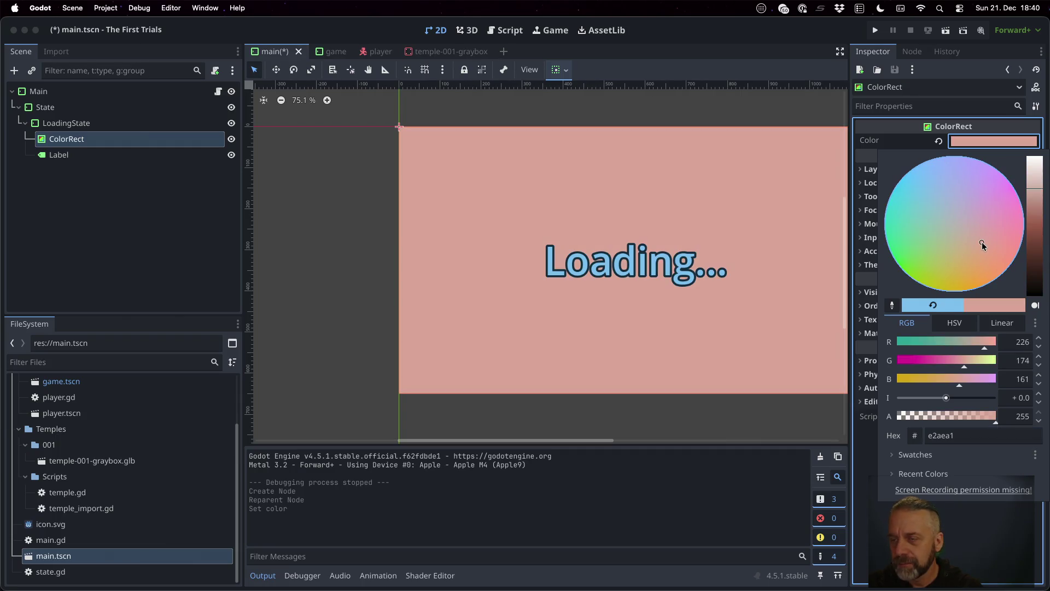
left_click(1038, 261)
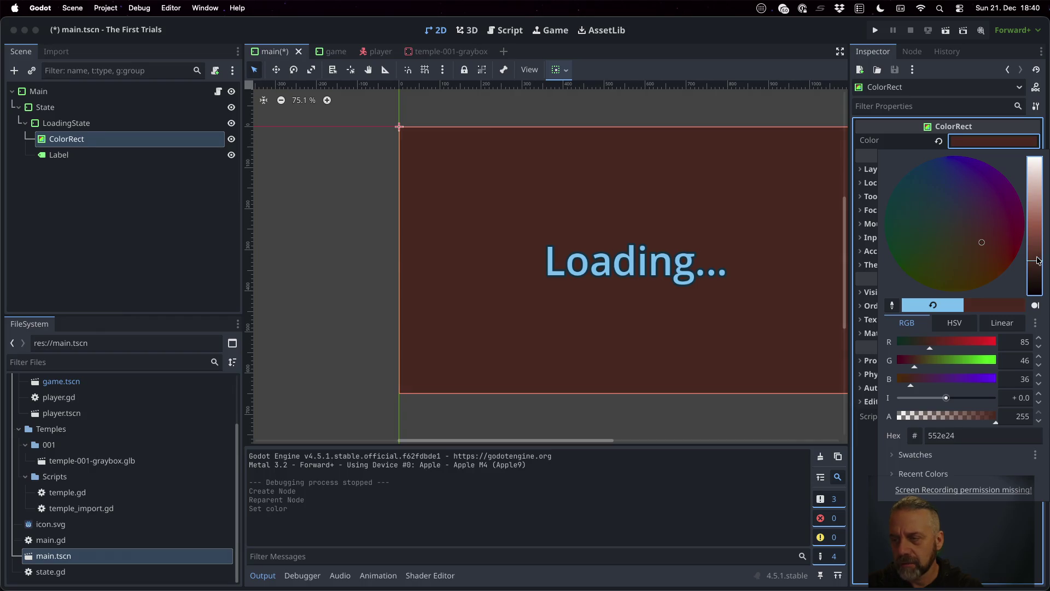
left_click_drag(1037, 263, 1038, 239)
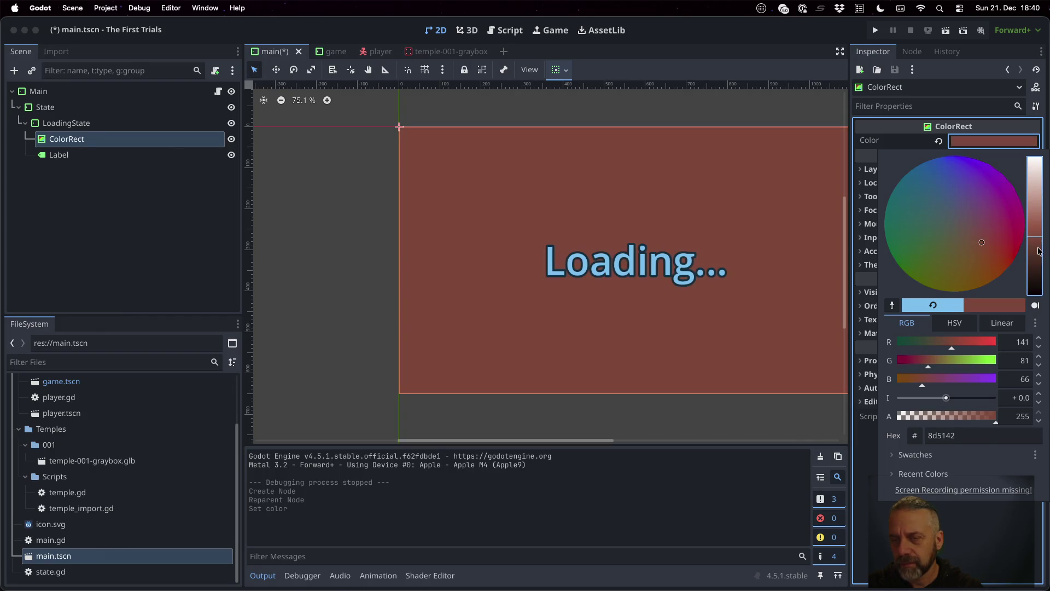
left_click(1037, 265)
left_click(1035, 282)
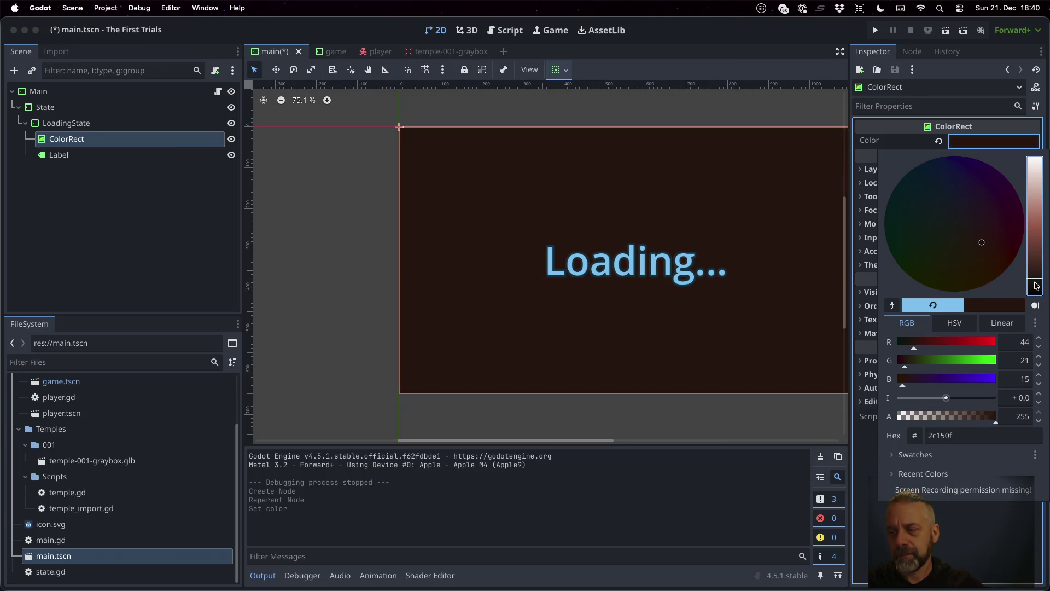
left_click(1036, 287)
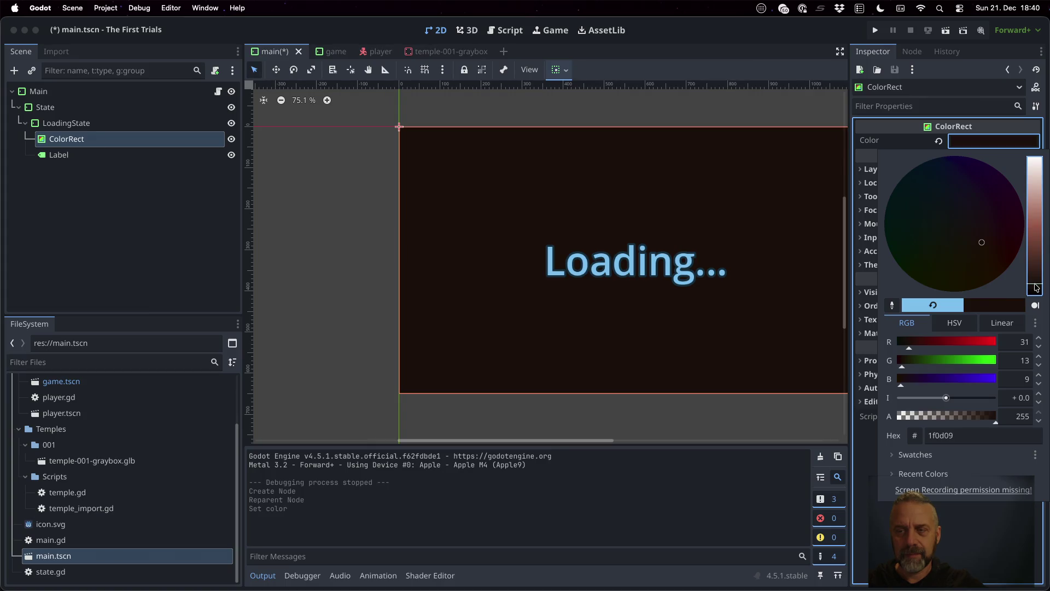
left_click(1035, 275)
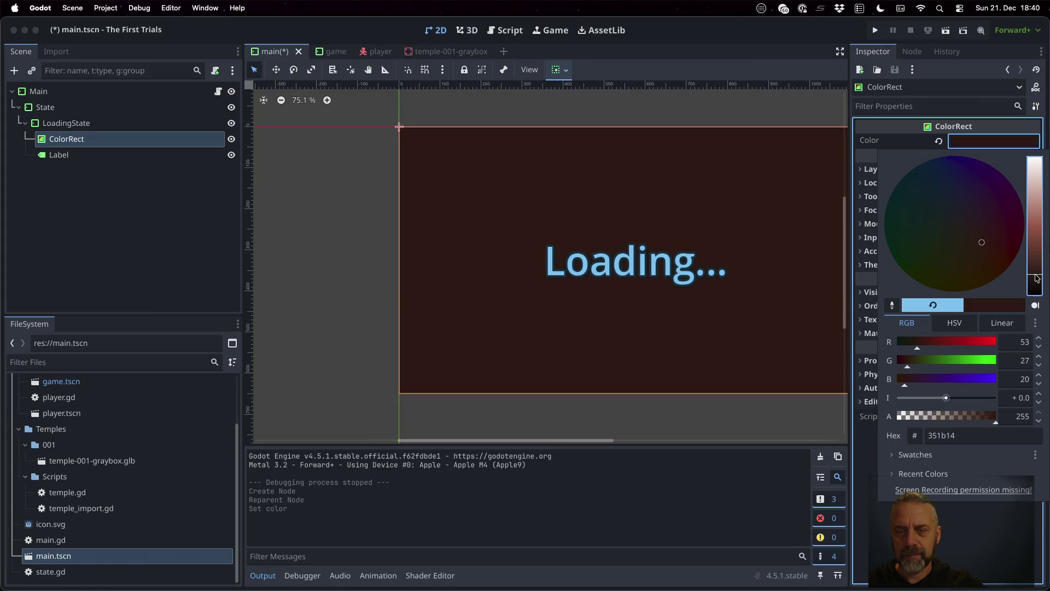
left_click(950, 30)
left_click(950, 31)
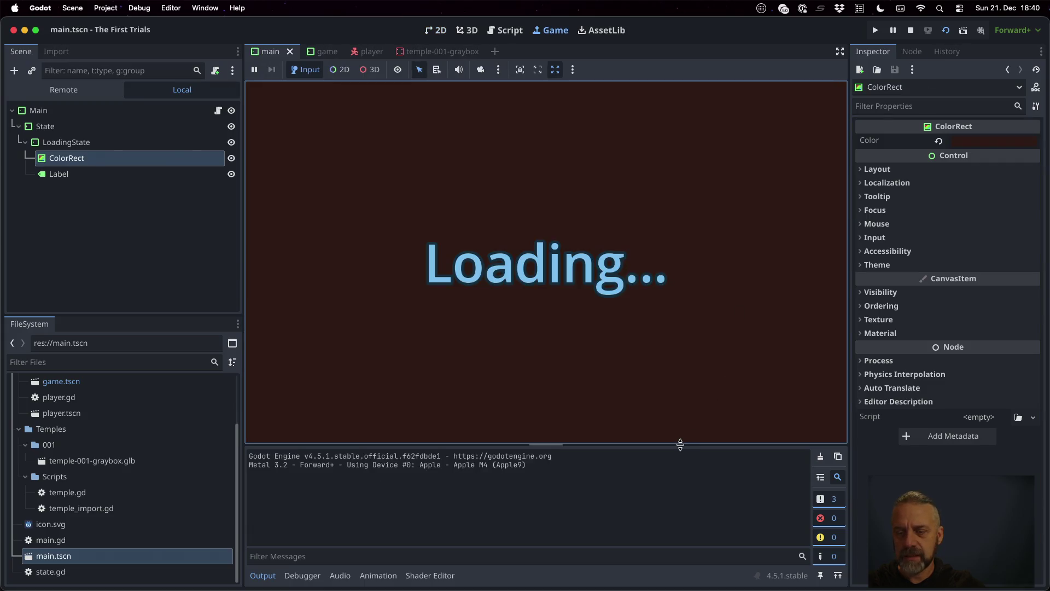
Enlarge the running game view against the inspector and output log, then stop the game.
mouse_move(680, 444)
left_mouse_down()
mouse_move(691, 270)
mouse_move(766, 443)
left_mouse_up()
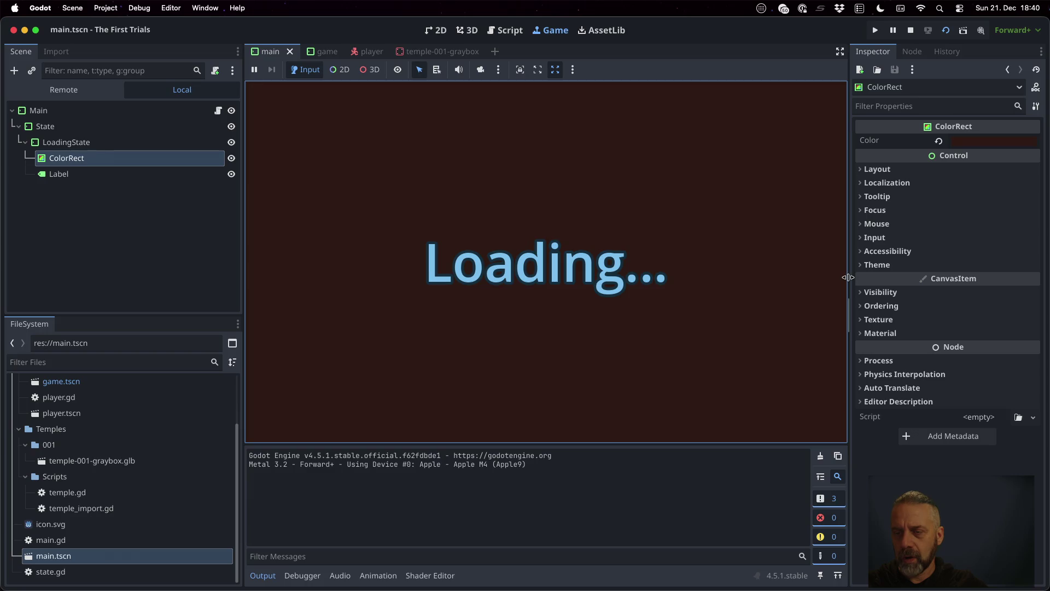
mouse_move(848, 277)
left_mouse_down()
mouse_move(481, 276)
mouse_move(921, 263)
mouse_move(540, 250)
mouse_move(837, 254)
mouse_move(678, 252)
mouse_move(832, 260)
mouse_move(733, 269)
left_mouse_up()
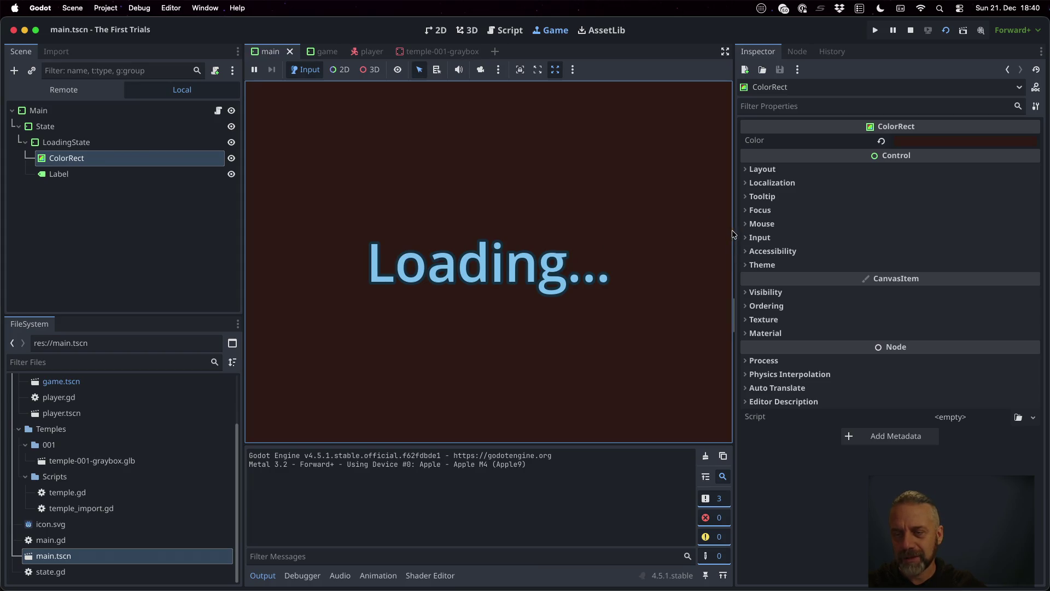
left_click_drag(733, 234, 885, 218)
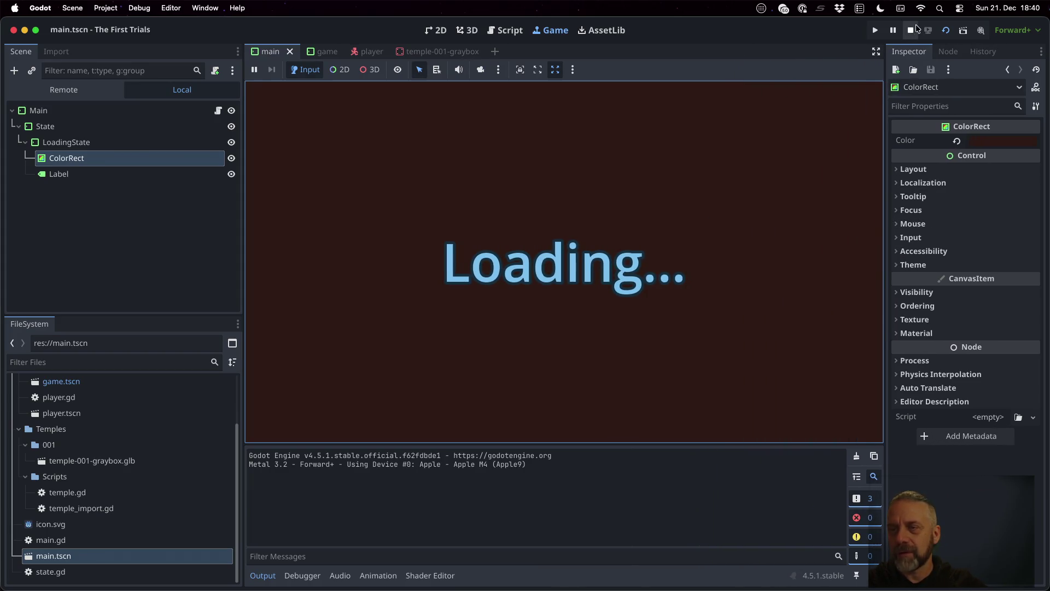
left_click(910, 30)
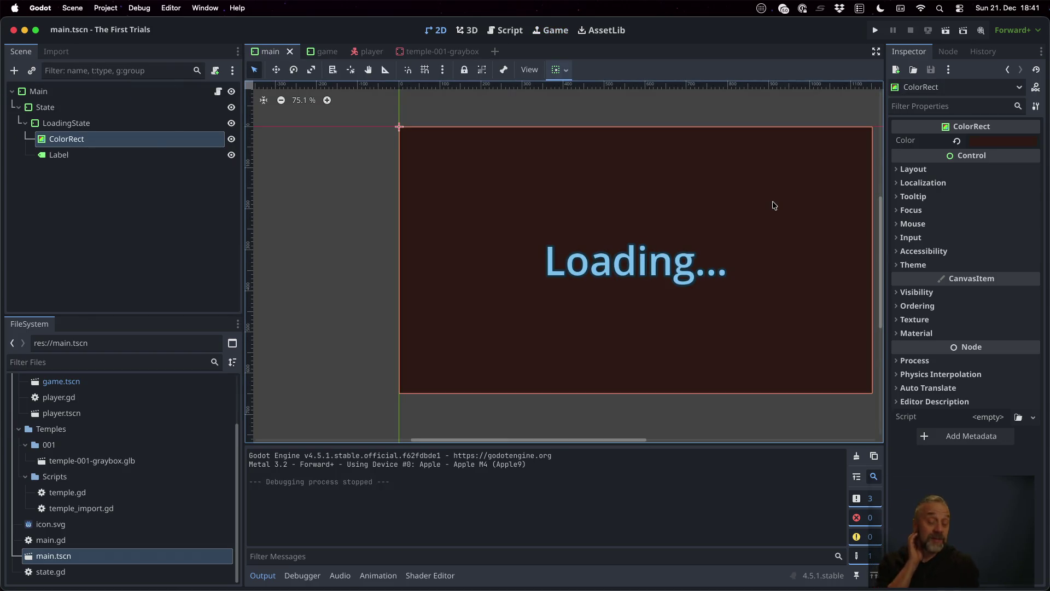
Open main.gd and drop the res://Game/game.tscn path into it.
left_click(217, 91)
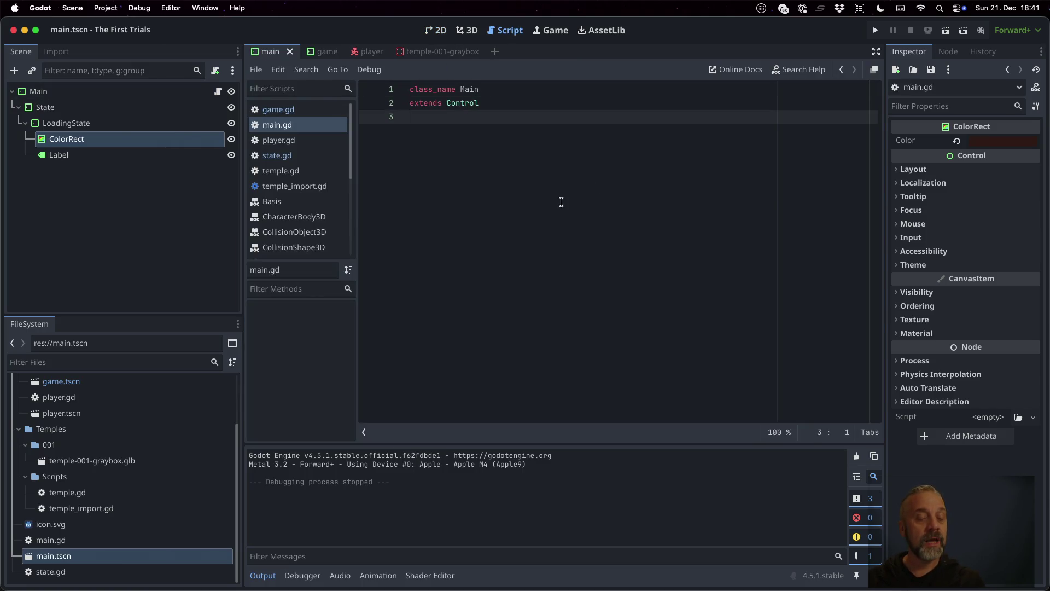
scroll(206, 525, "up", 1)
scroll(175, 437, "up", 2)
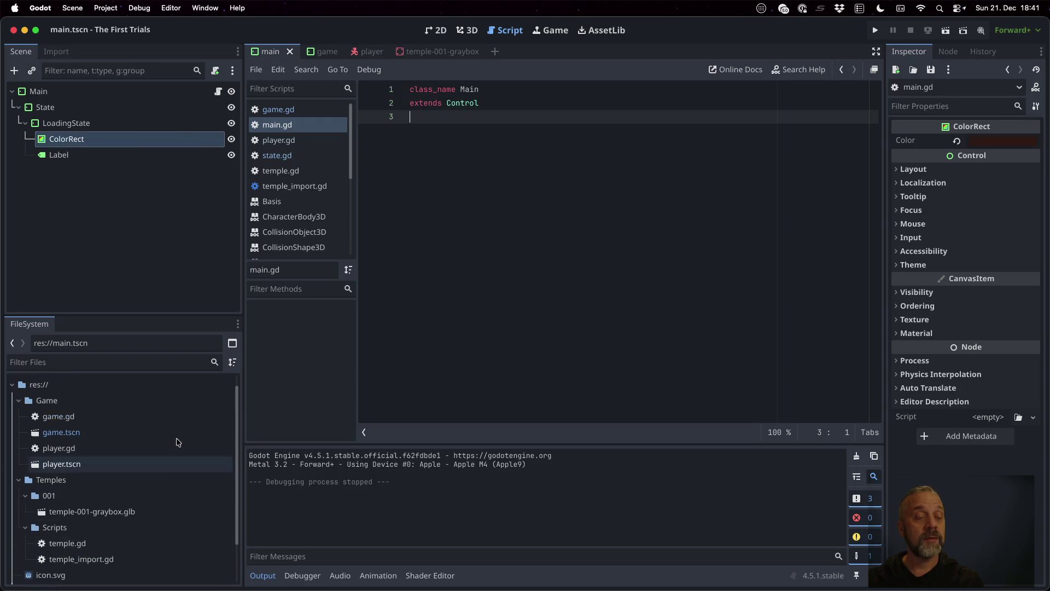
left_click_drag(96, 432, 521, 187)
Declare the path as const GAME_STATE_SCENE_PATH and save the script.
key("Return")
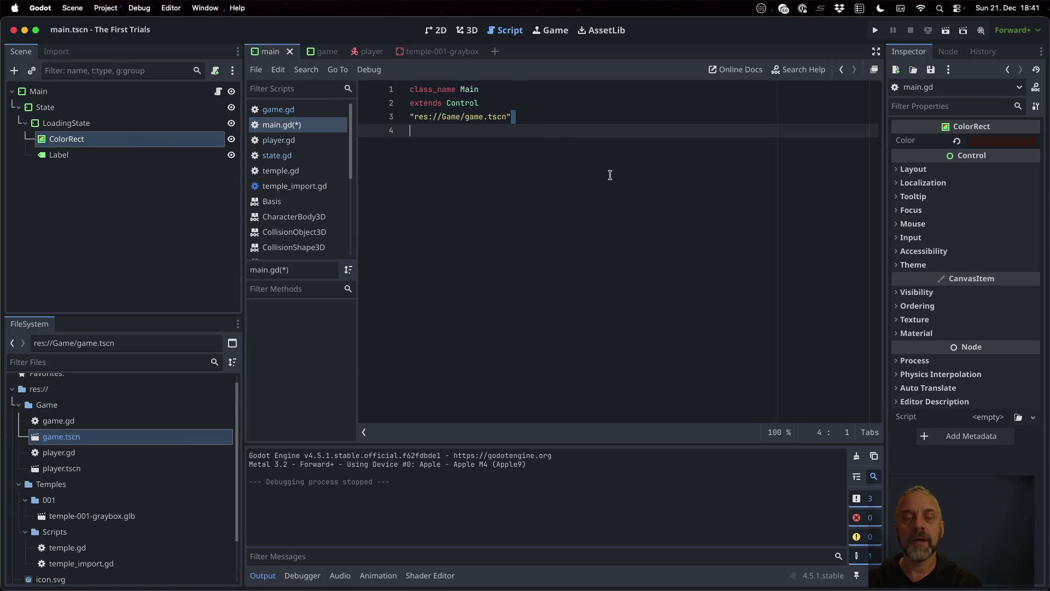
key("Up")
type("var")
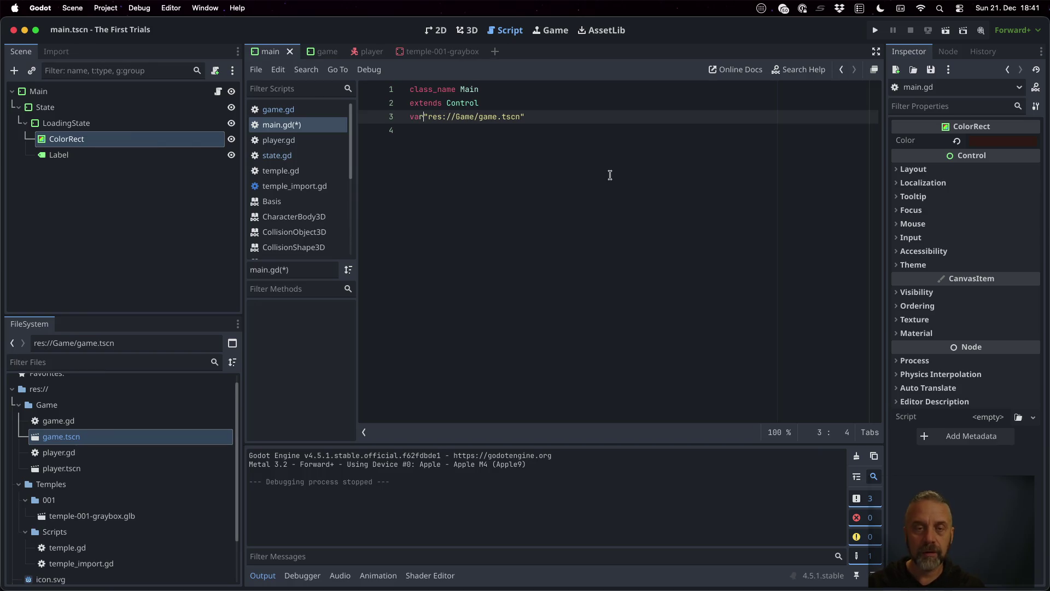
key("BackSpace")
key("BackSpace")
key("BackSpace")
type("const ")
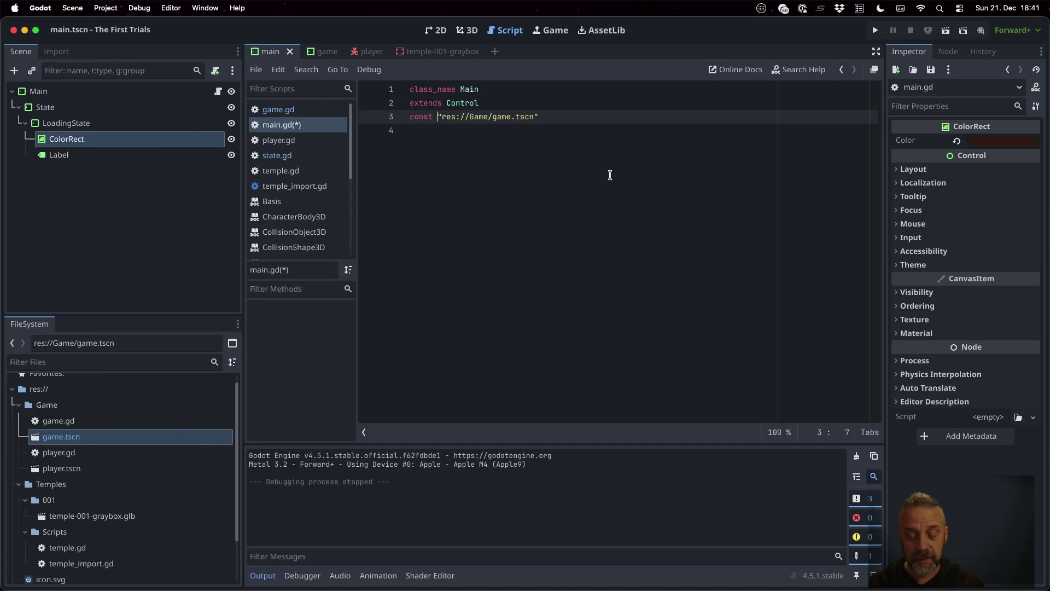
type("GAME_SCE")
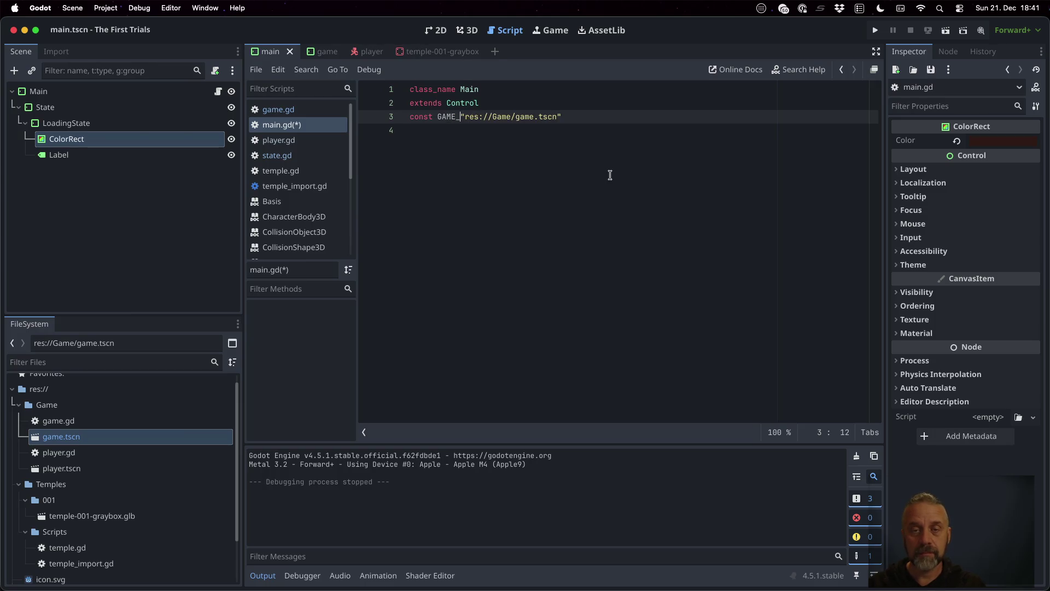
key("BackSpace")
key("BackSpace")
type("TA")
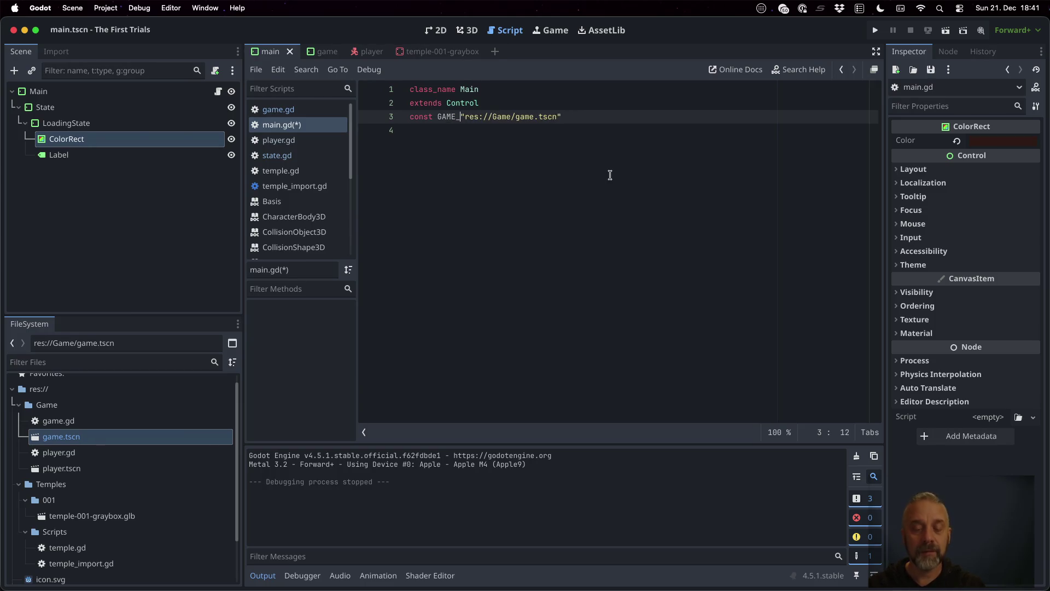
type("TE_SCENE")
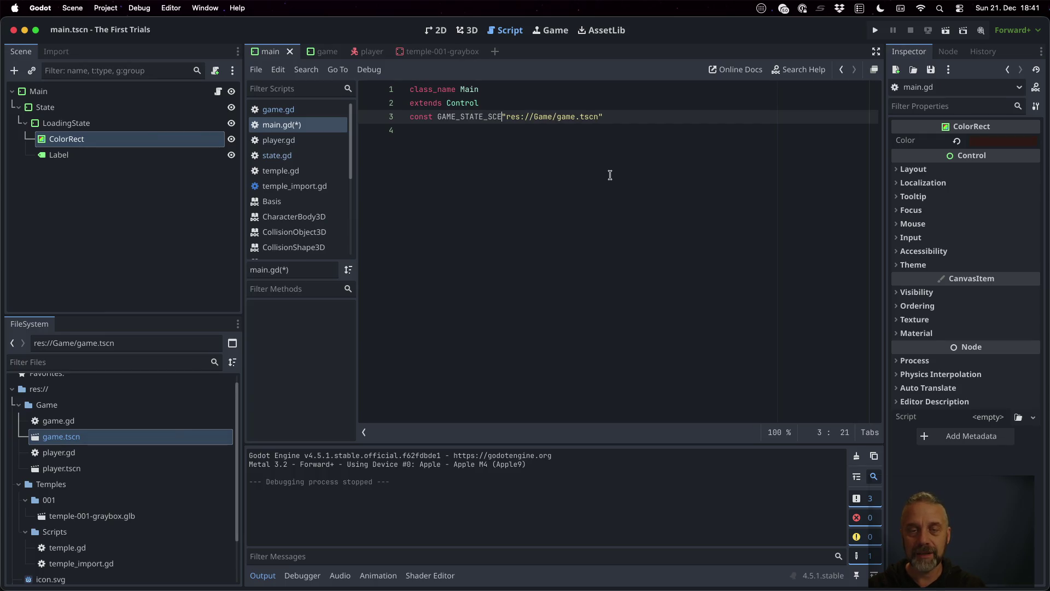
type(" =")
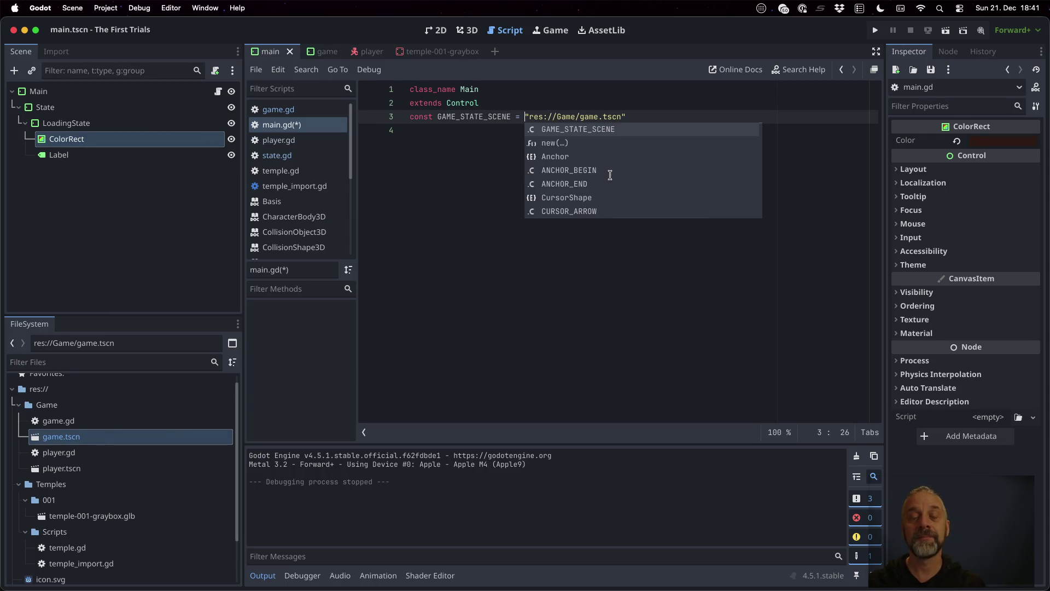
key("Left")
key("Left")
key("Left")
type("_PAT")
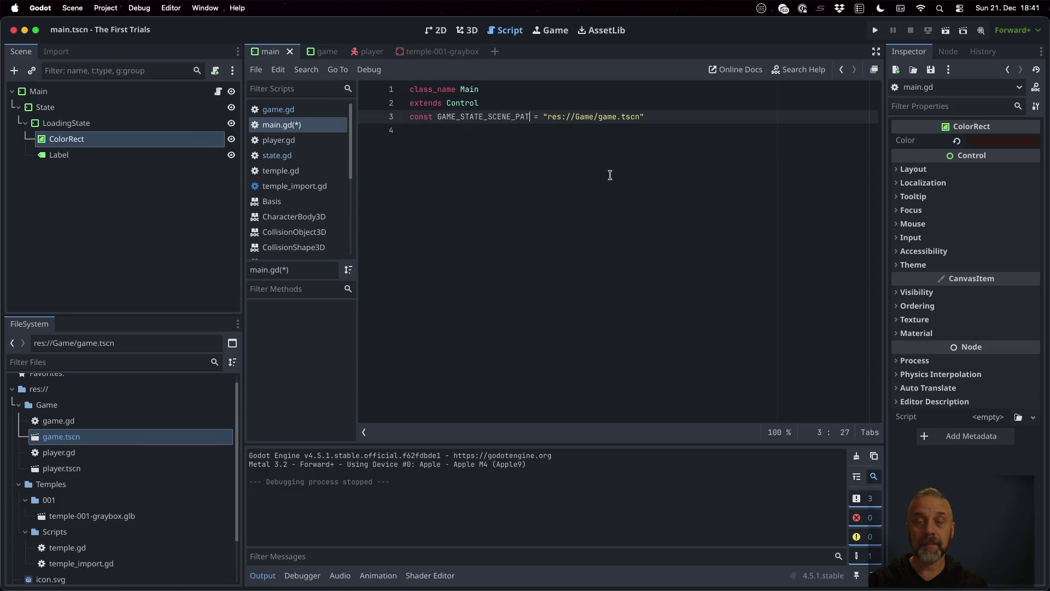
type("H")
key("ctrl+s")
Add a _ready() -> void function whose body is pass.
key("Down")
key("Return")
key("Return")
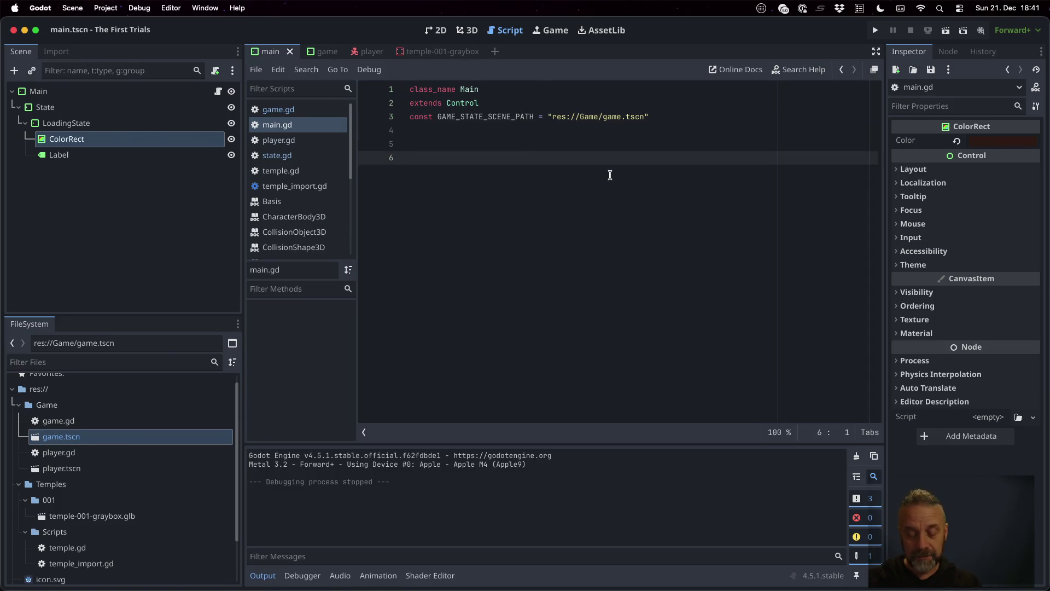
type("unc _ready() -> ")
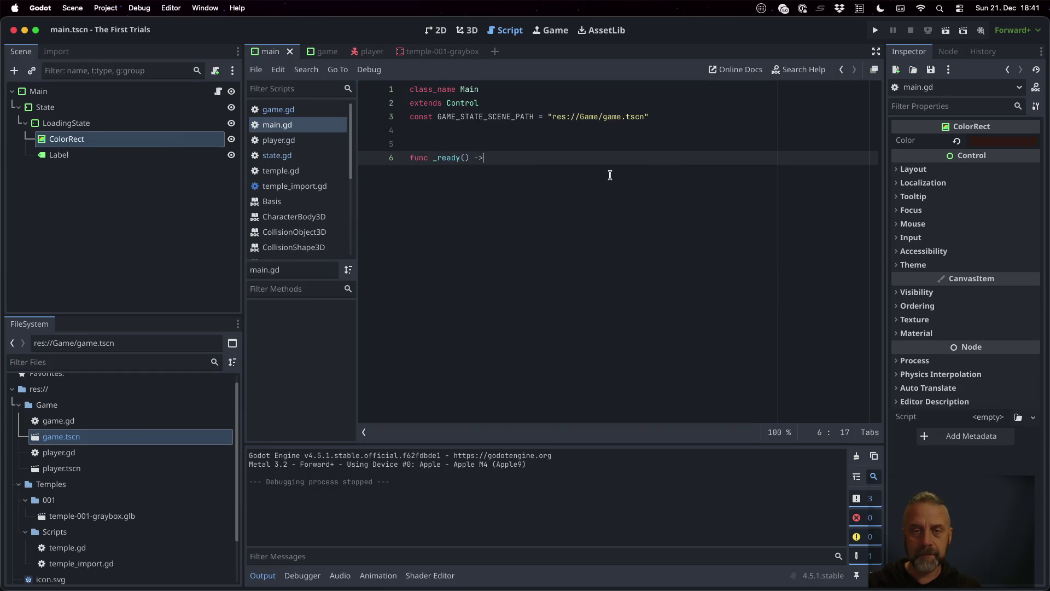
type("void:")
key("Return")
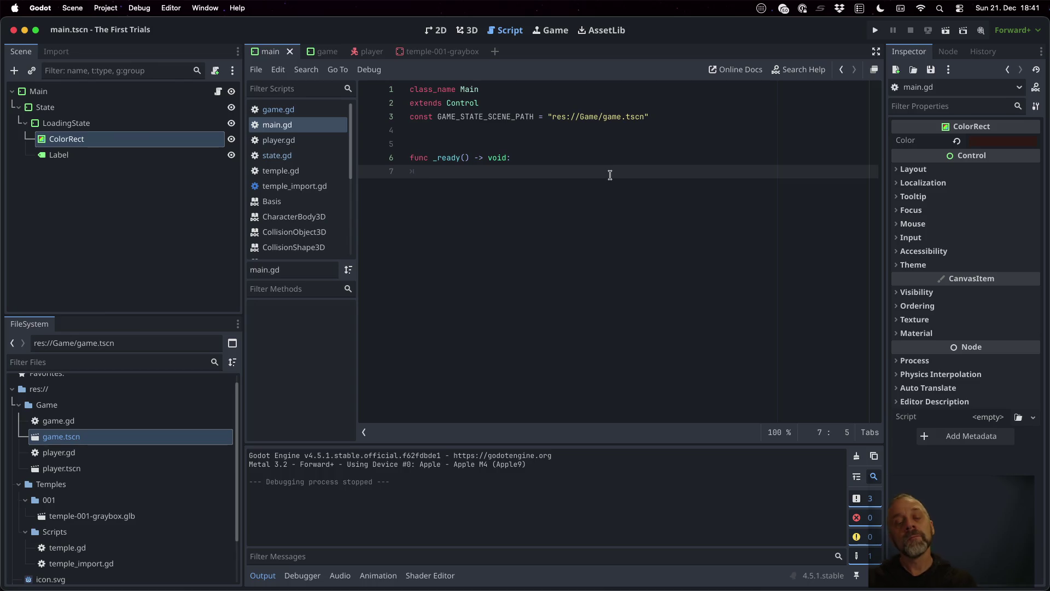
type("pass")
key("Return")
key("Return")
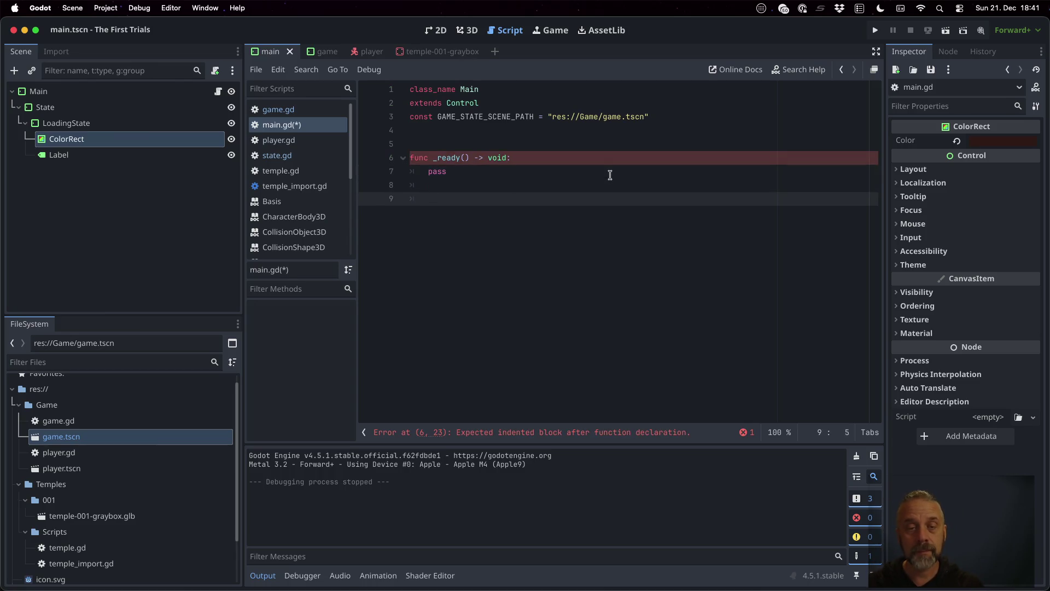
Add a _process function stub with pass and open a new line inside _ready.
type("func _pro")
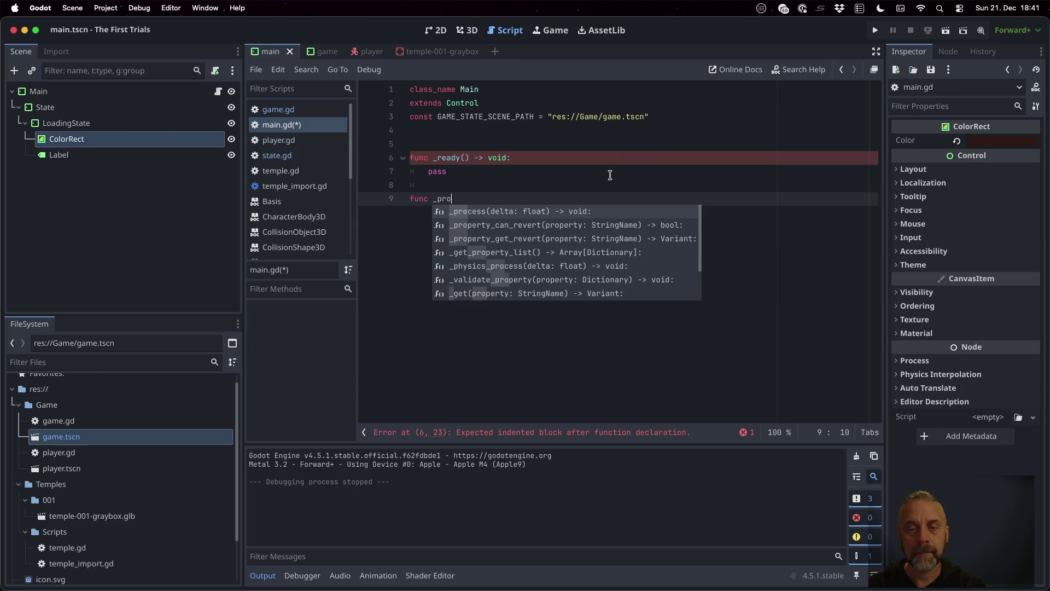
key("Return")
key("Return")
type("pass")
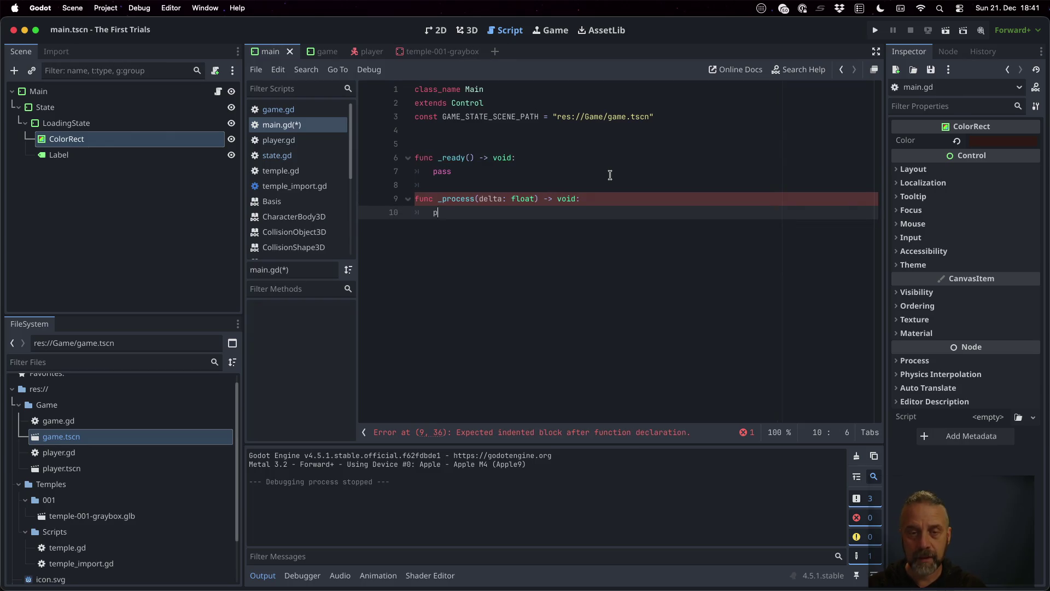
key("Down")
key("Up")
key("Up")
key("Up")
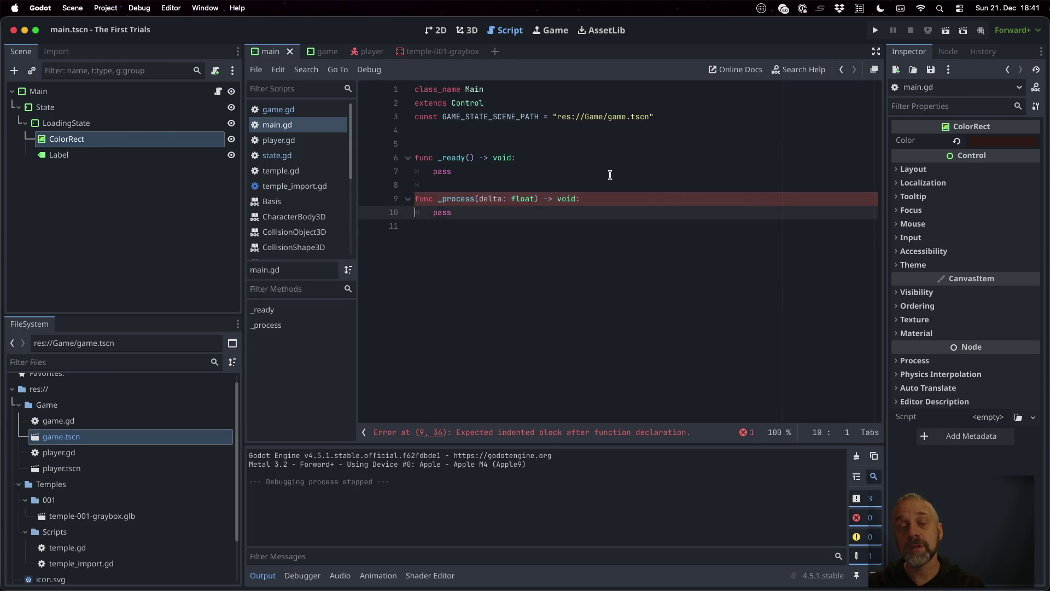
key("Down")
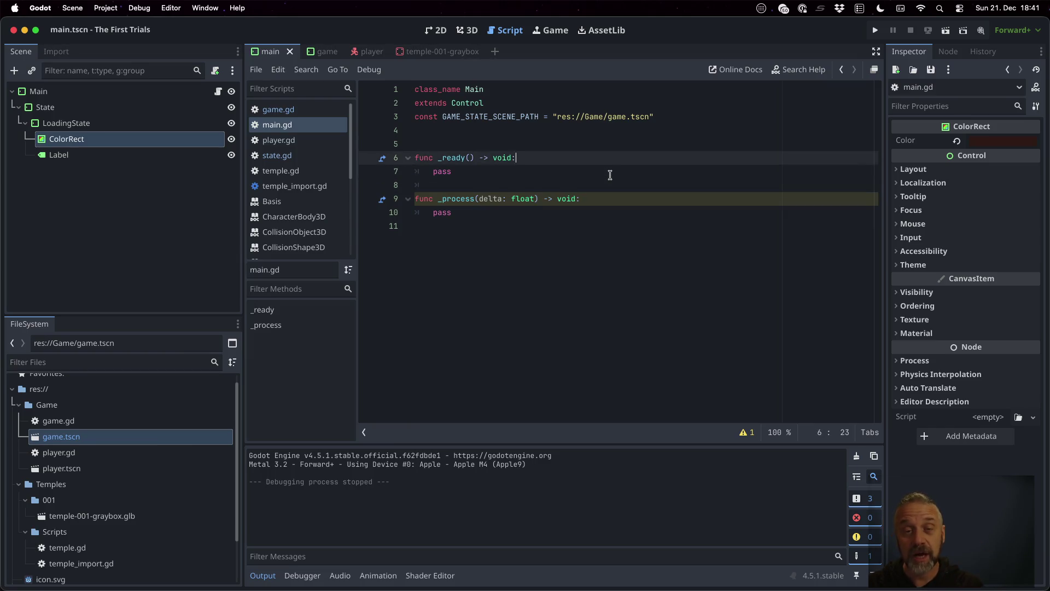
key("Return")
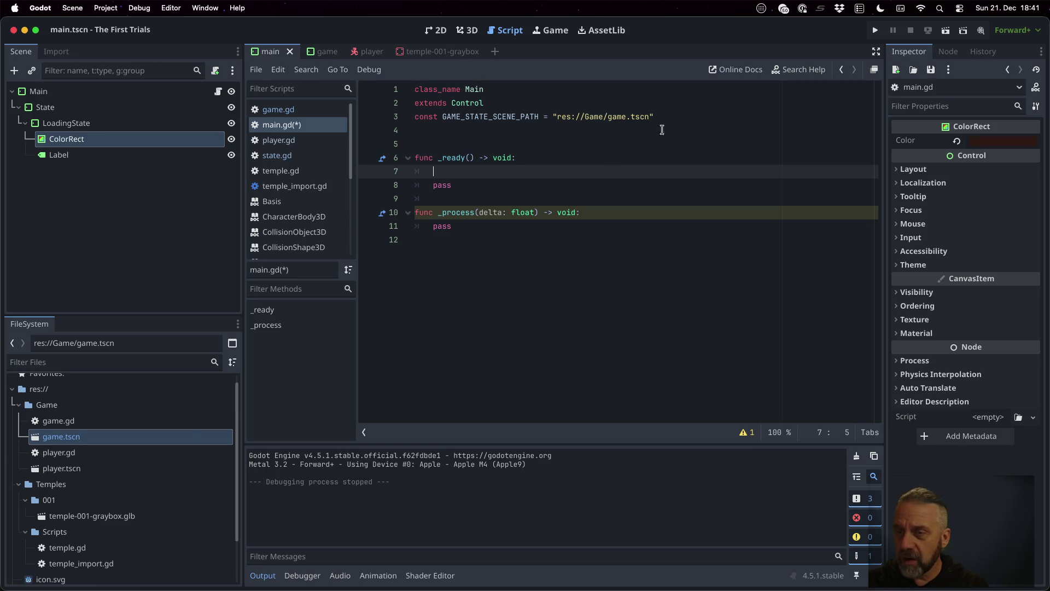
left_click(803, 71)
Search the help for 'threaded' and open ResourceLoader's load_threaded_request documentation.
type("thre")
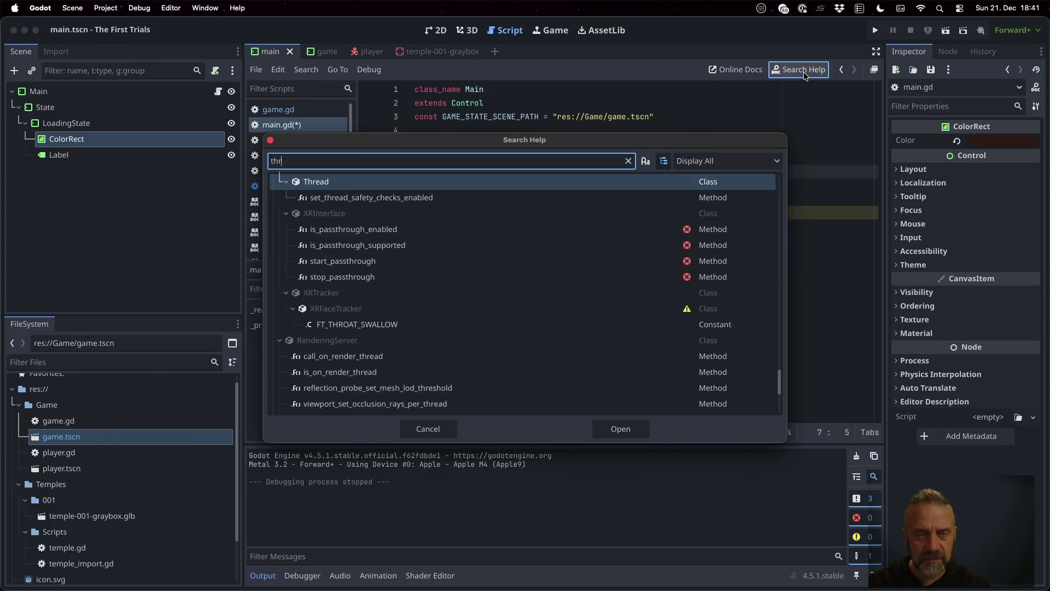
type("aded")
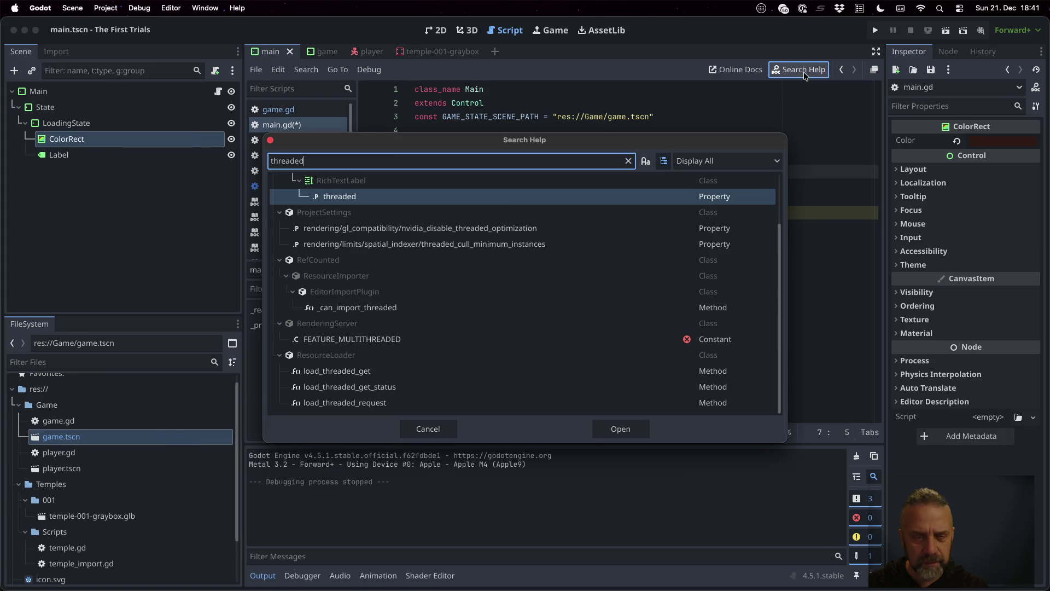
key("Down")
key("Down")
key("Down")
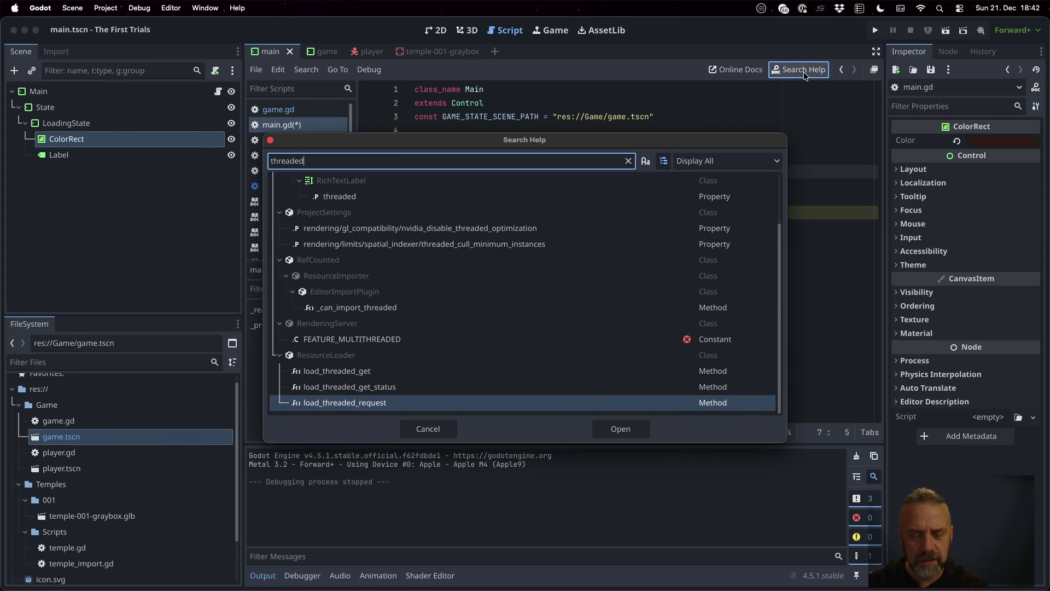
key("Up")
key("Up")
key("Down")
key("Down")
key("Return")
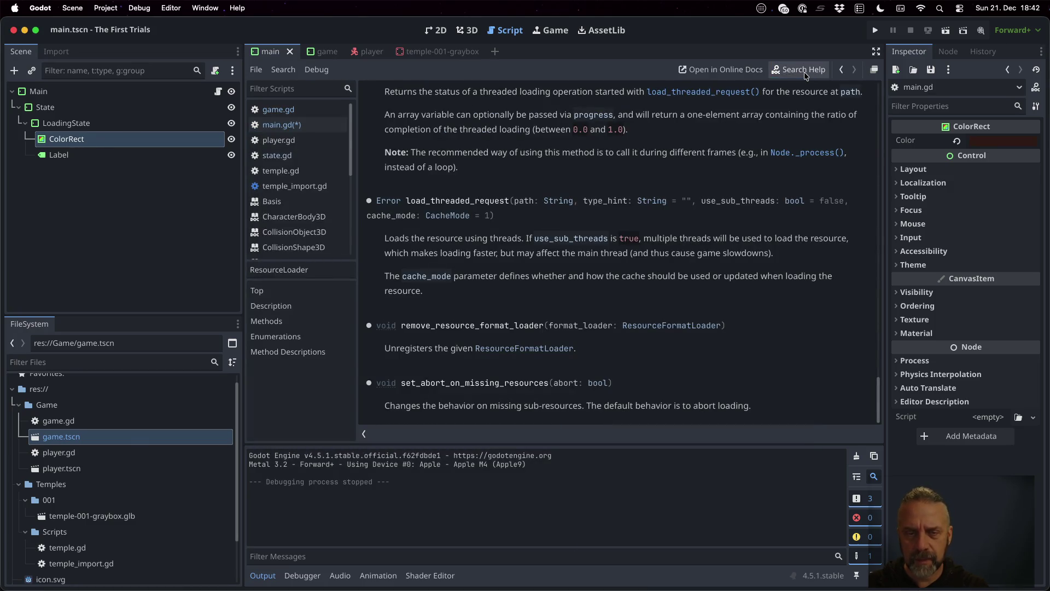
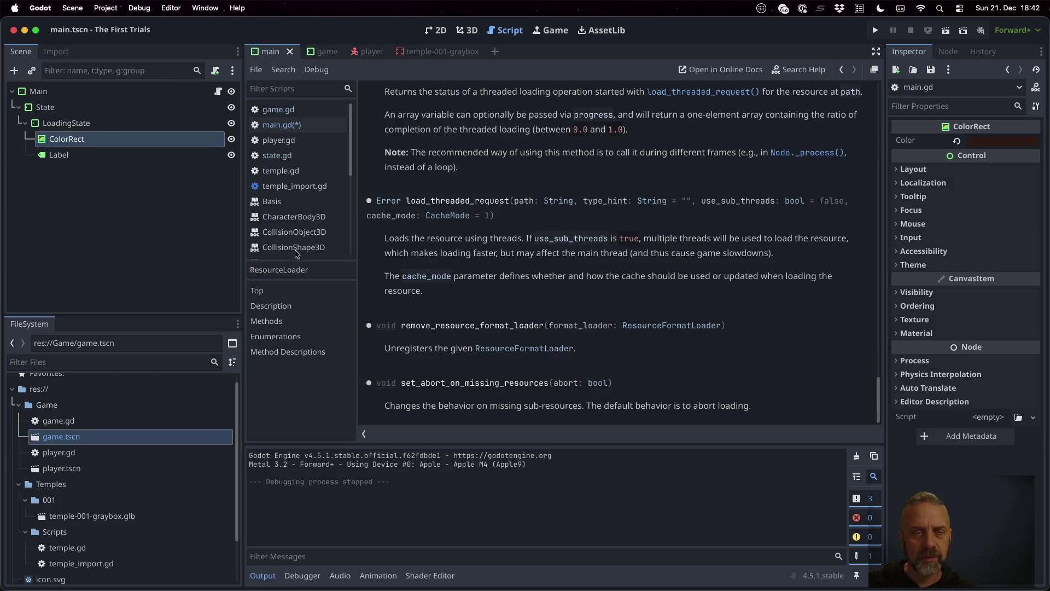
In main.gd's _ready, call ResourceLoader.load_threaded_request( GAME_STATE_SCENE_PATH ) using autocomplete.
left_click(292, 126)
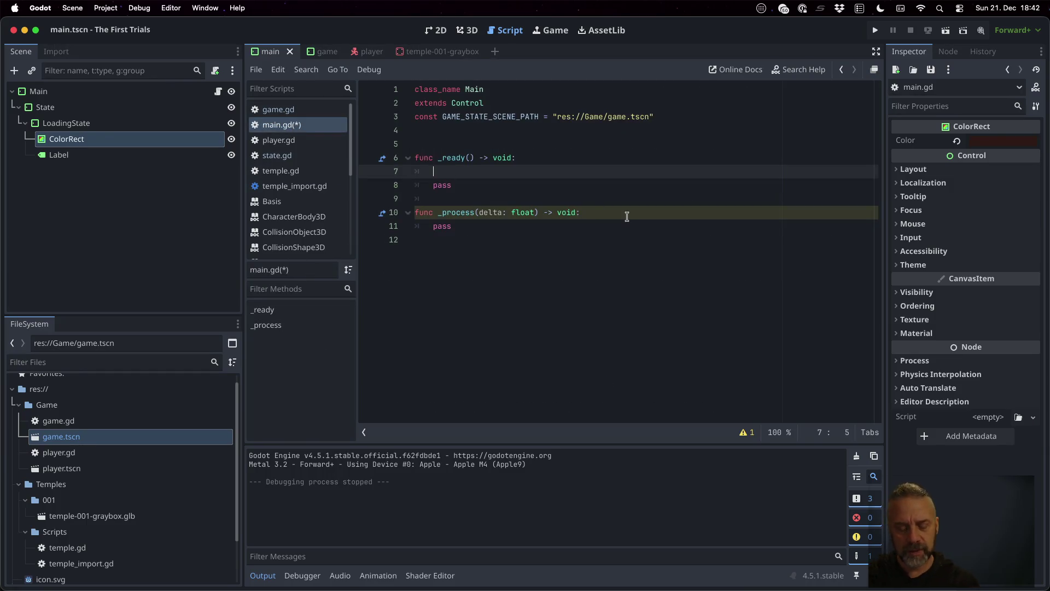
type("ResourceLo")
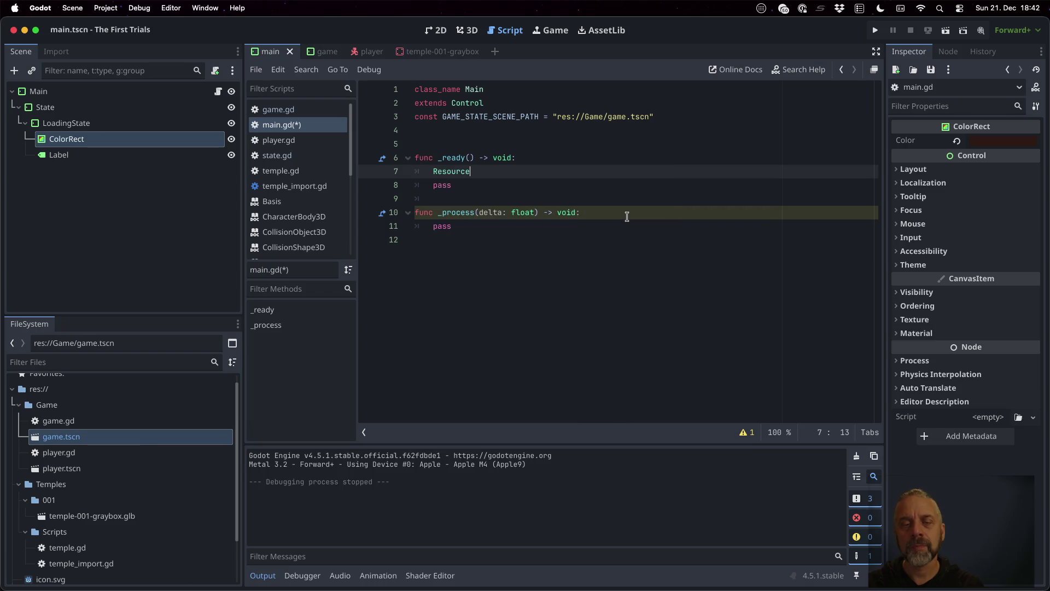
type("ader.re")
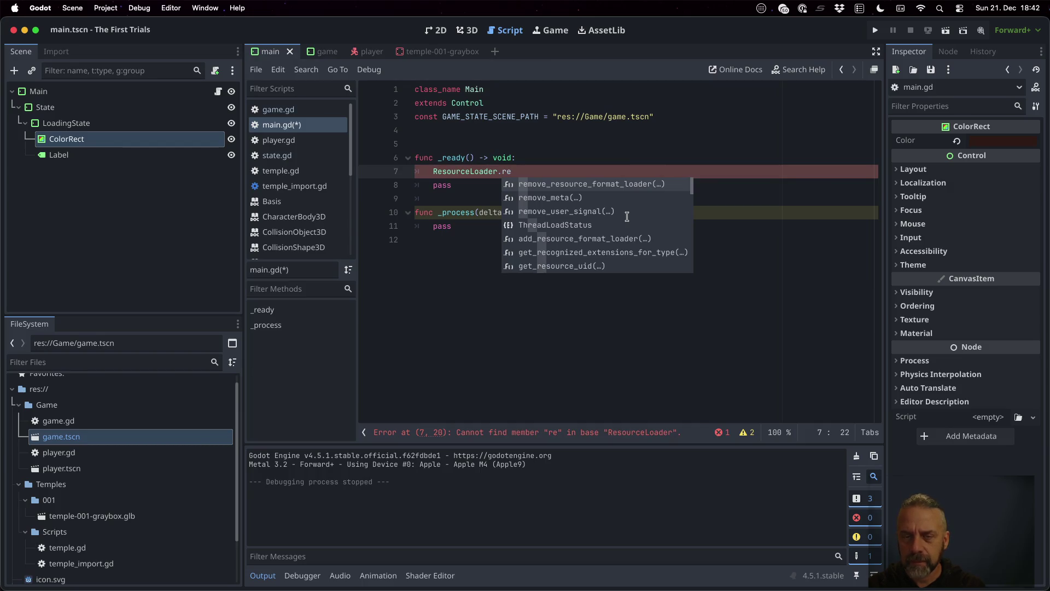
scroll(626, 217, "down", 9)
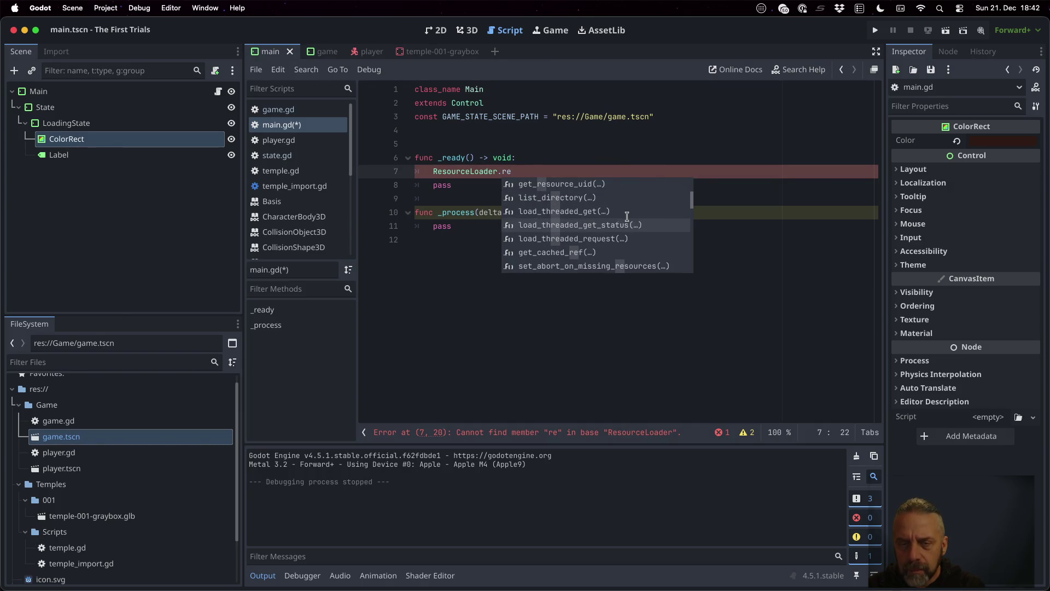
scroll(627, 217, "down", 1)
left_click(627, 216)
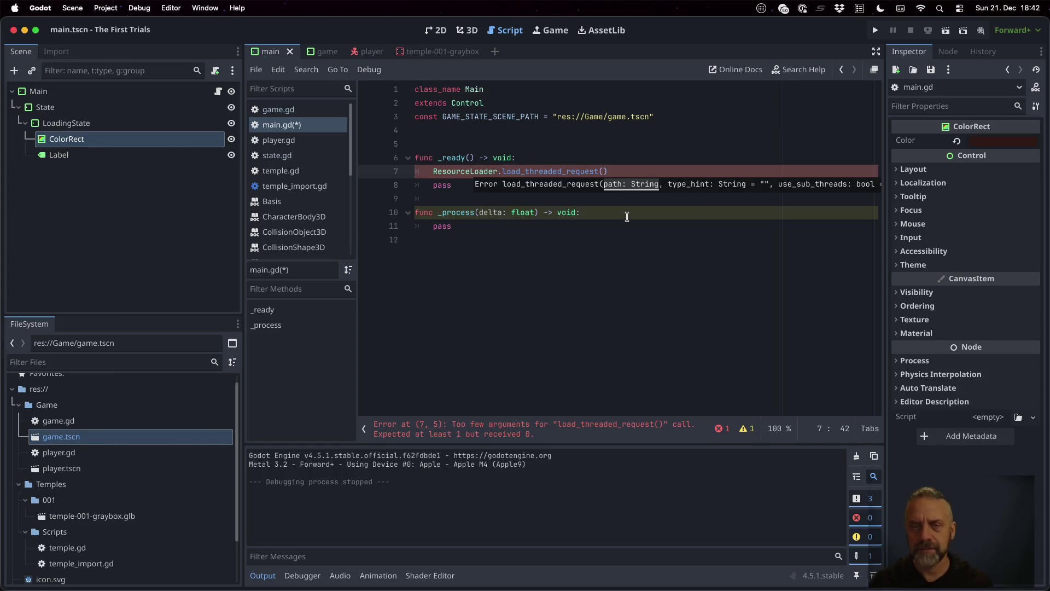
type("GA")
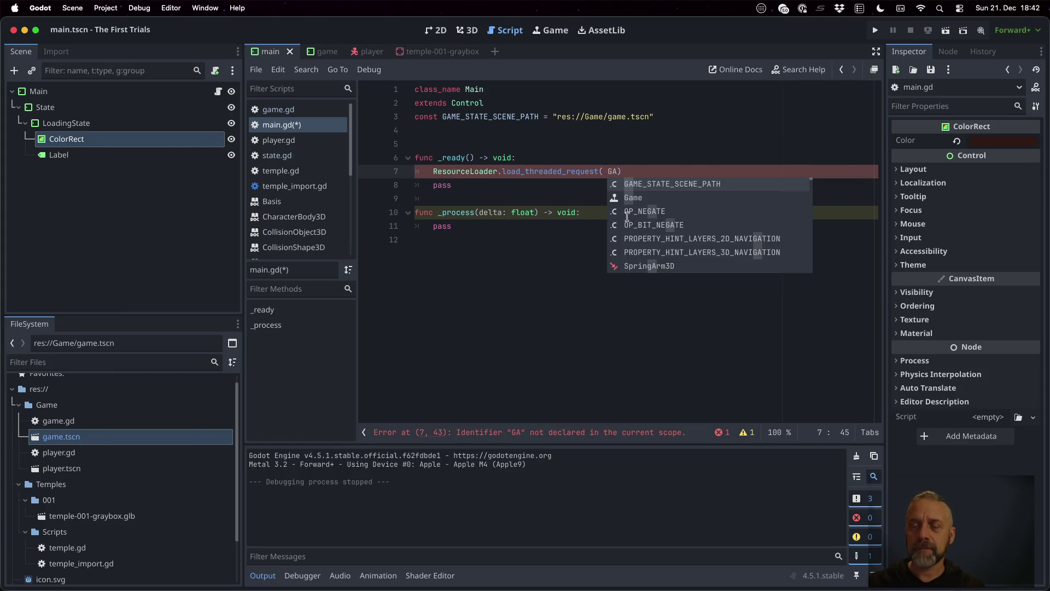
key("Return")
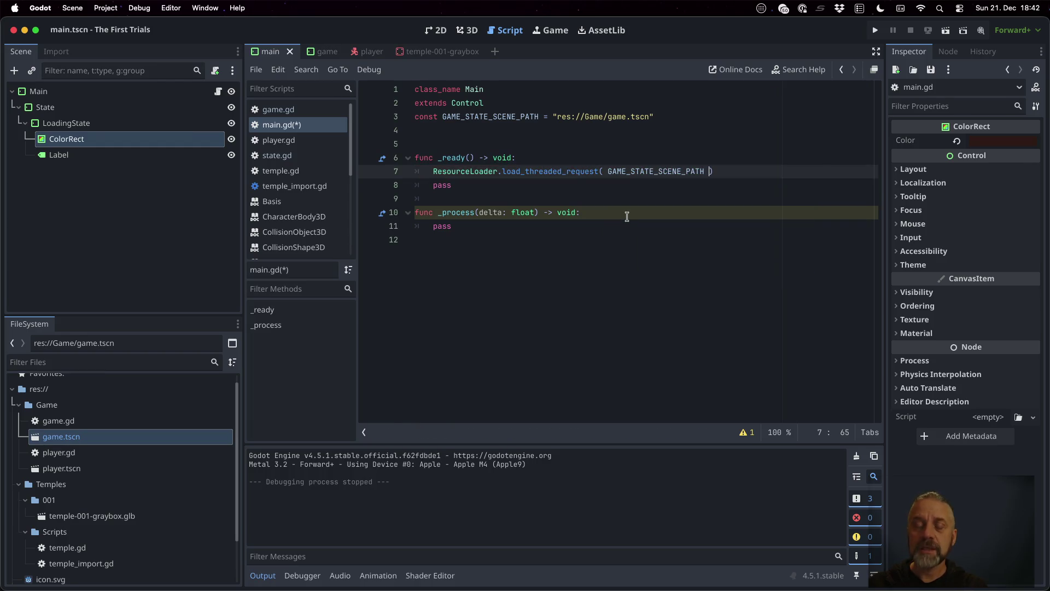
key("Up")
key("Up")
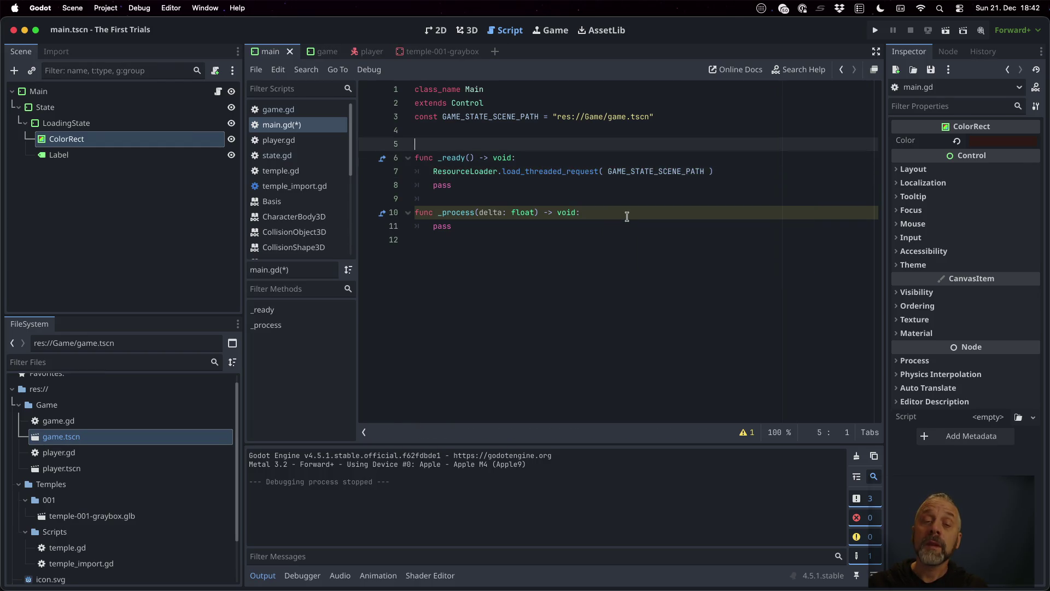
Declare var _is_loading: bool = false above the _ready function.
key("Return")
type("var _")
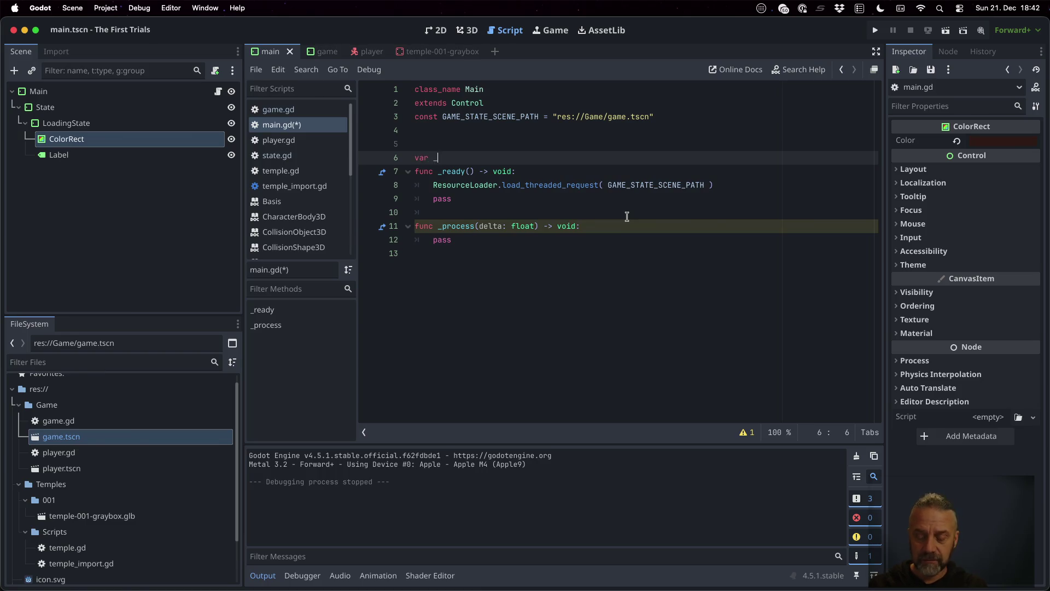
type("loading")
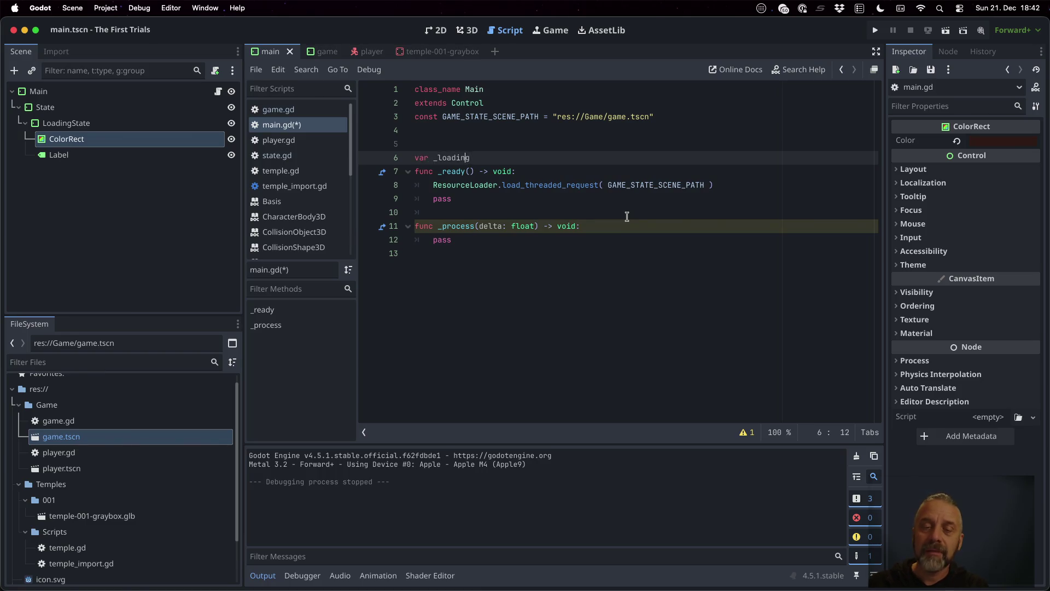
key("Left")
type("is_")
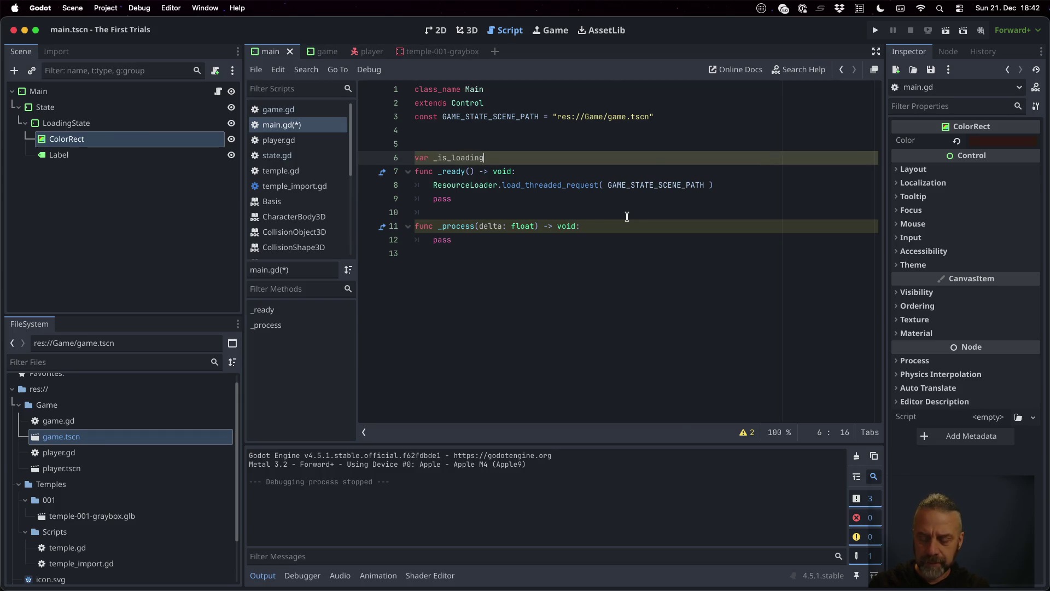
type("bool")
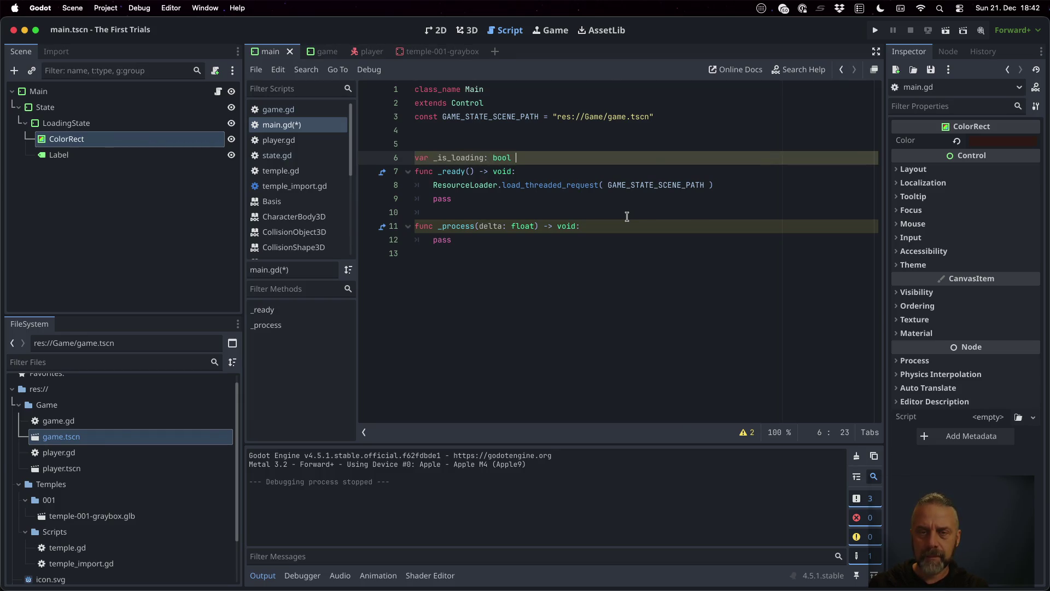
type("alse")
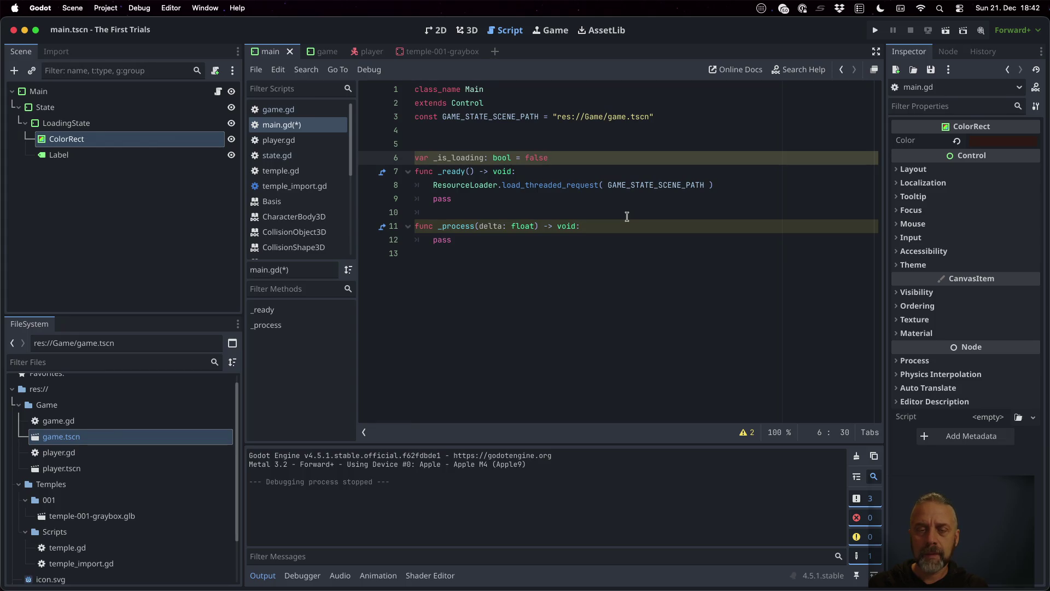
key("Return")
key("Down")
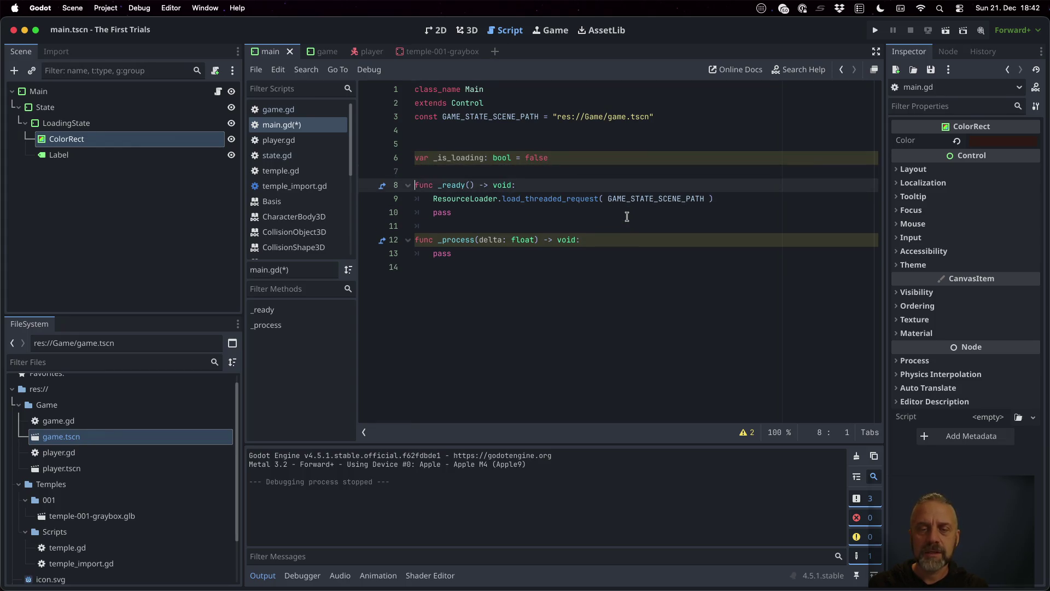
Add self._is_loading = true inside _ready.
key("End")
key("Return")
type("self._is")
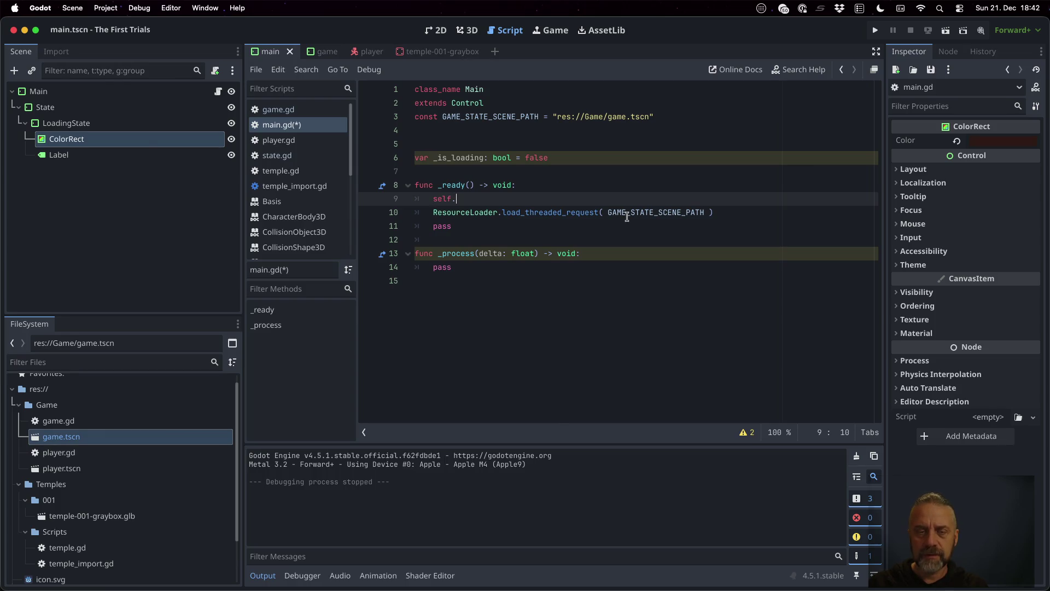
key("Return")
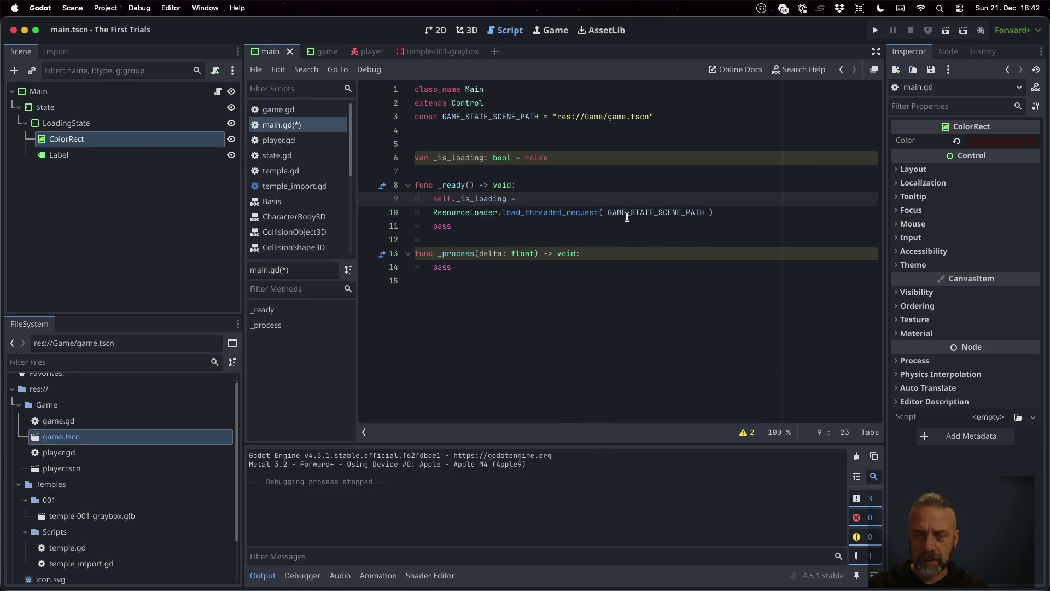
type("true")
Begin an 'if self._is_loading' check at the start of _process.
key("Down")
key("Down")
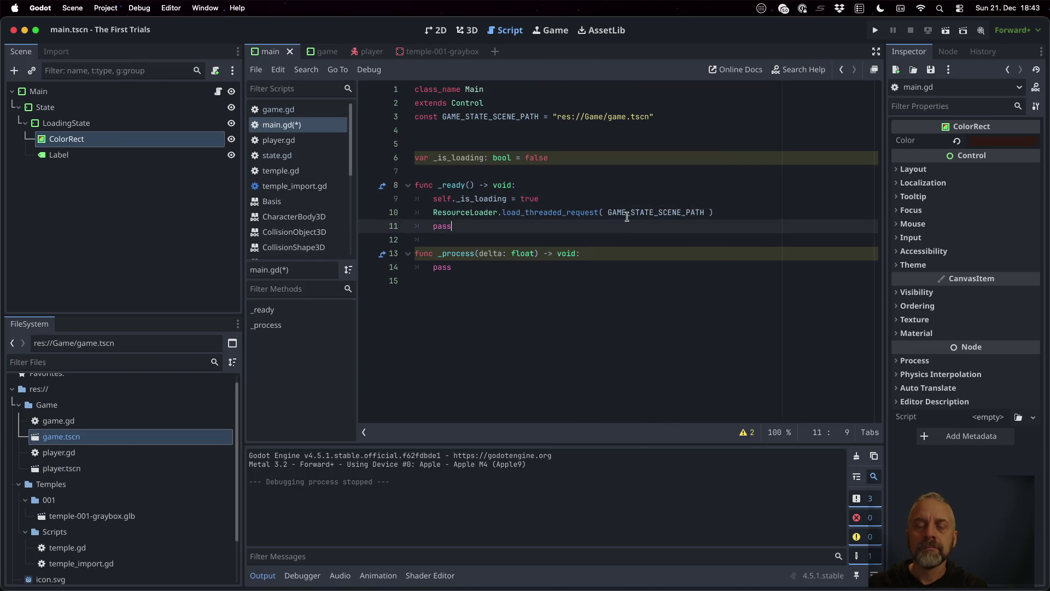
key("Down")
key("Down")
key("End")
key("Return")
type("if self._")
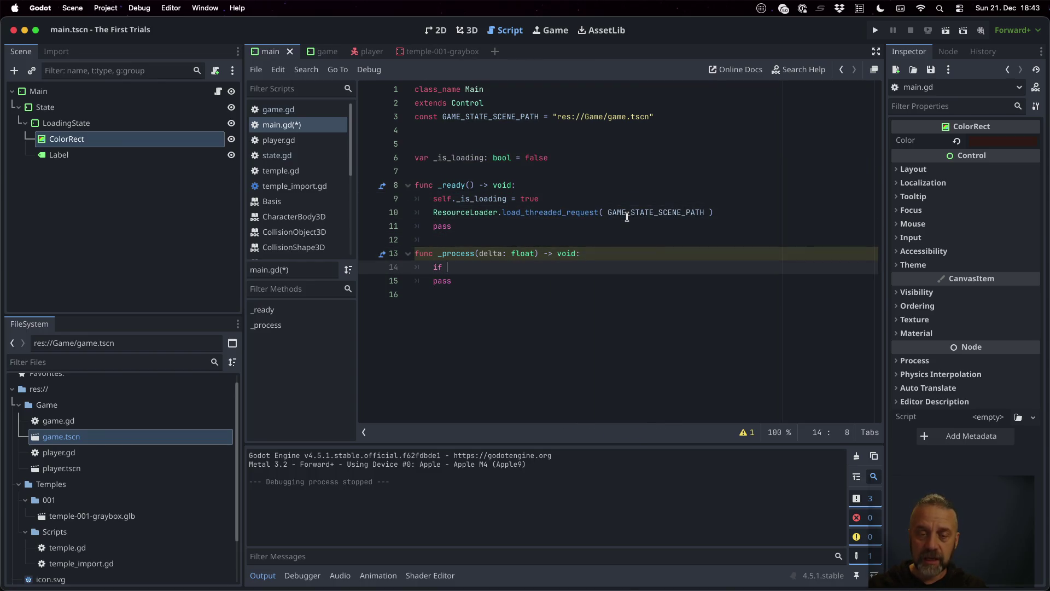
type("is")
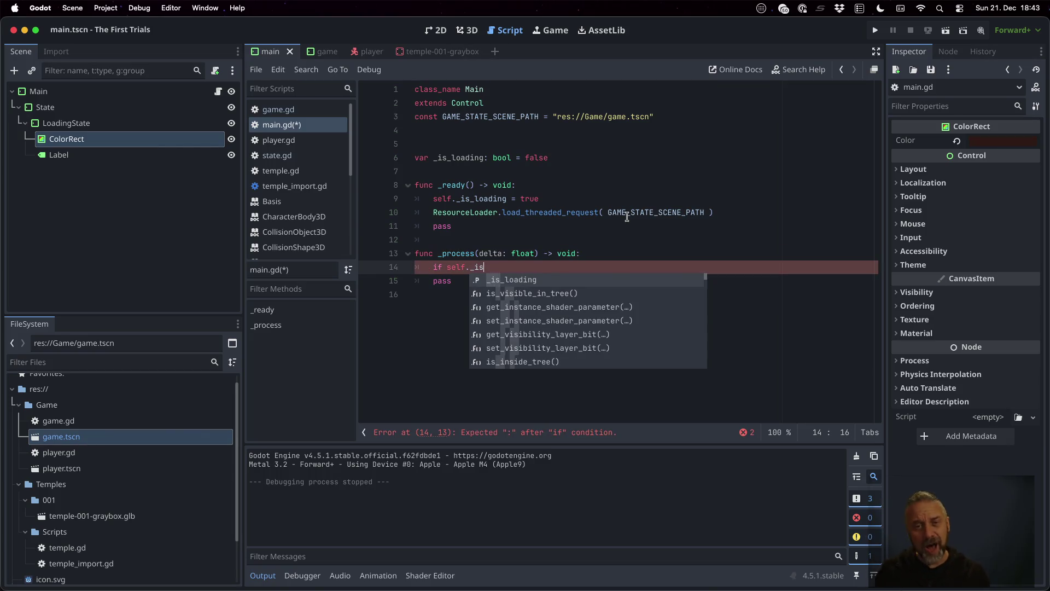
key("Return")
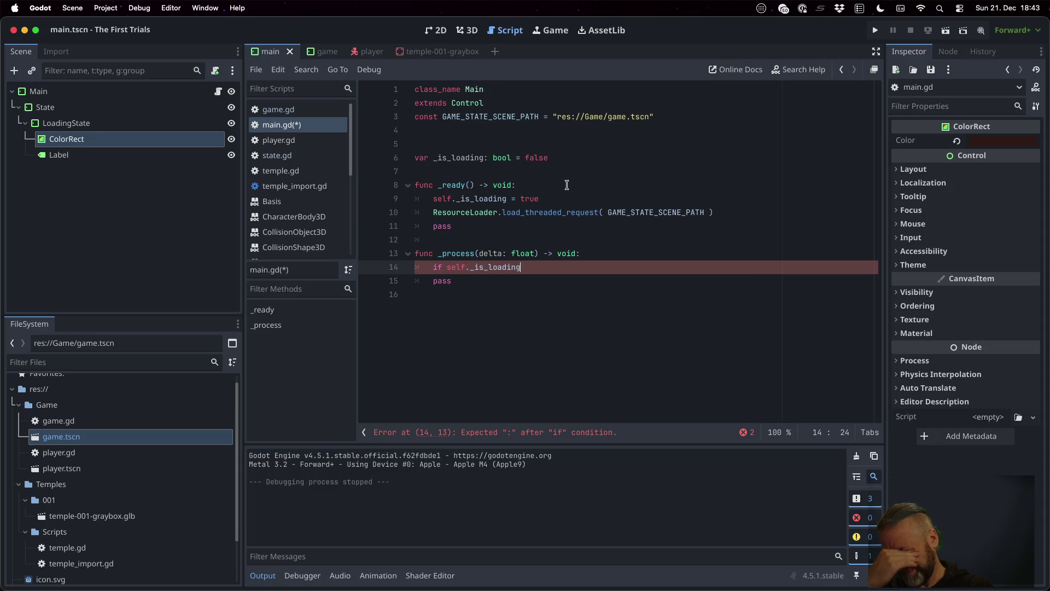
left_click(477, 159)
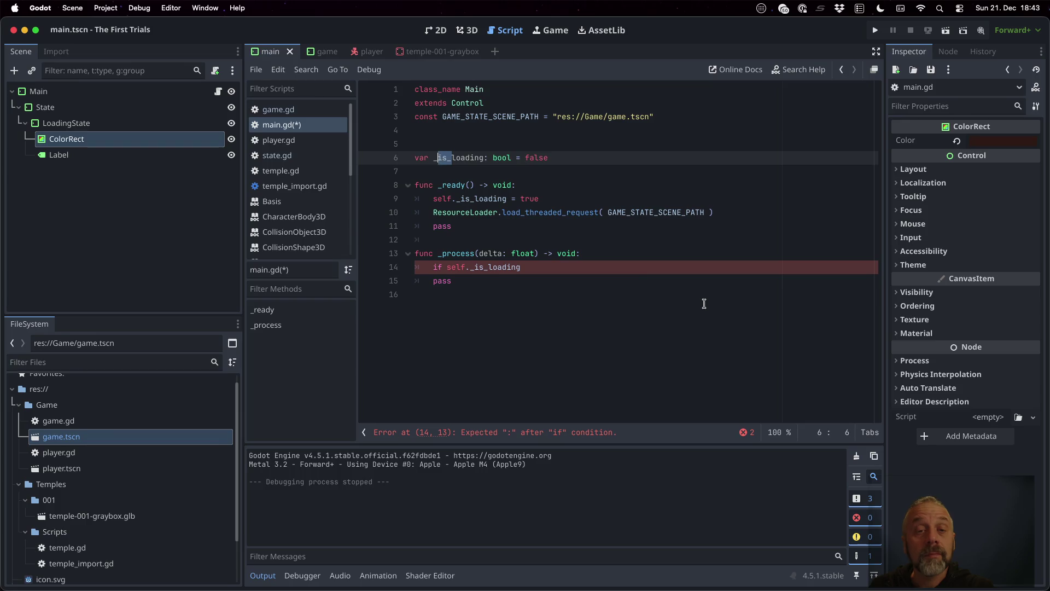
Change the declaration to var _loading_from_path: String = "".
key("BackSpace")
key("BackSpace")
key("BackSpace")
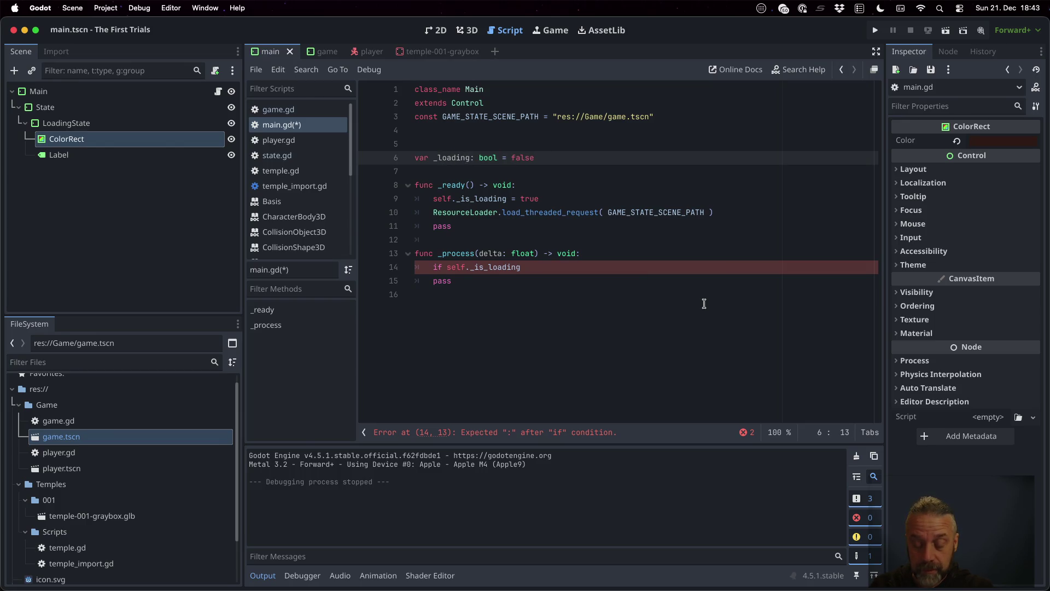
type("_from_pa")
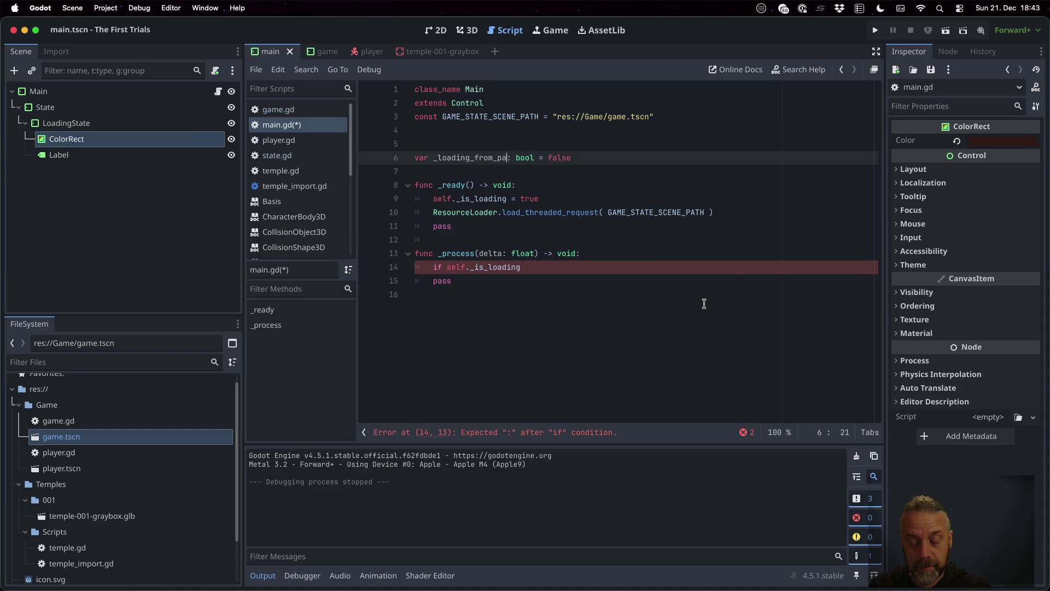
type("th")
key("shift+Right")
key("shift+Right")
key("shift+Right")
type("String")
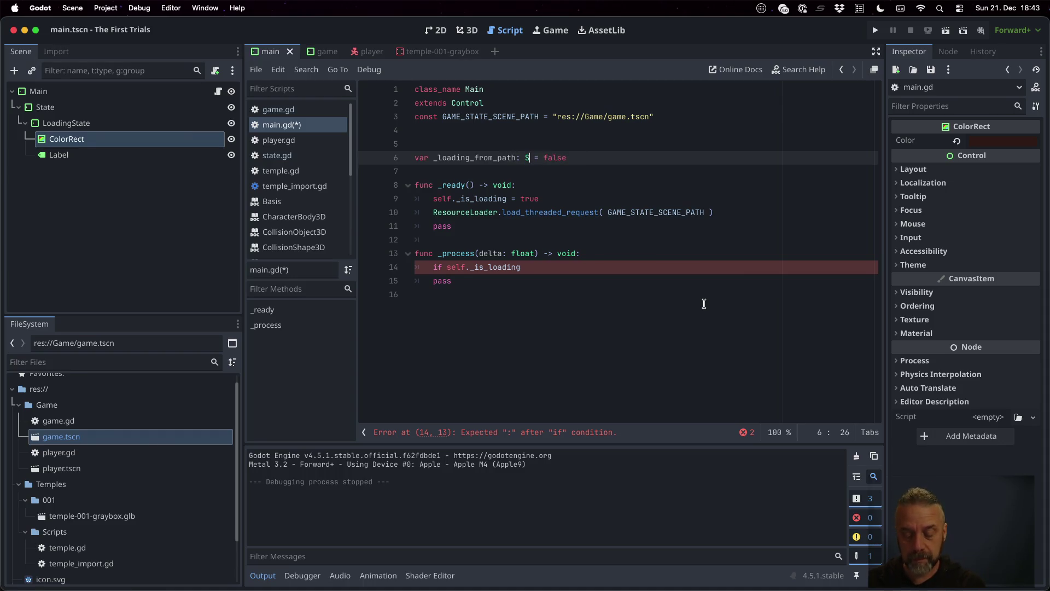
key("BackSpace")
key("BackSpace")
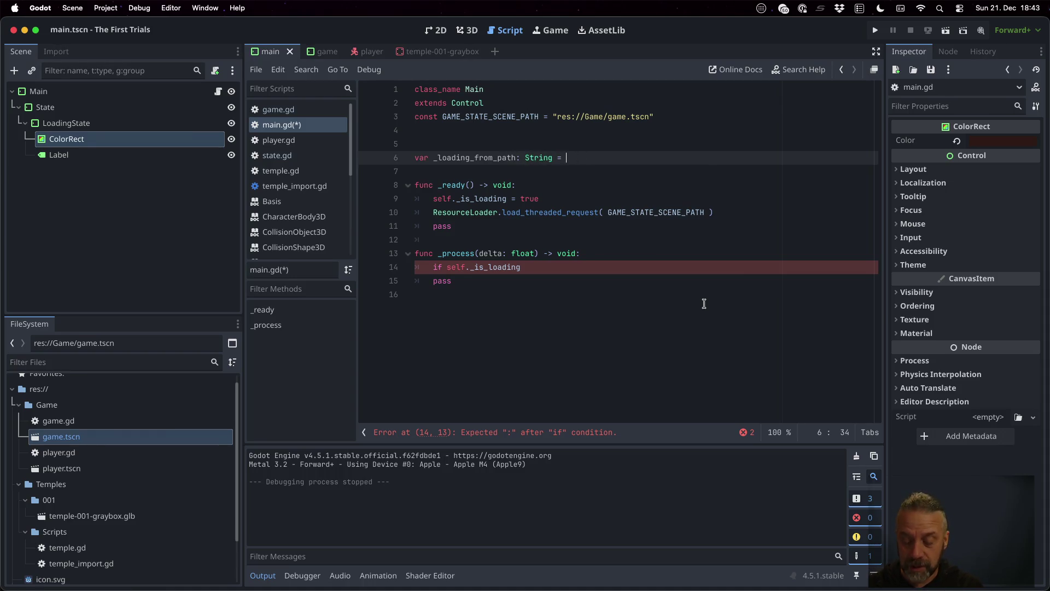
type("\"\"")
Assign GAME_STATE_SCENE_PATH instead of true on line 9 in _ready.
key("Down")
key("Down")
key("Down")
key("End")
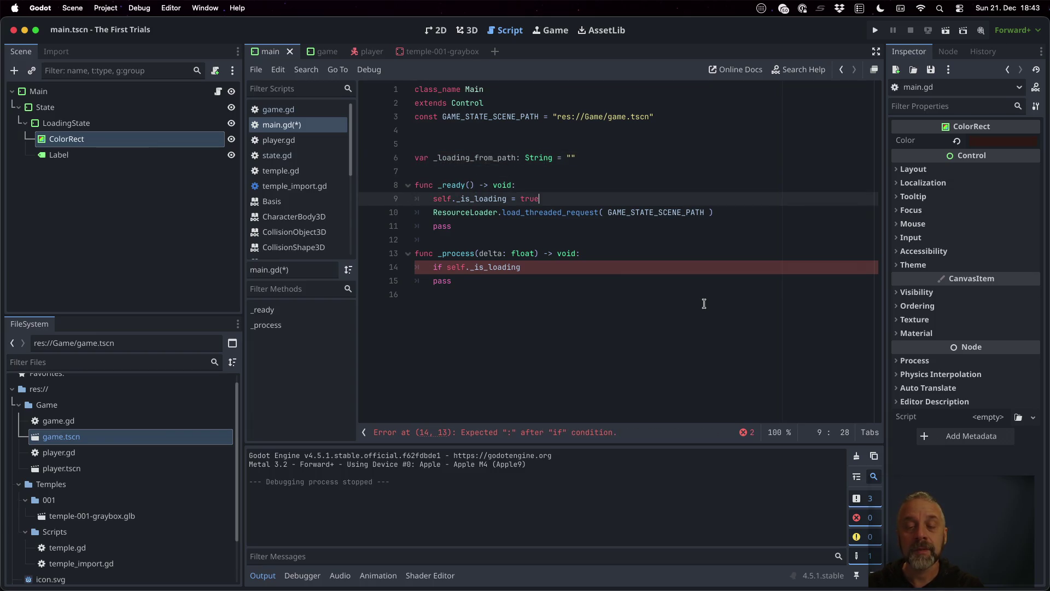
key("BackSpace")
key("BackSpace")
key("BackSpace")
type("GA")
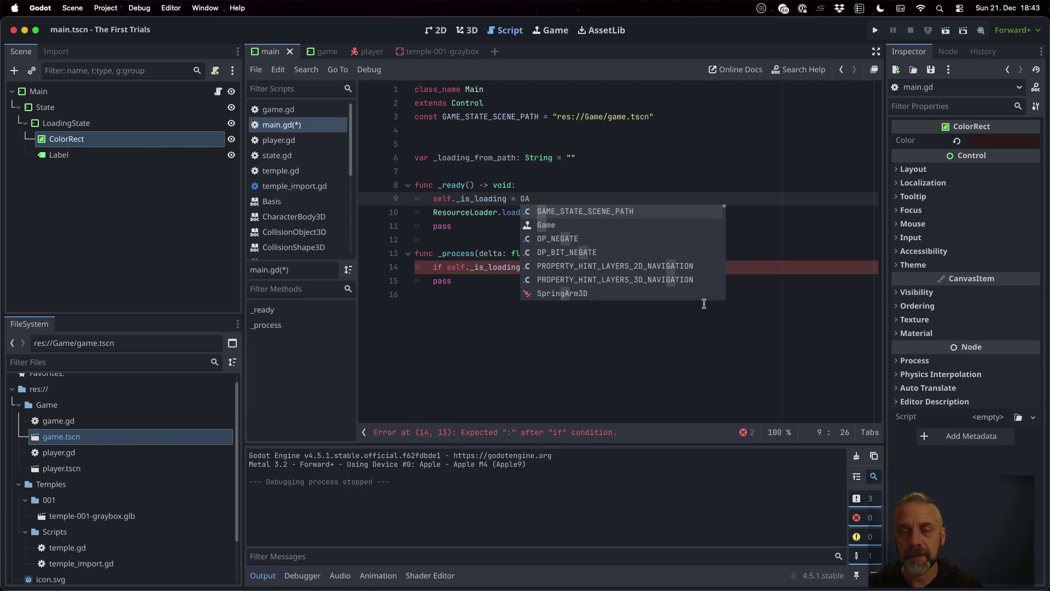
key("Return")
Make the _process condition 'if !self._loading_from_path.is_empty():' with pass indented beneath.
key("Down")
key("Down")
key("Down")
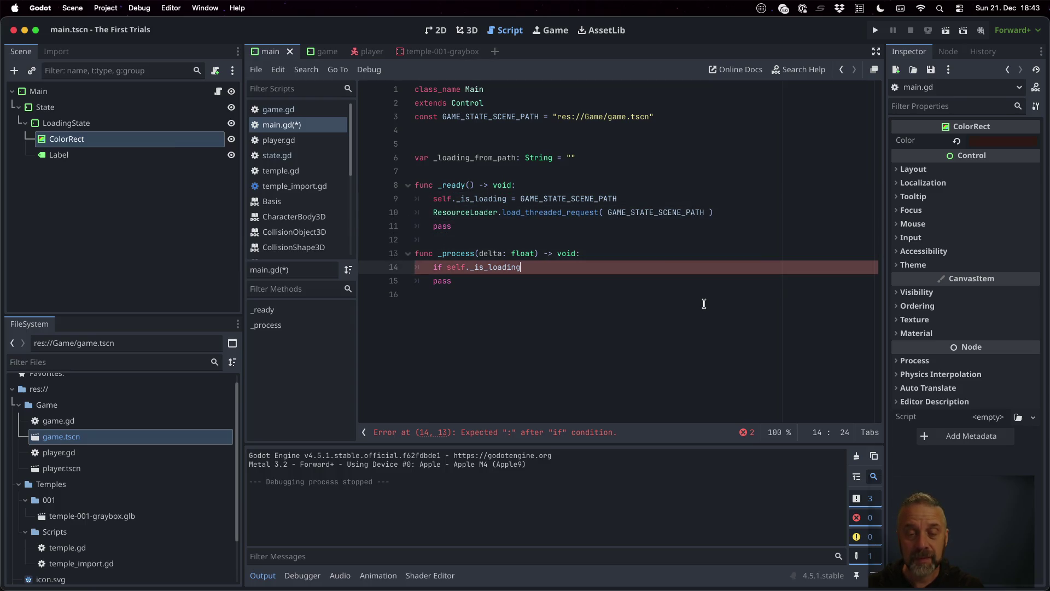
key("BackSpace")
key("BackSpace")
key("BackSpace")
key("BackSpace")
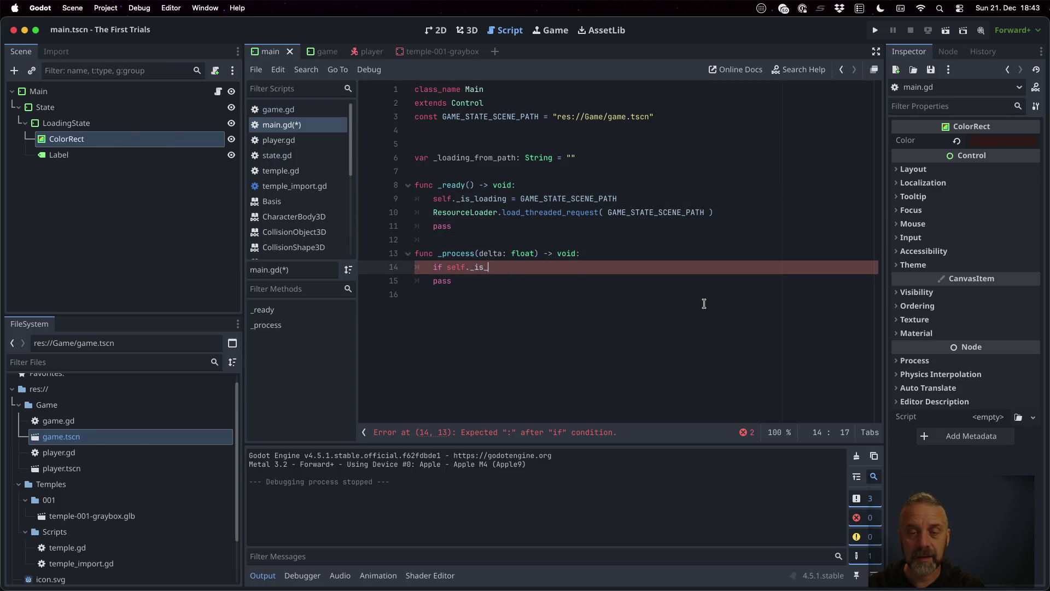
type("lo")
key("Return")
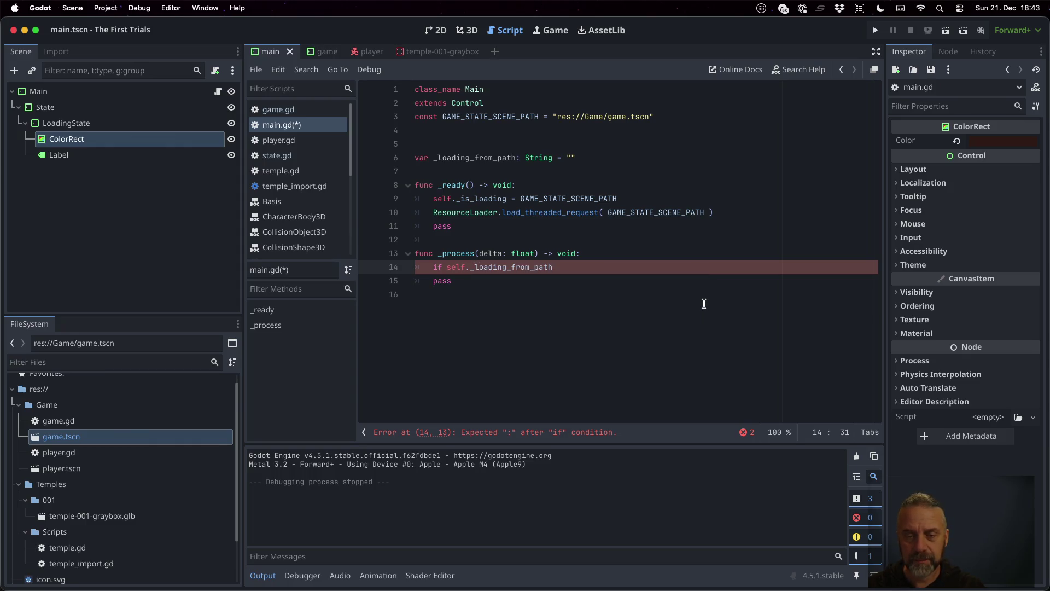
type(".")
type("is_e")
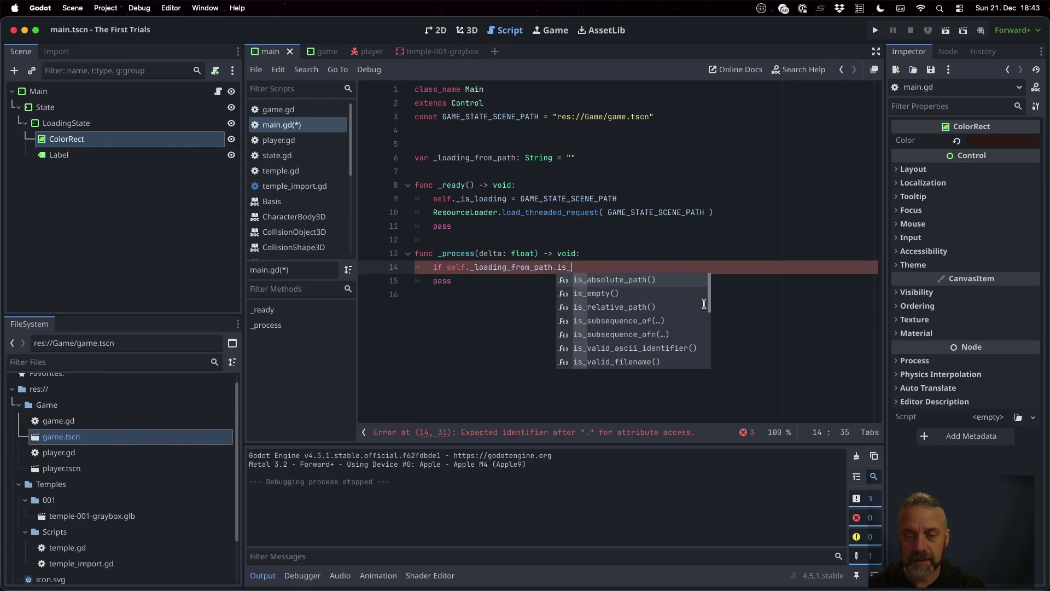
key("Return")
key("Home")
key("Right")
key("Right")
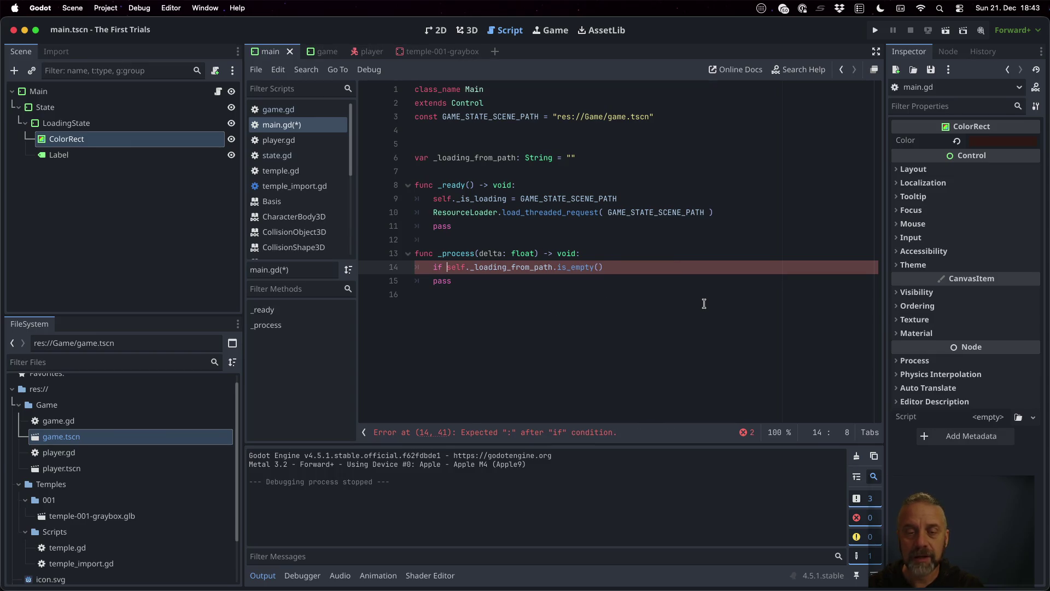
type("!")
key("End")
type(":")
key("Down")
key("Home")
key("Tab")
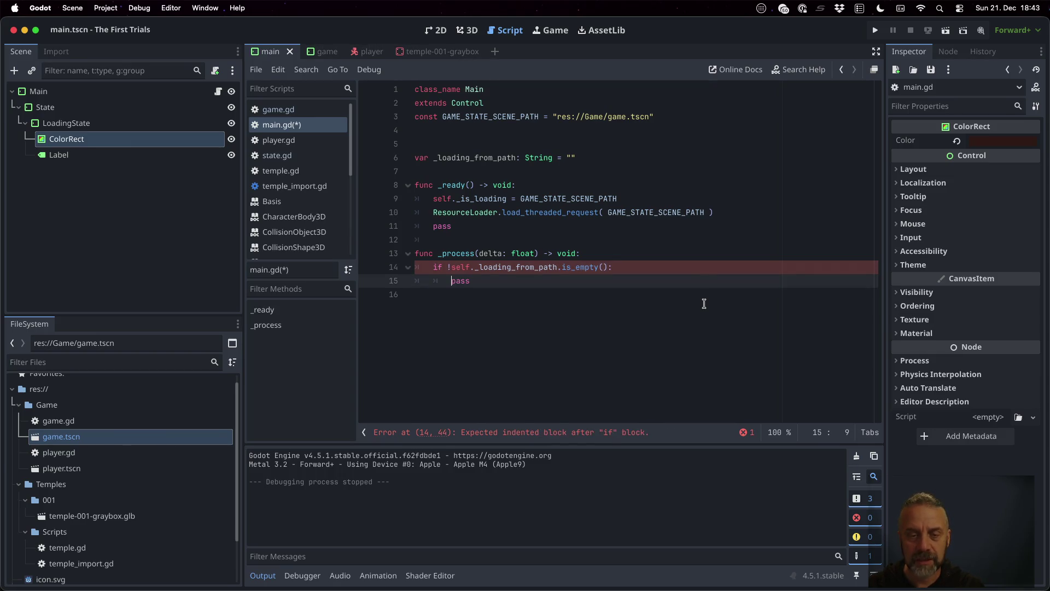
Replace _is_loading in _ready with _loading_from_path and save the script.
key("Up")
key("Up")
key("Up")
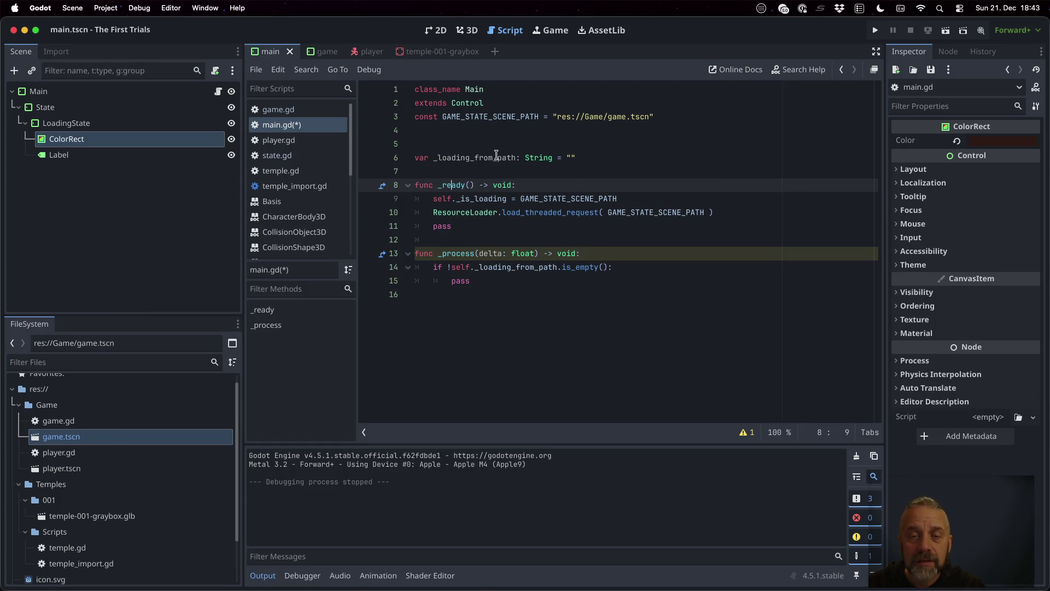
double_click(496, 157)
key("cmd+c")
double_click(492, 198)
key("cmd+v")
key("cmd+s")
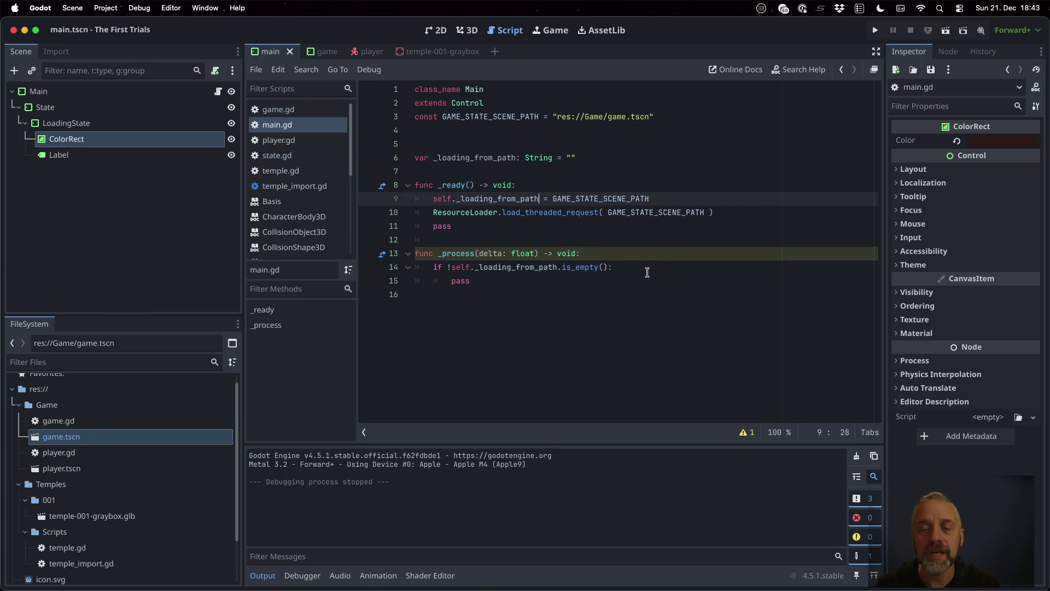
left_click(647, 272)
Start a ResourceLoader.get_srt line inside the path check in _process.
key("Return")
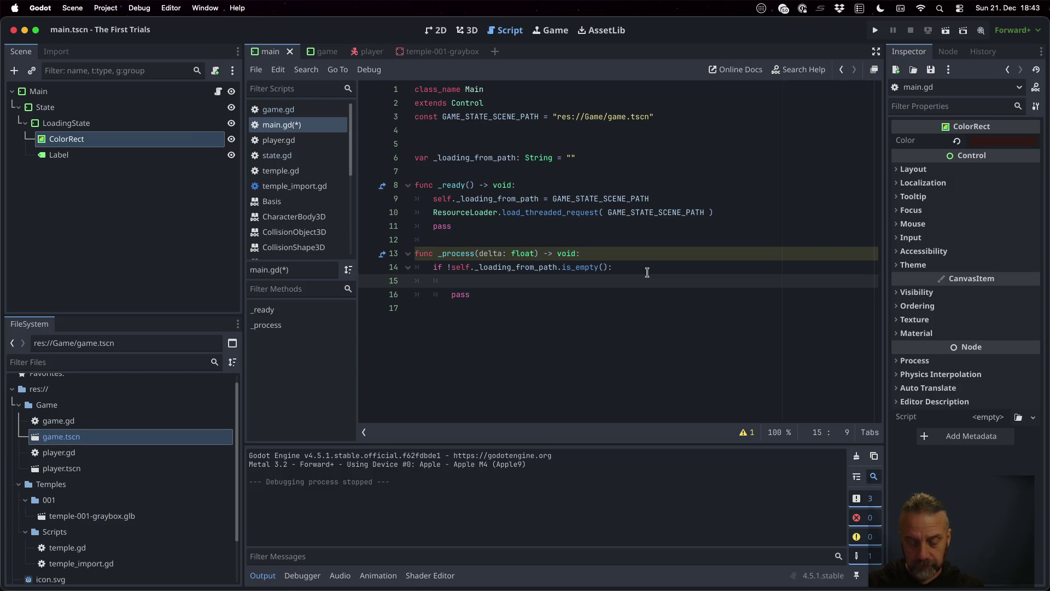
type("Res")
key("Down")
key("Down")
key("Down")
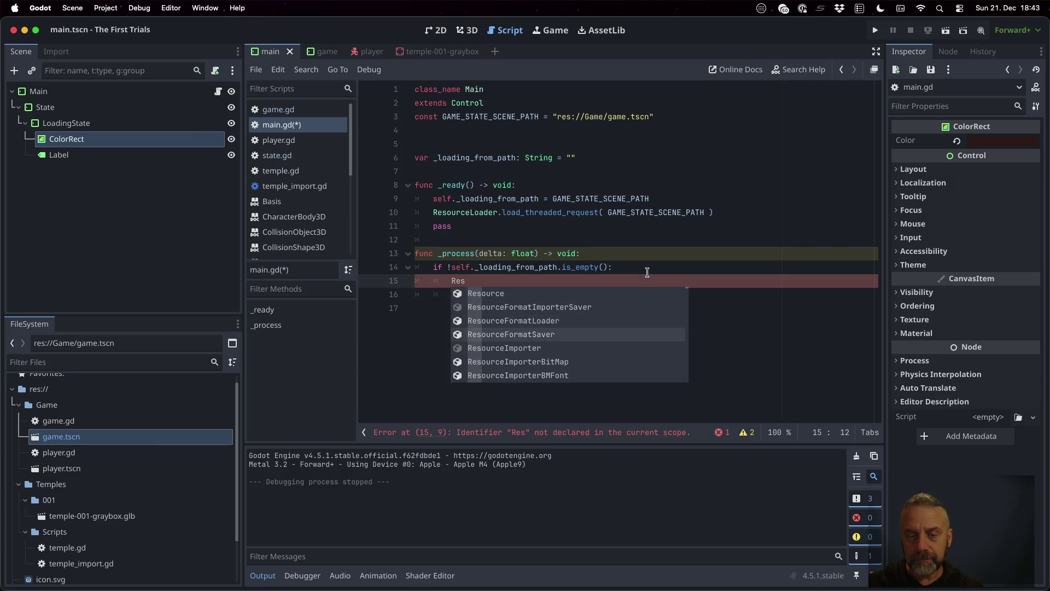
type("ourceL")
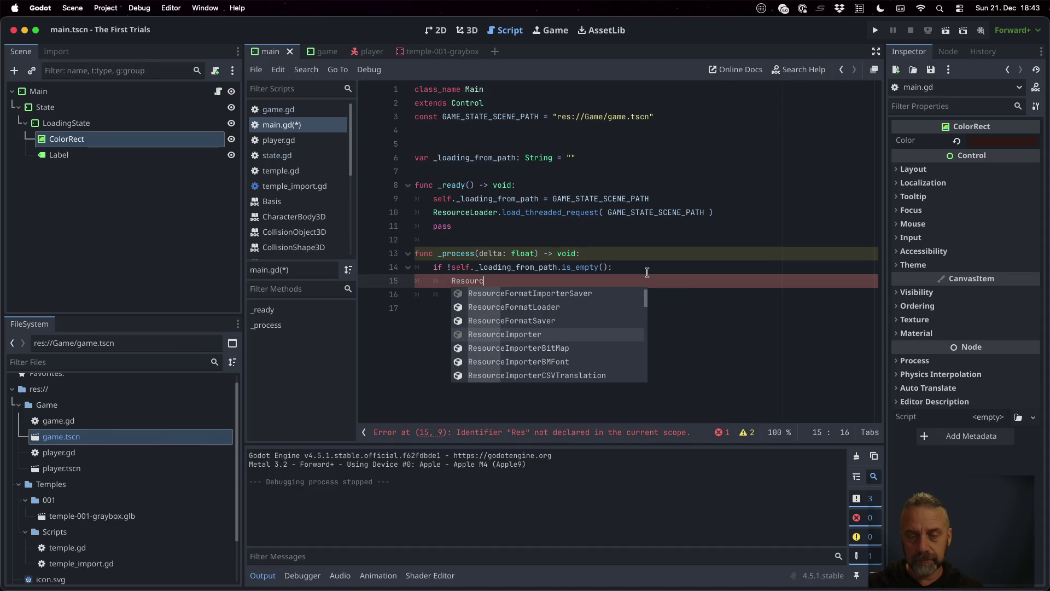
key("Return")
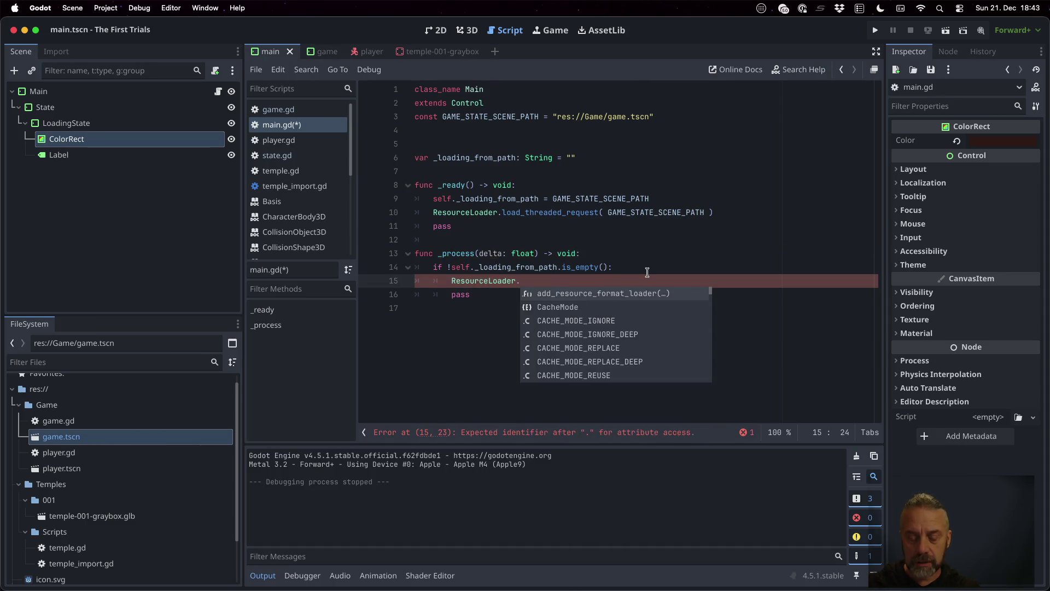
type("get")
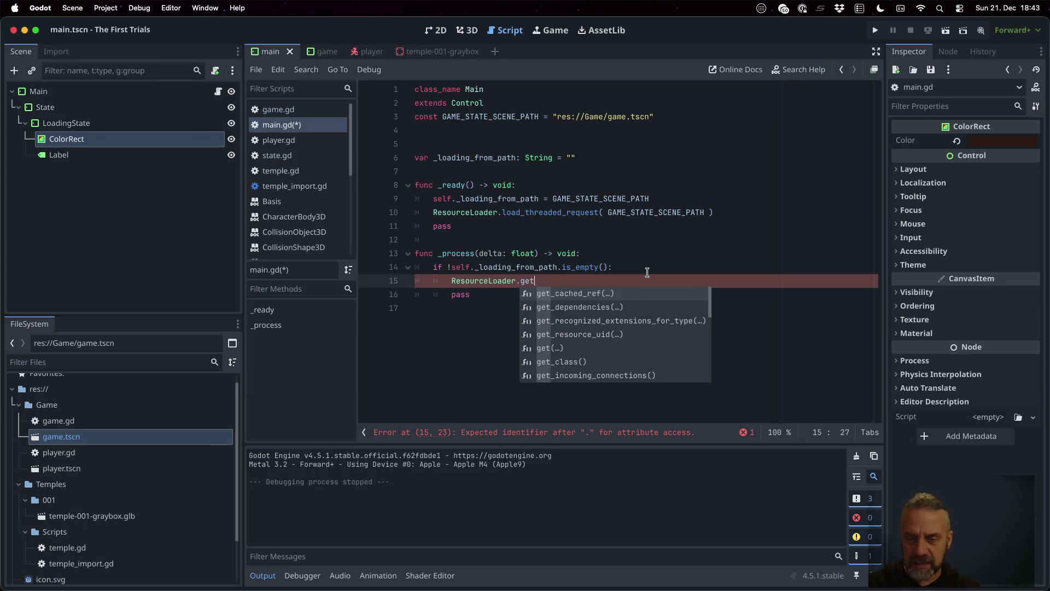
type("_srt")
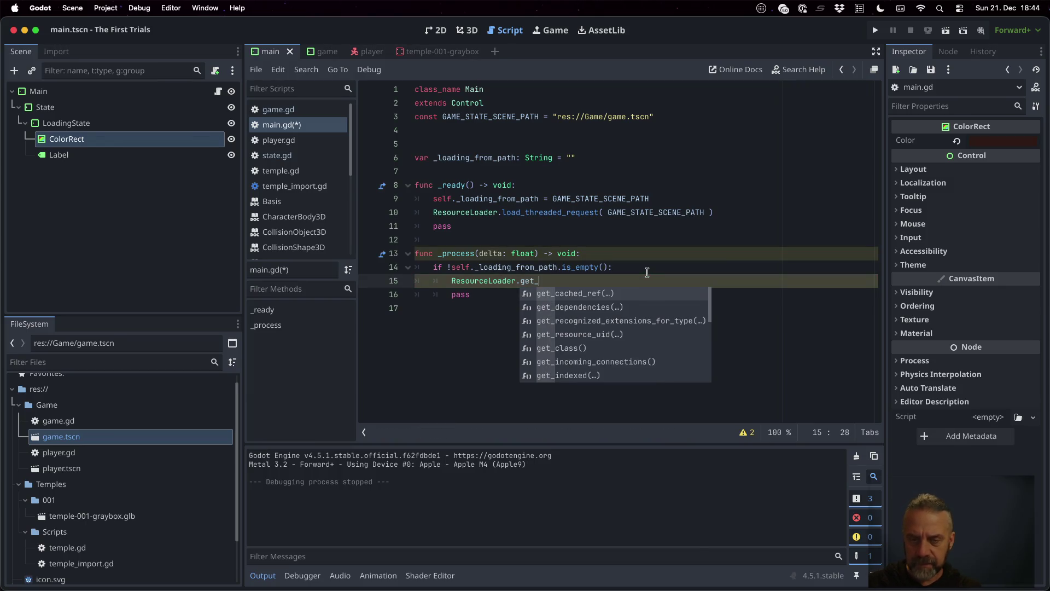
Look up load_threaded_get_status in the load_threaded_request documentation.
left_click(512, 212, "ctrl")
scroll(600, 273, "up", 2)
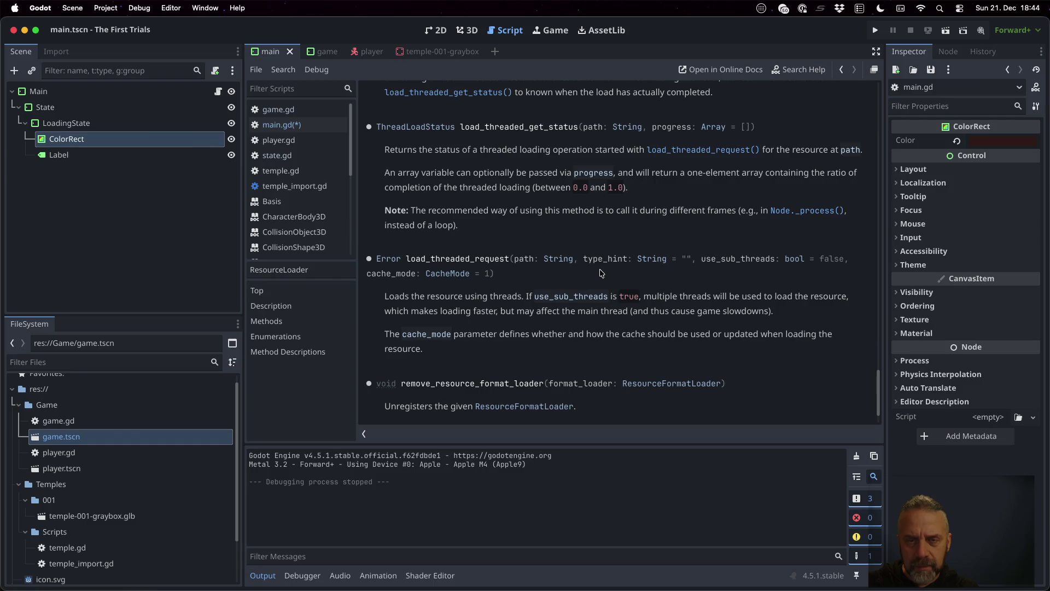
double_click(529, 130)
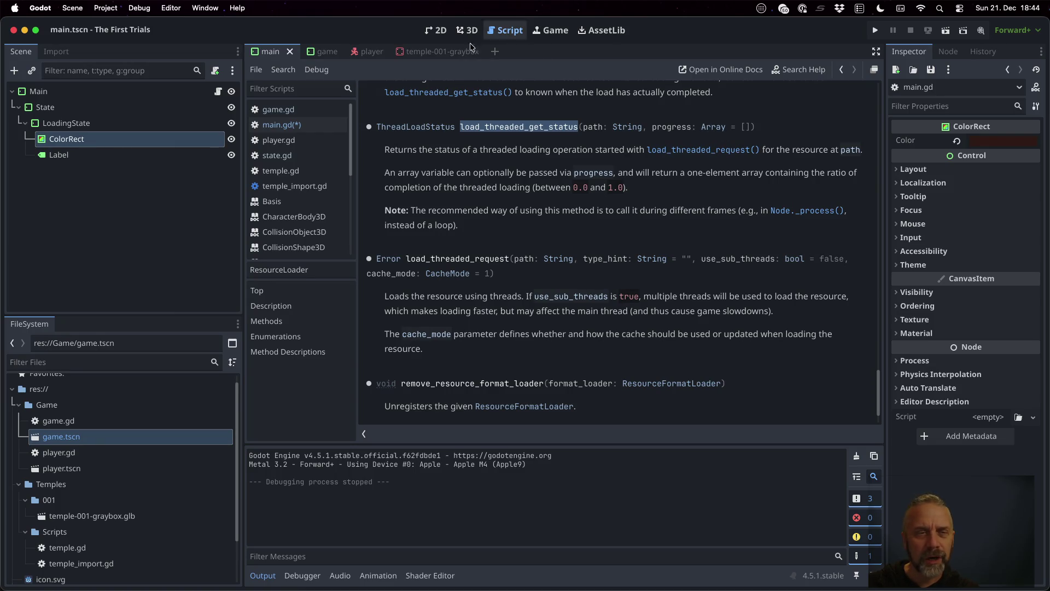
left_click(320, 124)
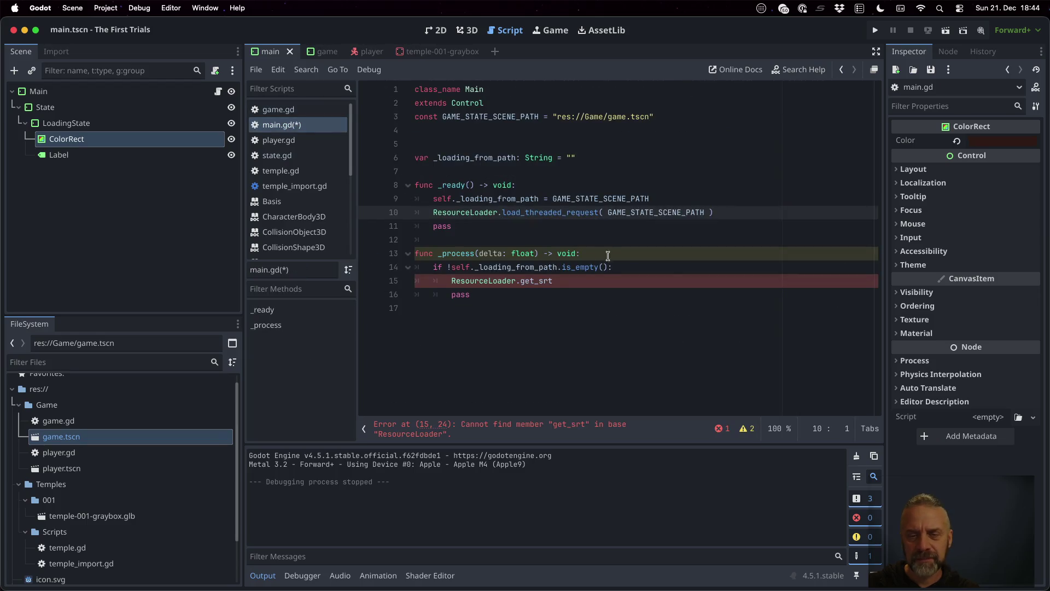
Call ResourceLoader.load_threaded_get_status(self._loading_from_path, status) in place of get_srt.
double_click(540, 280)
key("super+v")
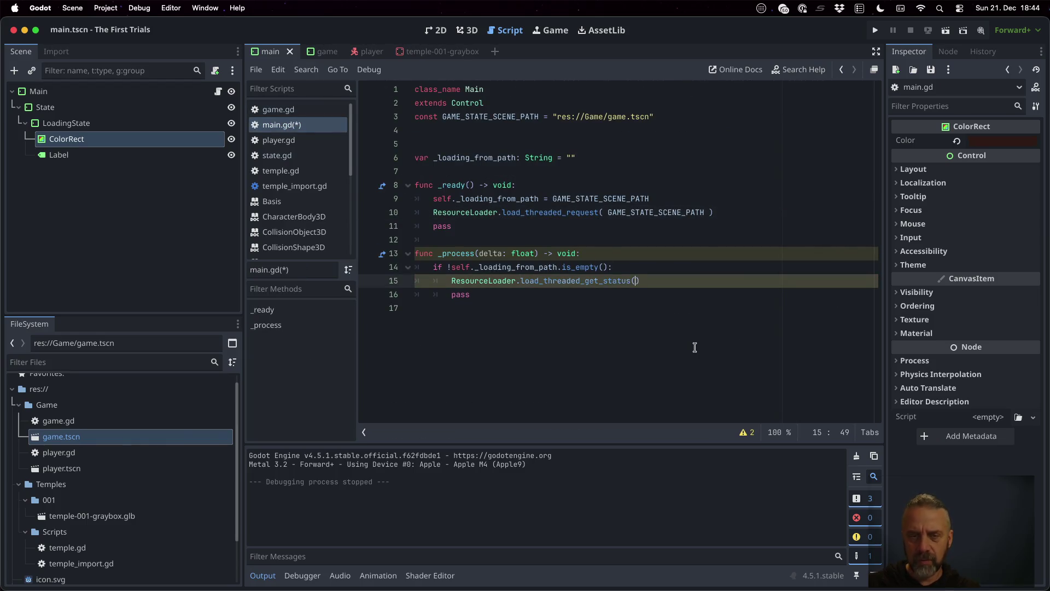
type("(")
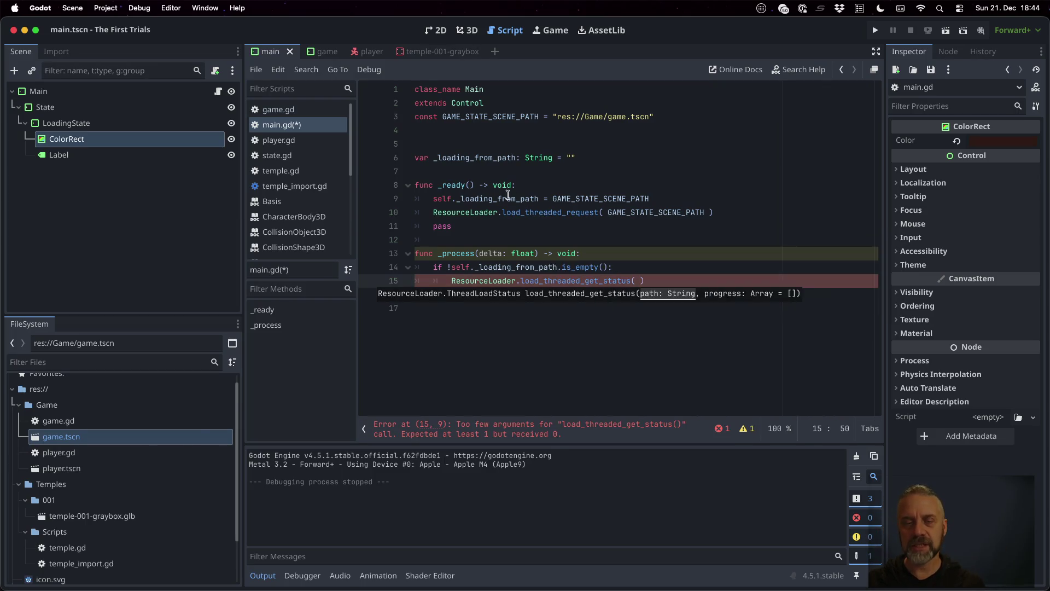
left_click_drag(433, 199, 538, 198)
key("cmd+c")
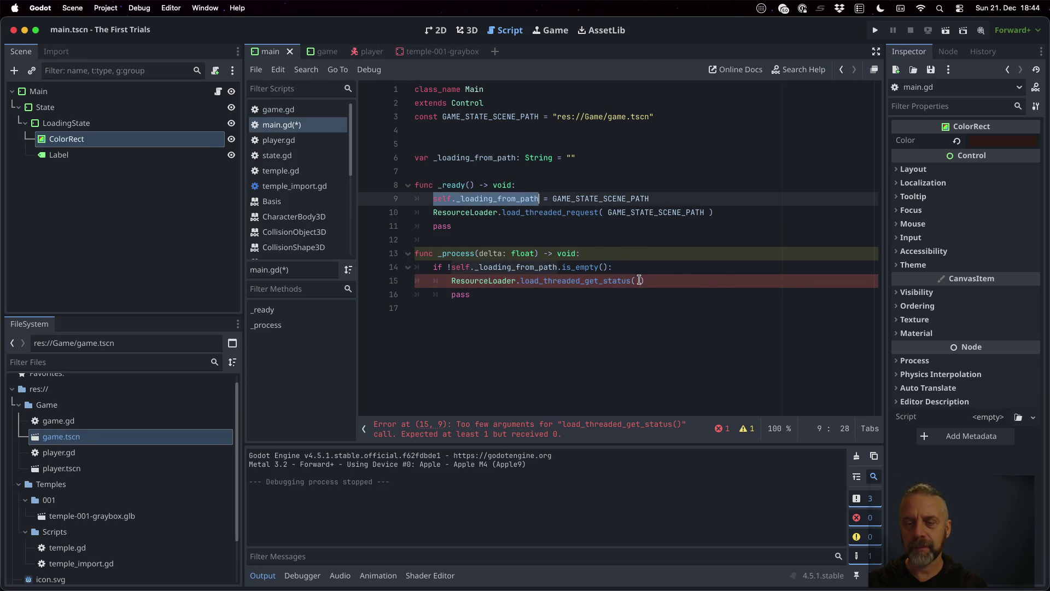
left_click(639, 281)
key("cmd+v")
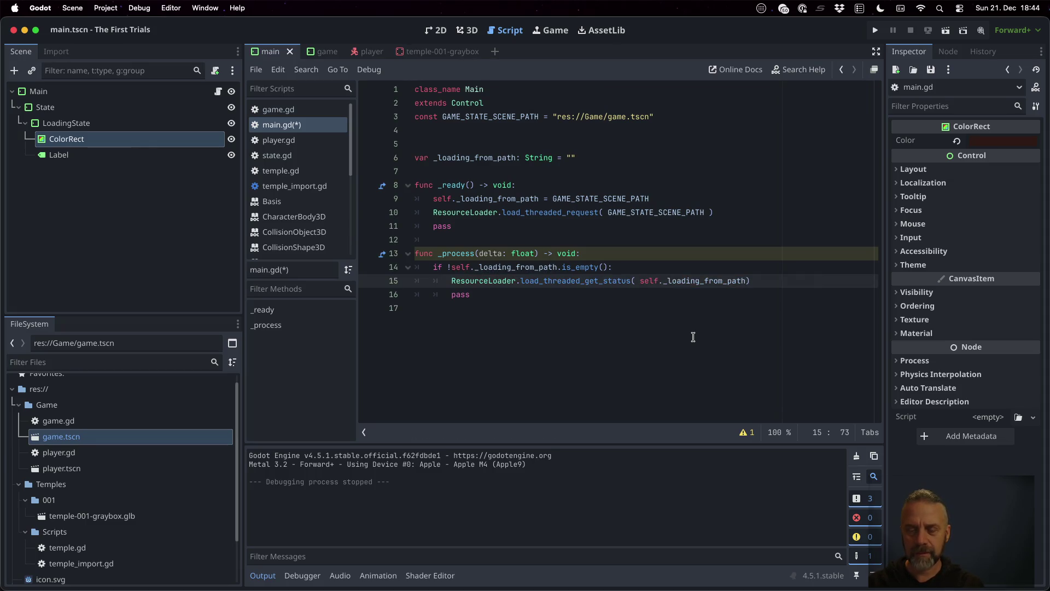
type(", status")
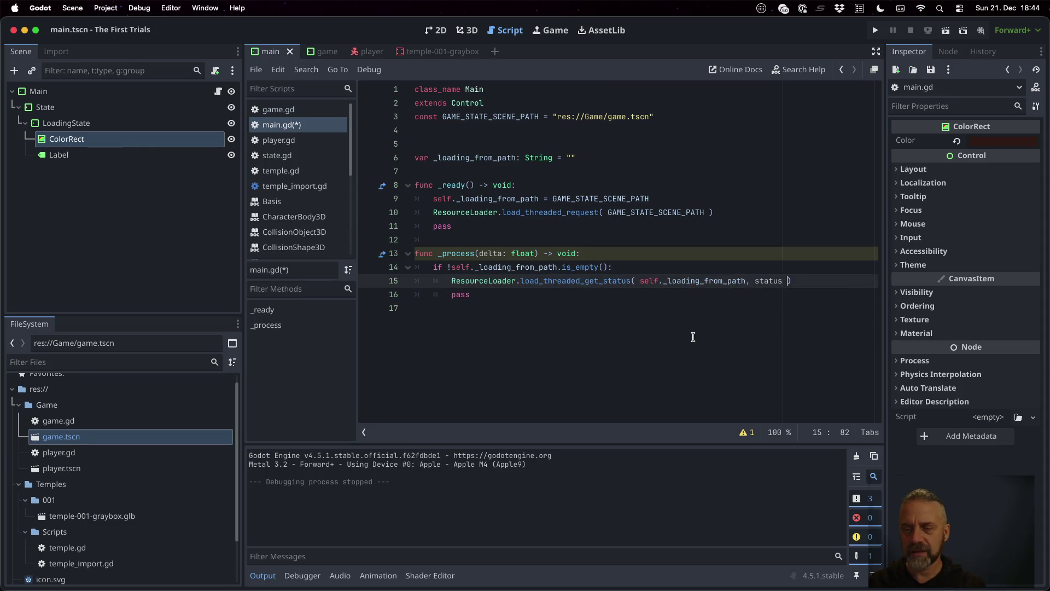
Declare var status = [] on the line above the status call.
key("Home")
key("Return")
key("Up")
type("var s")
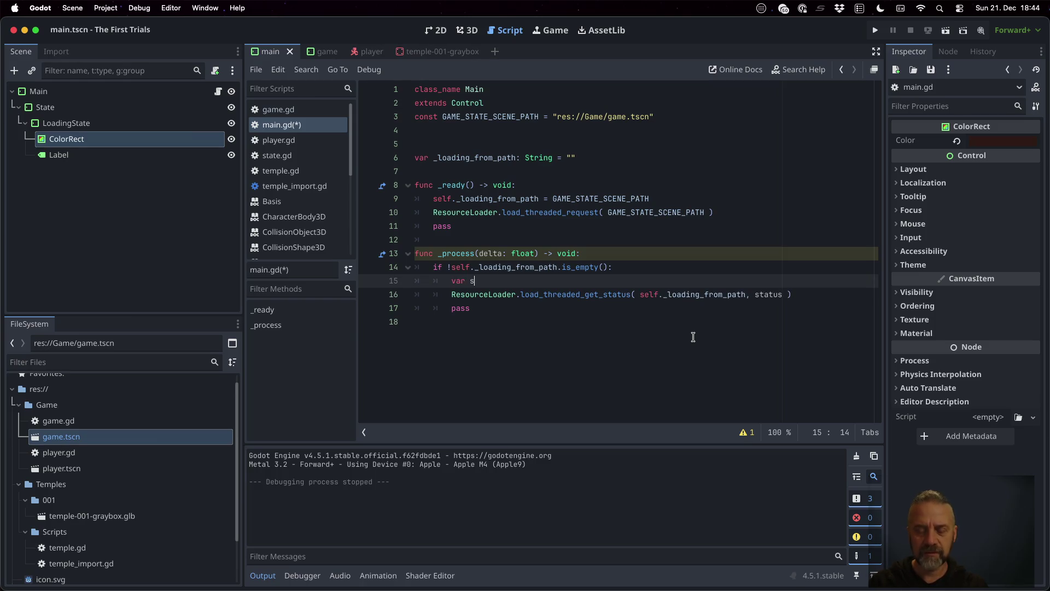
type("tatus = ")
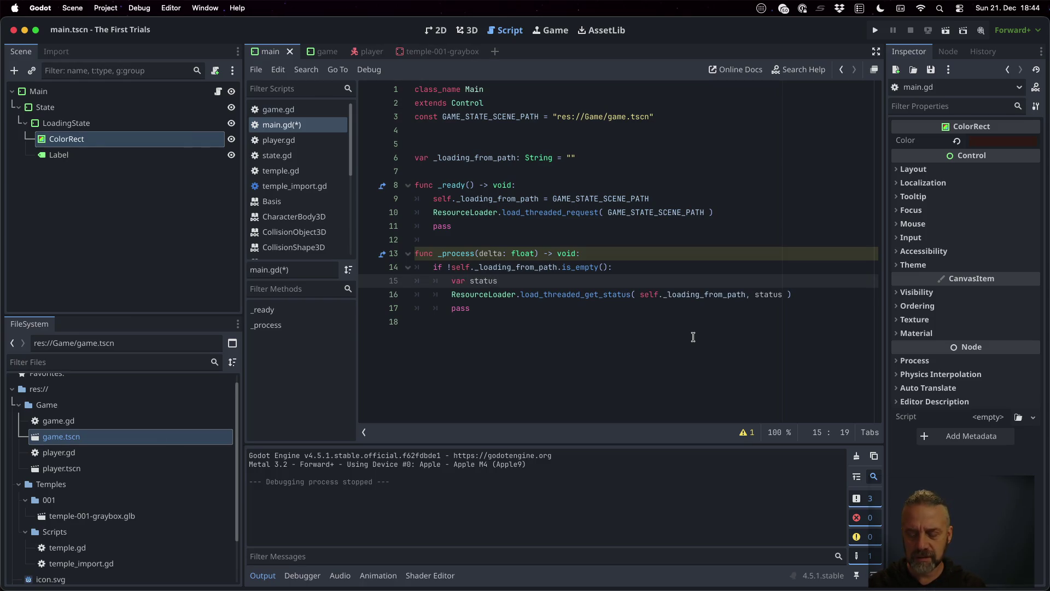
type("[")
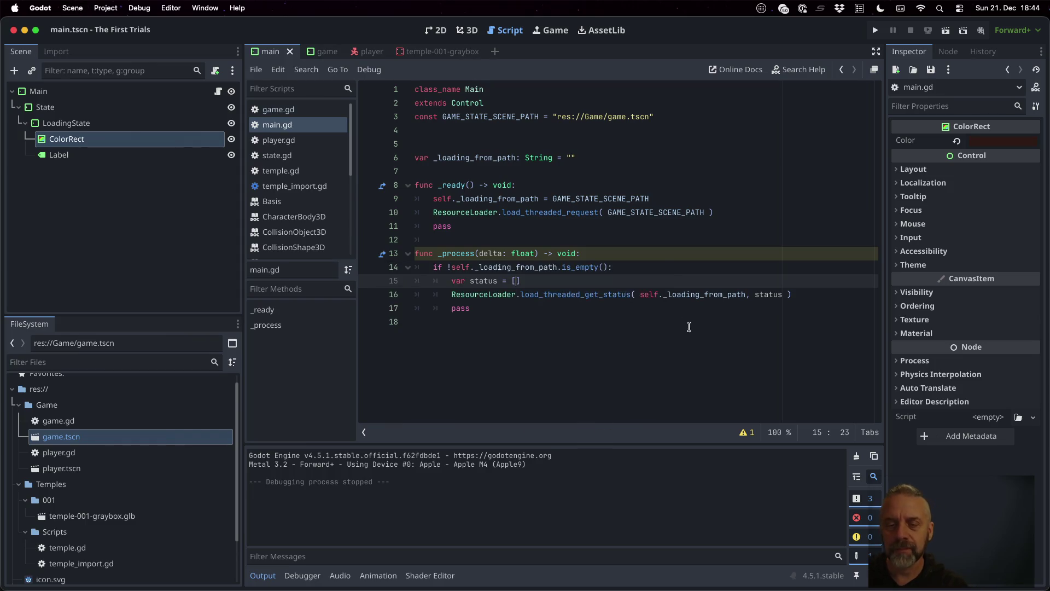
left_click(601, 295, "super")
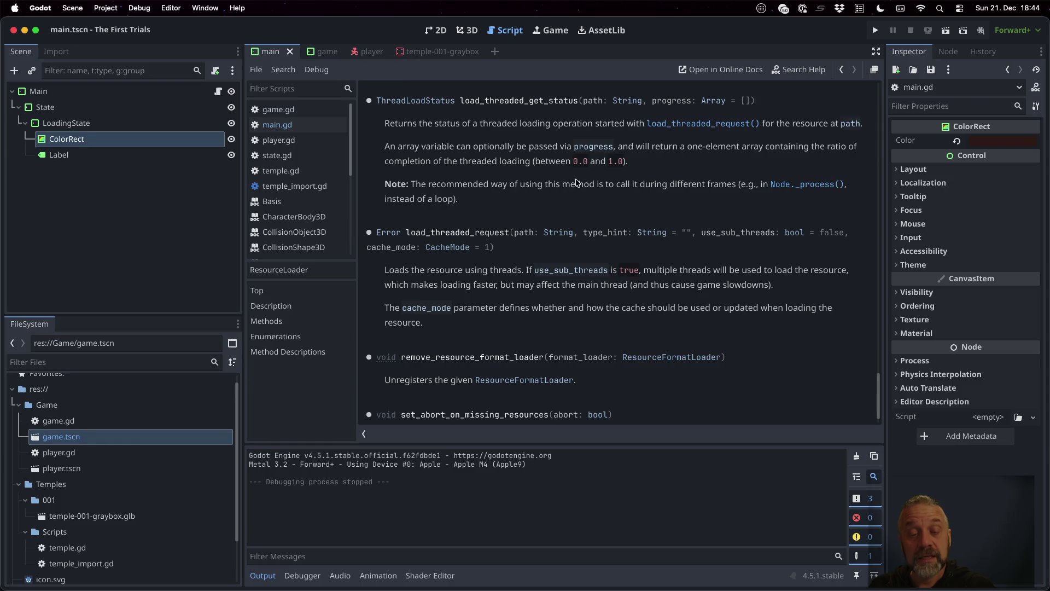
scroll(573, 197, "up", 5)
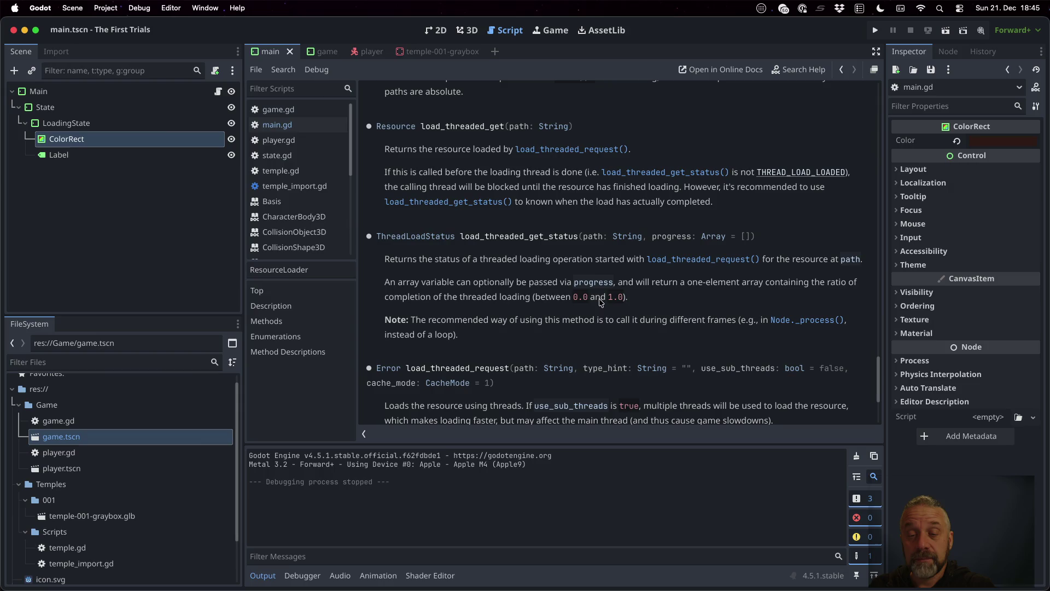
left_click_drag(607, 296, 622, 296)
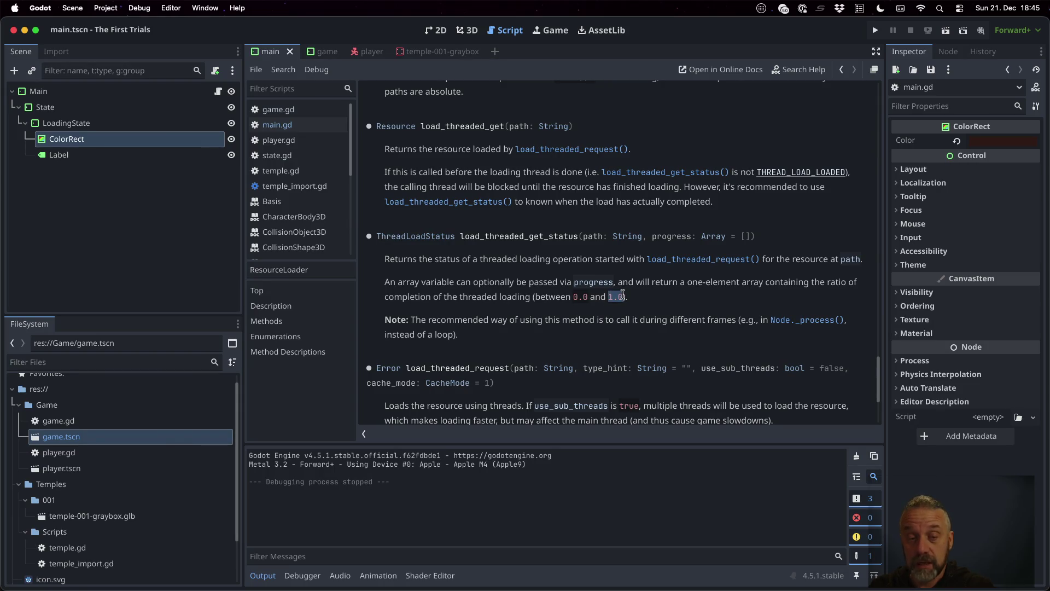
left_click(433, 236)
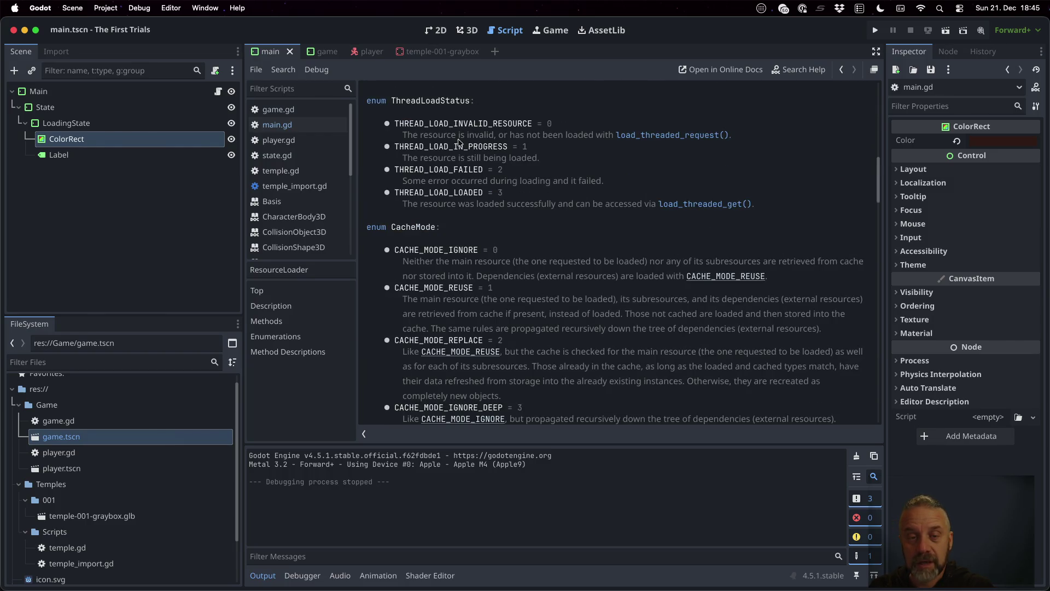
double_click(438, 194)
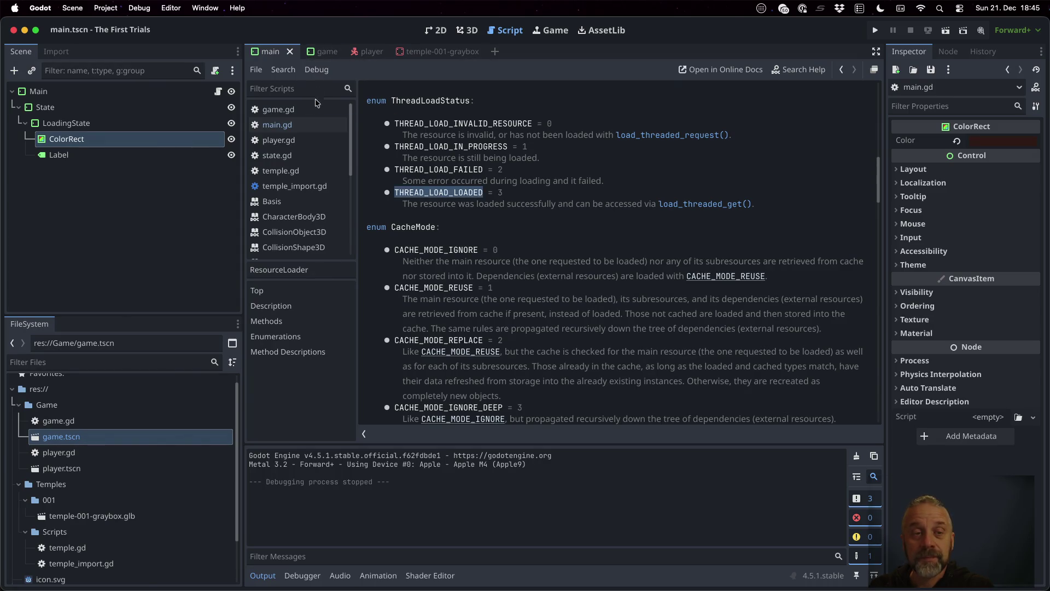
left_click(306, 125)
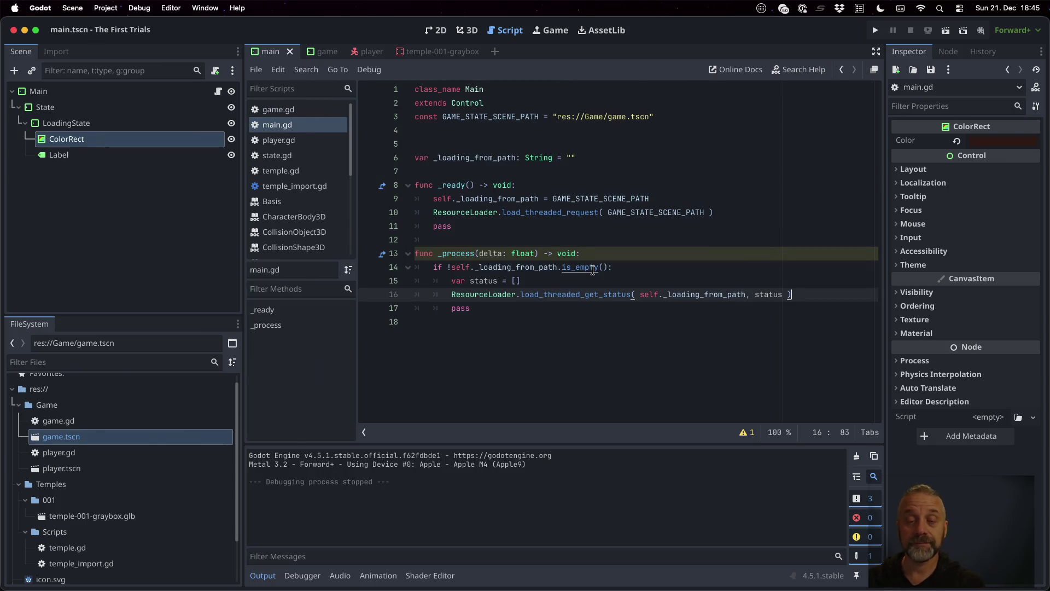
Store the load_threaded_get_status result in a variable named load_status.
key("Home")
type("var s ")
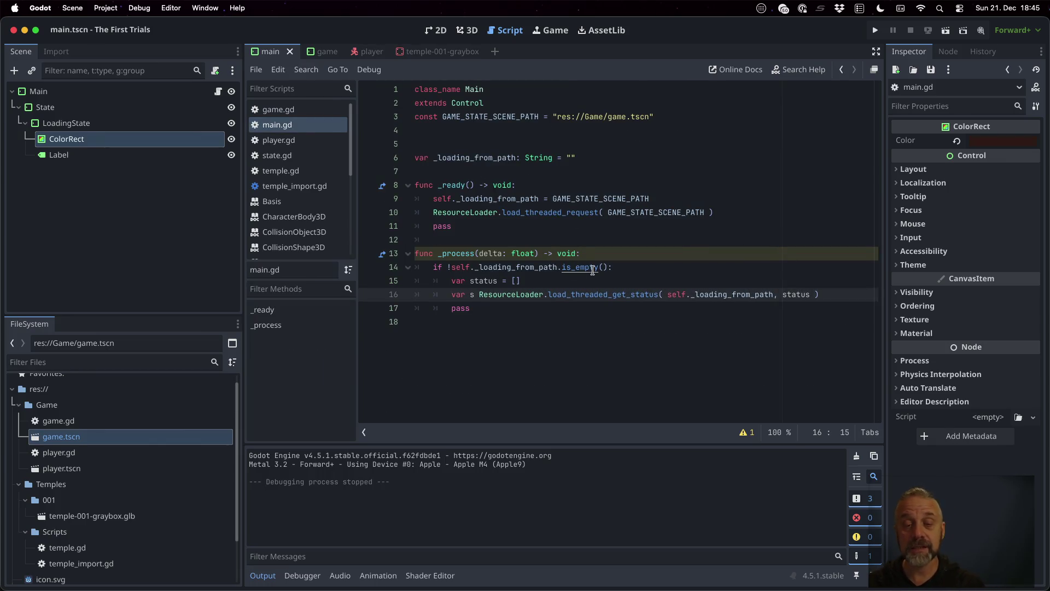
type("=")
key("End")
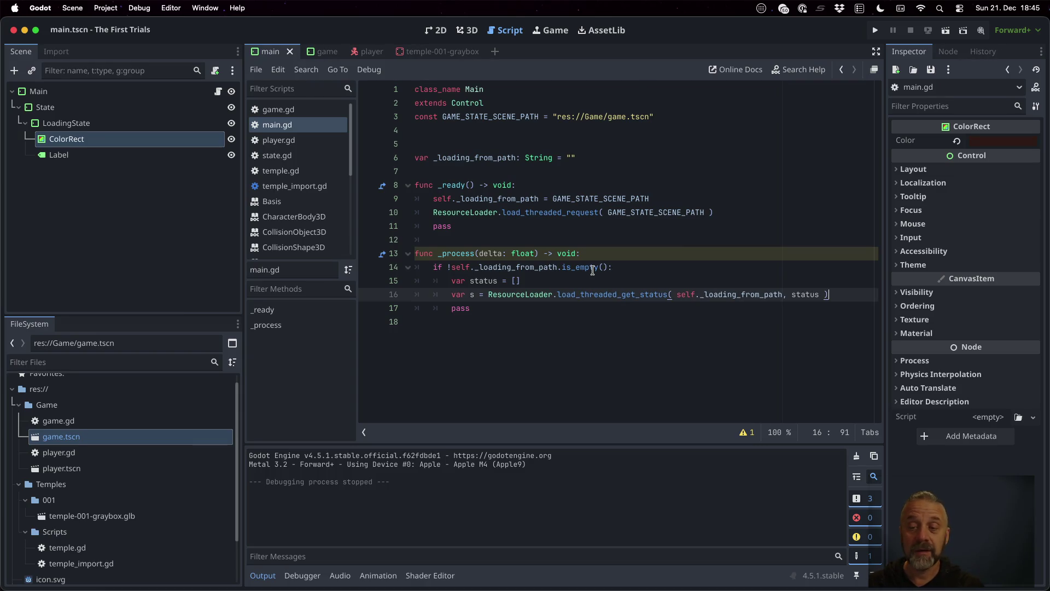
key("Home")
key("Right")
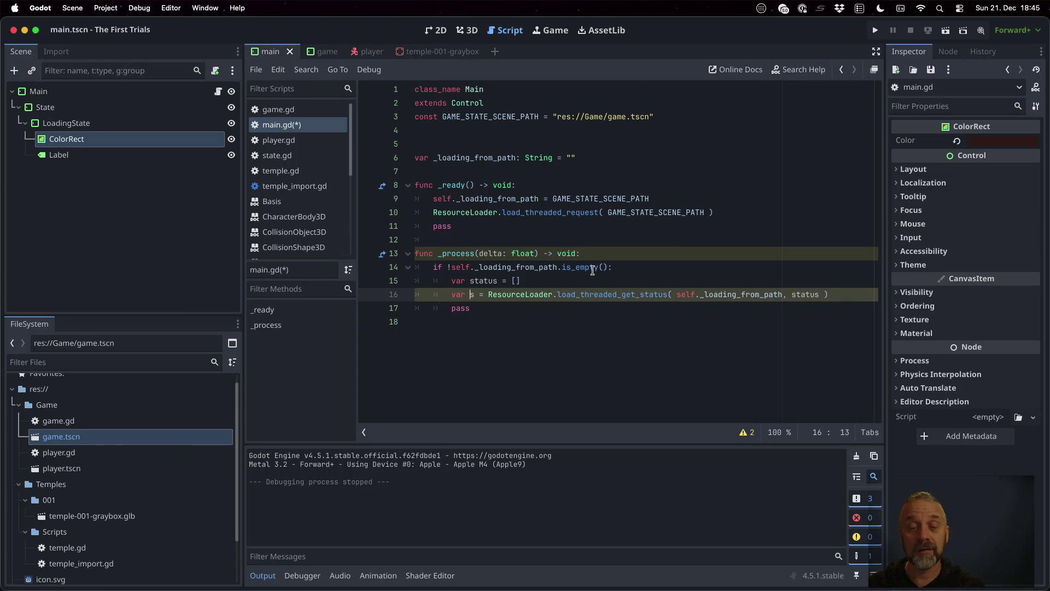
type("load_status")
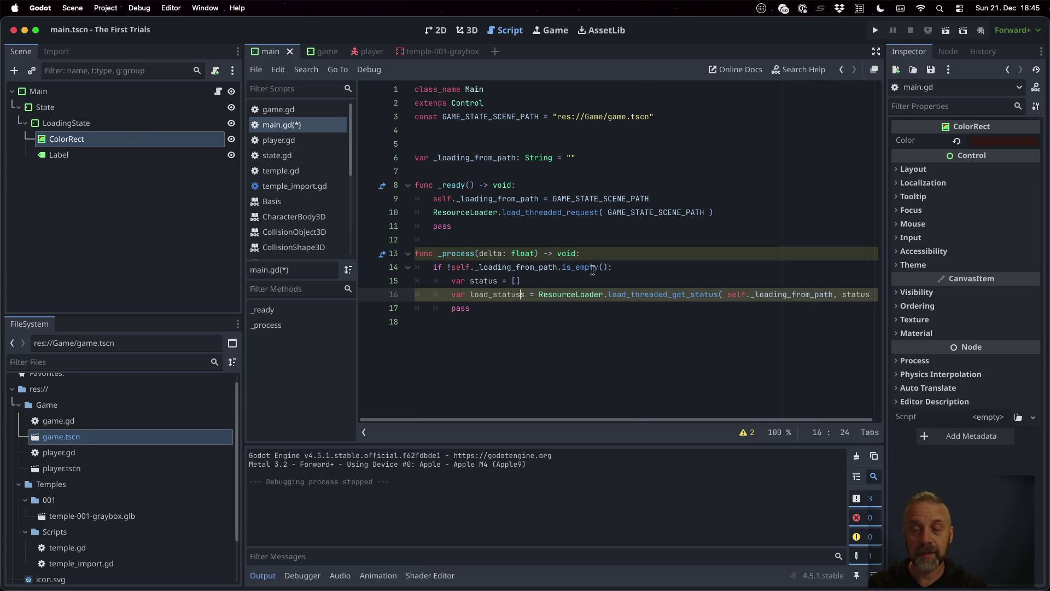
key("End")
Add 'match load_status:' on a new line below with an indented case line.
key("Return")
type("match loa")
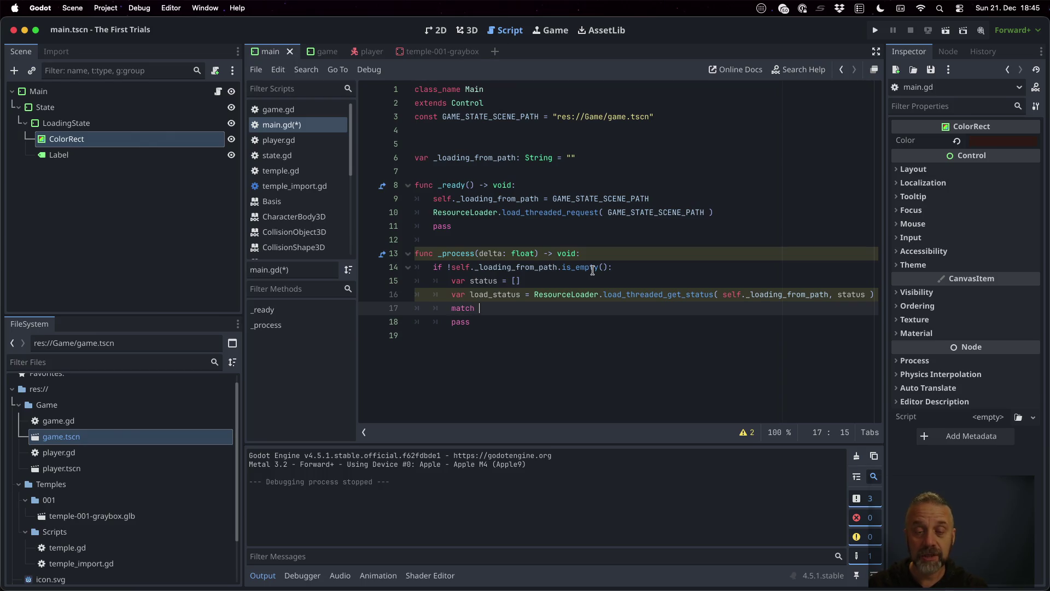
key("Return")
type(":")
key("Return")
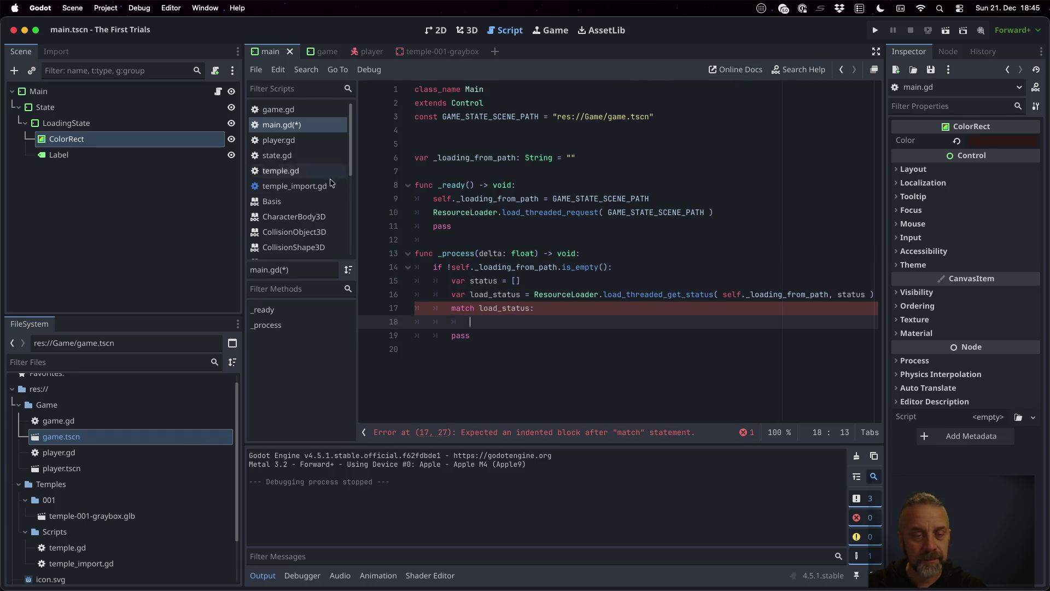
scroll(308, 228, "down", 5)
left_click(311, 243)
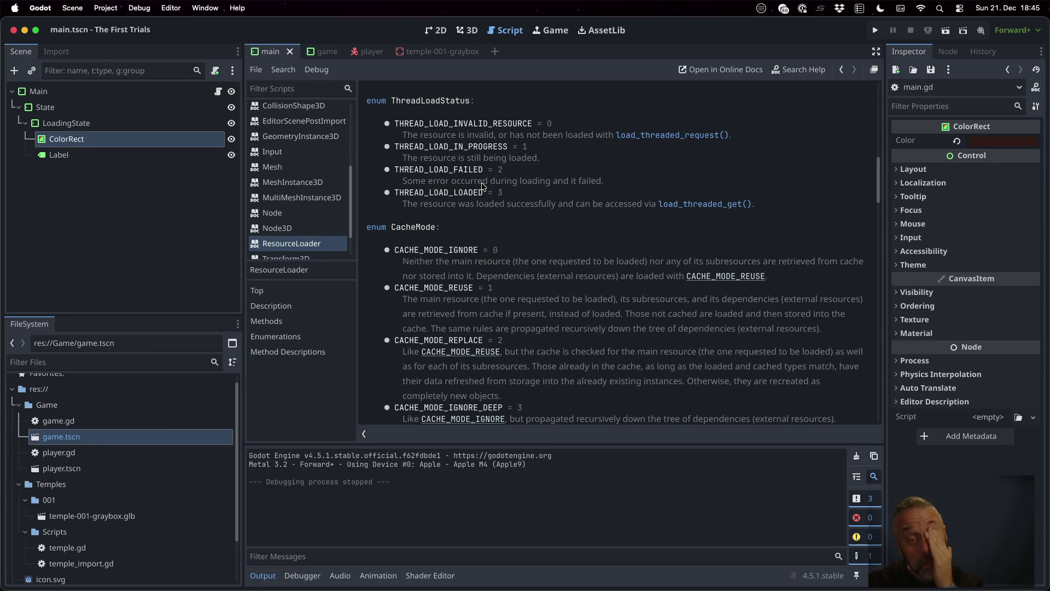
Select THREAD_LOAD_IN_PROGRESS in the ResourceLoader ThreadLoadStatus docs, then go back to main.gd.
double_click(461, 147)
key("ctrl+c")
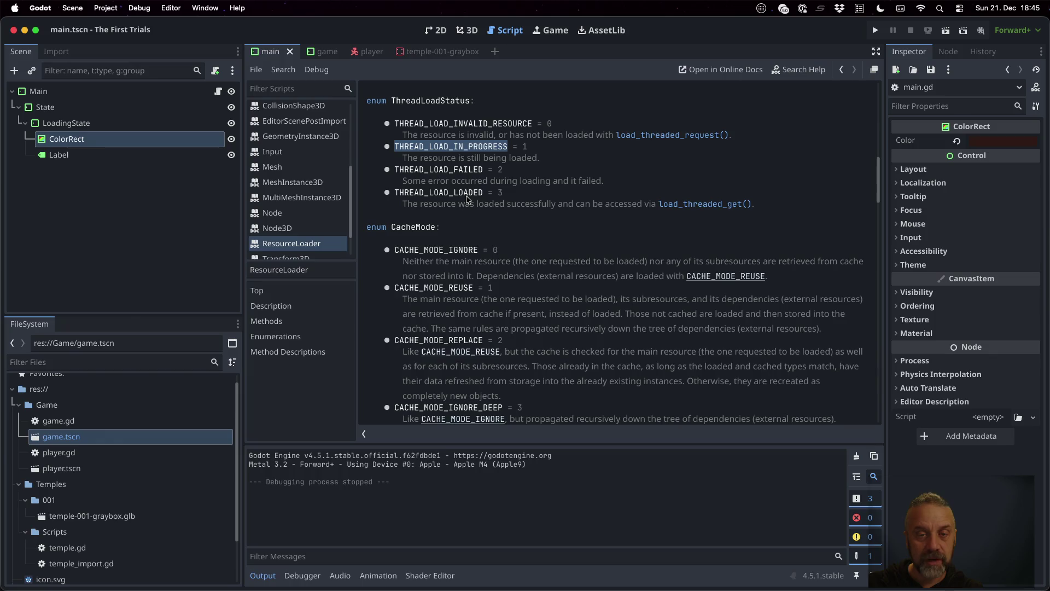
scroll(315, 171, "up", 5)
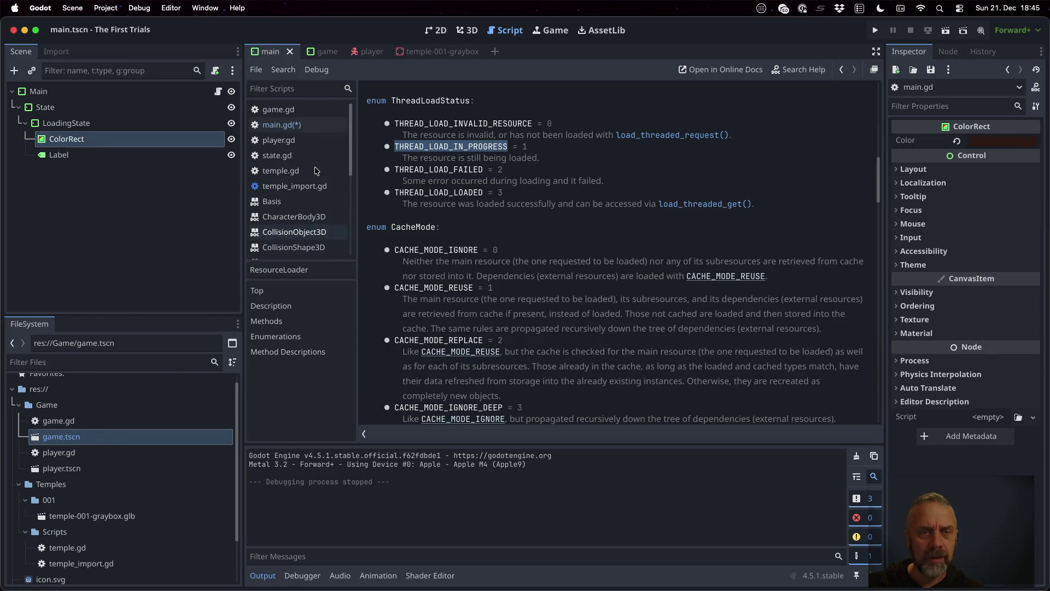
left_click(282, 124)
Add a ResourceLoader.THREAD_LOAD_IN_PROGRESS case printing "Loading: %f" with status[0].
key("ctrl+v")
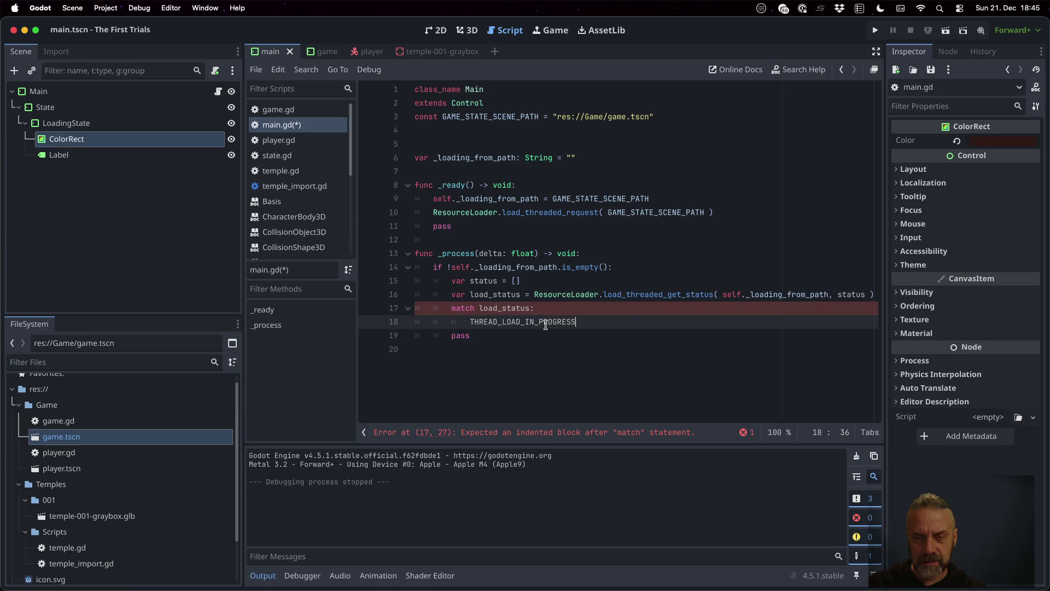
key("Return")
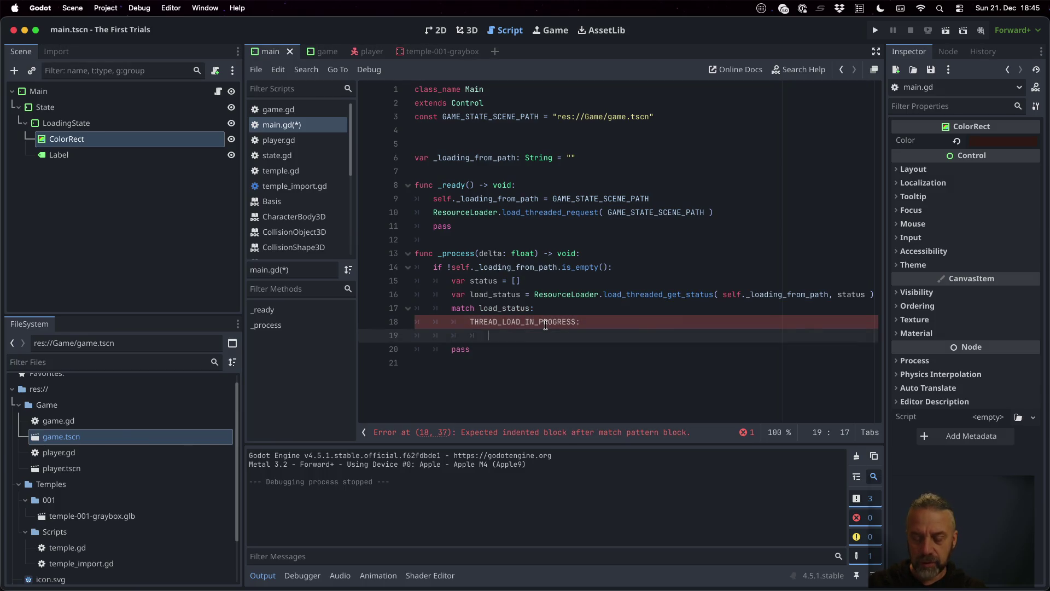
type("print(")
type("\"Loading")
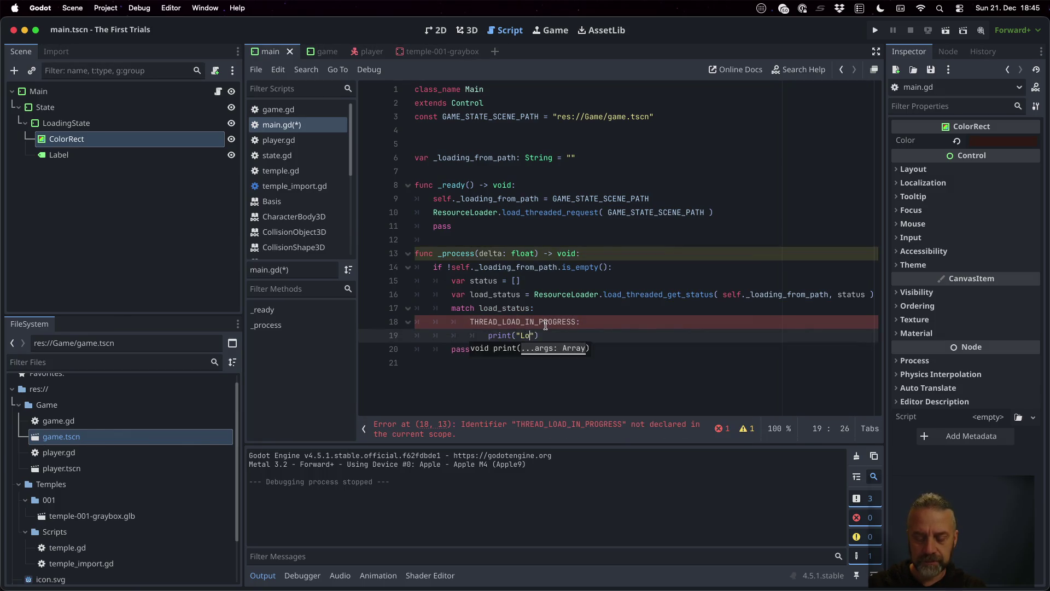
type(": %f\"")
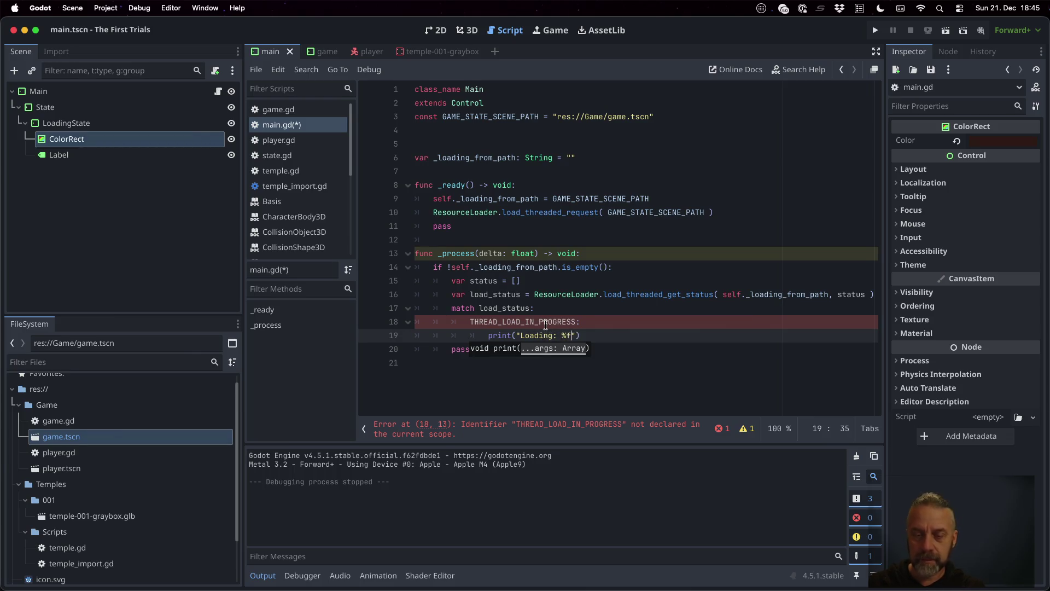
type(" %[ sta")
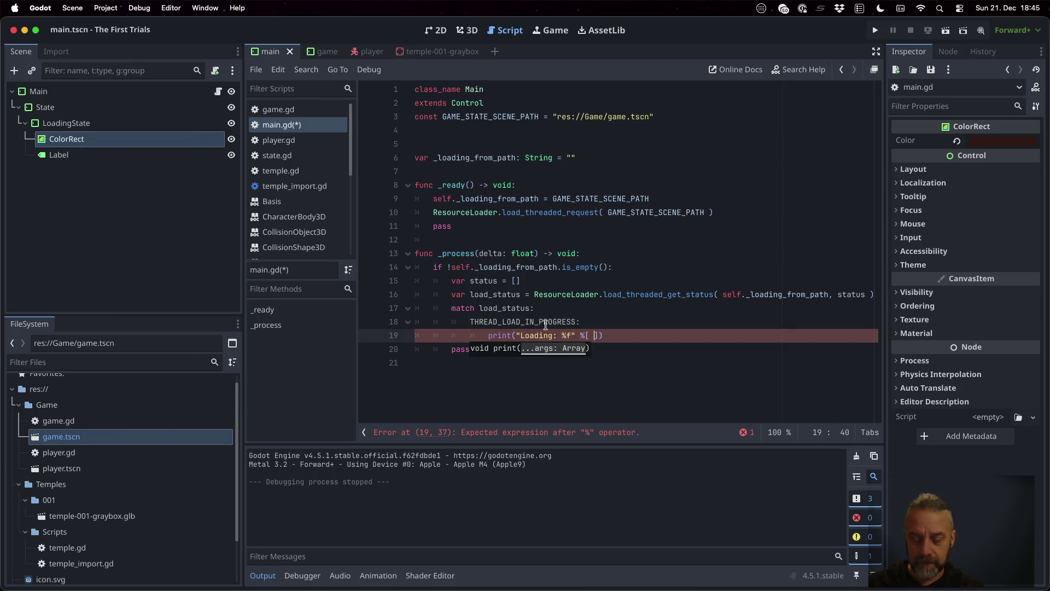
type("tus[0]")
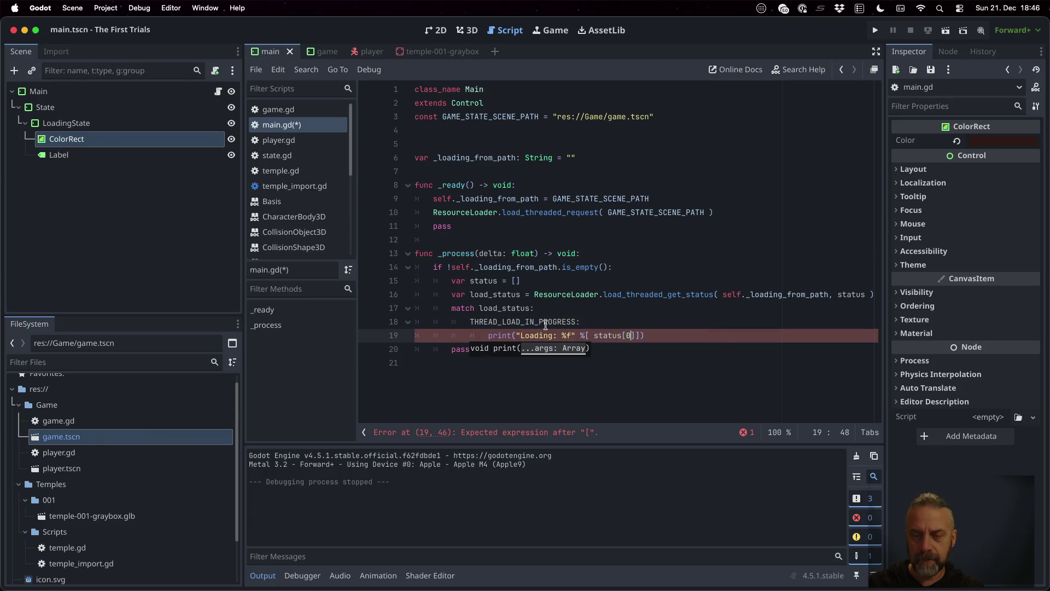
type(" ] )")
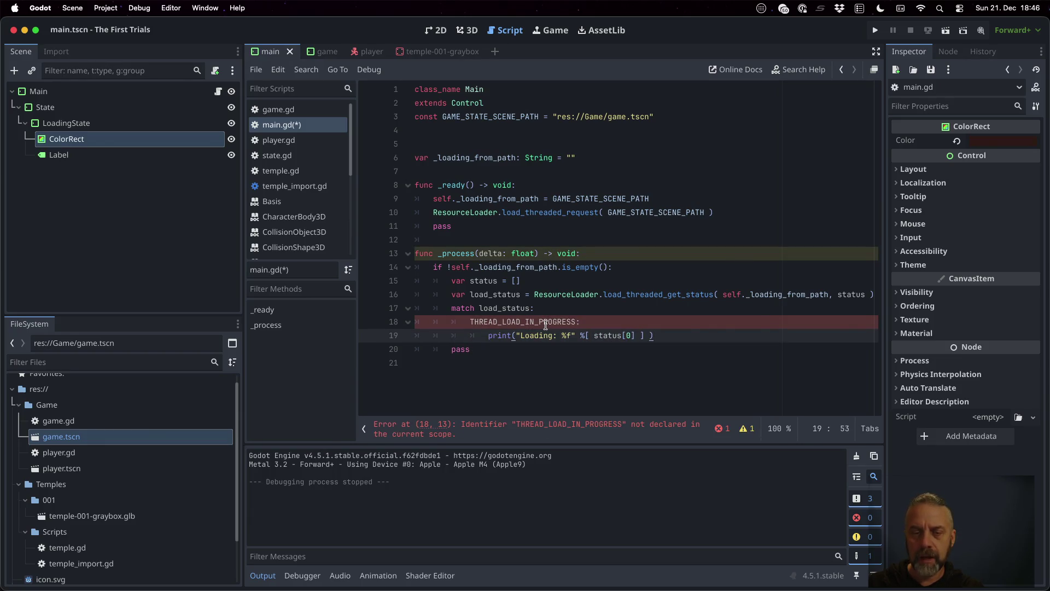
left_click(849, 296)
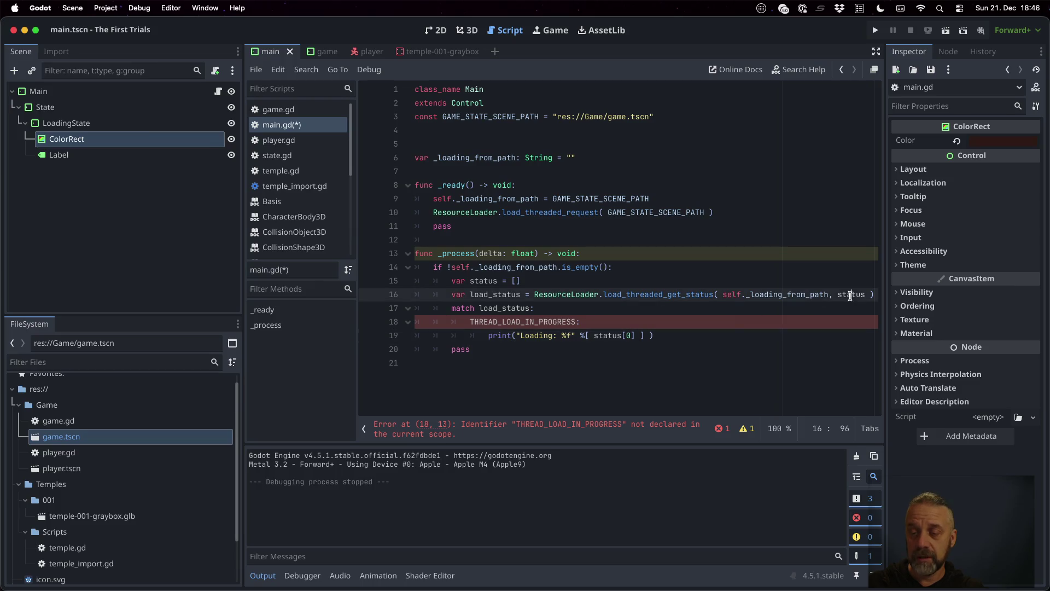
left_click(755, 339)
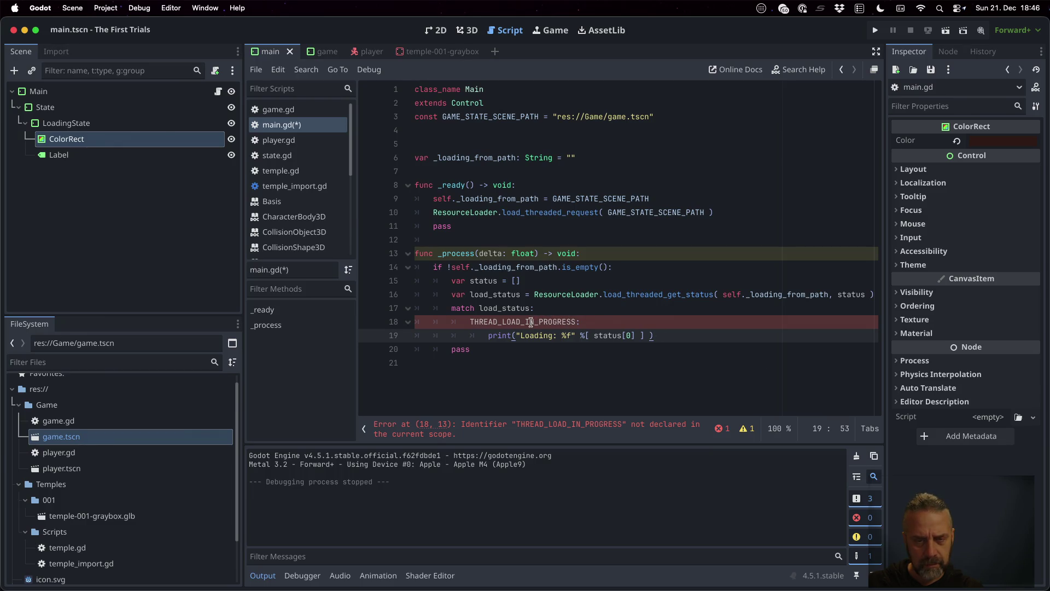
left_click(560, 298)
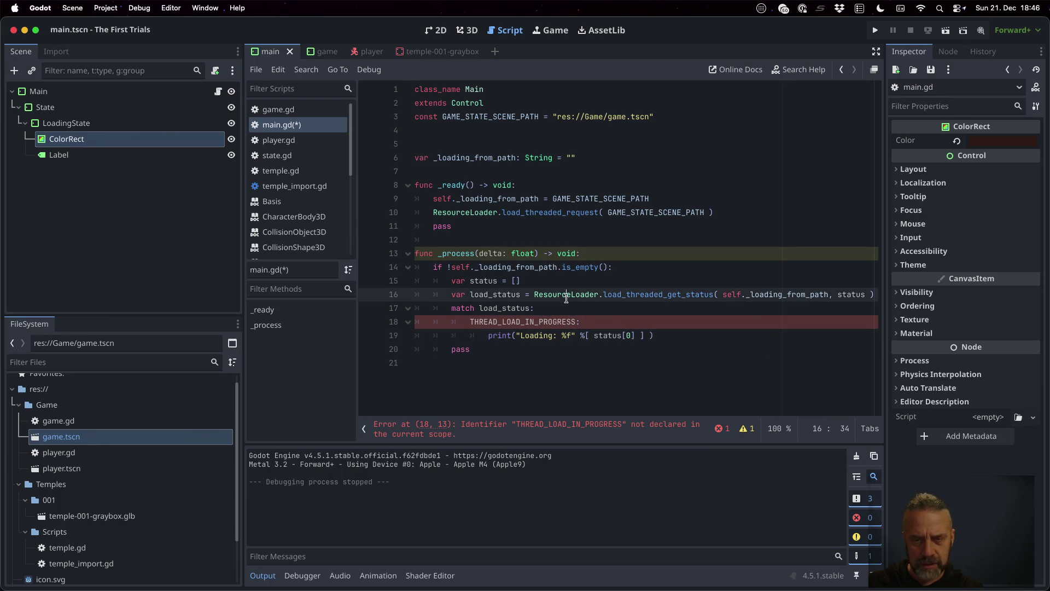
left_click(469, 322)
type("ResourceLoader.")
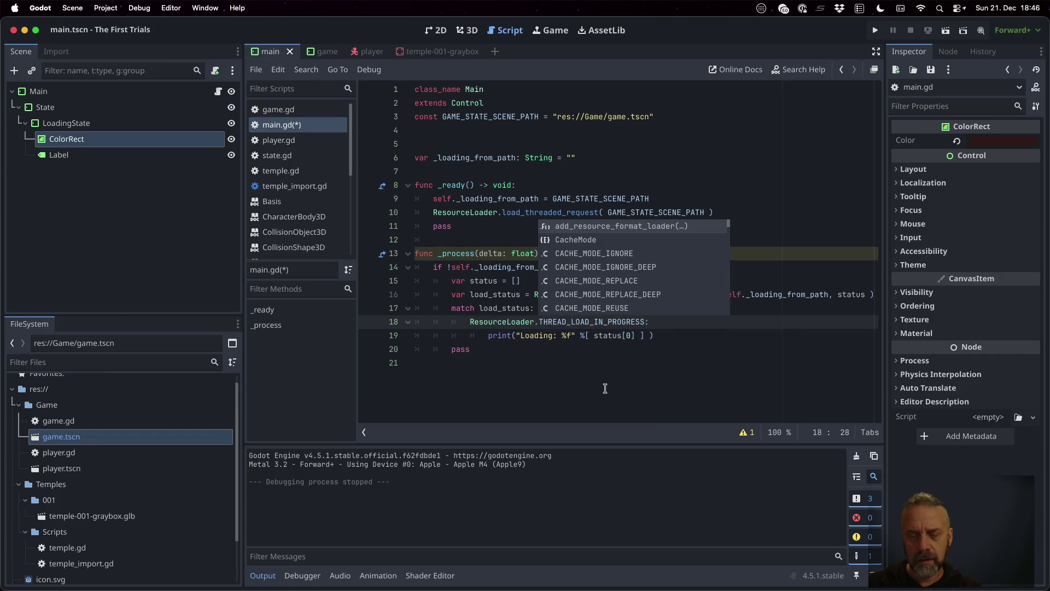
key("Escape")
Add a ResourceLoader.THREAD_LOAD_LOADED case aligned with the first case, body left empty.
key("Down")
key("End")
key("Return")
type("ResourceLoader.")
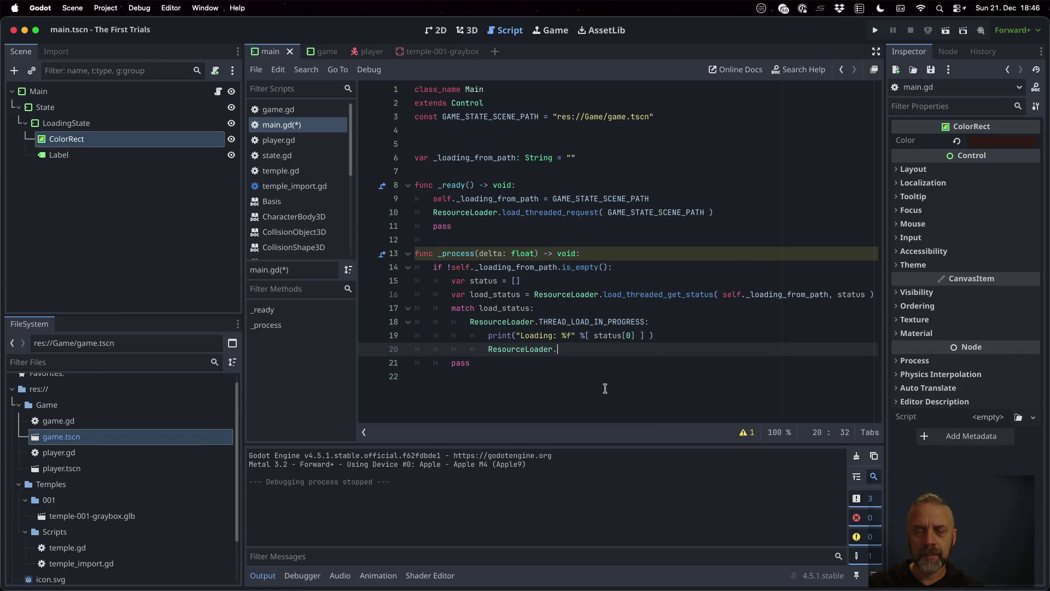
type("THR")
key("Down")
key("Down")
key("Down")
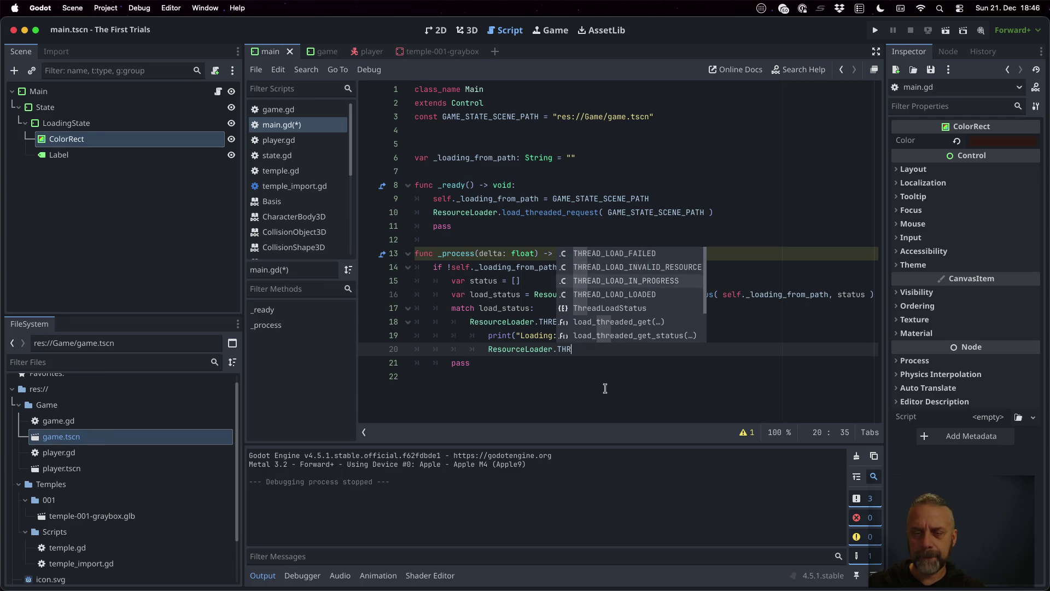
key("Return")
key("Return")
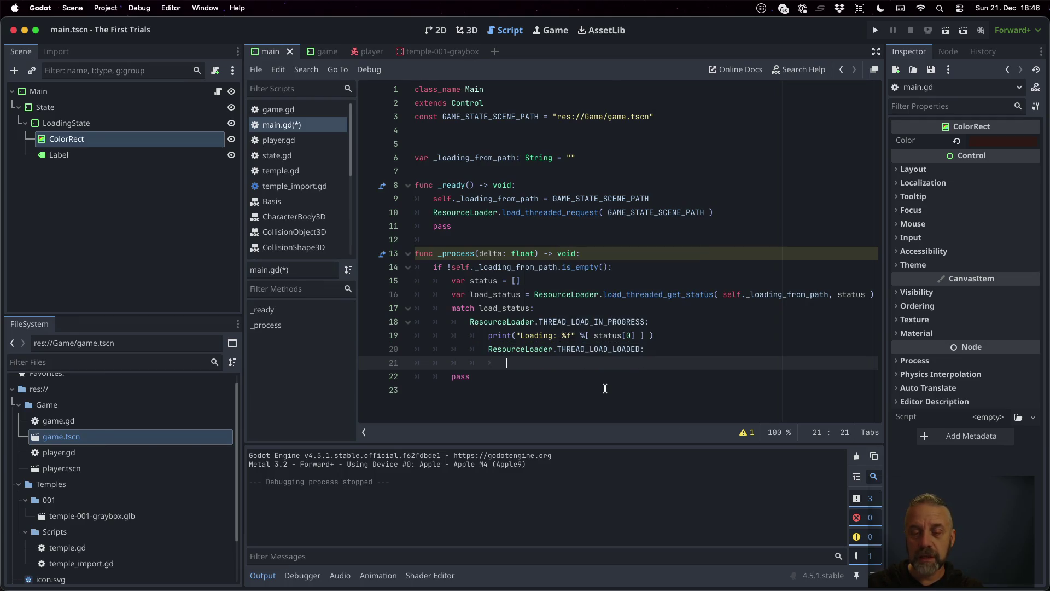
key("Up")
key("Home")
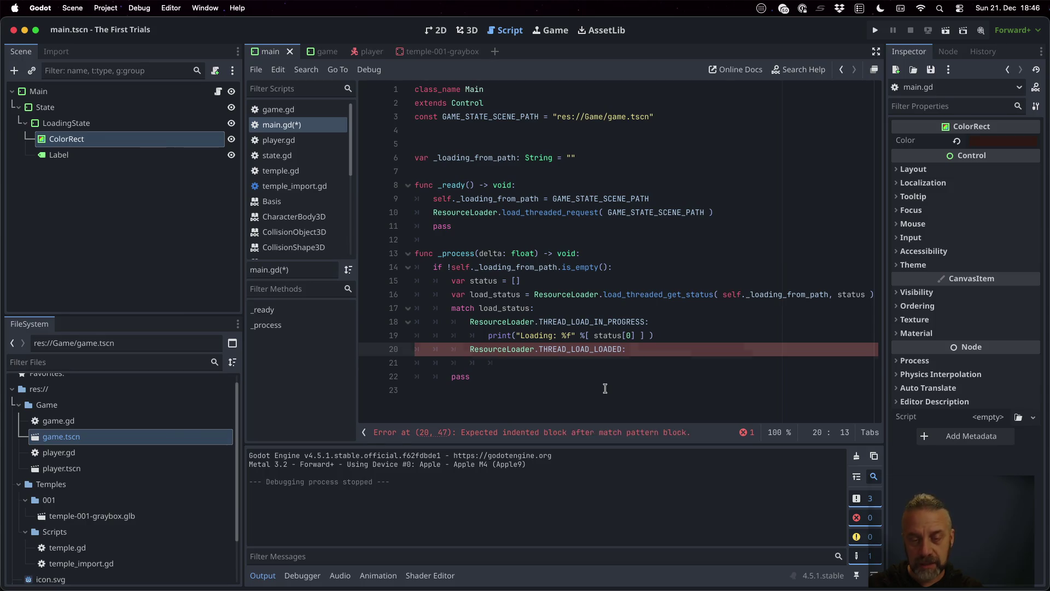
key("Down")
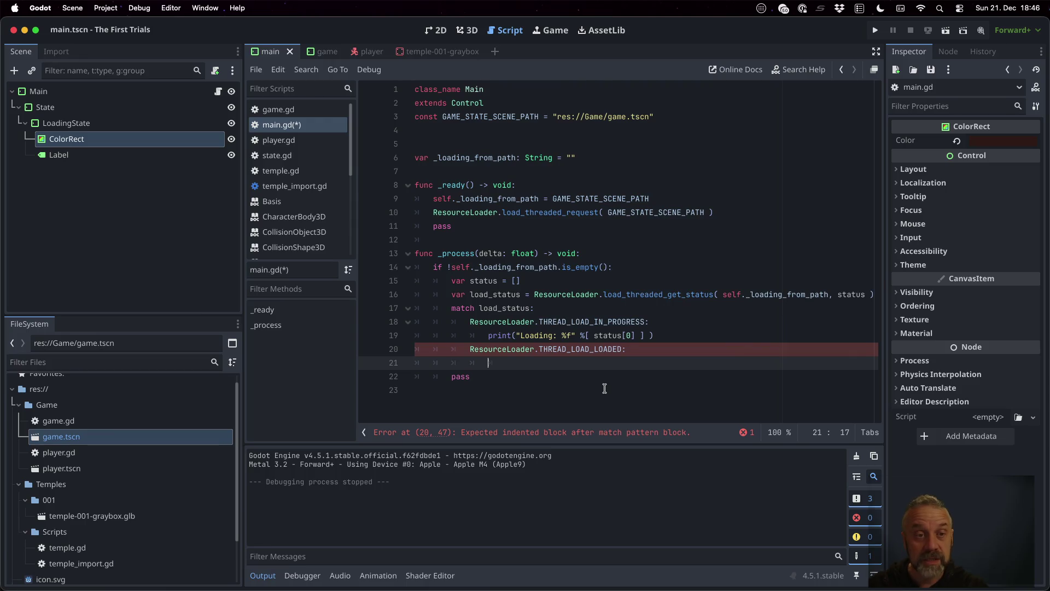
scroll(323, 195, "down", 5)
Read the load_threaded_get method description in the ResourceLoader docs.
left_click(319, 206)
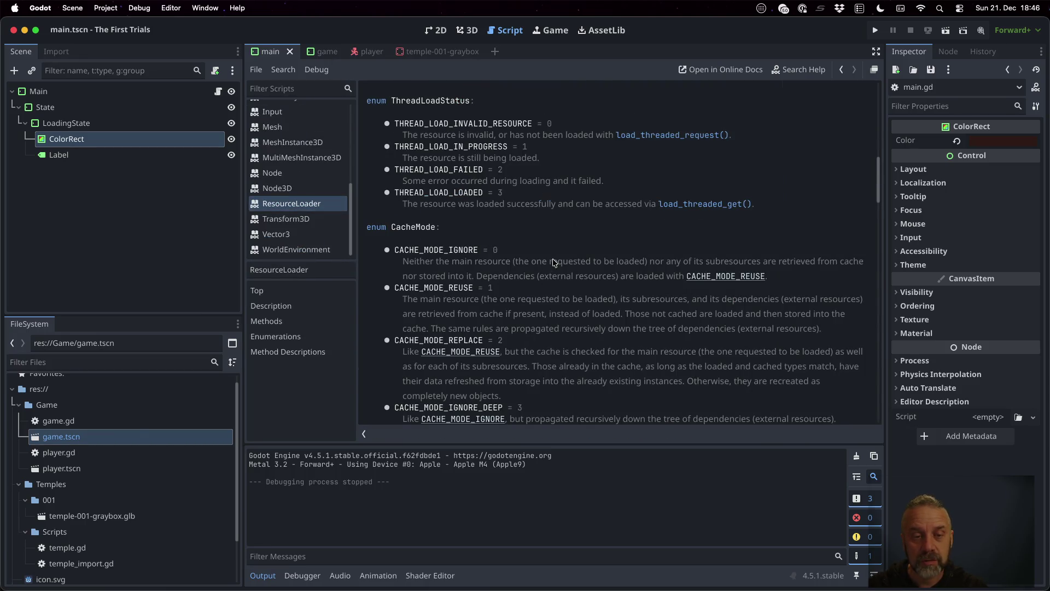
left_click(291, 320)
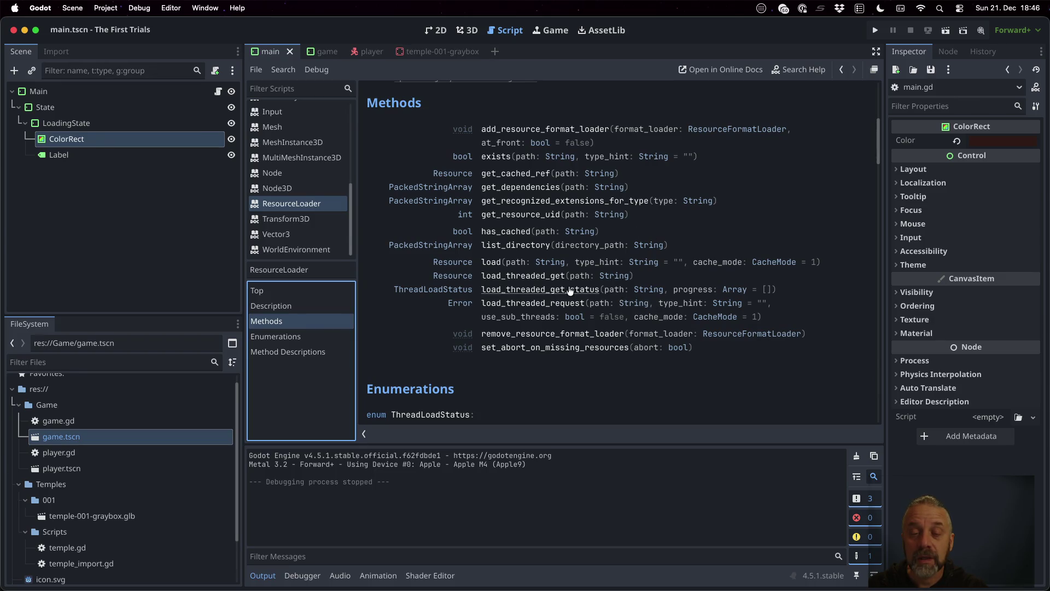
left_click(527, 279)
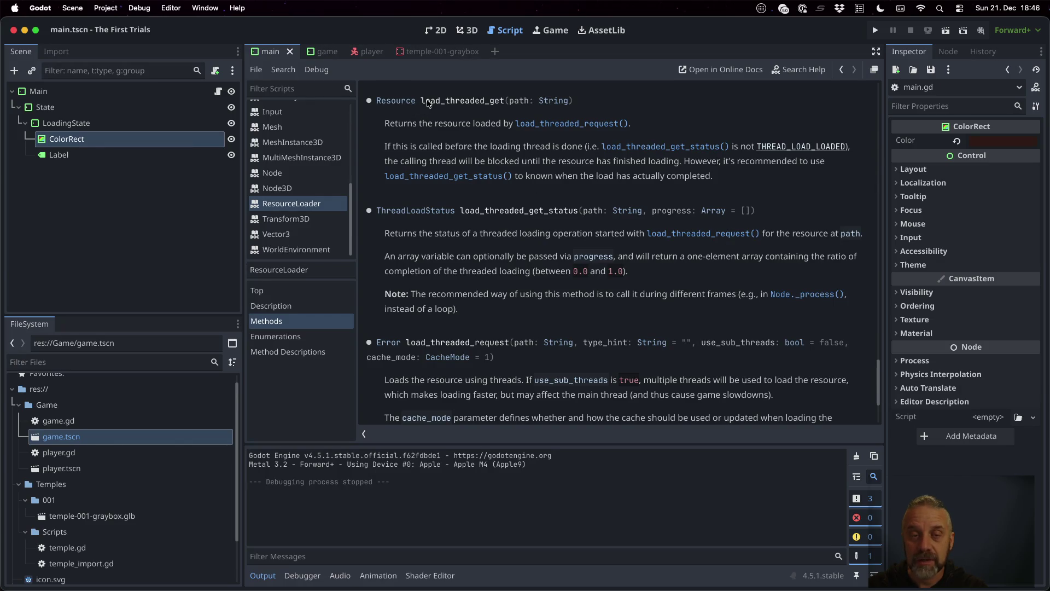
scroll(307, 137, "up", 5)
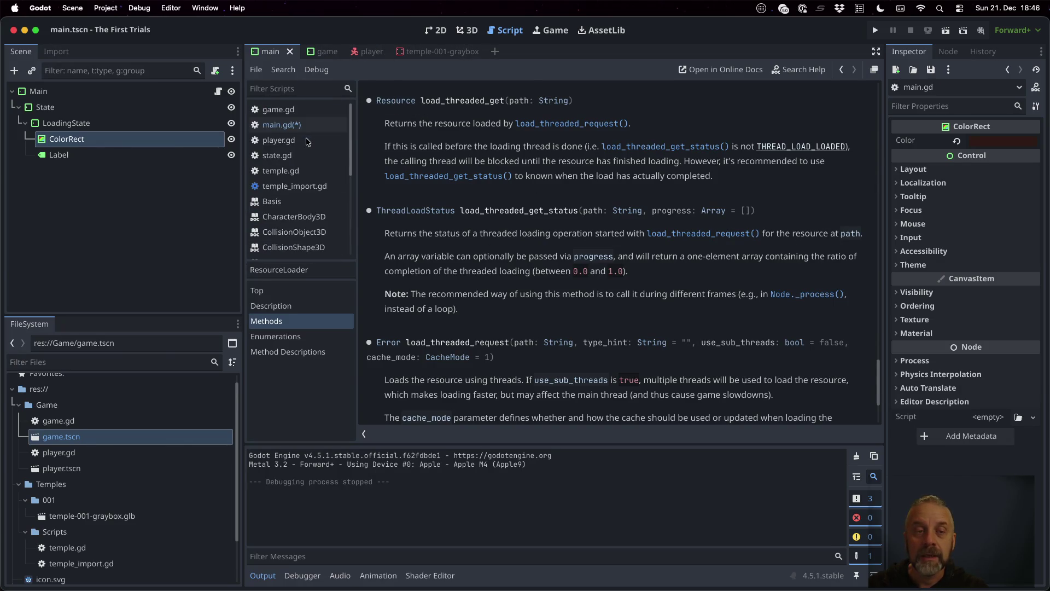
left_click(303, 126)
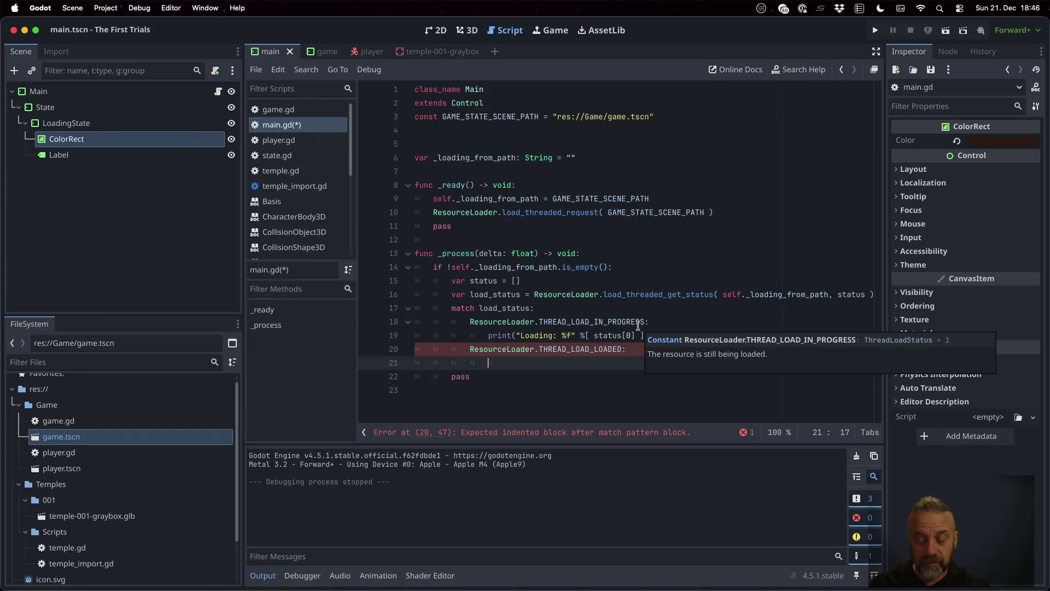
In the loaded case, write var r = ResourceLoader.load_threaded_get( self._loading_from_path ).
type("var r = ")
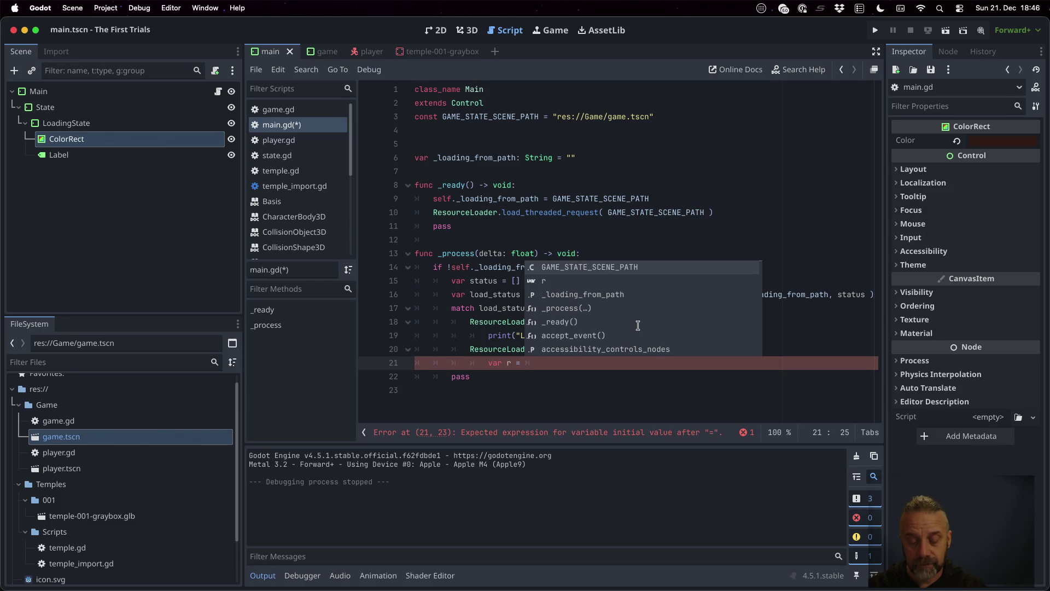
type("Resource")
key("Escape")
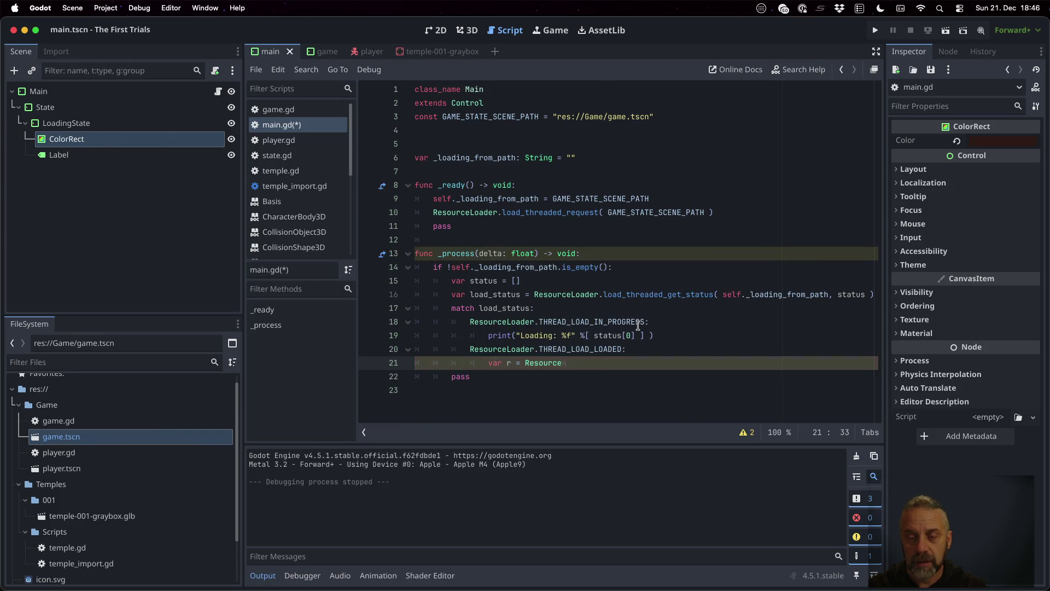
type("Loader.ge")
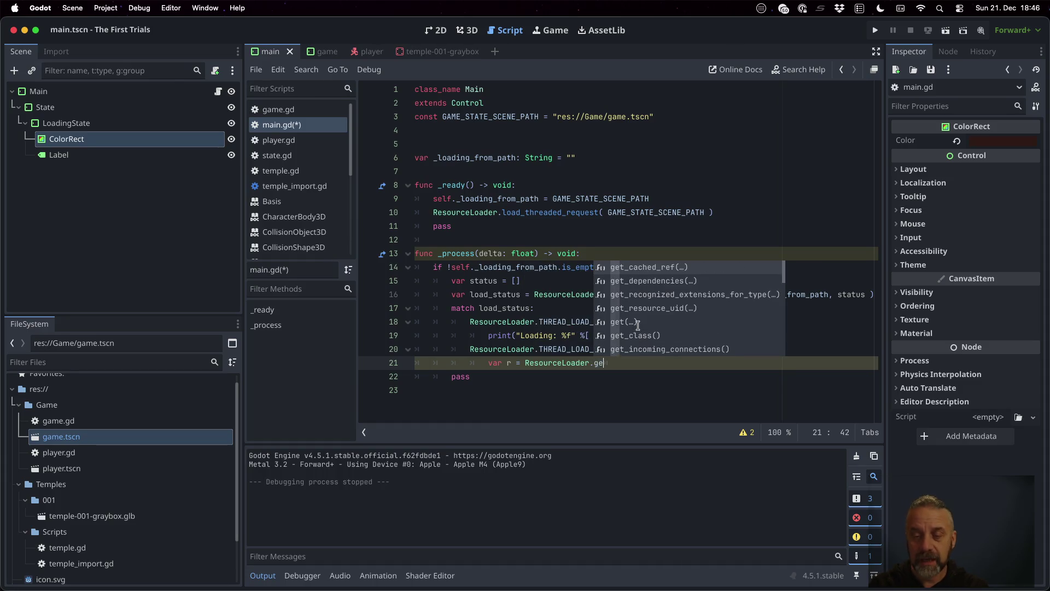
type("t")
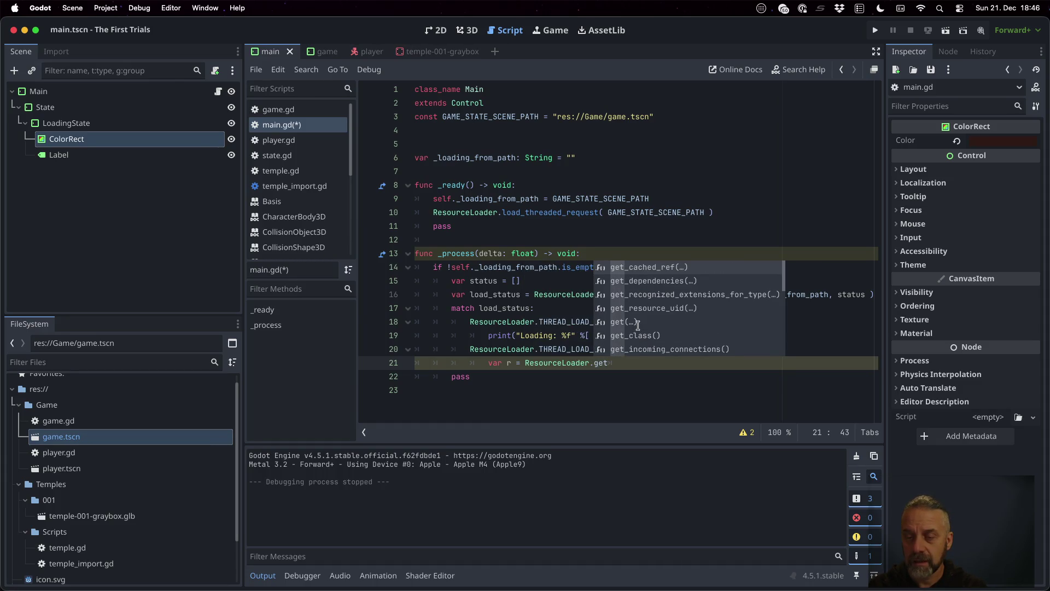
type("_")
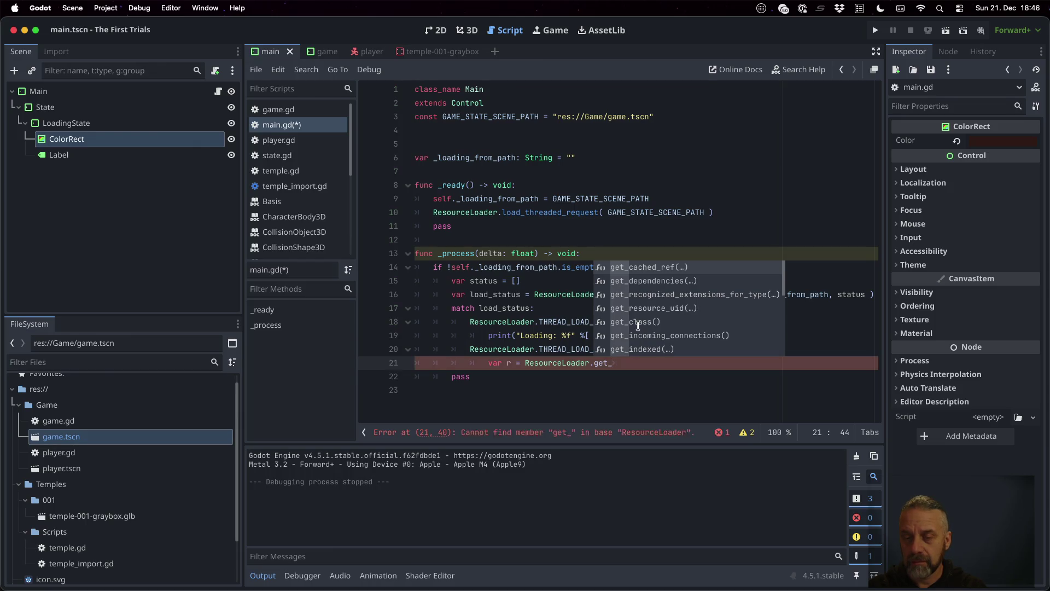
key("Escape")
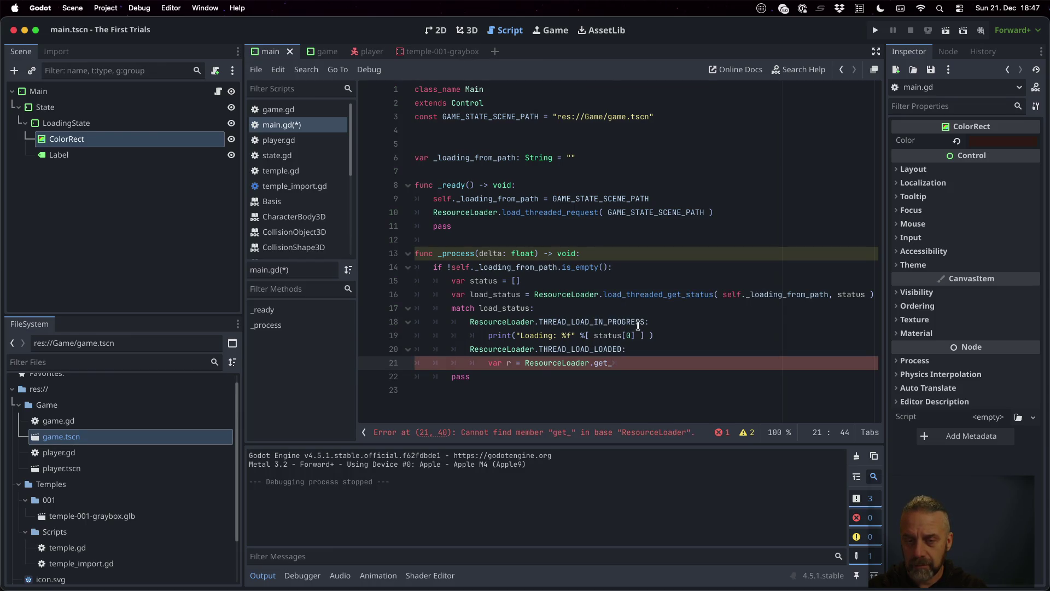
key("BackSpace")
key("BackSpace")
key("BackSpace")
type("load_")
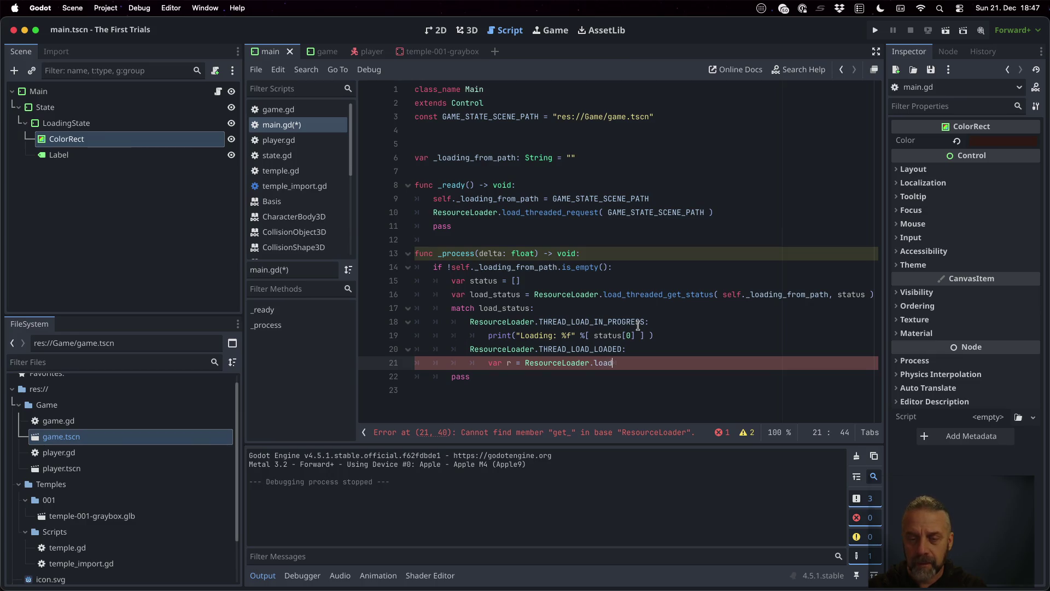
type("thr")
key("Return")
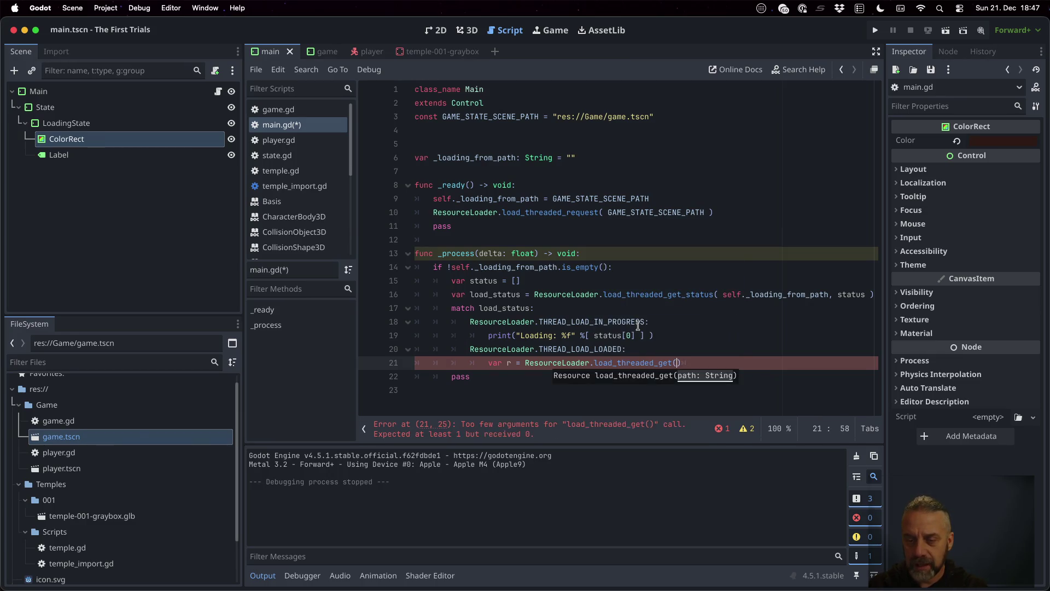
type("self._")
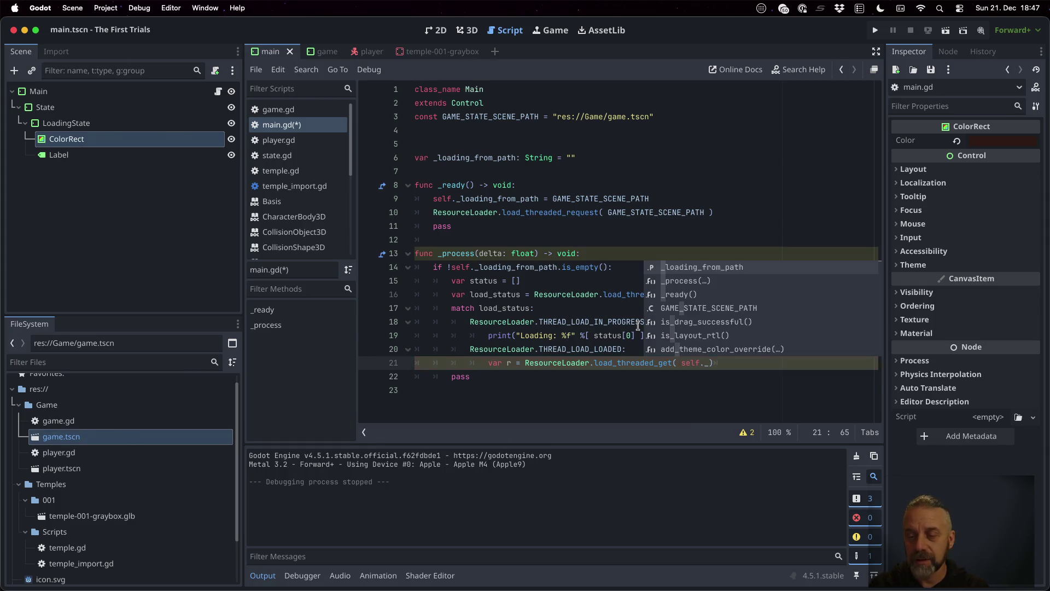
key("Return")
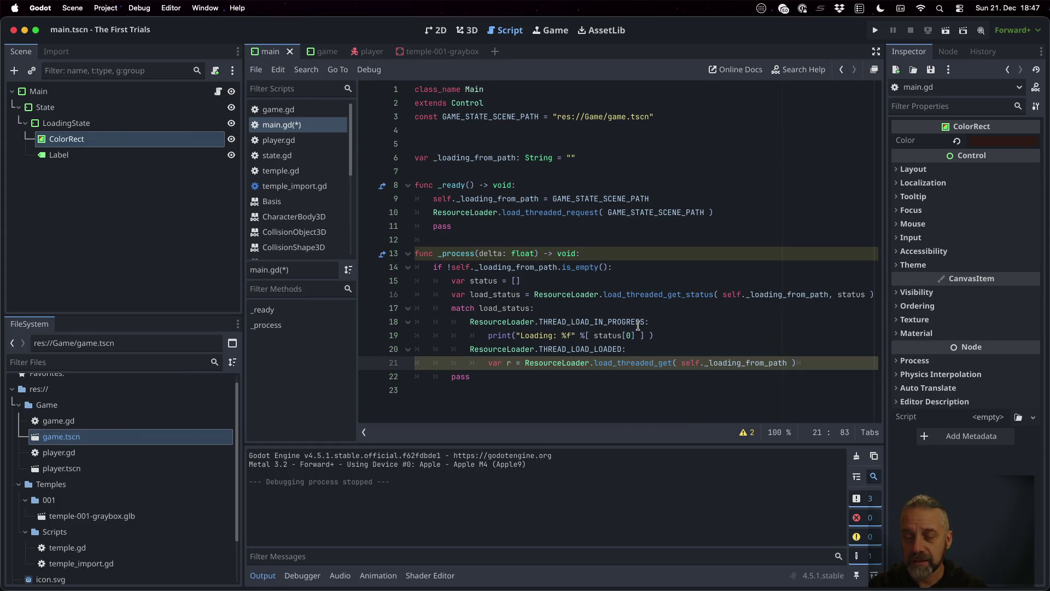
Reset self._loading_from_path to "" below it and save the script.
key("Return")
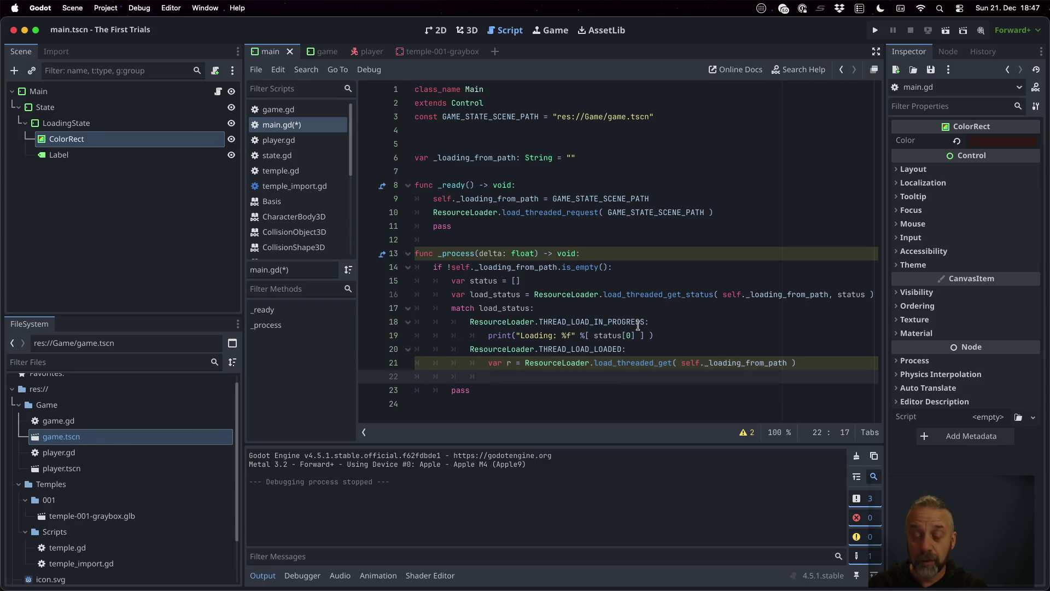
type("elf._s")
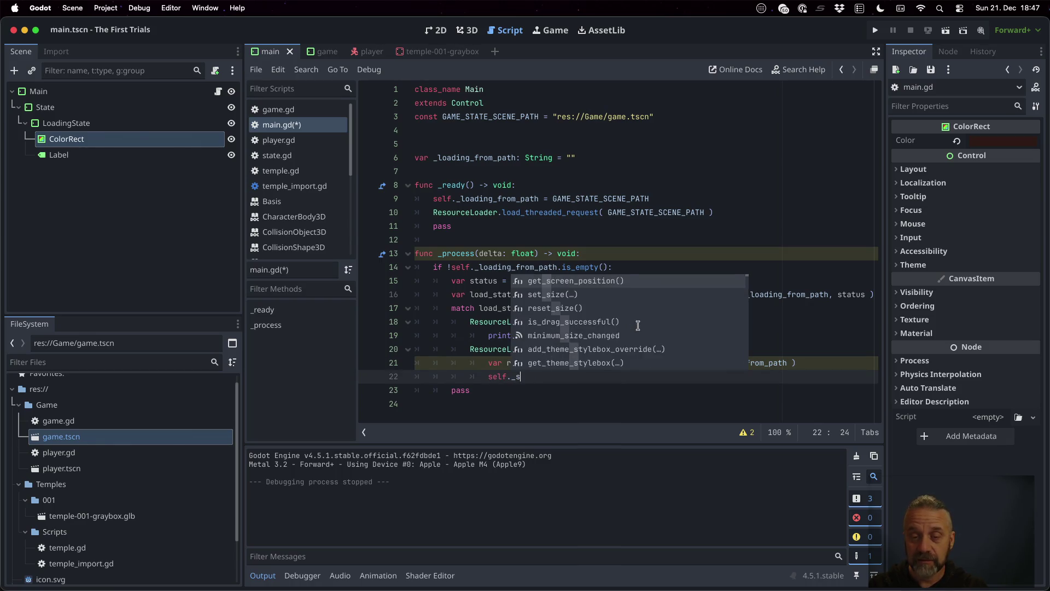
type("lo")
key("Return")
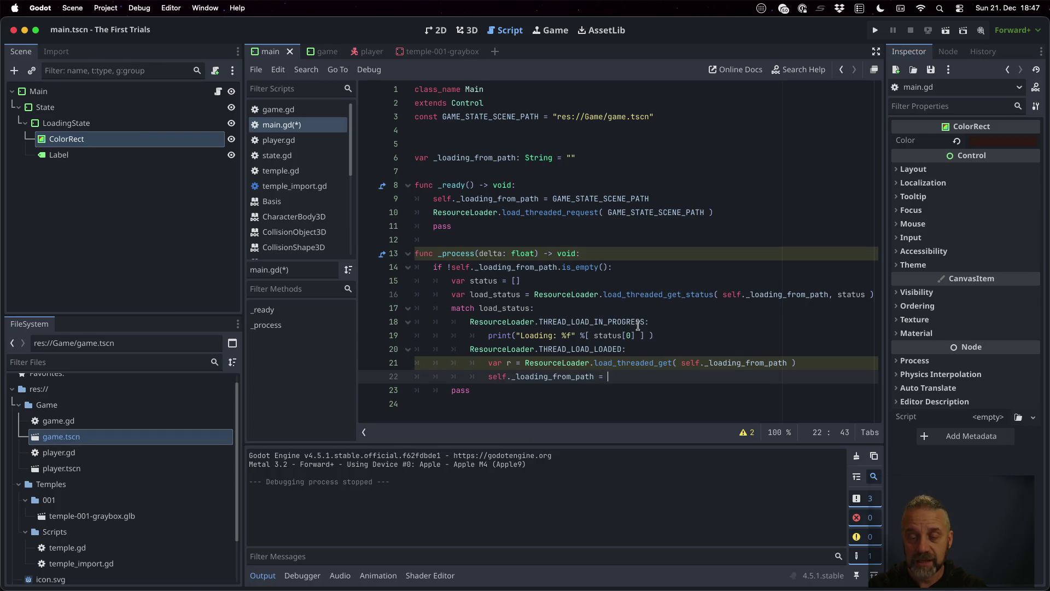
type("\"\"")
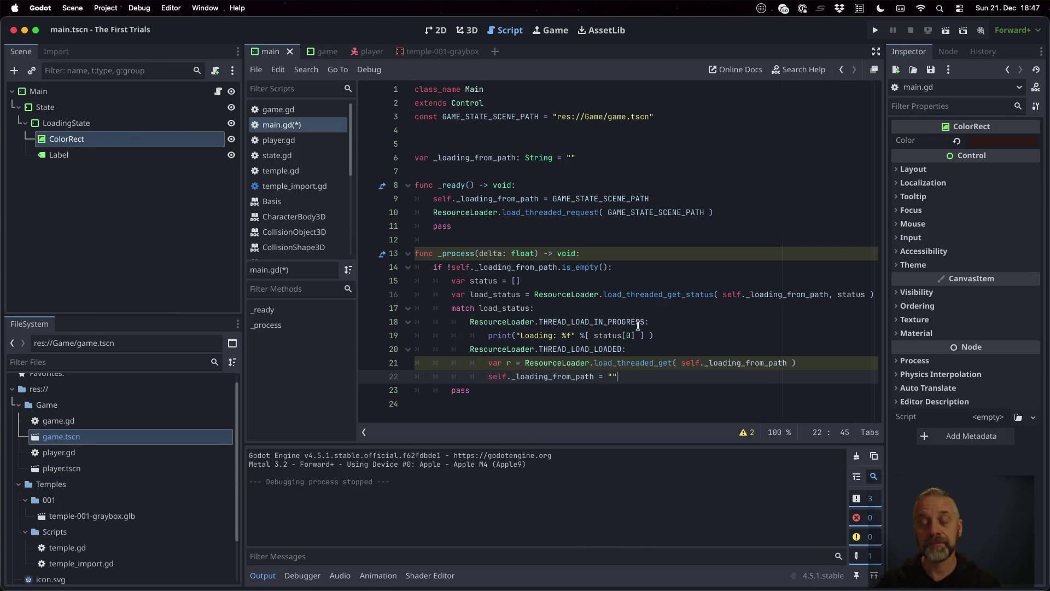
key("Return")
key("super+s")
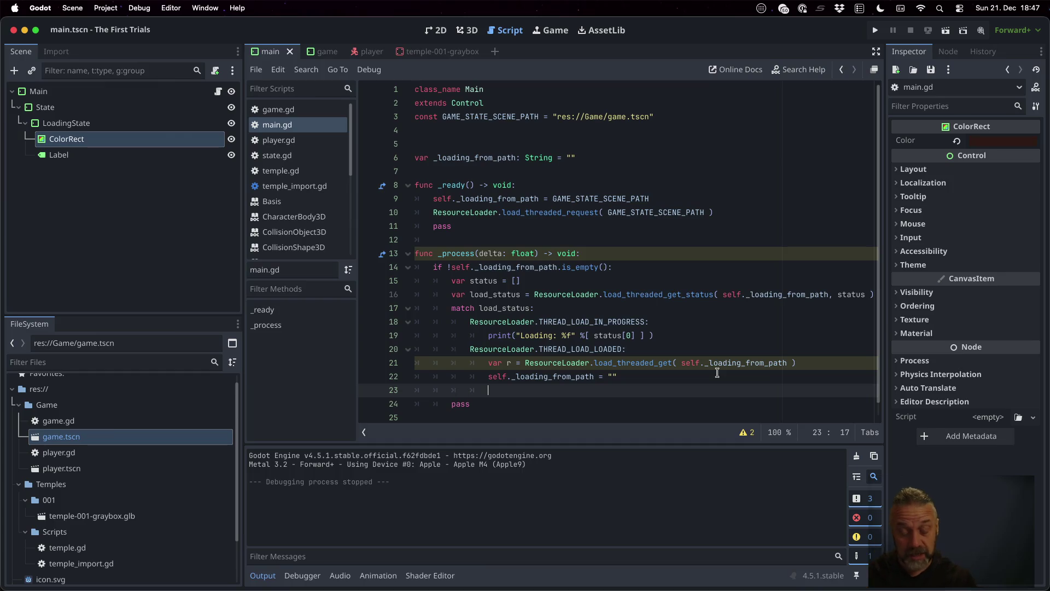
Replace the unfinished instantiate line with var ps = r as PackedScene.
type("var i ")
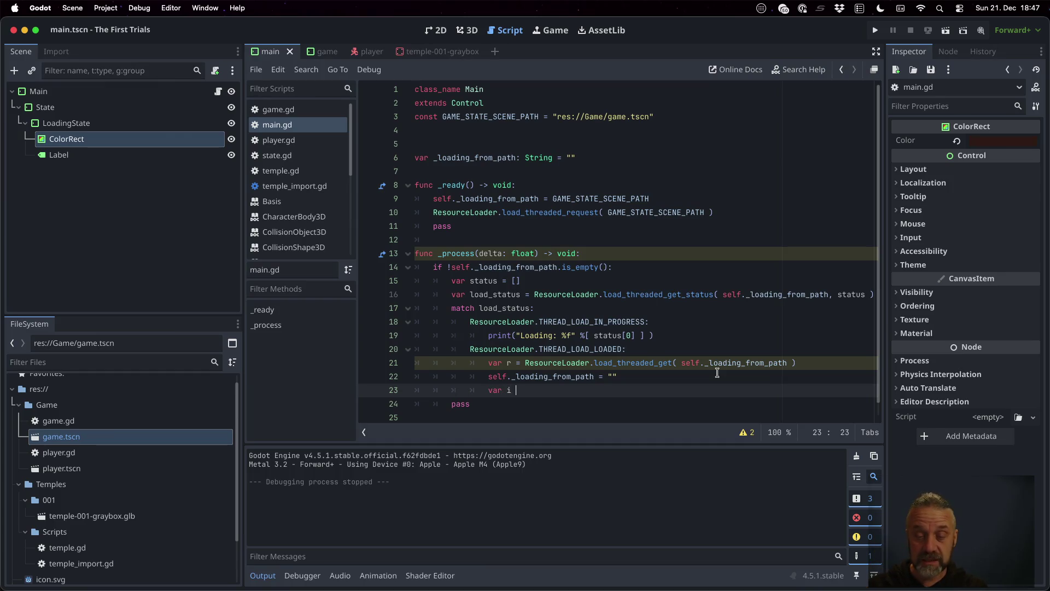
type("= r.in")
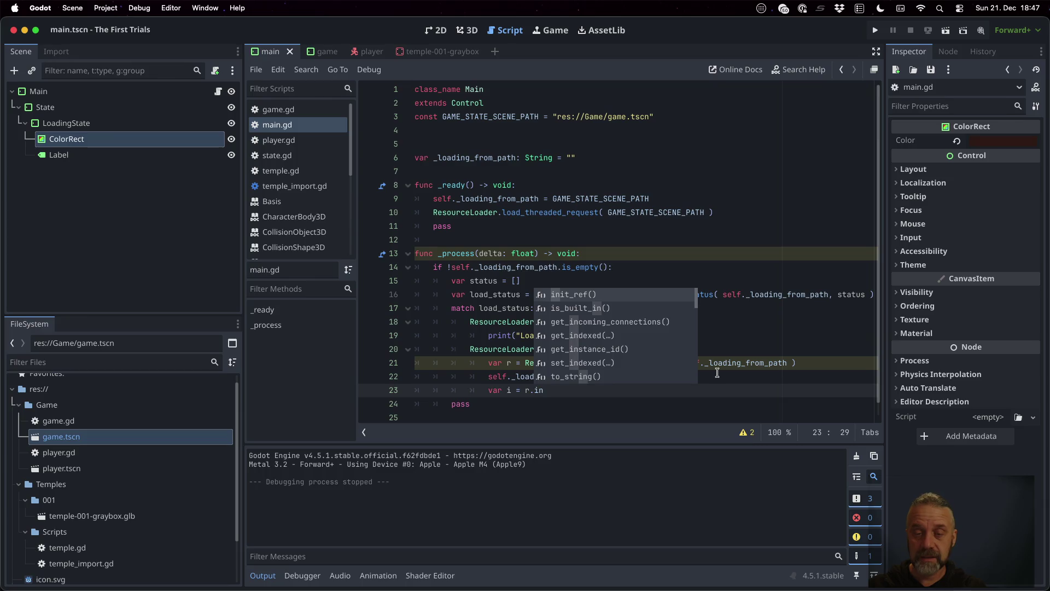
type("st")
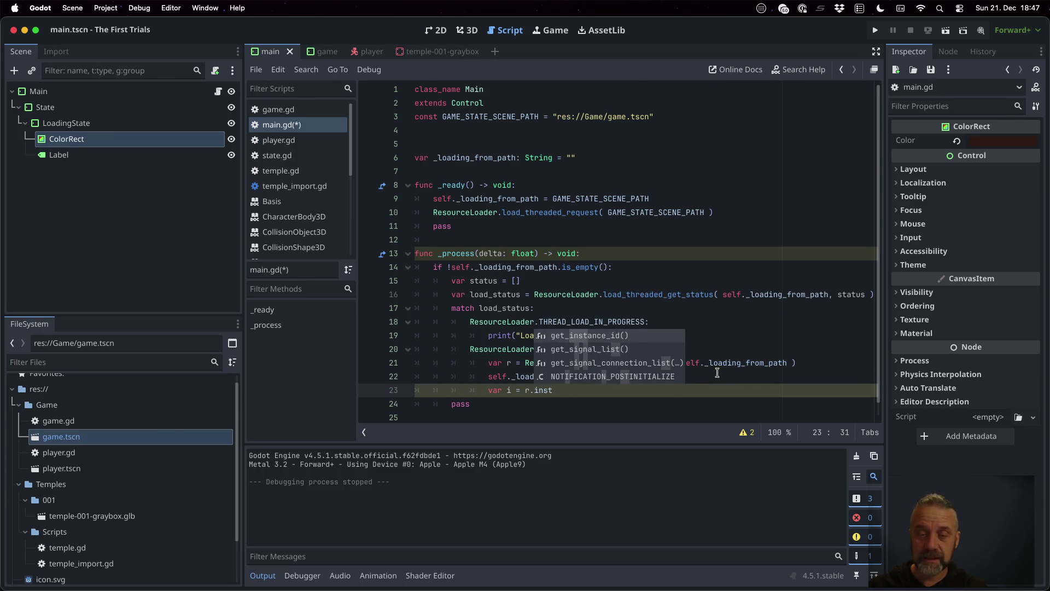
key("Escape")
key("shift+Home")
key("BackSpace")
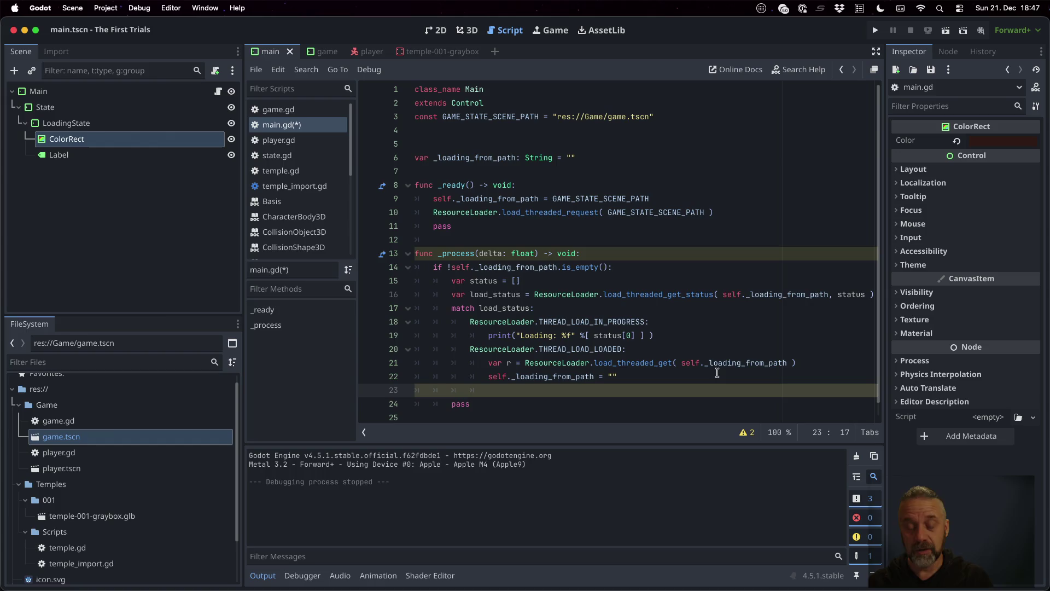
type("var ps ")
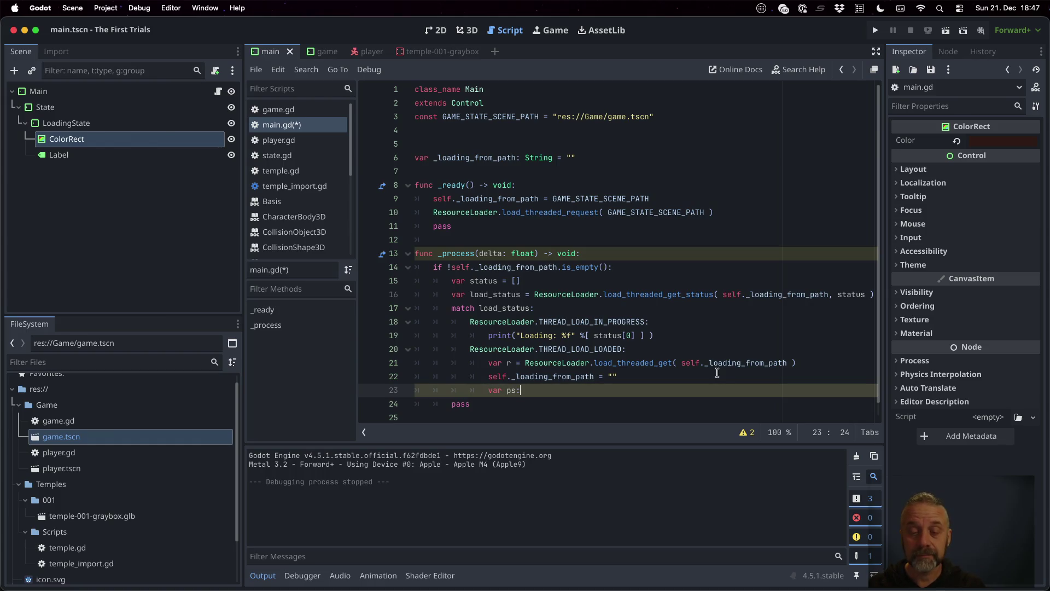
type("= r as Pa")
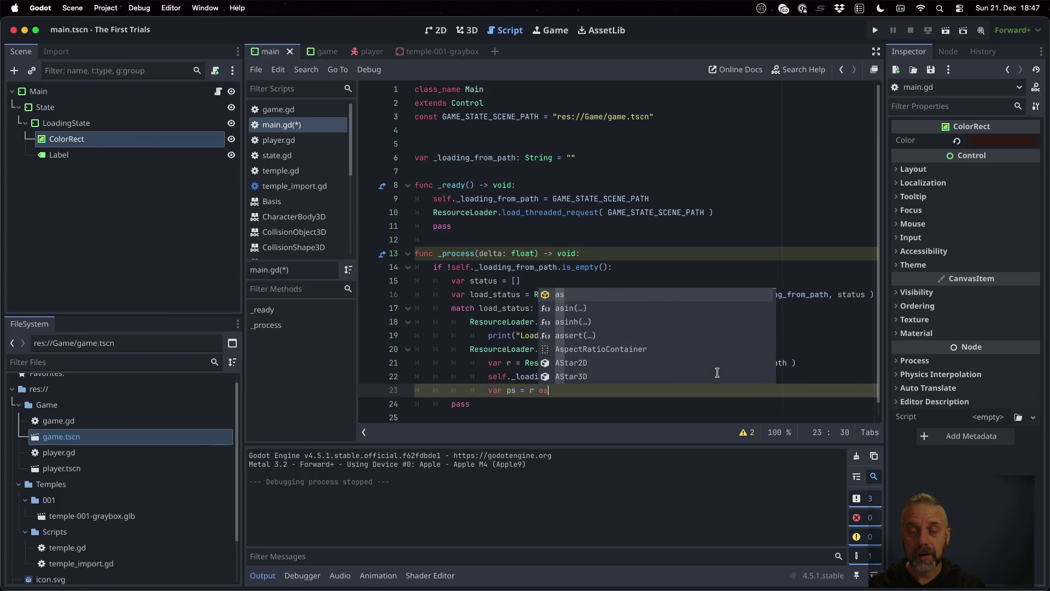
type("ckedSc")
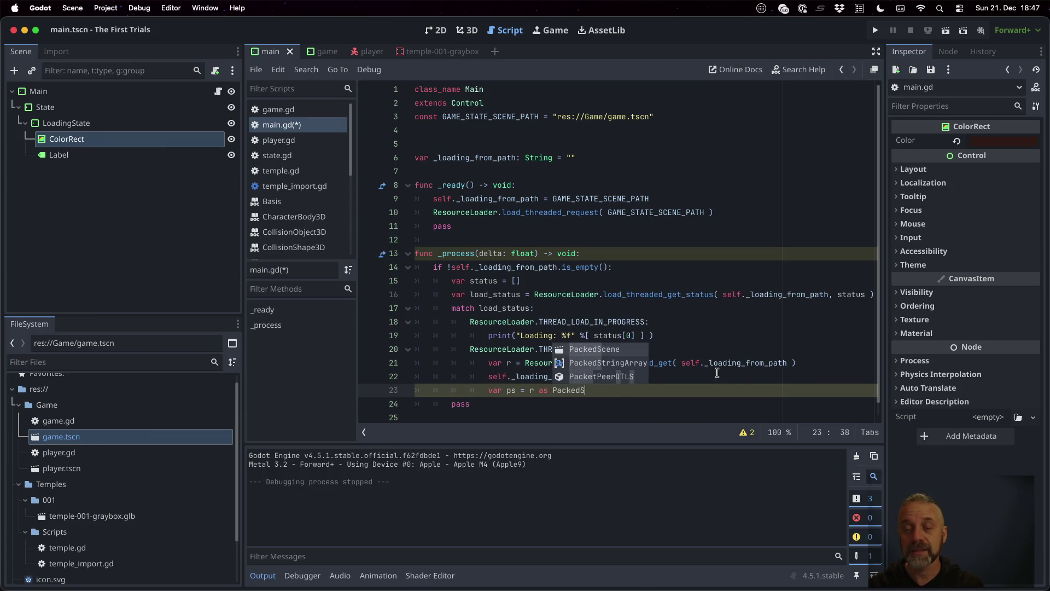
key("Return")
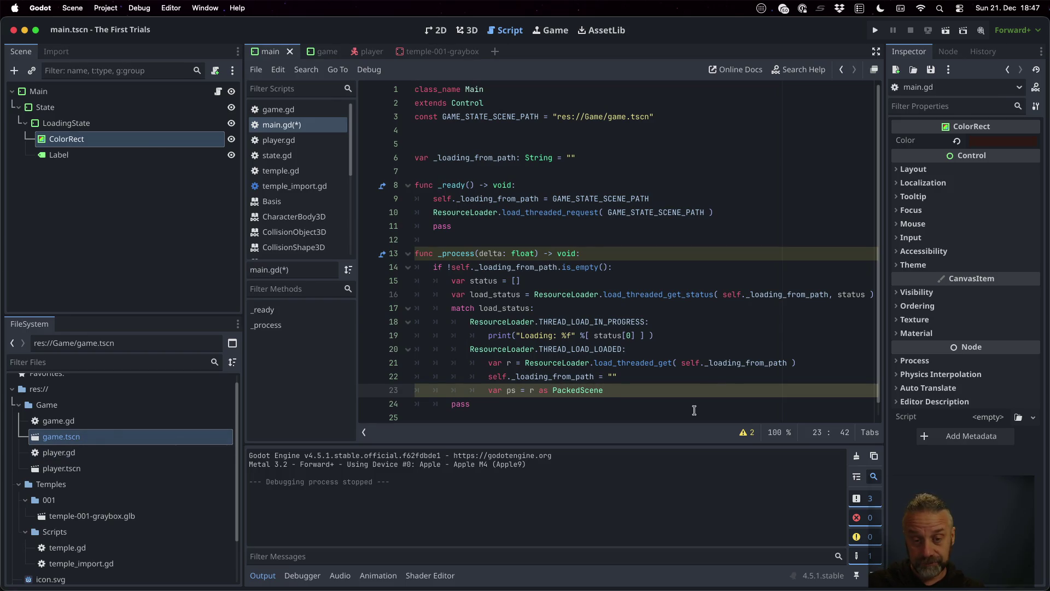
key("Return")
Add if ps != null: with var i = ps.instantiate() indented beneath it.
type("if ps !")
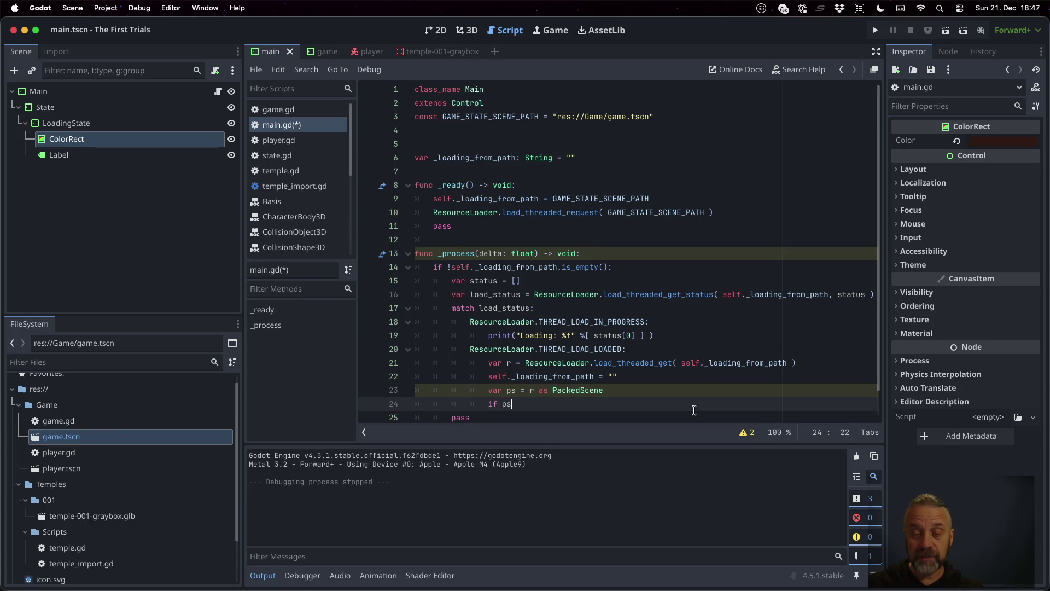
type("= null:")
key("Return")
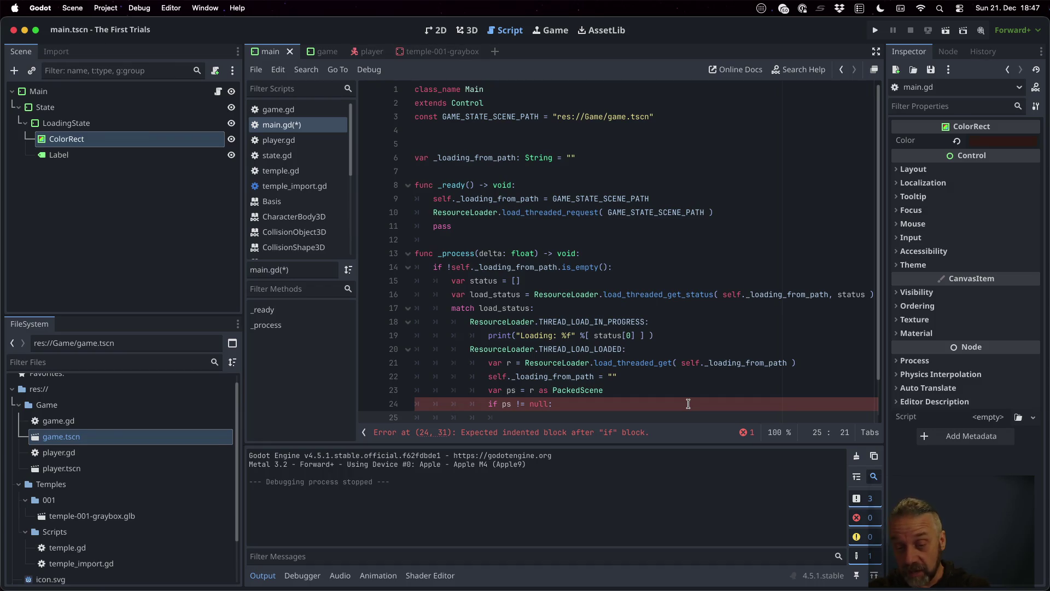
type("var i ")
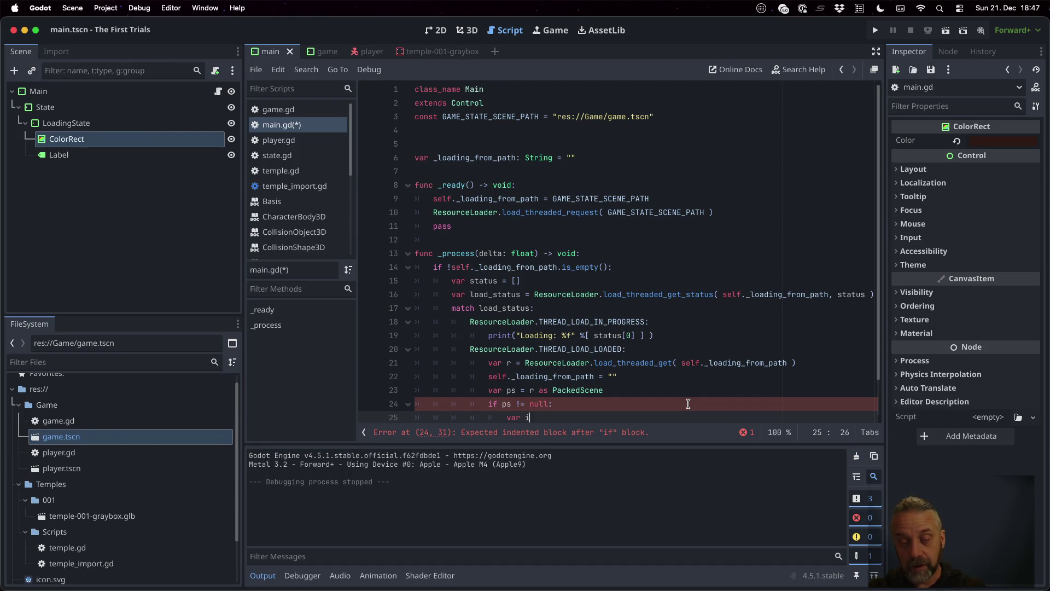
type("= ps.")
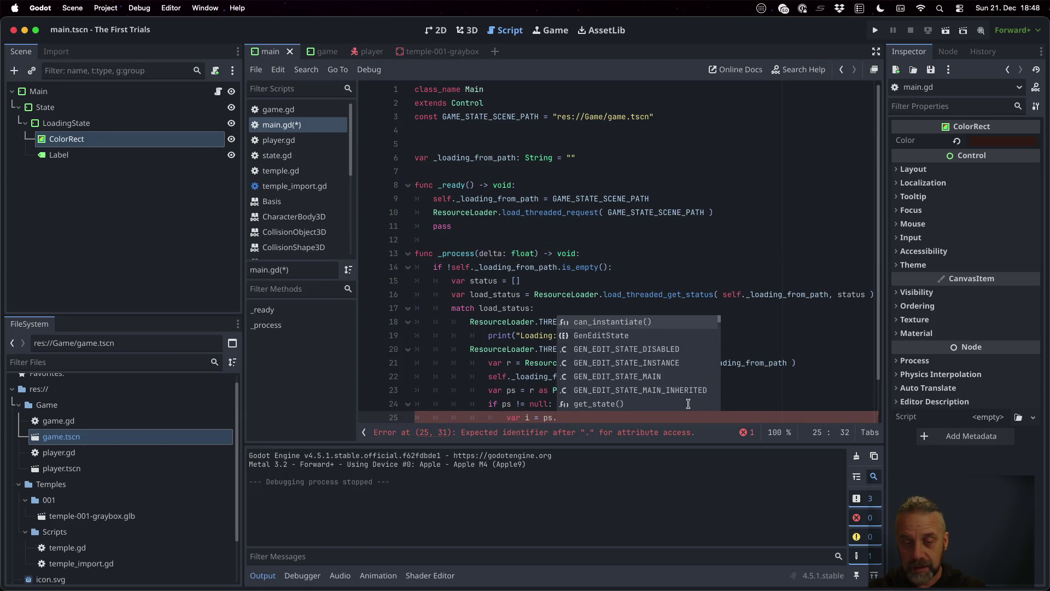
type("inst")
key("Return")
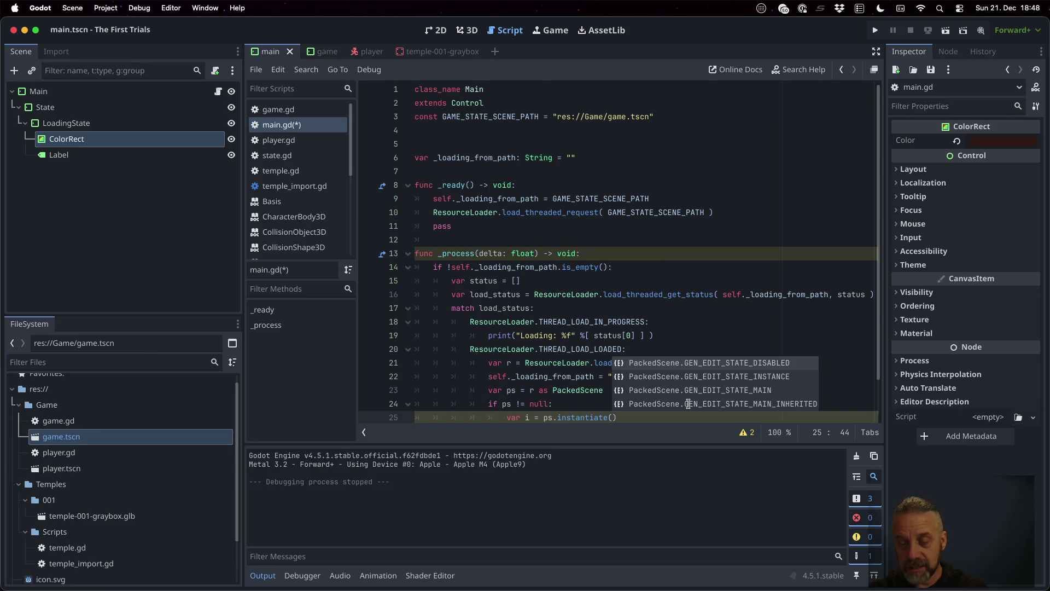
key("Right")
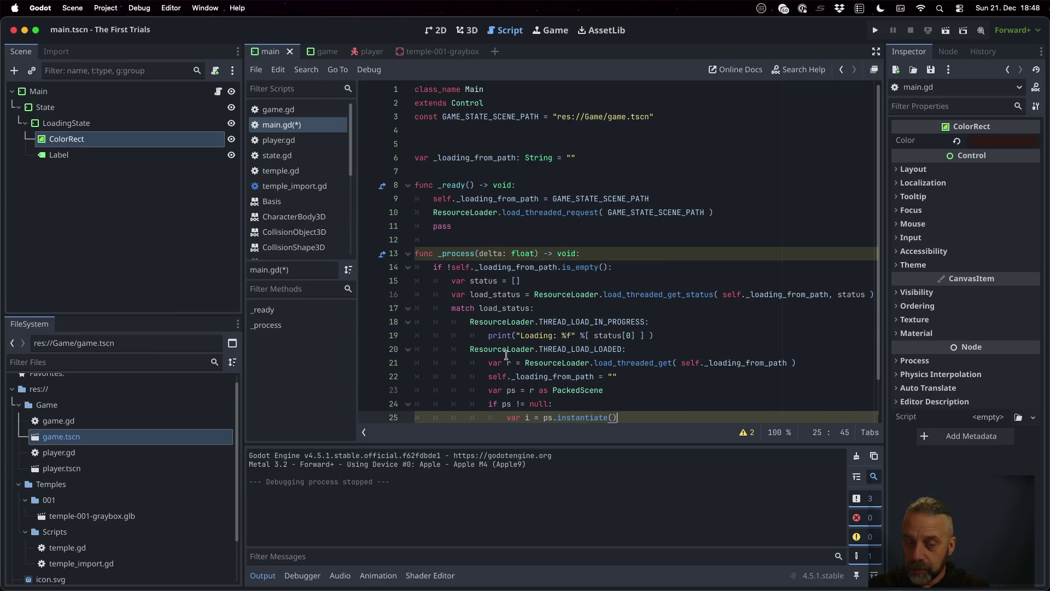
double_click(556, 212)
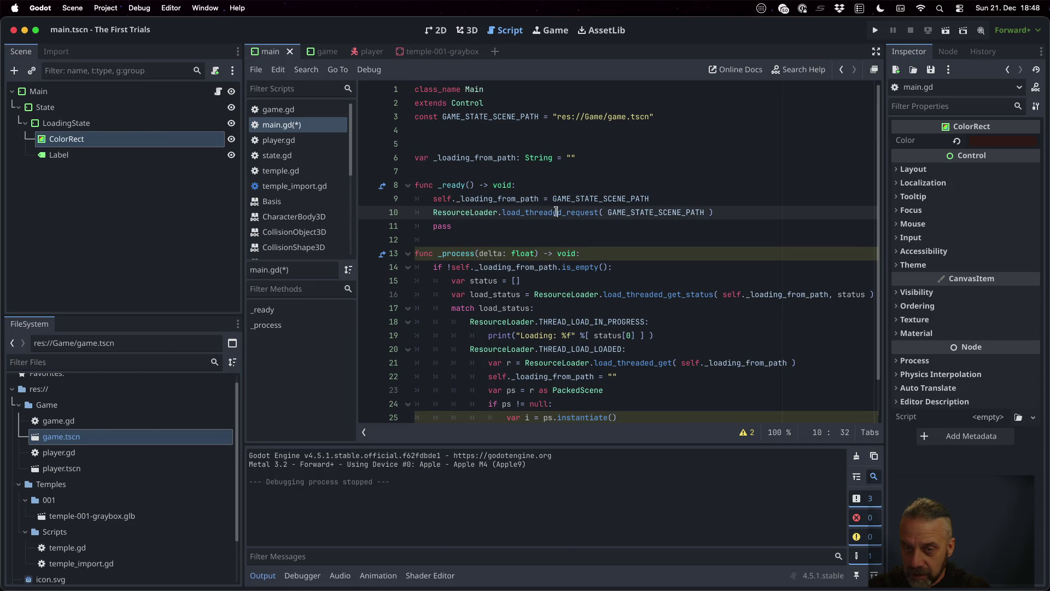
double_click(659, 295)
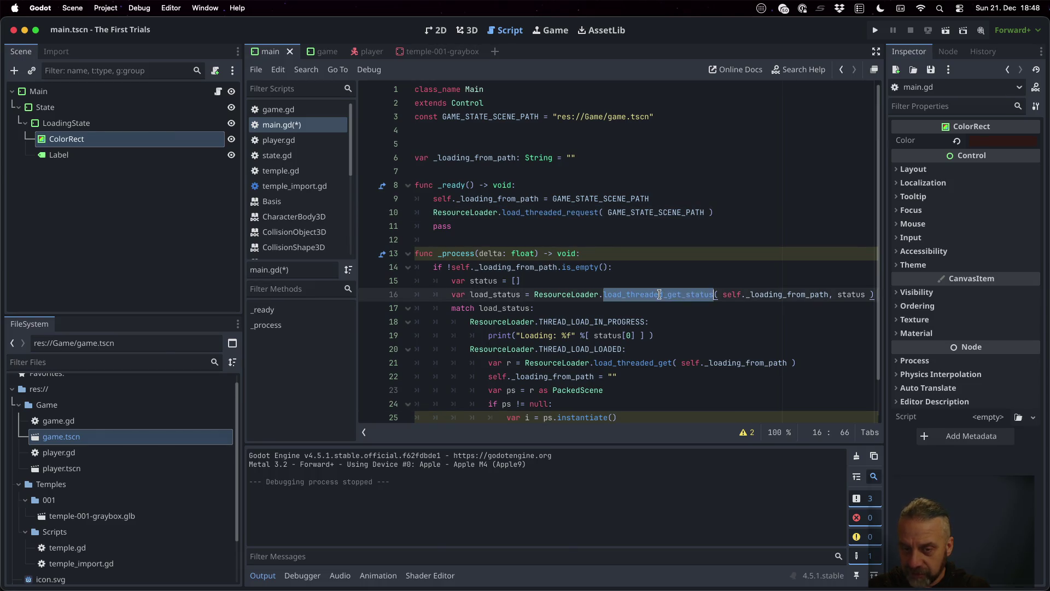
double_click(646, 364)
double_click(576, 391)
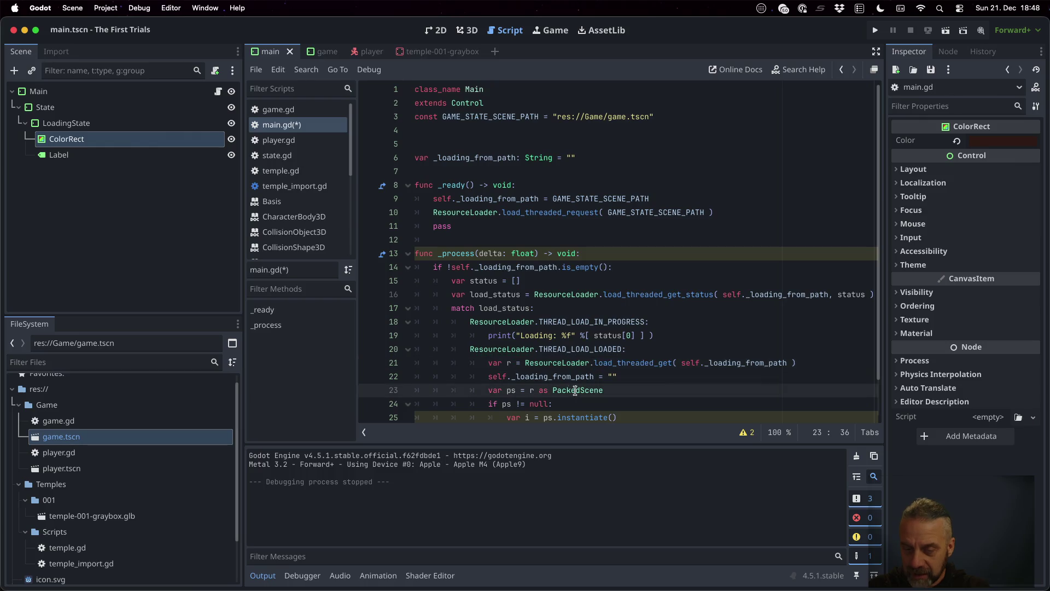
scroll(637, 392, "down", 1)
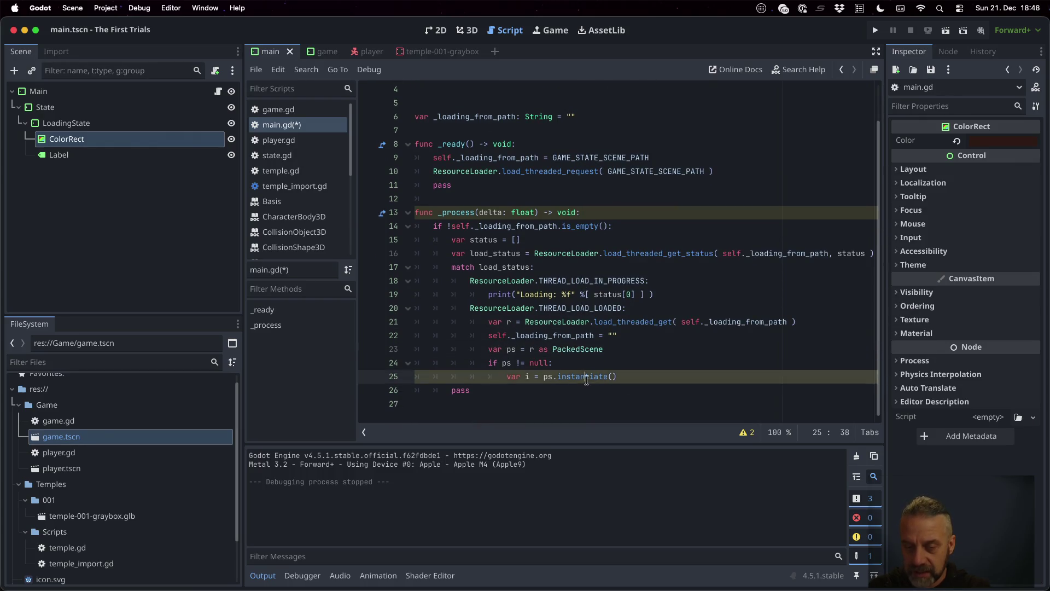
double_click(586, 377)
mouse_move(573, 348)
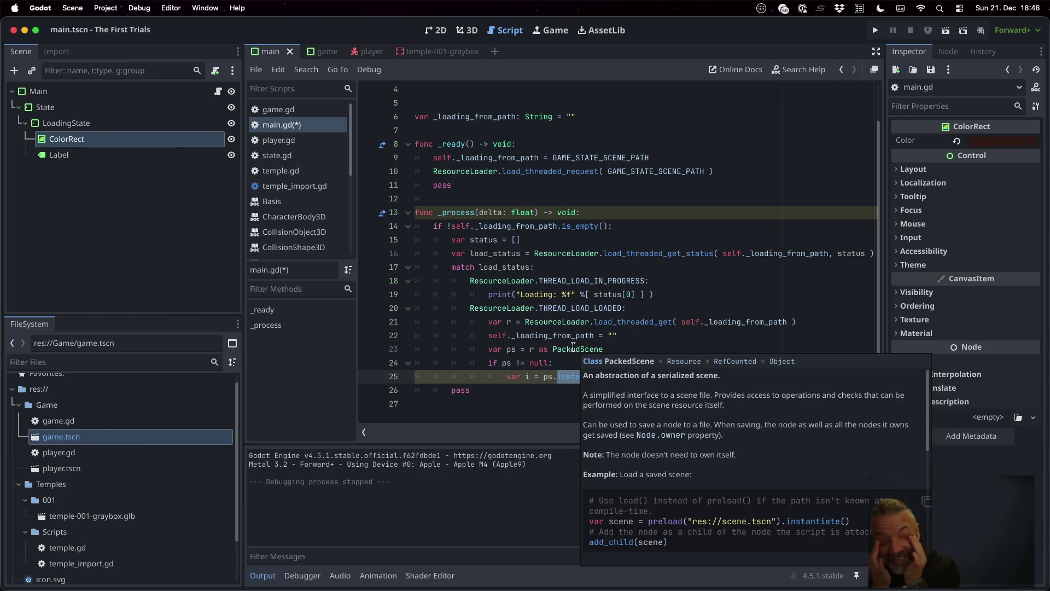
left_click(632, 312)
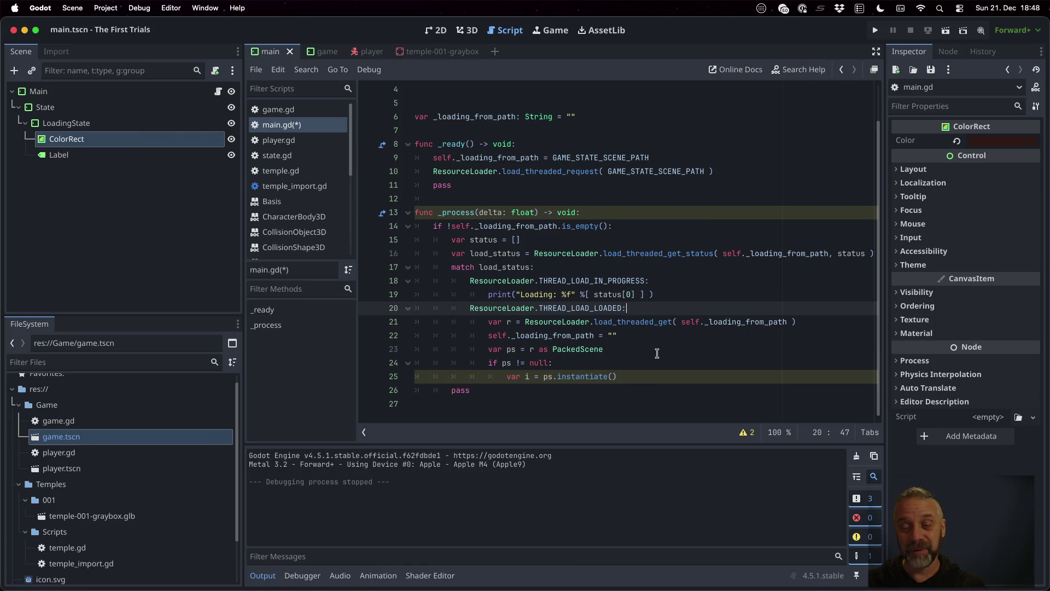
left_click(653, 386)
key("Up")
key("End")
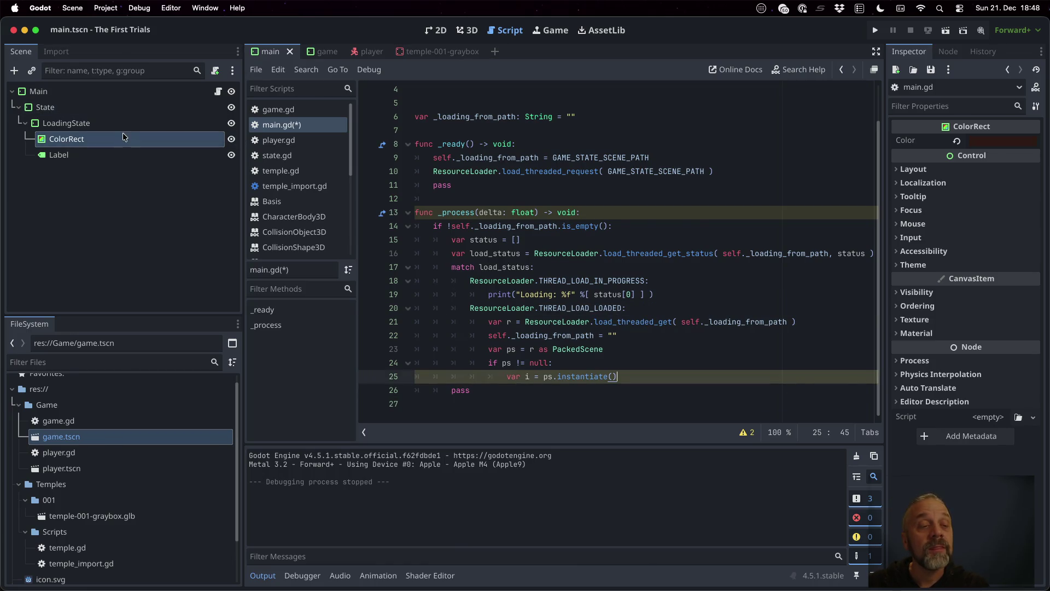
left_click(65, 107)
right_click(66, 107)
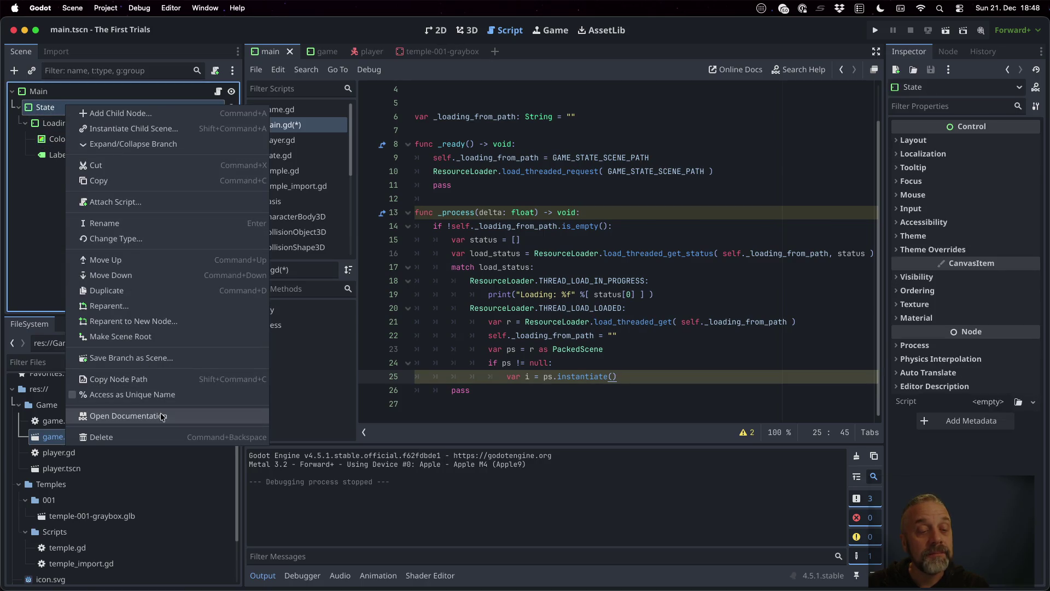
left_click(109, 395)
mouse_move(82, 108)
left_mouse_down()
mouse_move(558, 134)
mouse_move(489, 127)
mouse_move(471, 103)
left_mouse_up()
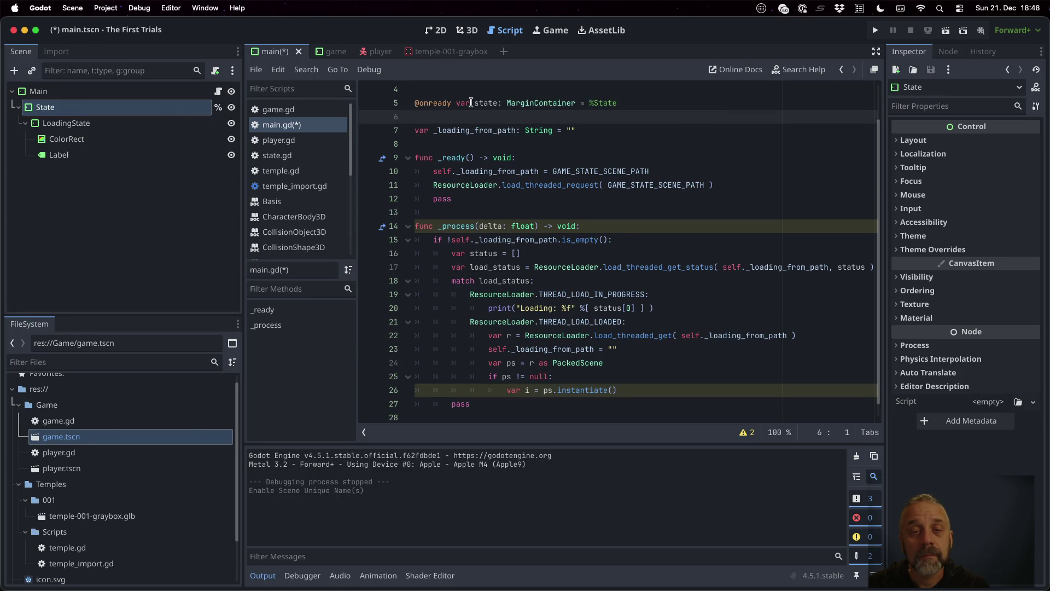
scroll(471, 103, "up", 2)
key("Up")
key("Up")
key("Up")
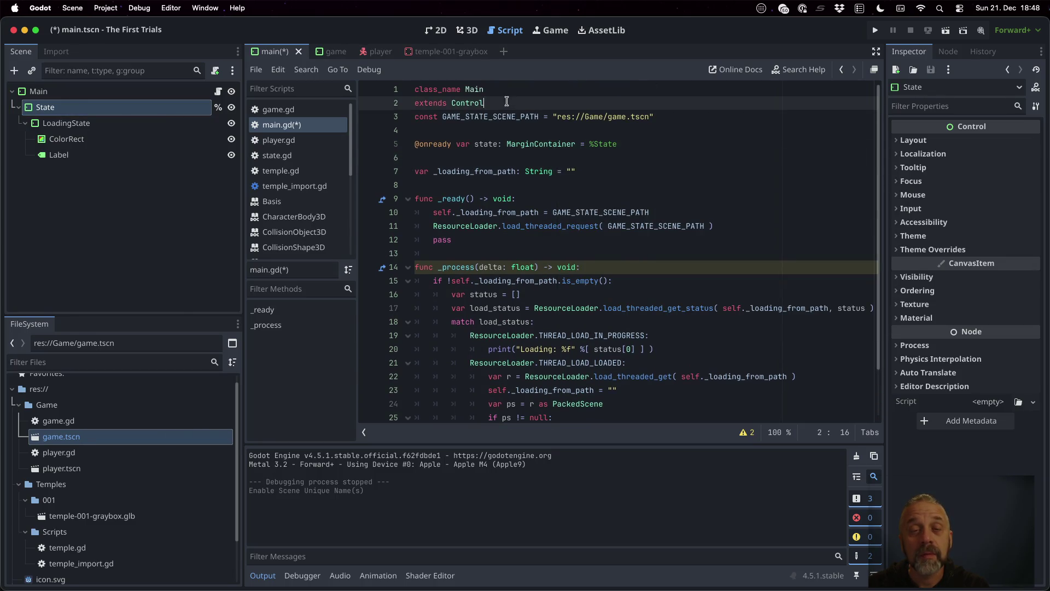
key("Return")
key("Down")
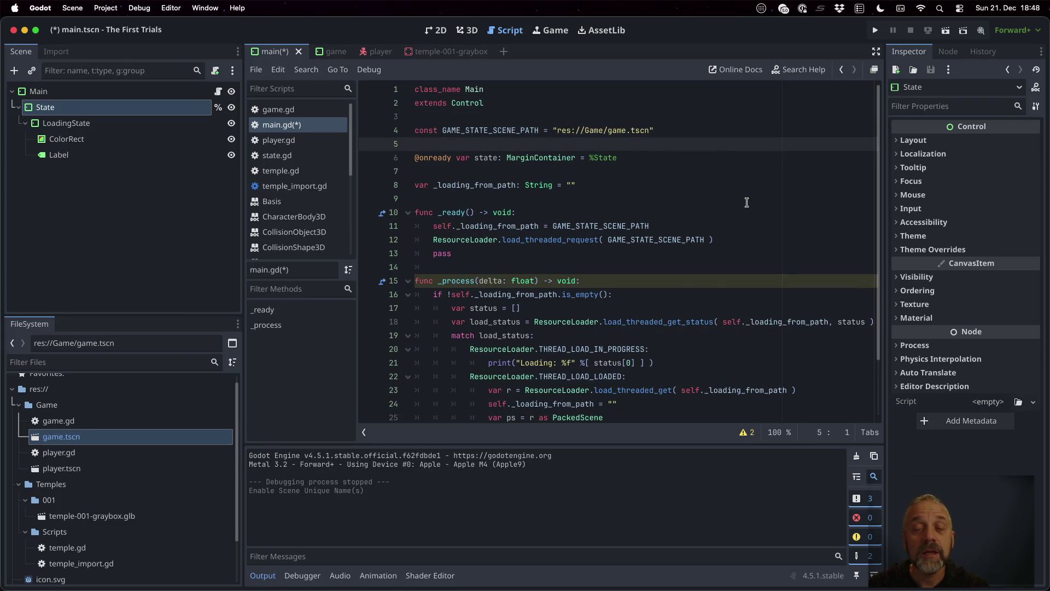
key("super+s")
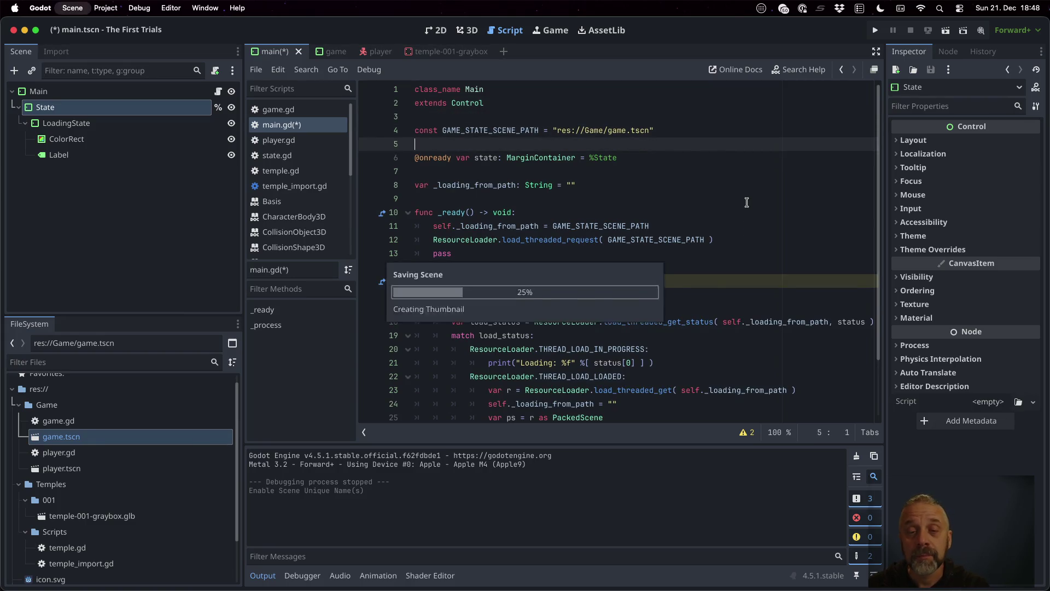
Add self.state.add_child( i ) below the instantiate line.
scroll(745, 199, "down", 2)
left_click(692, 363)
key("Down")
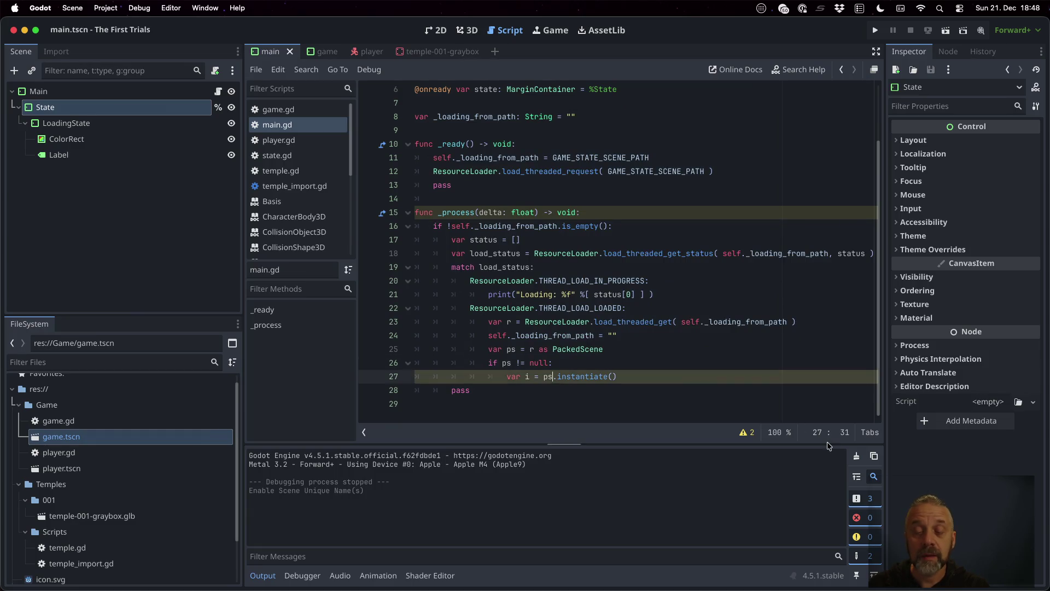
key("End")
key("Return")
type("self.")
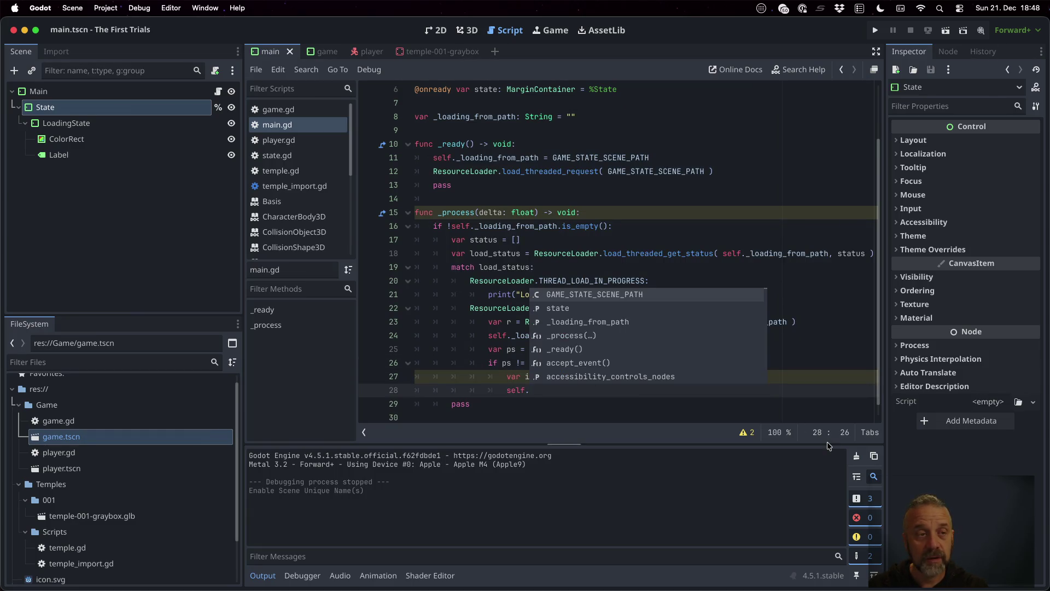
type("state.ad")
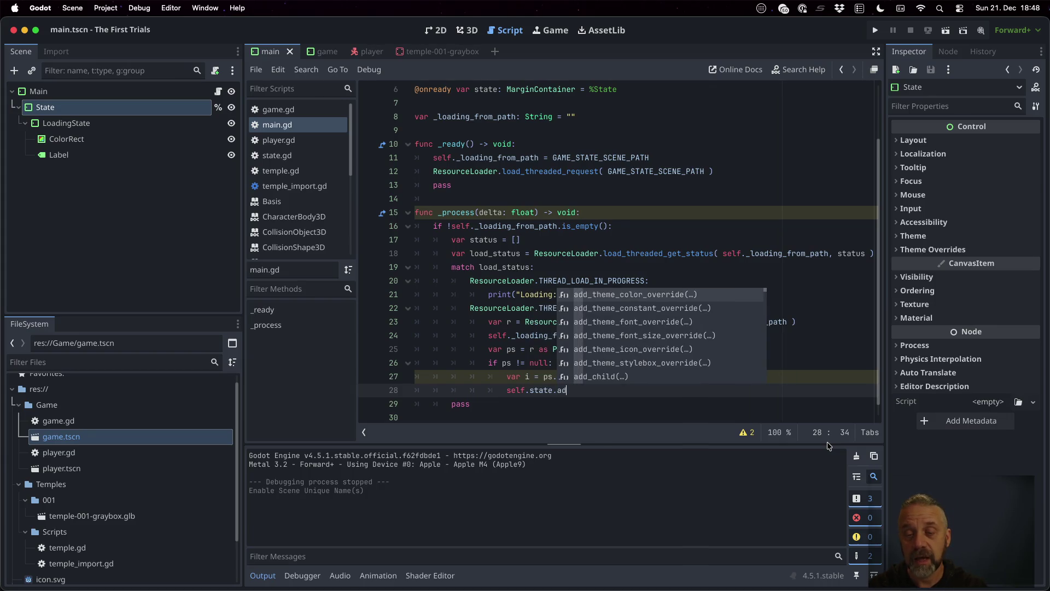
type("d_c")
key("Return")
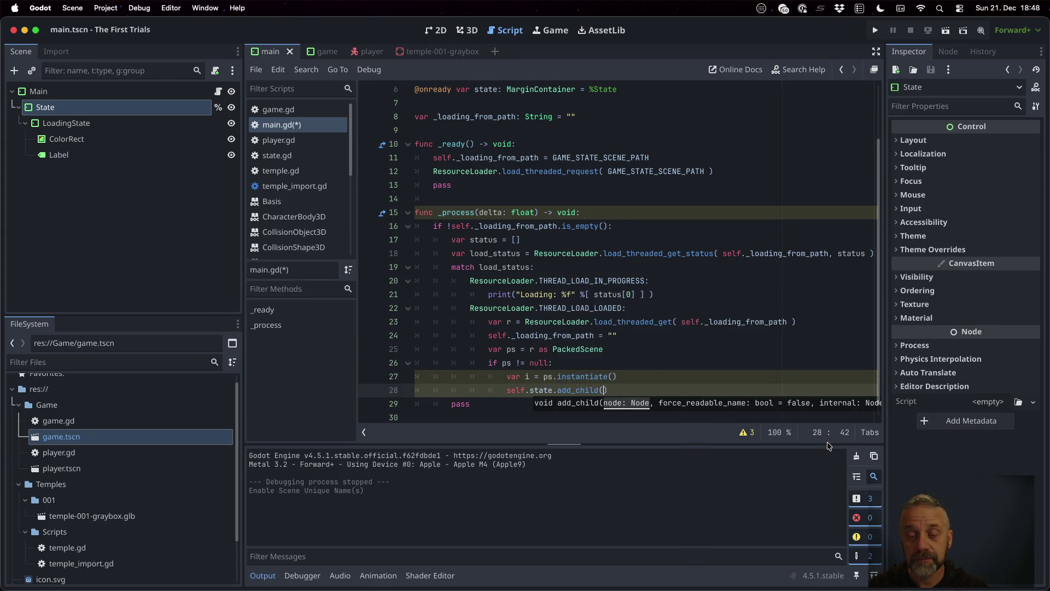
type("i")
Insert a for c in self.state: loop that casts each child with var n = c as Node.
key("Up")
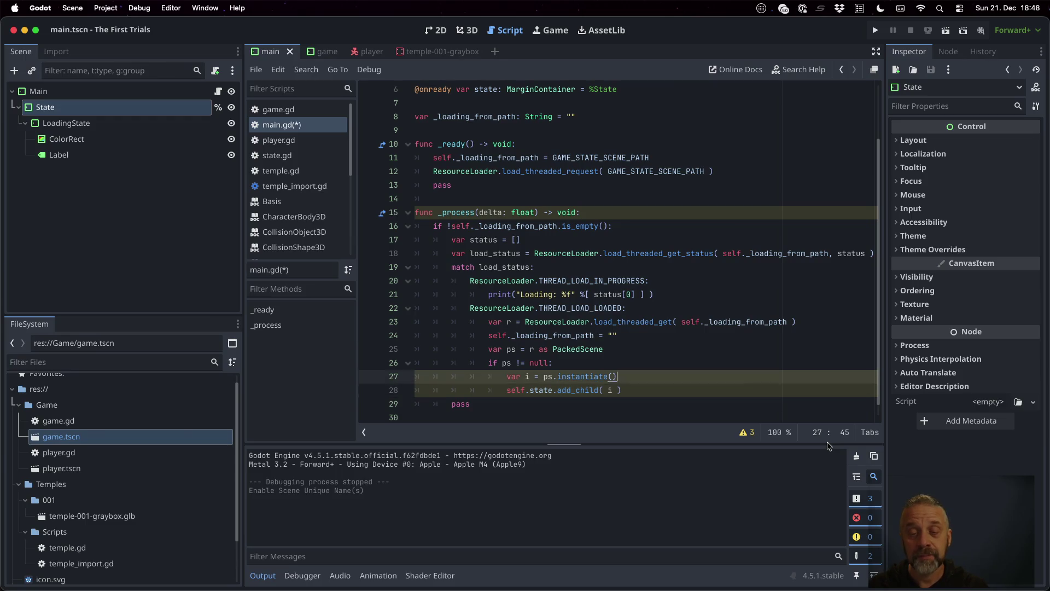
key("Return")
type("or c")
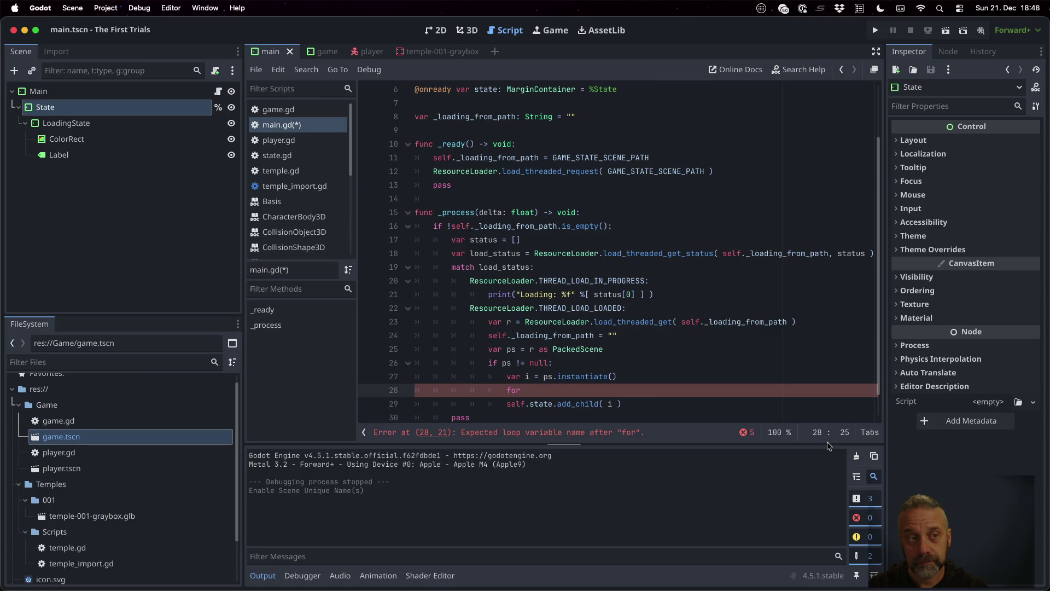
type(" in ")
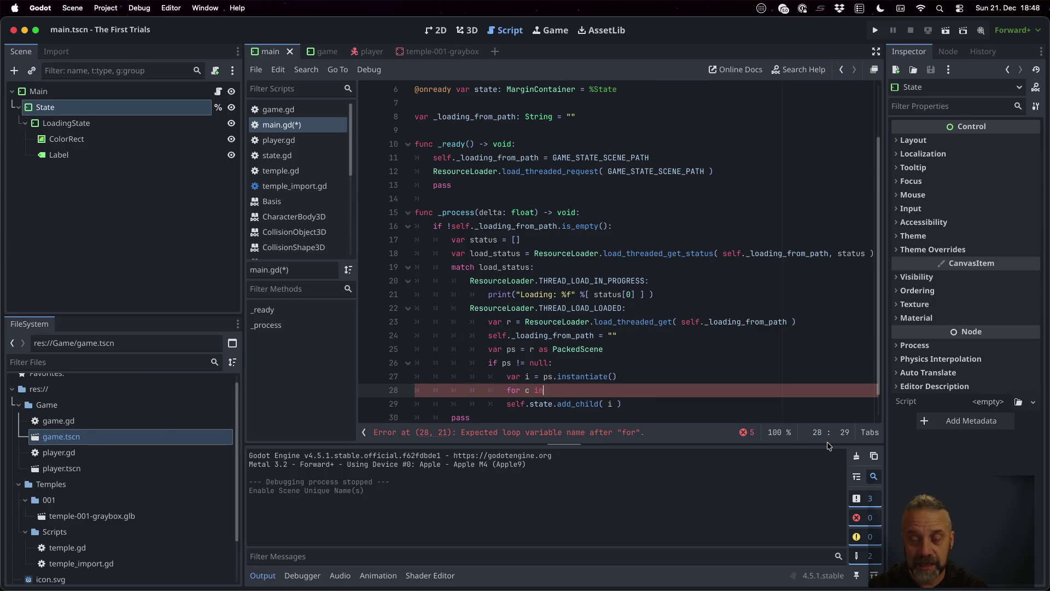
type("self.state:")
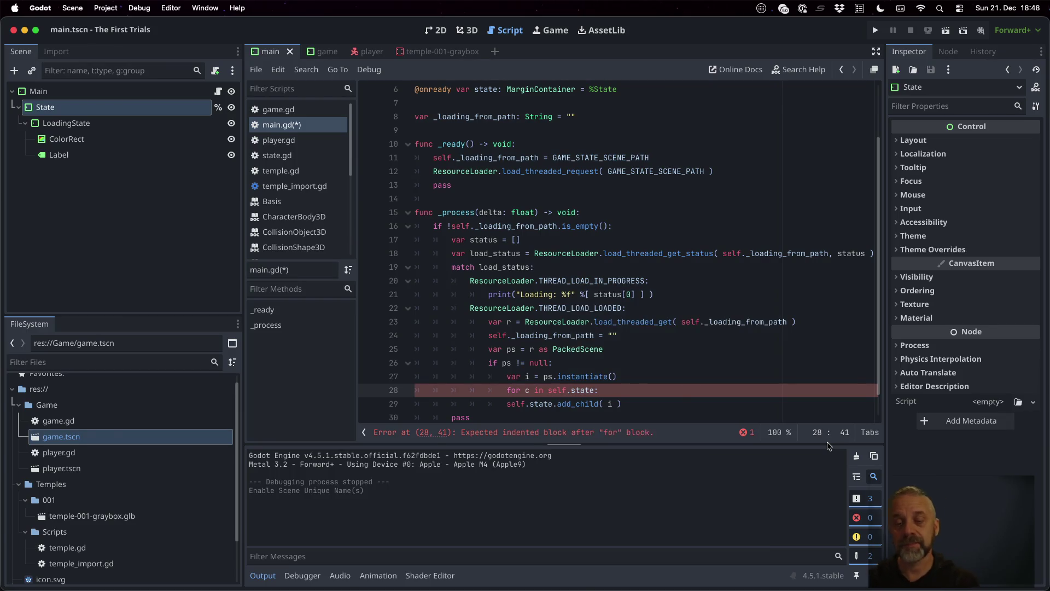
key("Return")
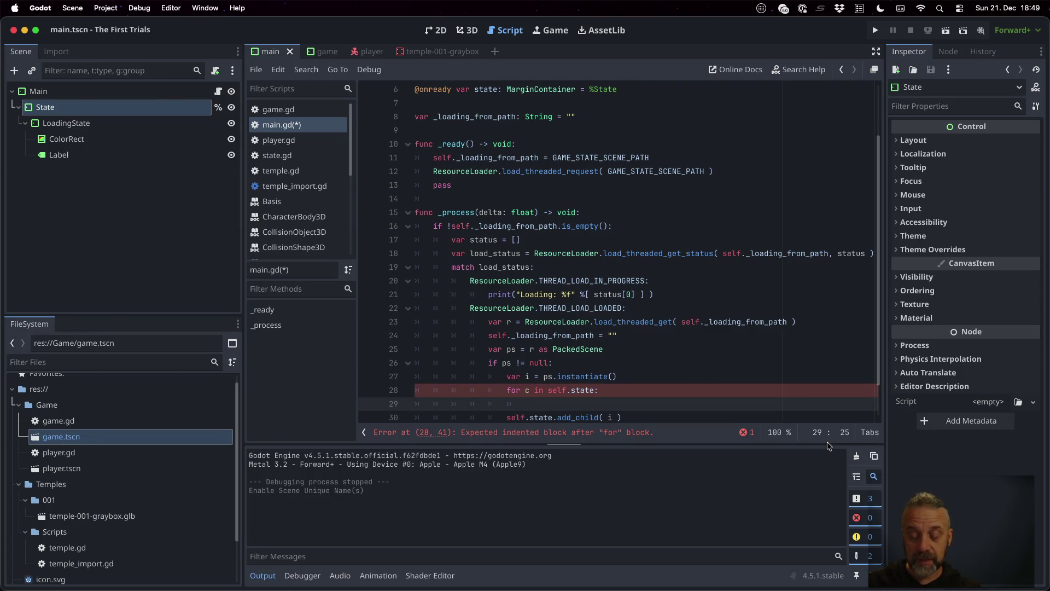
type(".p")
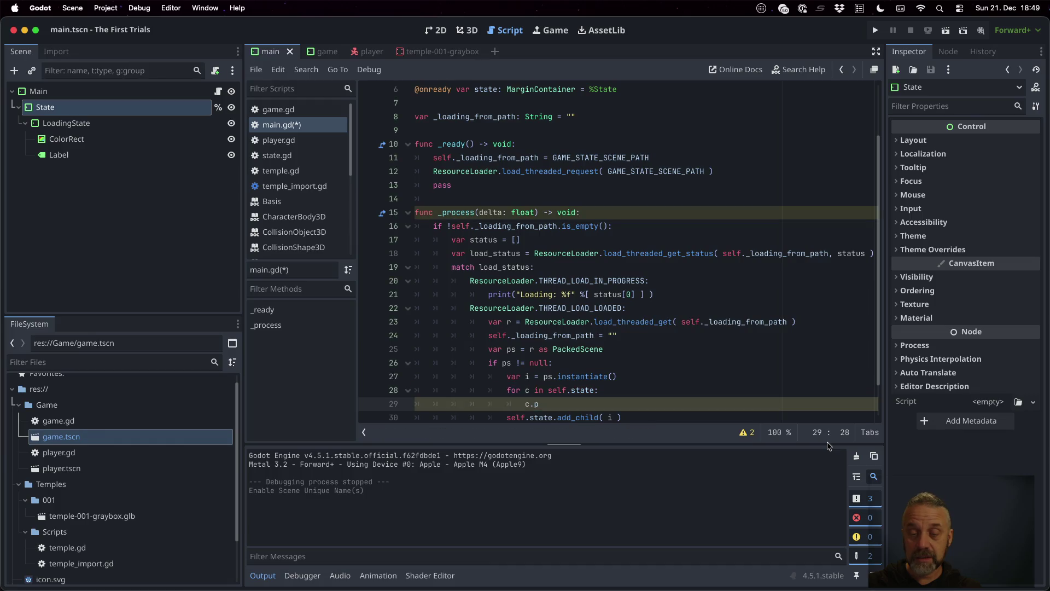
key("BackSpace")
type("get_")
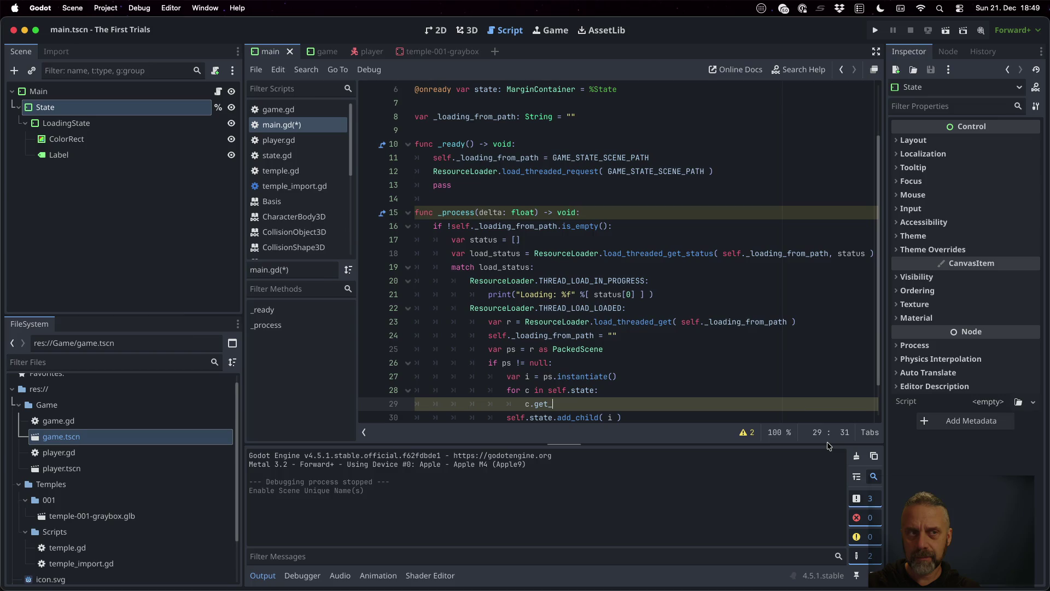
key("BackSpace")
key("BackSpace")
key("BackSpace")
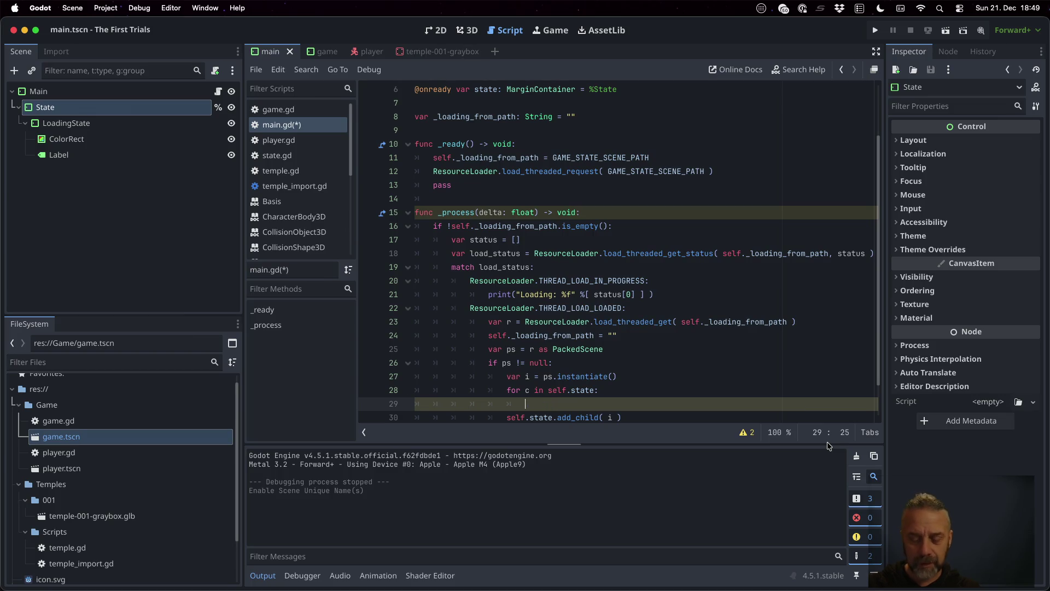
type("var n = c a")
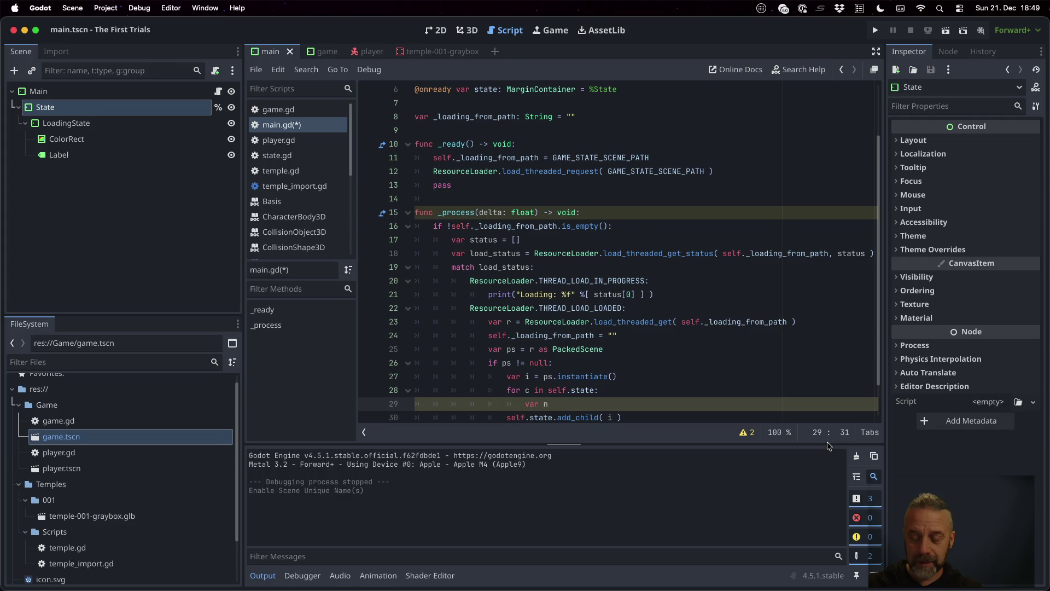
type("s ")
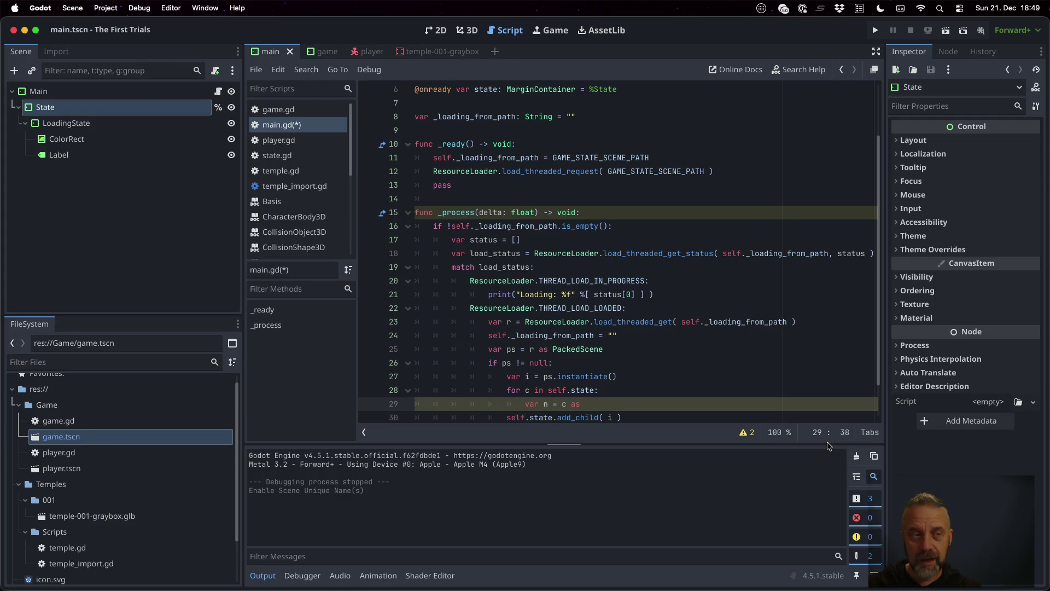
type("Node")
key("Return")
key("Return")
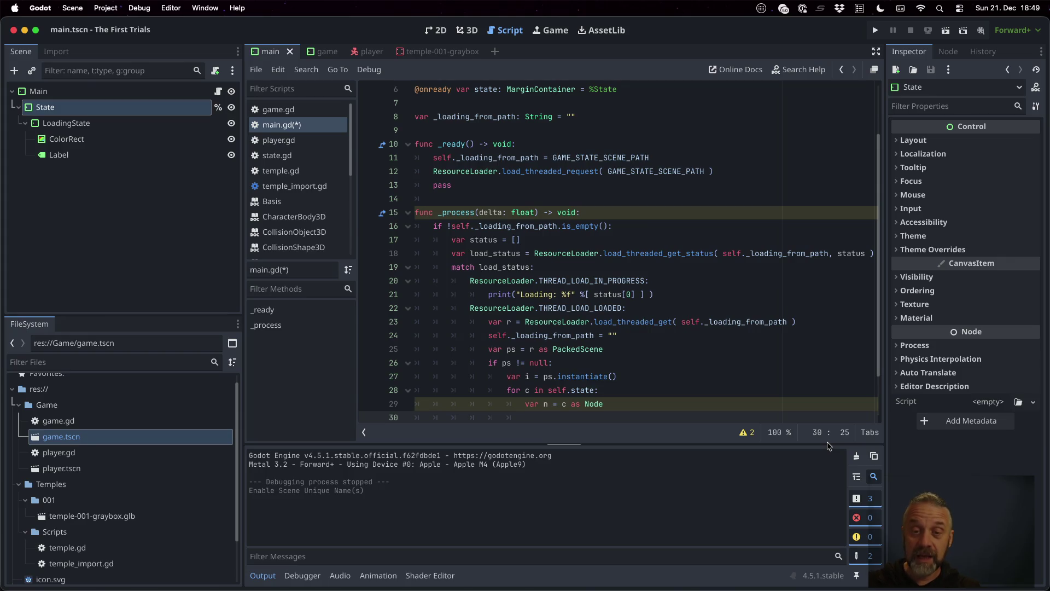
scroll(804, 341, "down", 2)
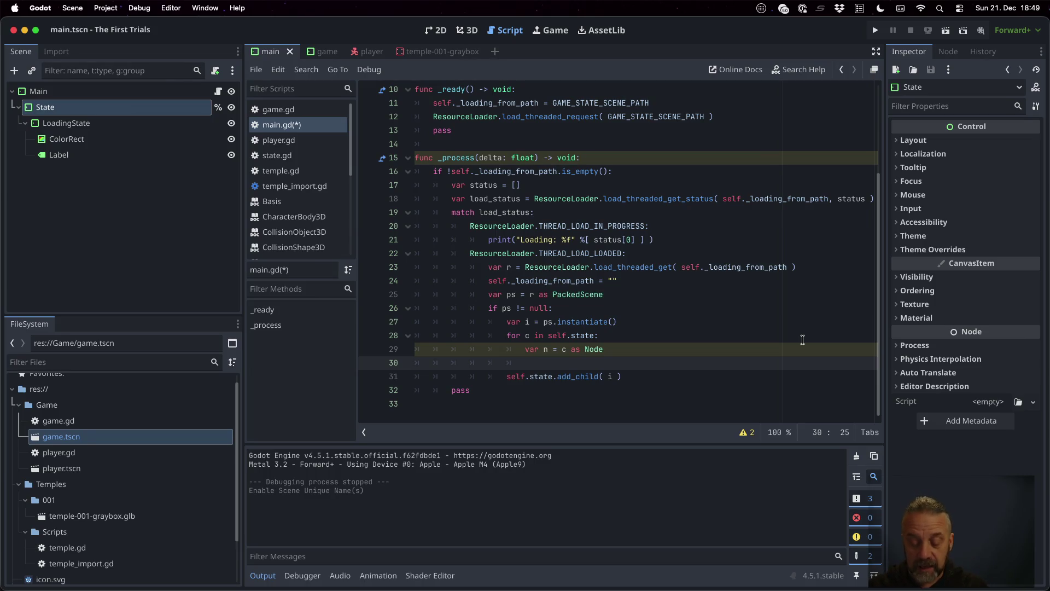
Skip the loop iteration with continue when n == null.
type("f n == n")
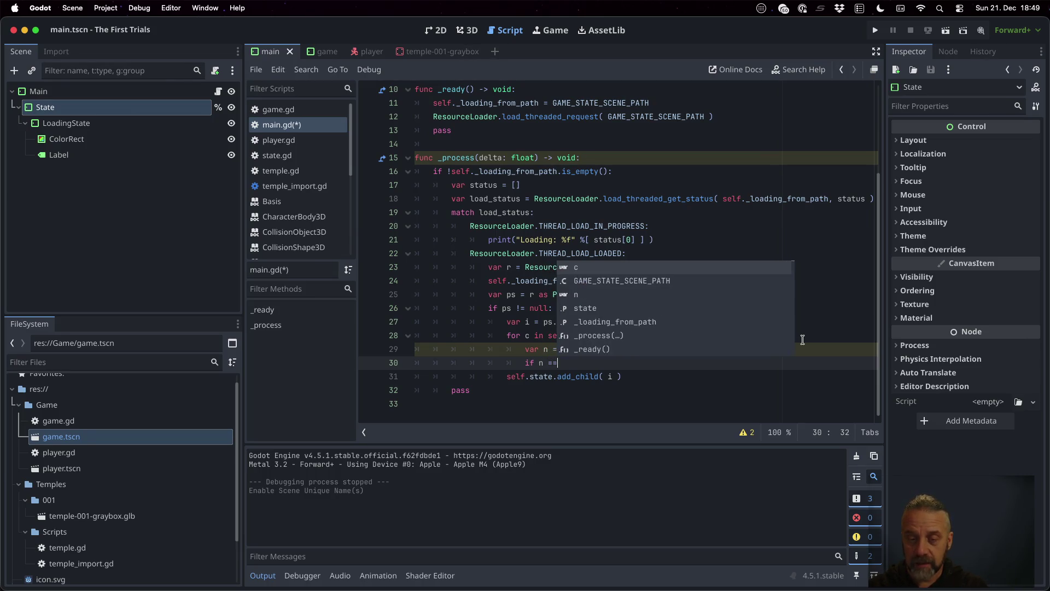
type("ull:")
key("Return")
type("conti")
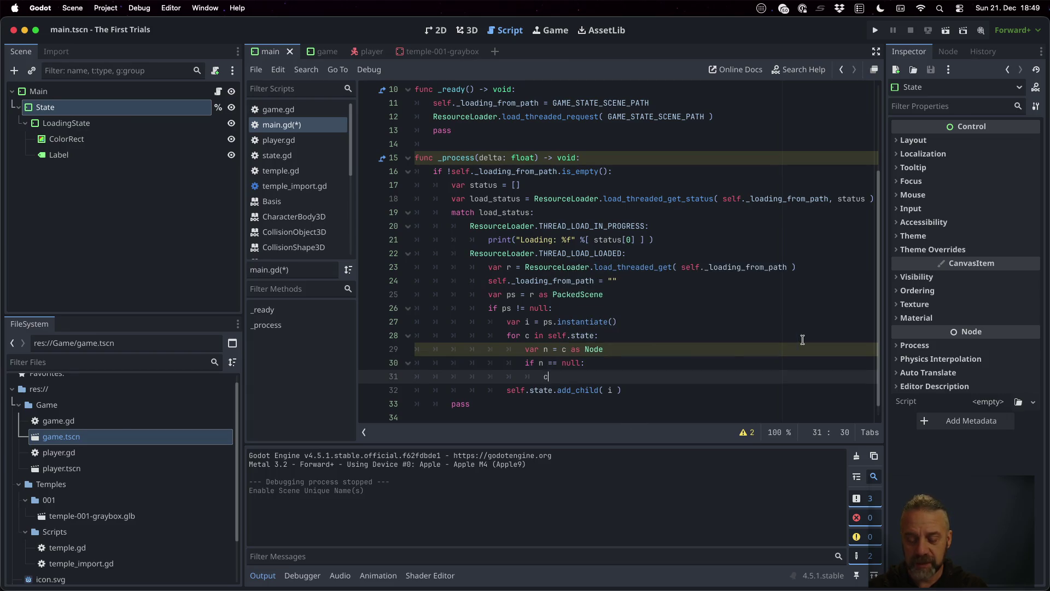
type("nue")
key("Return")
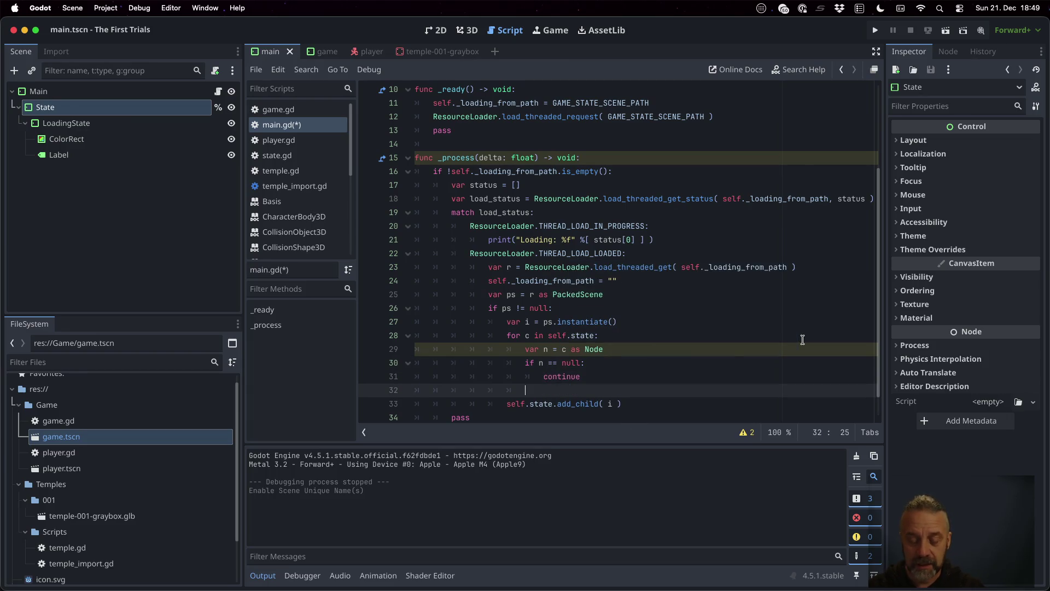
Remove each child via n.get_parent().remove_child(n) and free it with n.queue_free().
type(".get_p")
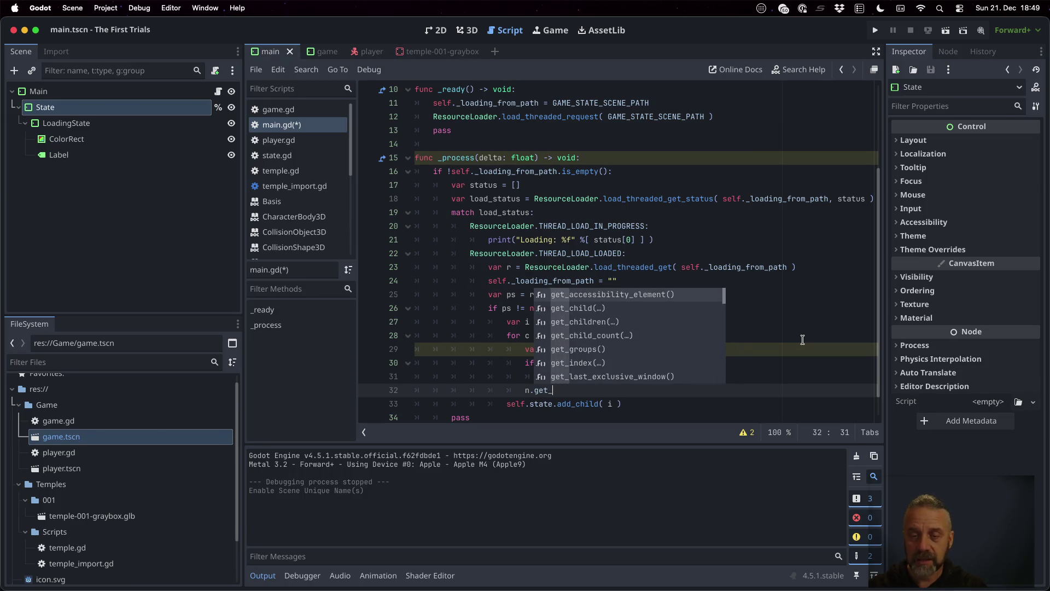
key("Return")
type("rent().re")
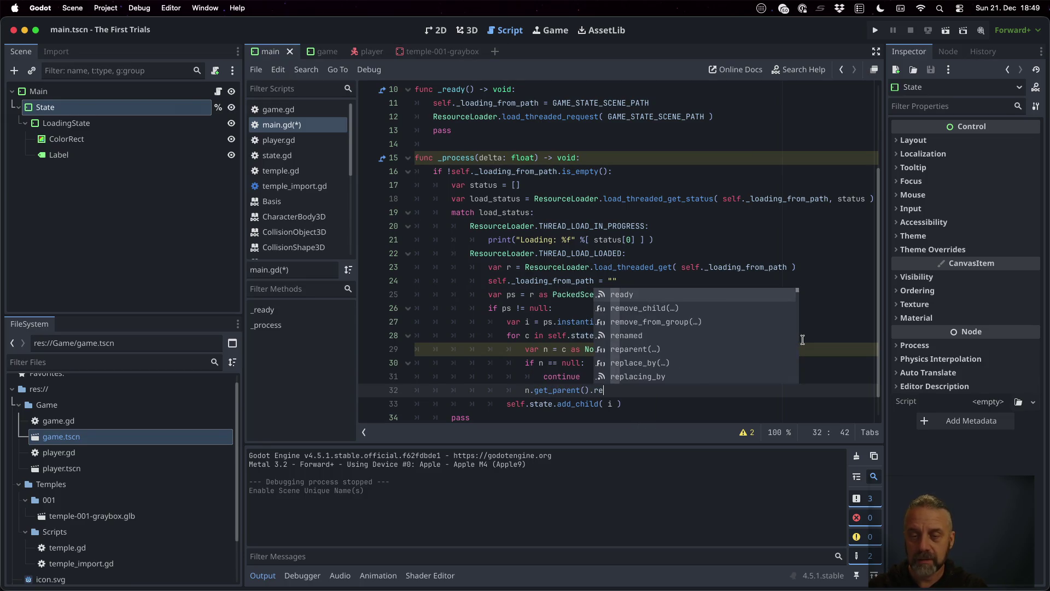
key("Down")
key("Return")
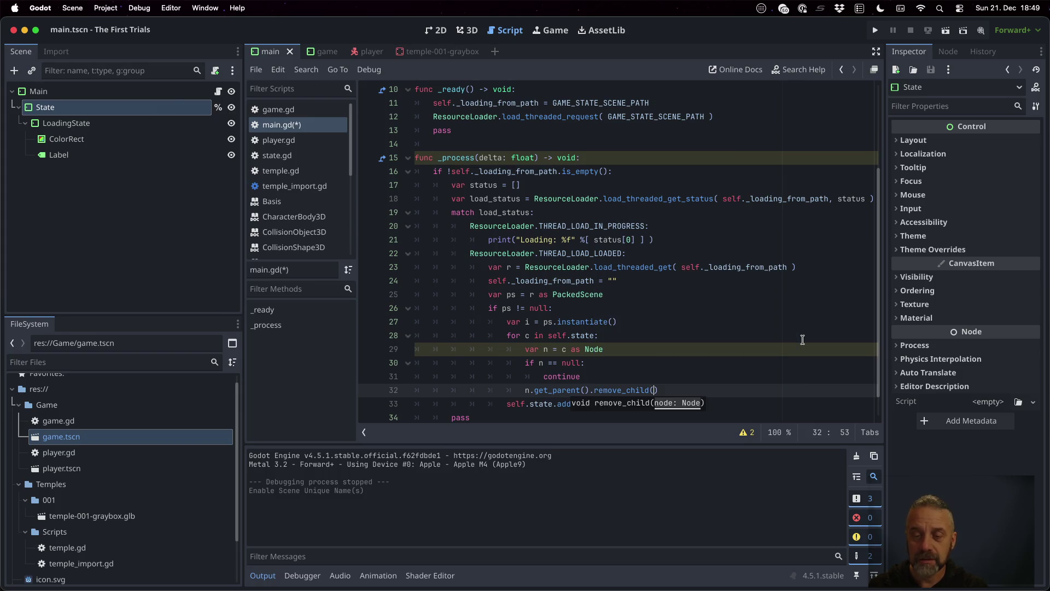
type("nb")
key("Left")
key("BackSpace")
key("End")
key("Return")
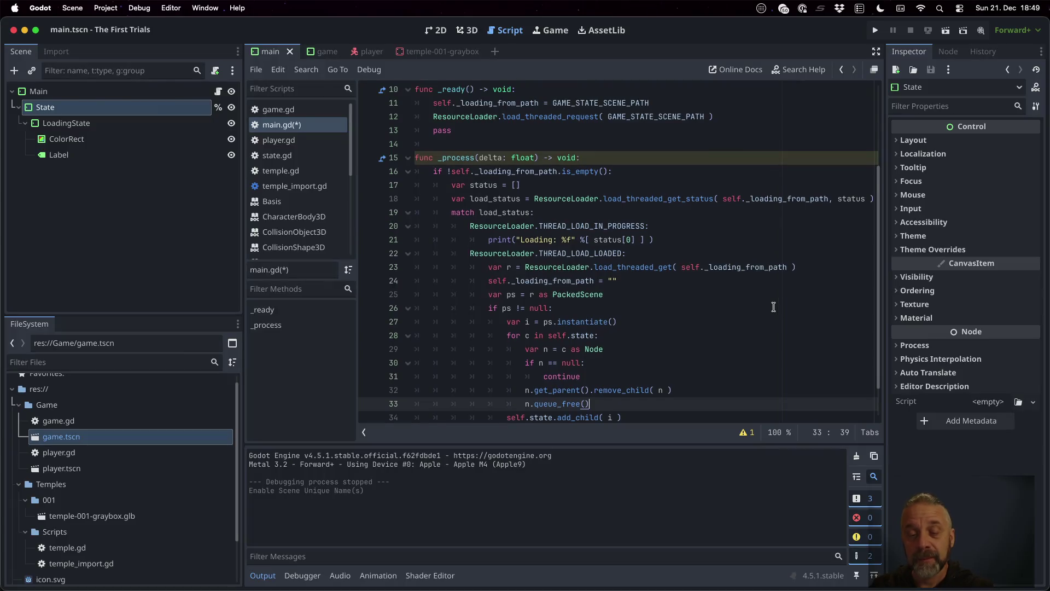
type("n.queue_free()")
Move var i = ps.instantiate() below the cleanup loop, save main.gd, and run the scene.
left_click(498, 289)
left_click_drag(506, 303, 609, 378)
left_click(625, 286)
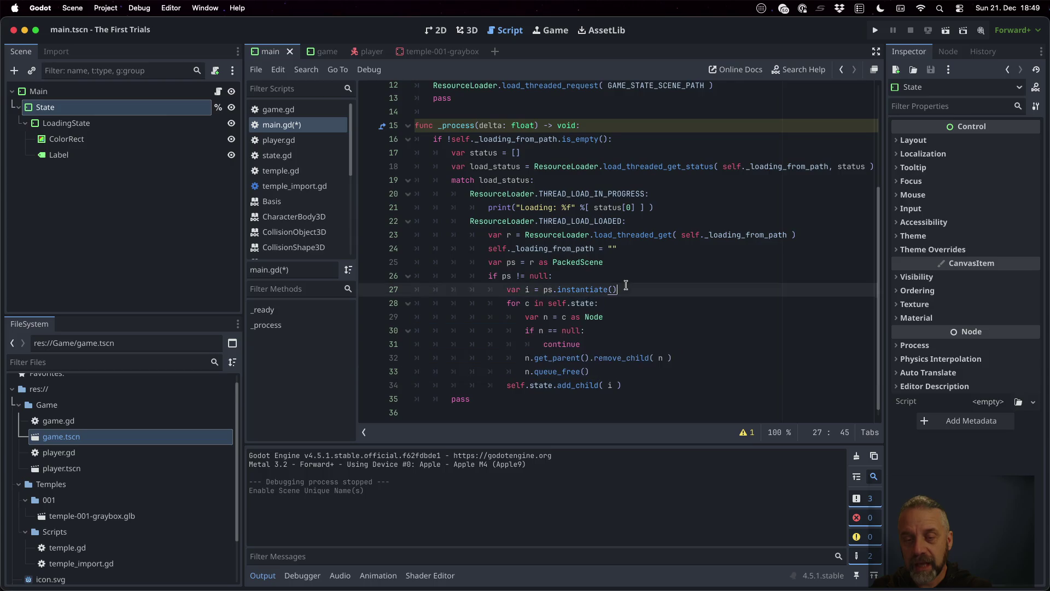
key("Home")
key("Home")
key("shift+Down")
key("super+x")
key("Down")
key("Down")
key("Down")
key("super+v")
key("Up")
key("Up")
key("End")
key("Return")
key("super+s")
left_click(946, 33)
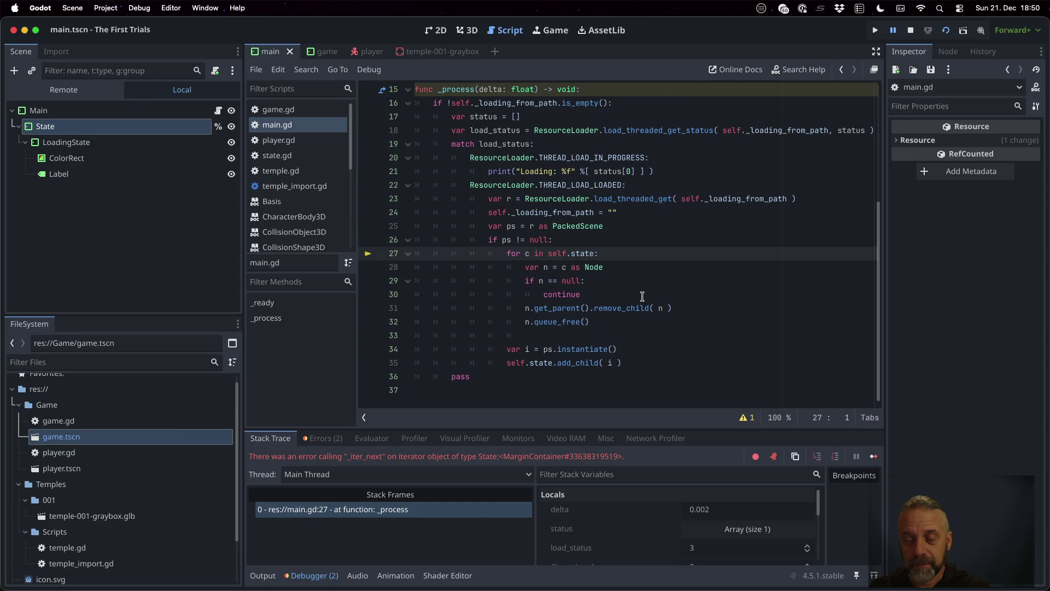
Stop the failed run and make the loop iterate self.state.get_children().
left_click(910, 31)
left_click(622, 254)
type(".get_ch")
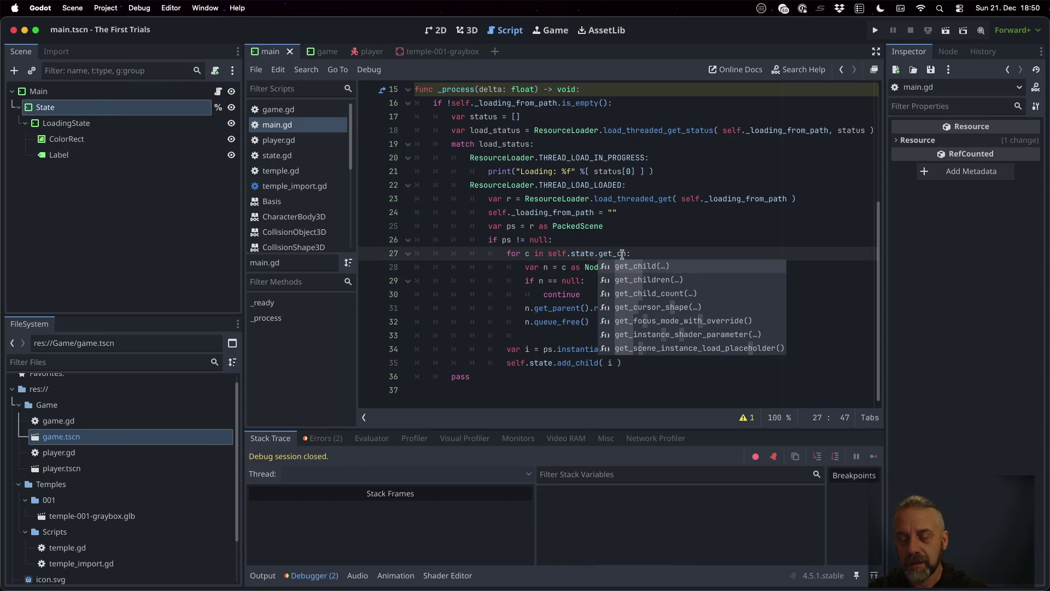
key("Down")
key("Return")
left_click(622, 254, "ctrl")
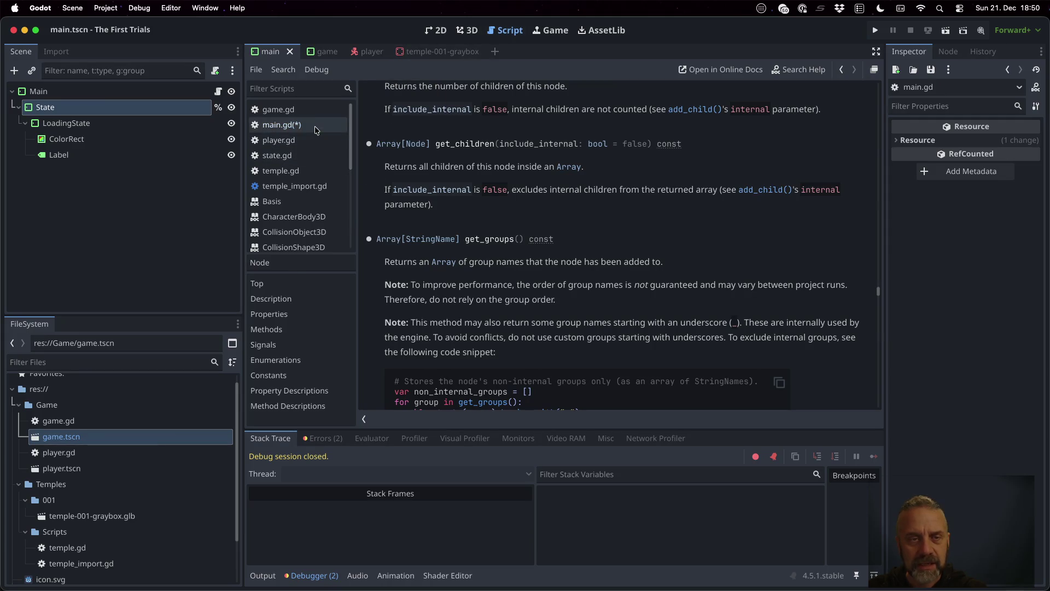
left_click(280, 125)
Delete the cast and null-check lines, rename the loop variable to n, and run the project.
left_click(626, 279)
key("shift+Down")
key("shift+Down")
key("shift+Down")
key("BackSpace")
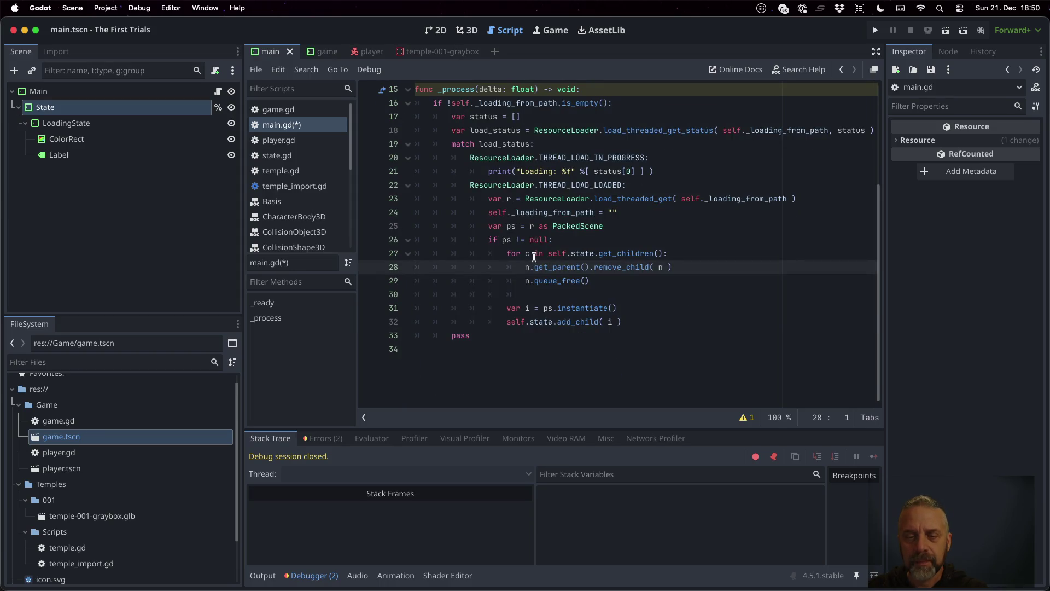
left_click(530, 253)
key("BackSpace")
type("n")
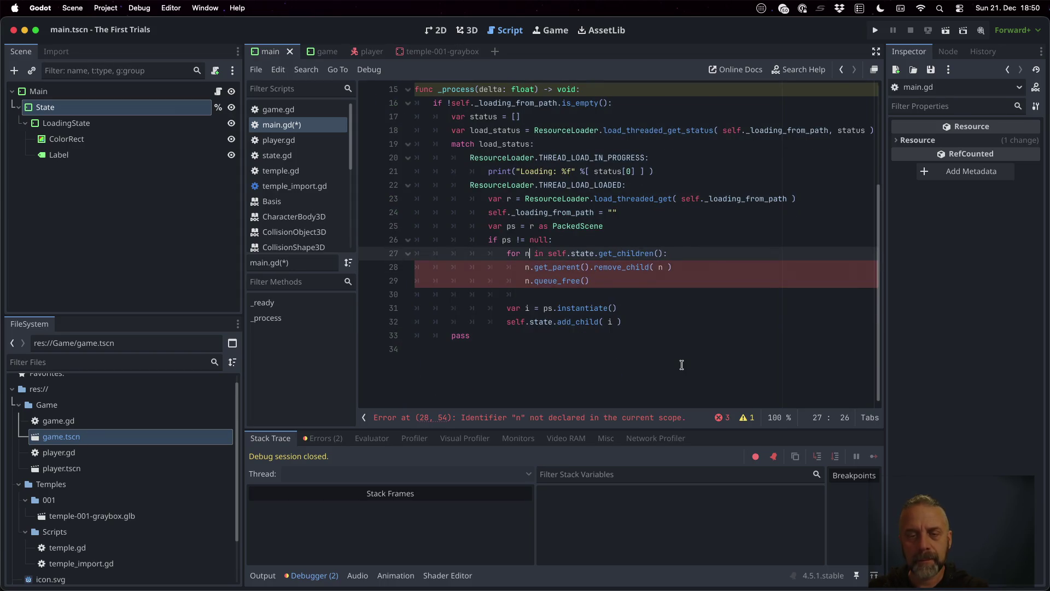
left_click(721, 266)
left_click(882, 29)
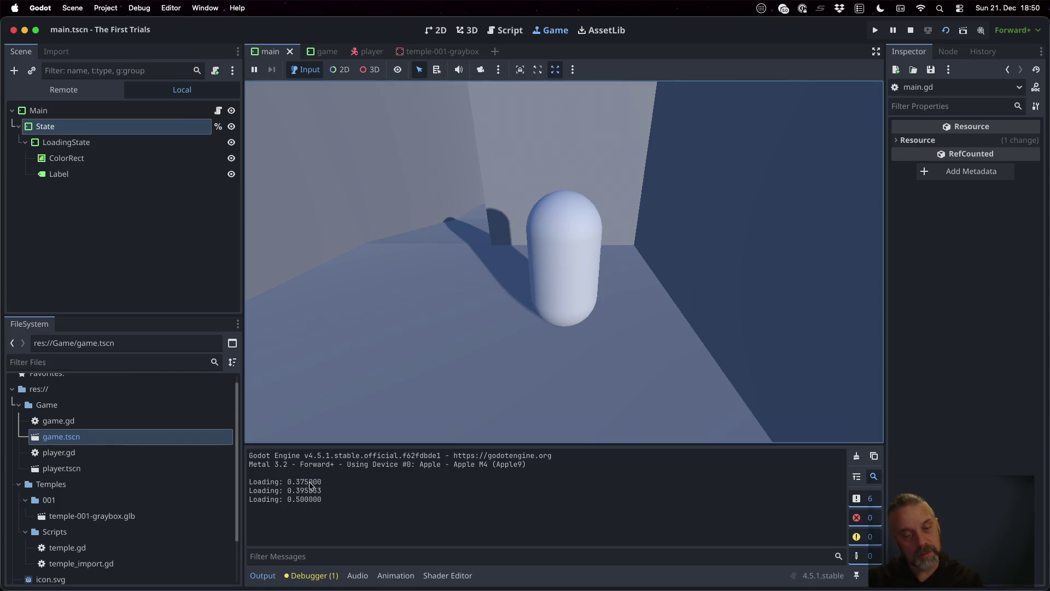
Stop the running game after the Loading output and scroll main.gd back to the top.
left_click(911, 30)
scroll(678, 274, "up", 4)
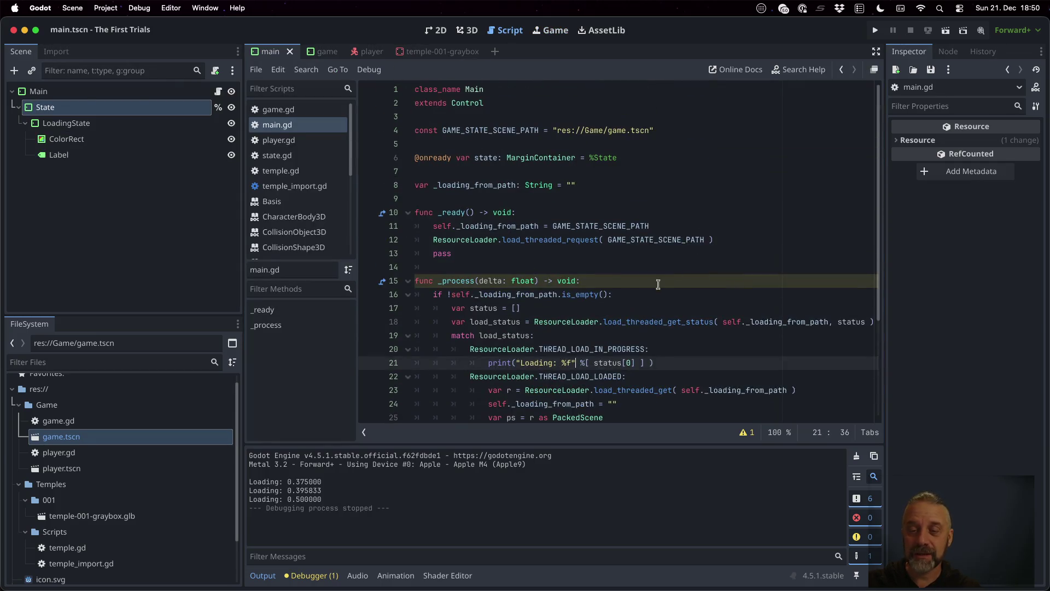
Open the ResourceLoader class docs from load_threaded_get_status and scroll through its methods.
double_click(651, 321)
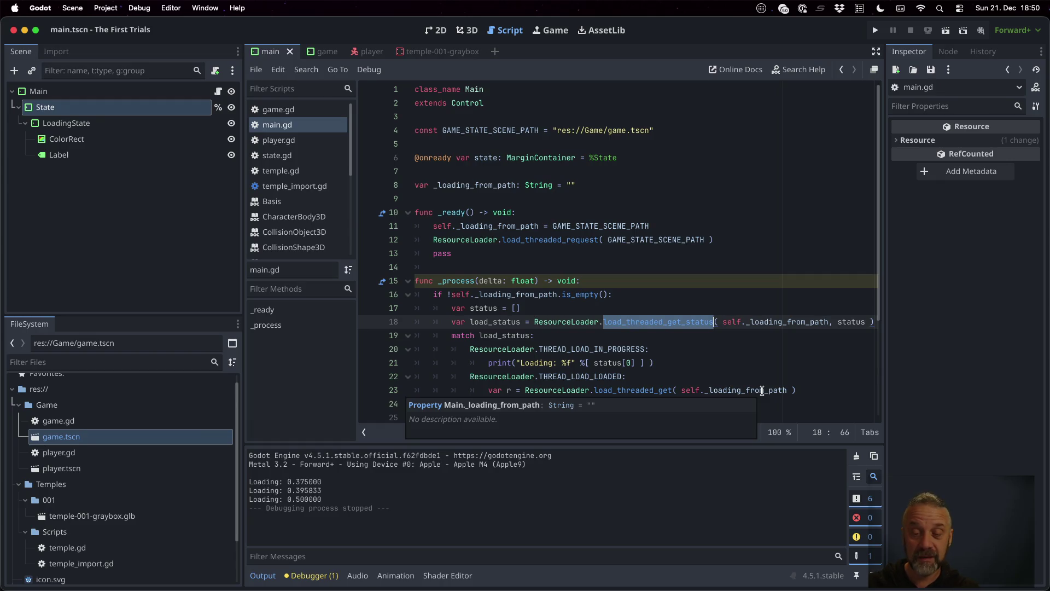
left_click(552, 326, "super")
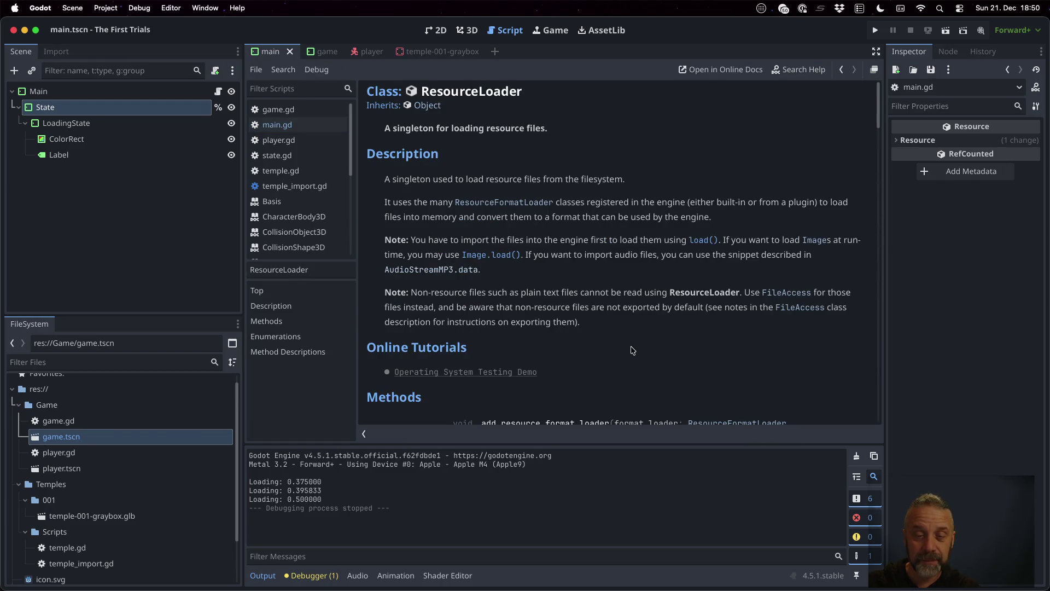
scroll(613, 345, "down", 10)
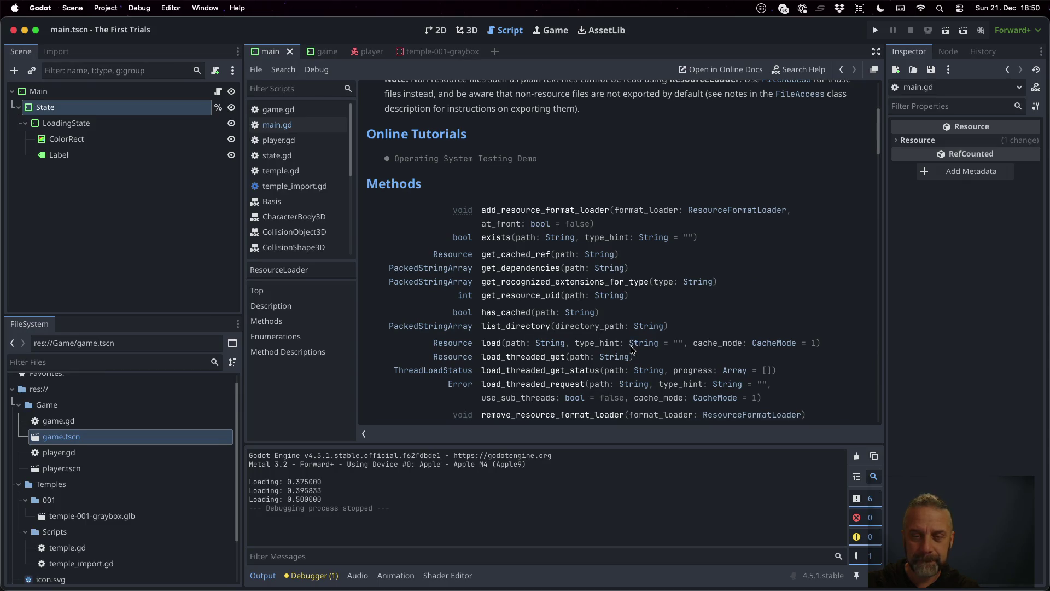
scroll(705, 316, "down", 2)
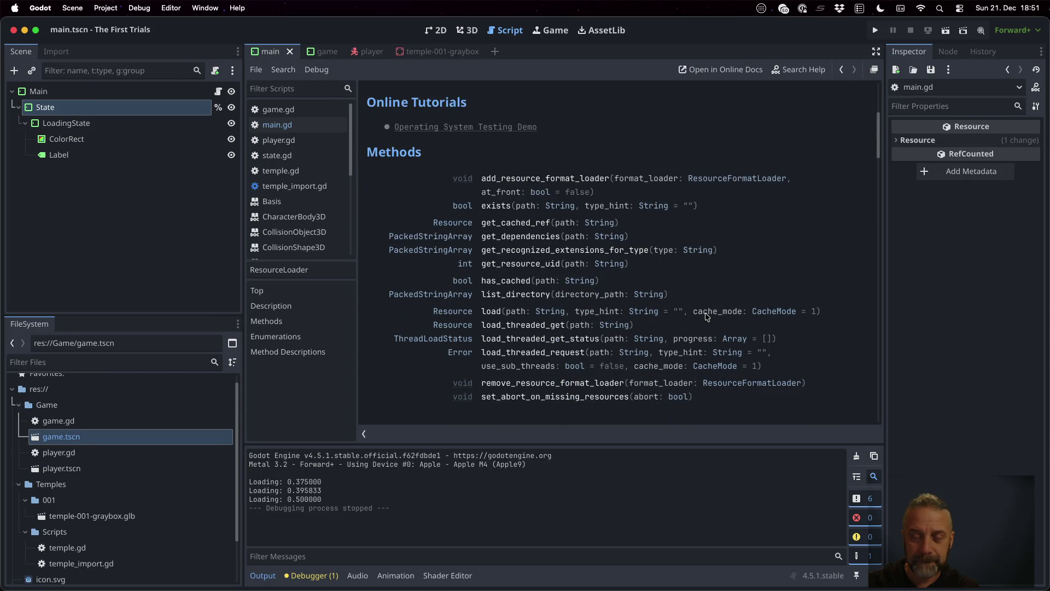
scroll(705, 316, "down", 2)
scroll(706, 316, "down", 5)
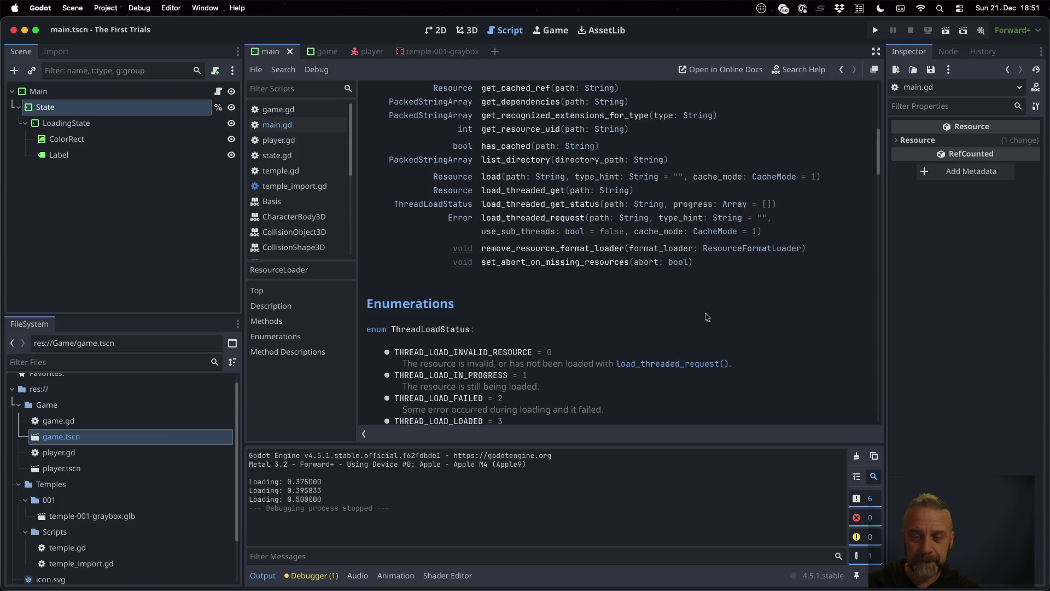
scroll(706, 316, "down", 20)
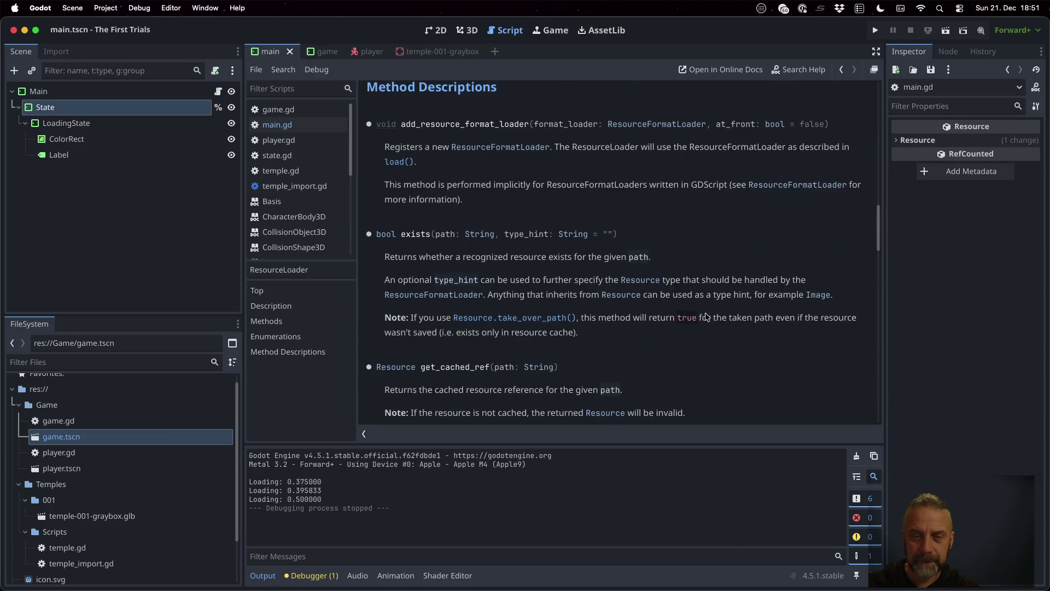
scroll(707, 317, "down", 20)
key("ctrl+Left")
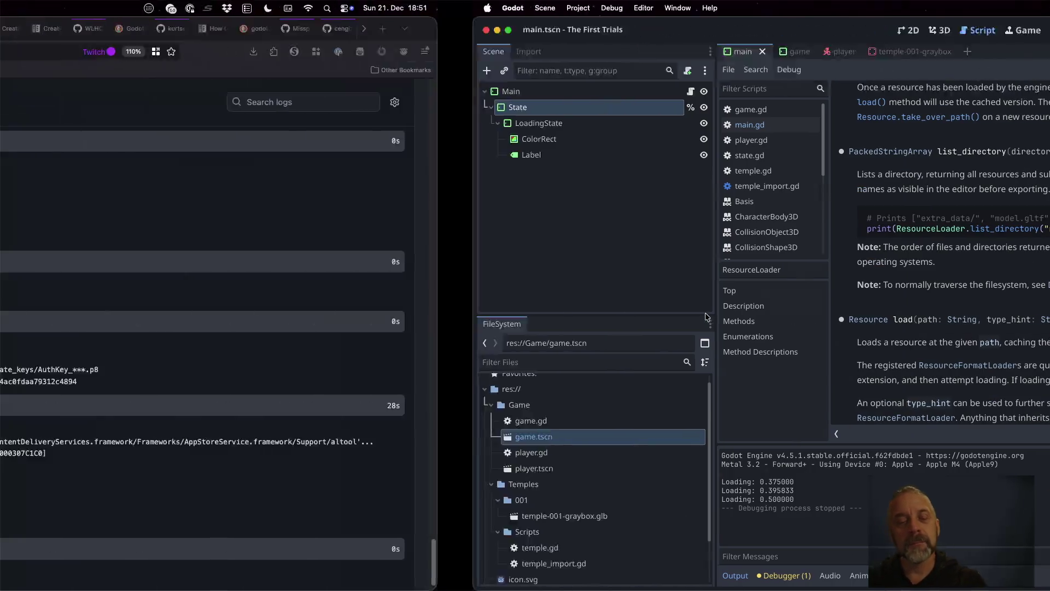
Search the web for 'godot resouceloader simulate slow loading' in a new tab.
key("ctrl+t")
type("godot re")
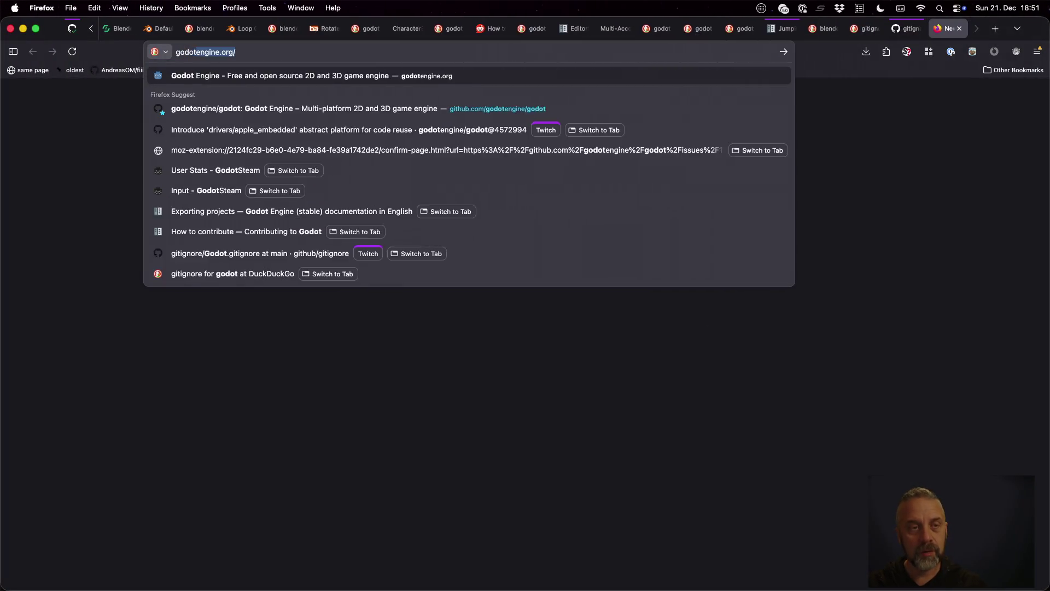
type("souceloader")
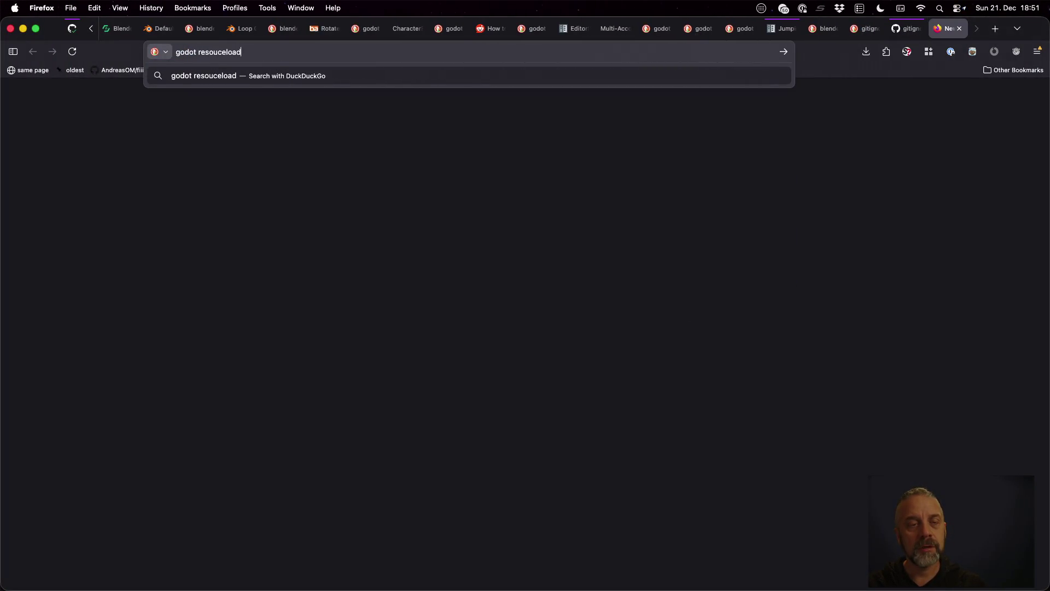
type(" simulatr")
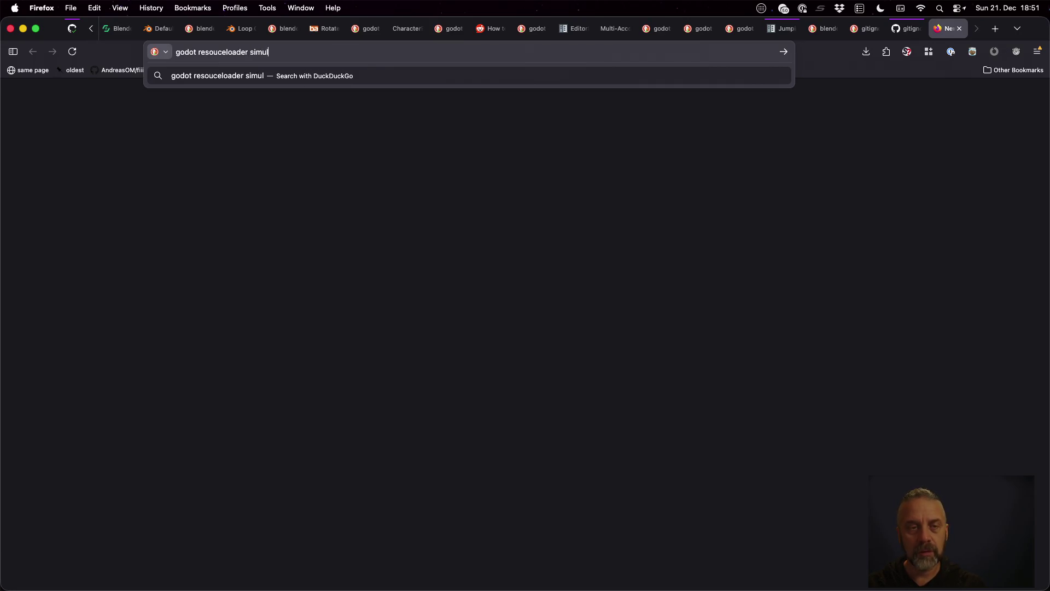
key("BackSpace")
type("e slow loa")
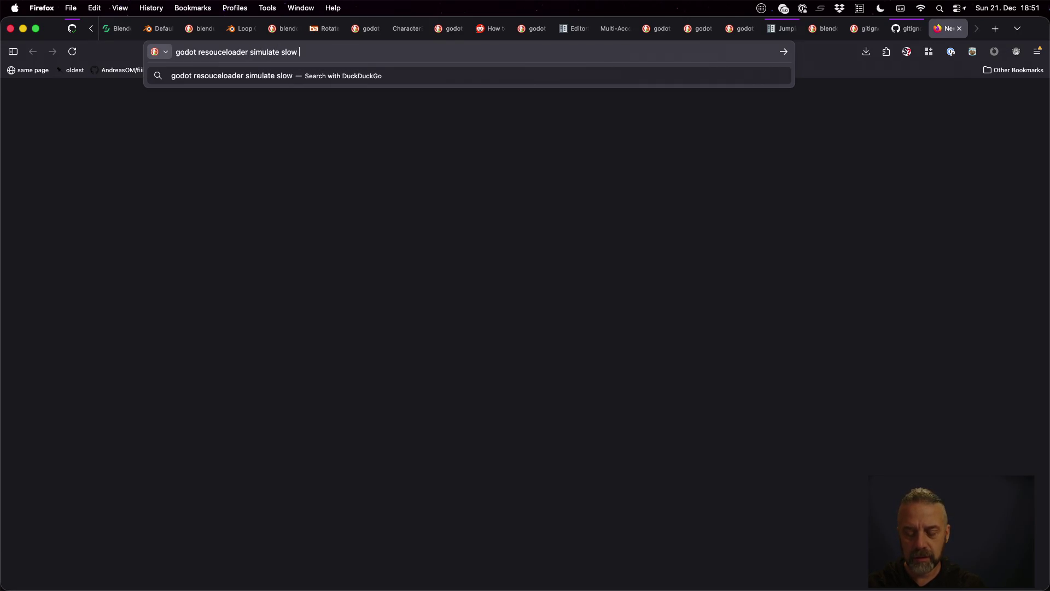
type("ding")
key("Return")
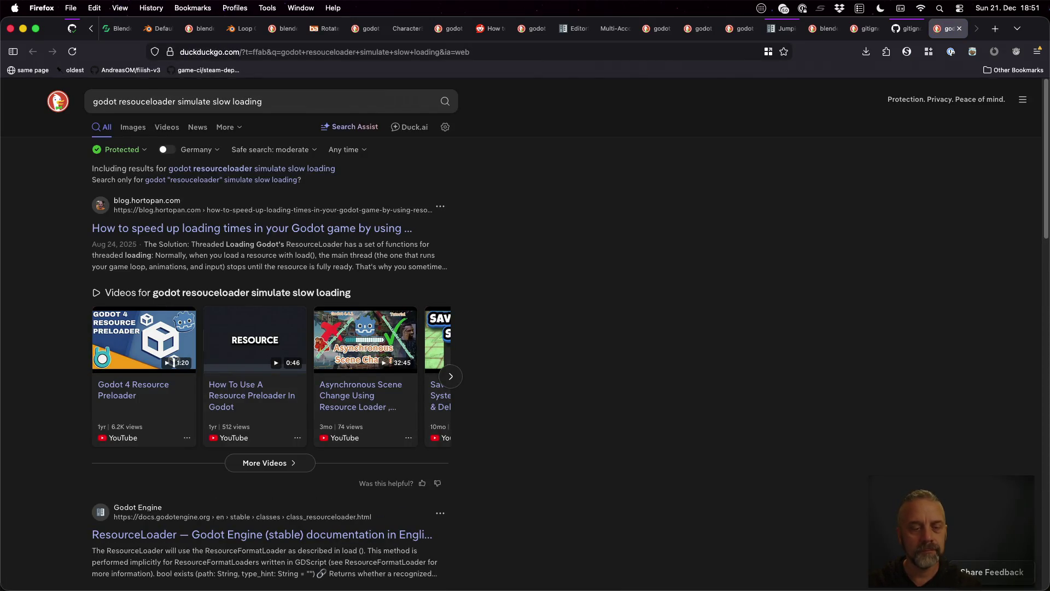
Scroll the results and open the Reddit thread on intentionally slowing resource loading.
scroll(585, 322, "down", 5)
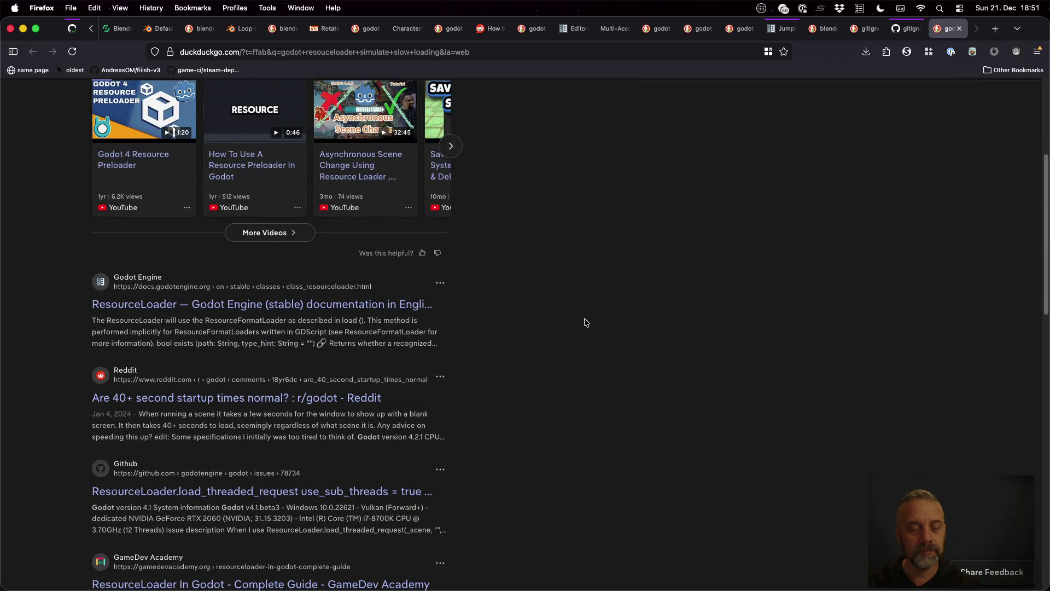
scroll(585, 322, "down", 4)
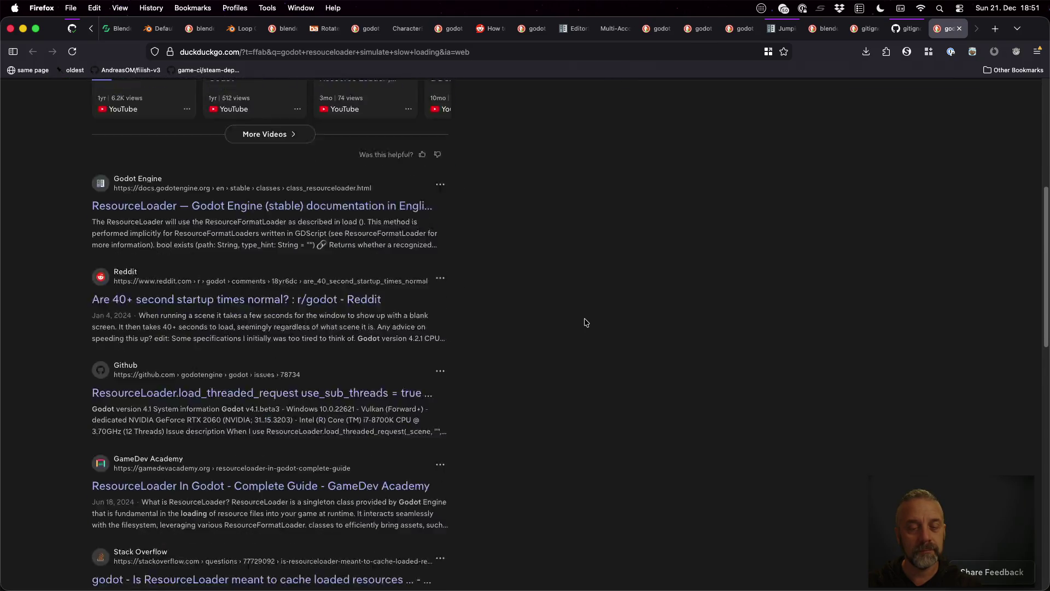
scroll(585, 322, "down", 3)
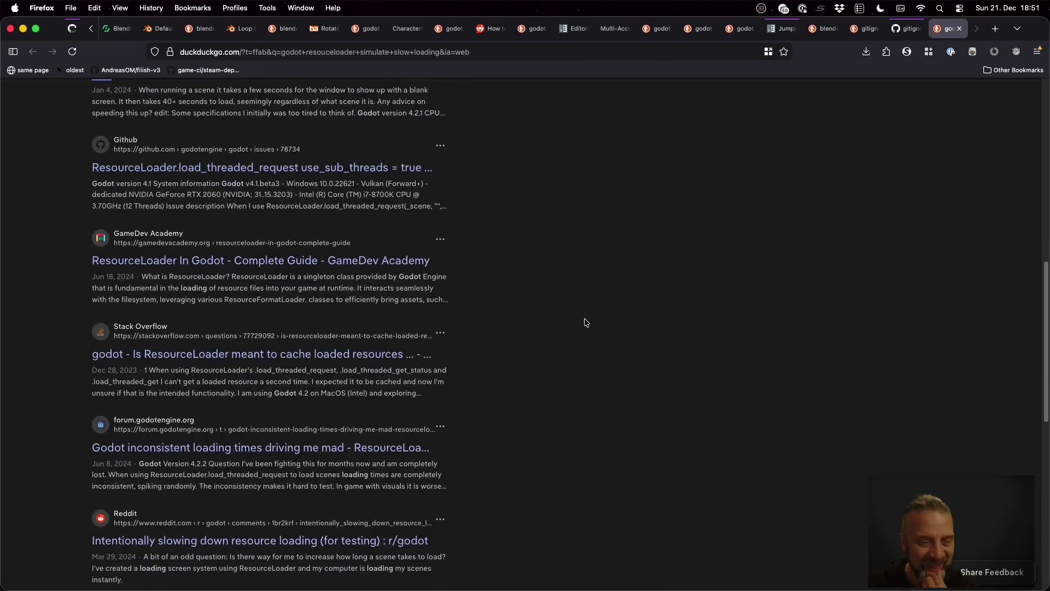
scroll(585, 322, "down", 1)
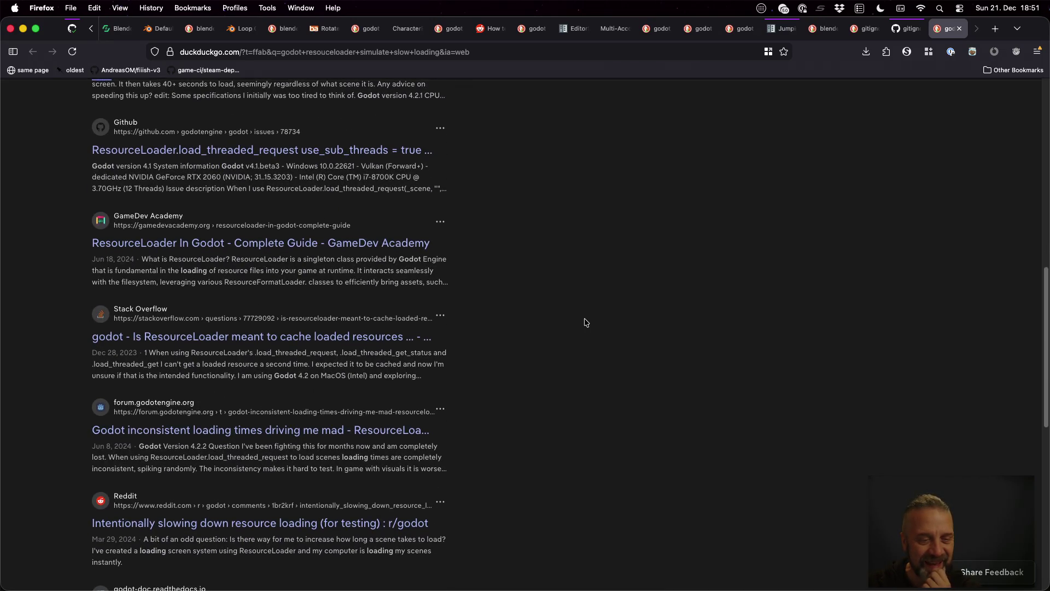
scroll(585, 322, "down", 2)
scroll(585, 322, "down", 3)
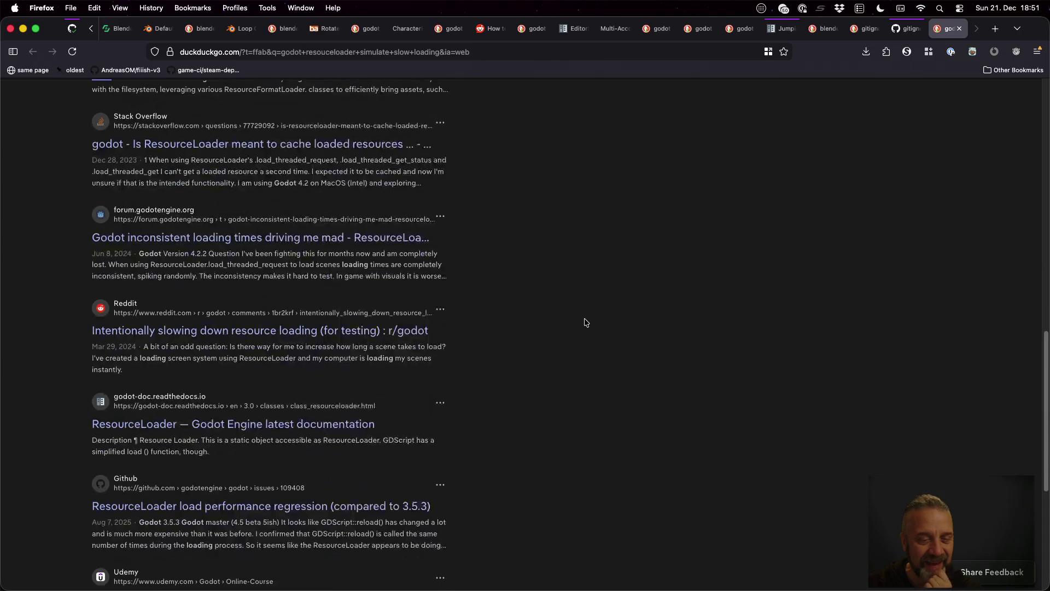
left_click(254, 331)
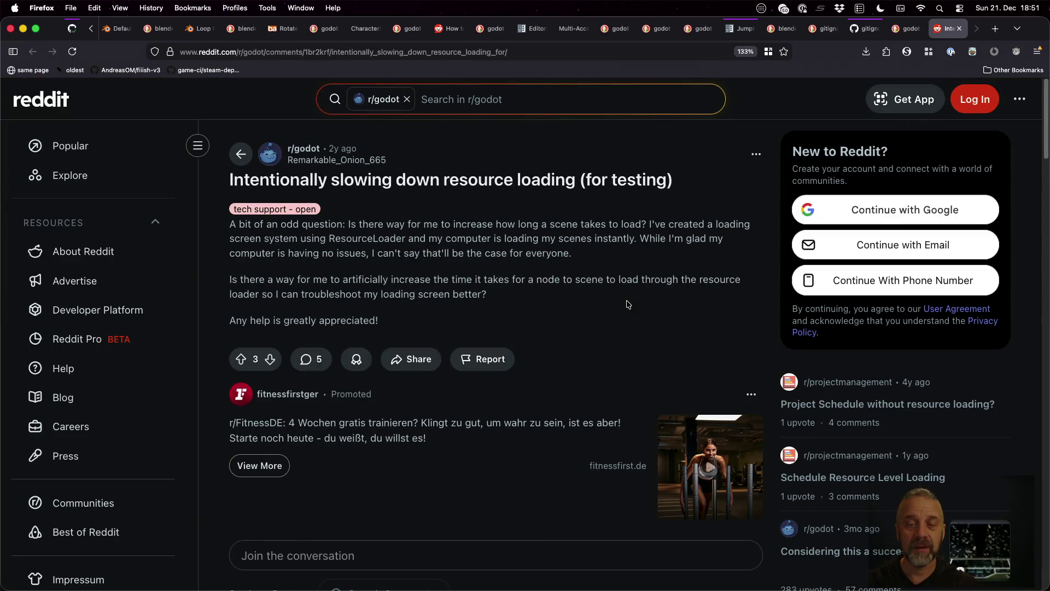
Read down the r/godot thread and open the docs.godotengine.org Resources link in a background tab.
scroll(622, 292, "down", 5)
scroll(621, 293, "down", 3)
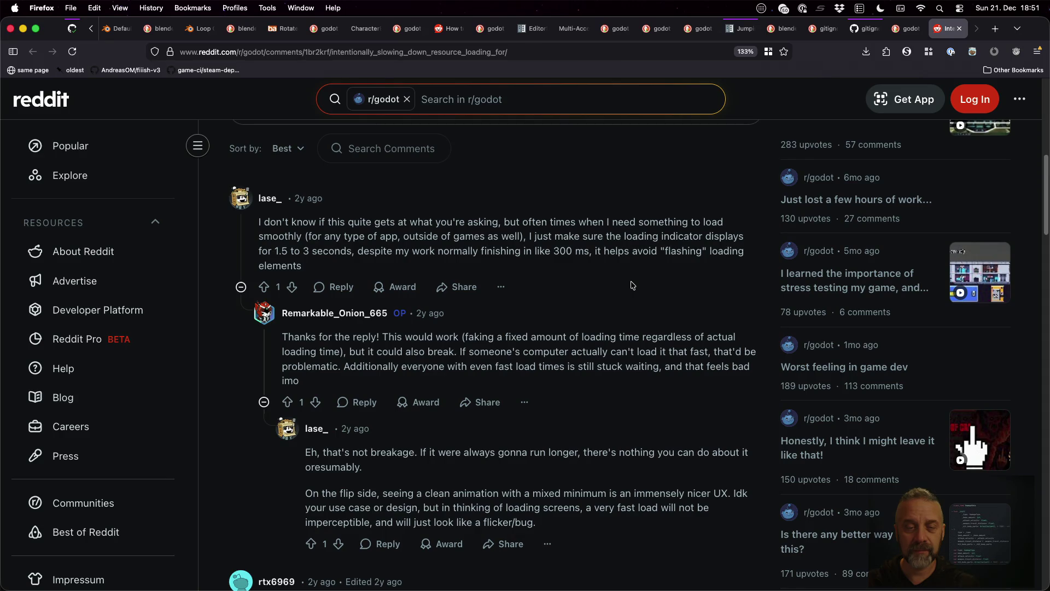
scroll(631, 285, "down", 2)
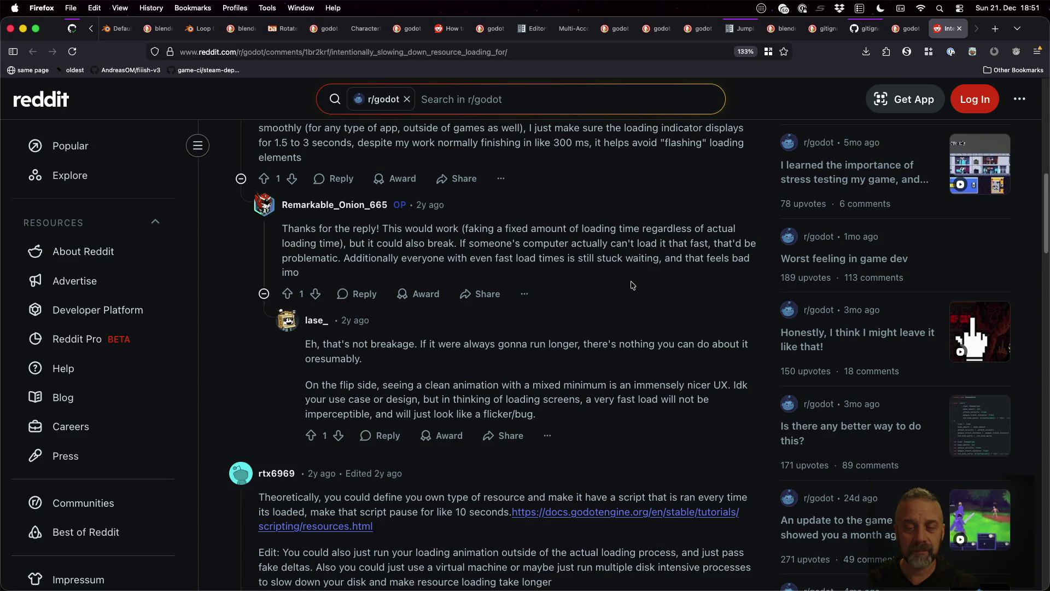
scroll(631, 285, "down", 3)
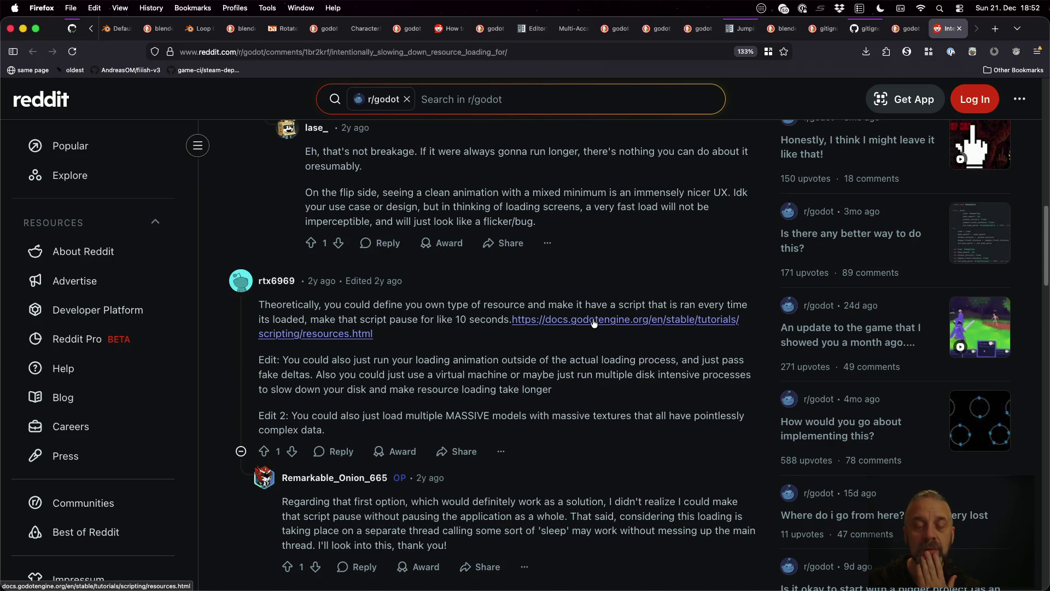
left_click(594, 323, "super")
scroll(593, 322, "down", 5)
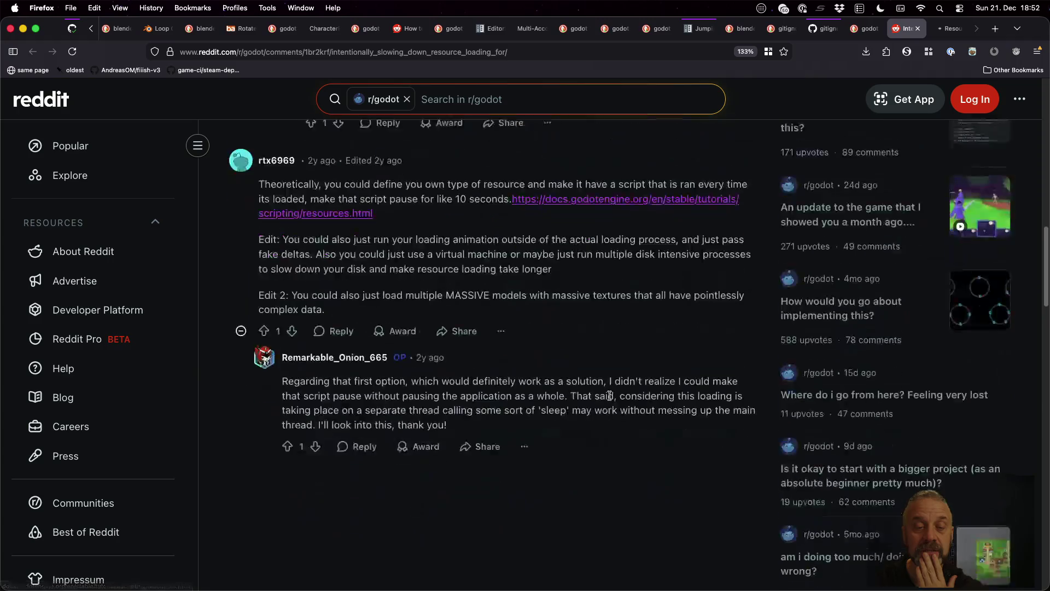
Read the Resources docs down to the Loading scenes section, then return to the Godot editor.
key("ctrl+Tab")
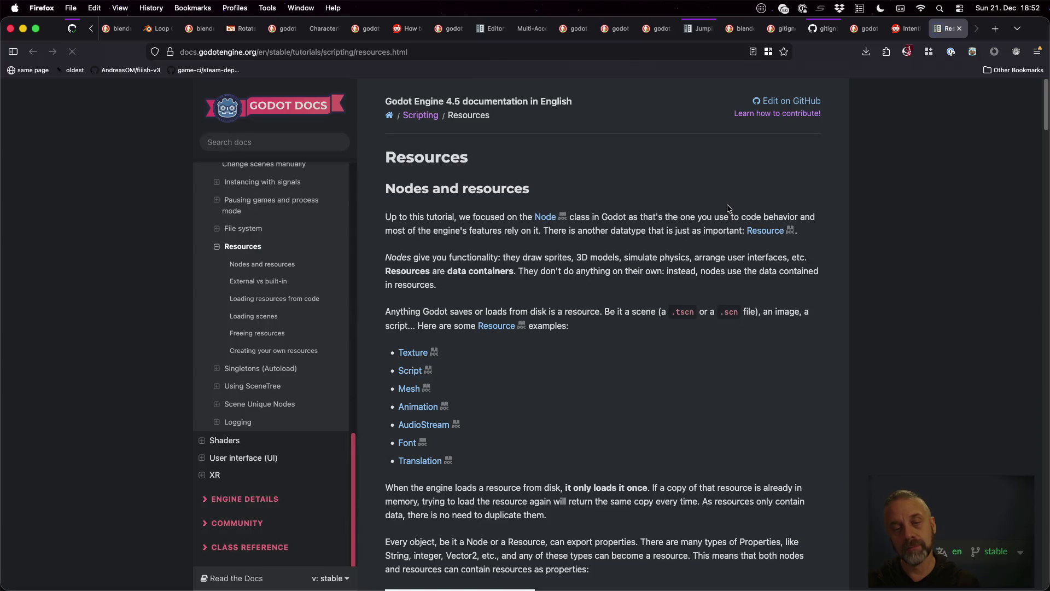
scroll(700, 316, "down", 2)
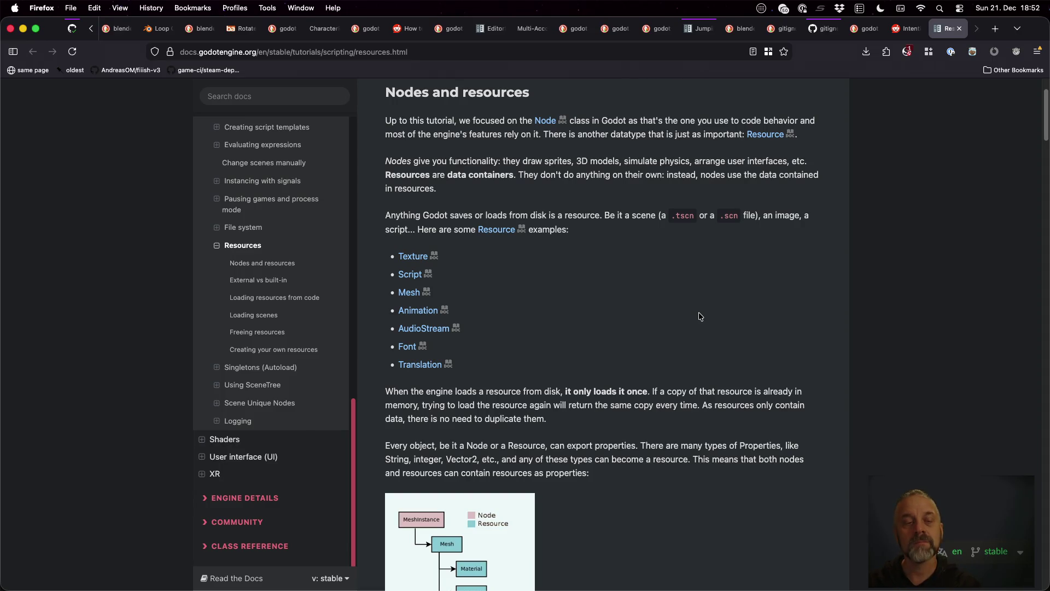
scroll(700, 316, "down", 5)
scroll(700, 315, "down", 5)
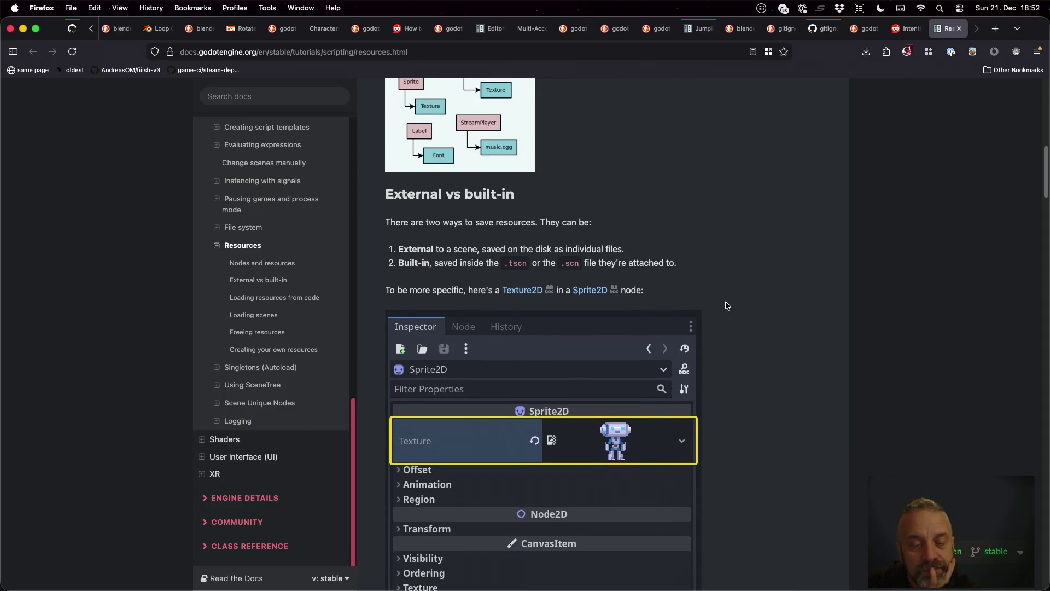
scroll(726, 305, "down", 10)
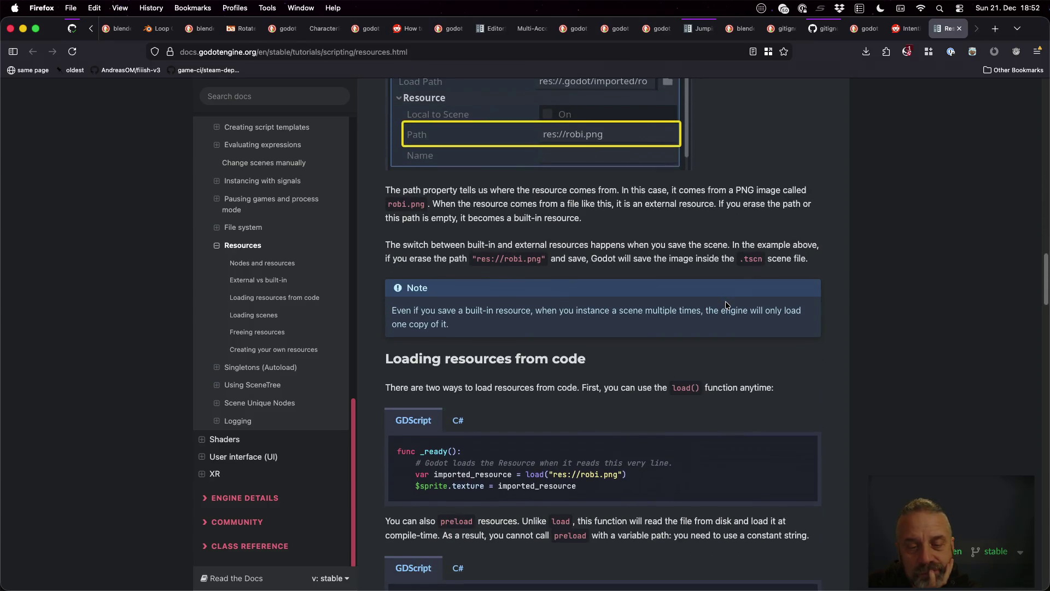
scroll(726, 304, "down", 4)
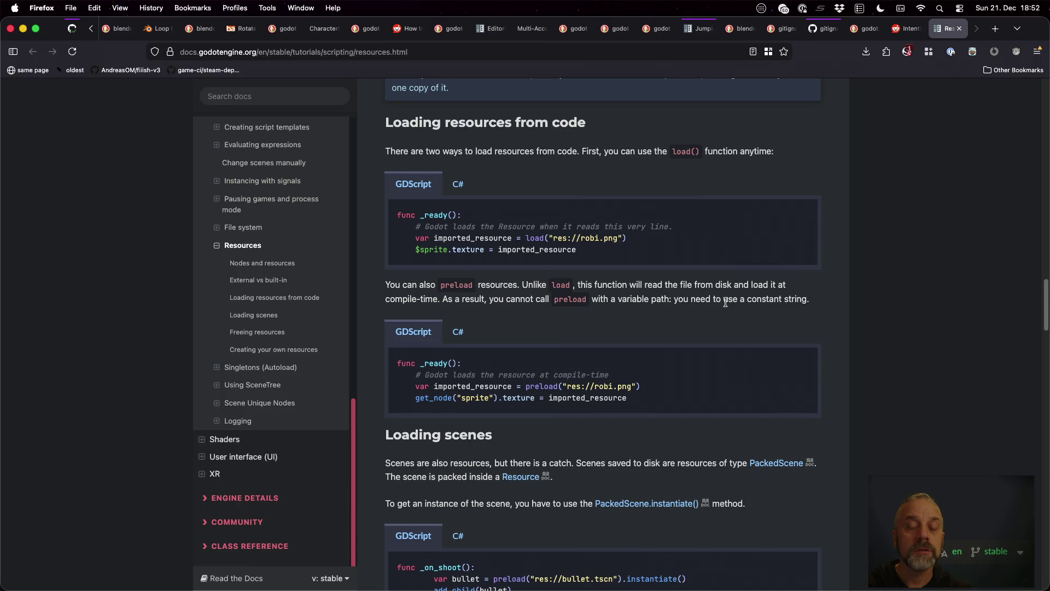
scroll(725, 303, "down", 5)
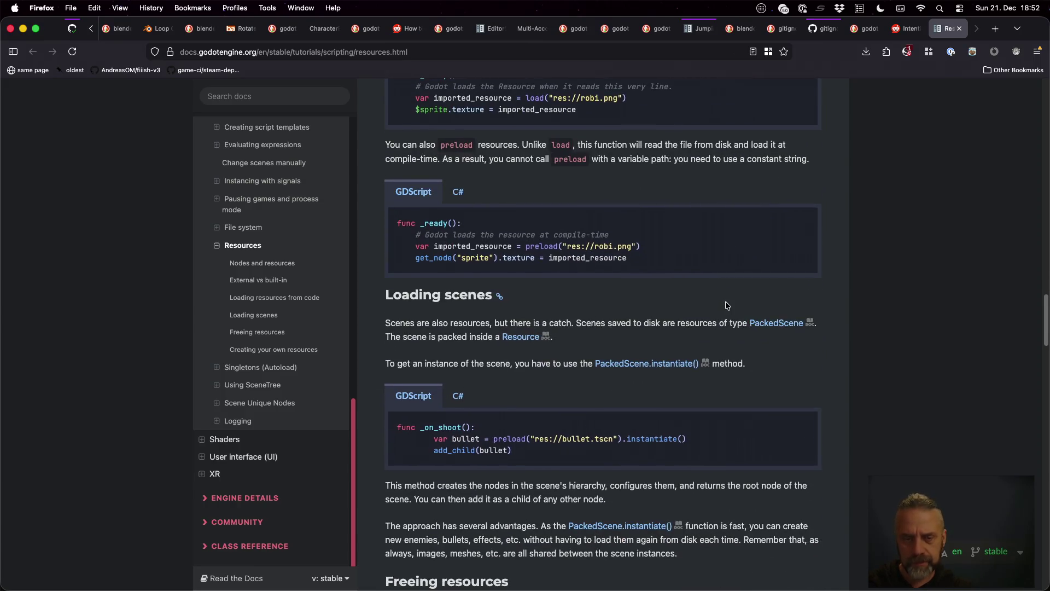
key("super+Tab")
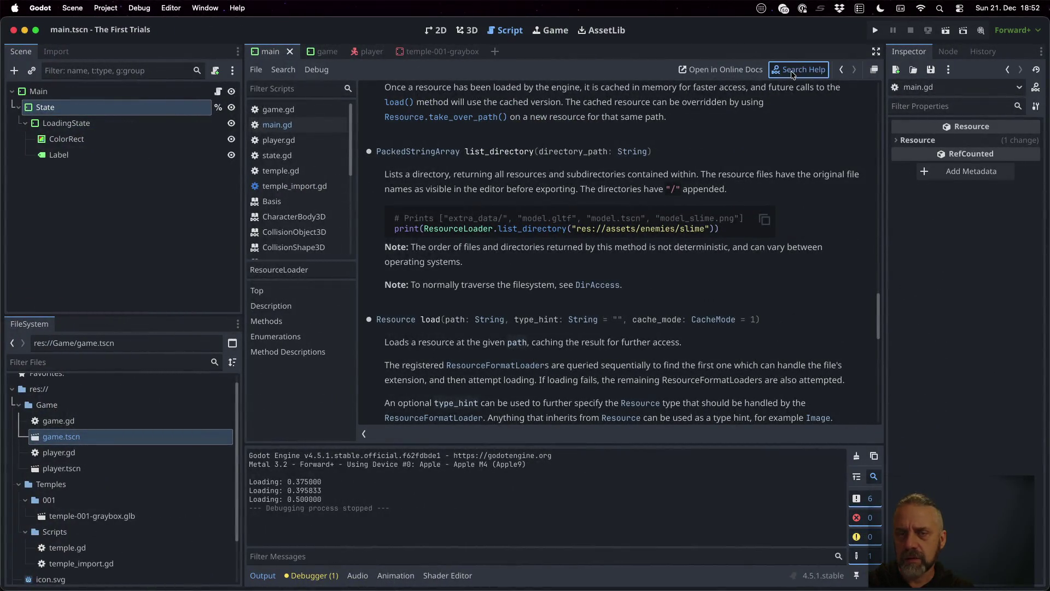
Search the built-in help for 'Resource' and read through the Resource class reference.
left_click(790, 71)
type("Resource")
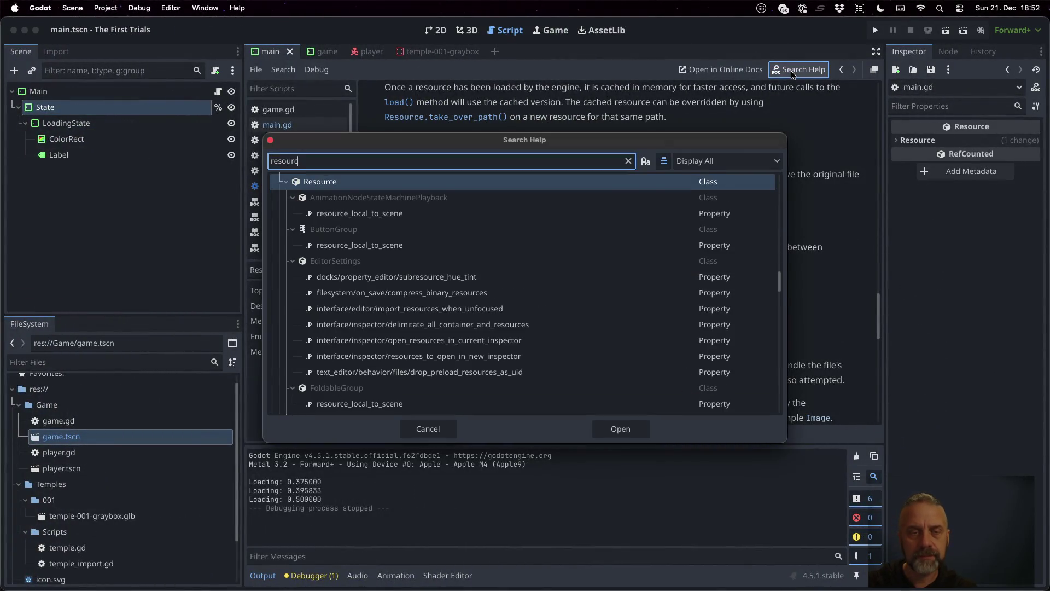
key("Return")
scroll(755, 281, "down", 10)
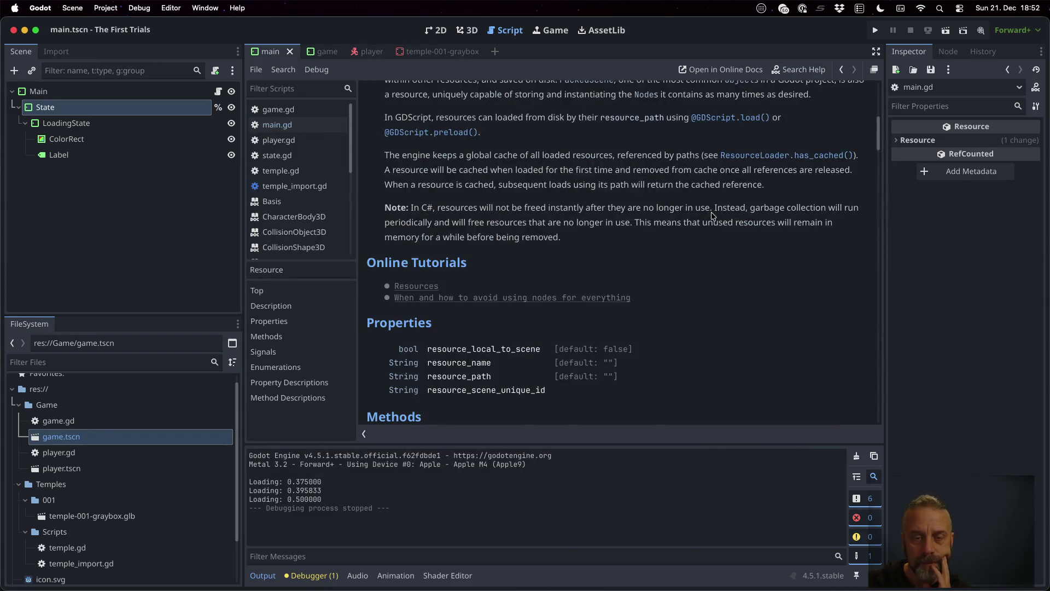
scroll(755, 281, "down", 5)
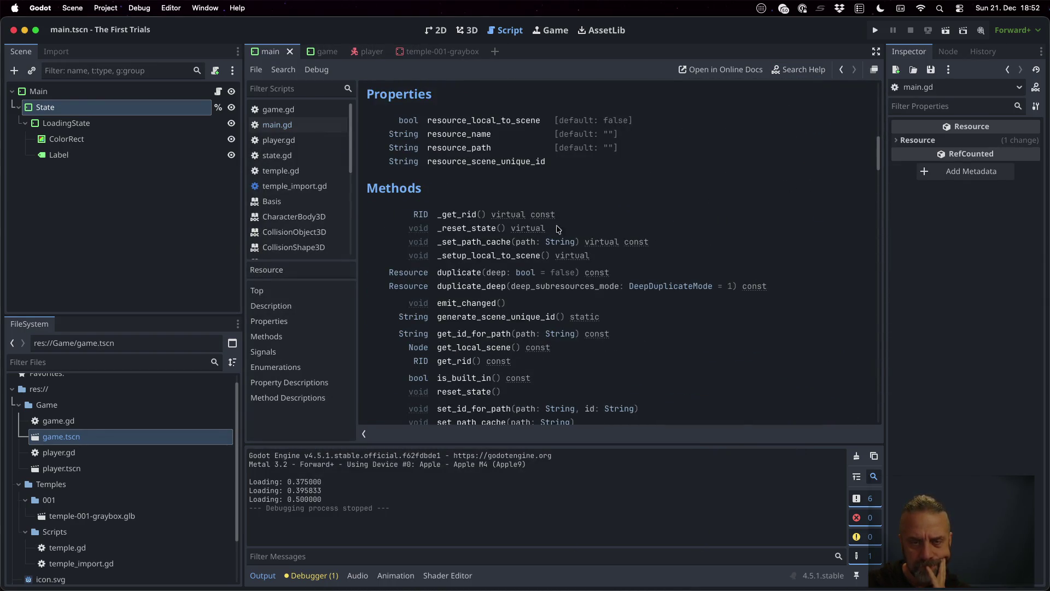
scroll(604, 309, "down", 2)
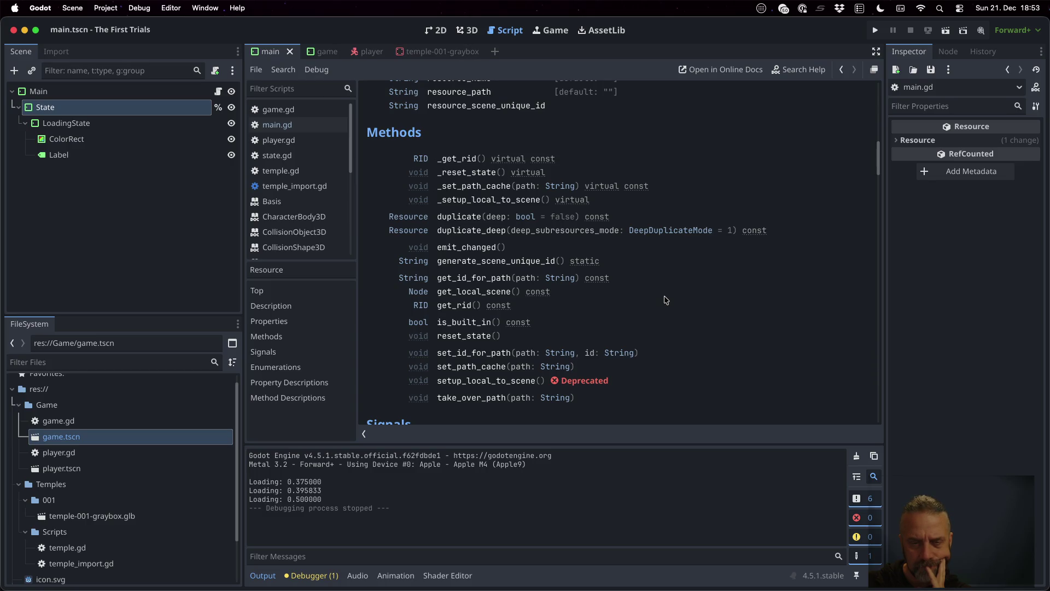
scroll(665, 300, "up", 10)
scroll(666, 299, "up", 15)
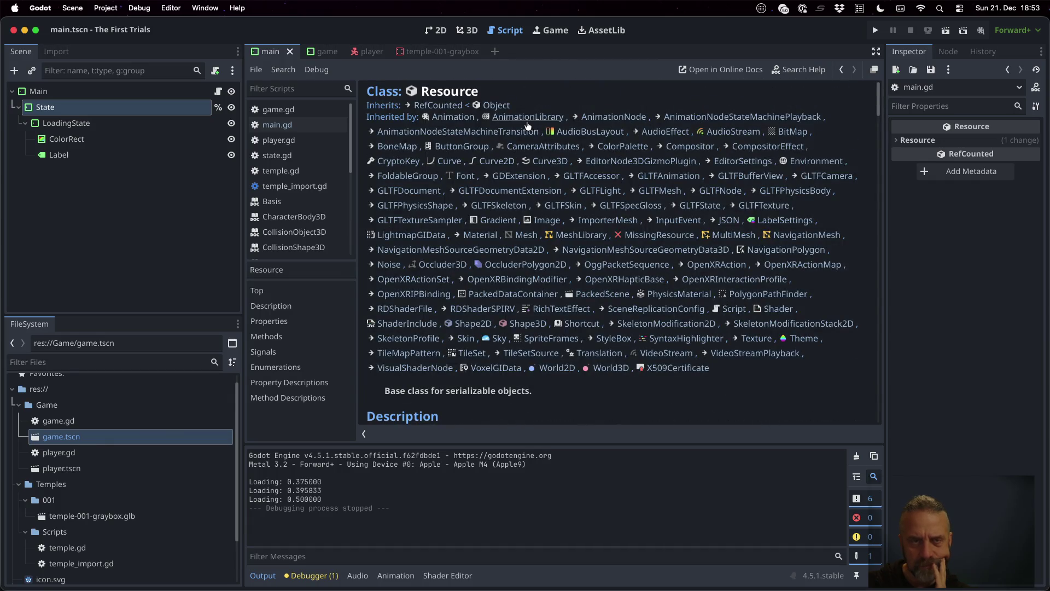
Follow Resource's inheritance to the RefCounted class reference and browse it.
left_click(441, 107)
scroll(717, 260, "down", 15)
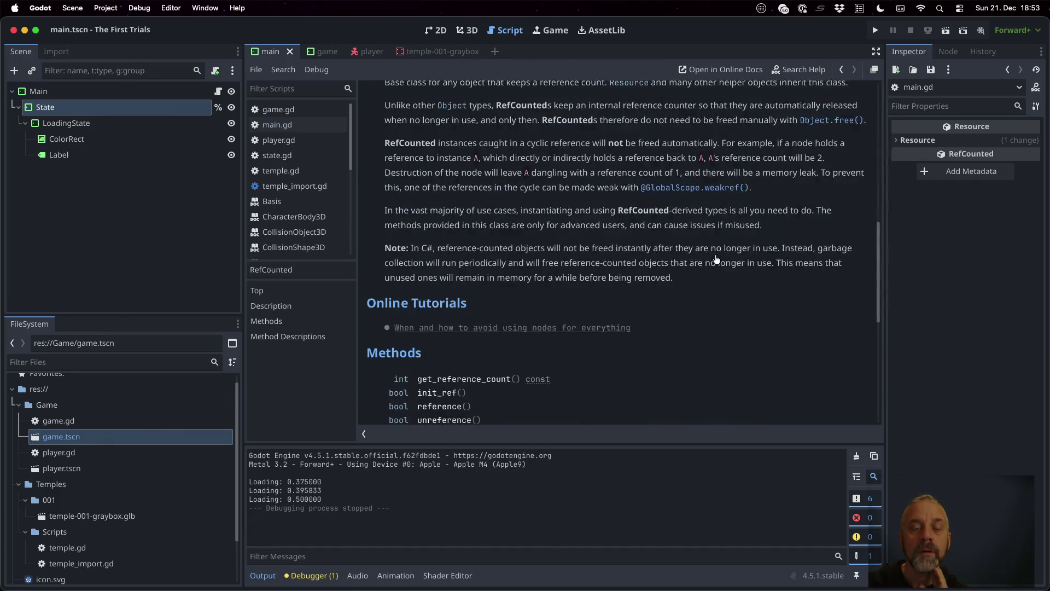
scroll(716, 259, "up", 3)
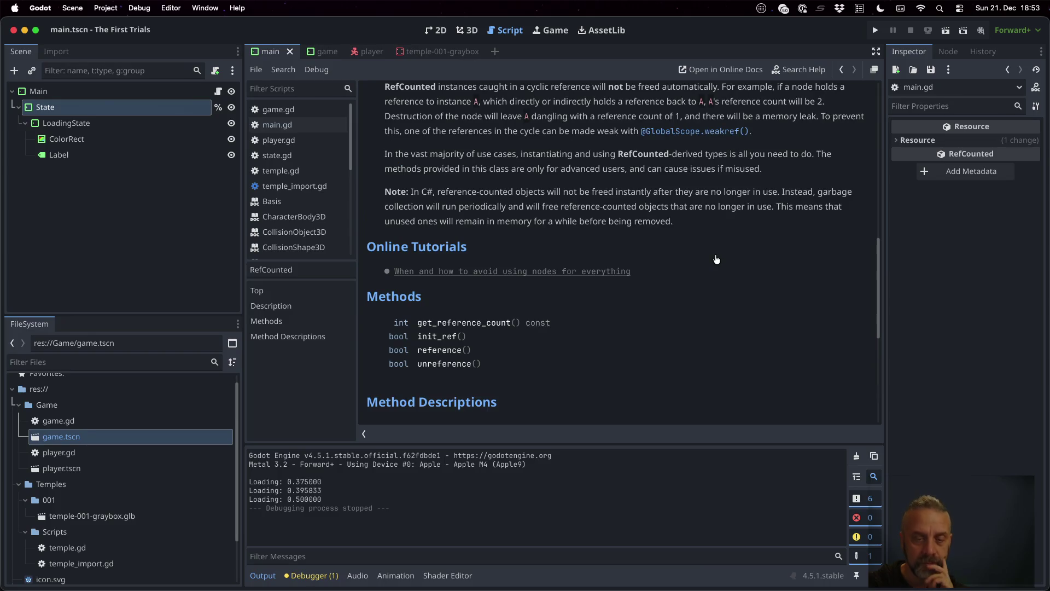
scroll(716, 259, "down", 4)
scroll(716, 259, "up", 15)
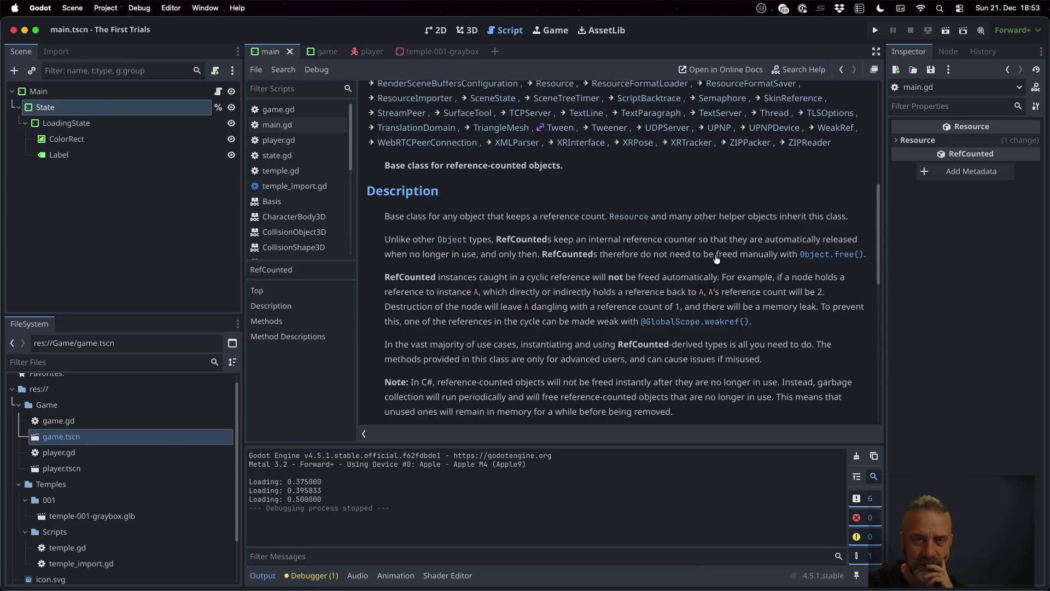
Go up to the Object base class reference and scroll through its methods.
left_click(427, 105)
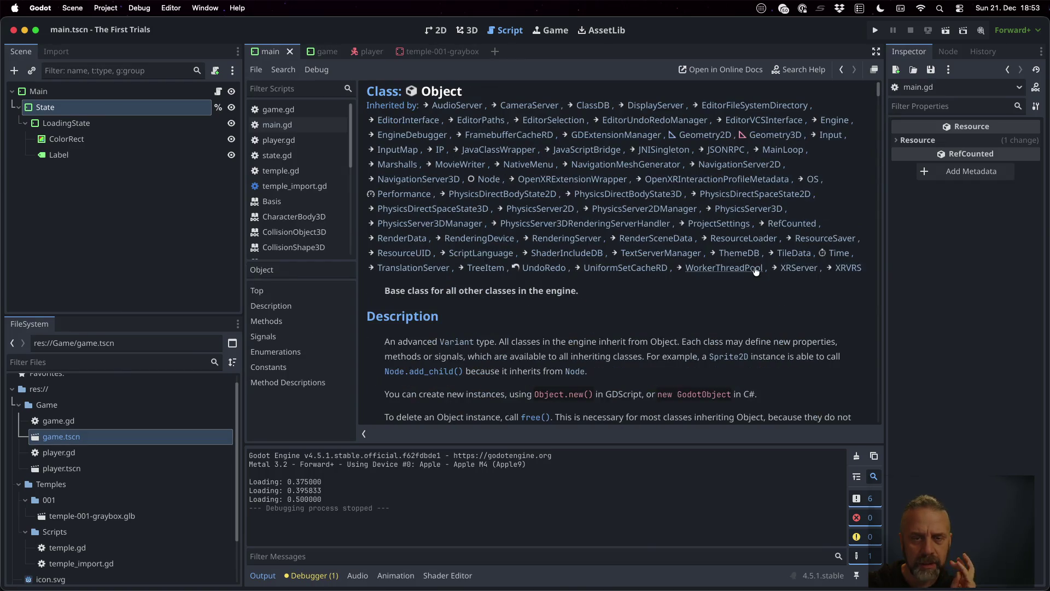
scroll(755, 270, "down", 5)
scroll(755, 271, "down", 5)
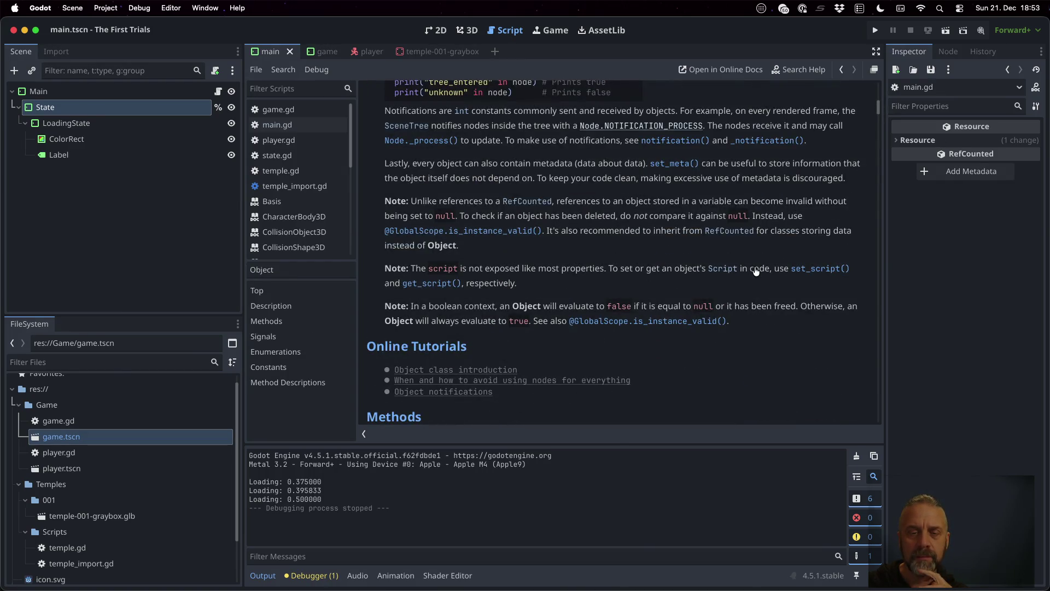
scroll(755, 270, "down", 5)
scroll(755, 270, "down", 4)
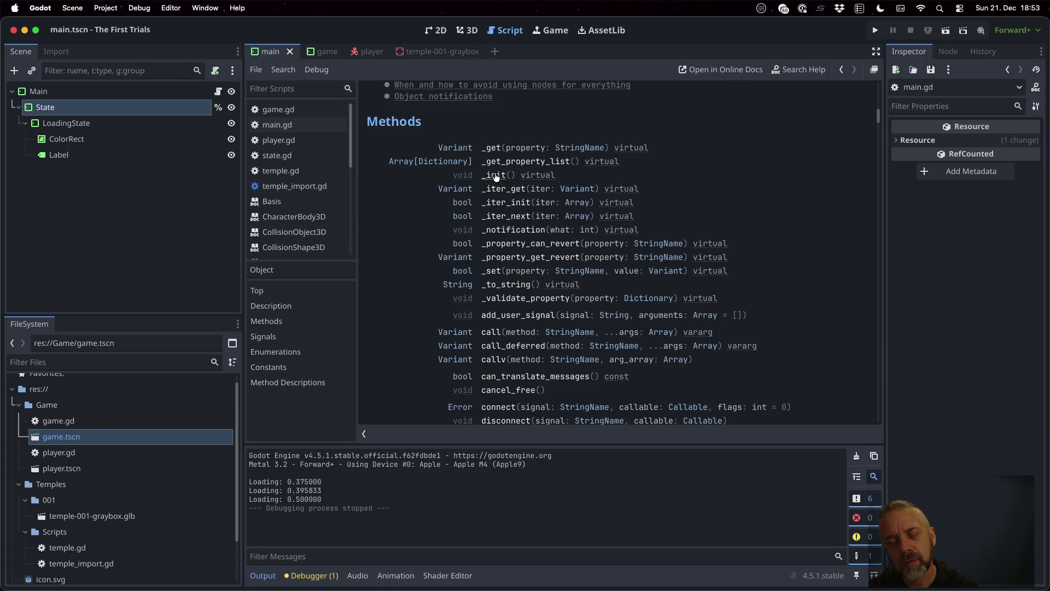
scroll(496, 176, "down", 5)
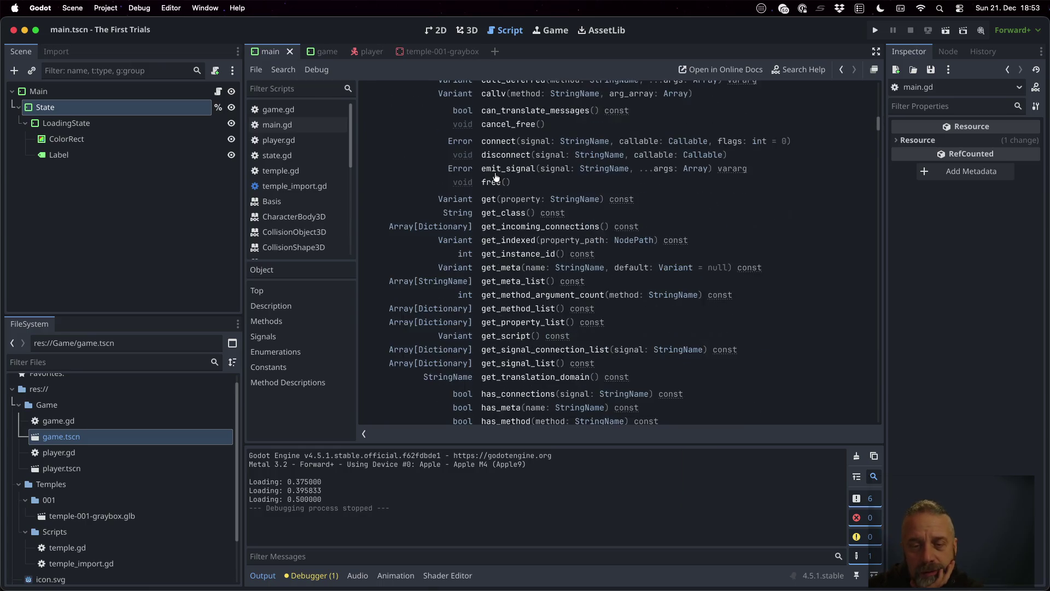
scroll(496, 176, "down", 4)
scroll(496, 175, "down", 2)
scroll(496, 175, "down", 5)
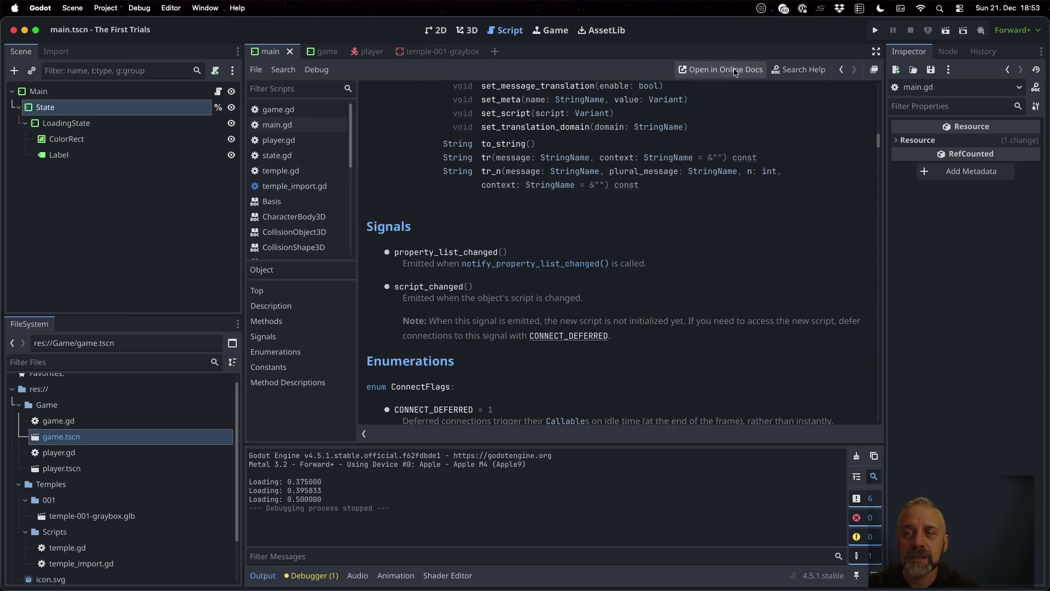
left_click(804, 68)
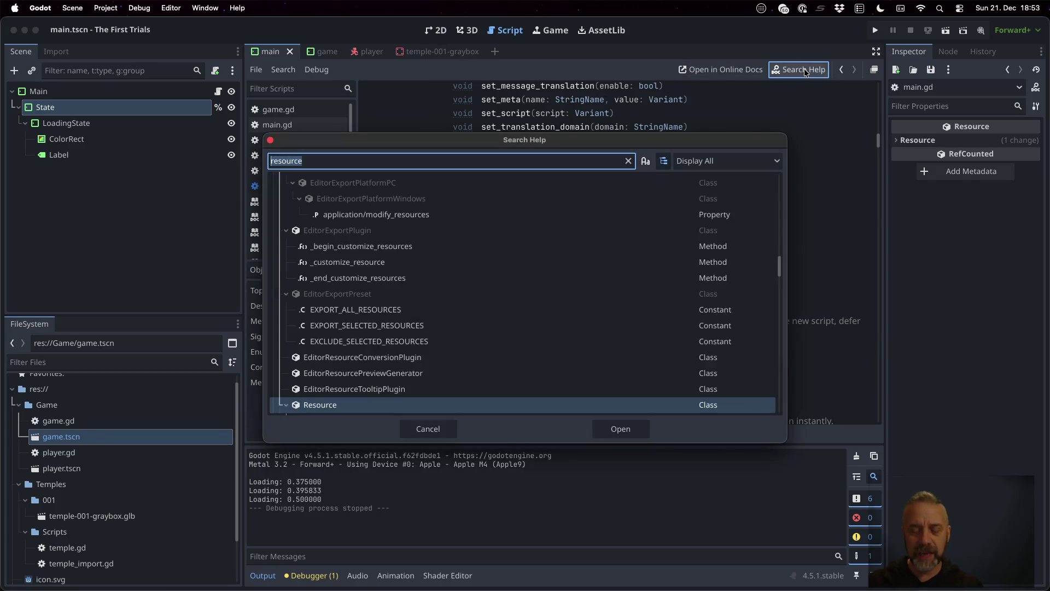
Open the Node class reference from help search and scroll down its Methods list.
type("Node")
key("Return")
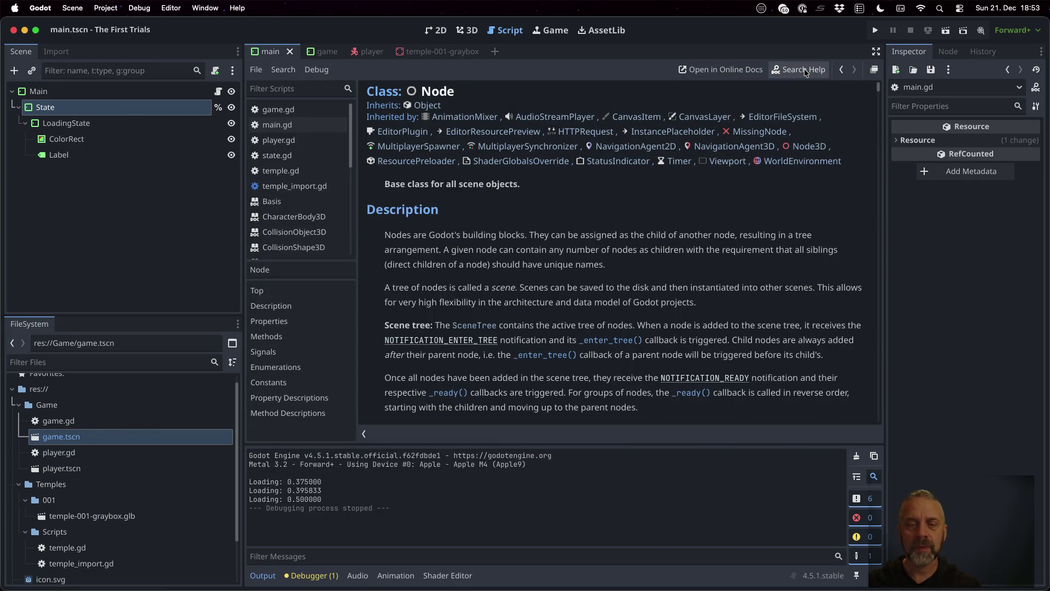
scroll(642, 204, "down", 10)
scroll(642, 203, "down", 10)
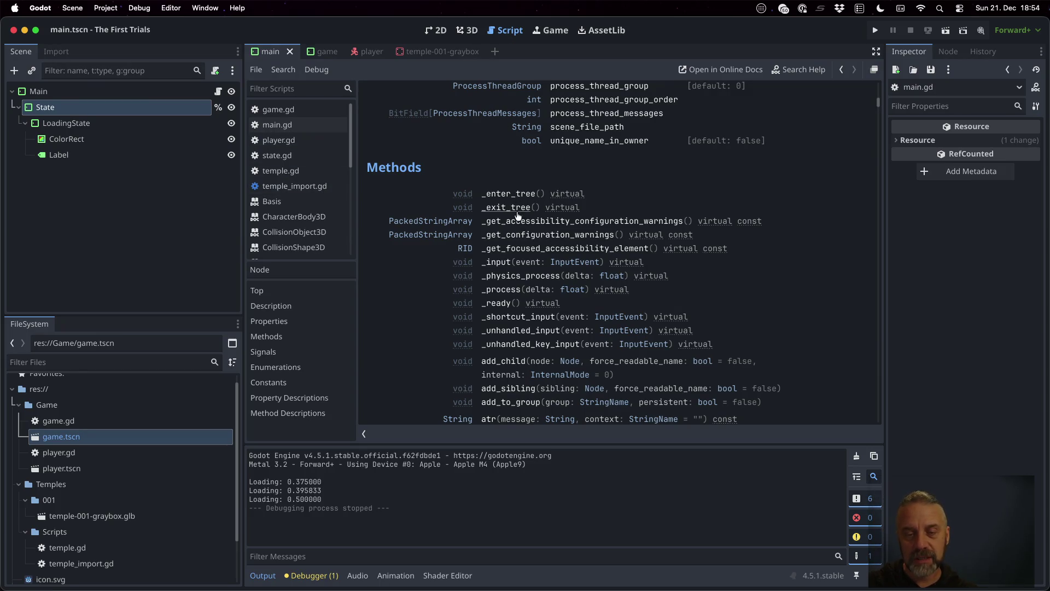
scroll(516, 273, "down", 5)
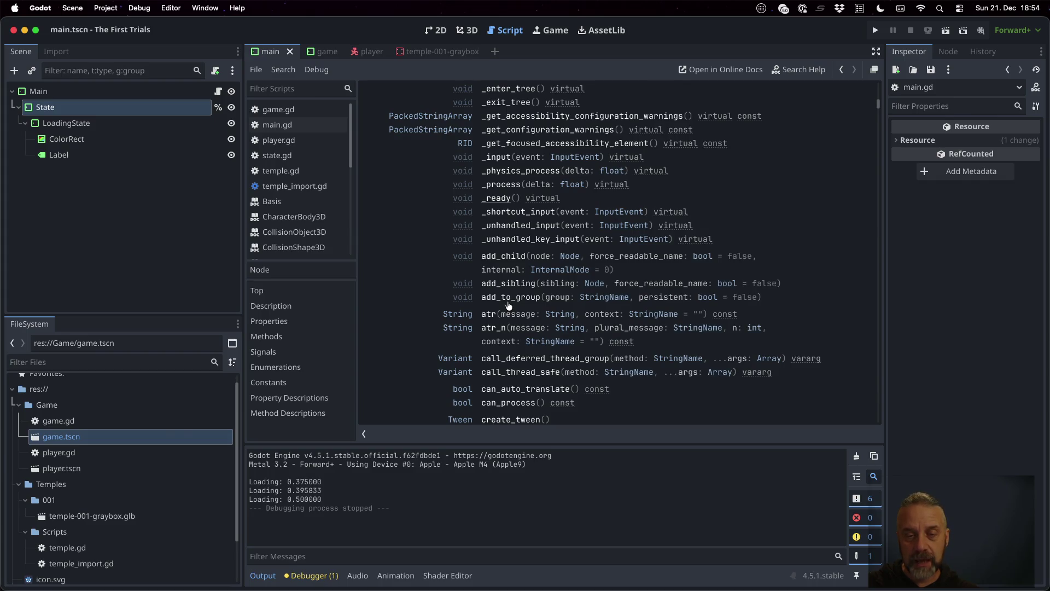
scroll(509, 305, "down", 9)
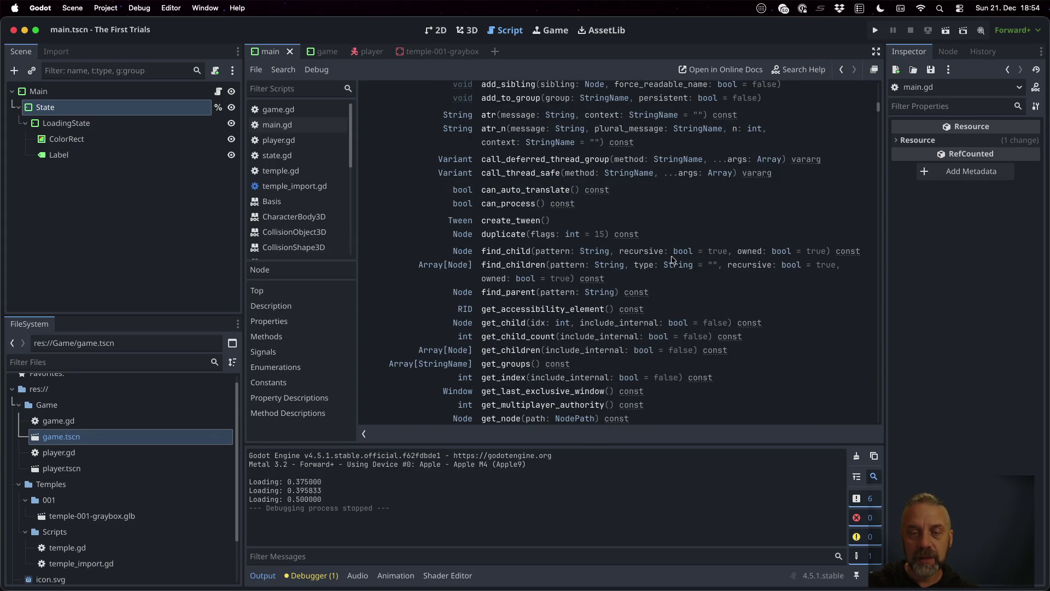
scroll(667, 239, "down", 13)
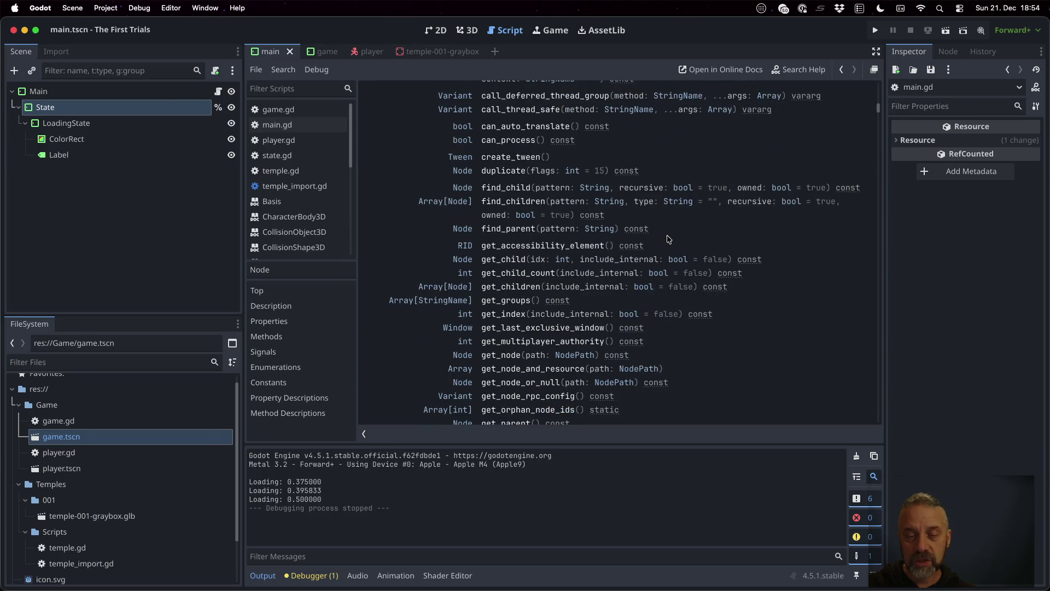
left_click(802, 68)
Reopen the Resource class reference and read down to its methods.
type("Resou")
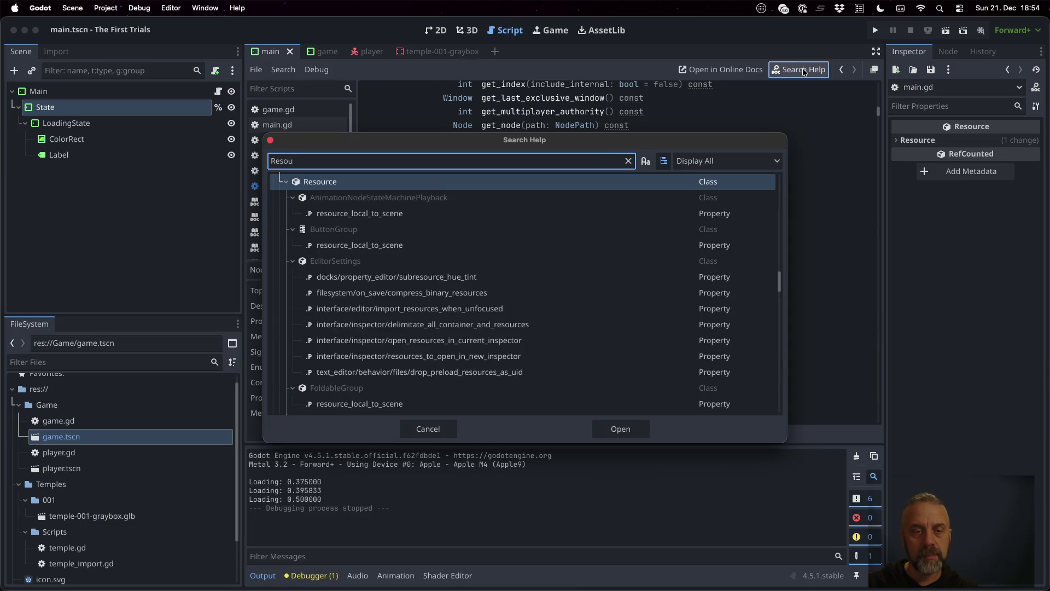
key("Return")
scroll(689, 205, "down", 5)
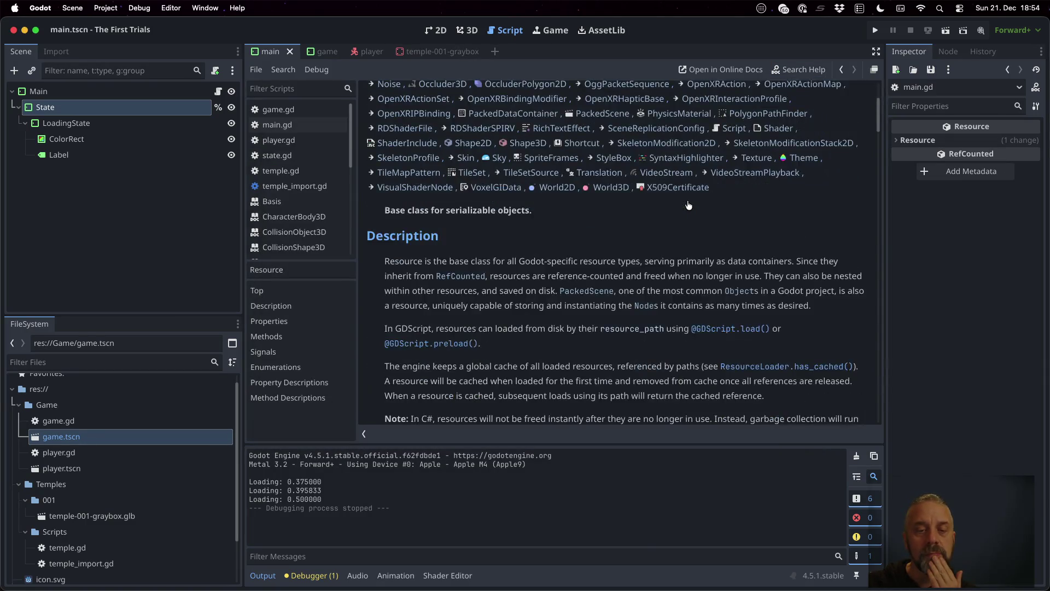
scroll(688, 205, "down", 8)
scroll(688, 205, "up", 2)
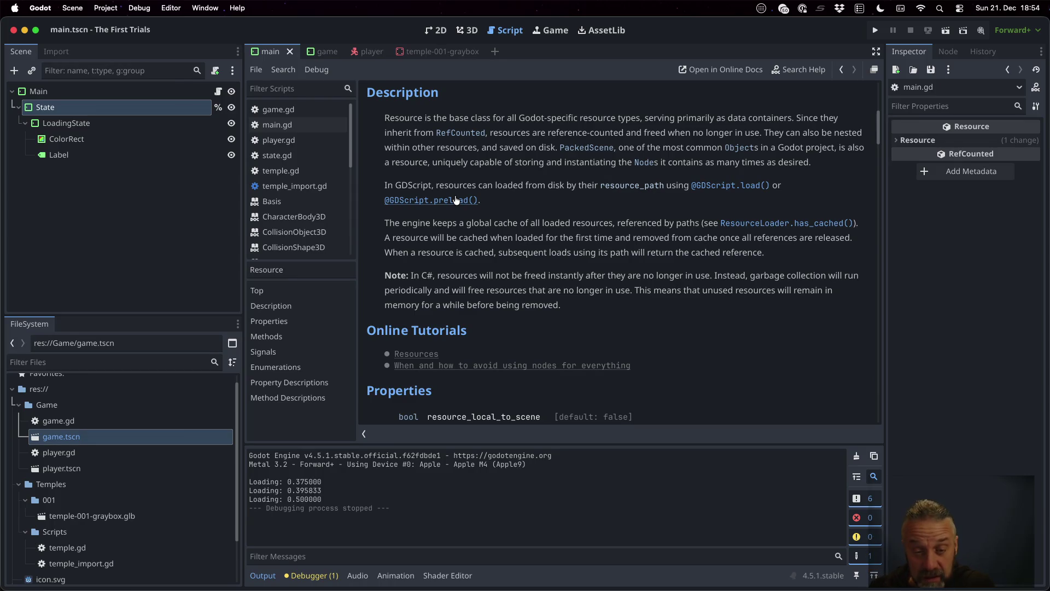
scroll(457, 200, "down", 10)
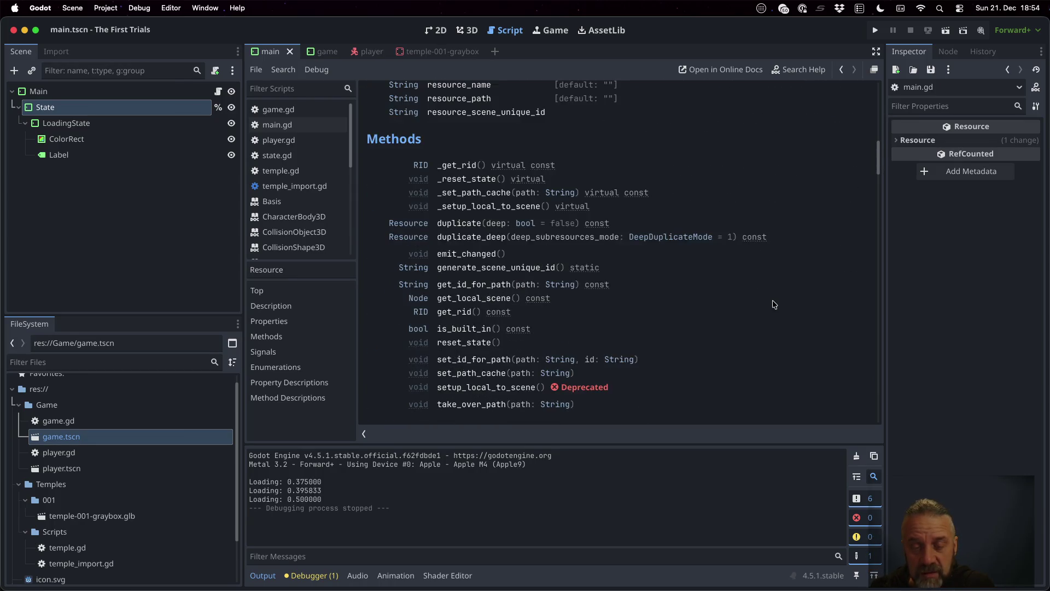
scroll(773, 304, "down", 1)
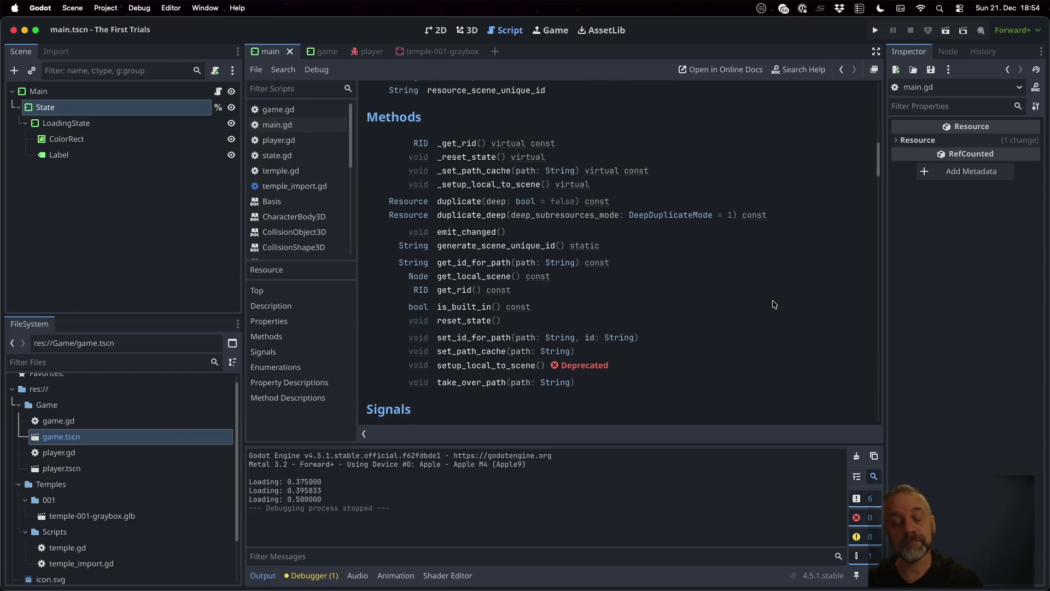
In a new Firefox tab, start a GraphicsMagick query asking for 4096x4096.
key("super+Tab")
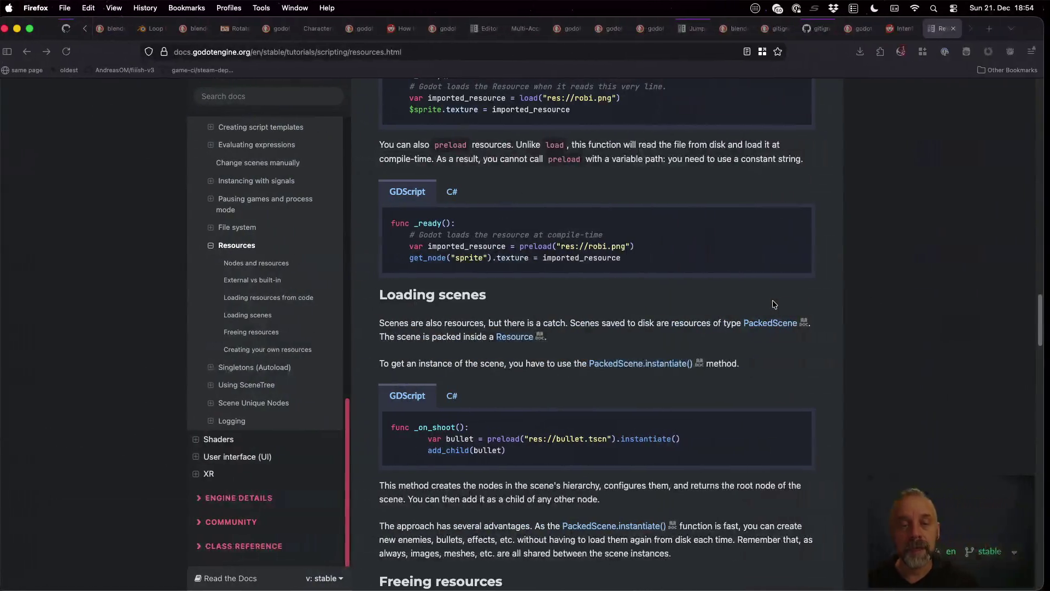
key("super+t")
type("gr")
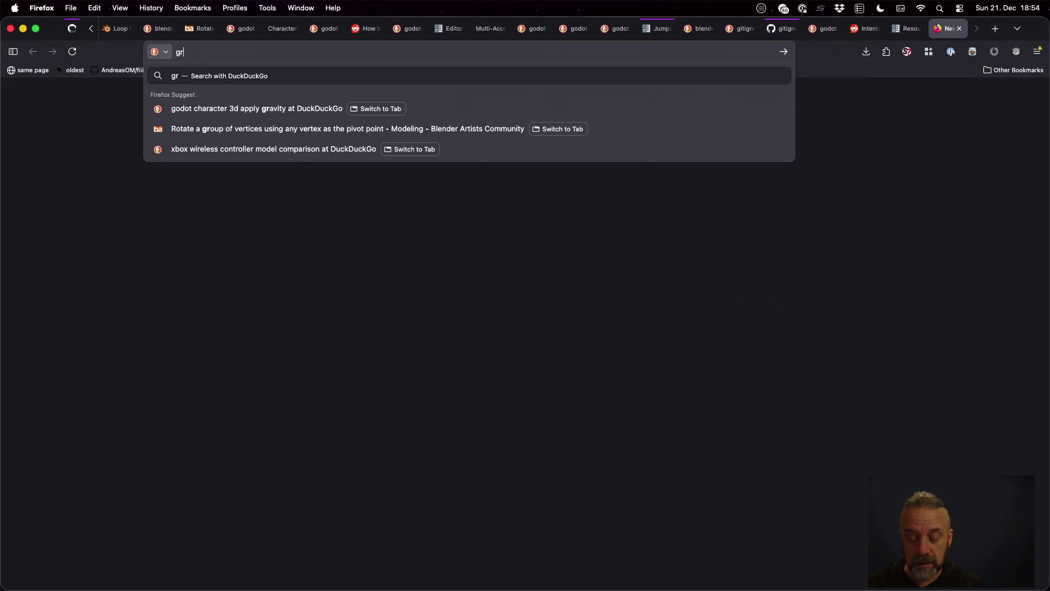
type("aphicsma")
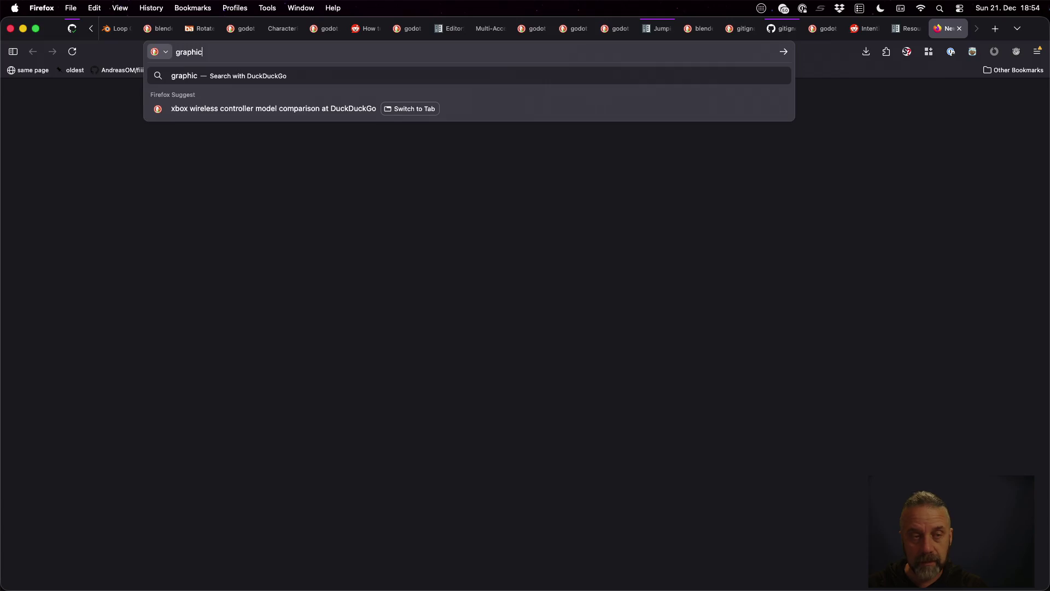
type("gic+generate+checkerboard&ia=web")
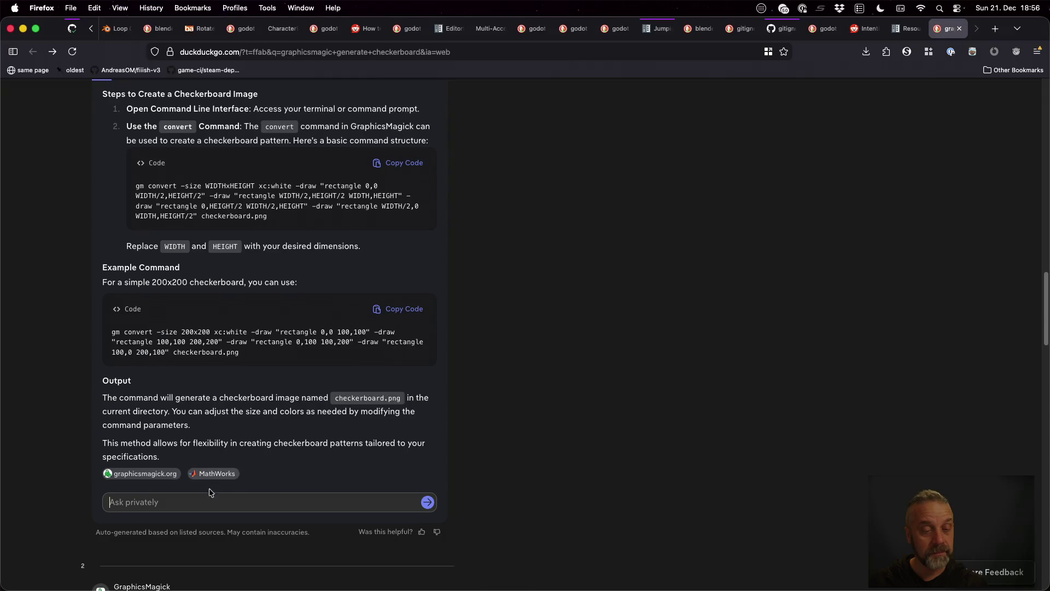
type("Change it to")
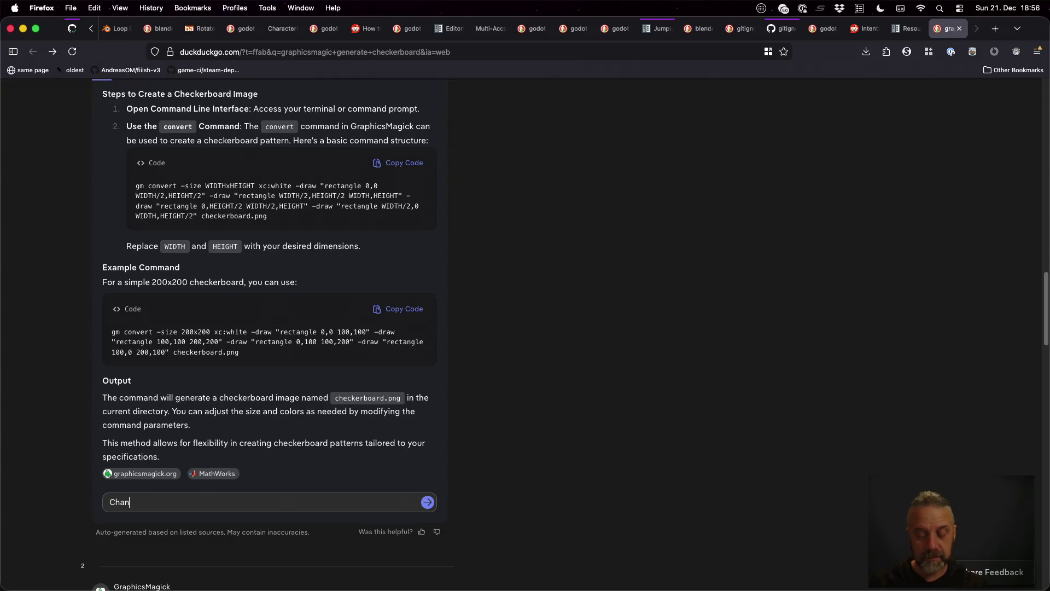
type(" 4096")
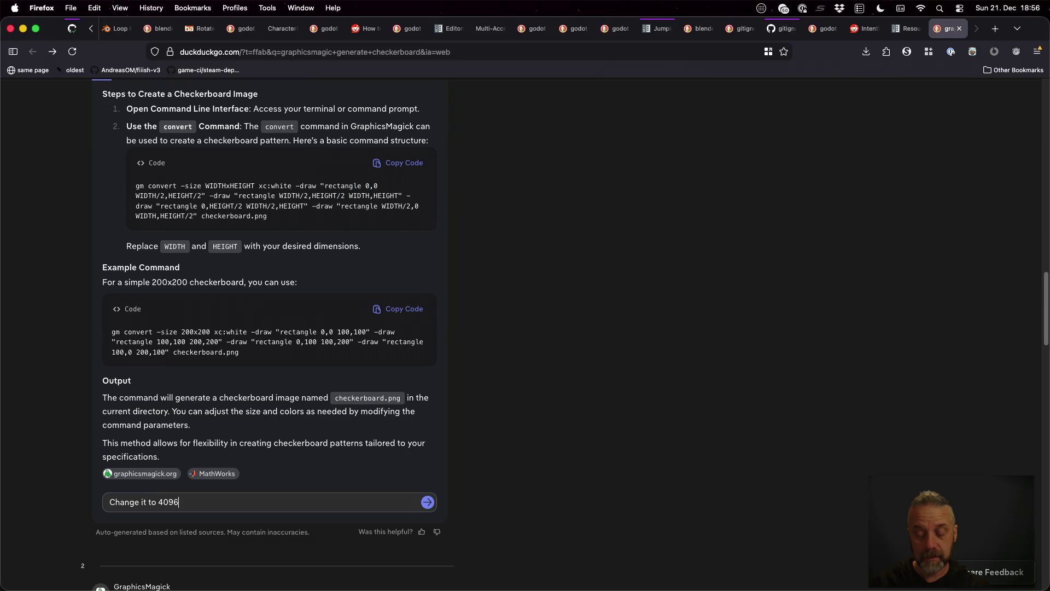
type("x4096")
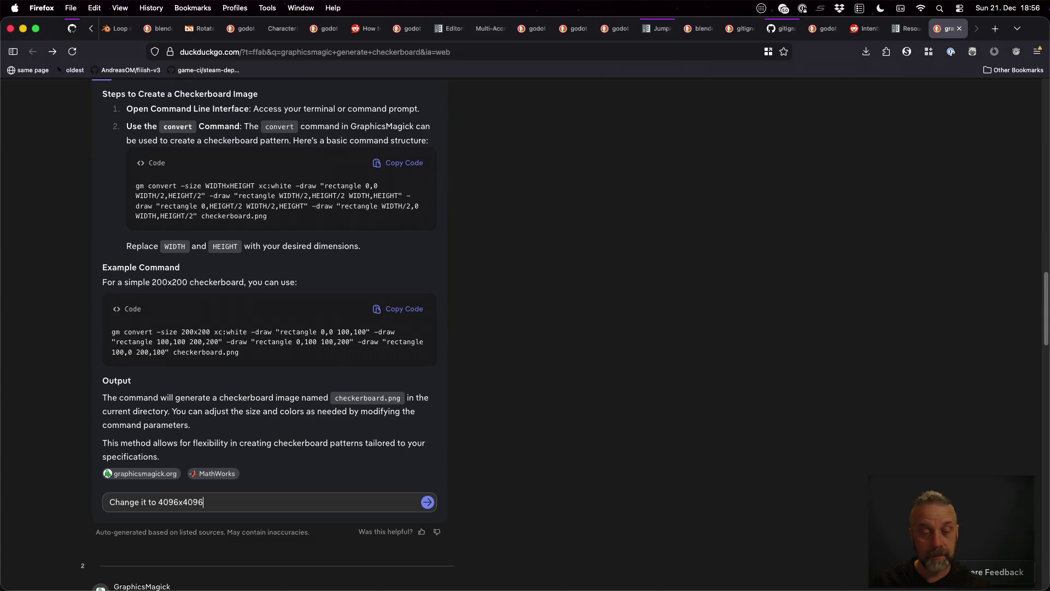
Send Duck.ai the 4096x4096 follow-up and copy its gm convert pattern:checkerboard command.
key("Return")
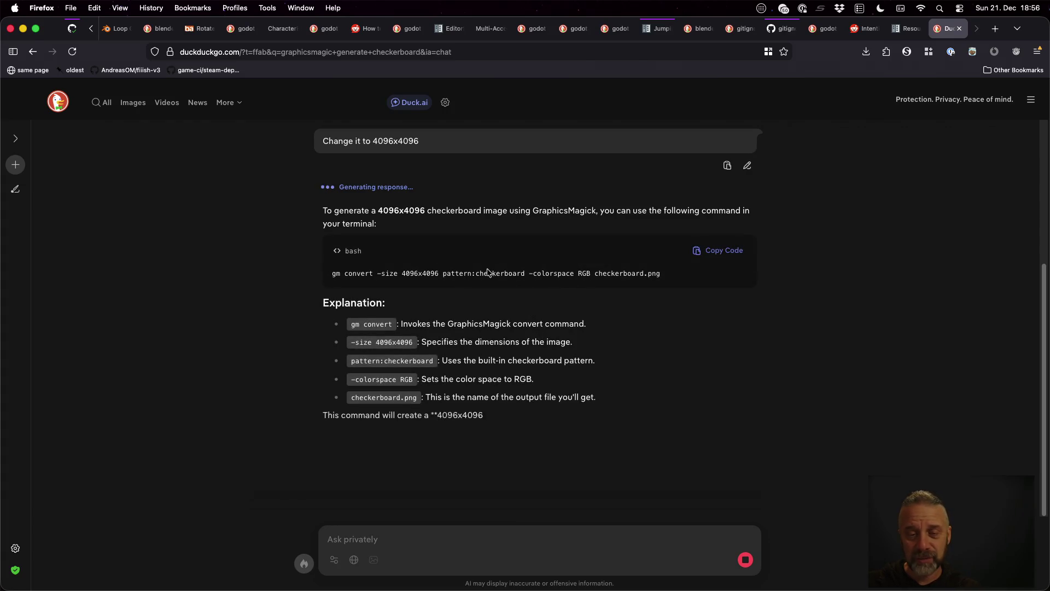
left_click(698, 255)
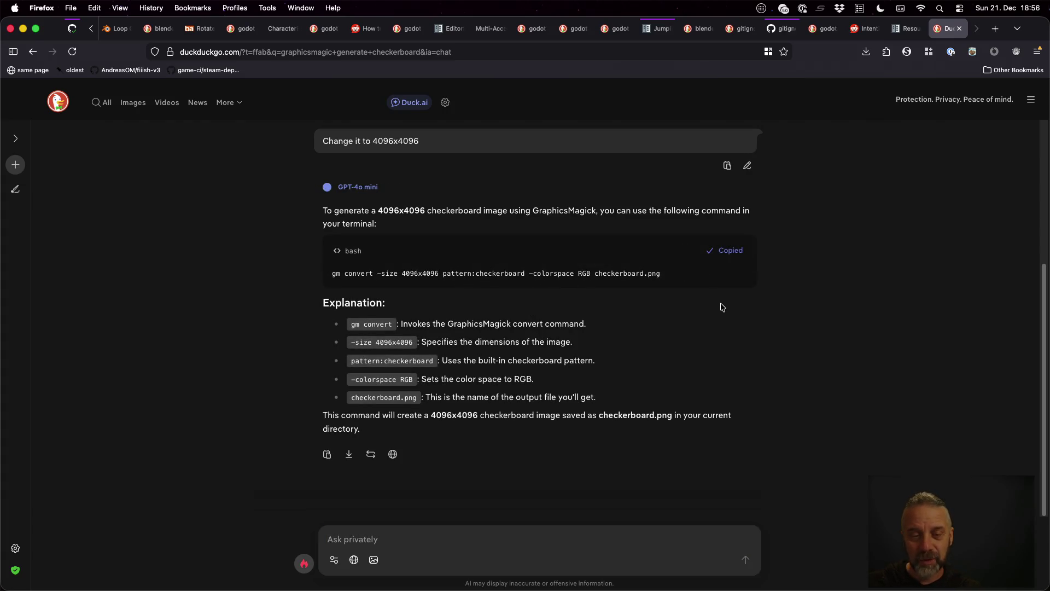
key("ctrl+Right")
key("ctrl+Up")
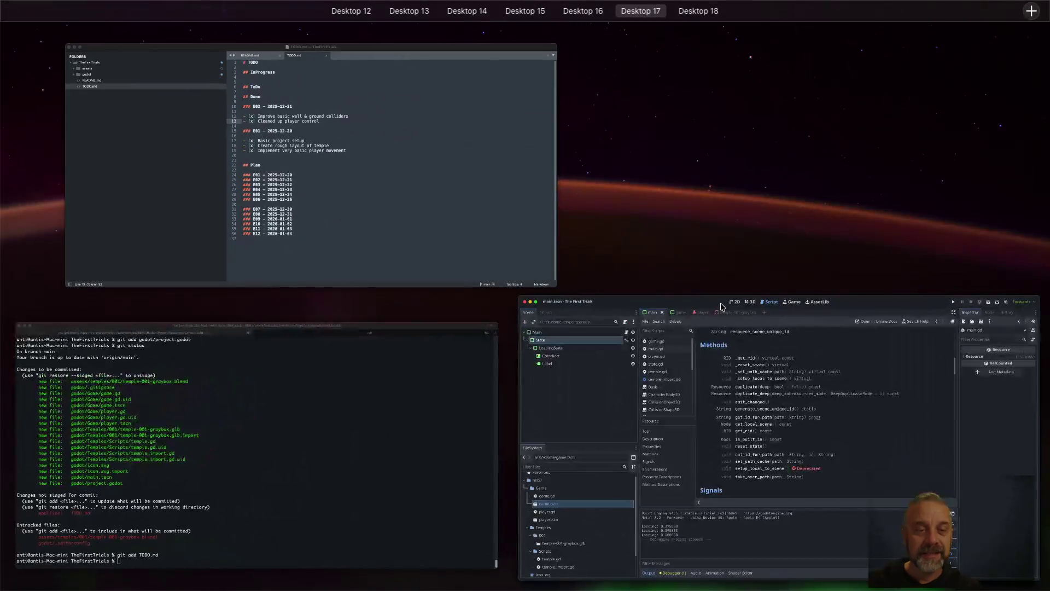
Run the pasted gm convert command in iTerm2 and preview the resulting checkerboard.png.
left_click(305, 405)
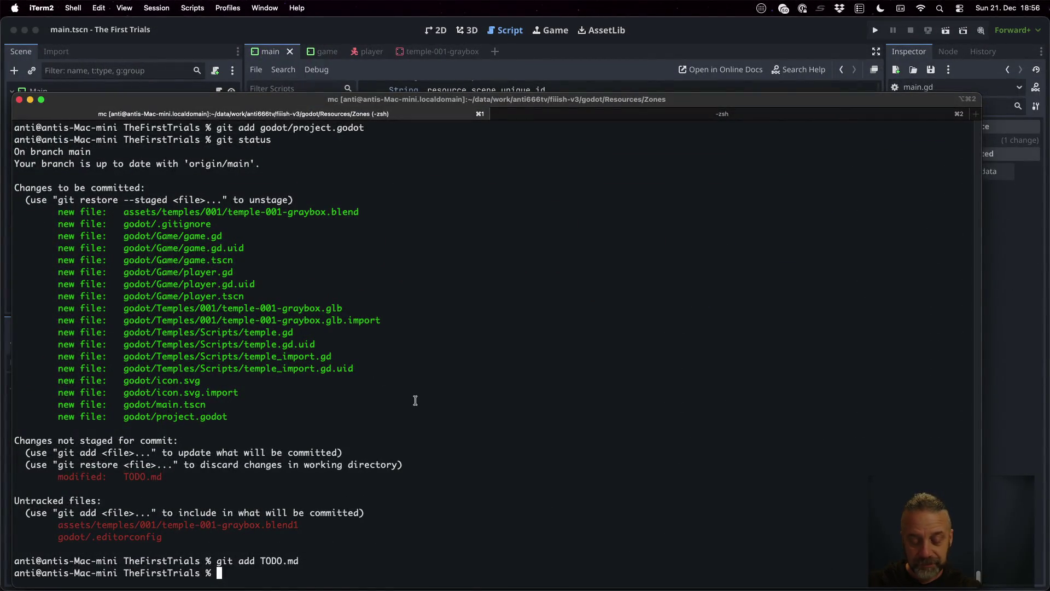
key("super+v")
key("Return")
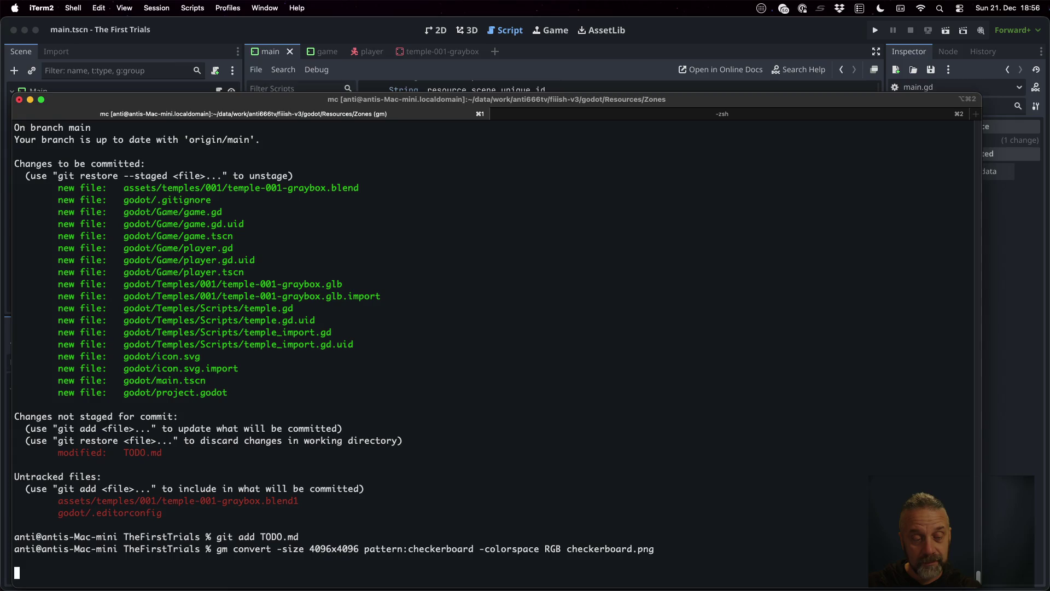
type("open checkerboard.png")
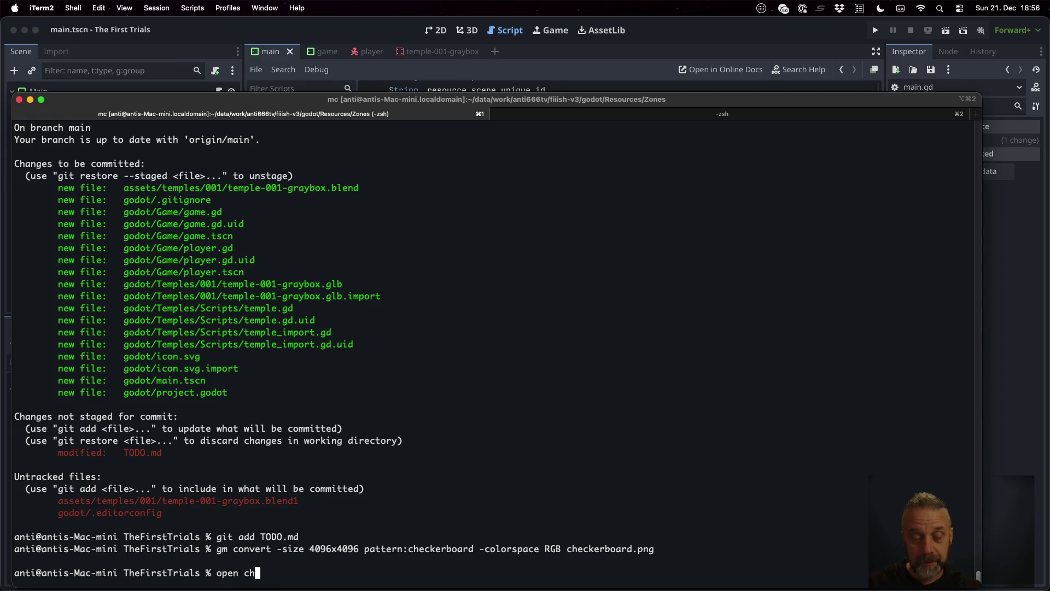
key("Return")
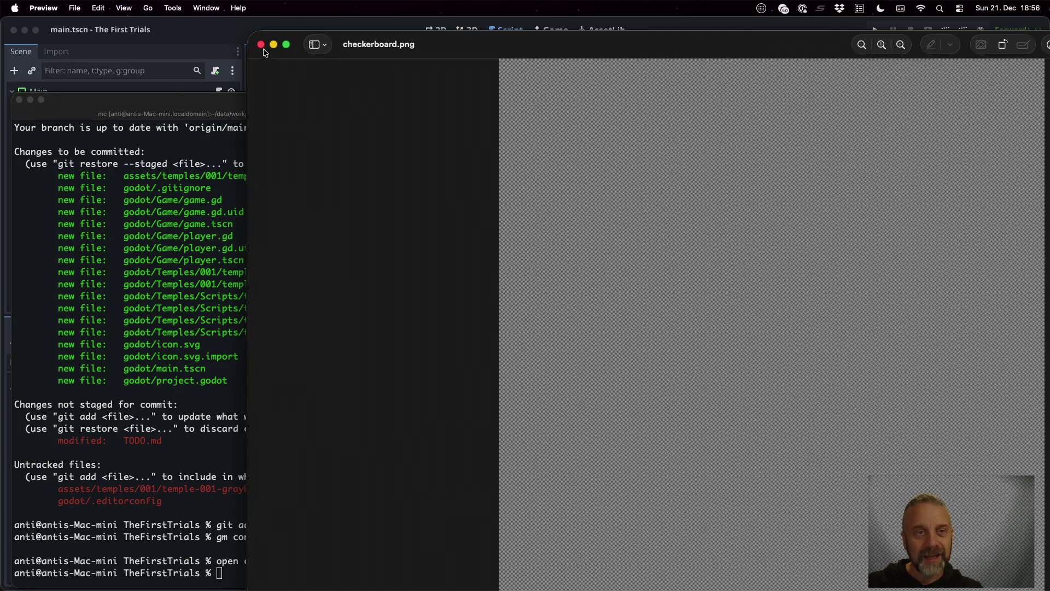
left_click(262, 45)
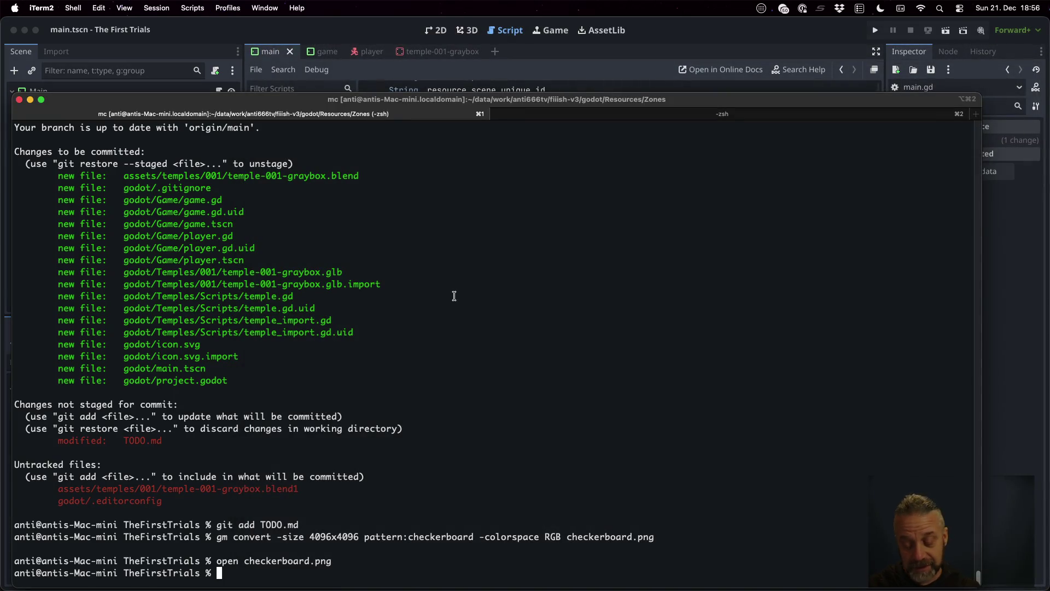
List checkerboard.png with eza -l to confirm the 30k file exists.
type("eza -l checkerboard.png")
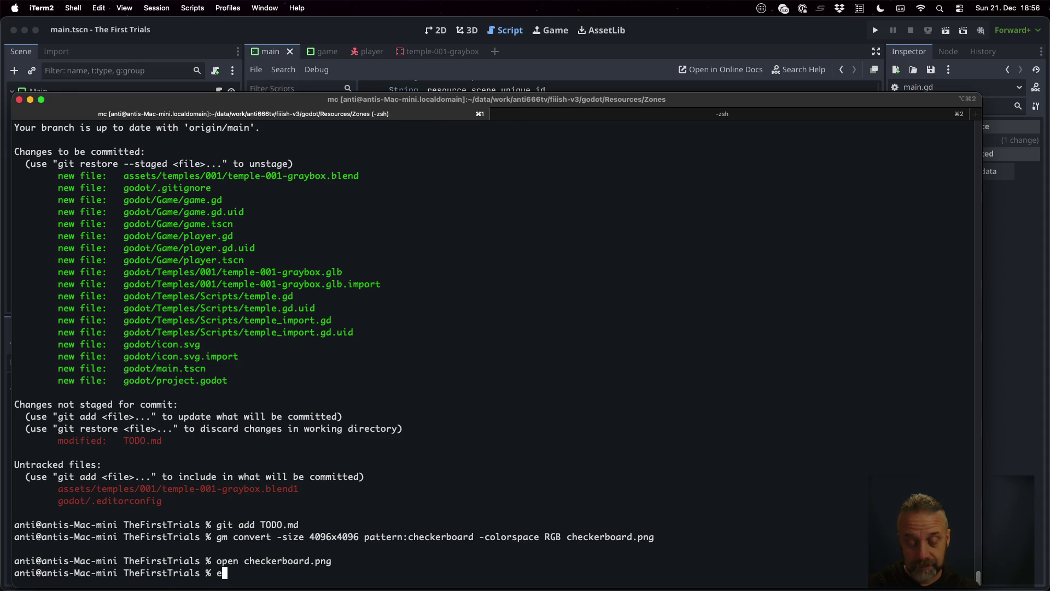
key("Return")
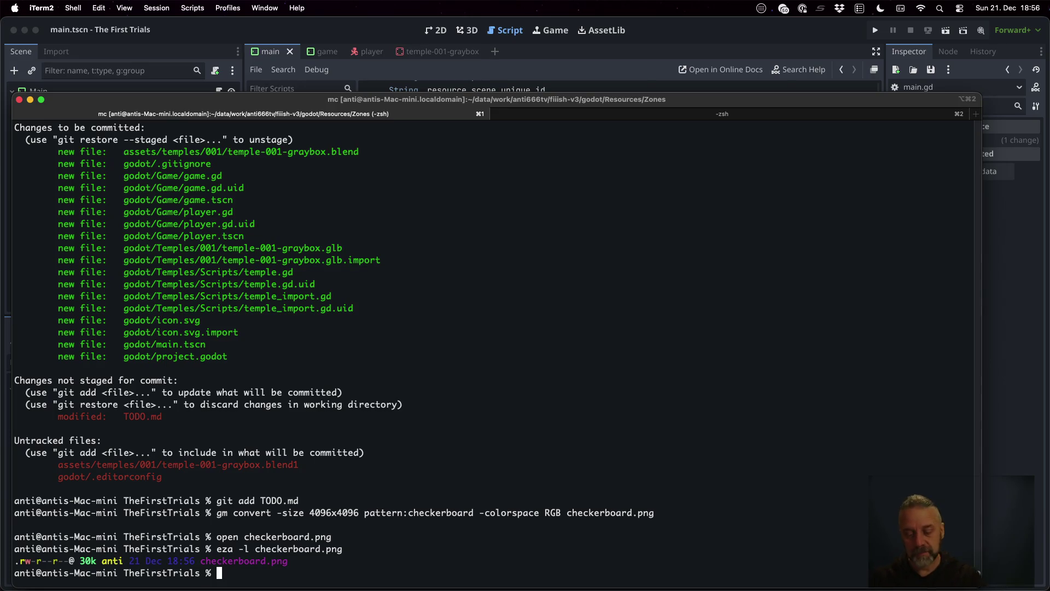
key("Up")
key("Up")
key("Up")
Edit the gm convert command to use pattern:noise with output noise, and run it.
key("Return")
key("Left")
key("Left")
key("Left")
key("BackSpace")
key("BackSpace")
key("BackSpace")
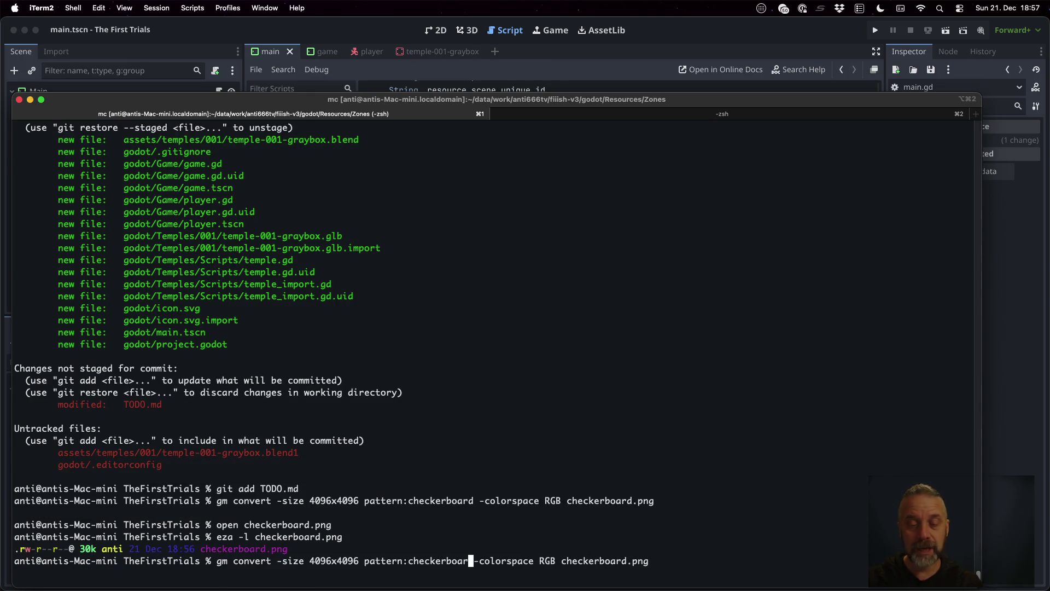
type("noise")
key("Right")
key("Right")
key("Right")
key("Right")
key("Right")
key("Right")
key("BackSpace")
key("BackSpace")
key("BackSpace")
key("BackSpace")
type("noise")
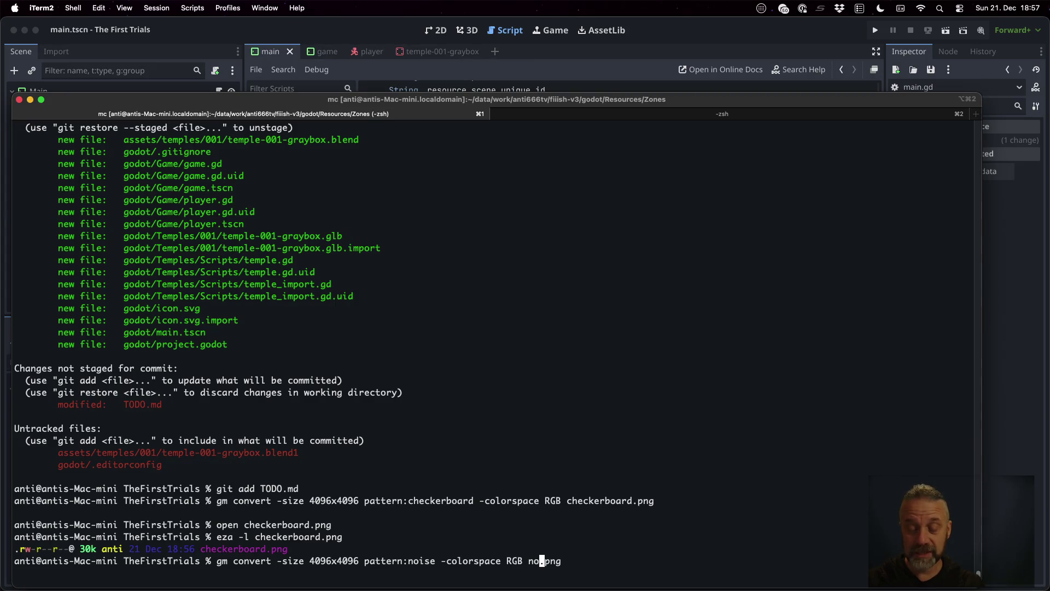
key("Return")
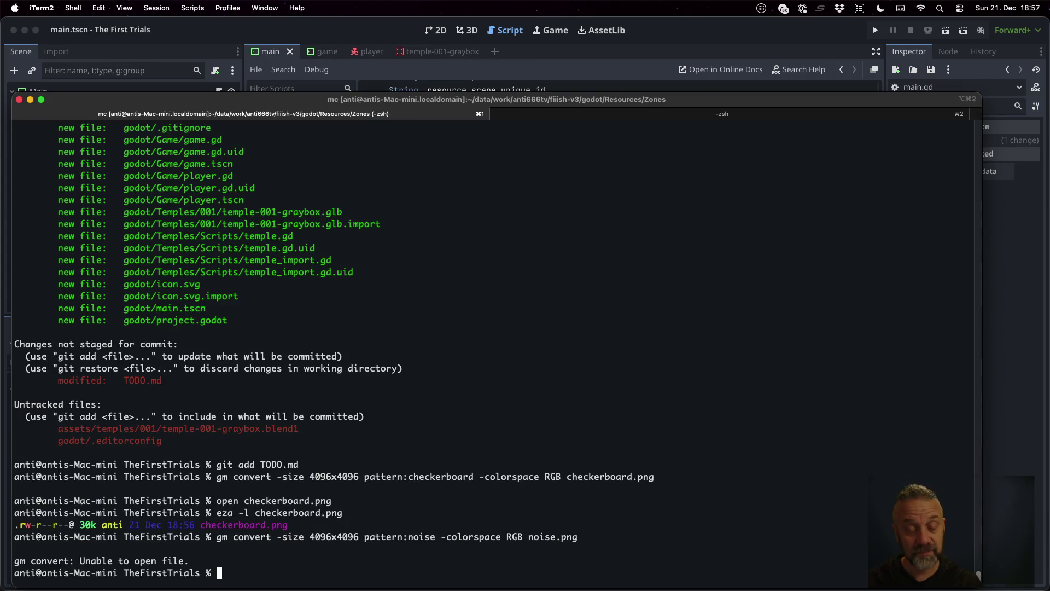
Retry the gm convert command with pattern:help and then pattern:list.
key("Up")
key("Left")
key("Left")
key("Left")
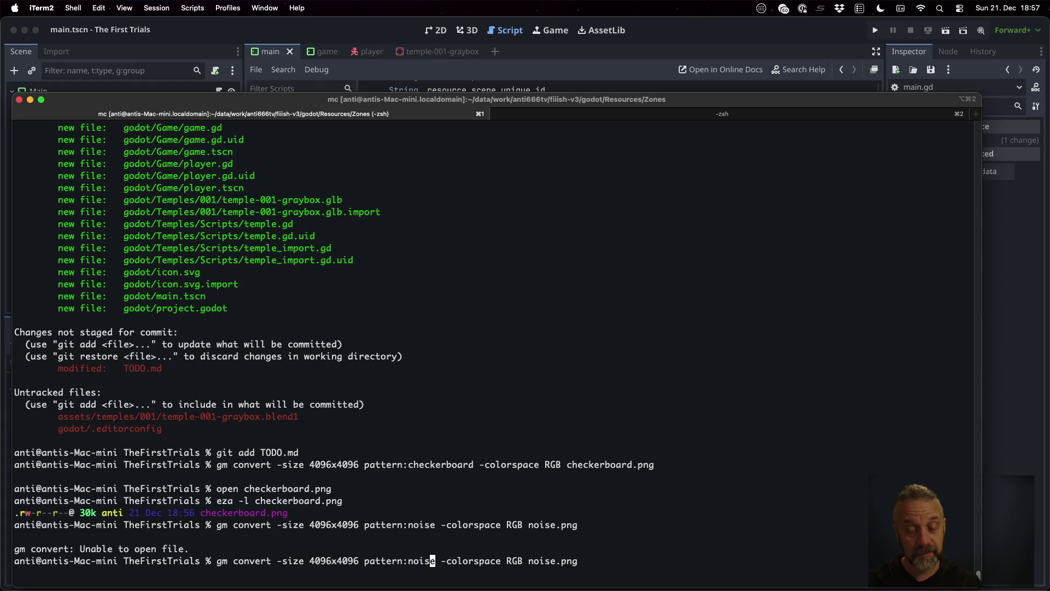
key("BackSpace")
key("BackSpace")
key("BackSpace")
type("help")
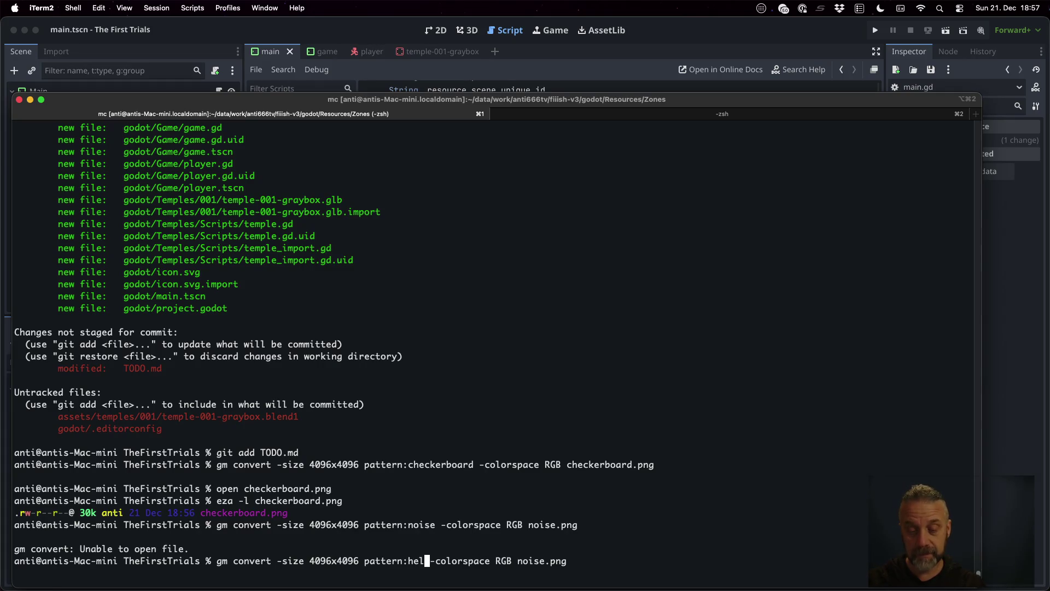
key("Return")
key("Up")
key("Left")
key("Left")
key("Left")
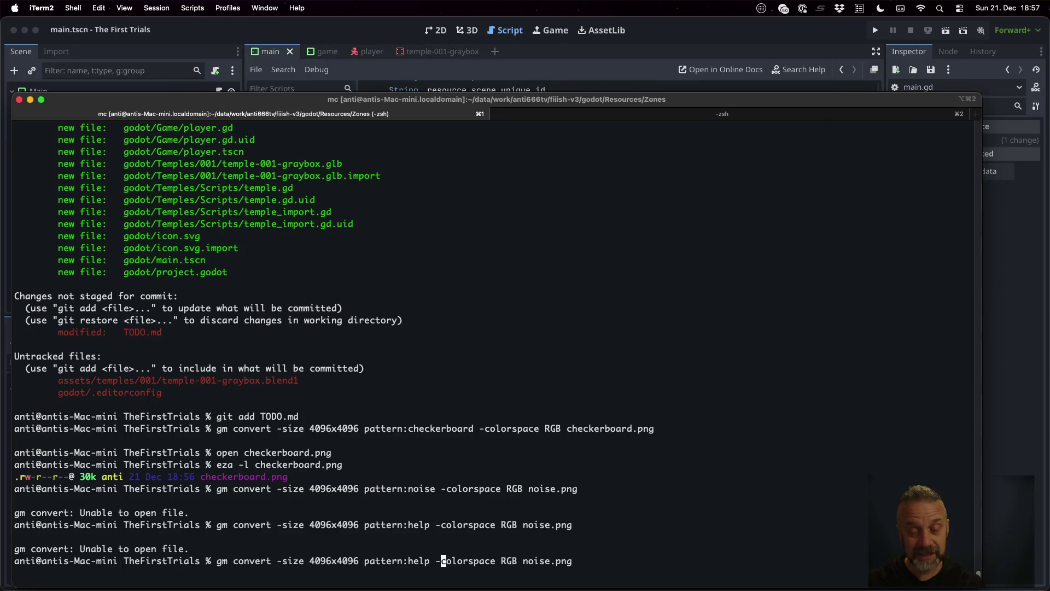
key("BackSpace")
key("BackSpace")
key("BackSpace")
type("list")
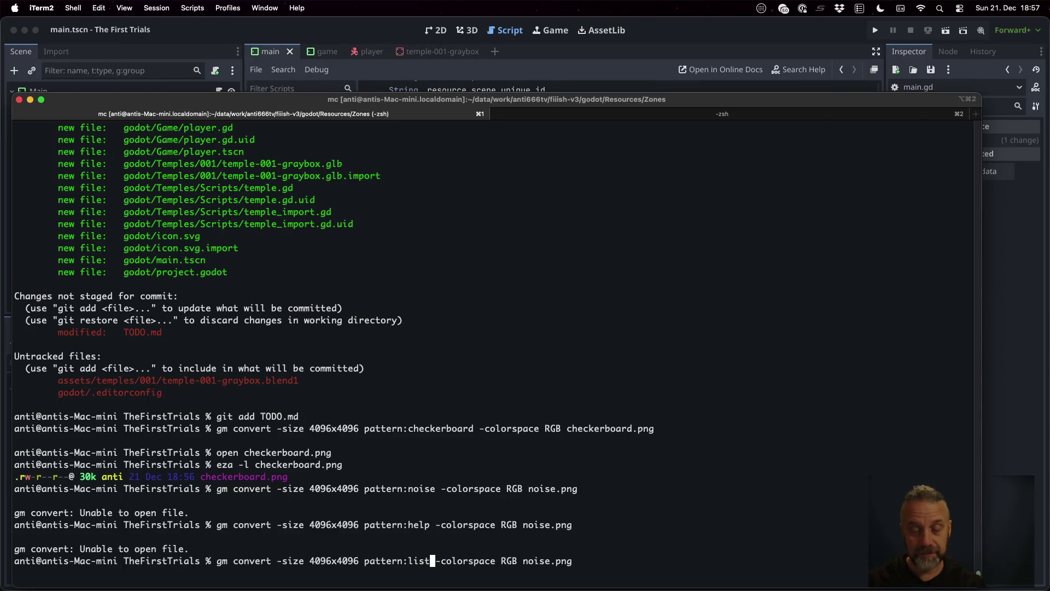
key("Return")
Run gm --help, then open the man gm manual page.
type("gm --help")
key("Return")
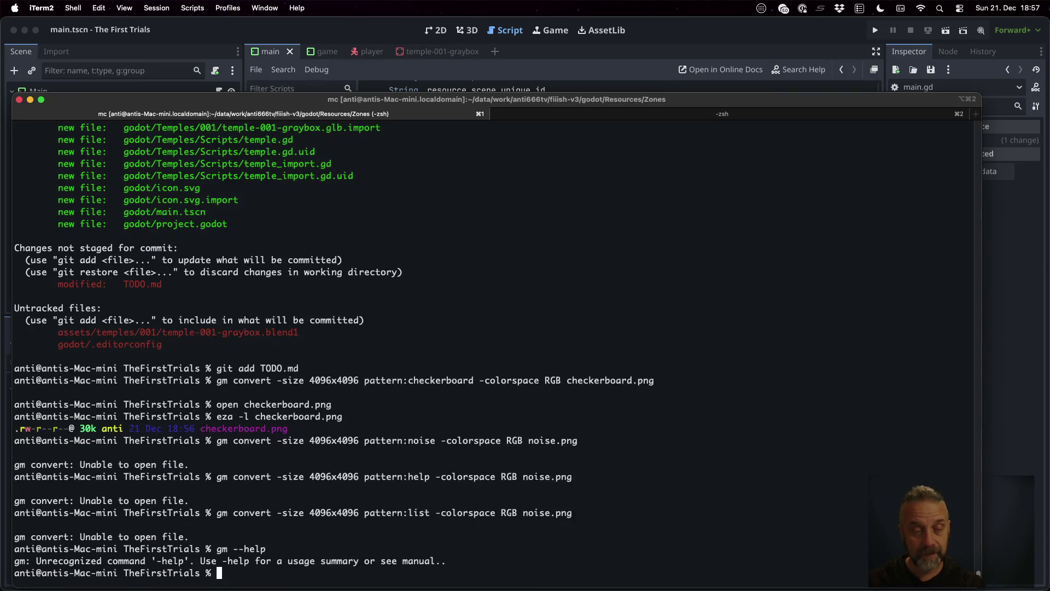
type("manb")
key("BackSpace")
type("gmn")
key("Return")
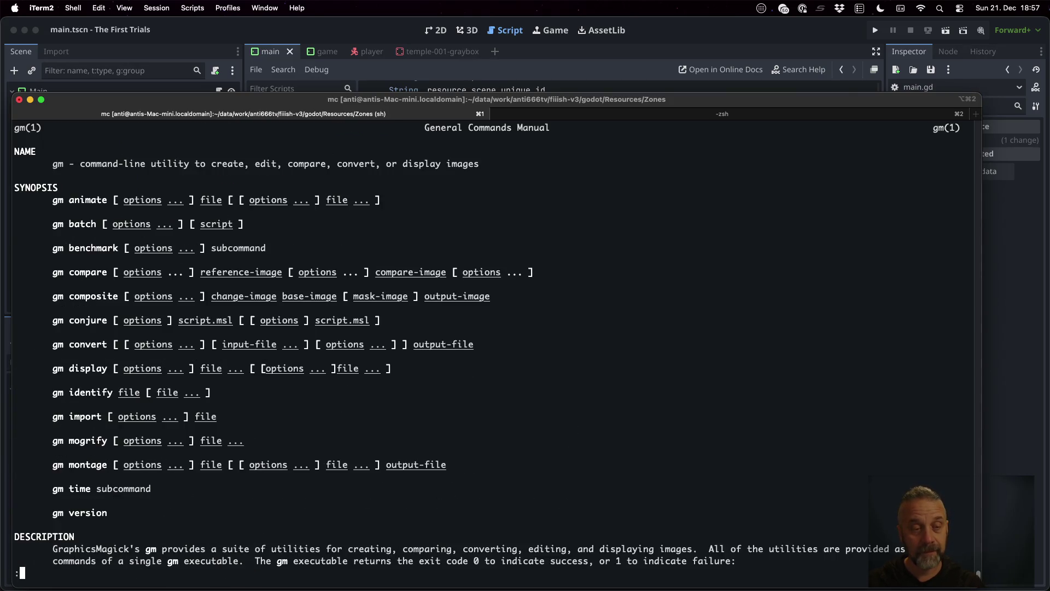
key("q")
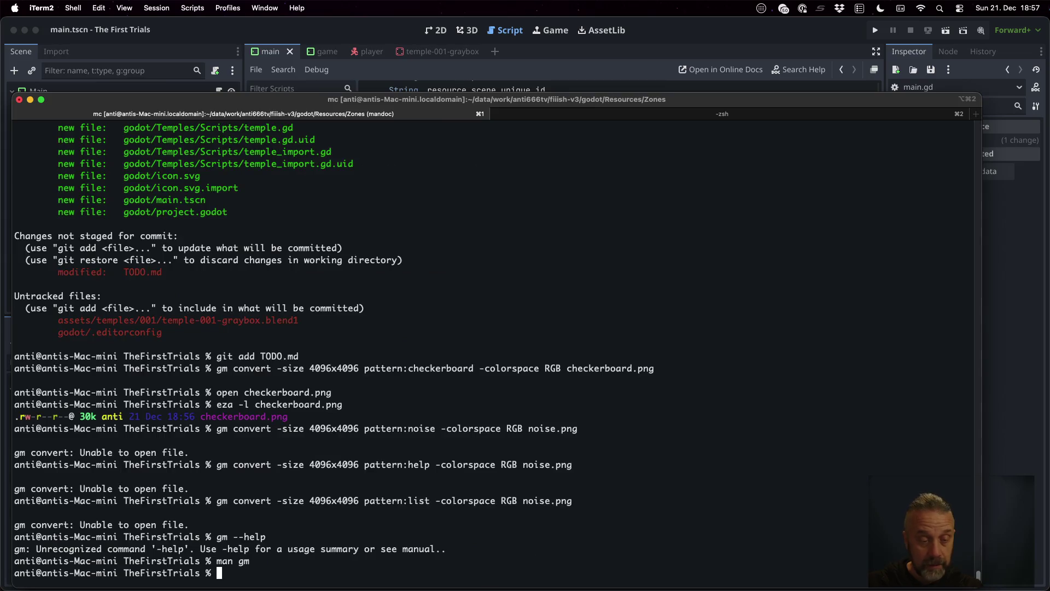
key("Up")
key("Return")
Search the gm manual for 'convert' and then 'pattern' matches.
type("/convert")
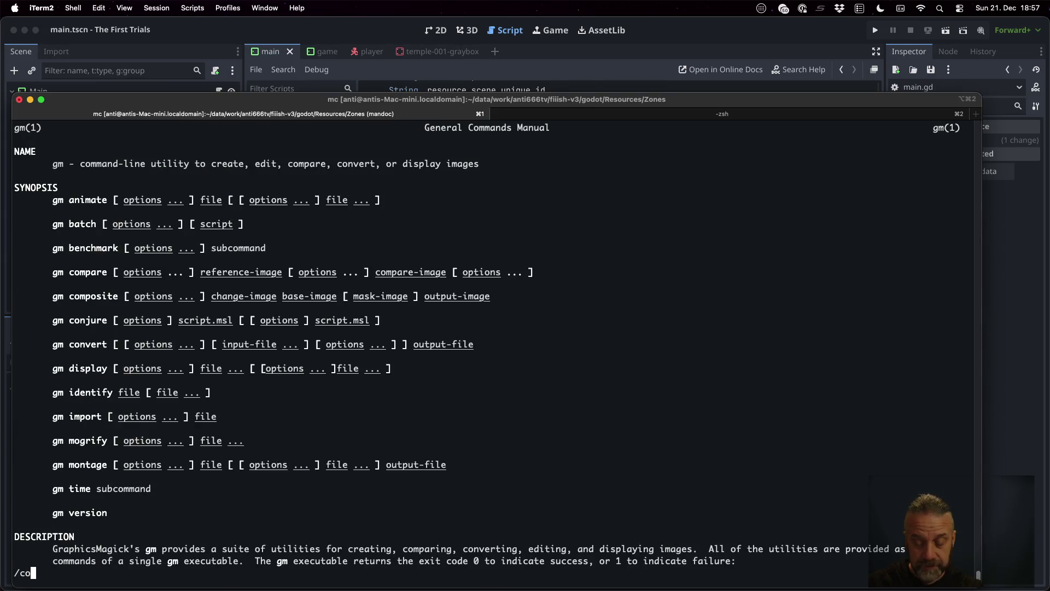
key("Return")
key("n")
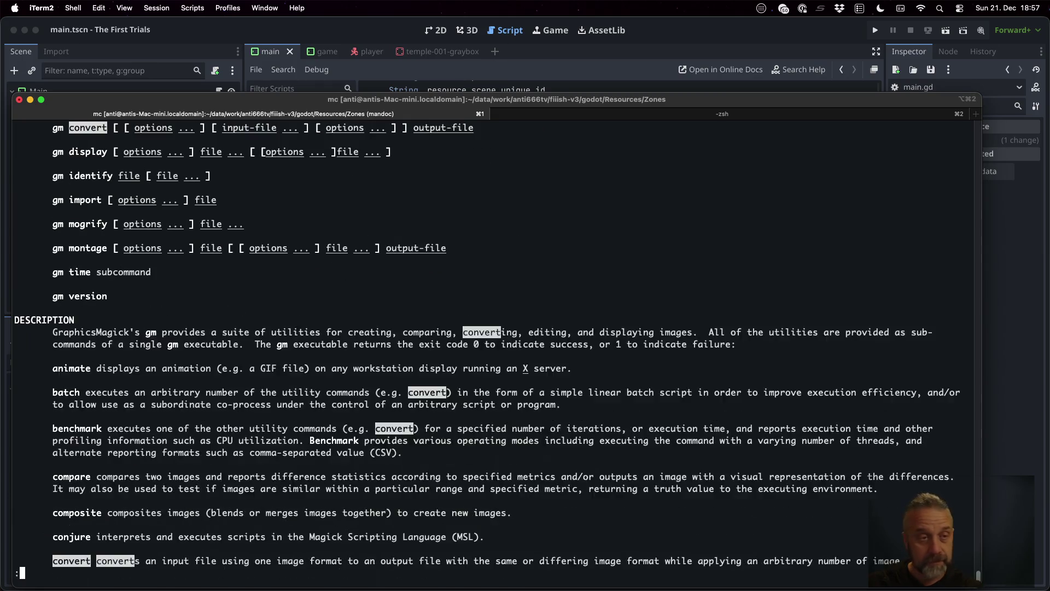
key("n")
type("pattern")
key("Return")
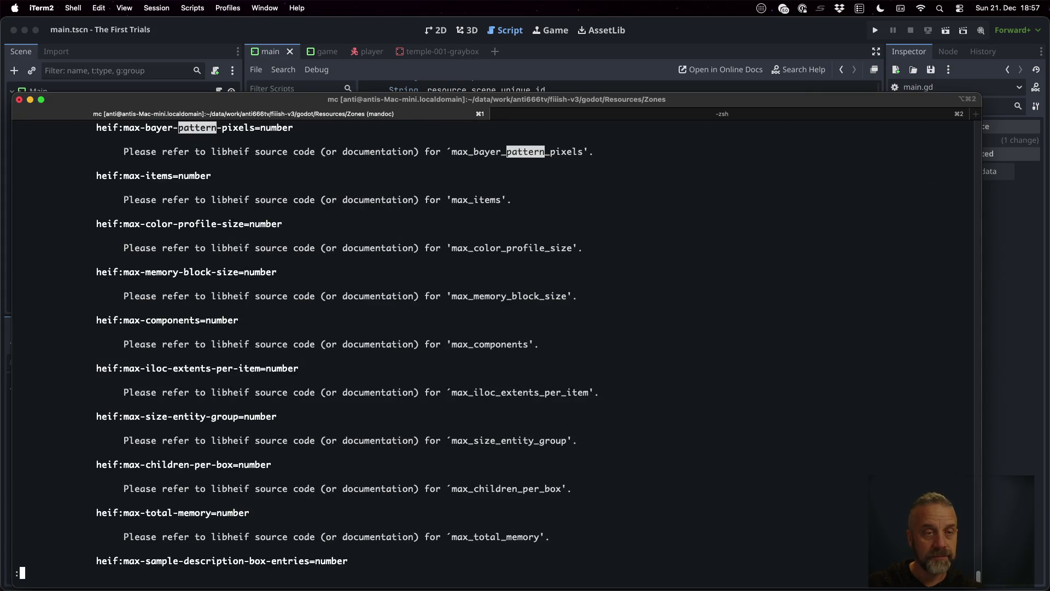
key("Down")
key("Down")
key("n")
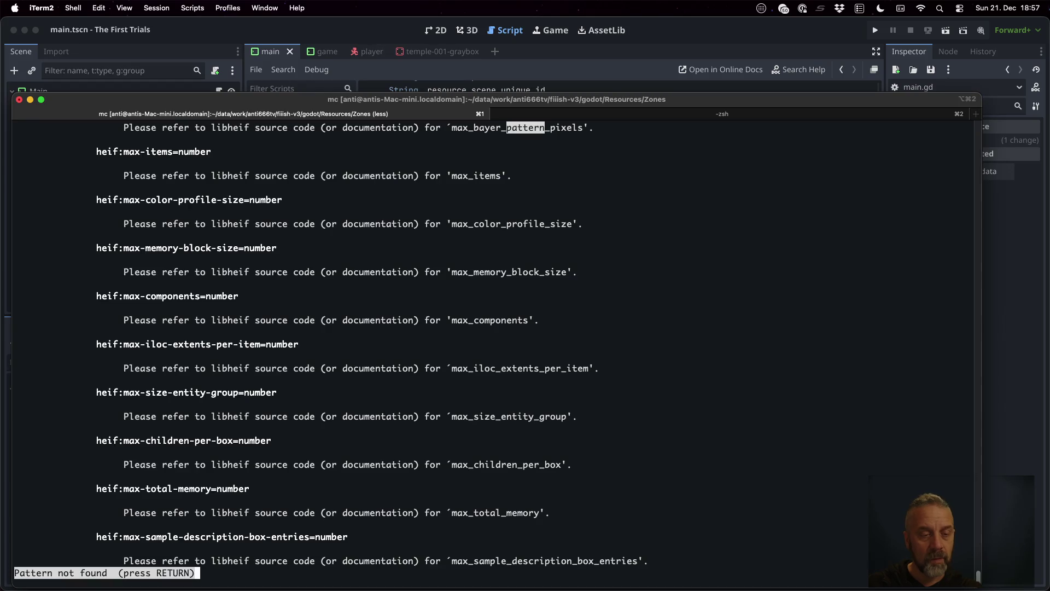
Quit the manual and try tldr gm, which isn't installed.
type("q")
type("tld")
type("r gm")
key("Return")
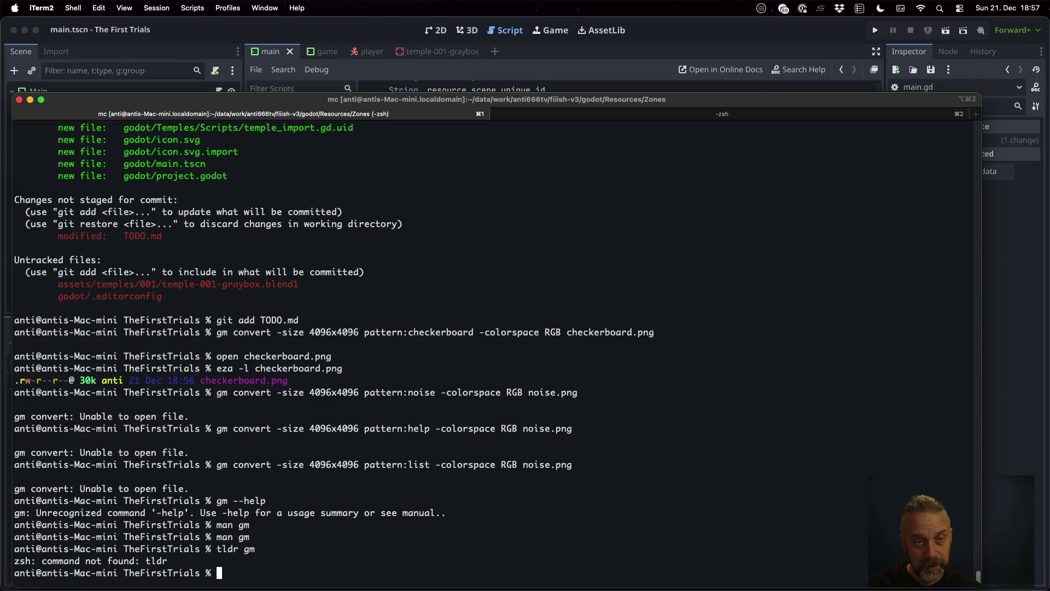
key("super+Tab")
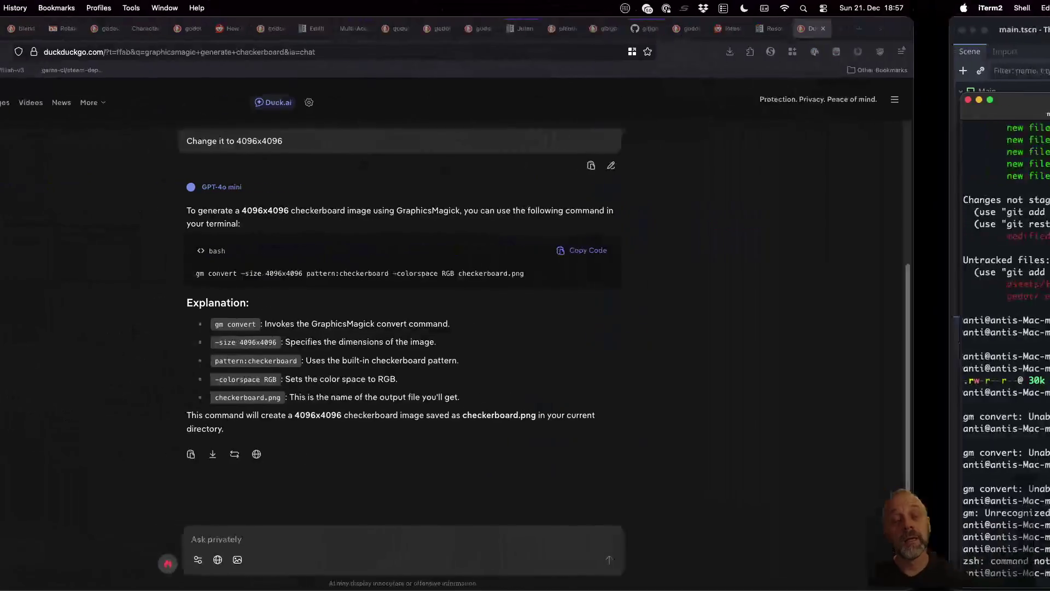
Ask Duck.ai 'Can we create noise instead' and copy the Gaussian noise gm convert command.
type("Can we create noise inste")
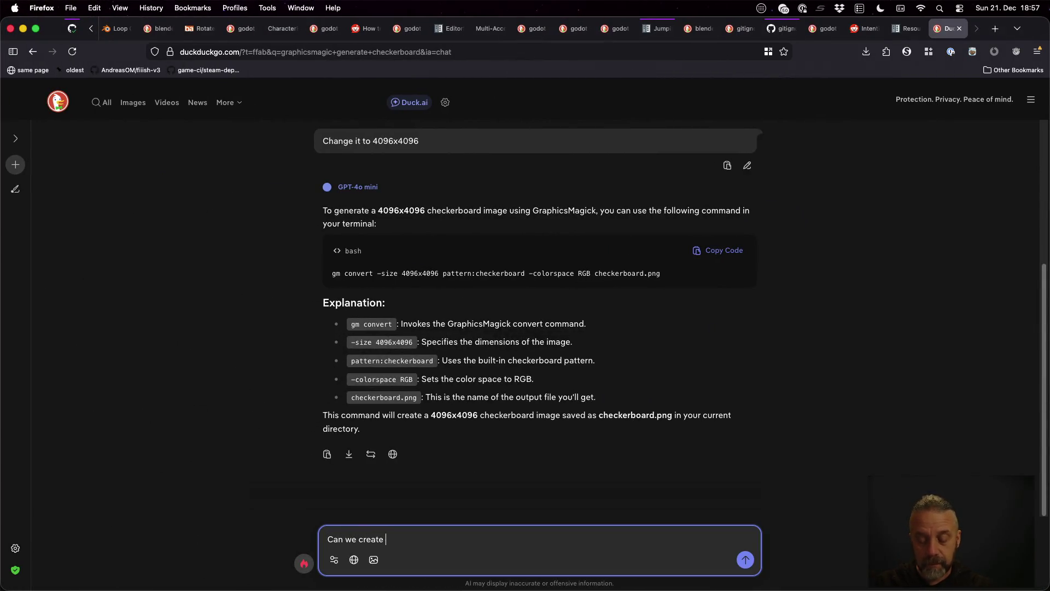
type("ad")
key("Return")
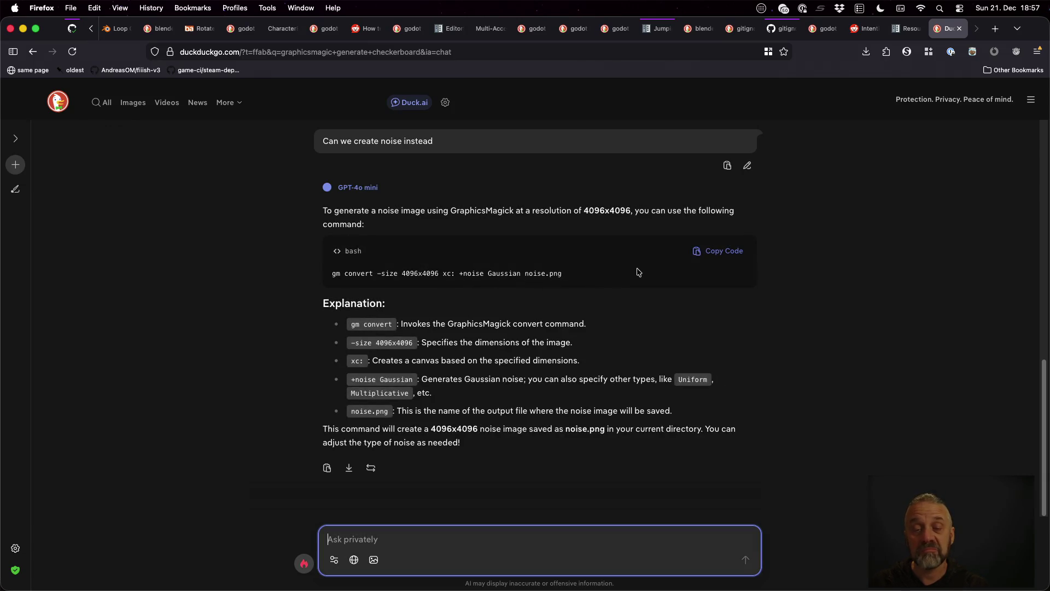
left_click(733, 250)
key("ctrl+Right")
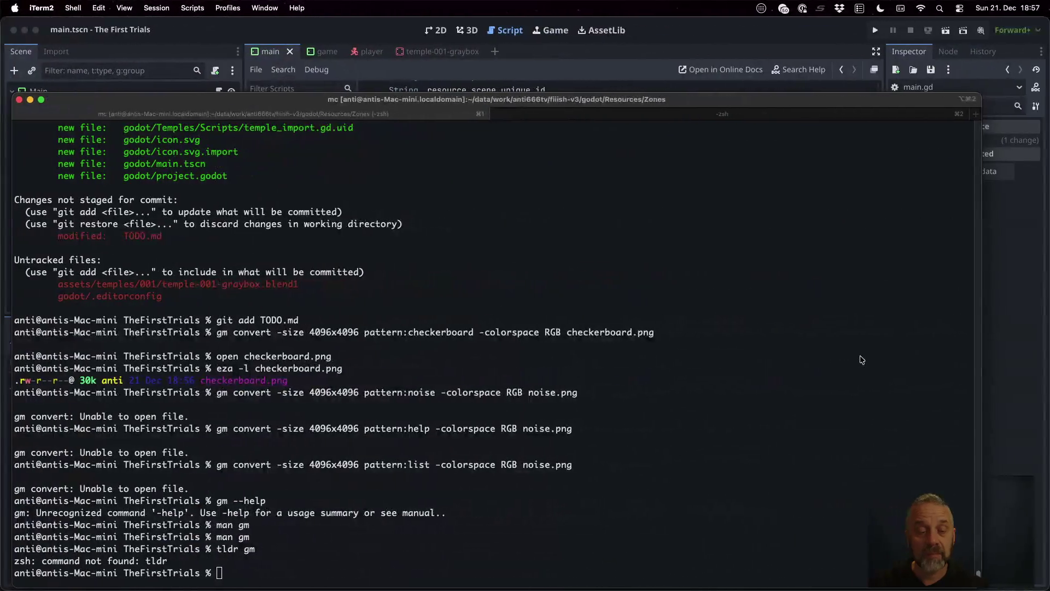
Generate the 4096x4096 Gaussian noise.png, confirm it is 64M with eza -l, and open it.
type("gm convert -size 4096x4096 xc: +noise Gaussian noise.png")
key("Return")
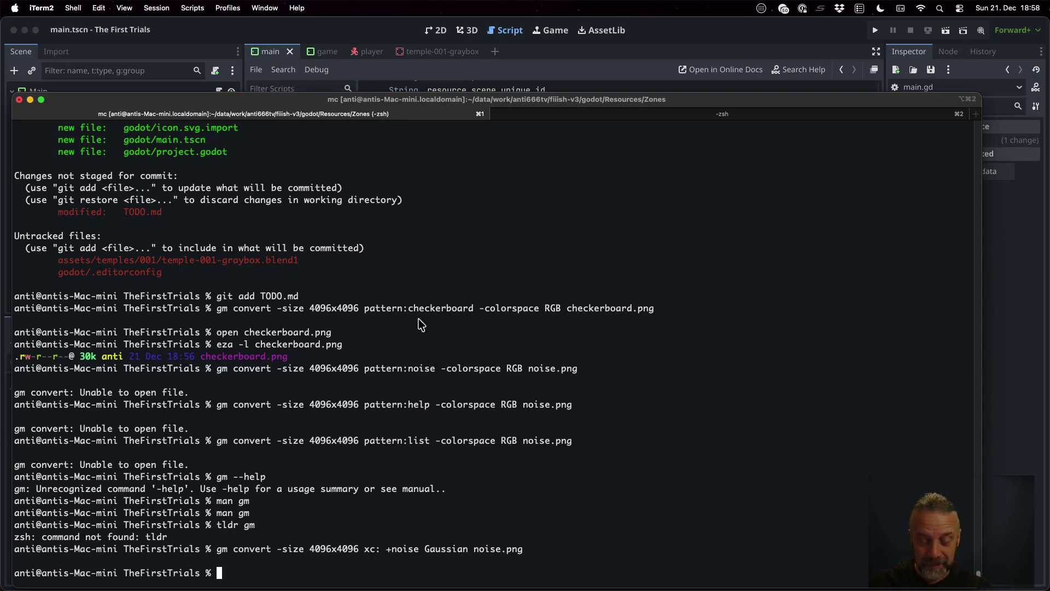
type("eza -l noise.png")
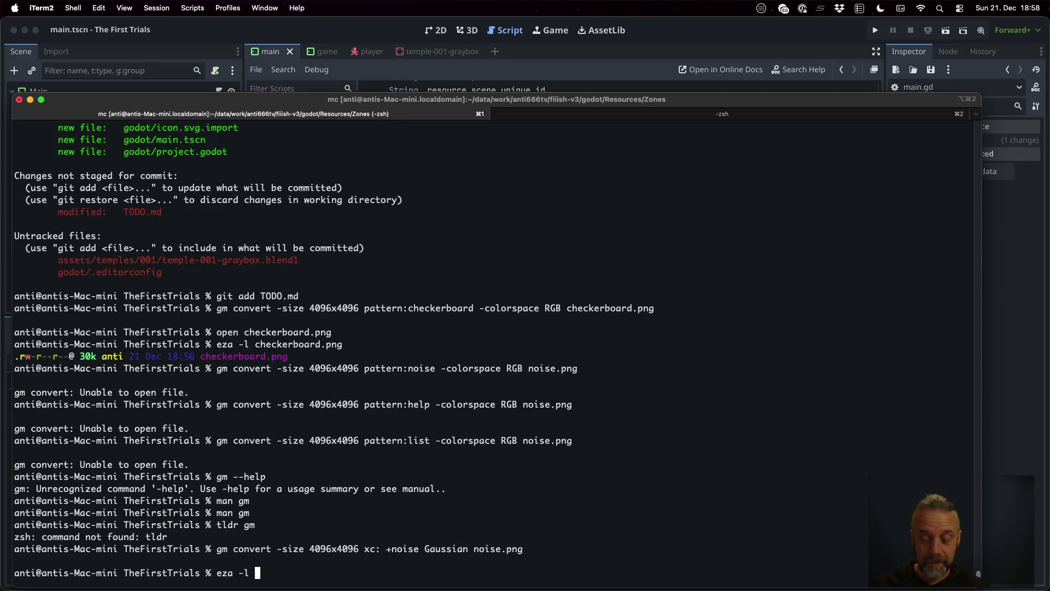
key("Return")
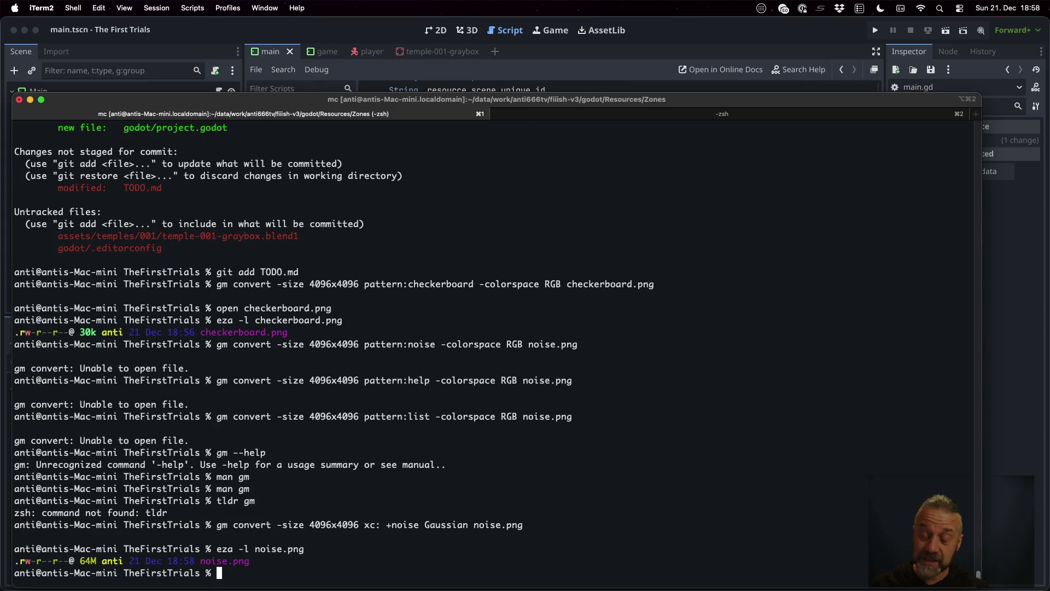
type("open noise.png")
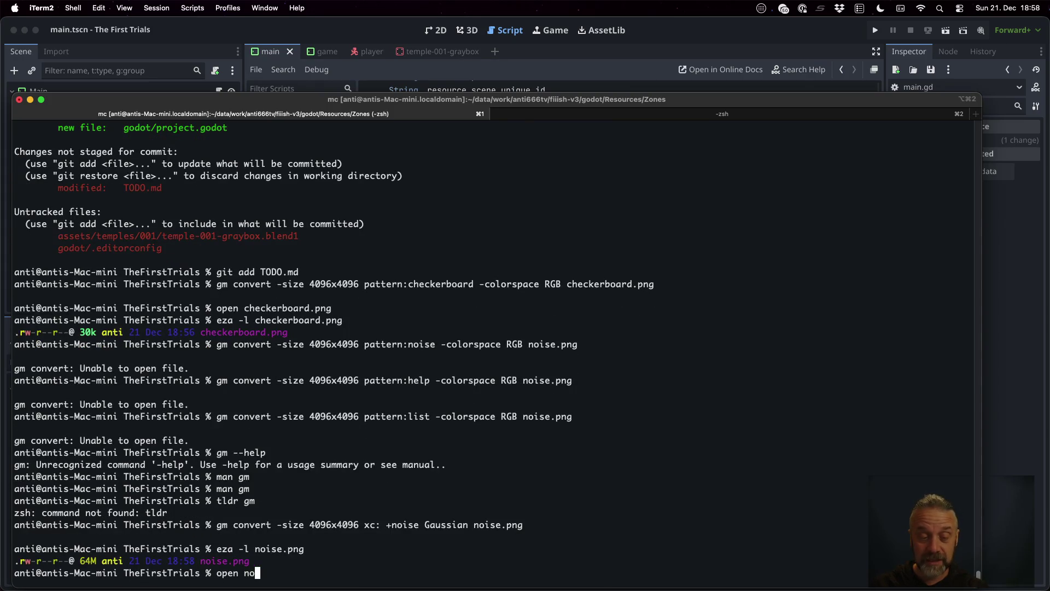
key("Return")
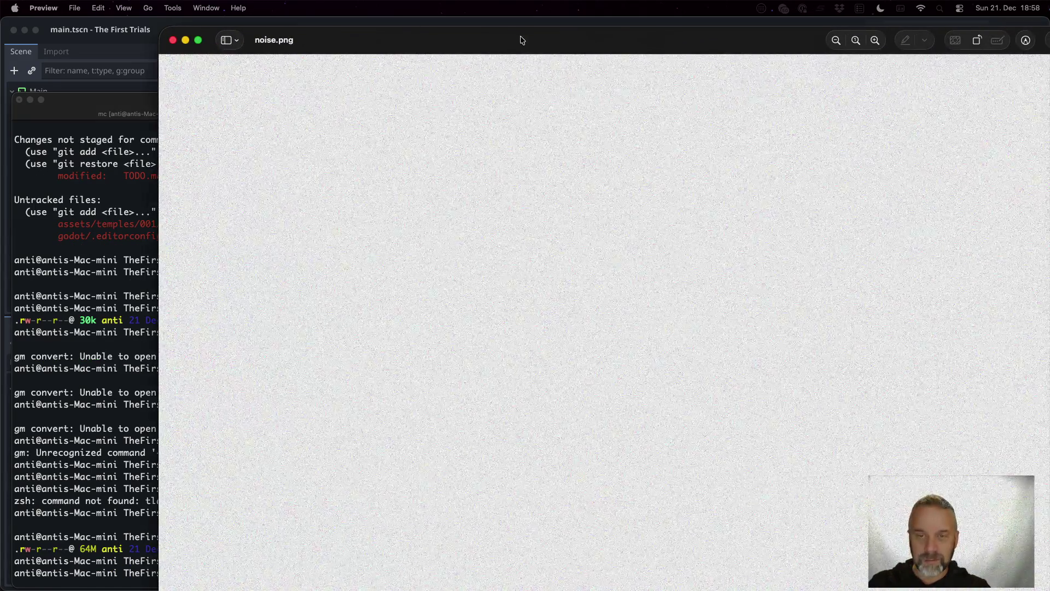
Zoom into the noise image in Preview three times, then close it.
left_click_drag(521, 40, 420, 72)
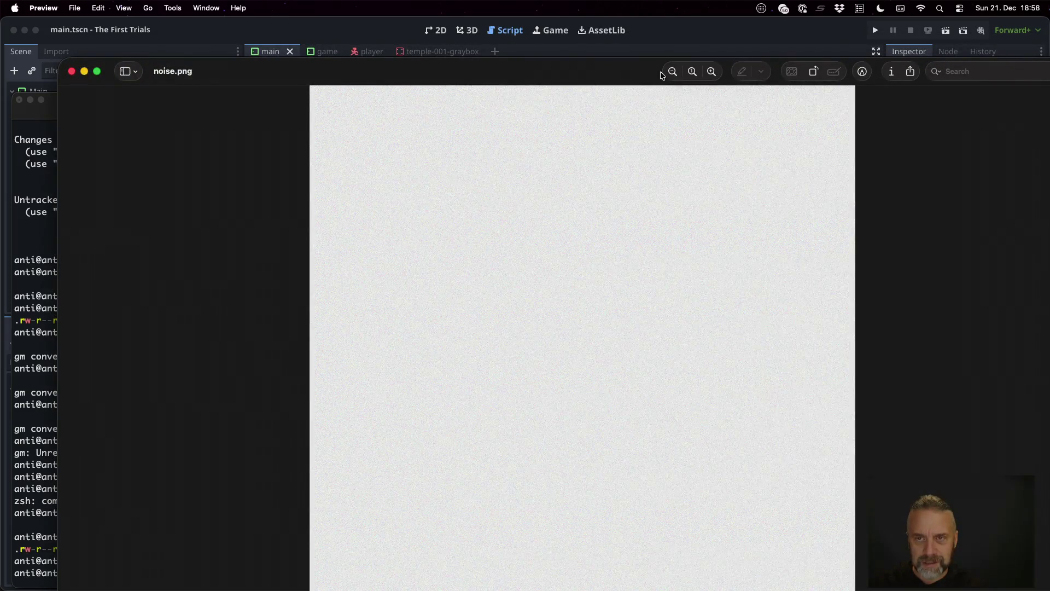
left_click(711, 71)
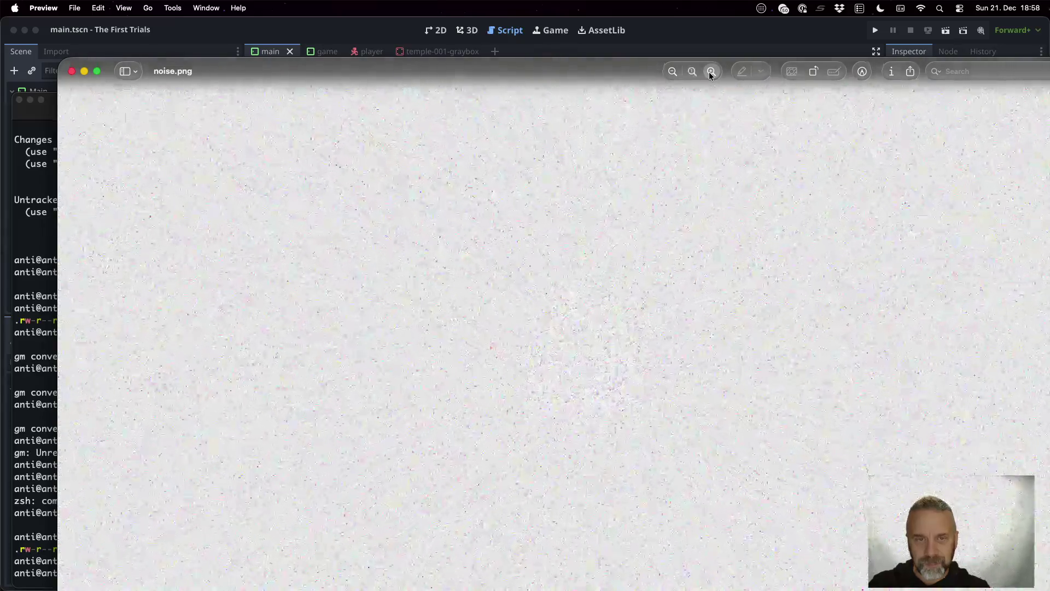
left_click(711, 72)
left_click(711, 72)
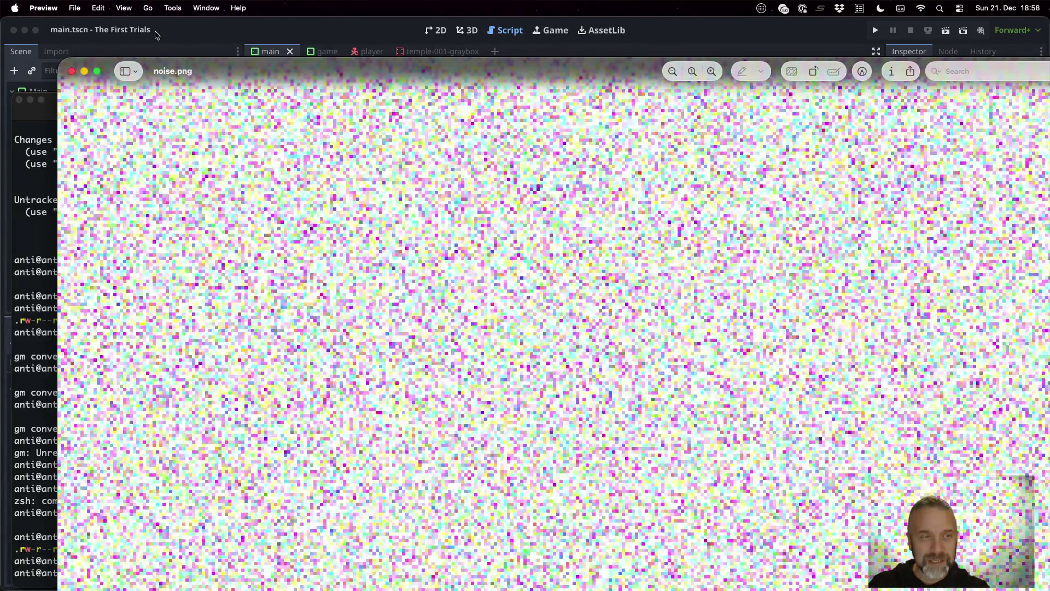
left_click(71, 73)
Move noise.png into the godot project folder with mv noise.png godot.
type("mv noise.png ")
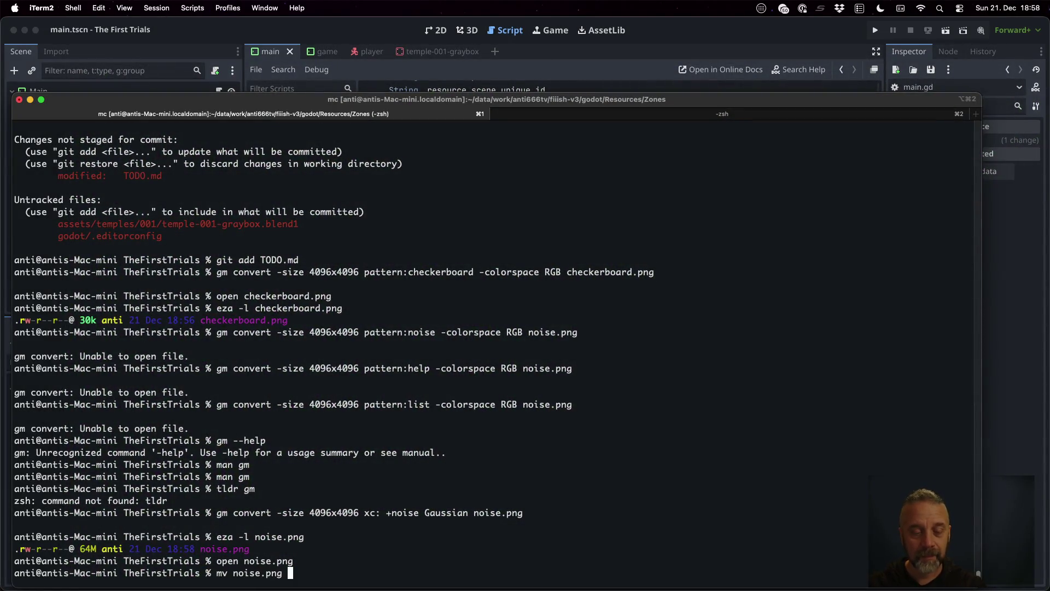
type("godot")
key("Return")
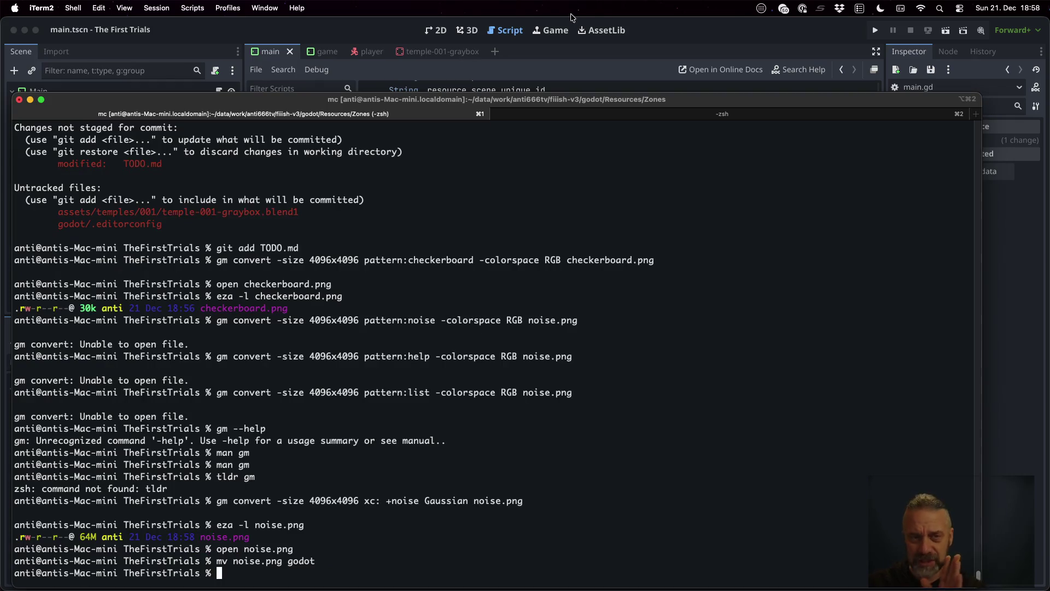
left_click(654, 39)
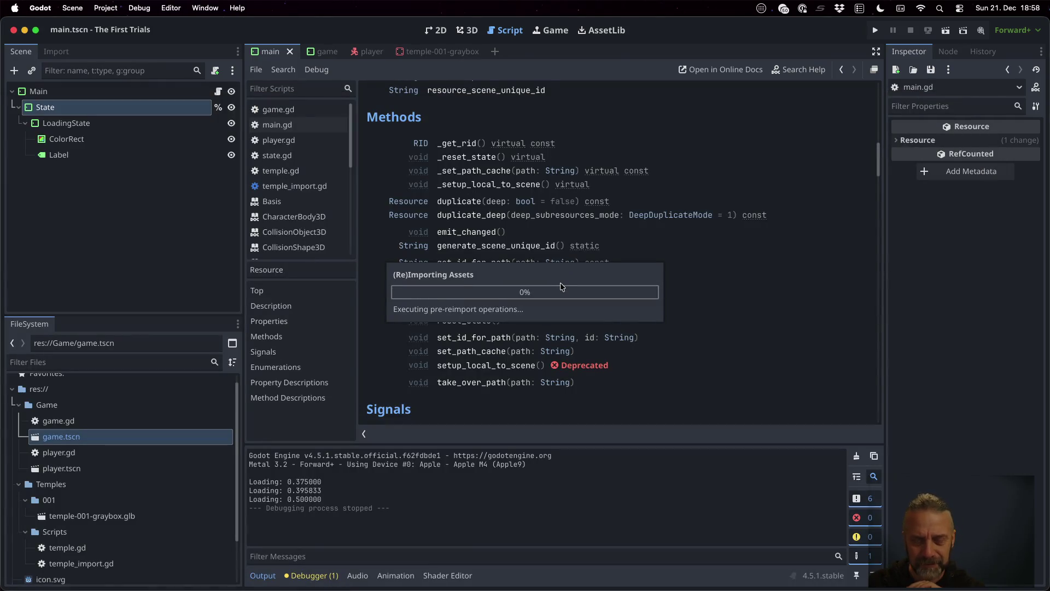
Inspect the imported 4096x4096 noise.png texture in FileSystem, then open Game/game.tscn.
scroll(169, 496, "down", 3)
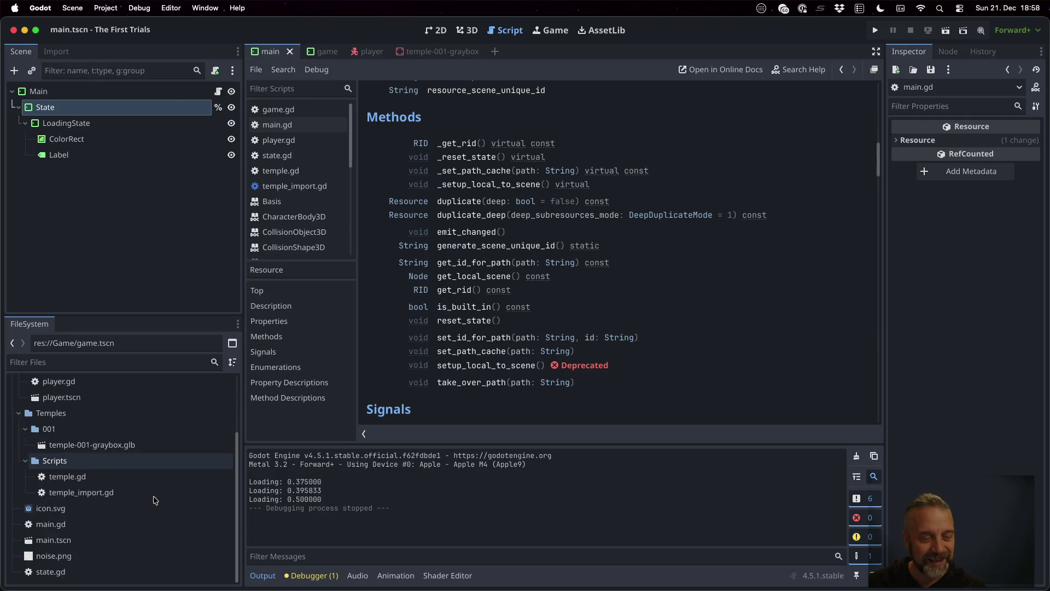
left_click(122, 557)
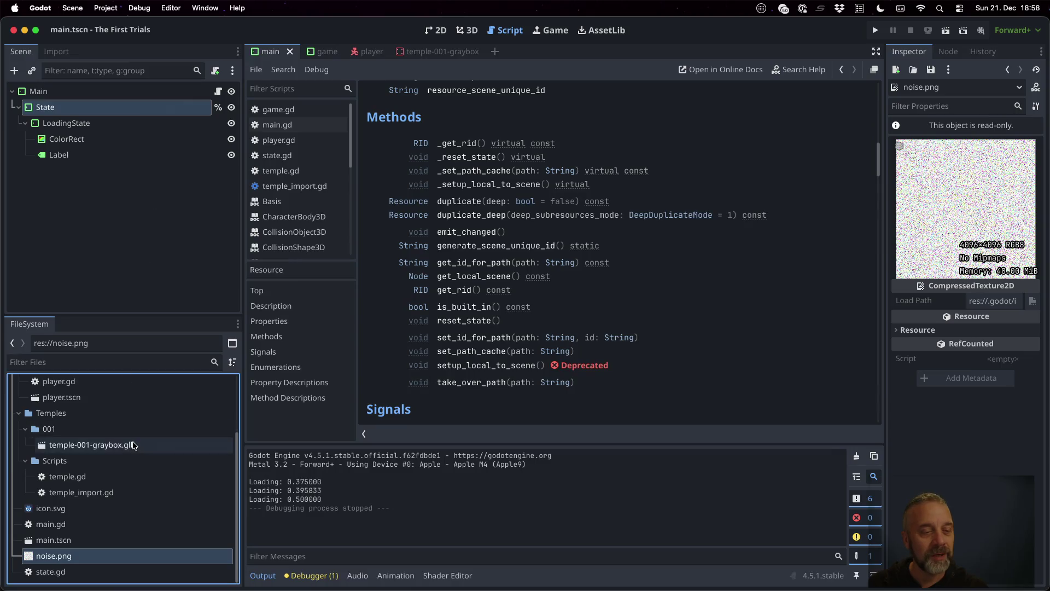
scroll(106, 437, "up", 3)
double_click(103, 445)
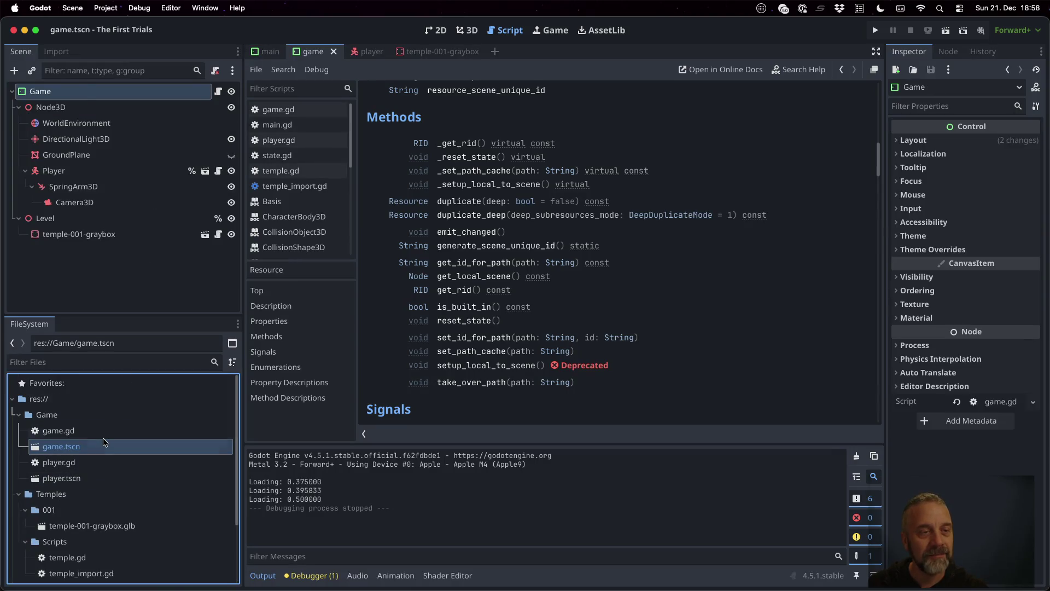
Add a TextureRect child node under the Game root node.
left_click(471, 28)
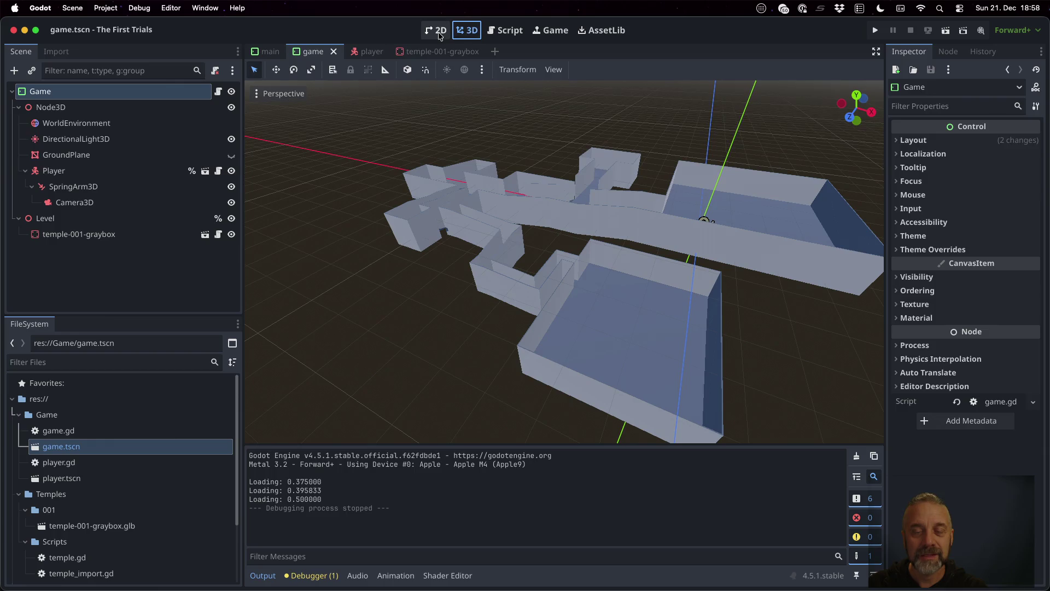
left_click(439, 34)
left_click(467, 30)
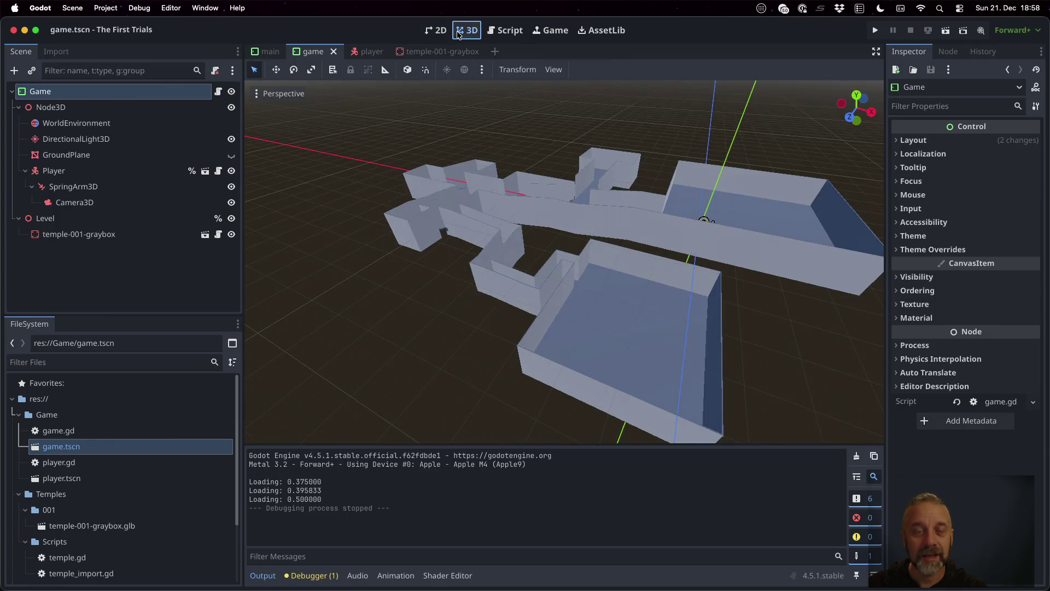
left_click(134, 94)
key("super+a")
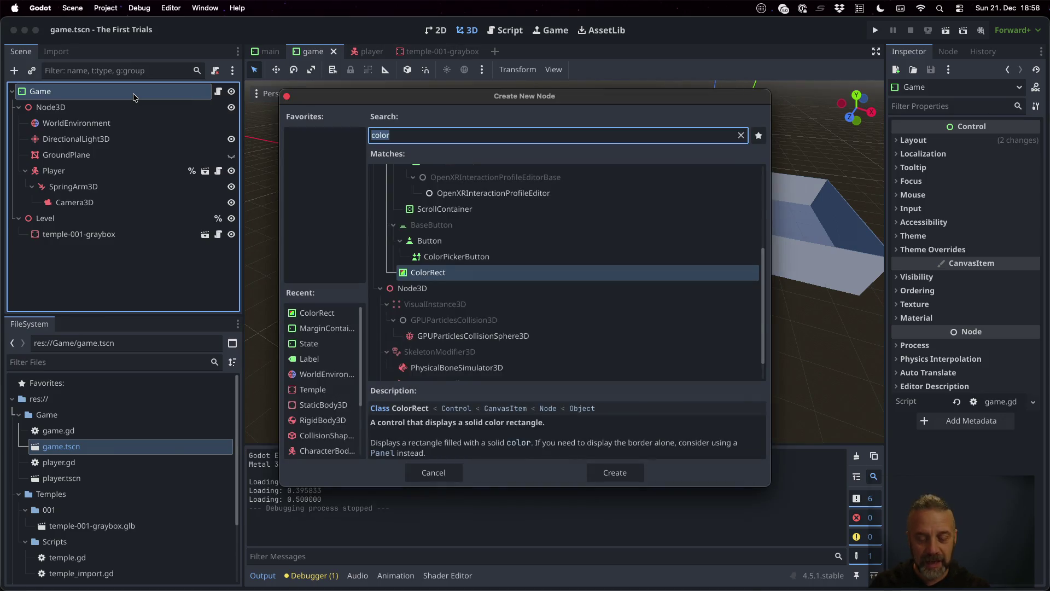
key("Down")
key("Down")
key("Down")
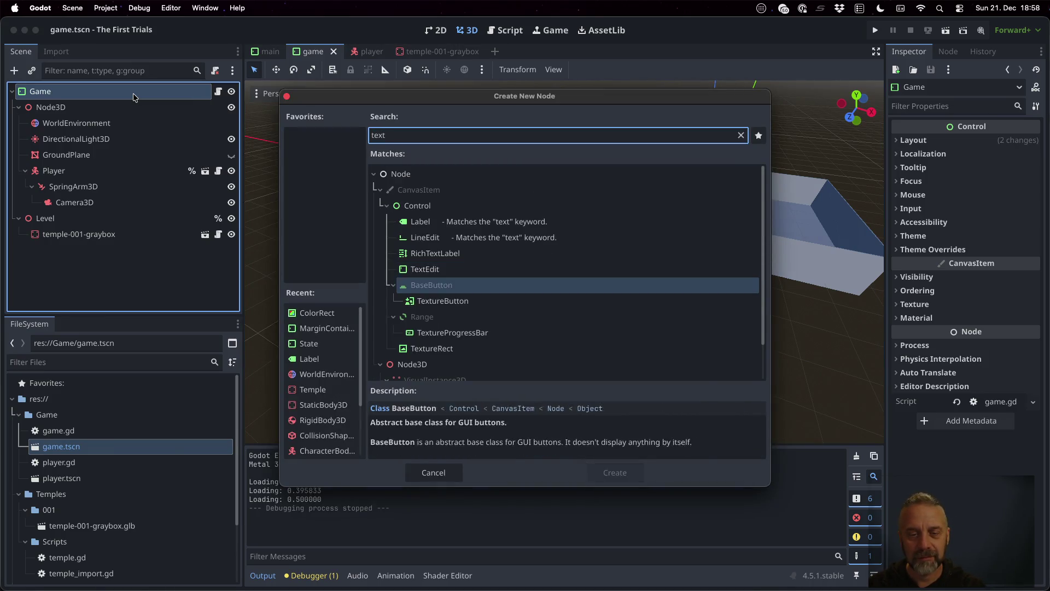
key("Return")
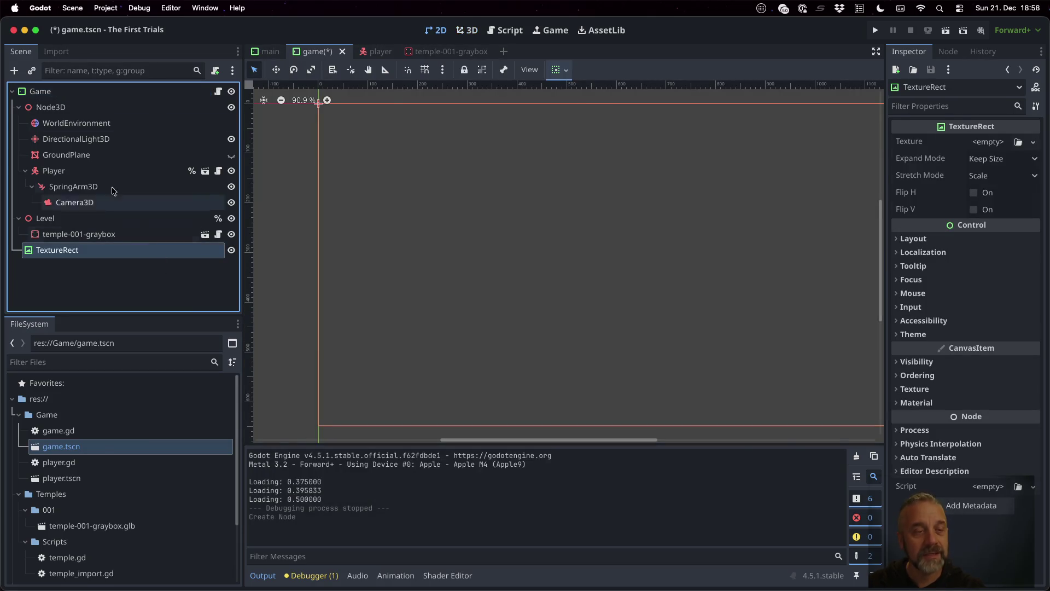
Quick-load the white-noise texture into the TextureRect's Texture property and run the game scene.
scroll(438, 300, "down", 5)
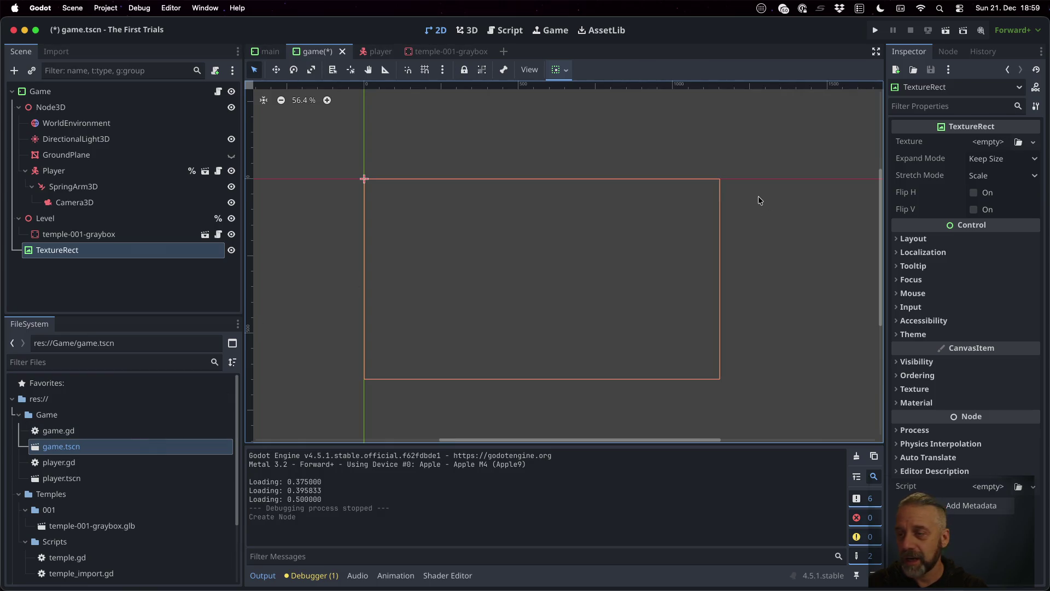
left_click(994, 143)
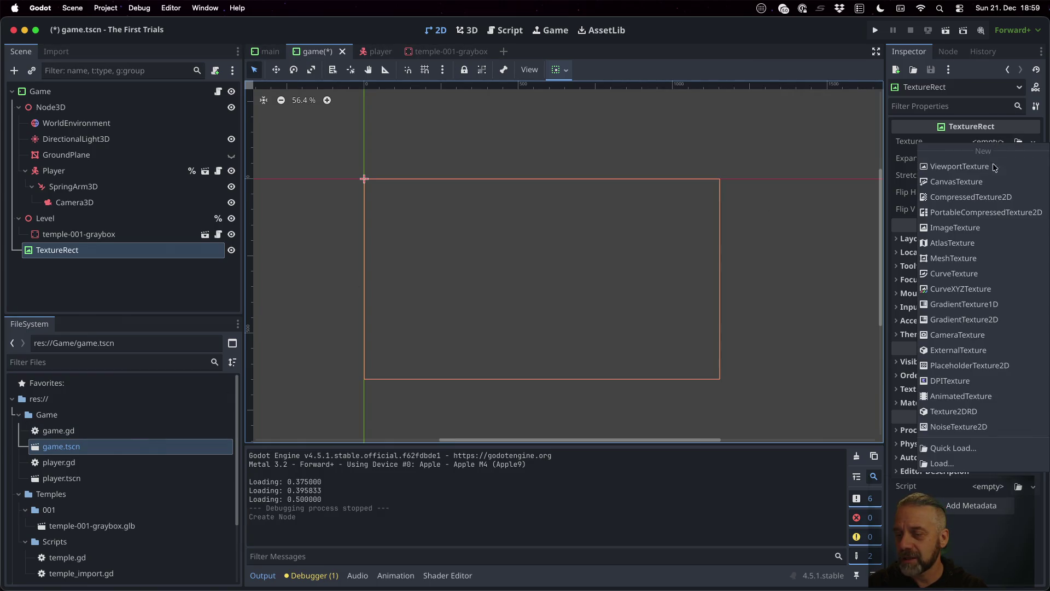
left_click(978, 444)
double_click(415, 171)
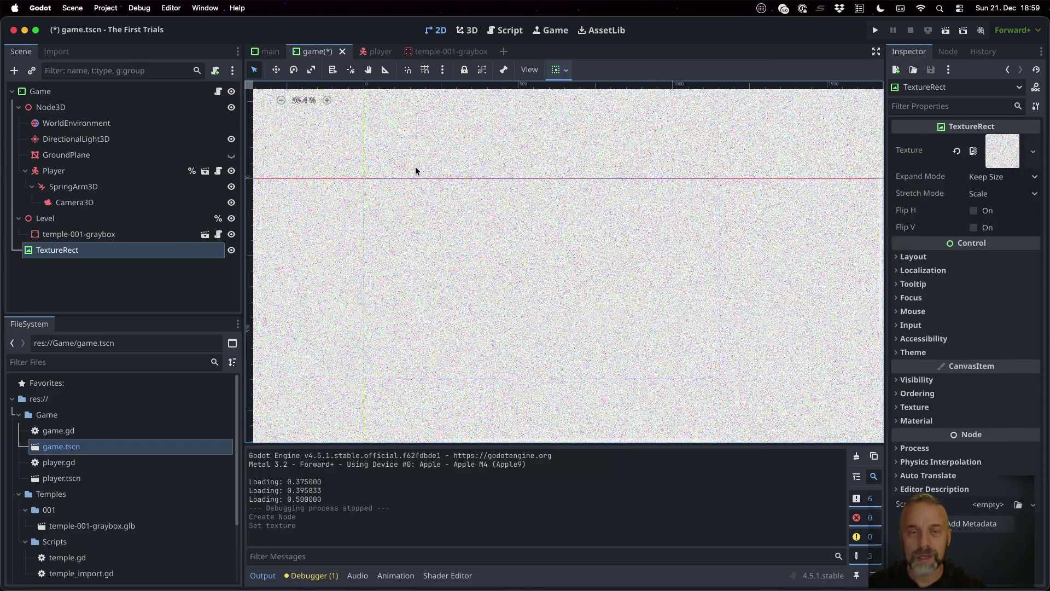
scroll(643, 312, "down", 4)
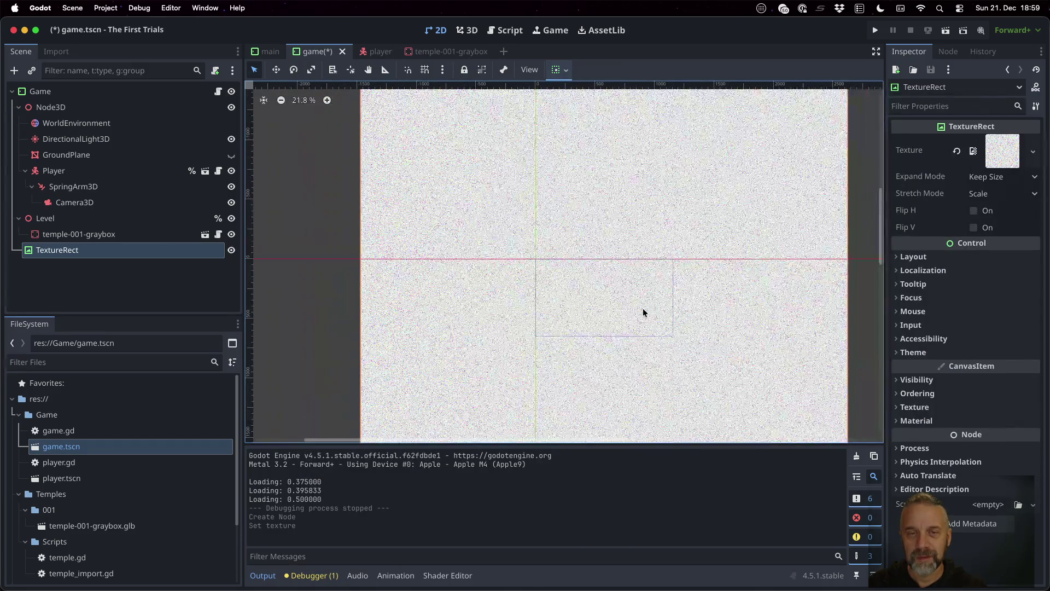
left_click(943, 31)
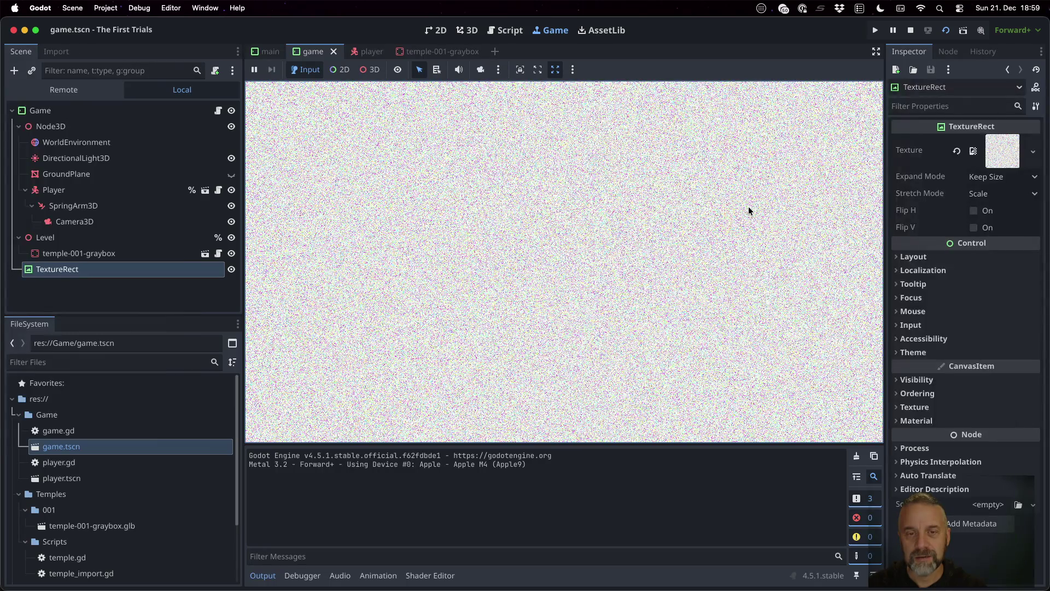
Stop the running game and look at the TextureRect's expand mode options.
left_click(911, 31)
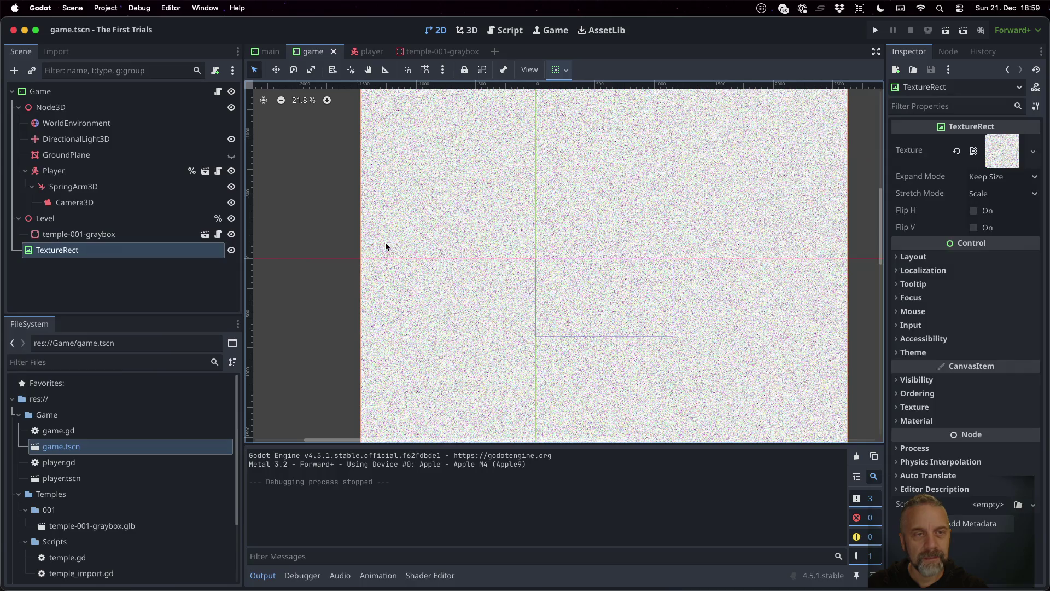
left_click(1010, 177)
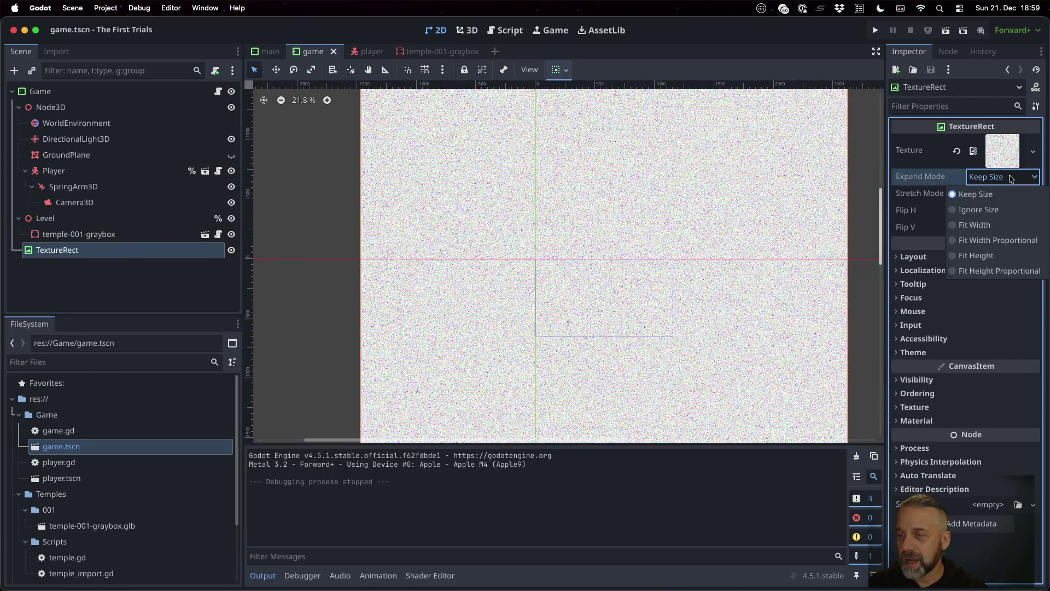
Expand the TextureRect's Layout, Container Sizing and Transform sections to check its 4096x4096 size and scale of 1.
left_click(1011, 178)
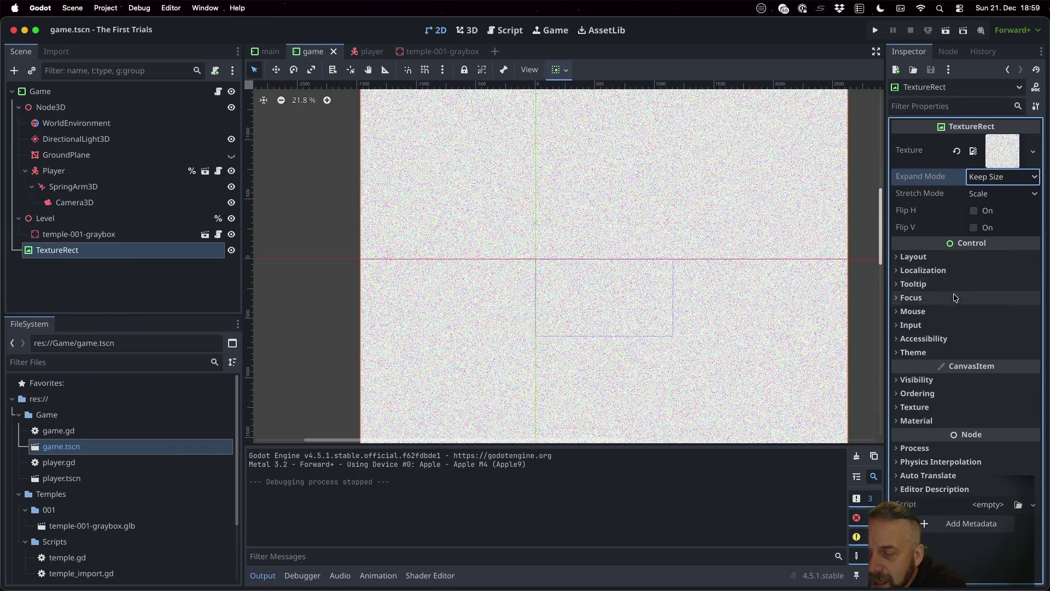
left_click(933, 257)
left_click(958, 419)
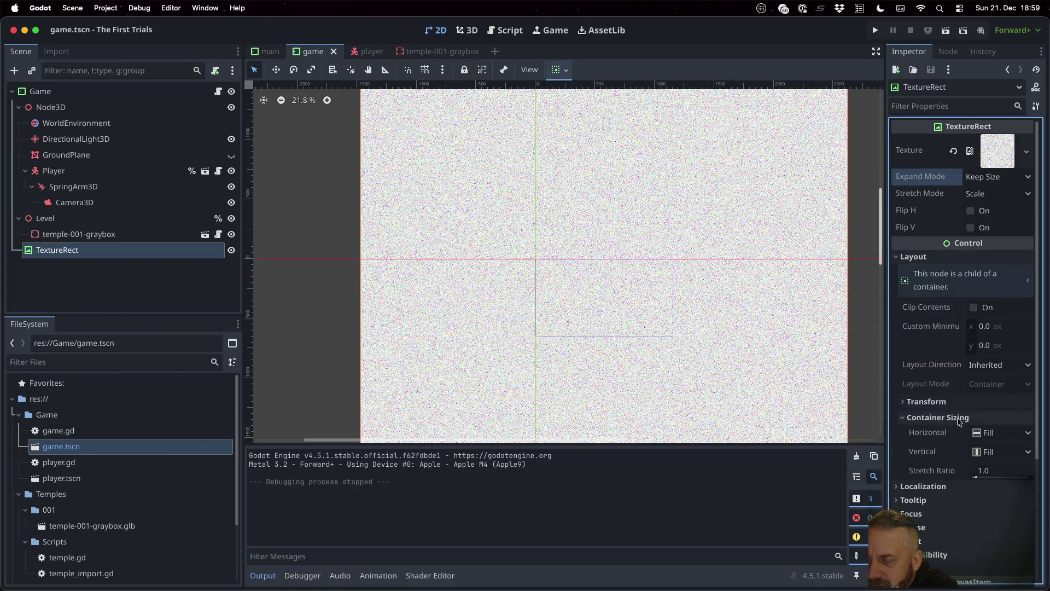
left_click(955, 407)
scroll(979, 383, "down", 5)
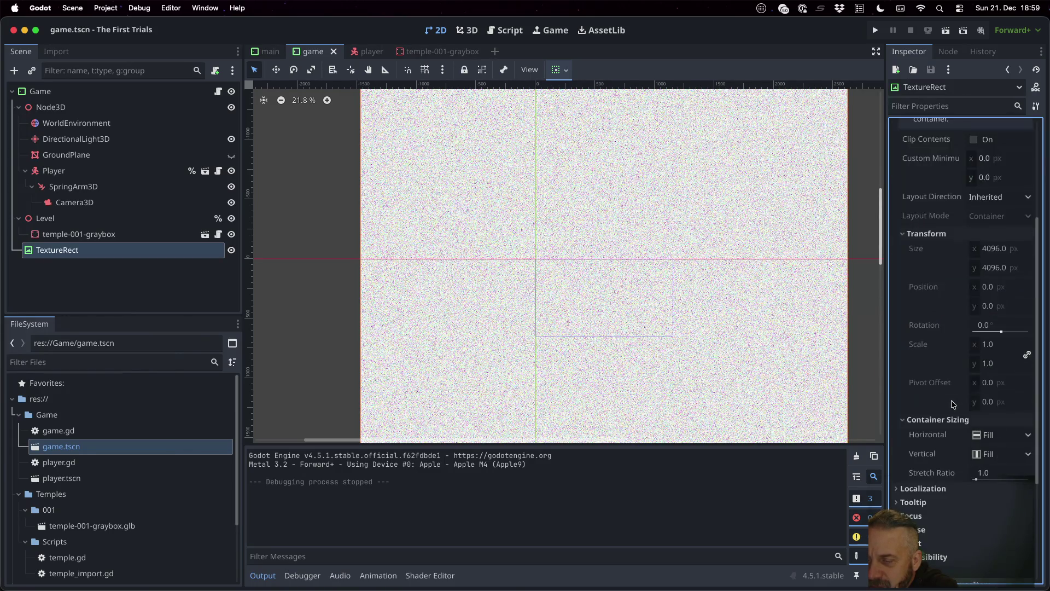
left_click(989, 349)
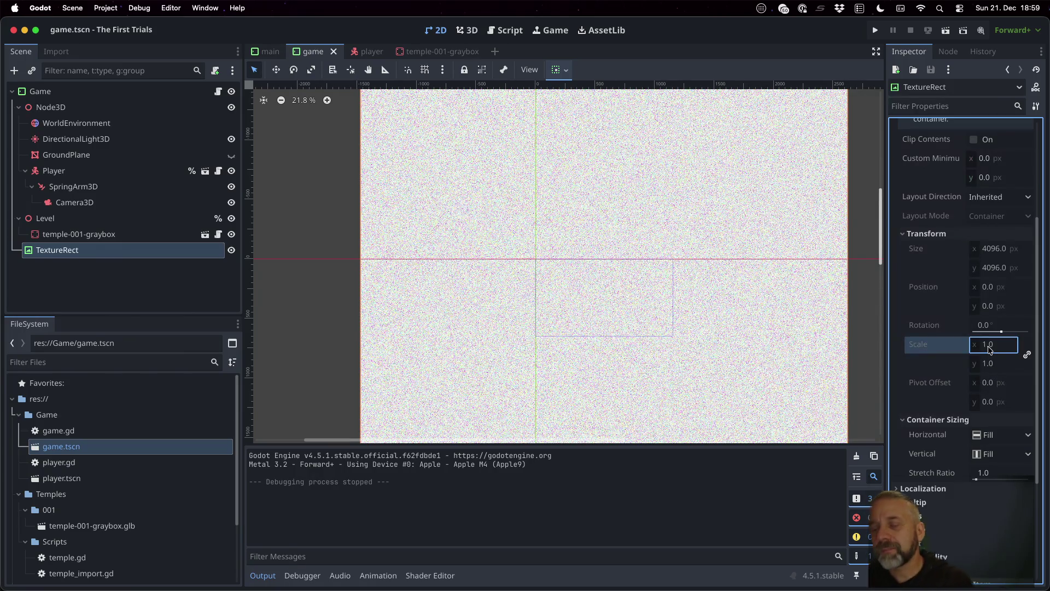
scroll(990, 350, "up", 5)
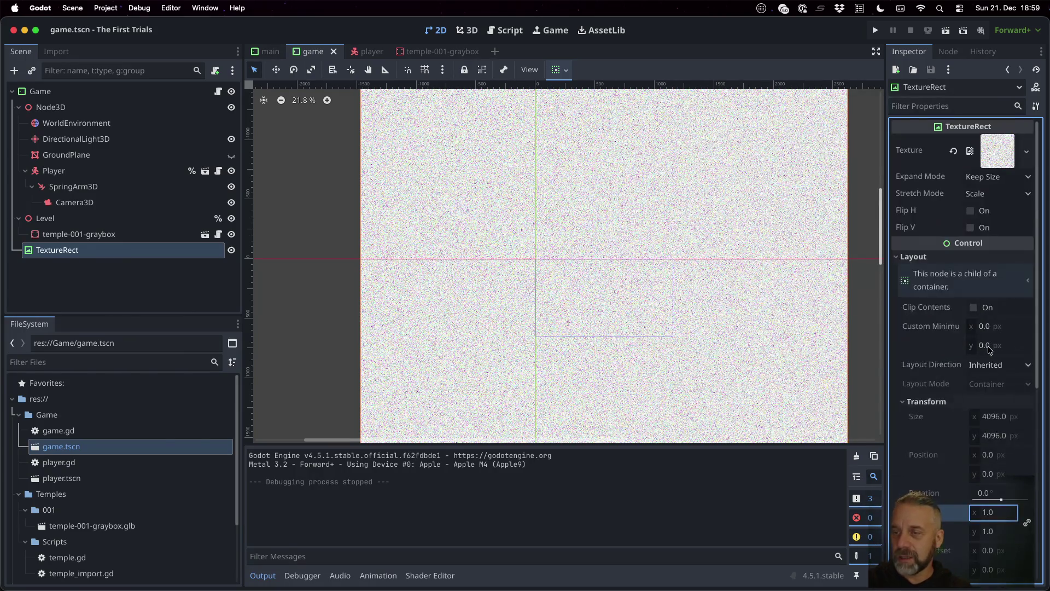
left_click(76, 94)
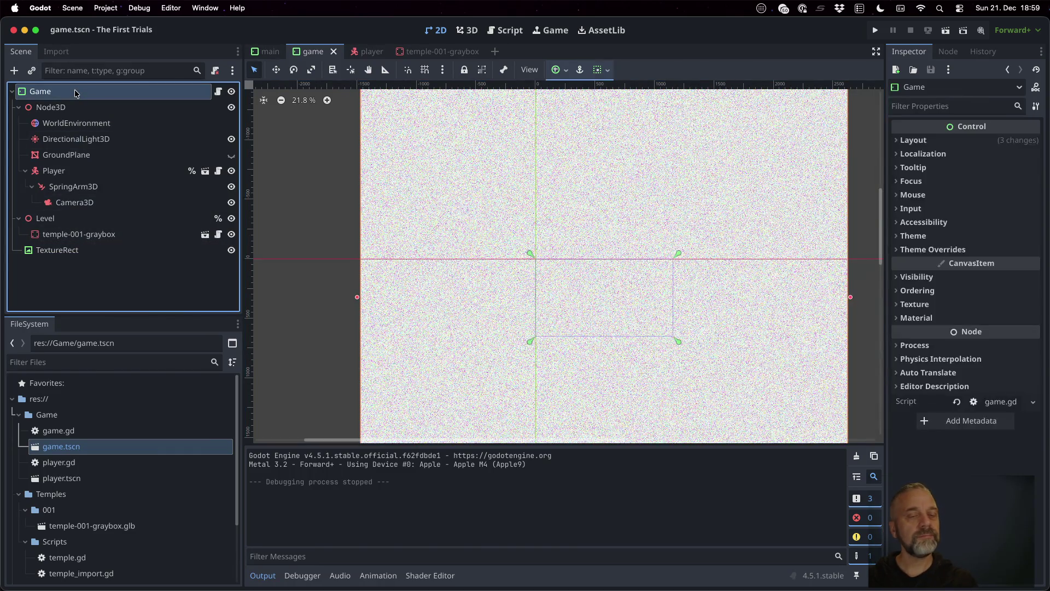
Add a Control node under Game and move the TextureRect beneath it.
key("super+a")
type("control")
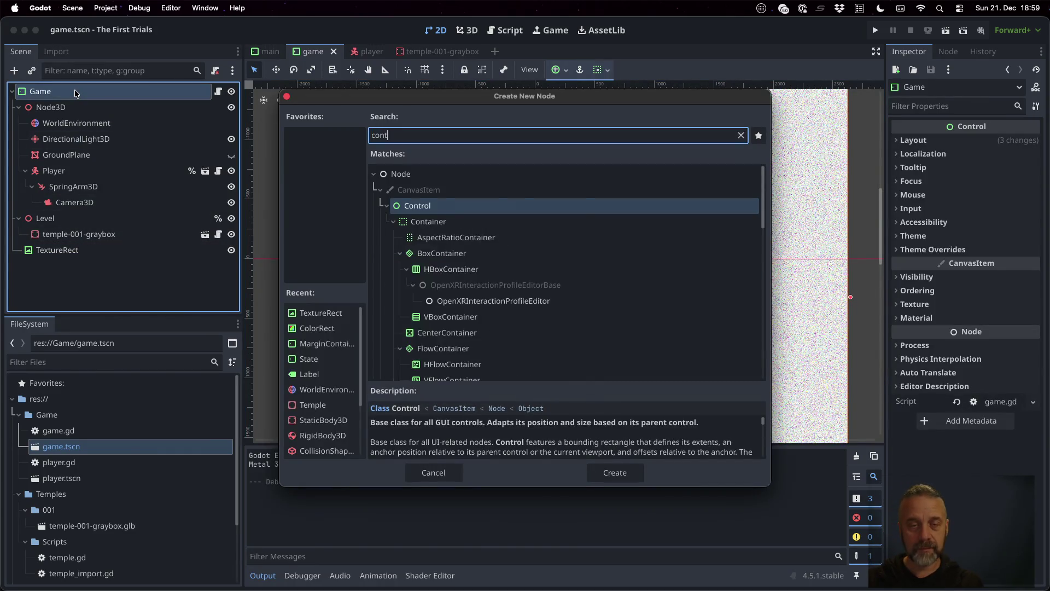
key("Return")
left_click_drag(78, 249, 79, 267)
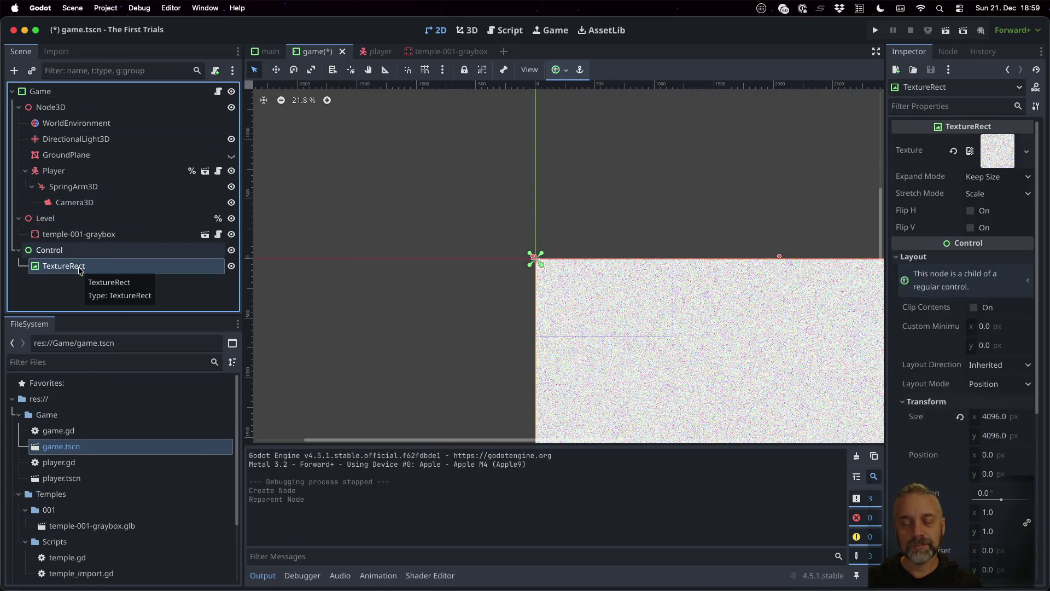
Set the TextureRect's scale to 0.1, then save, run and stop the game scene.
scroll(1014, 355, "down", 5)
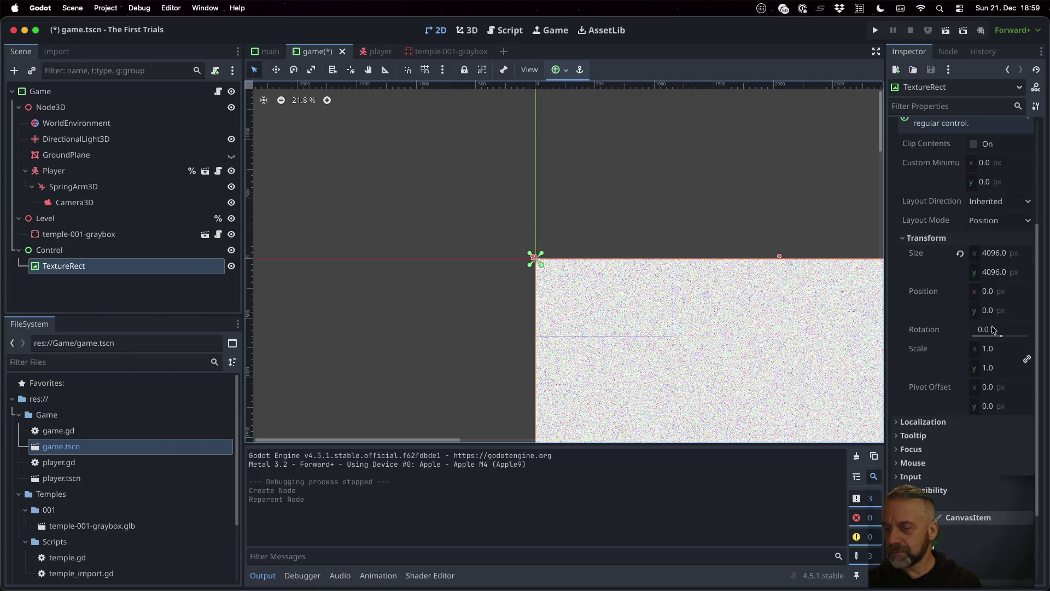
left_click(992, 353)
type("0.1")
key("Tab")
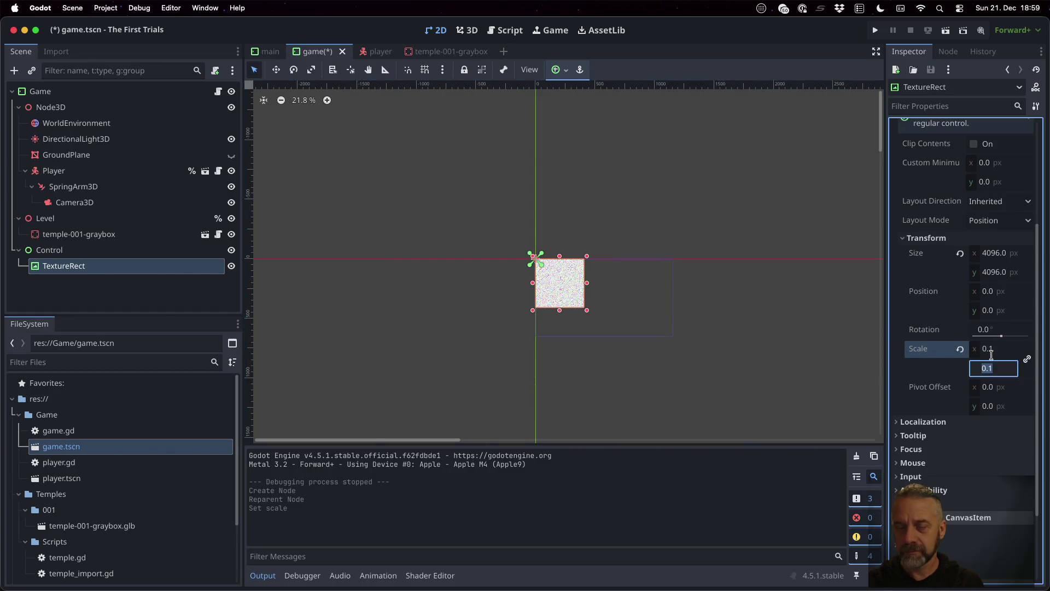
left_click(876, 31)
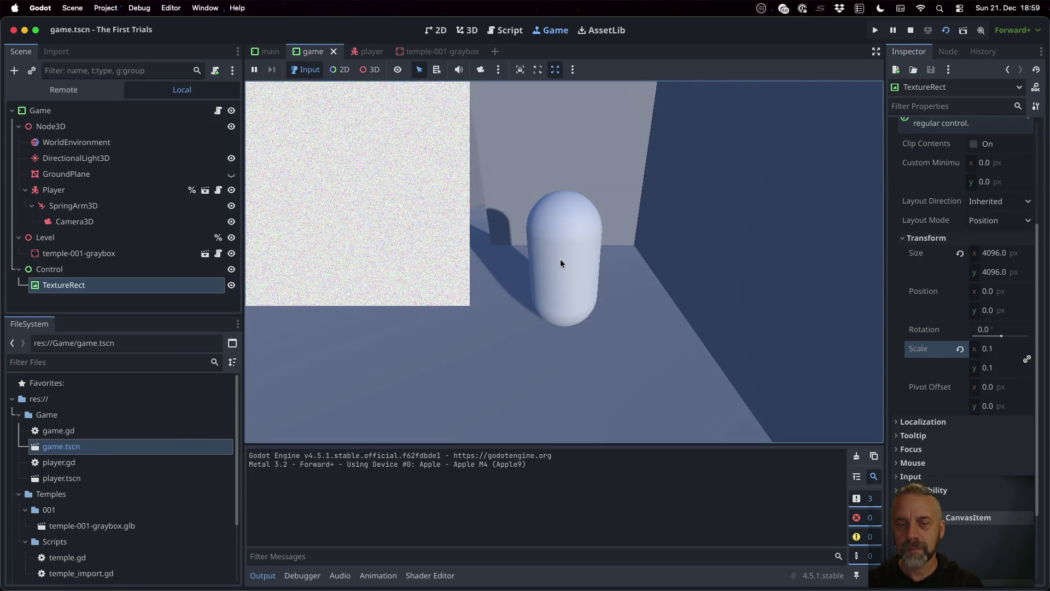
mouse_move(645, 254)
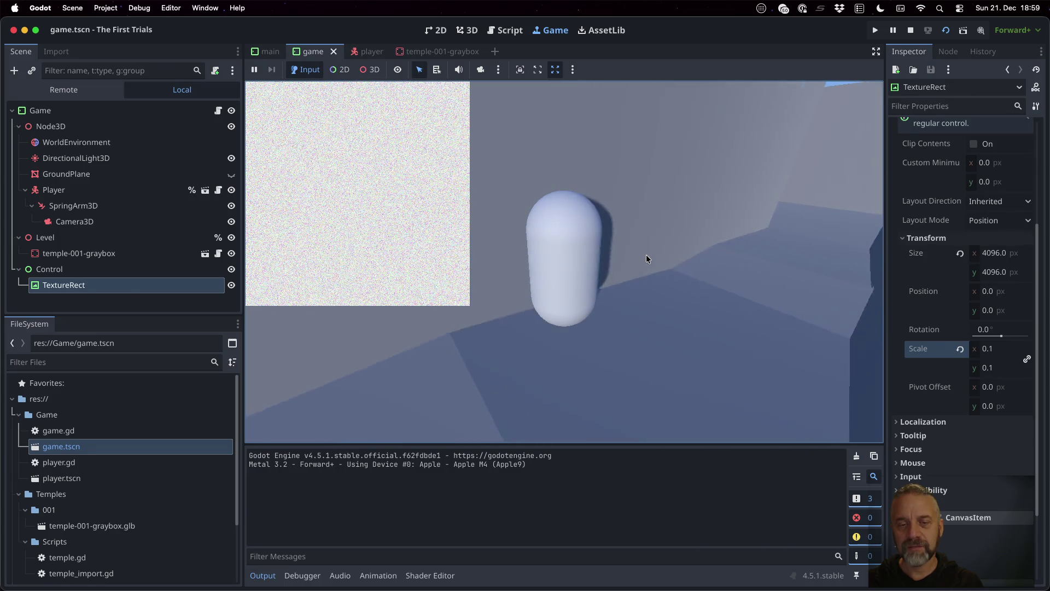
left_click(911, 31)
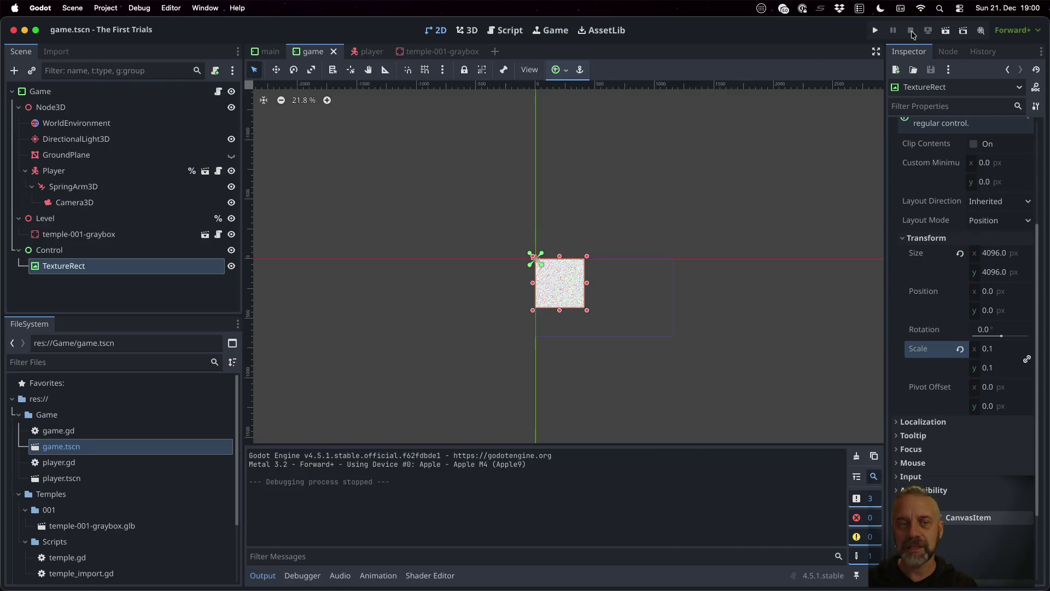
Open main.tscn and run it, checking the Output log's loading progress up to 0.5.
scroll(164, 470, "down", 5)
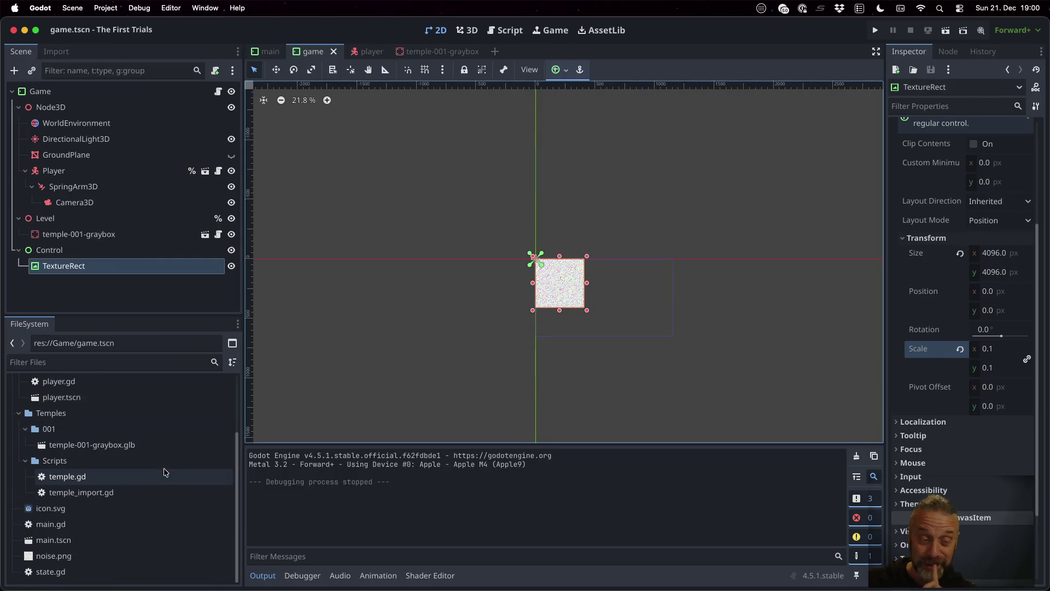
double_click(120, 540)
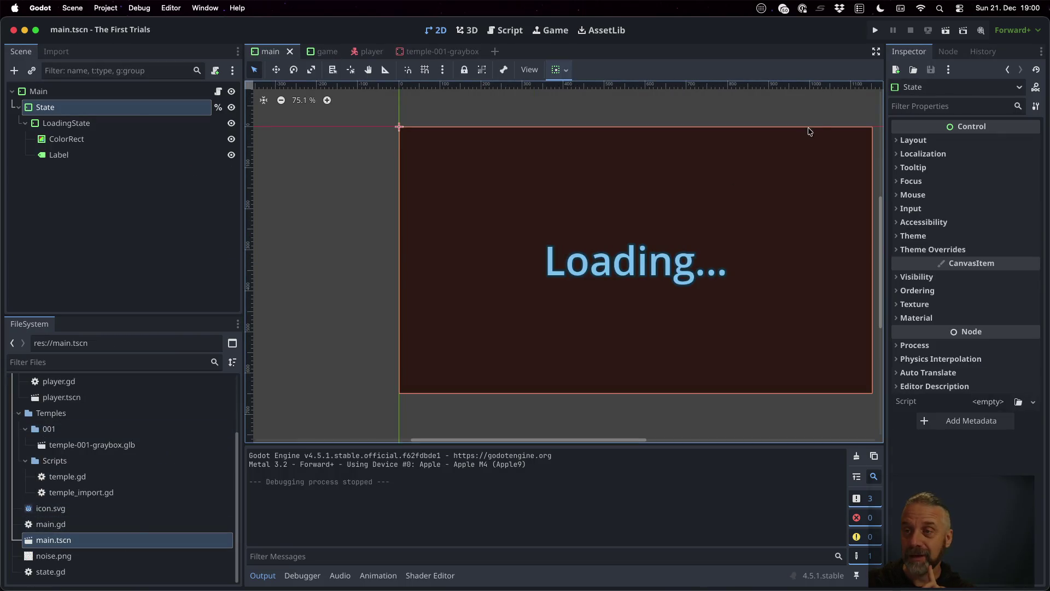
left_click(946, 31)
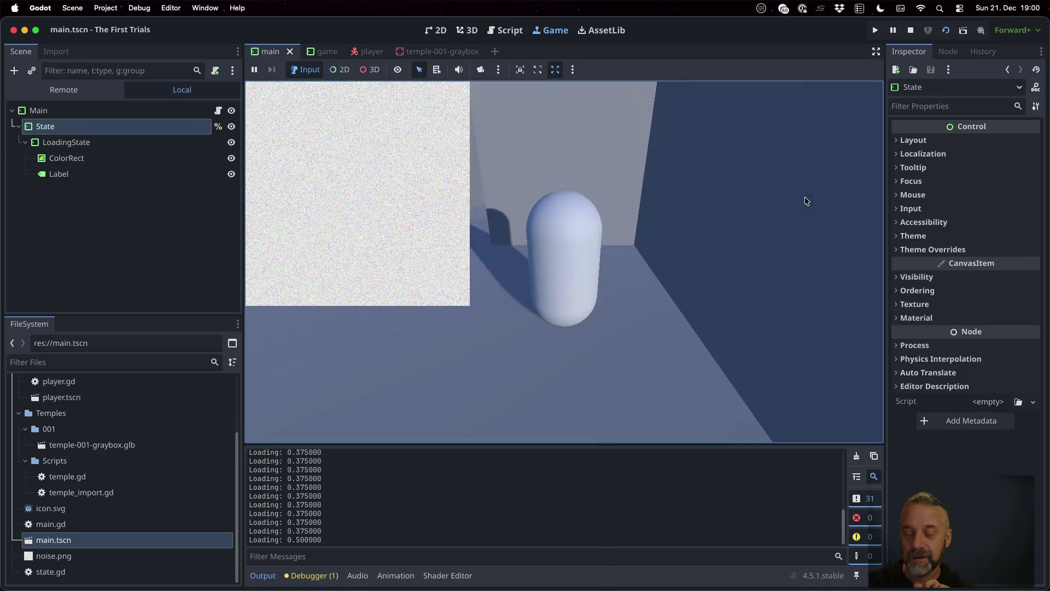
scroll(522, 503, "up", 5)
scroll(524, 504, "down", 5)
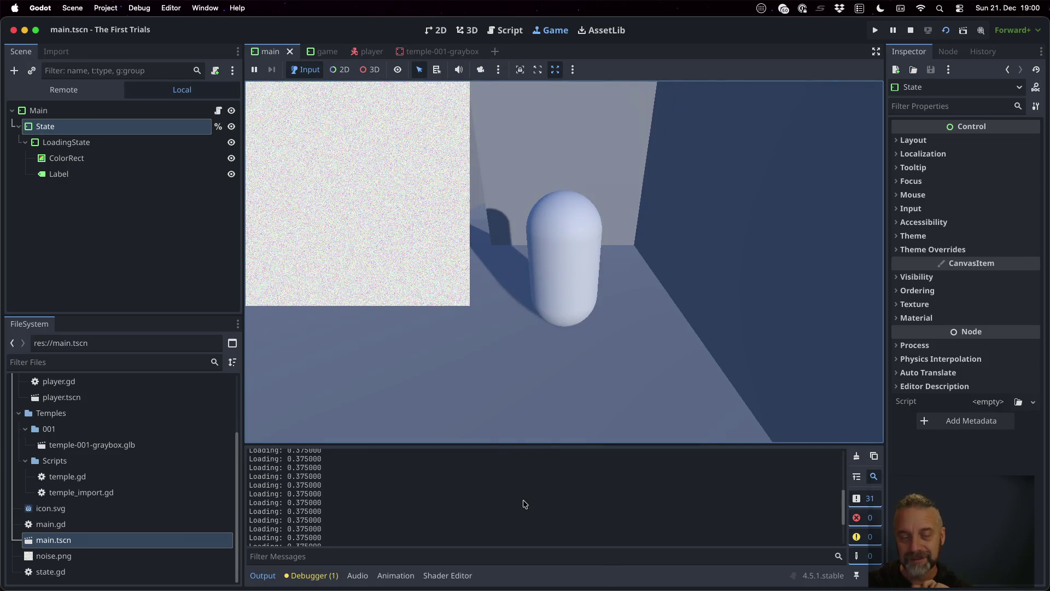
scroll(524, 504, "up", 5)
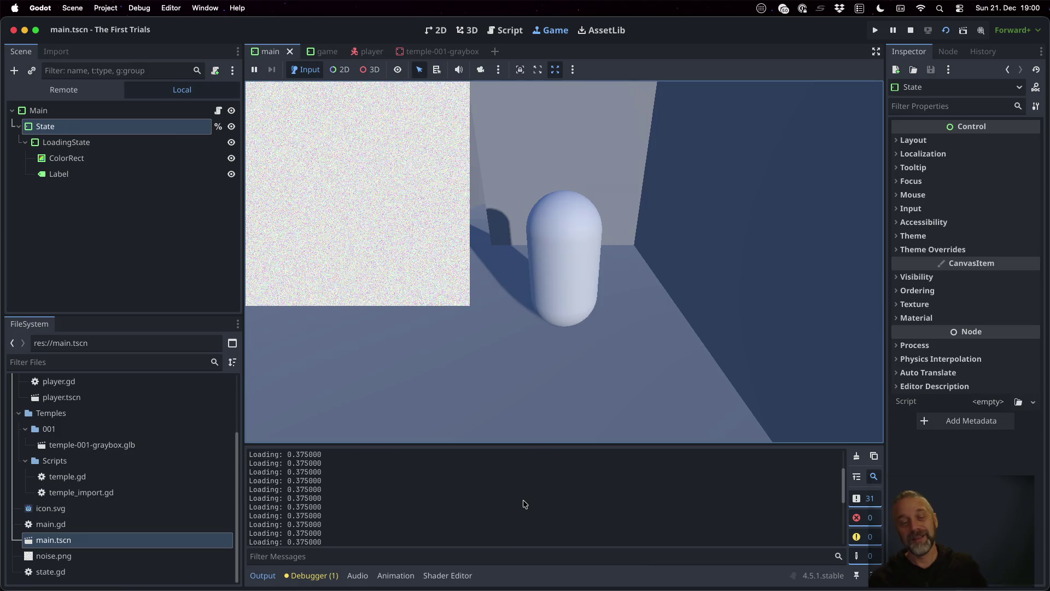
scroll(340, 491, "down", 5)
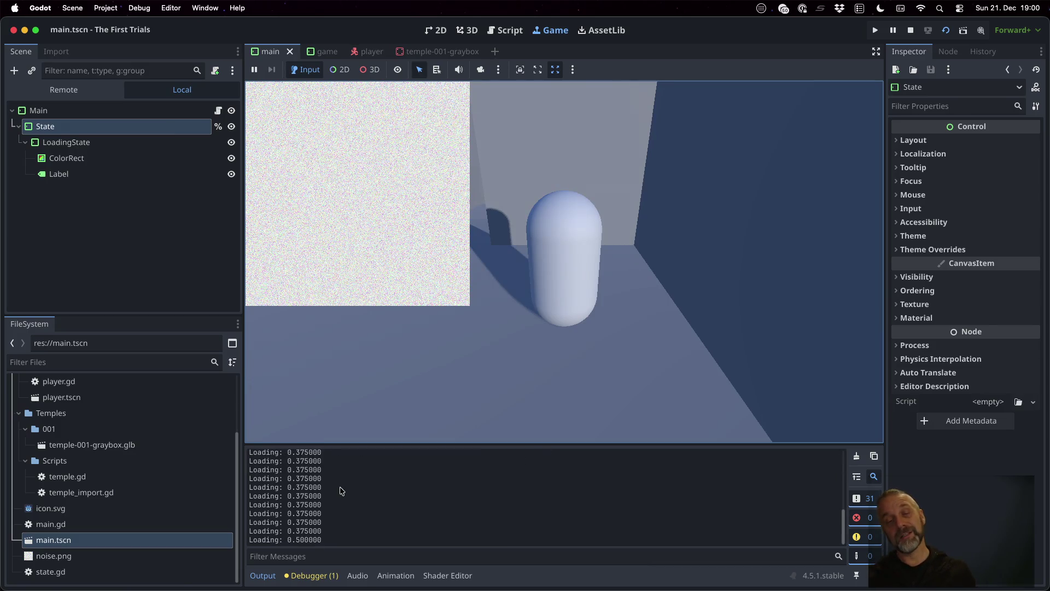
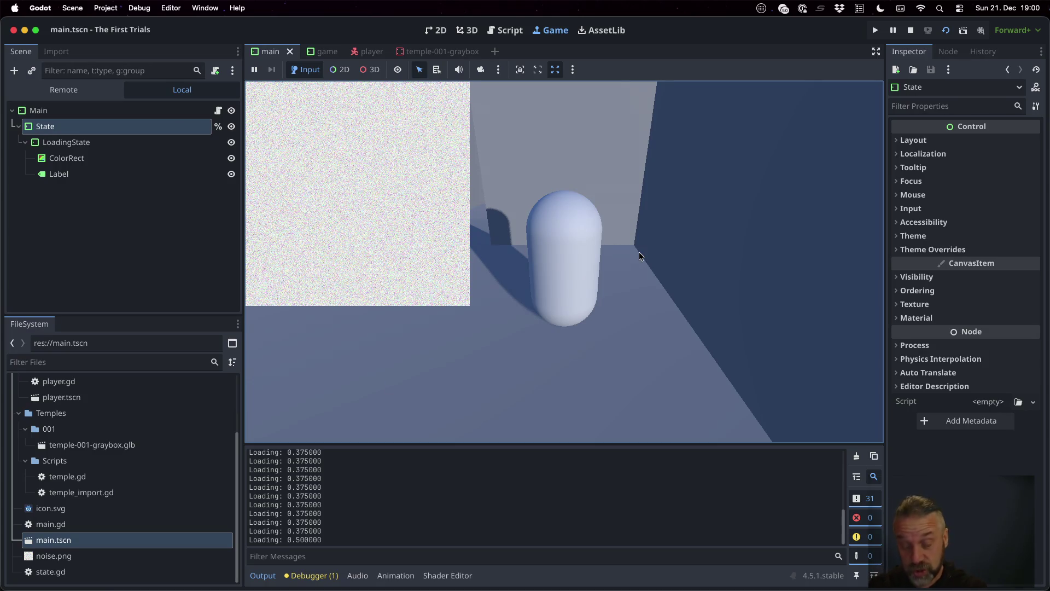
Switch to Blender and start a new General file with the default cube.
key("ctrl+Right")
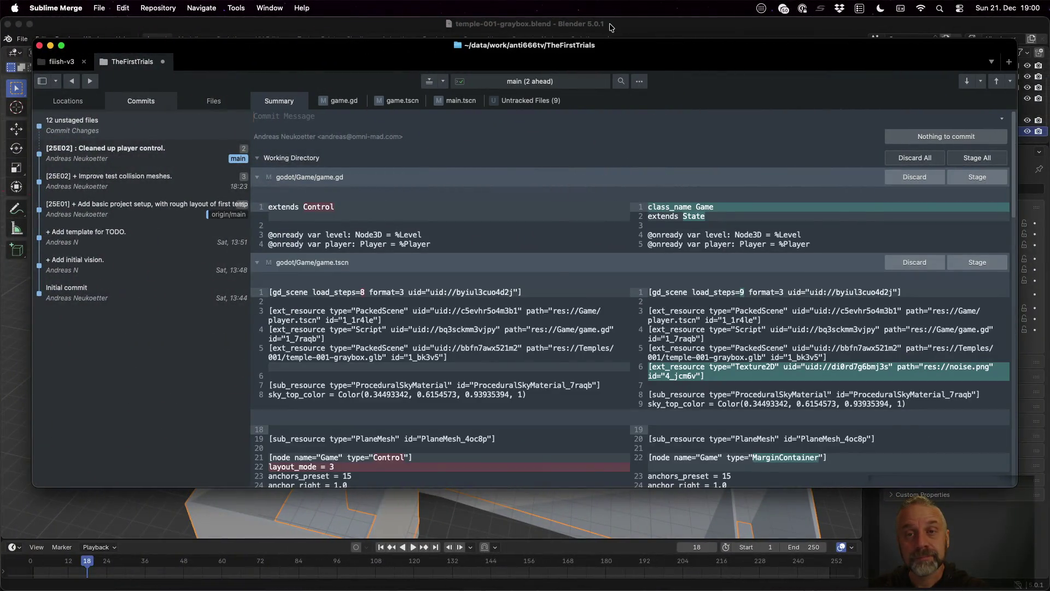
left_click(611, 28)
left_click(25, 40)
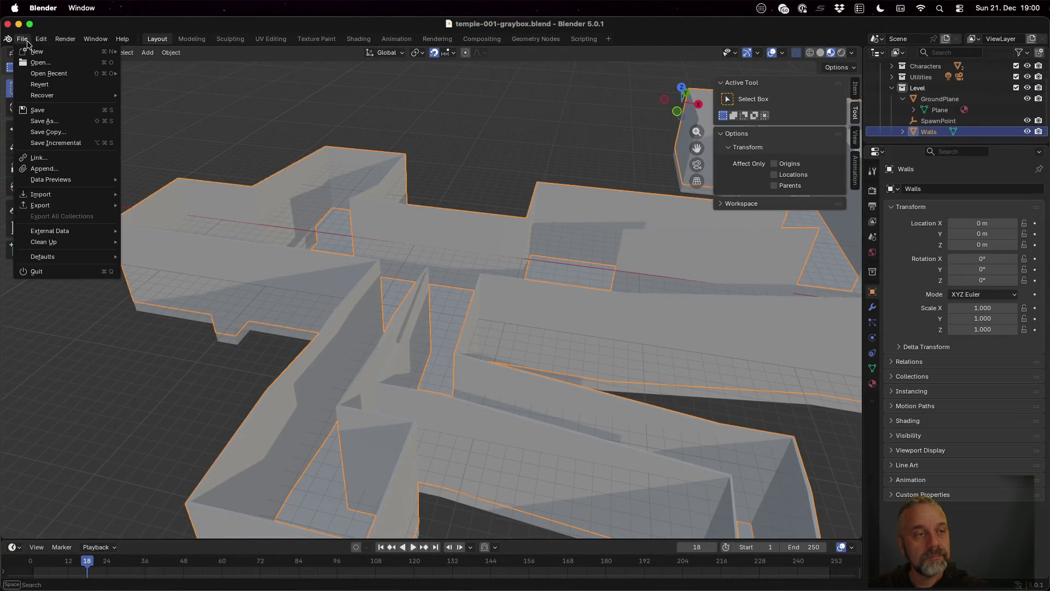
mouse_move(32, 50)
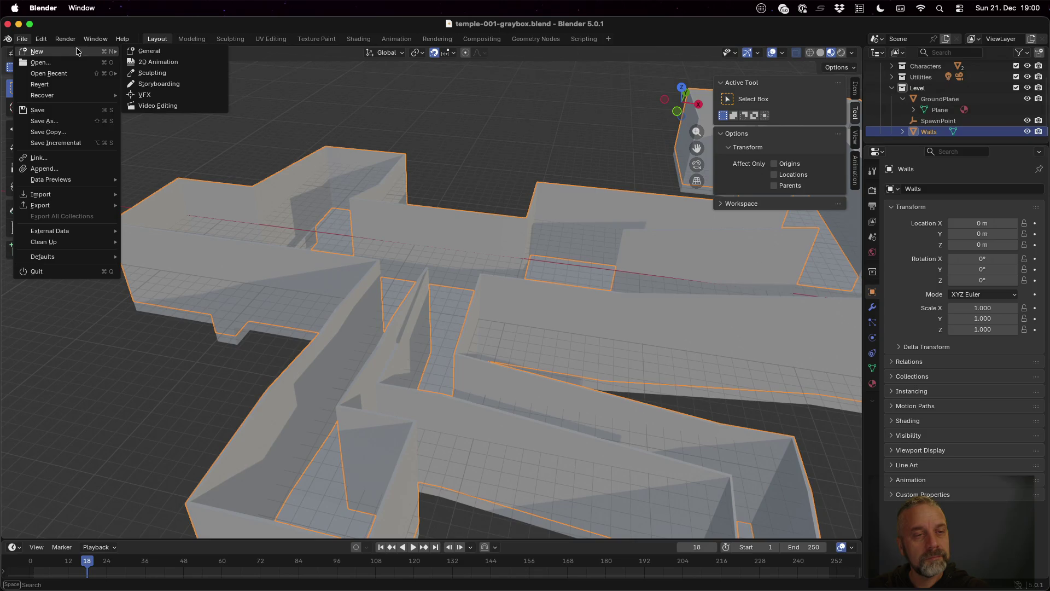
left_click(153, 51)
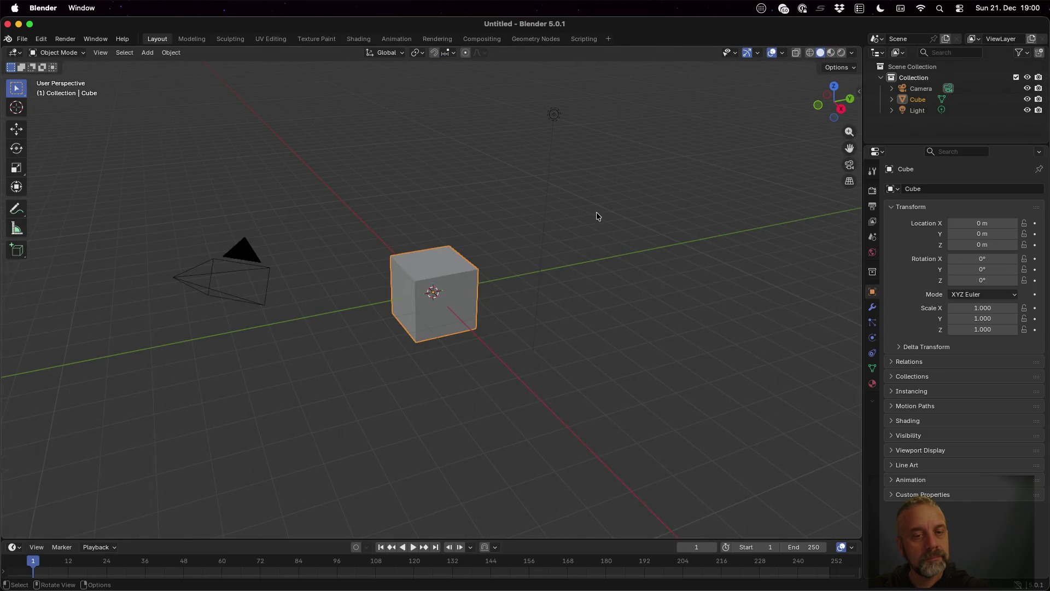
Put the cube into Edit Mode and browse the Mesh menu's commands.
key("Tab")
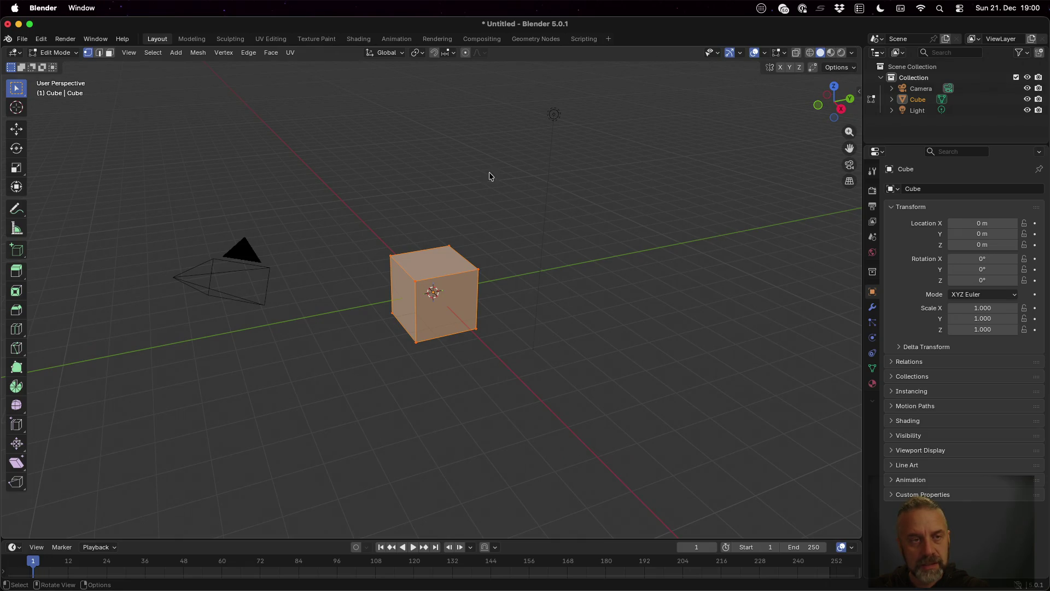
left_click(199, 53)
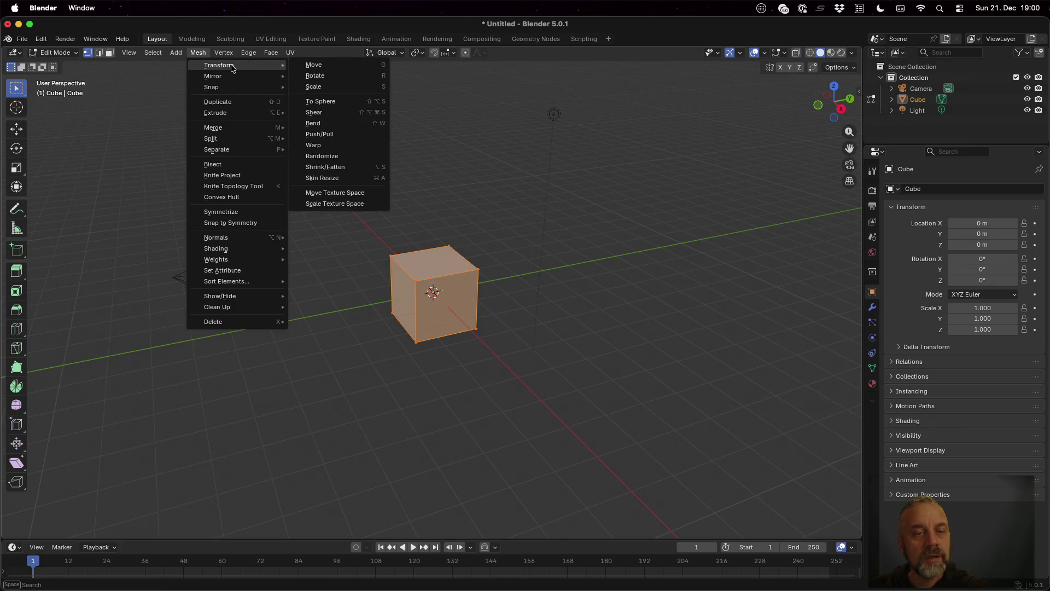
mouse_move(239, 80)
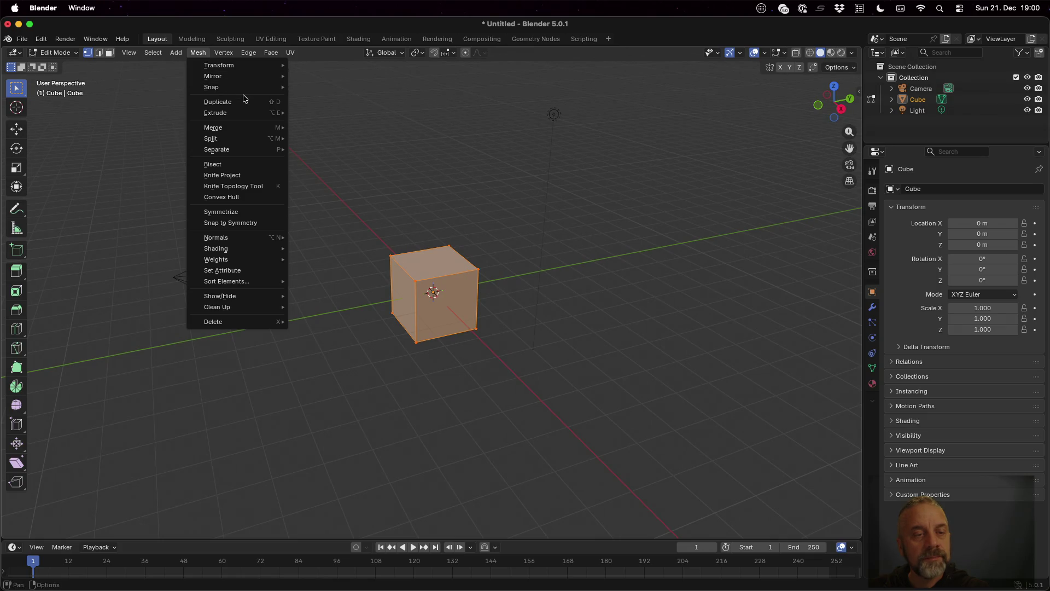
mouse_move(251, 139)
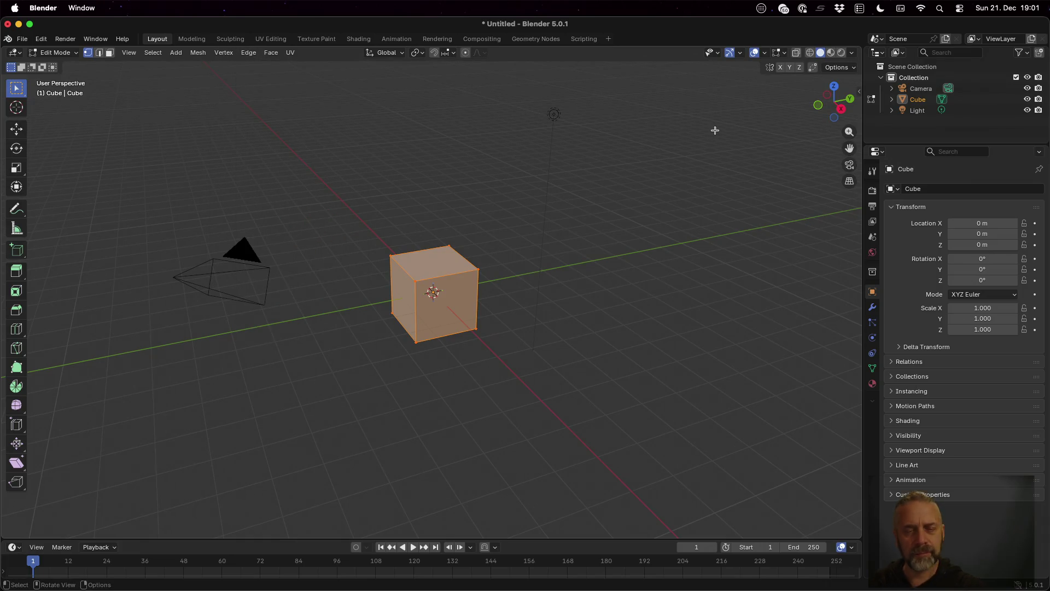
key("ctrl+Left")
key("ctrl+Left")
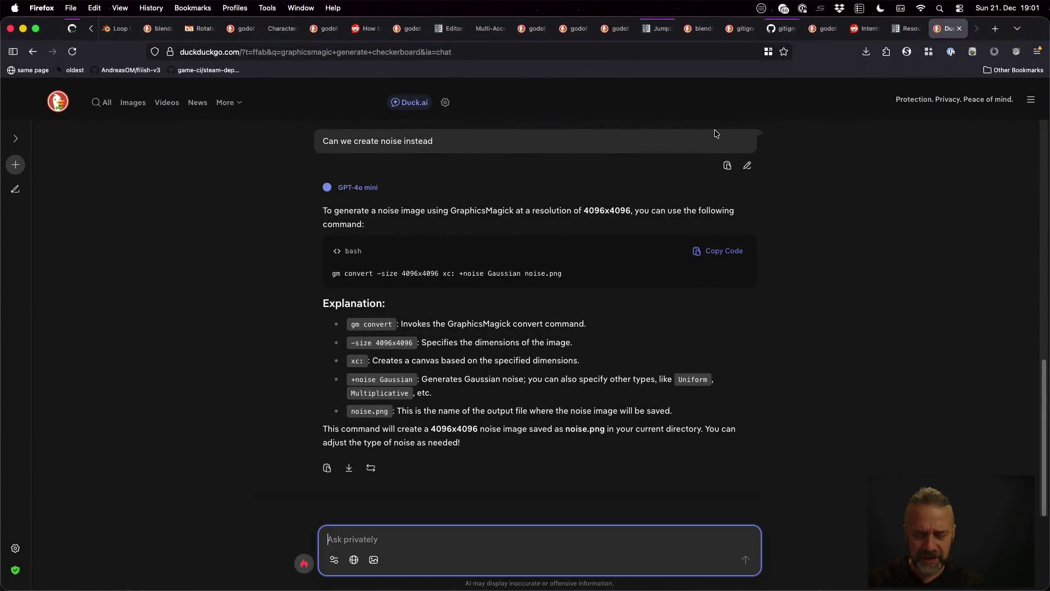
Search 'blender 5 mesh subdivide' and open the 'Subdivide - Blender 5.0 Manual' page.
key("super+t")
type("blender 5 mesh subd")
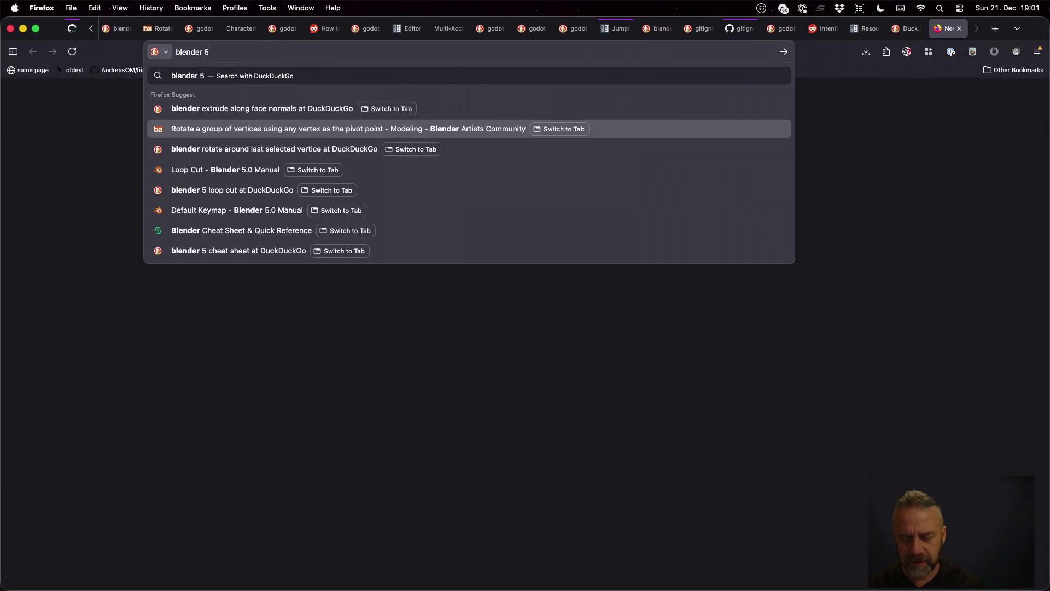
type("ivide")
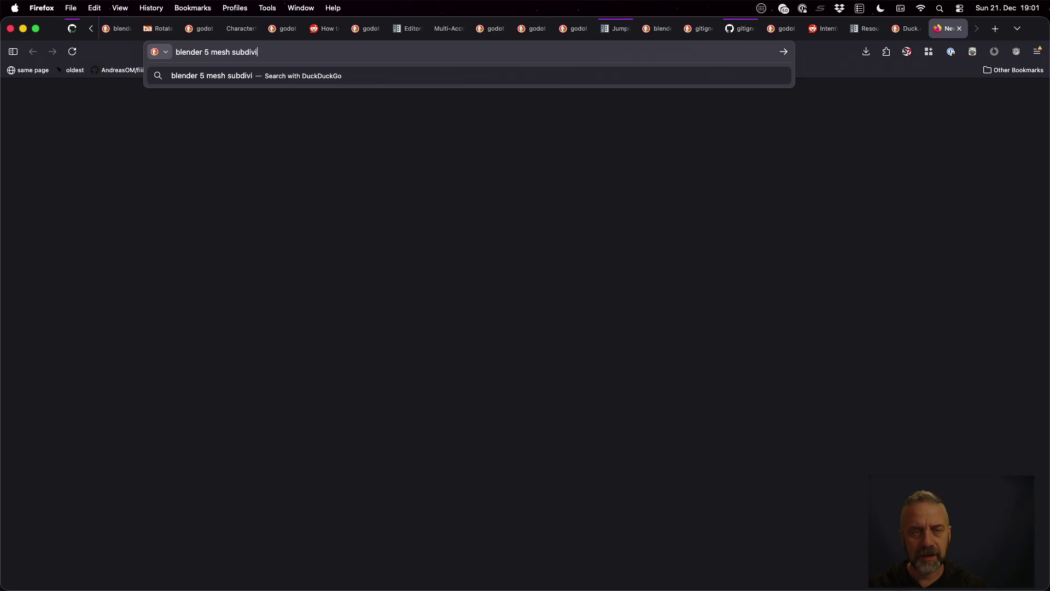
key("Return")
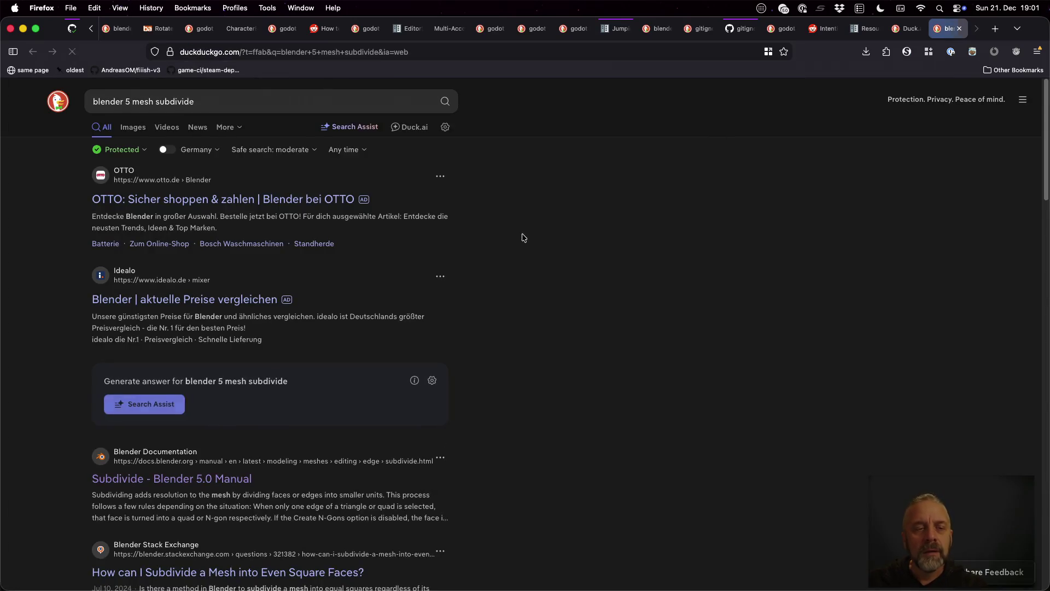
scroll(545, 368, "down", 3)
left_click(156, 304)
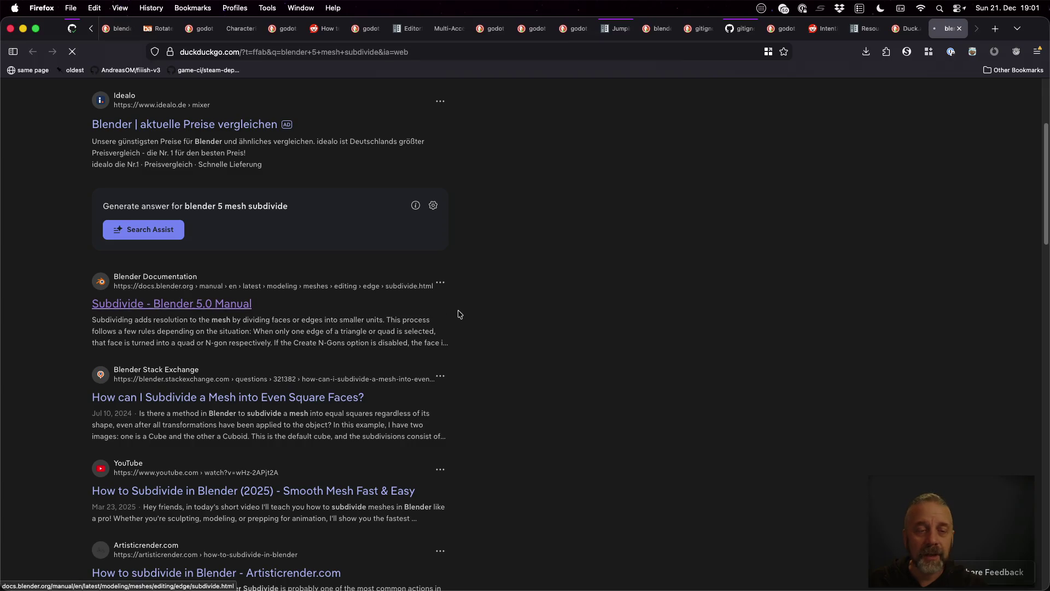
scroll(618, 327, "down", 1)
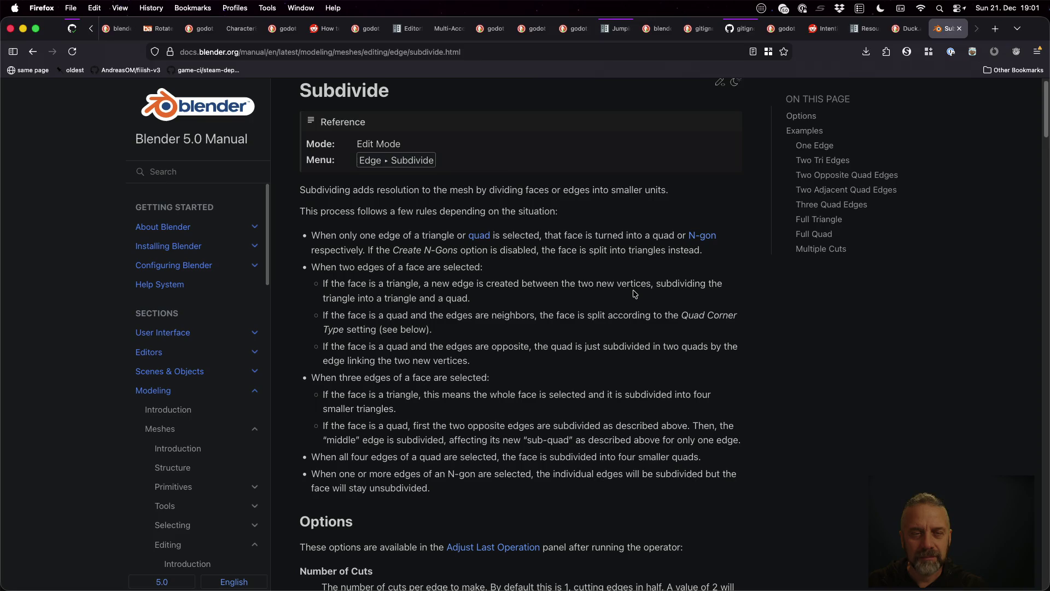
key("ctrl+Right")
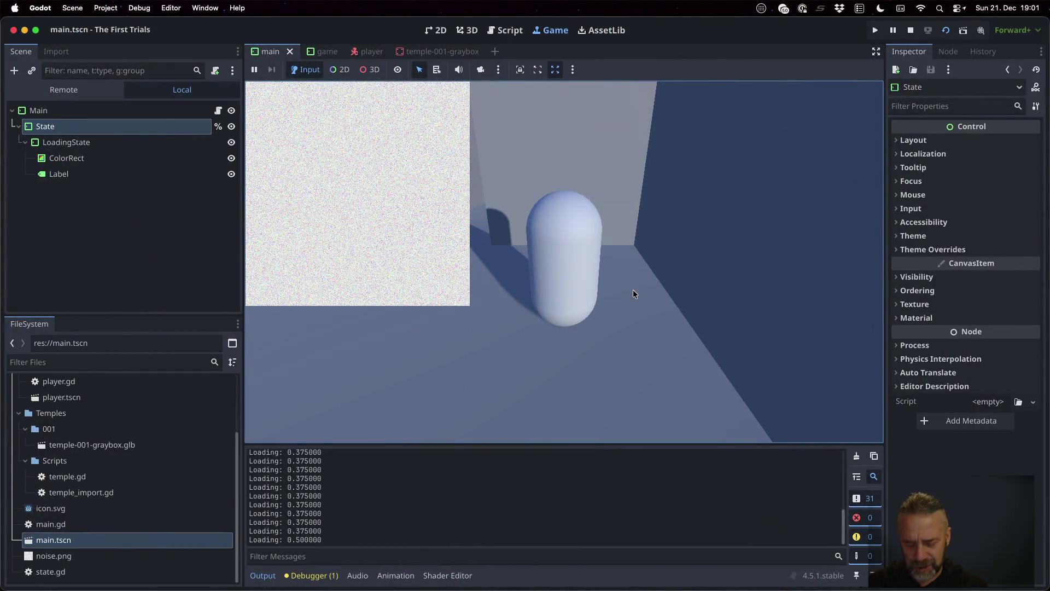
Subdivide the cube's mesh four times in a row with Edge > Subdivide.
key("ctrl+Right")
left_click(244, 55)
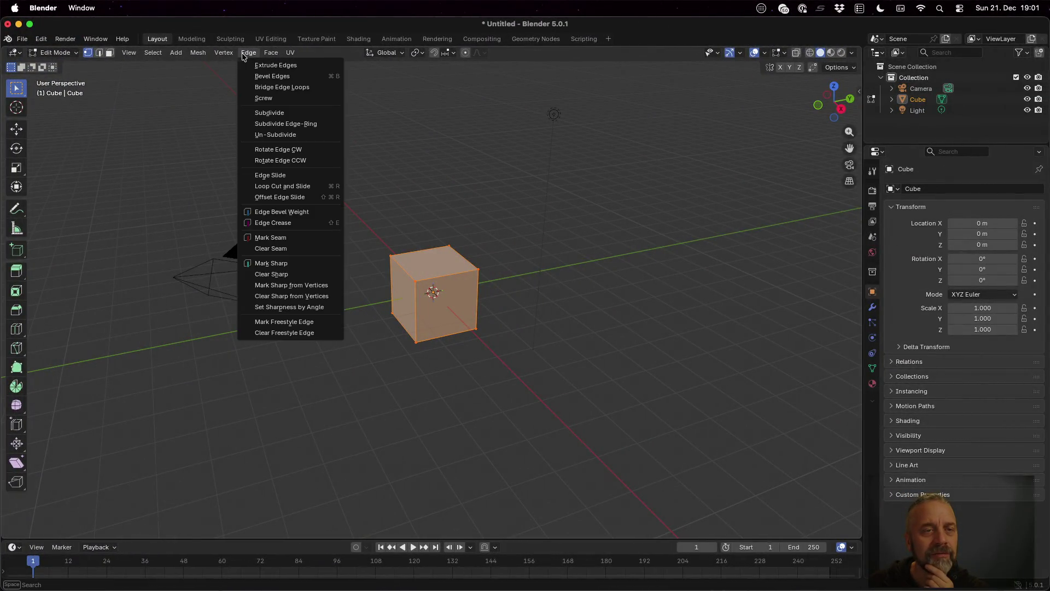
left_click(287, 113)
scroll(499, 277, "up", 5)
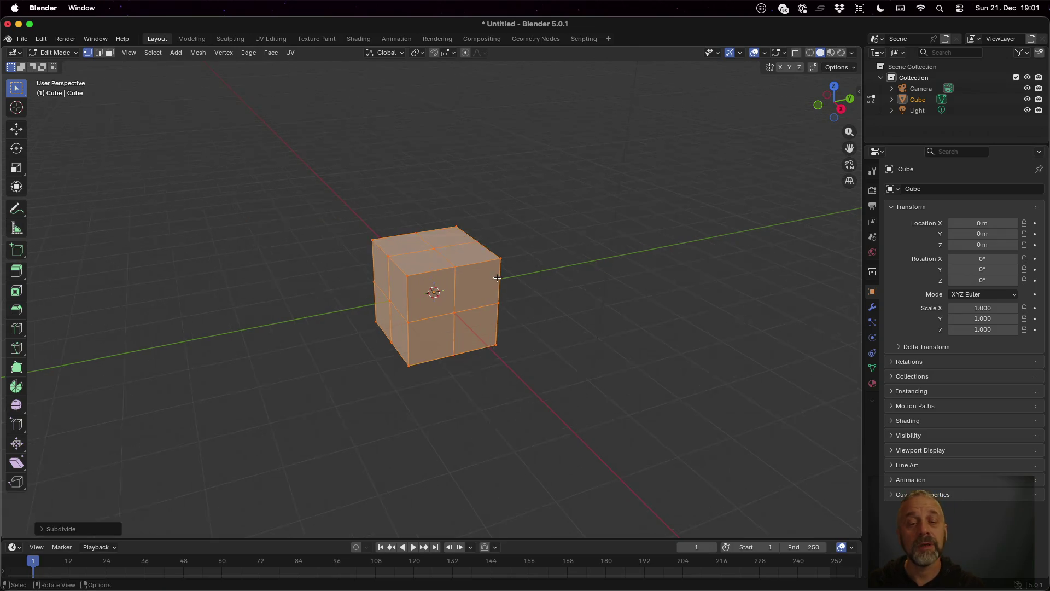
scroll(546, 271, "down", 3)
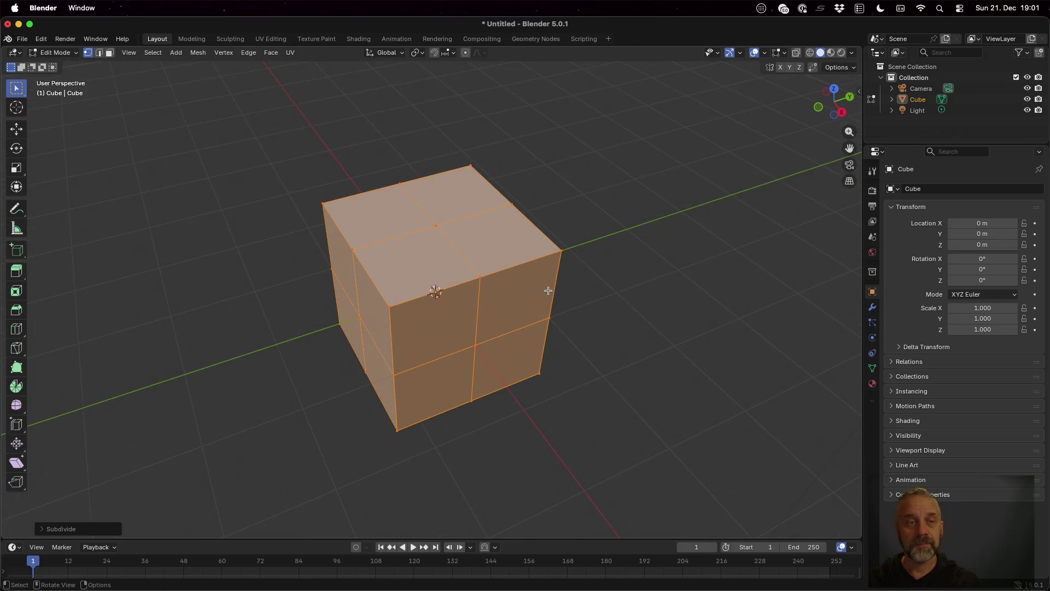
left_click(247, 53)
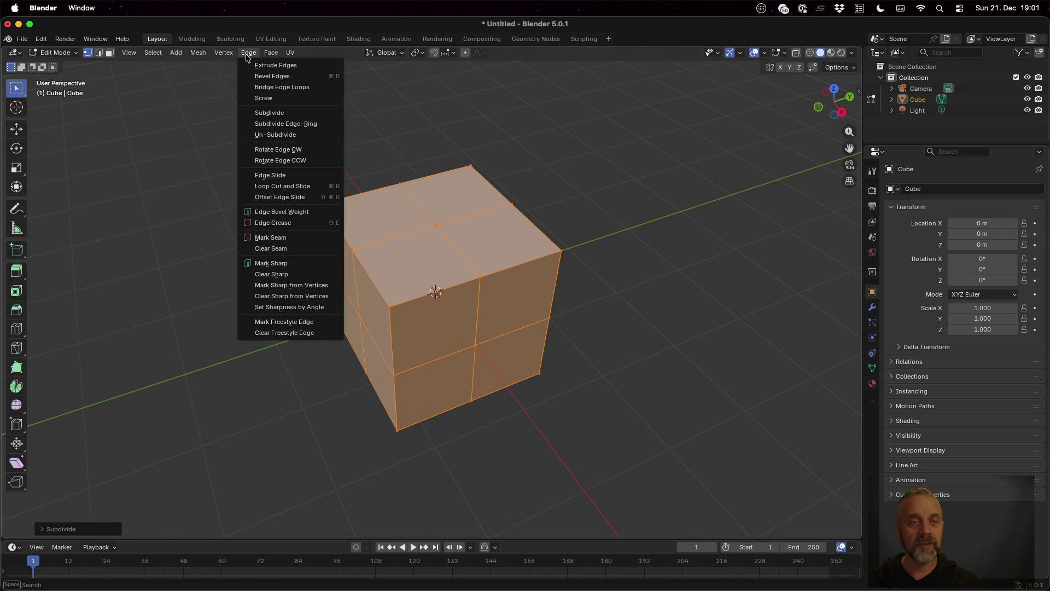
left_click(299, 116)
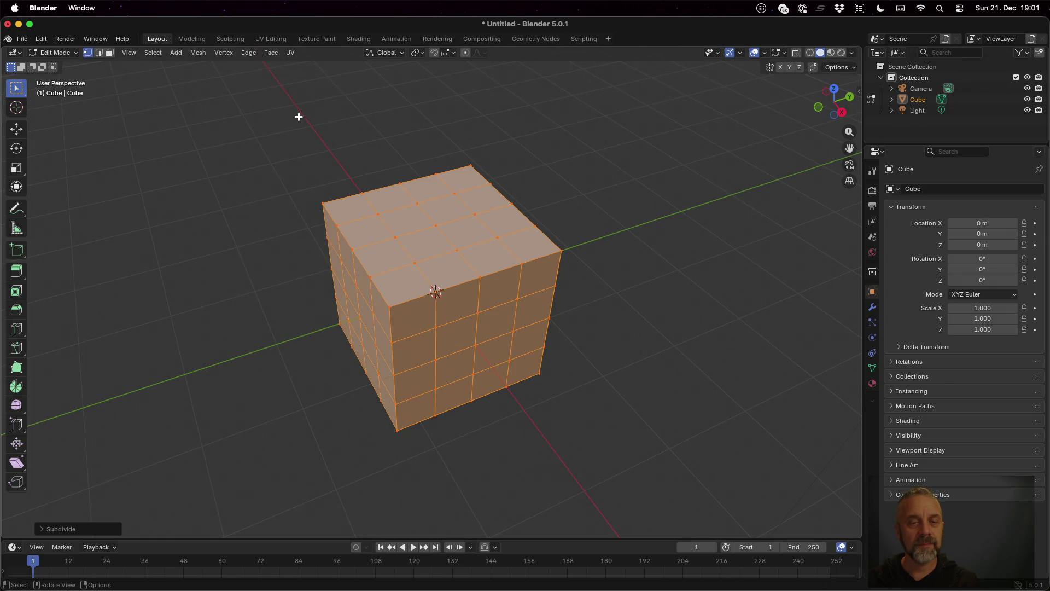
left_click(248, 53)
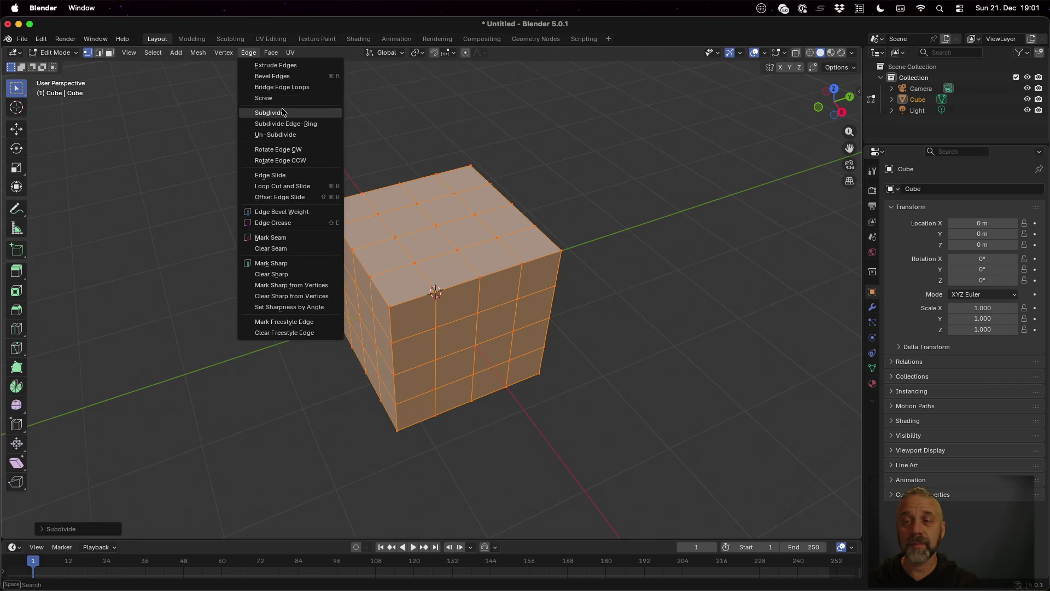
left_click(317, 112)
left_click(248, 52)
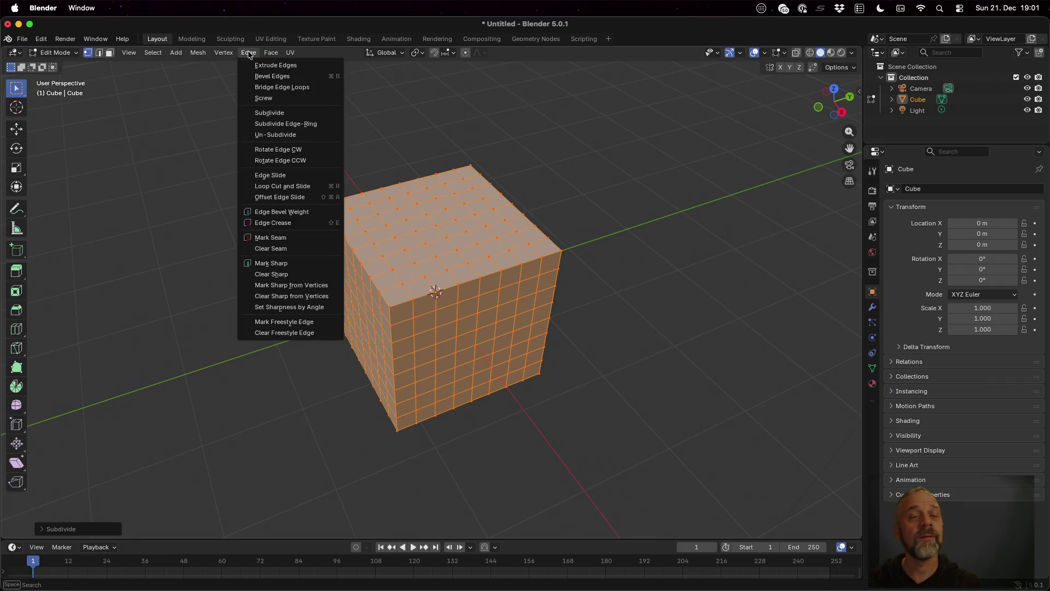
left_click(272, 111)
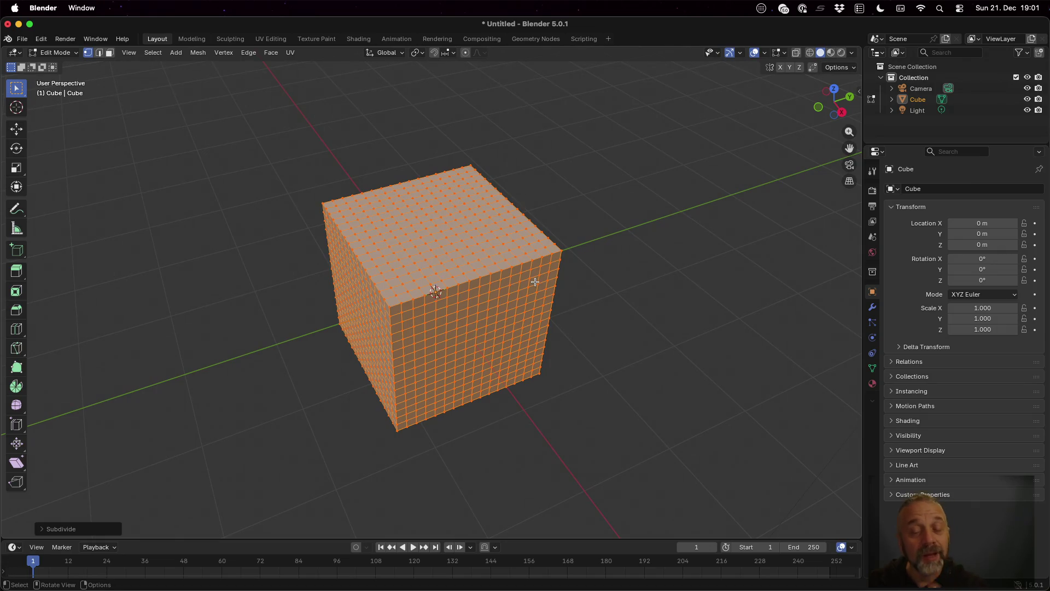
scroll(535, 282, "down", 3)
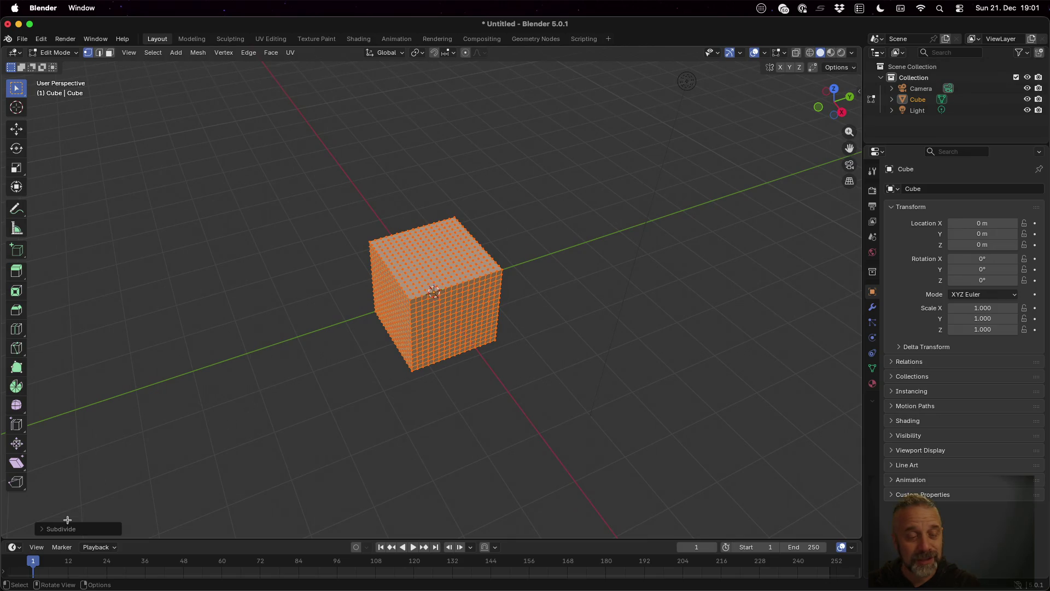
Set the last Subdivide's Number of Cuts to 10.
left_click(42, 529)
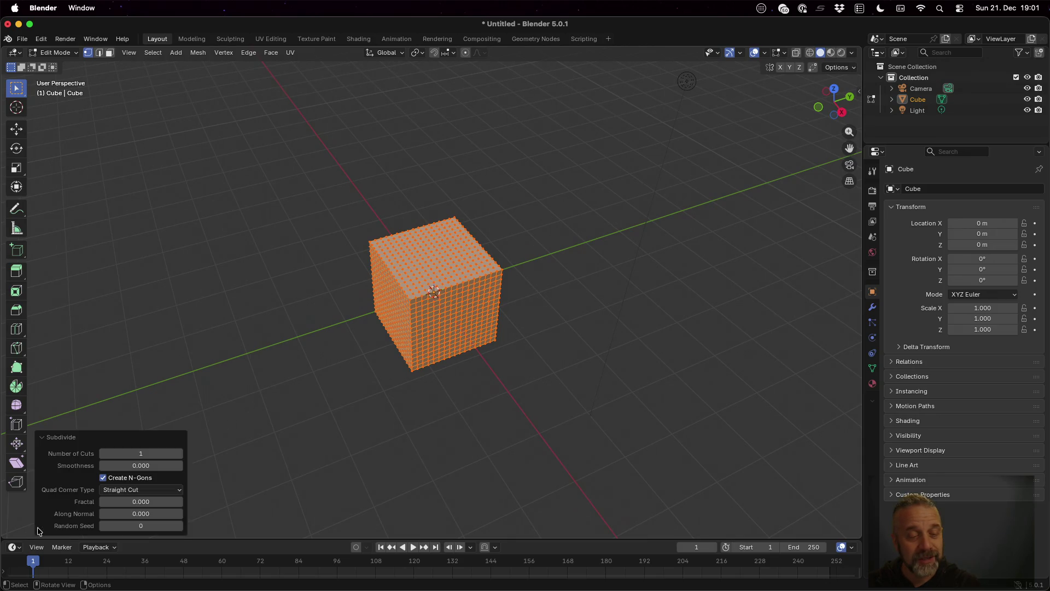
left_click(146, 454)
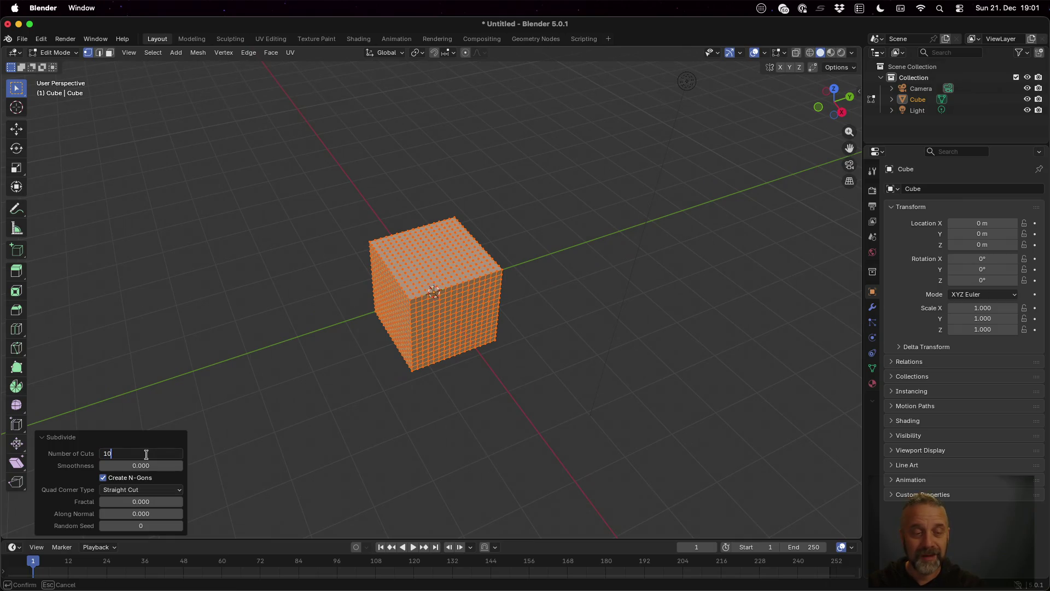
type("0")
key("Return")
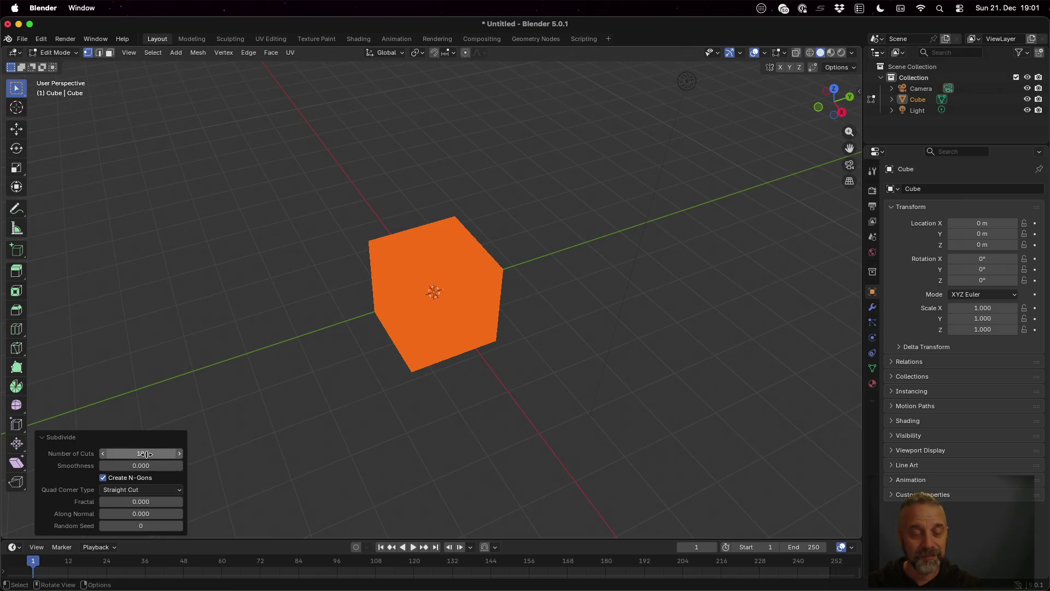
scroll(461, 315, "up", 3)
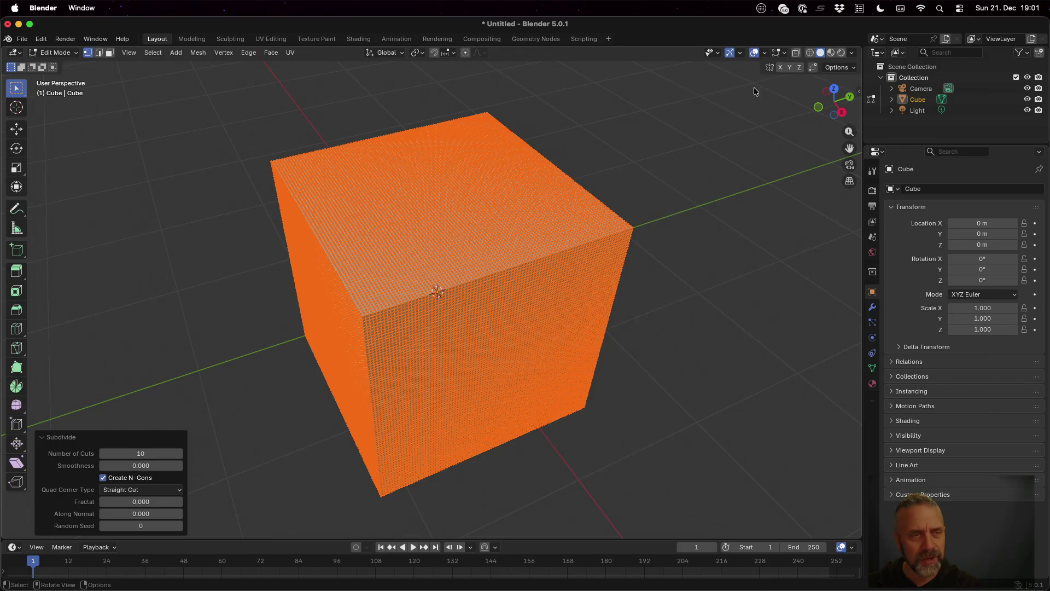
Re-enter Edit Mode and show the sidebar's Tool, then View and 3D cursor settings.
key("Tab")
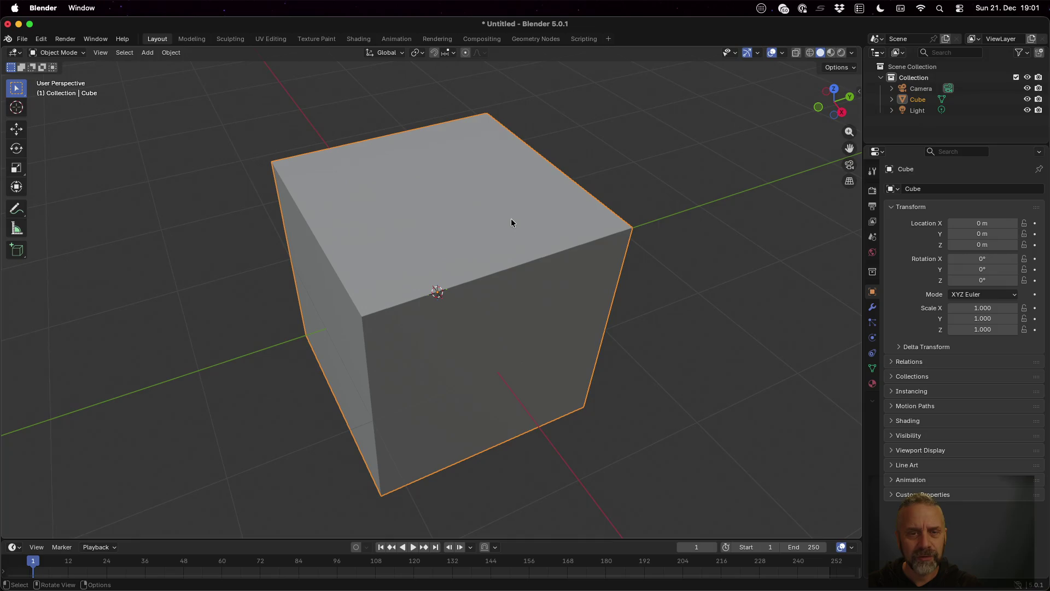
key("Tab")
key("Tab")
key("Tab")
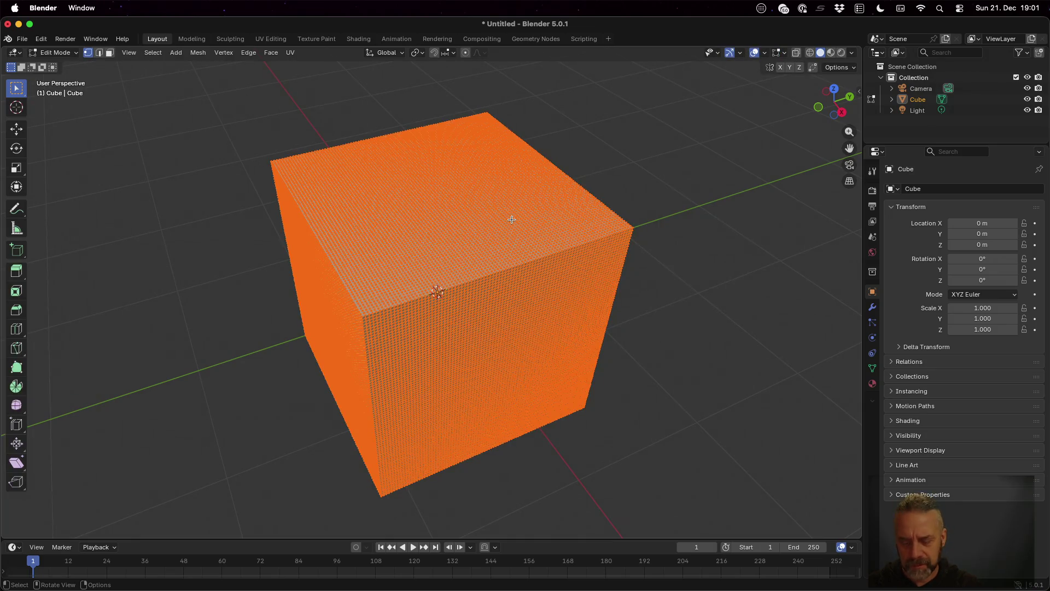
key("n")
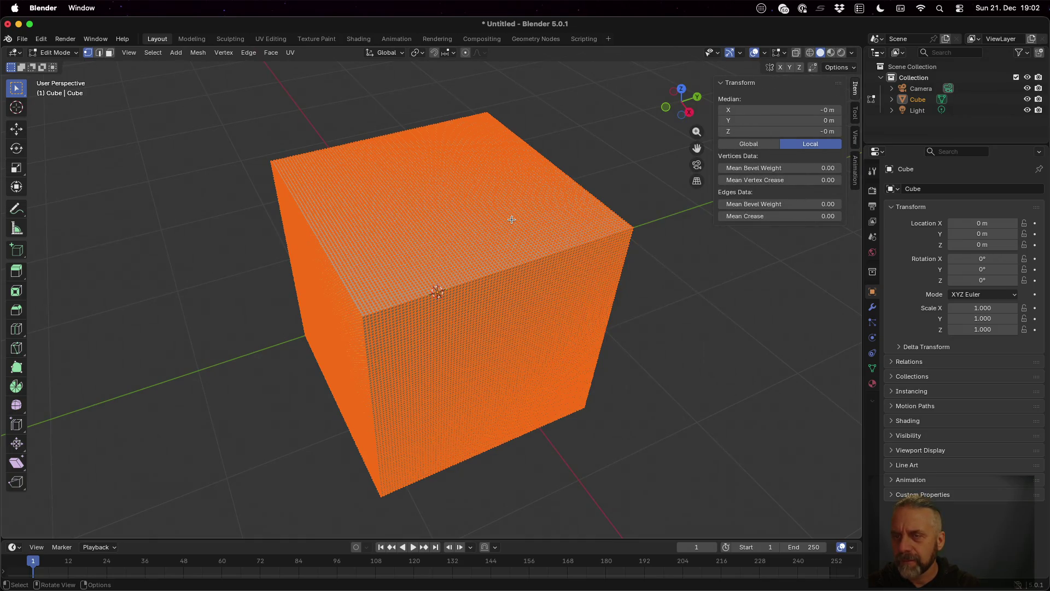
left_click(855, 113)
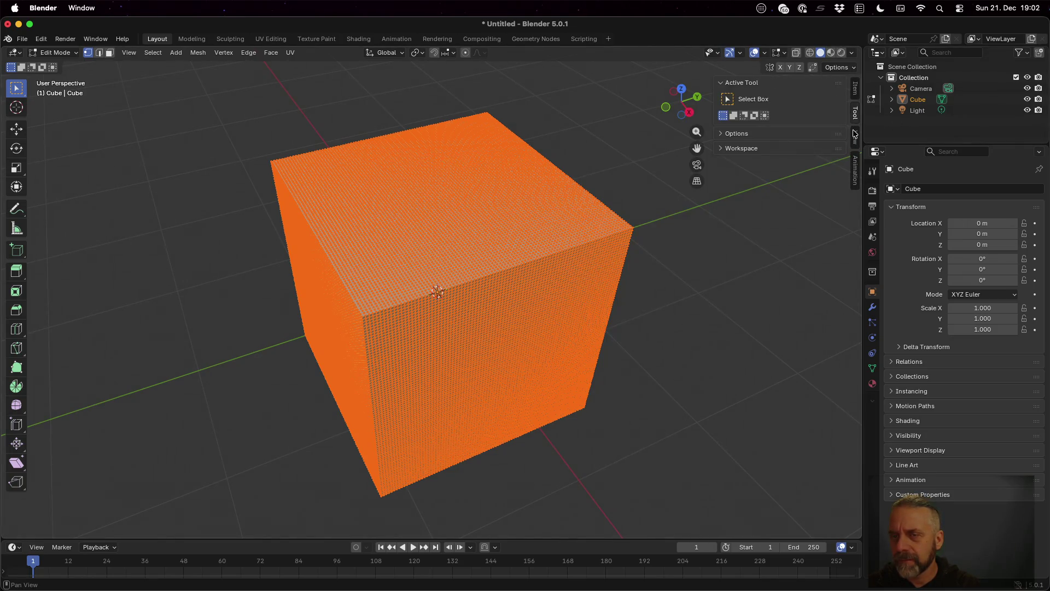
left_click(854, 135)
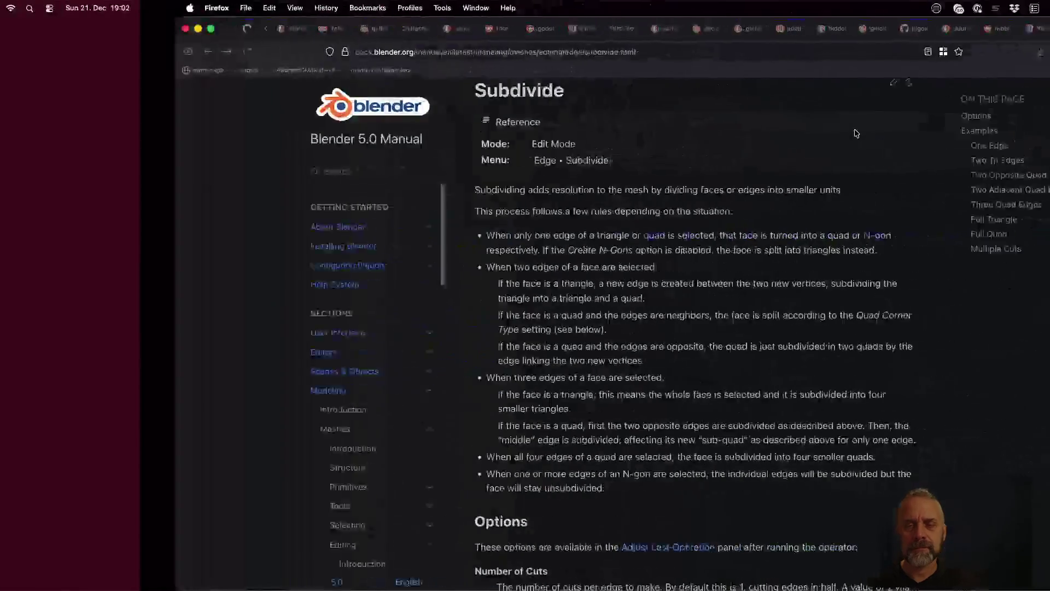
Search the web for 'blender 5 show number of vertices' and skim the results.
key("super+l")
type("blender 5 sh")
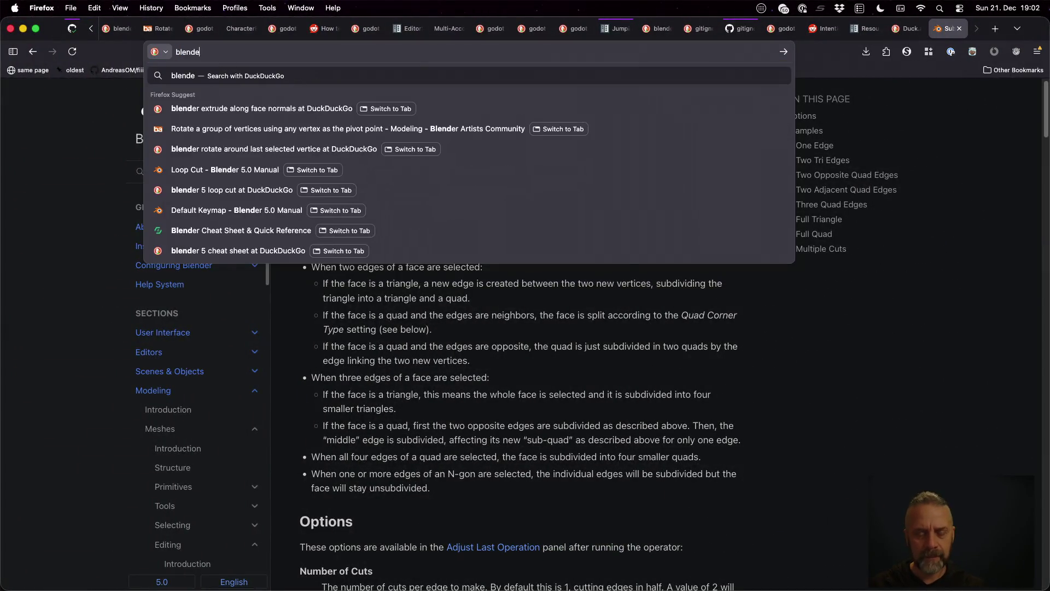
type("ow number of ve")
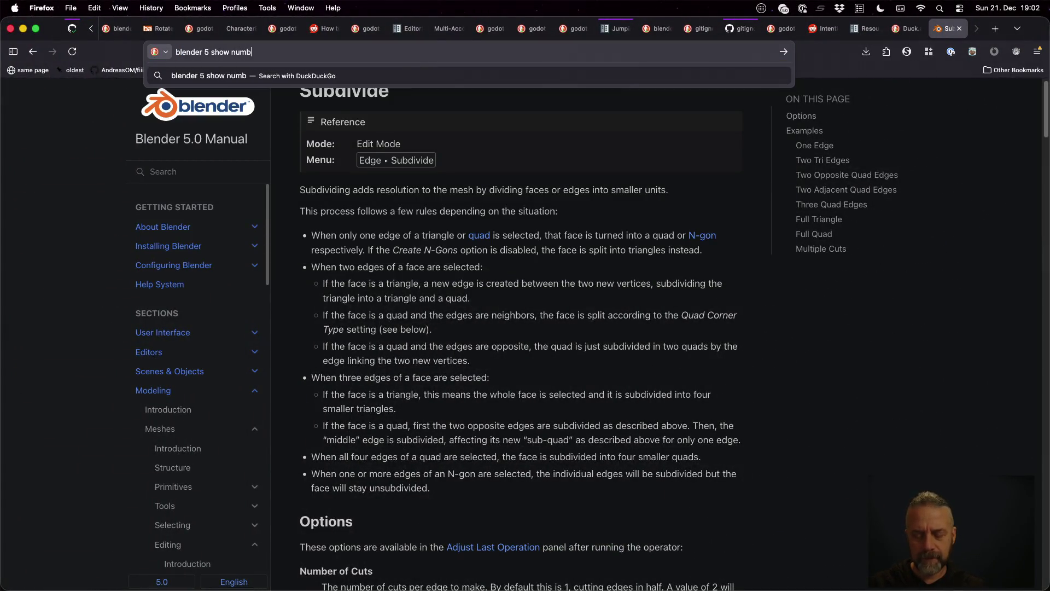
type("rtices")
key("Return")
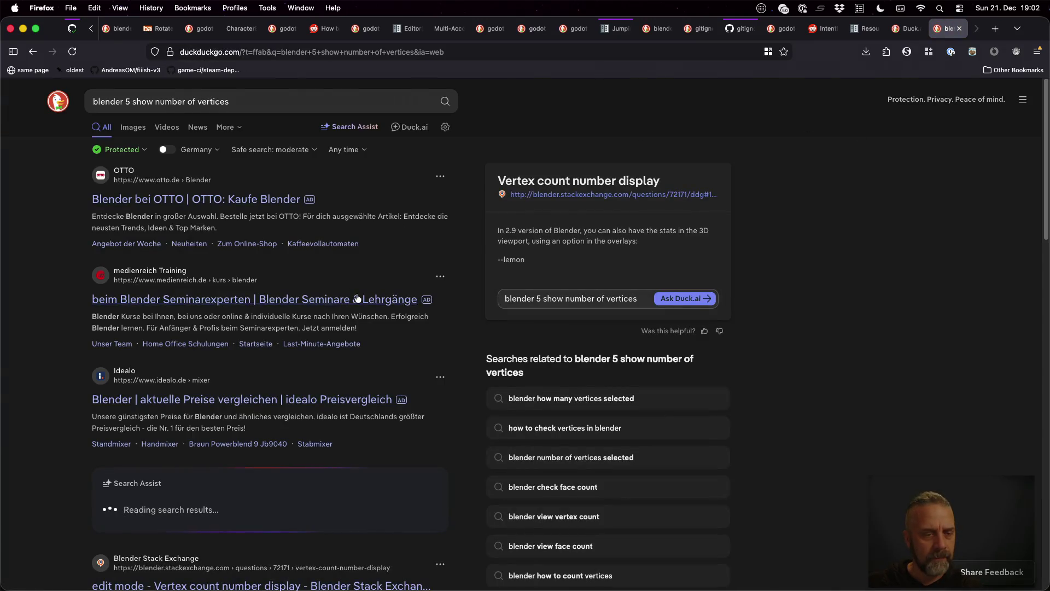
scroll(355, 292, "down", 5)
scroll(355, 292, "down", 3)
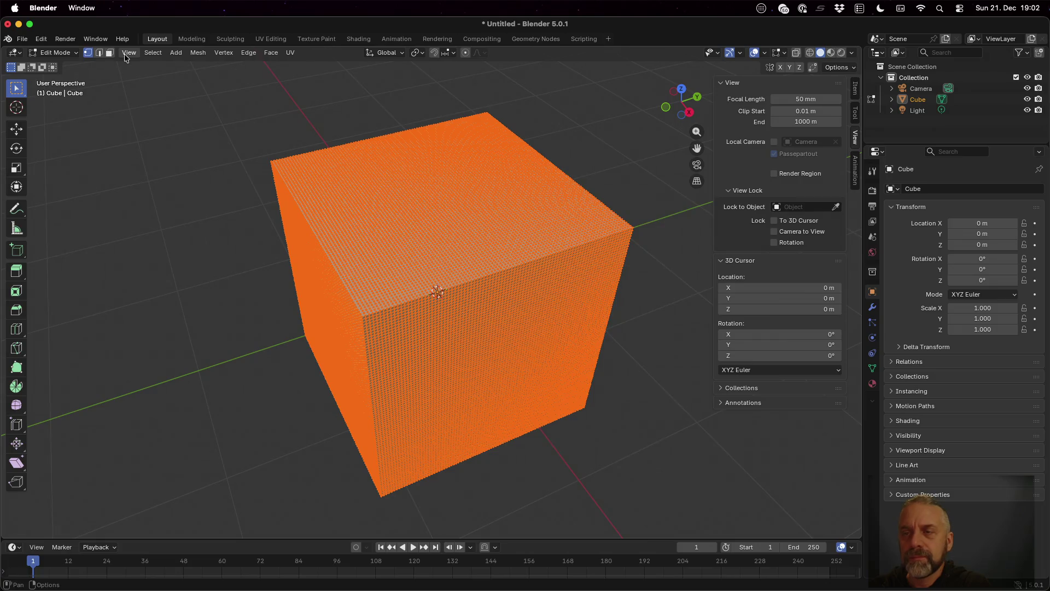
Look through the Viewport Shading and Options popovers, then the View menu's Area commands.
left_click(853, 53)
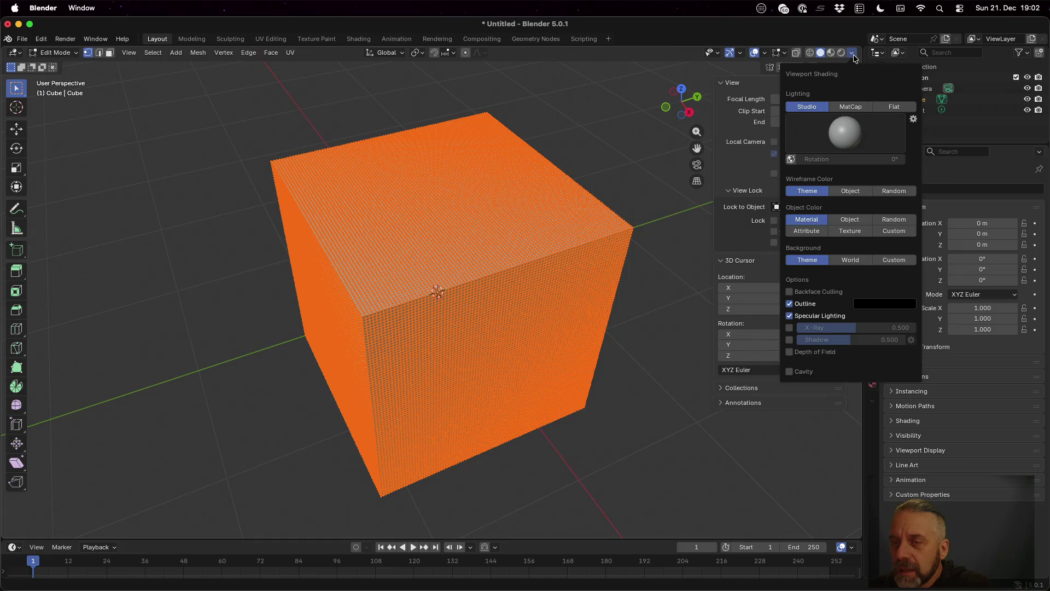
left_click(855, 56)
left_click(850, 68)
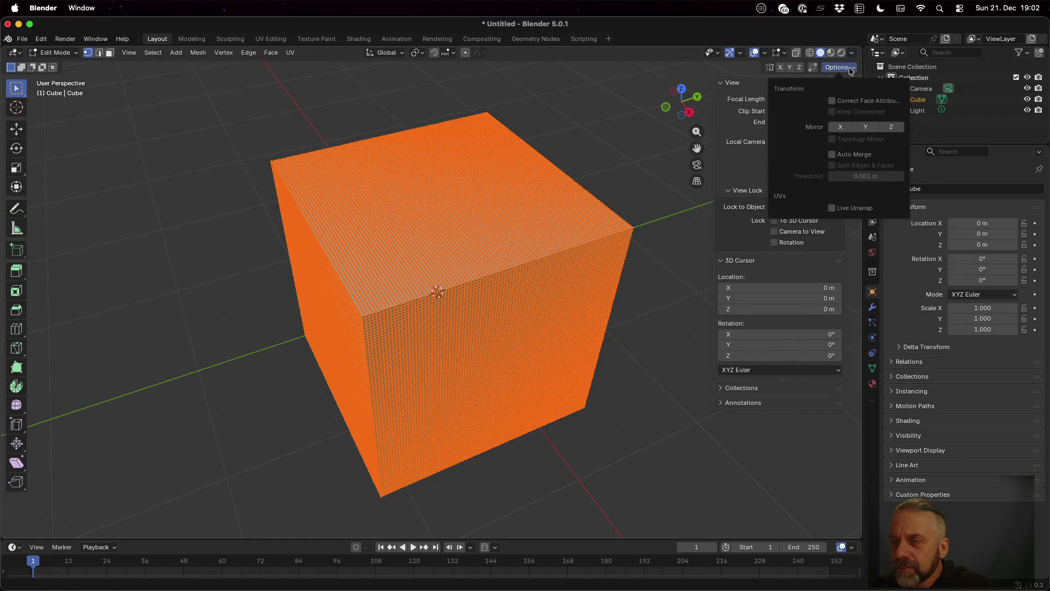
left_click(851, 70)
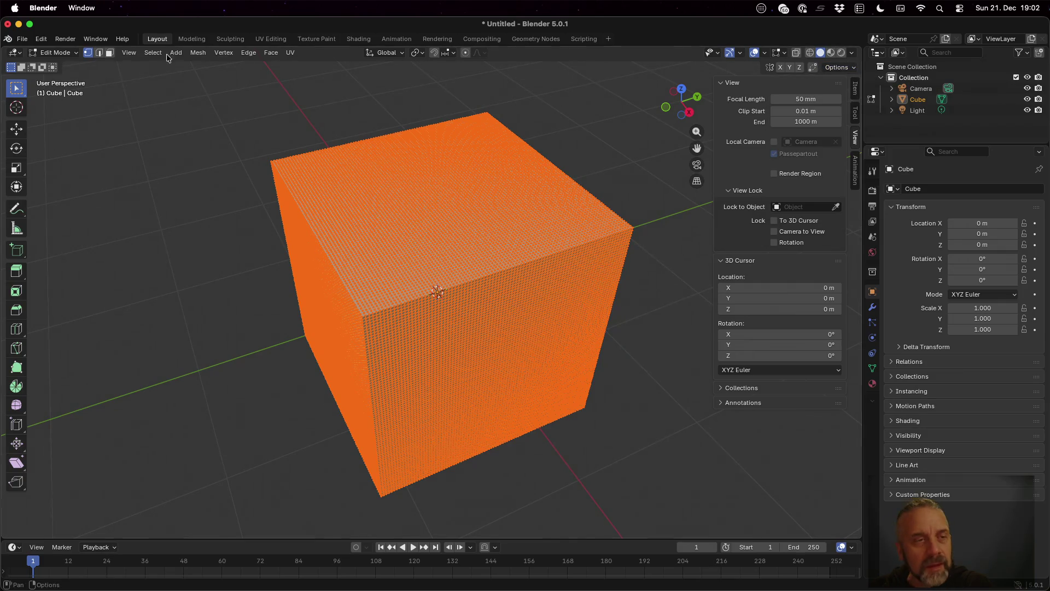
left_click(136, 55)
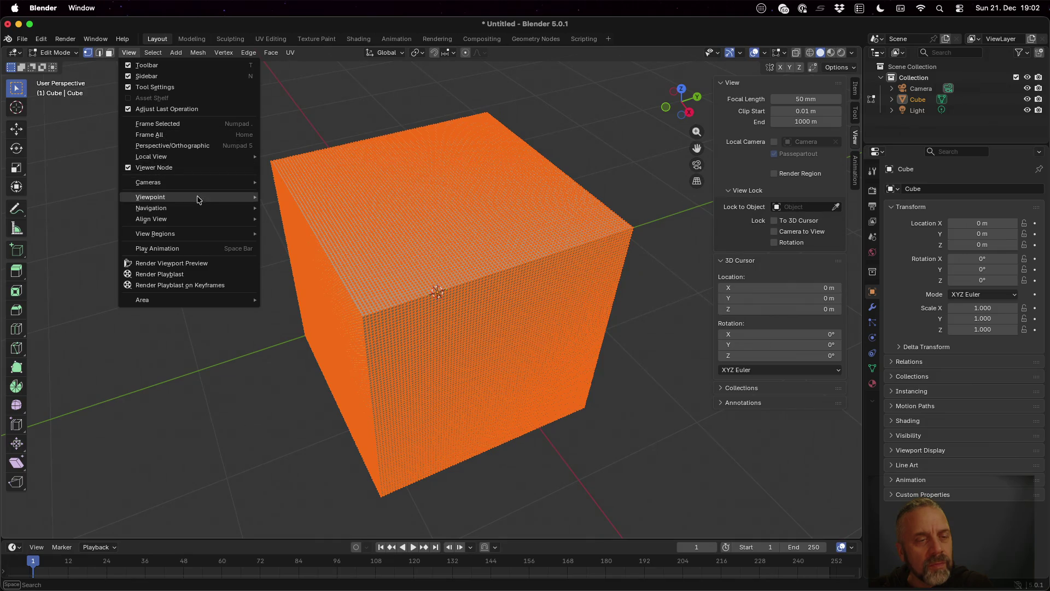
mouse_move(210, 300)
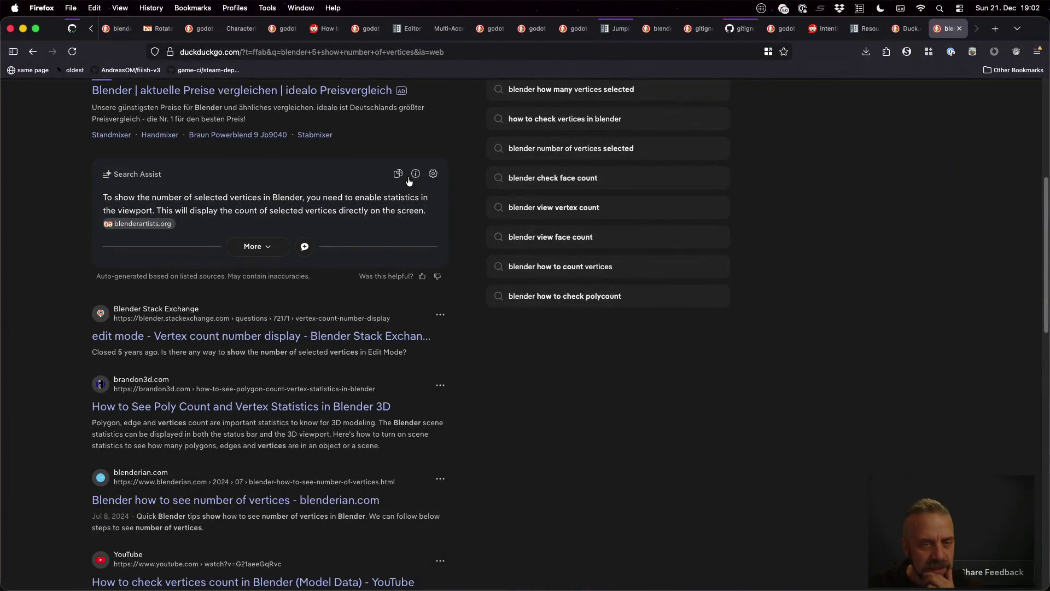
Open the brandon3d.com article and scroll to 'Display Scene Statistics in Status Bar'.
scroll(416, 350, "down", 1)
left_click(346, 380)
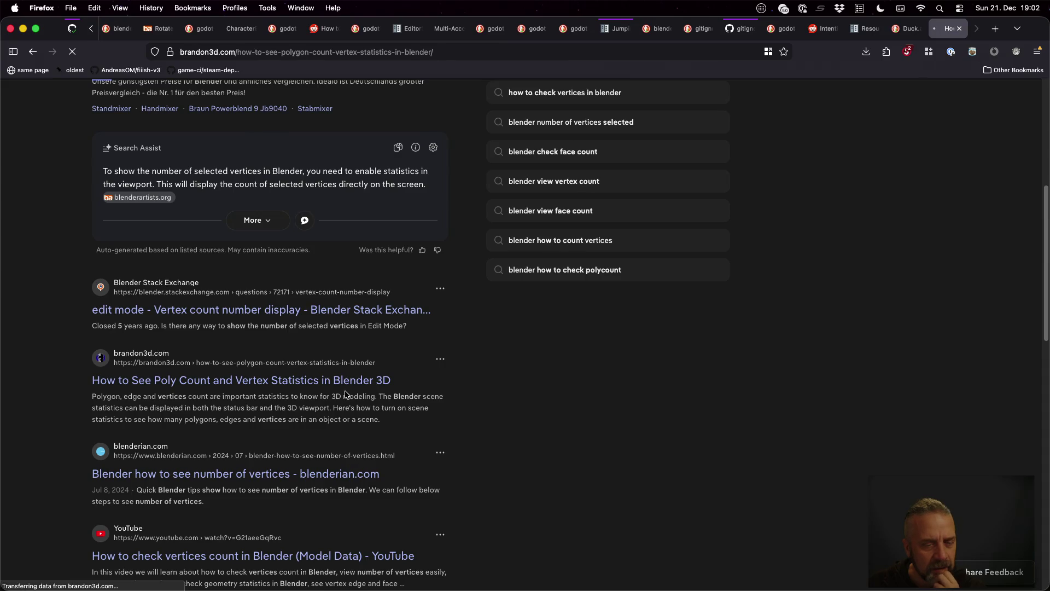
scroll(489, 352, "down", 15)
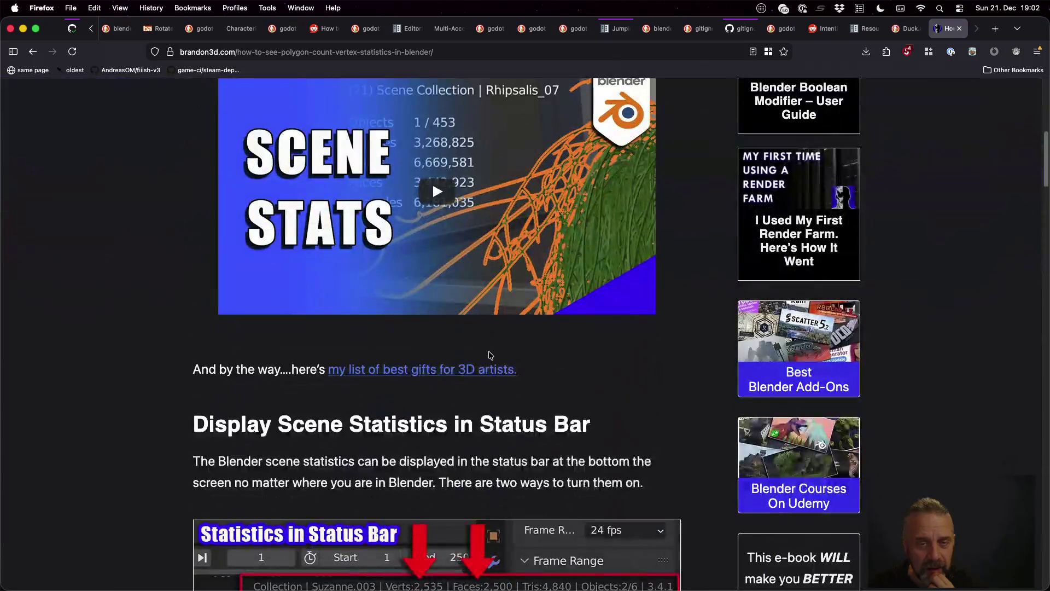
scroll(488, 355, "up", 2)
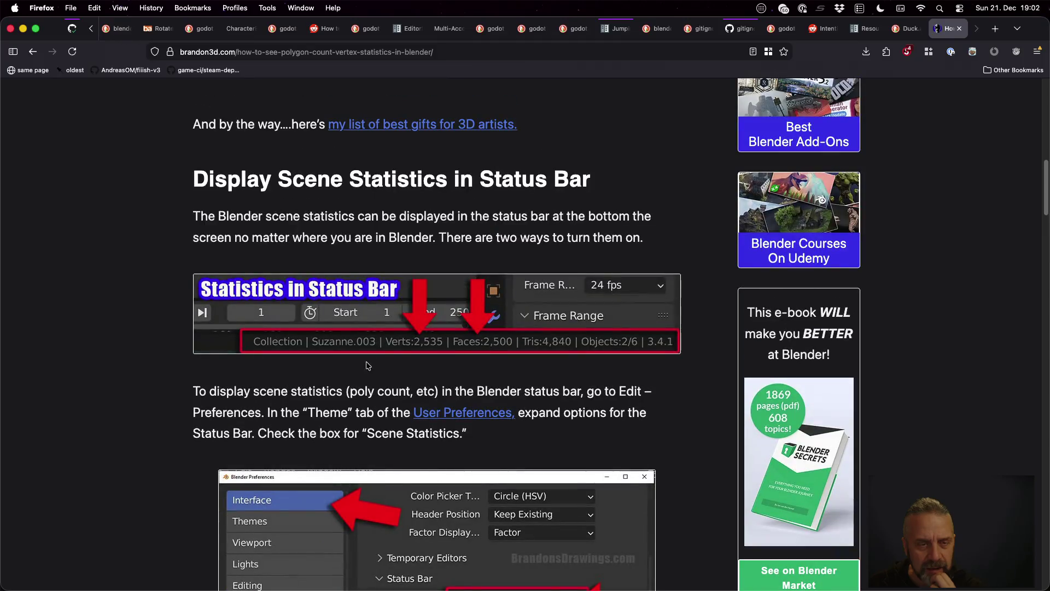
scroll(465, 328, "down", 4)
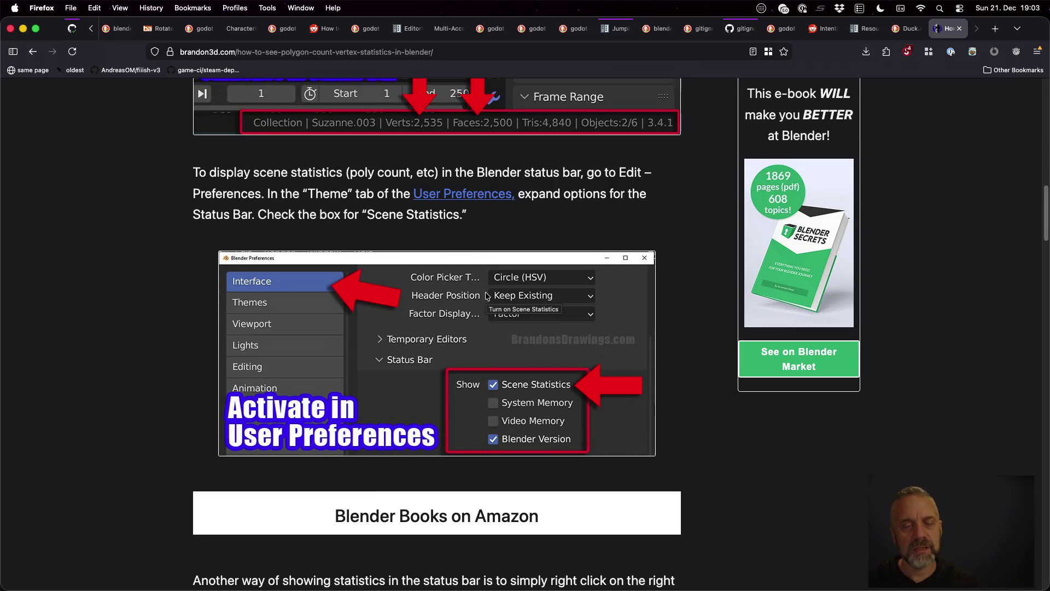
key("ctrl+Right")
key("ctrl+Right")
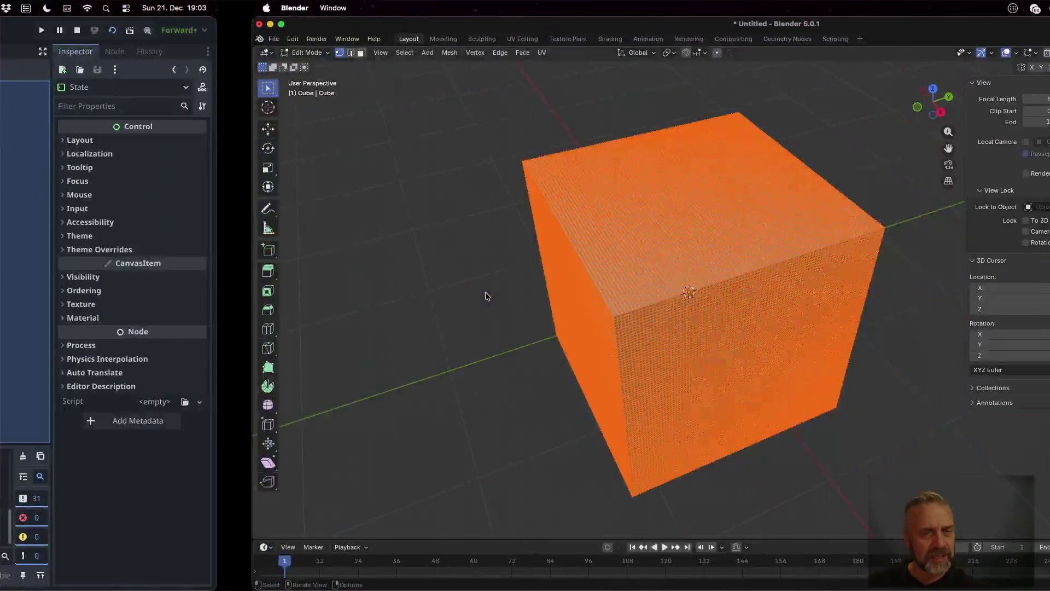
Enable Scene Statistics under Preferences > Interface > Status Bar, revealing 46,466 vertices and 92,928 edges.
left_click(23, 39)
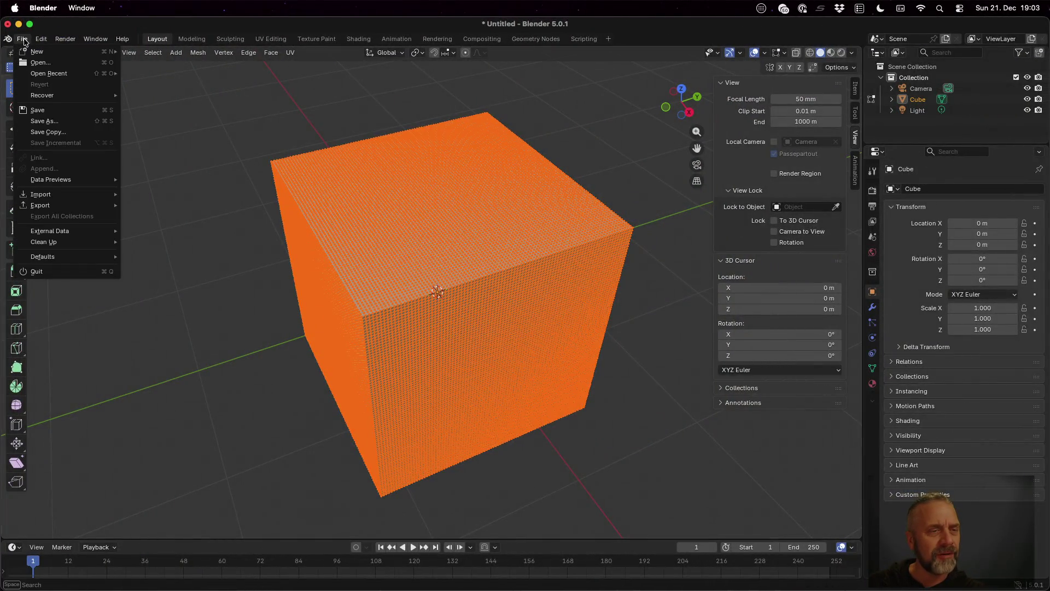
mouse_move(39, 42)
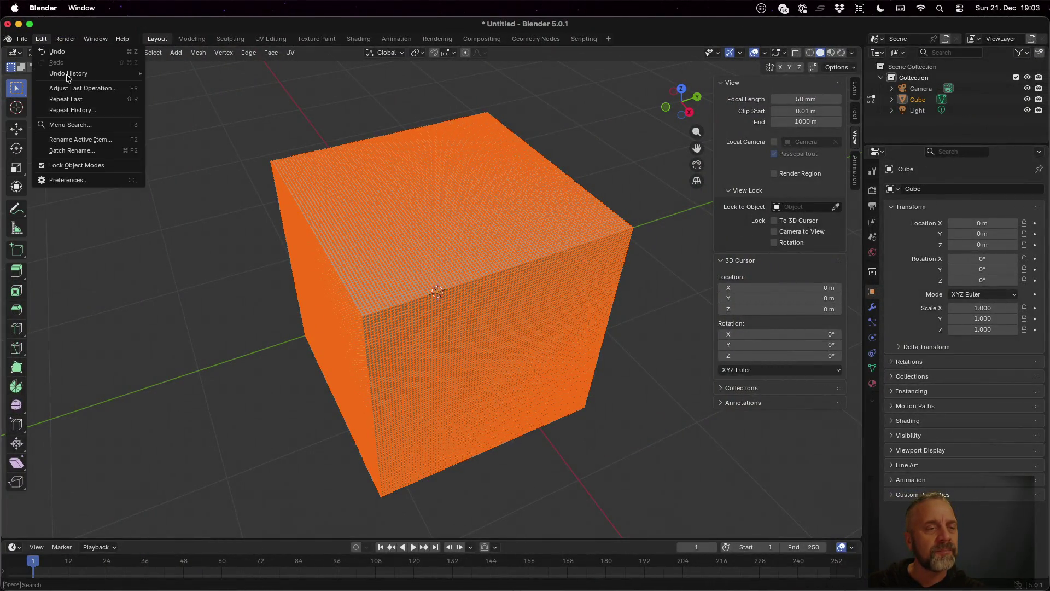
key("Escape")
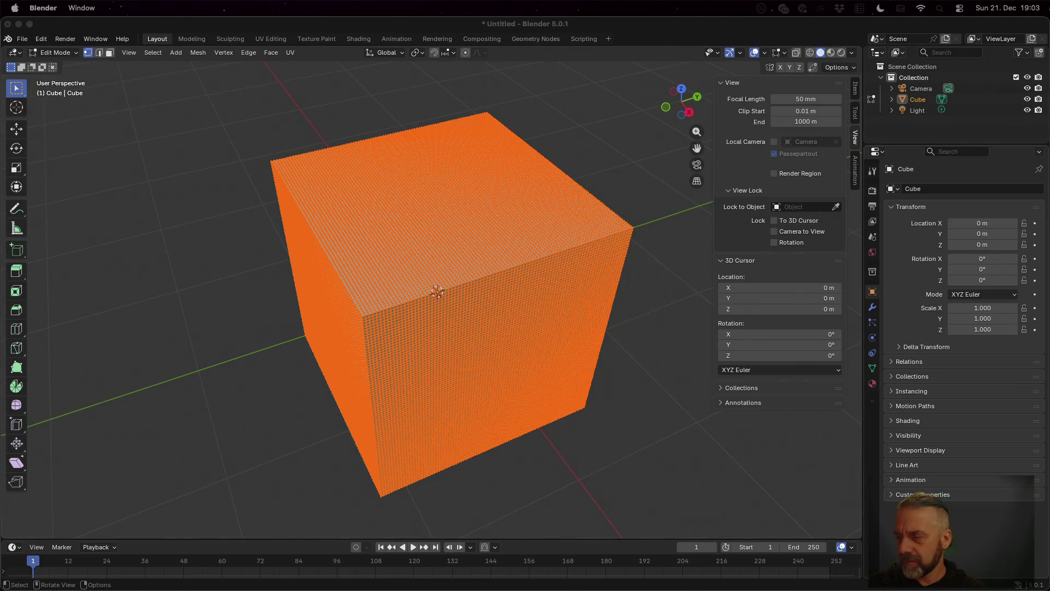
key("super+comma")
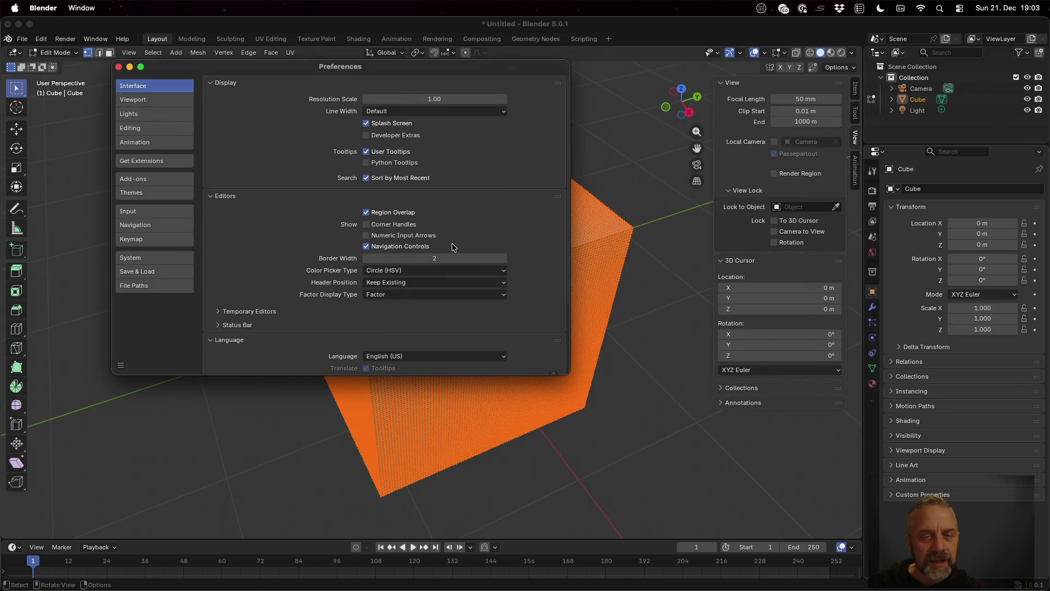
scroll(453, 210, "down", 4)
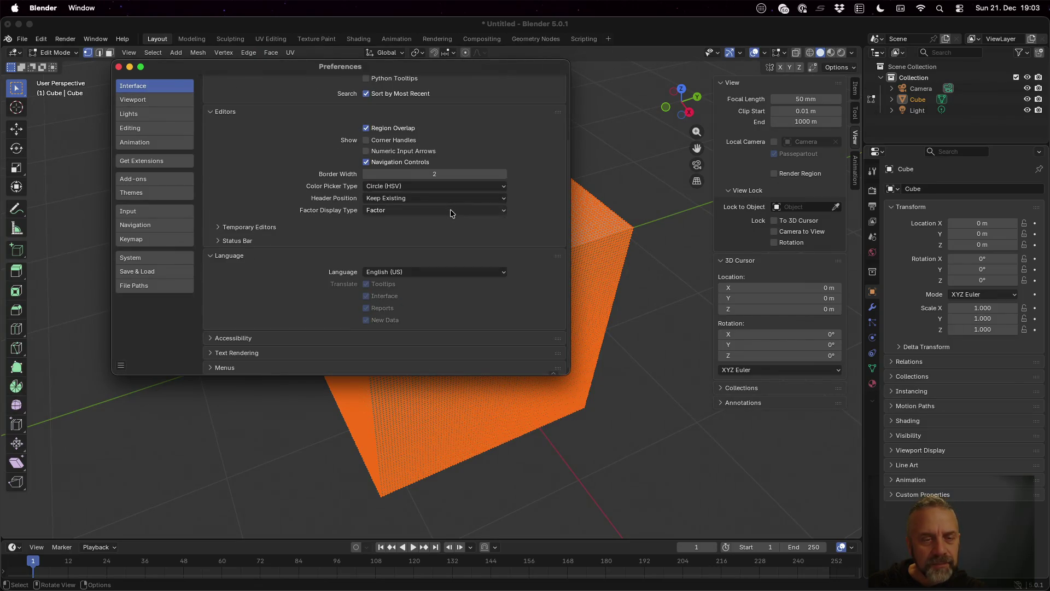
left_click(226, 241)
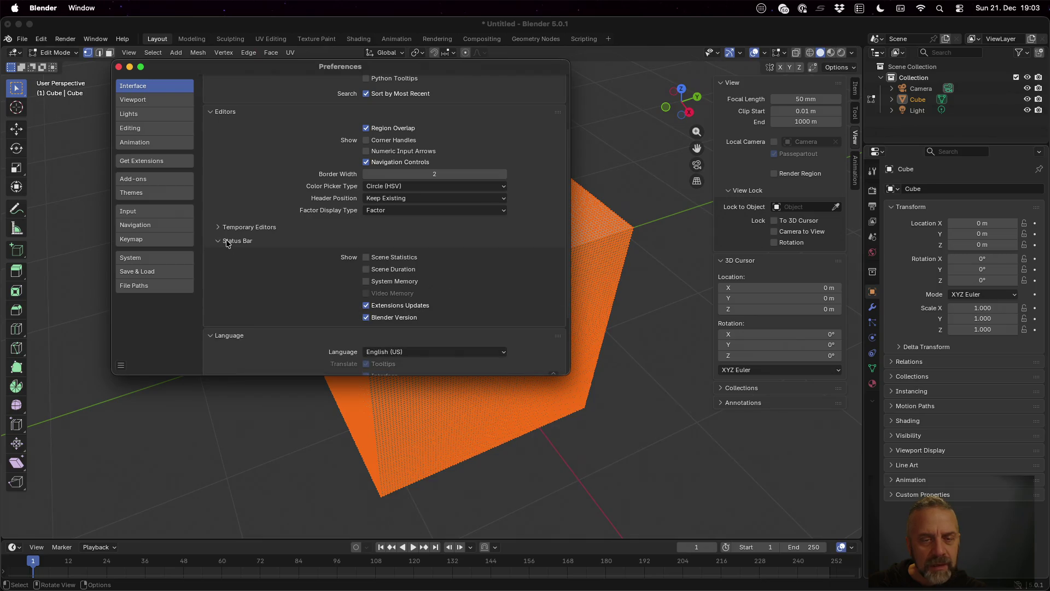
left_click(407, 258)
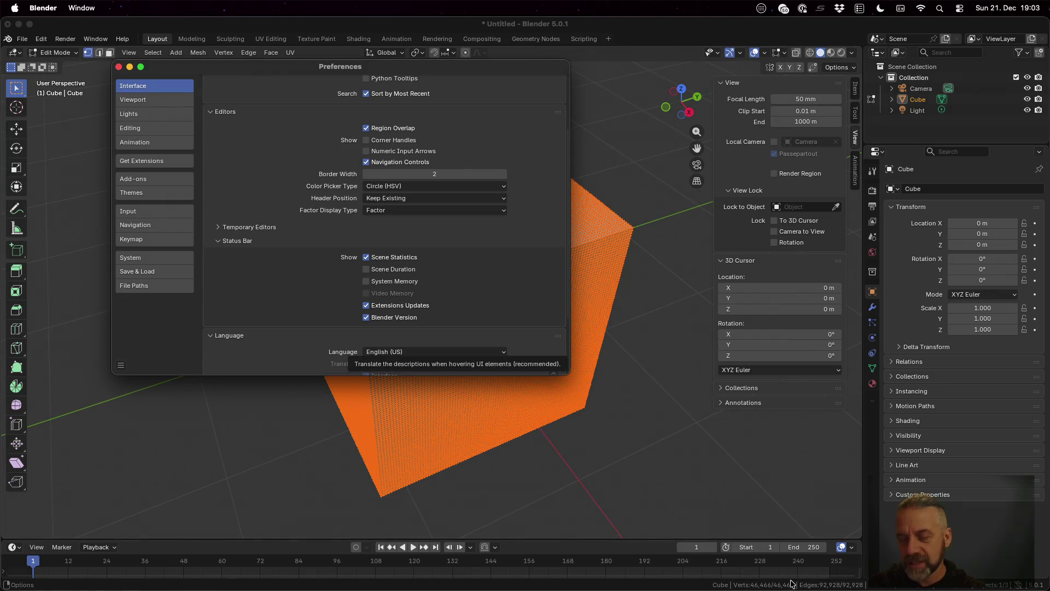
left_click(118, 67)
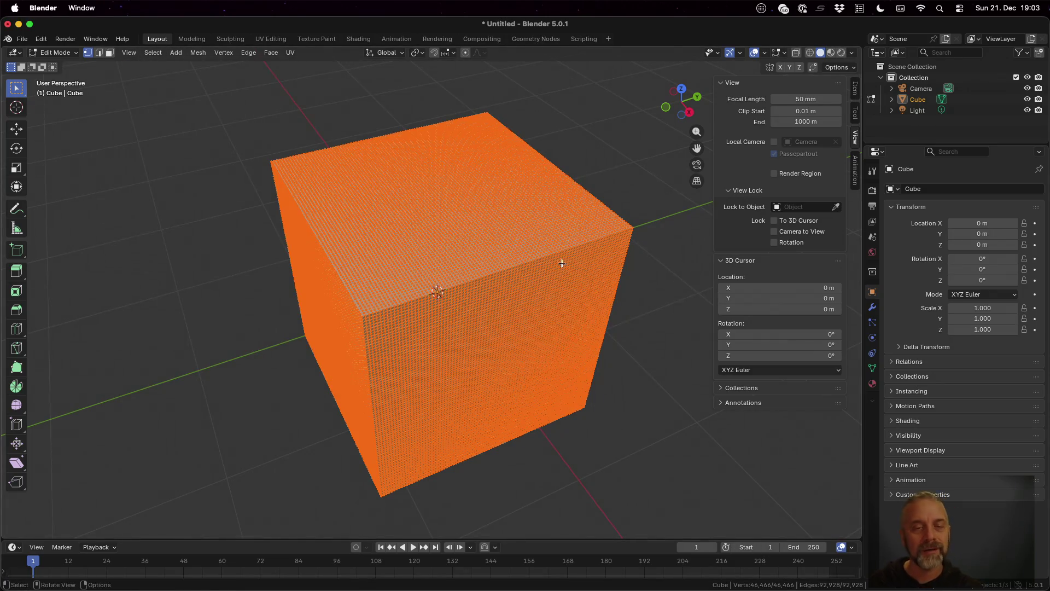
Subdivide the dense cube mesh once more with 10 cuts.
key("Tab")
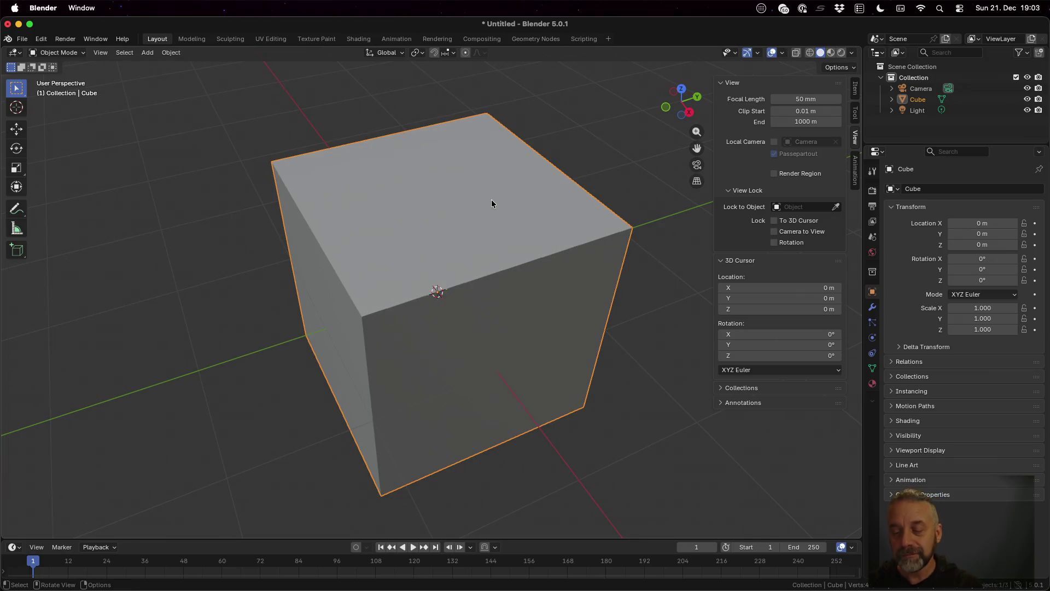
key("Tab")
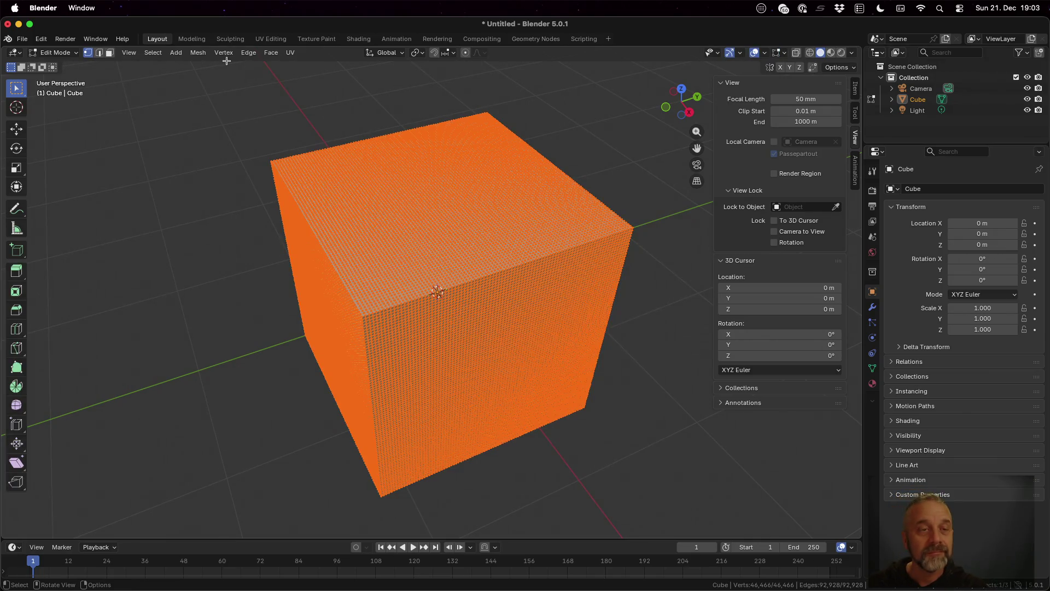
scroll(383, 173, "up", 5)
scroll(467, 223, "down", 4)
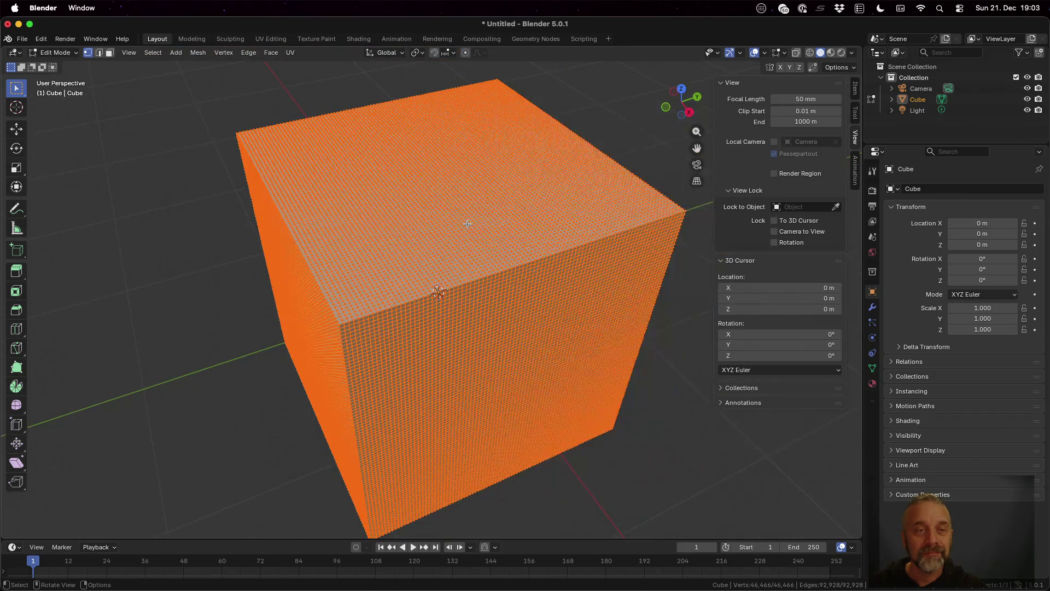
left_click(248, 53)
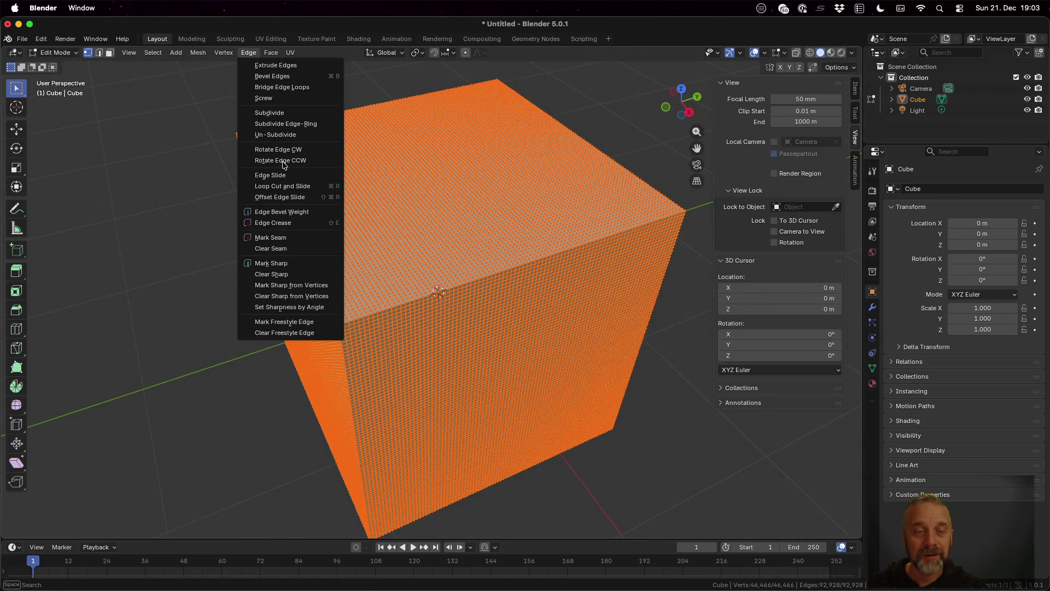
left_click(296, 111)
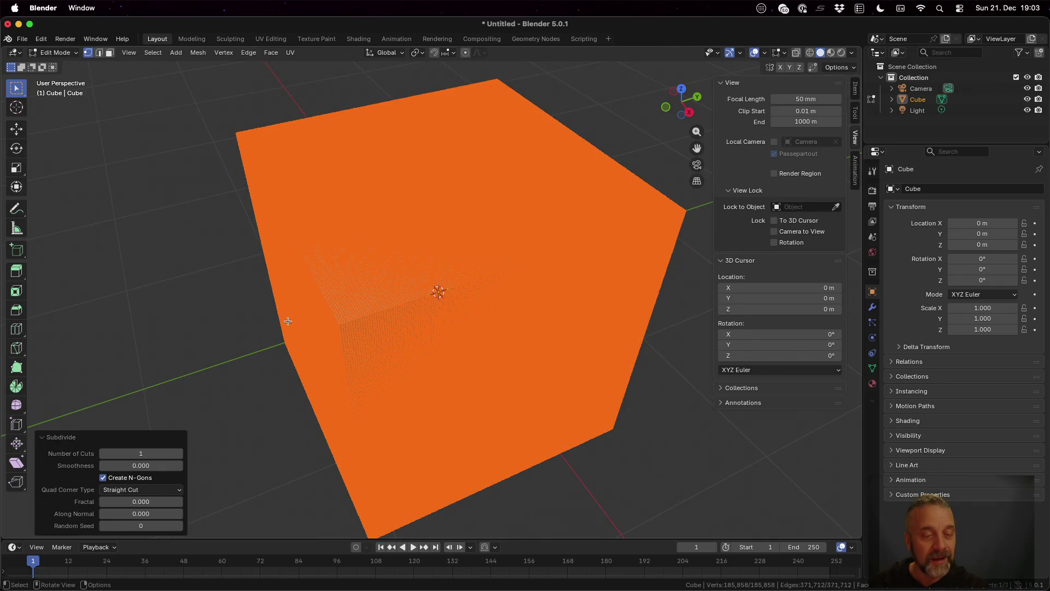
left_click(152, 453)
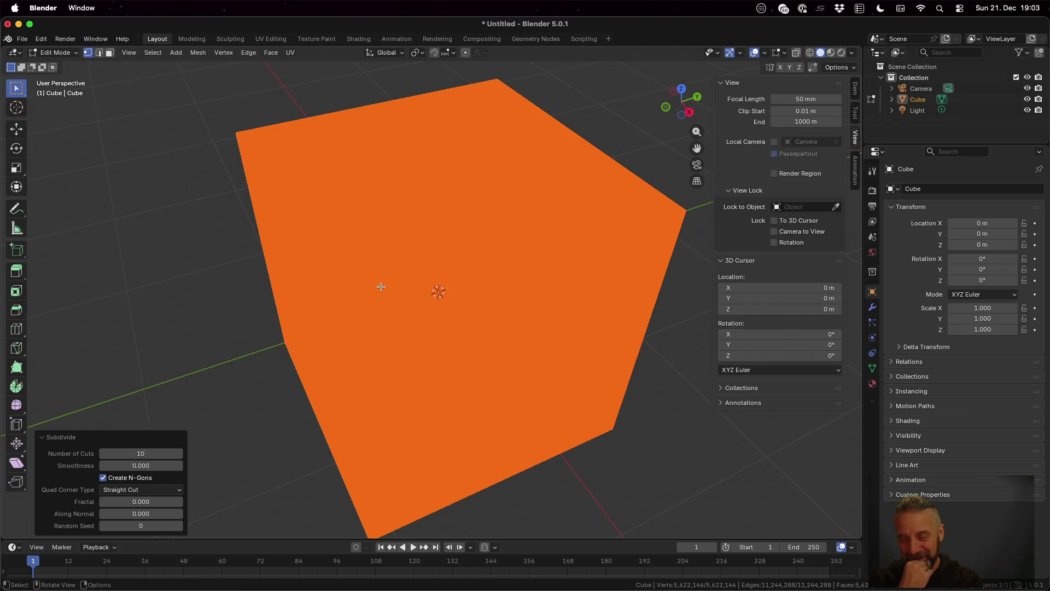
Deselect, orbit to face the cube, and return to Object Mode at 5,622,146 vertices.
left_click(381, 286)
mouse_move(383, 286)
left_mouse_down()
mouse_move(459, 253)
mouse_move(541, 260)
mouse_move(560, 178)
mouse_move(484, 149)
mouse_move(452, 188)
mouse_move(457, 201)
left_mouse_up()
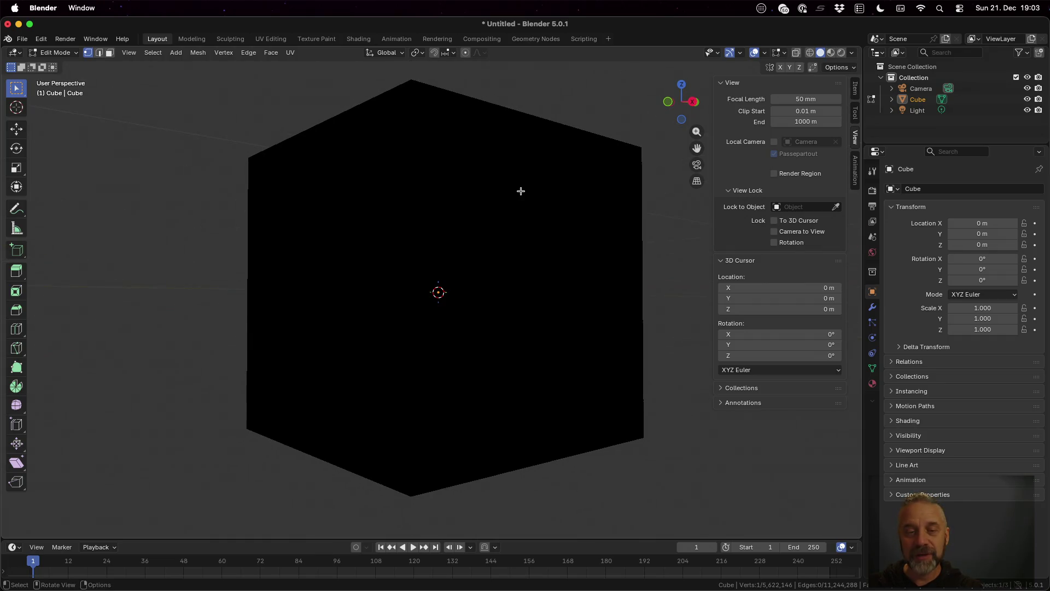
key("Tab")
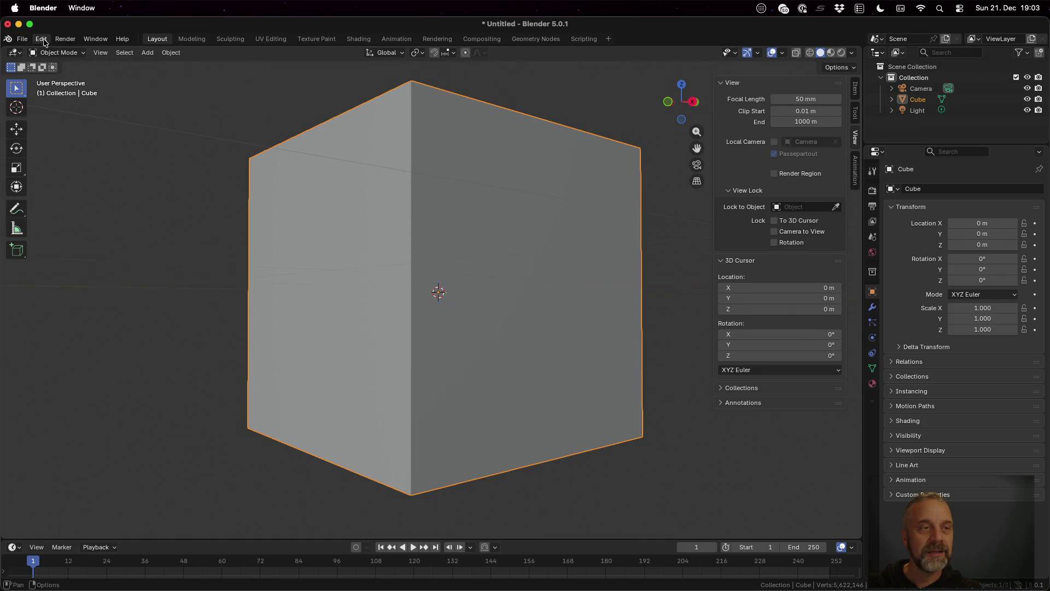
Begin a glTF 2.0 export and create a TestAssets folder inside TheFirstTrials/godot.
left_click(30, 40)
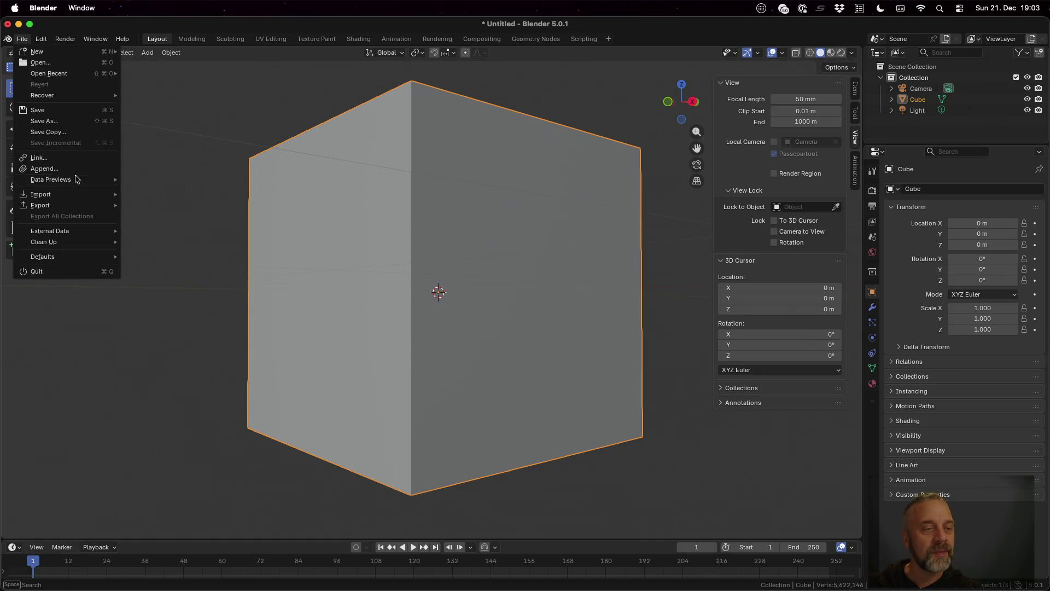
mouse_move(86, 209)
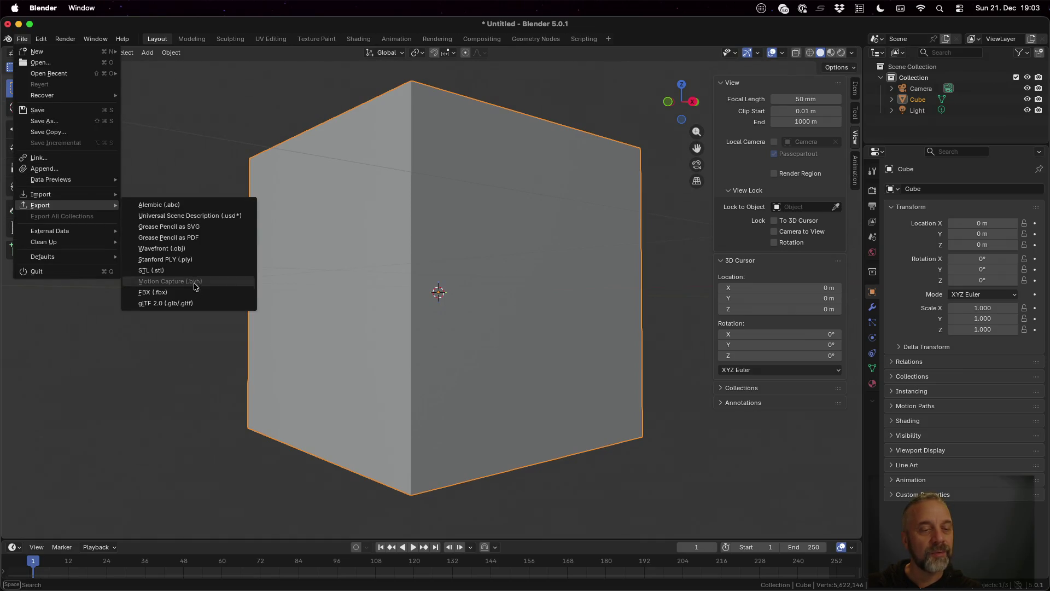
left_click(199, 301)
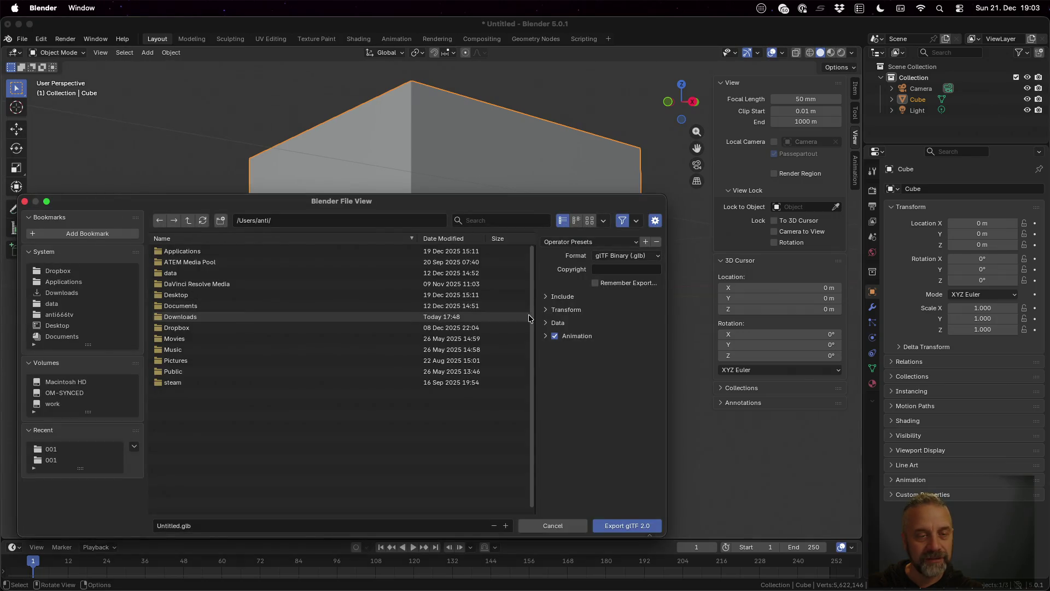
left_click(89, 315)
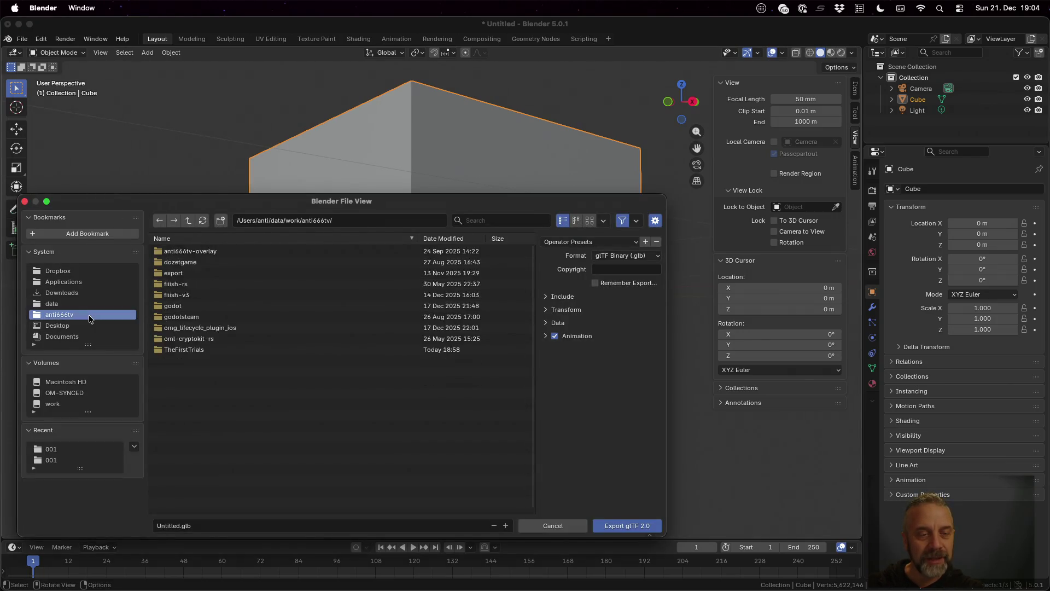
double_click(255, 350)
double_click(213, 262)
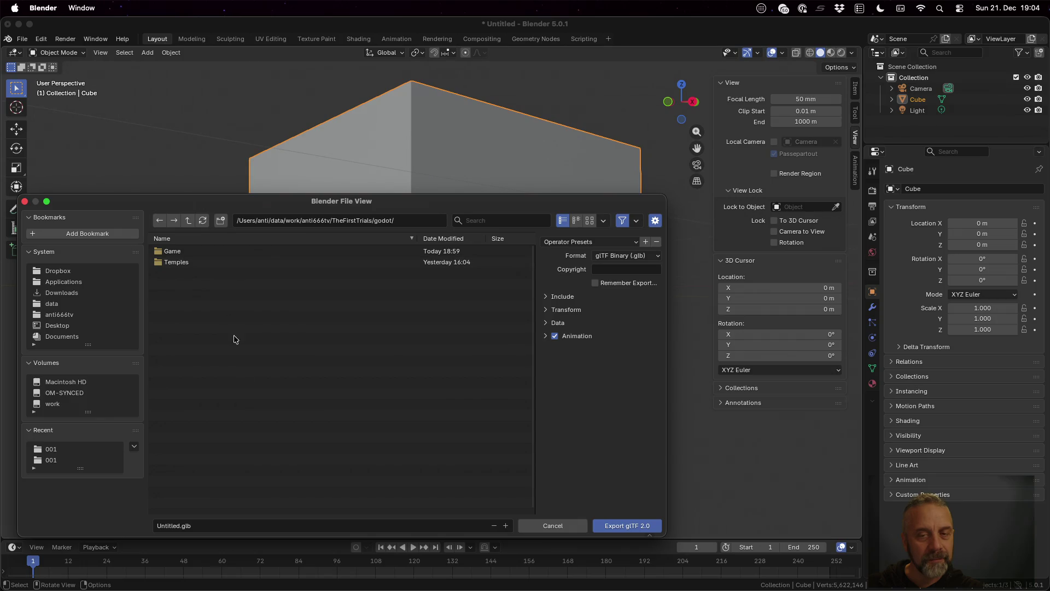
right_click(246, 380)
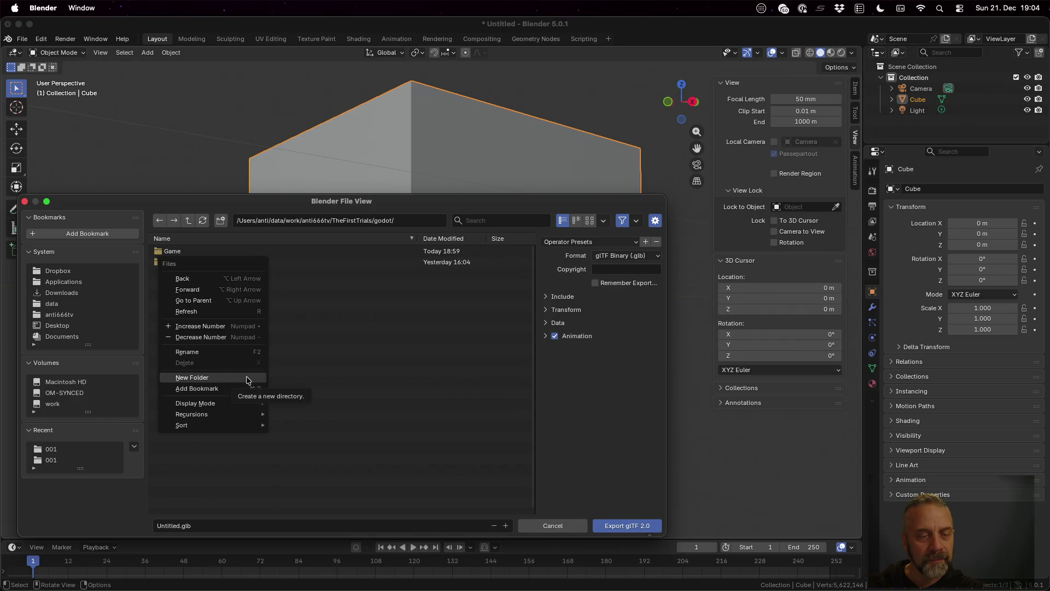
left_click(247, 377)
type("TestAssets")
key("Return")
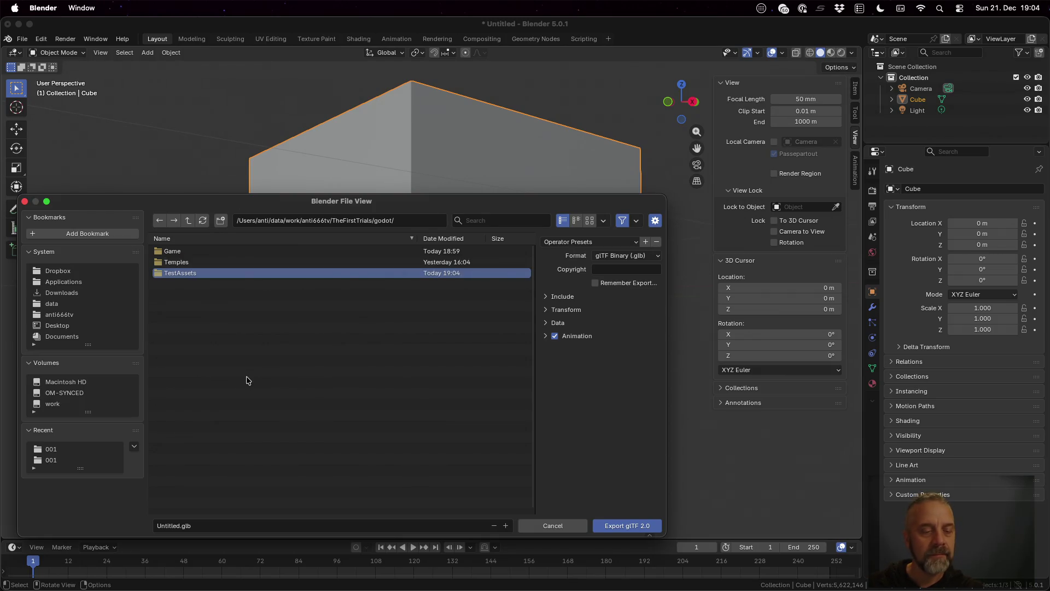
Inside TestAssets, name the file 'Subdiv' and export the .glb.
double_click(206, 272)
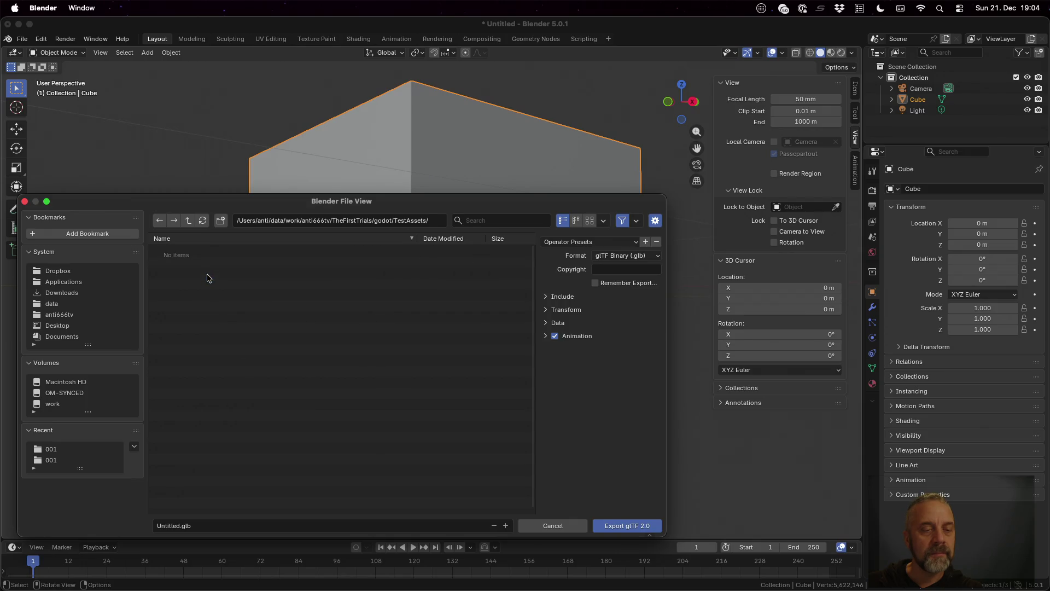
left_click(164, 526)
key("shift+Left")
key("shift+Left")
key("shift+Left")
type("Subdiv")
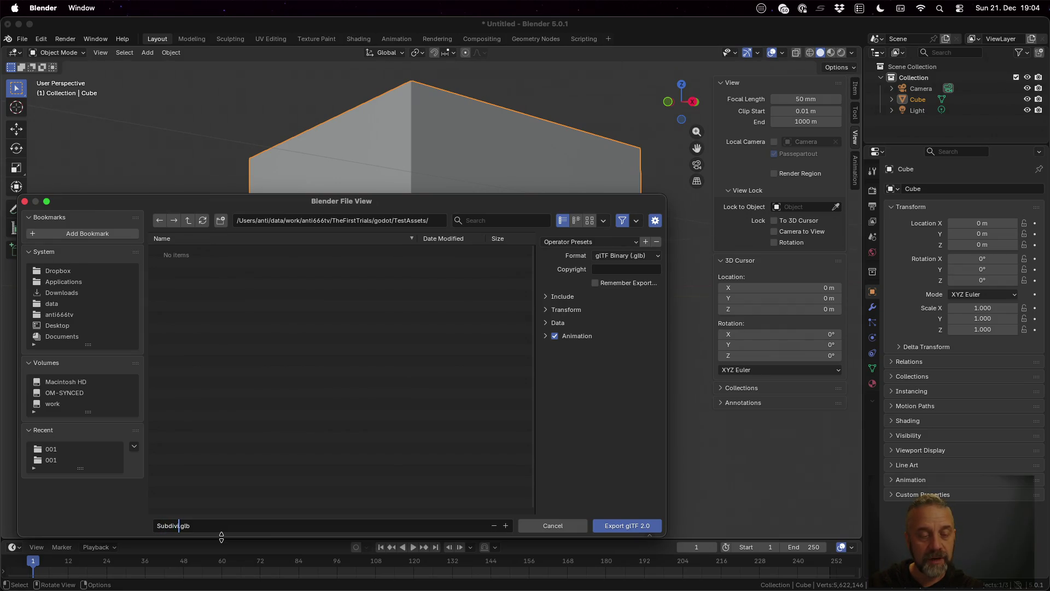
key("Return")
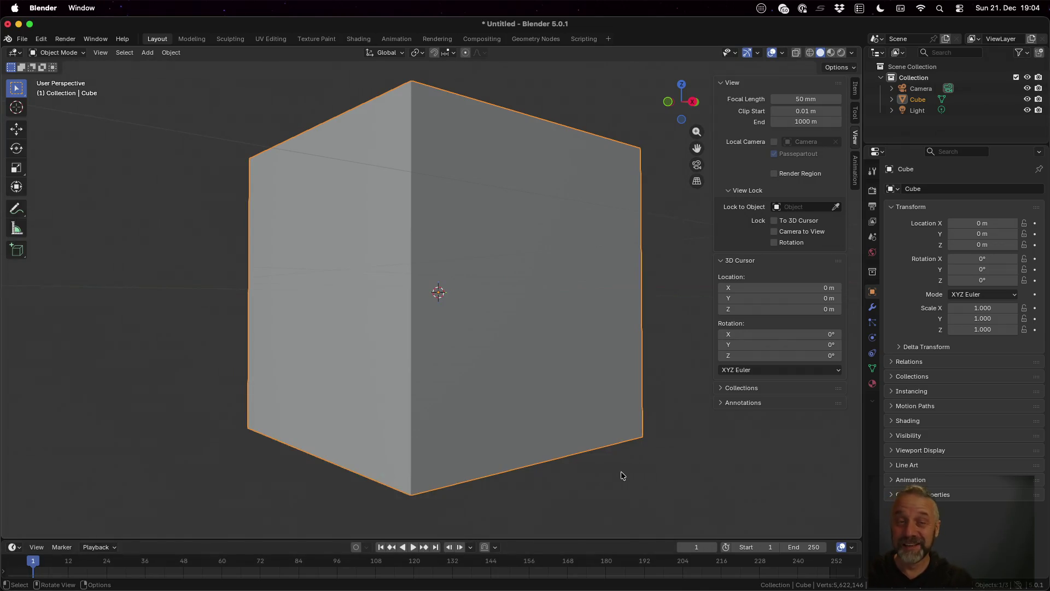
key("super+Tab")
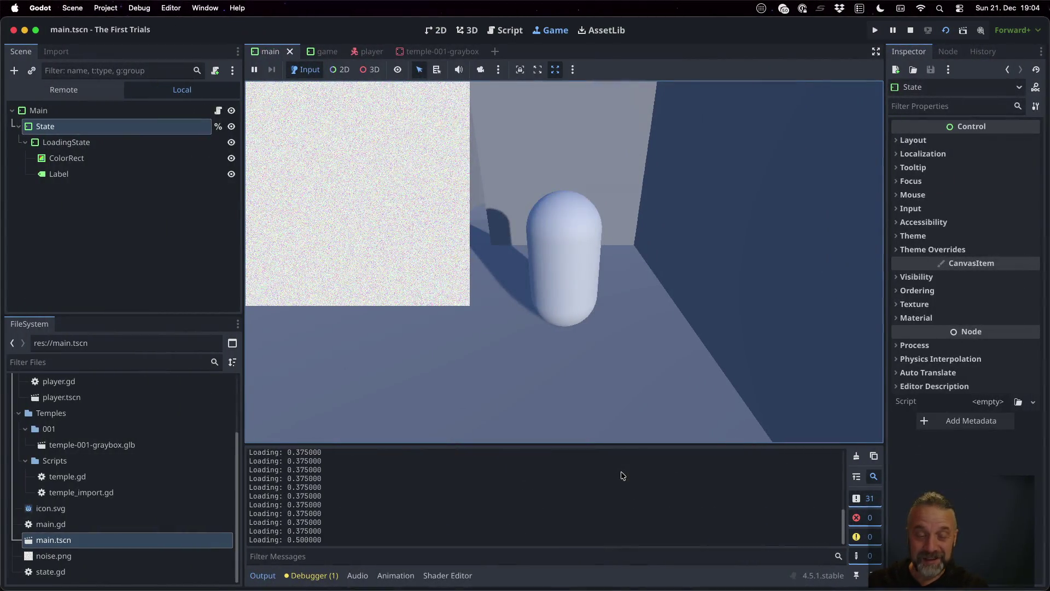
Run eza -l on godot/TestAssets/SubdividedCube.glb in iTerm2, confirming 315M, then return to Godot.
key("ctrl+Up")
left_click(474, 447)
type("eza -l go")
key("Tab")
type("Su")
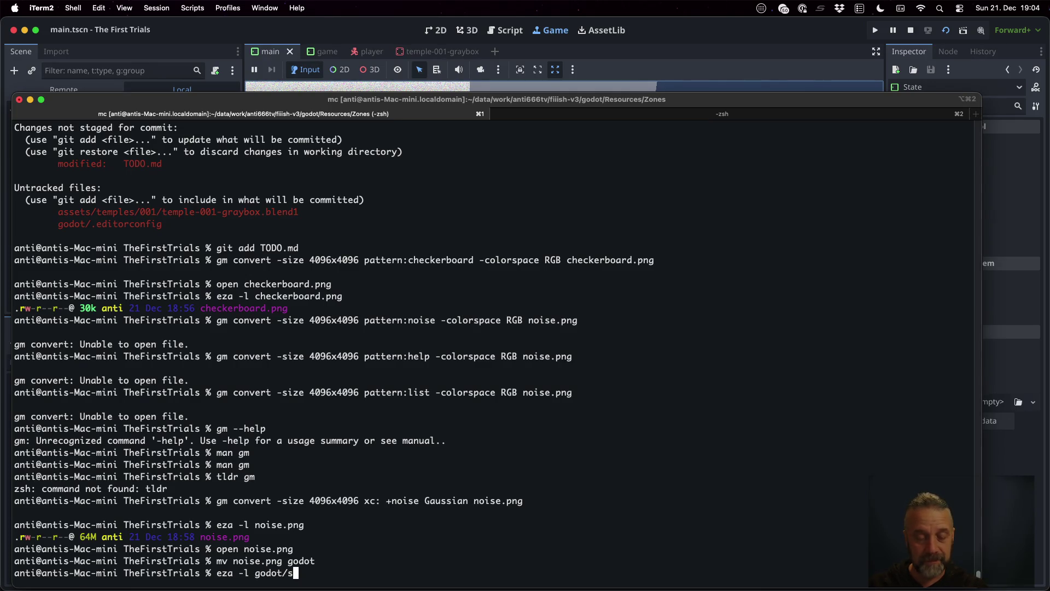
key("BackSpace")
key("BackSpace")
type("Tes")
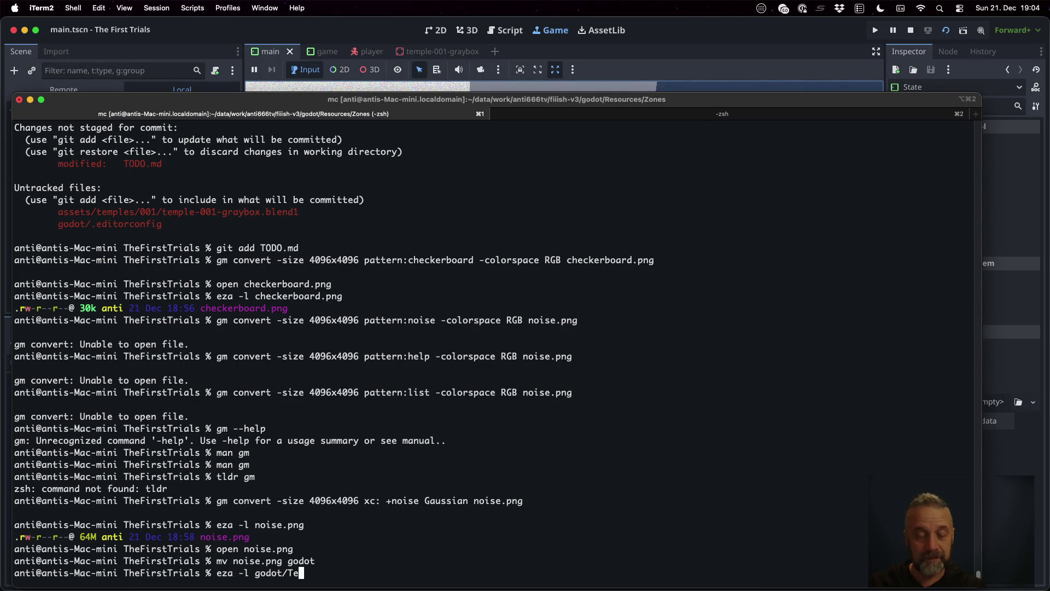
key("Tab")
key("Tab")
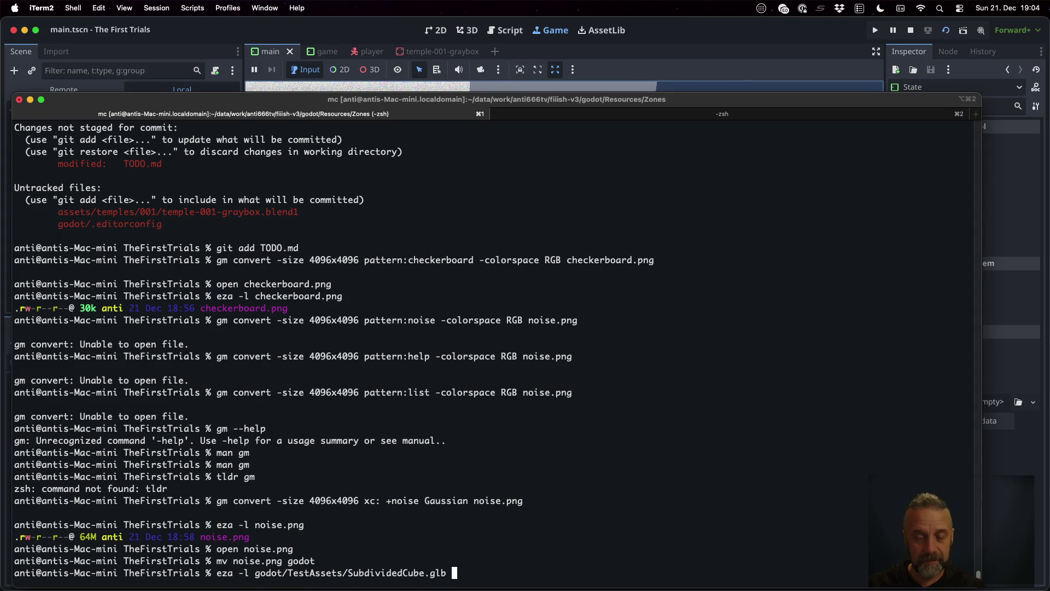
key("Return")
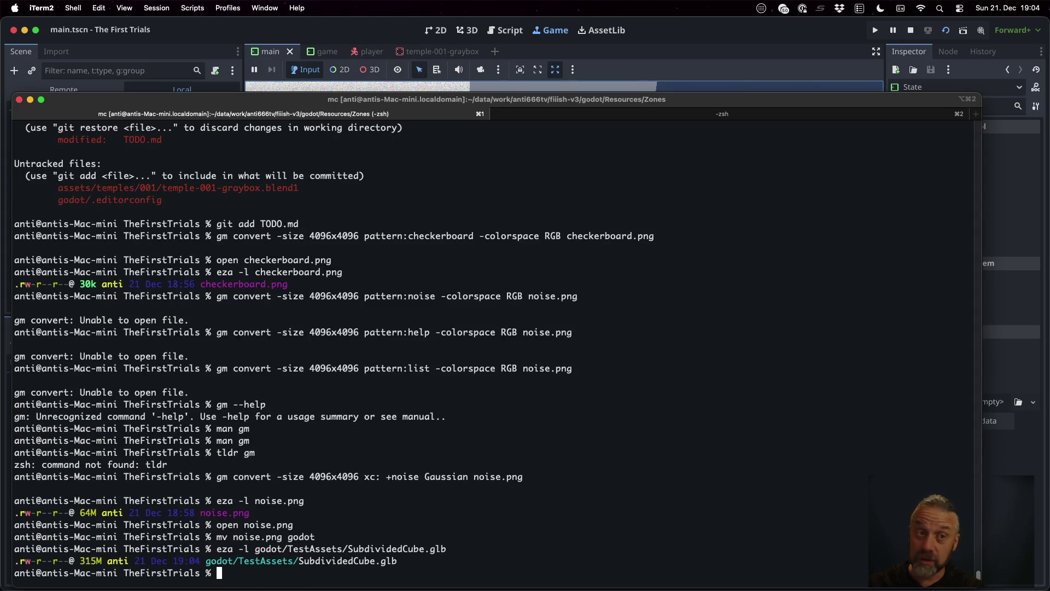
left_click(668, 34)
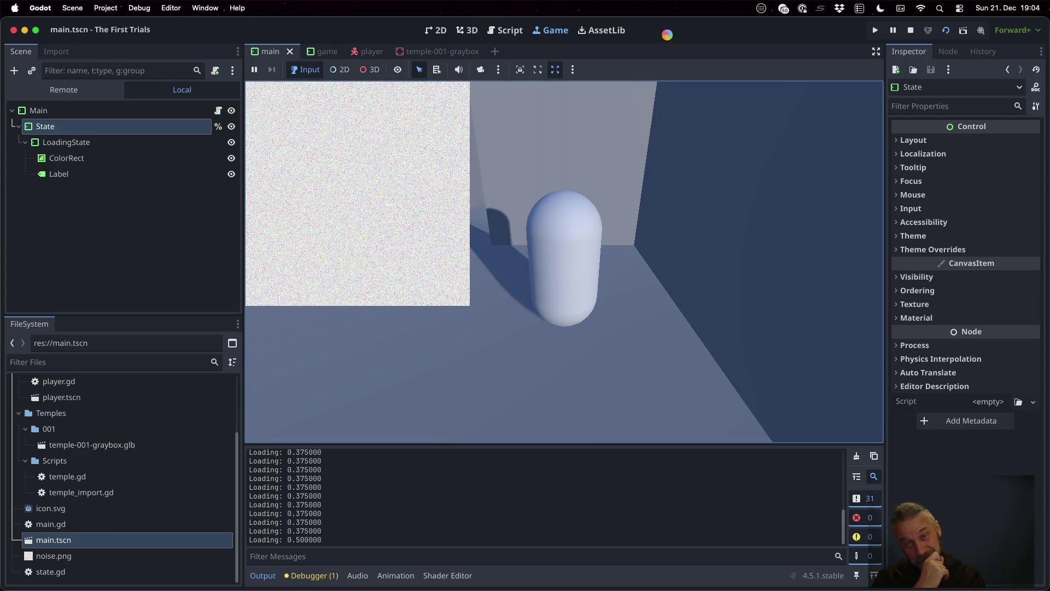
key("ctrl+Right")
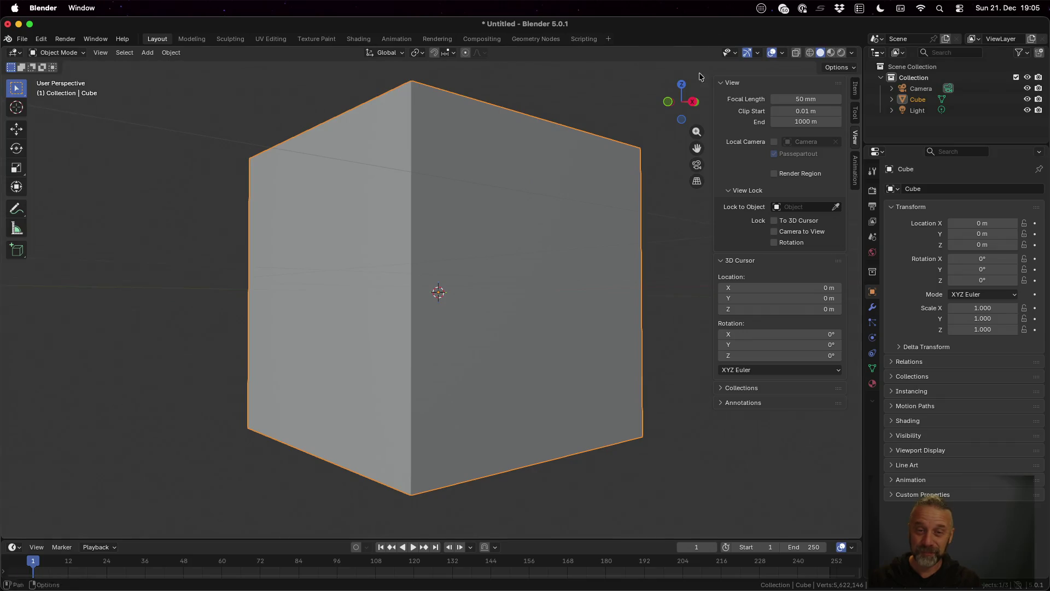
mouse_move(494, 236)
left_mouse_down()
mouse_move(497, 267)
mouse_move(582, 290)
left_mouse_up()
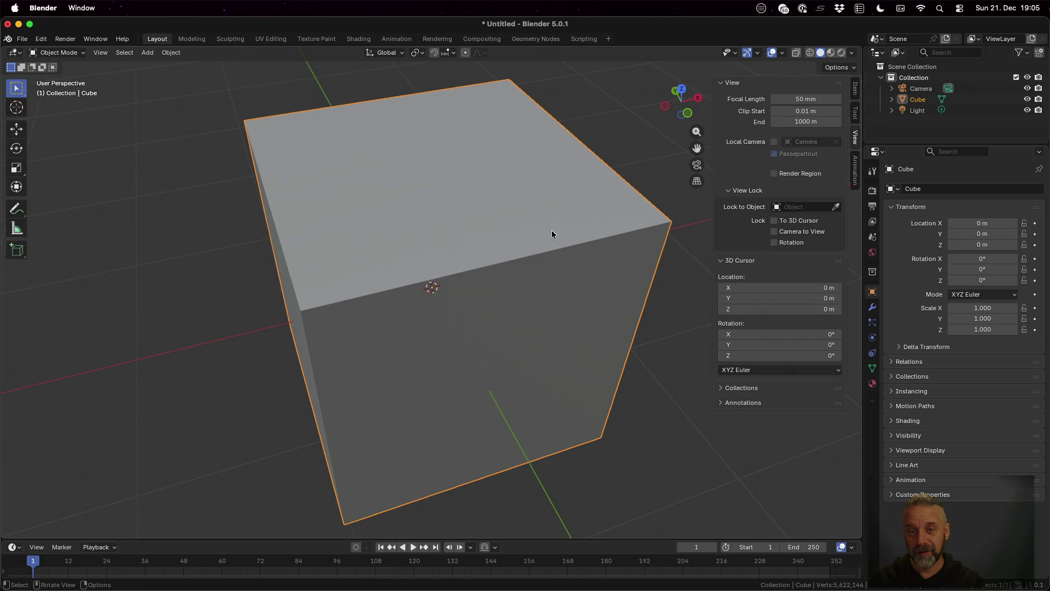
mouse_move(551, 220)
left_mouse_down()
mouse_move(558, 215)
mouse_move(537, 215)
left_mouse_up()
left_click_drag(408, 182, 426, 114)
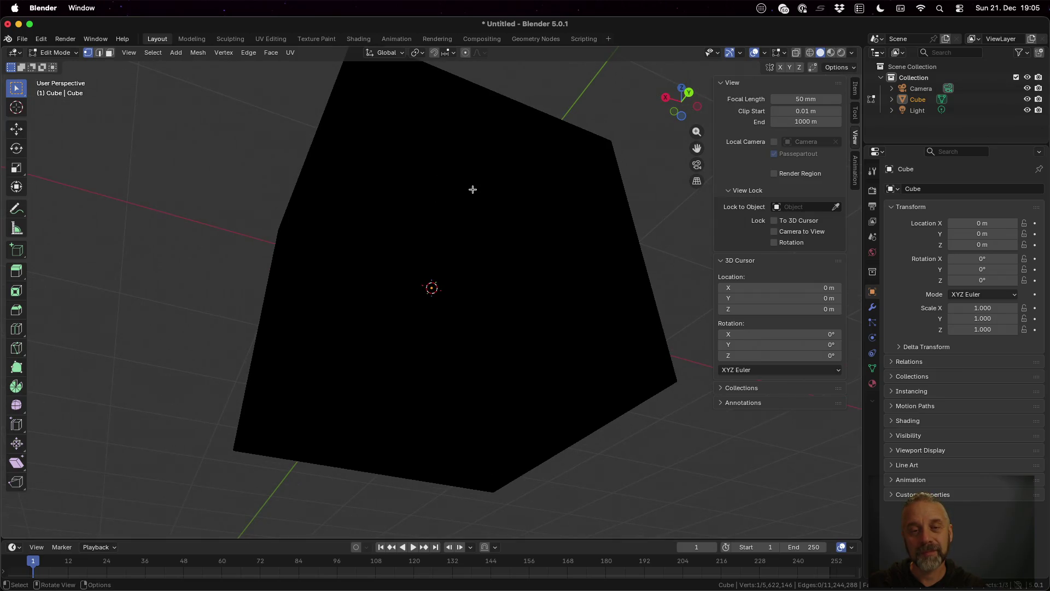
left_click_drag(456, 284, 492, 226)
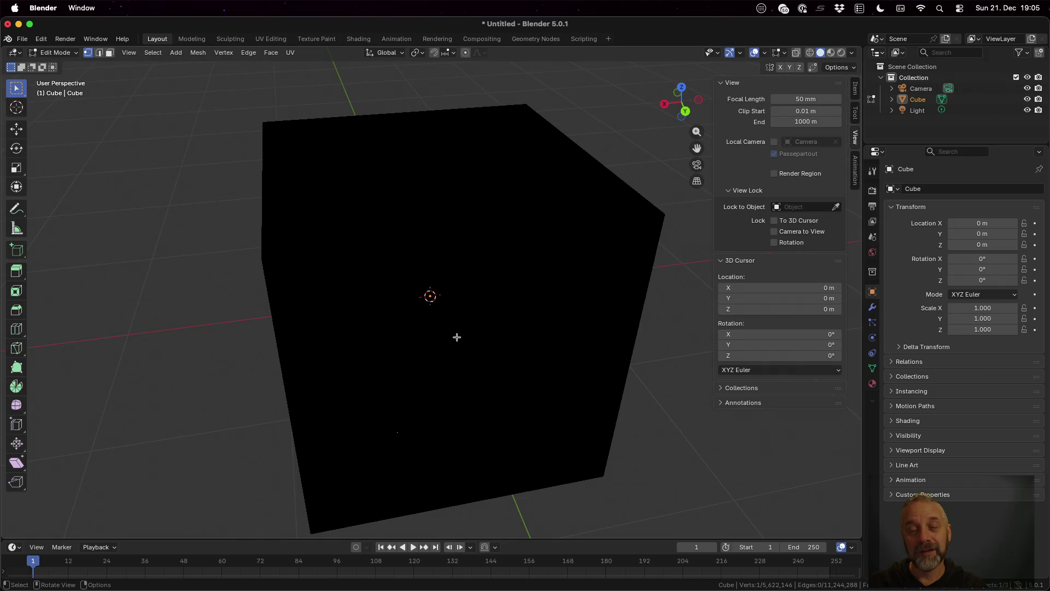
key("ctrl+Left")
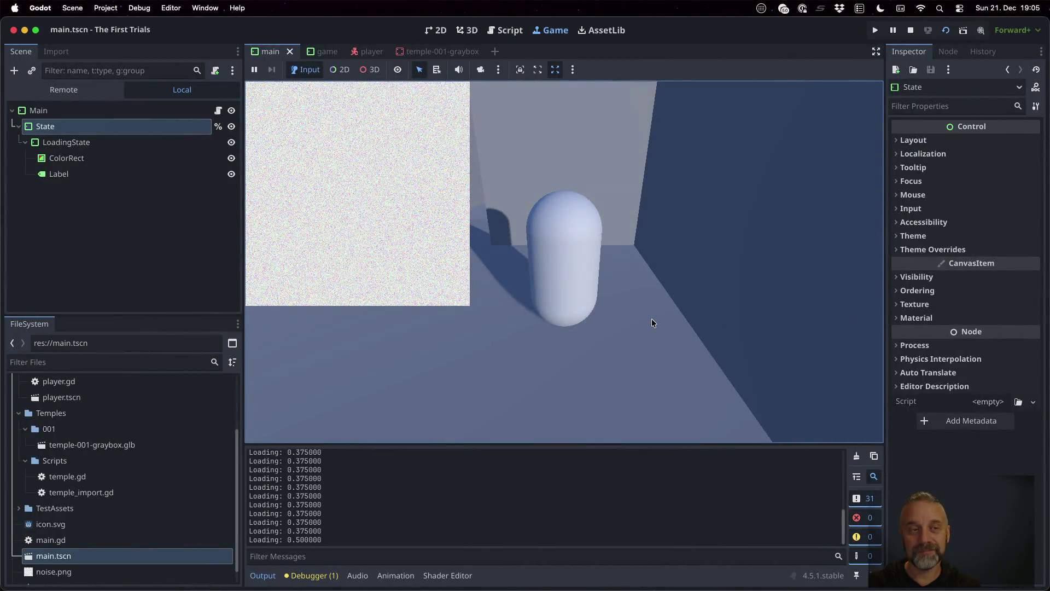
Expand TestAssets and open SubdividedCube.glb in Advanced Import Settings.
scroll(173, 492, "down", 1)
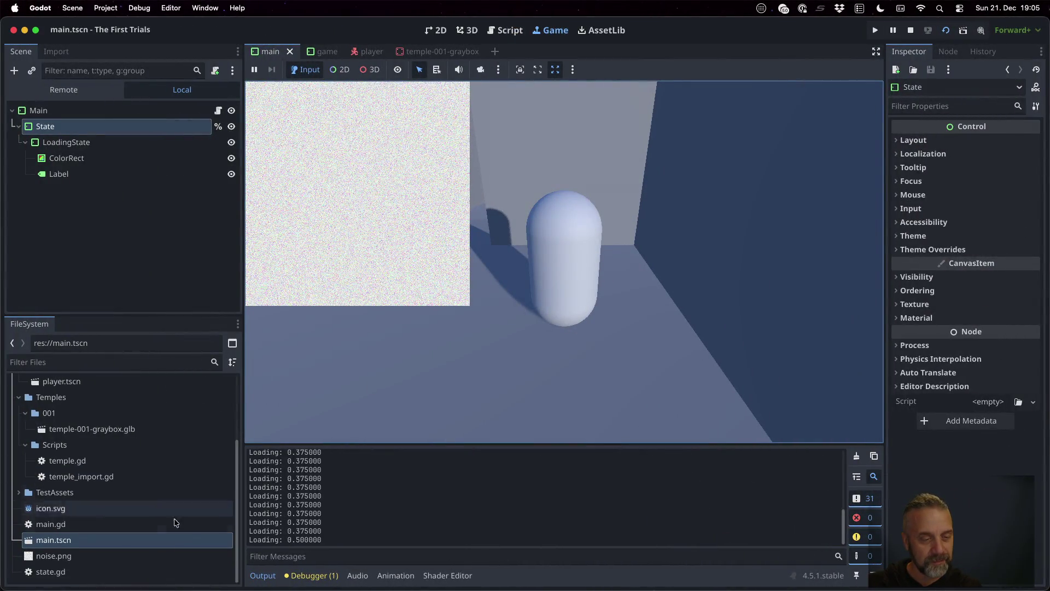
scroll(171, 552, "up", 3)
scroll(172, 552, "down", 3)
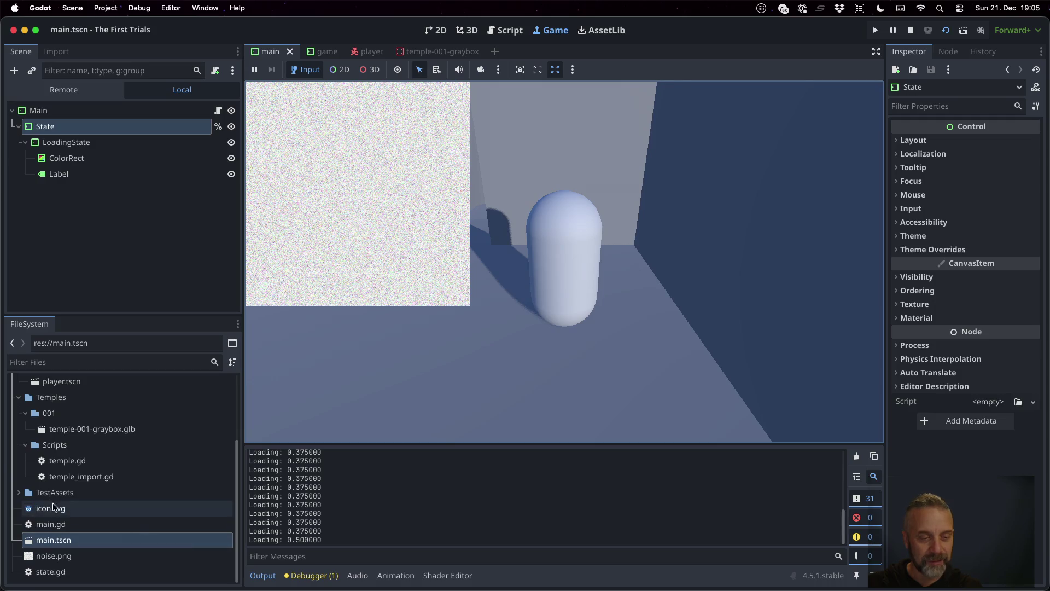
left_click(16, 494)
left_click(81, 509)
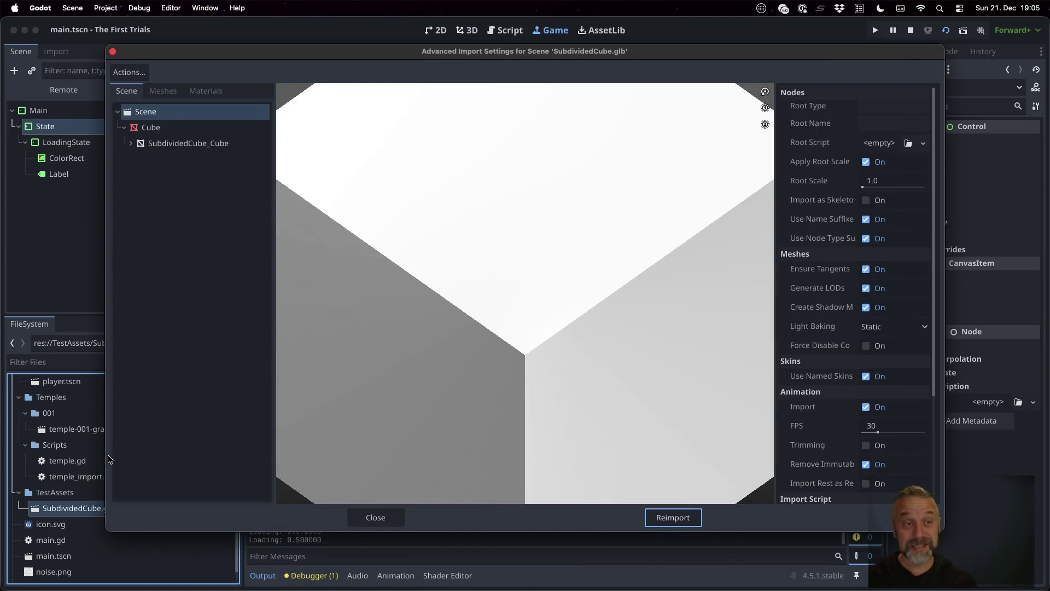
Orbit the cube preview, reveal its Material, and close the import dialog.
mouse_move(525, 274)
left_mouse_down()
mouse_move(498, 258)
mouse_move(507, 268)
mouse_move(554, 251)
mouse_move(610, 293)
mouse_move(678, 250)
mouse_move(707, 296)
left_mouse_up()
scroll(508, 268, "down", 5)
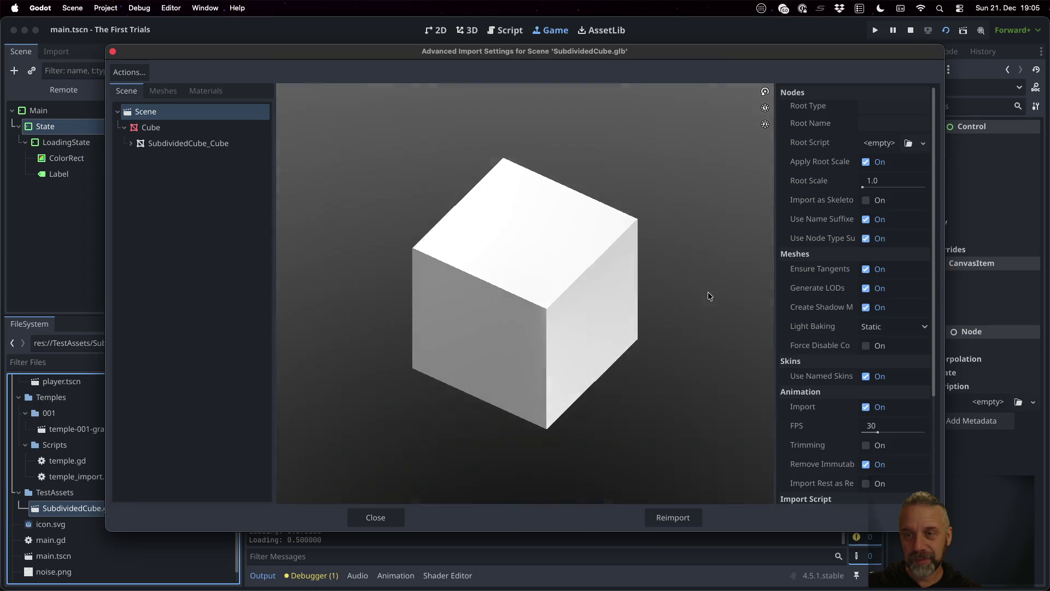
left_click(131, 145)
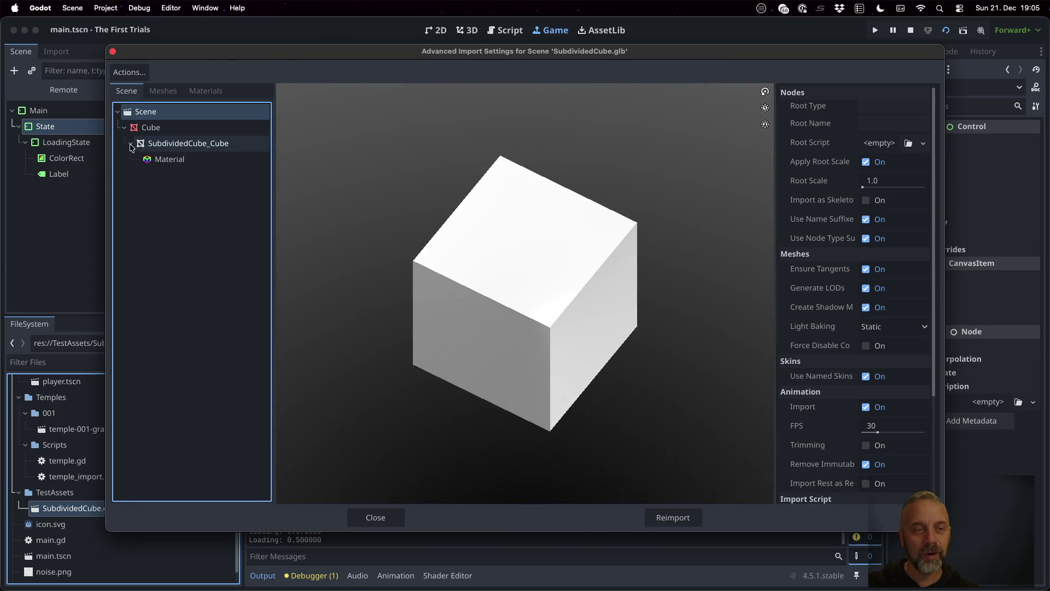
mouse_move(642, 245)
left_mouse_down()
mouse_move(565, 231)
mouse_move(557, 323)
left_mouse_up()
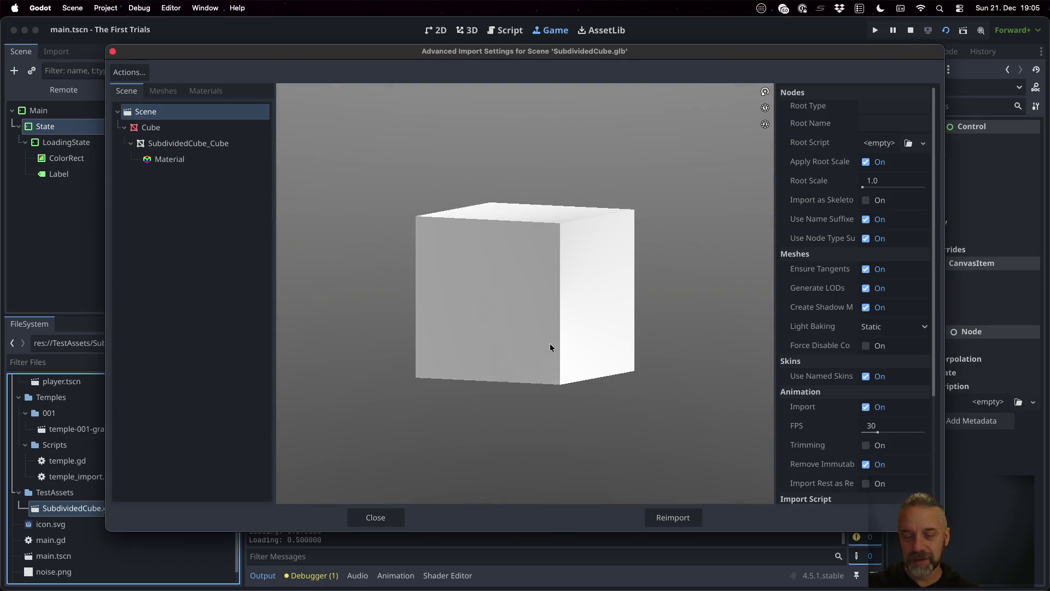
left_click(396, 518)
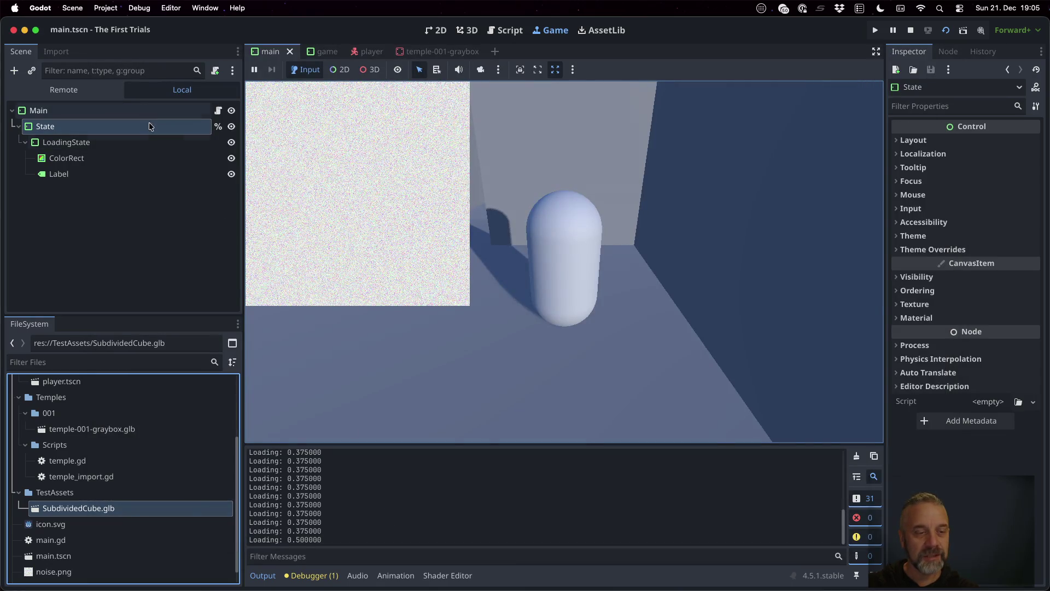
In game.tscn, instance SubdividedCube.glb under Node3D, then reopen main.tscn.
scroll(125, 452, "up", 5)
double_click(125, 453)
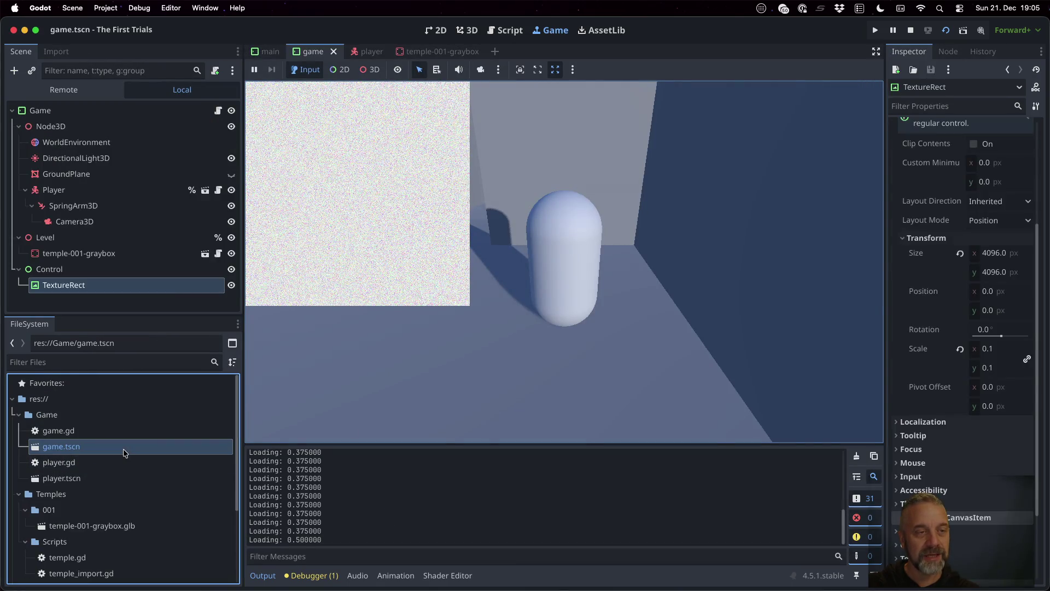
scroll(123, 481, "down", 5)
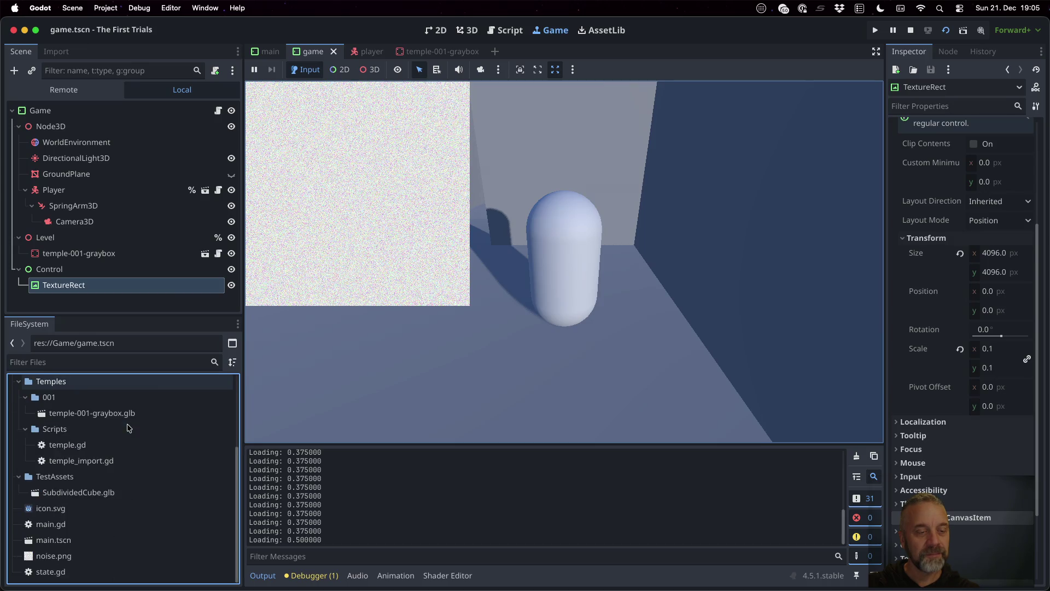
left_click(109, 494)
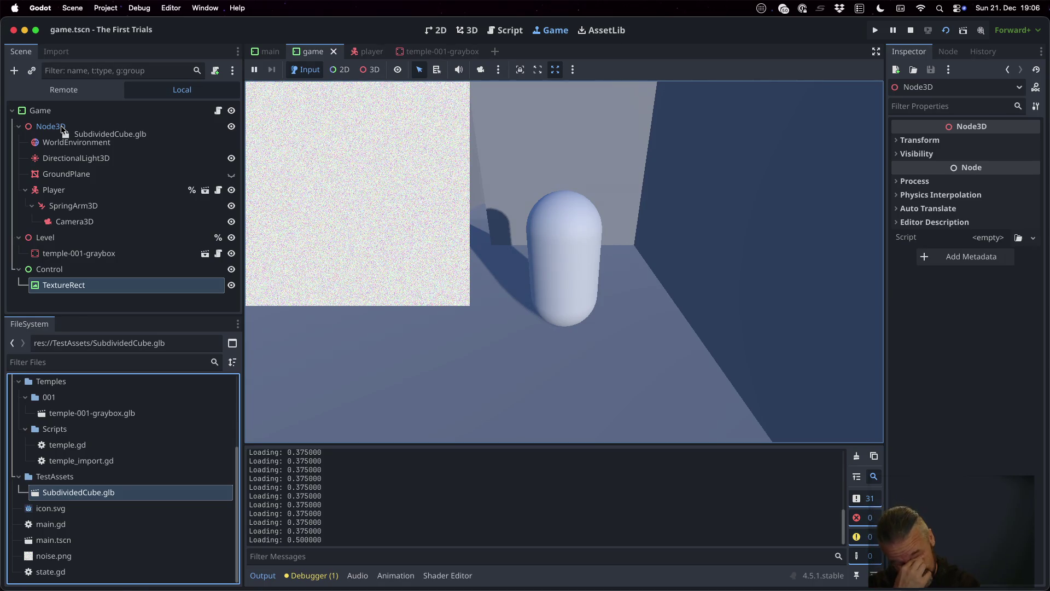
left_click_drag(62, 129, 62, 129)
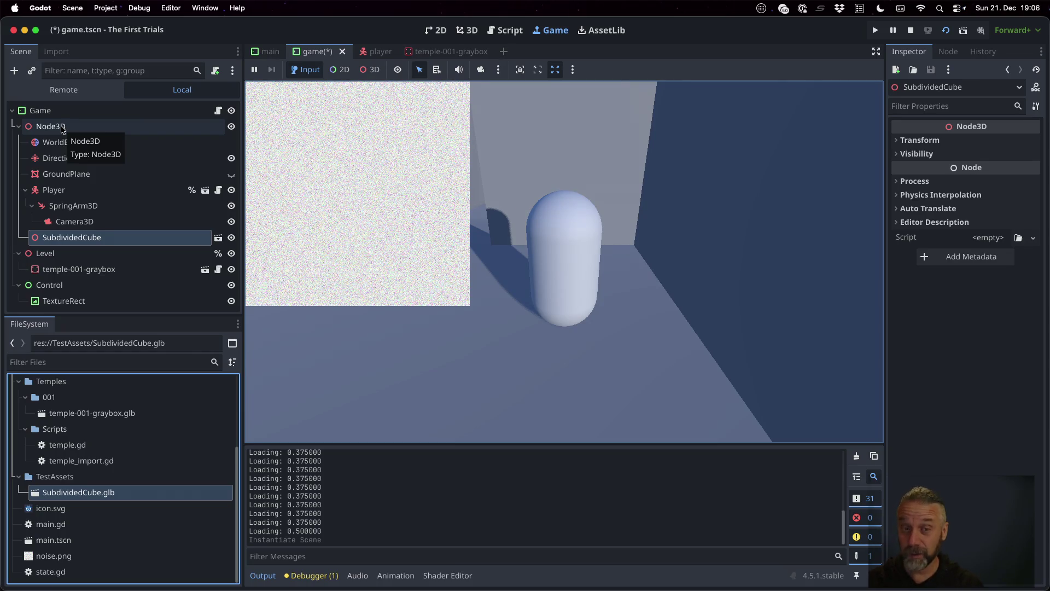
double_click(101, 534)
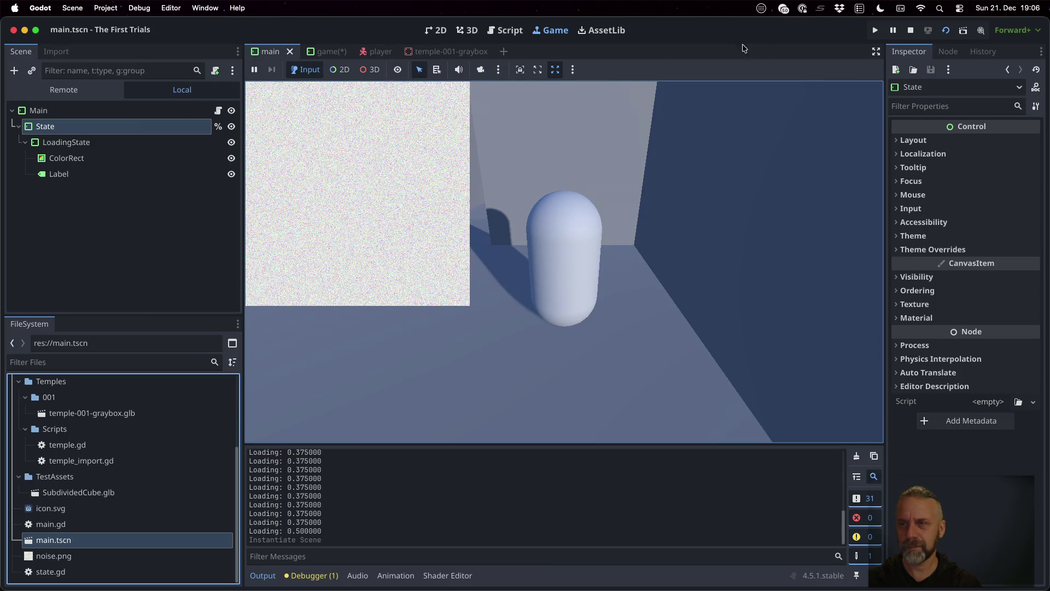
Restart the main scene and enable 3D mode with the camera override in the Game view.
left_click(133, 110)
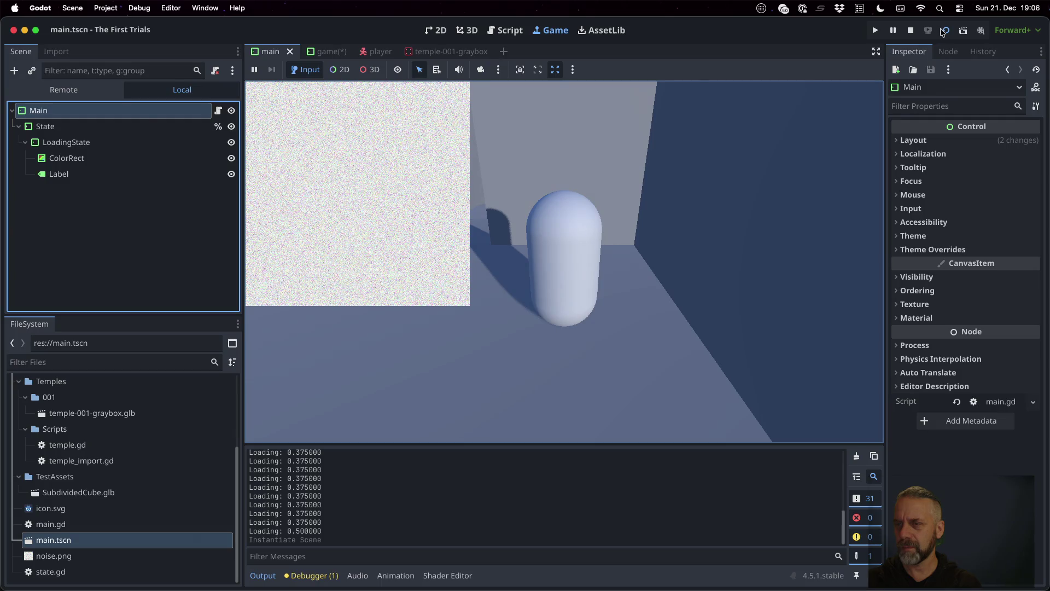
left_click(911, 31)
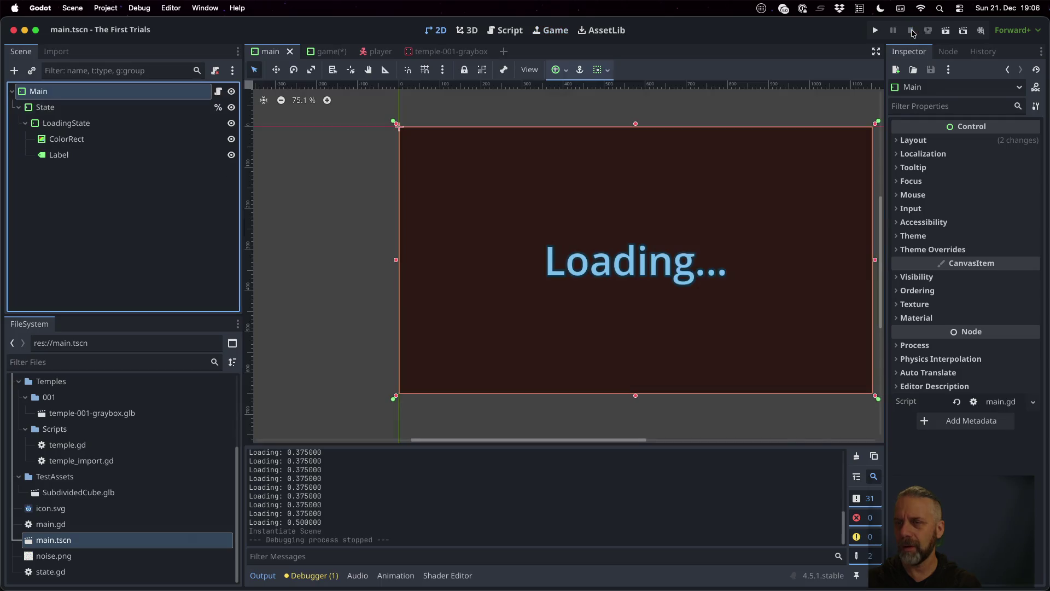
left_click(945, 34)
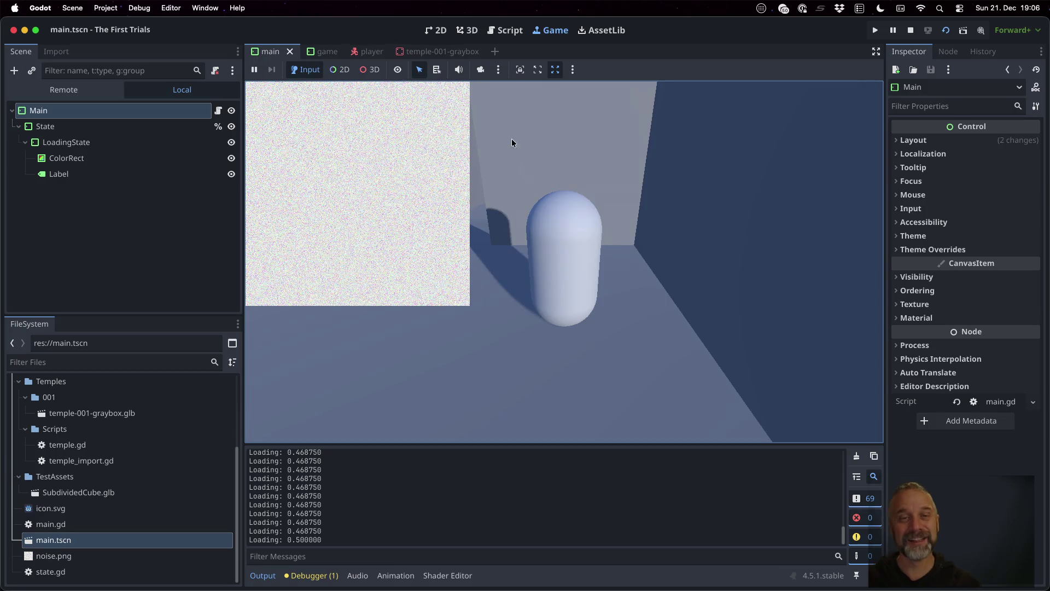
left_click(369, 69)
left_click(481, 71)
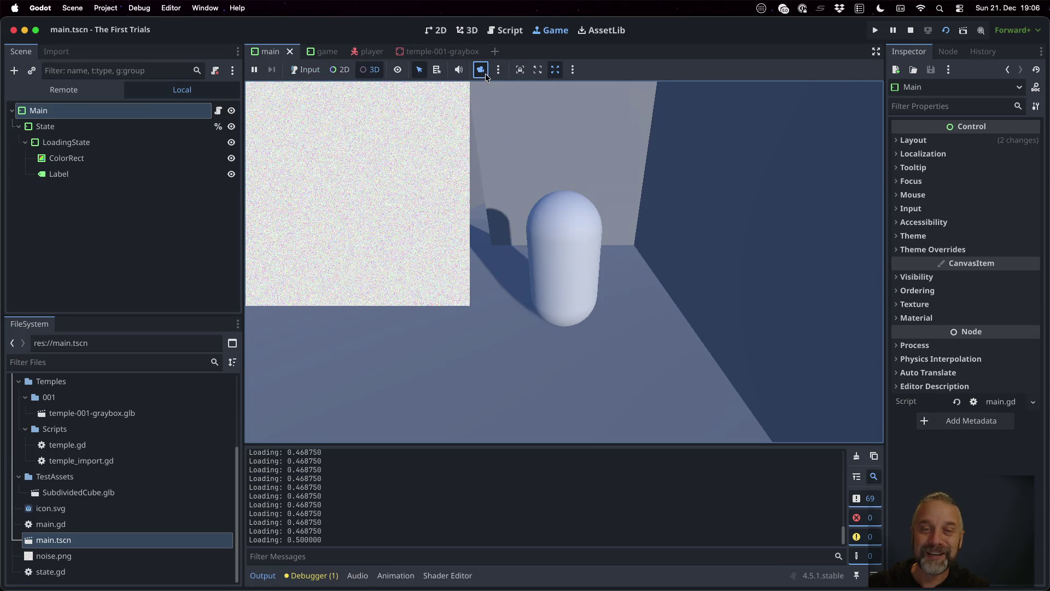
Move the free camera to find the small cube in the temple, then restart the game.
scroll(599, 232, "down", 10)
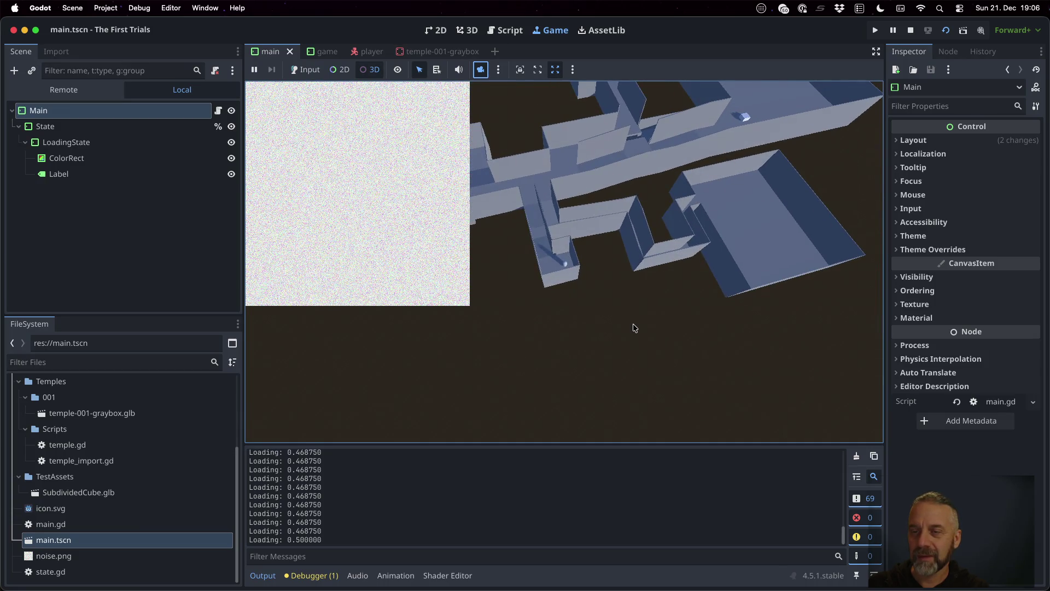
scroll(773, 103, "up", 5)
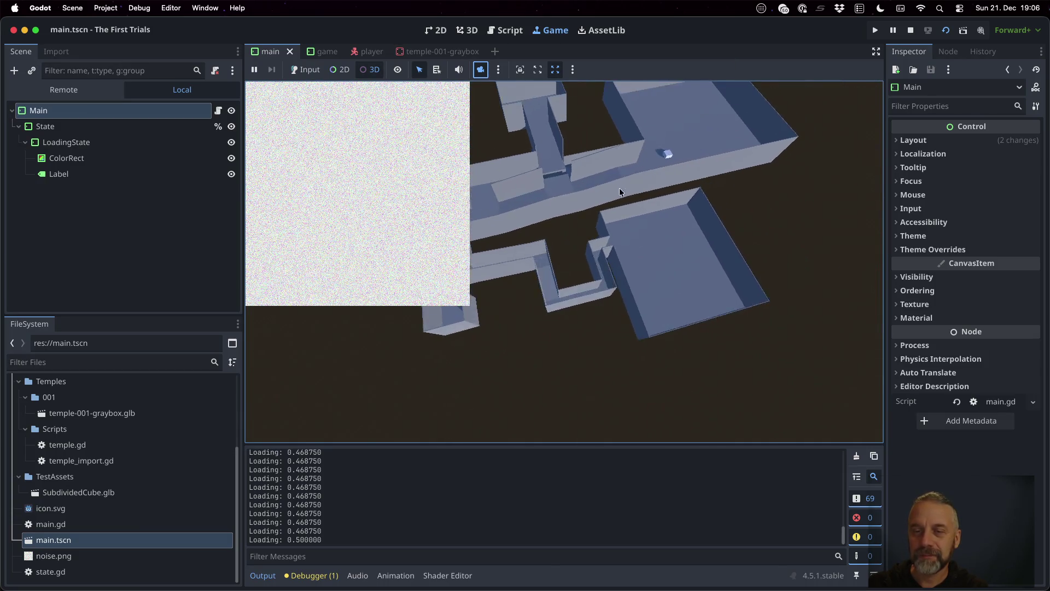
left_click_drag(770, 119, 571, 269)
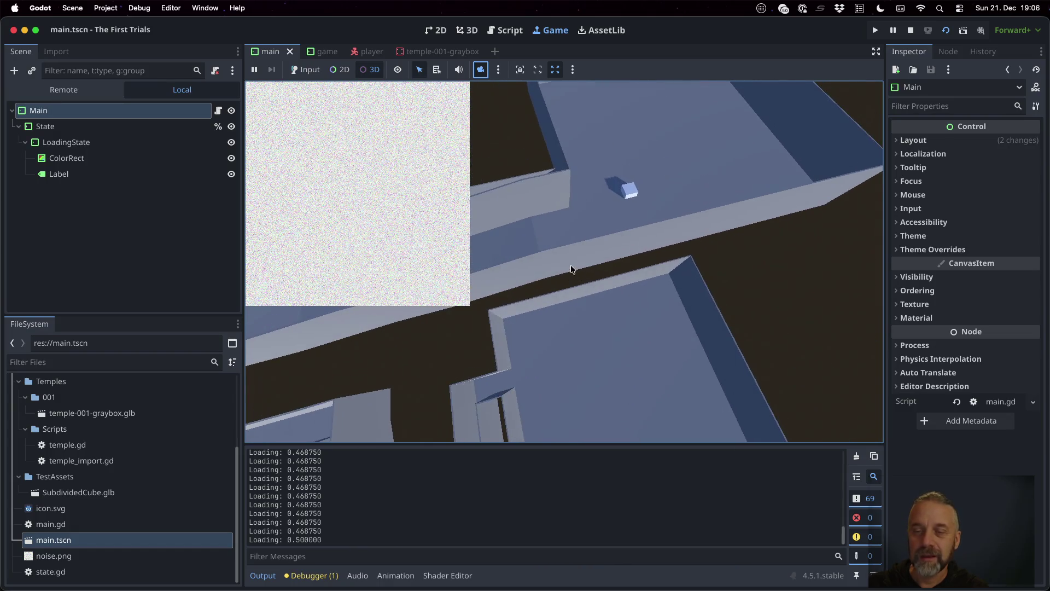
mouse_move(672, 198)
left_mouse_down()
mouse_move(684, 185)
mouse_move(586, 399)
left_mouse_up()
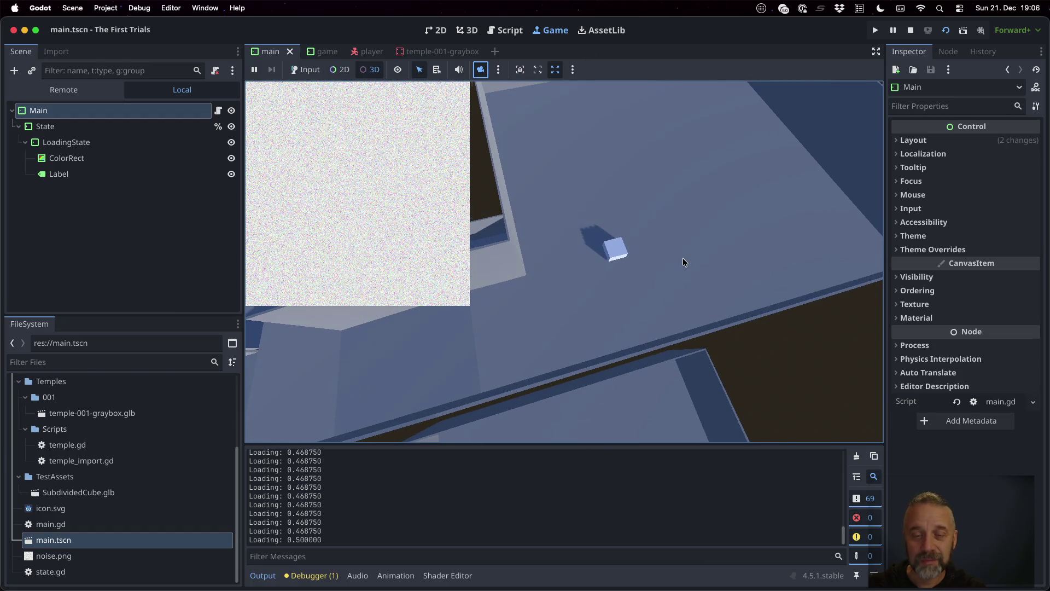
scroll(682, 257, "up", 5)
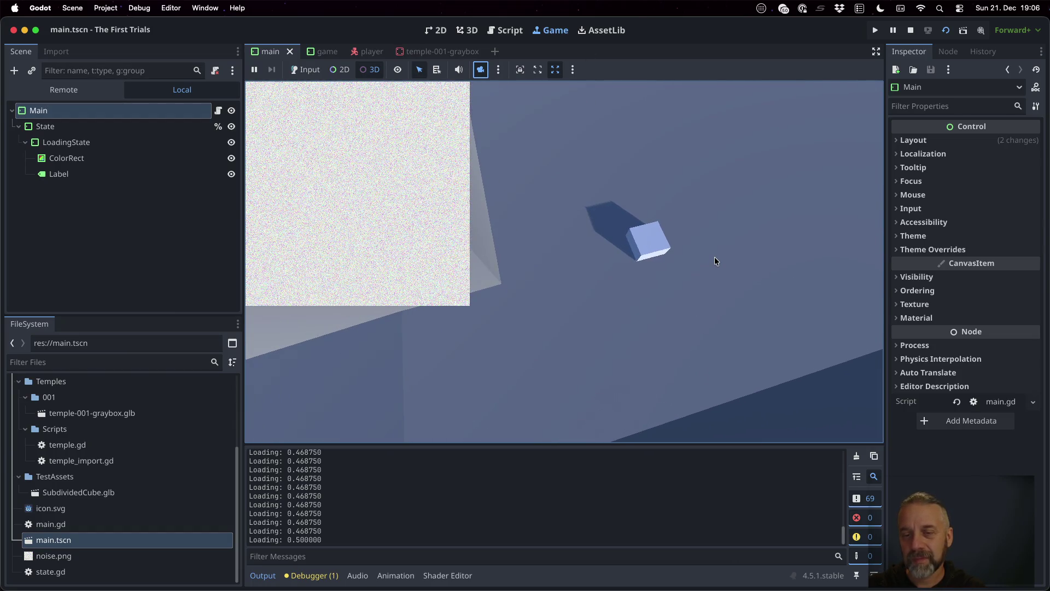
mouse_move(642, 271)
left_mouse_down()
mouse_move(639, 234)
mouse_move(659, 262)
left_mouse_up()
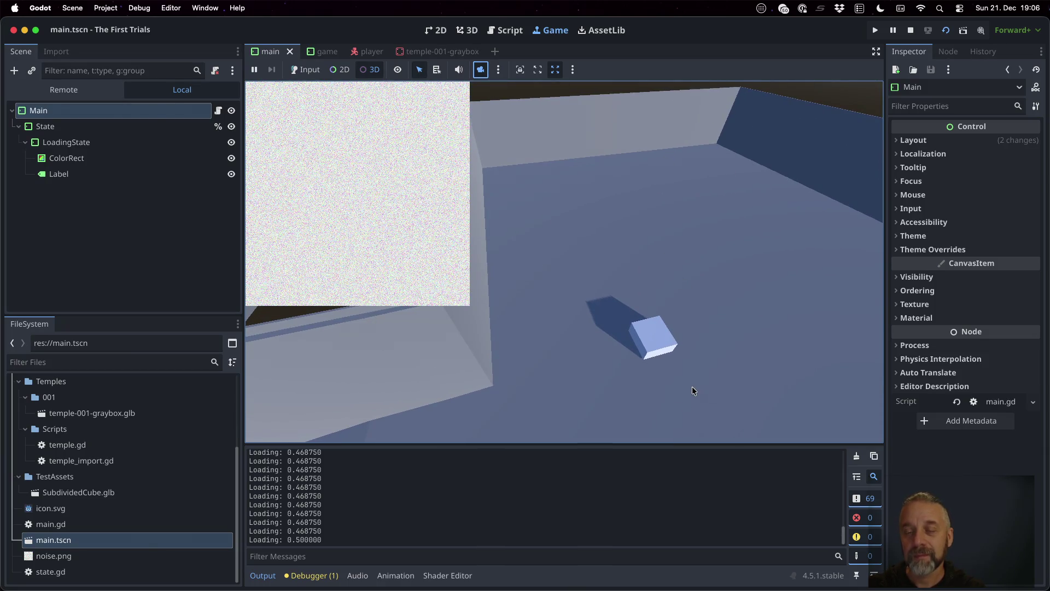
mouse_move(689, 339)
left_mouse_down()
mouse_move(659, 289)
mouse_move(723, 356)
mouse_move(778, 351)
mouse_move(772, 321)
left_mouse_up()
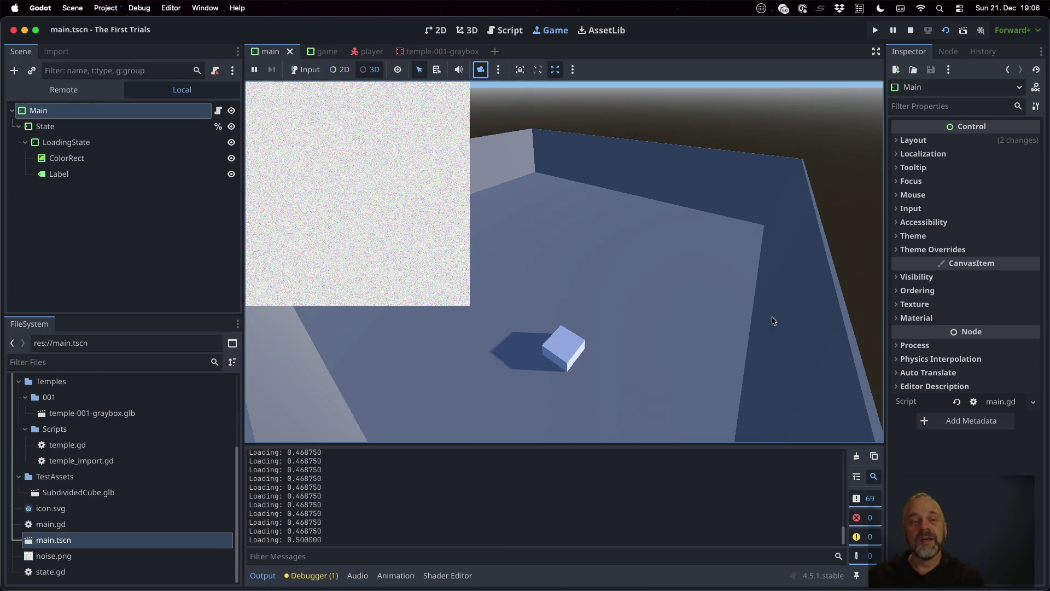
left_click(910, 30)
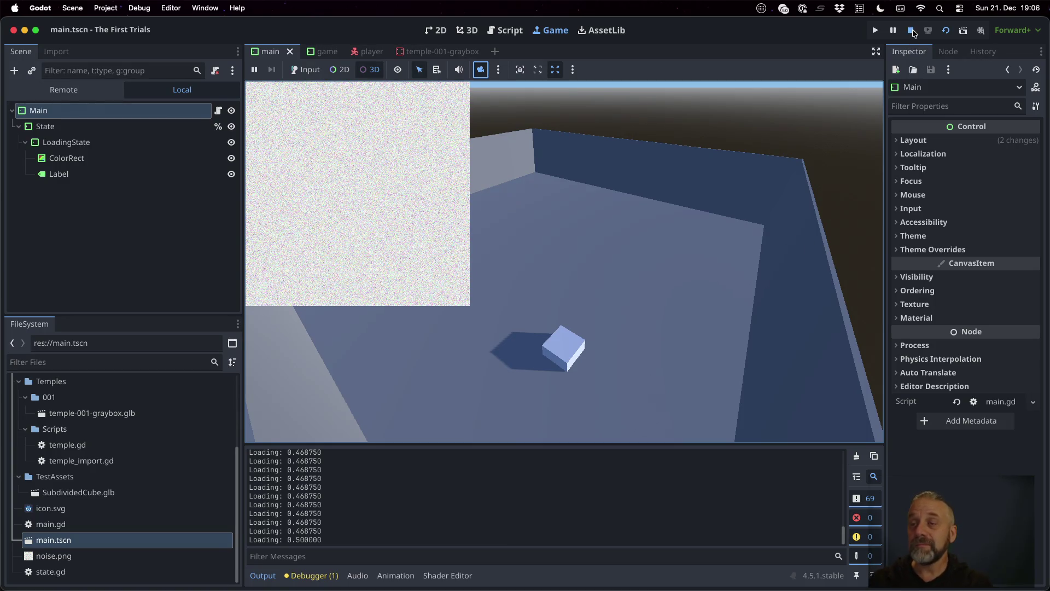
left_click(946, 31)
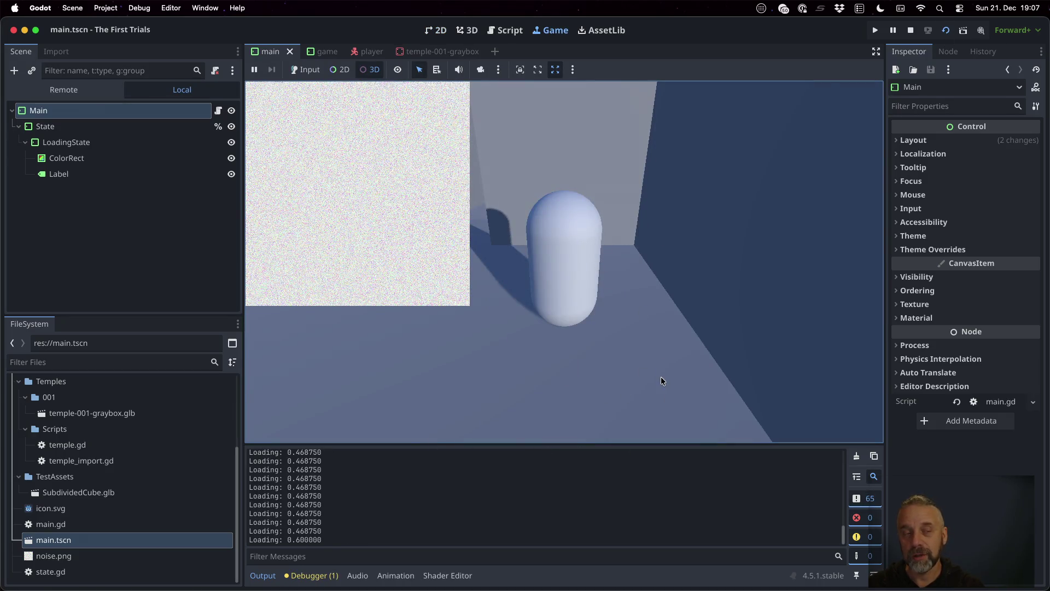
Stop the game, delete SubdividedCube.glb from TestAssets, and move over to Blender.
left_click(910, 30)
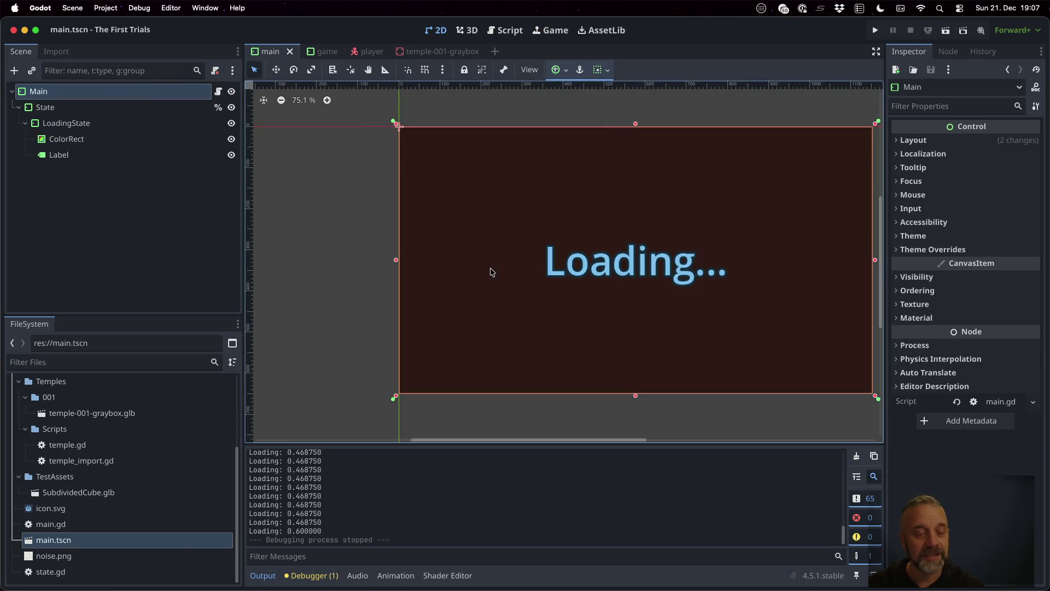
left_click(127, 494)
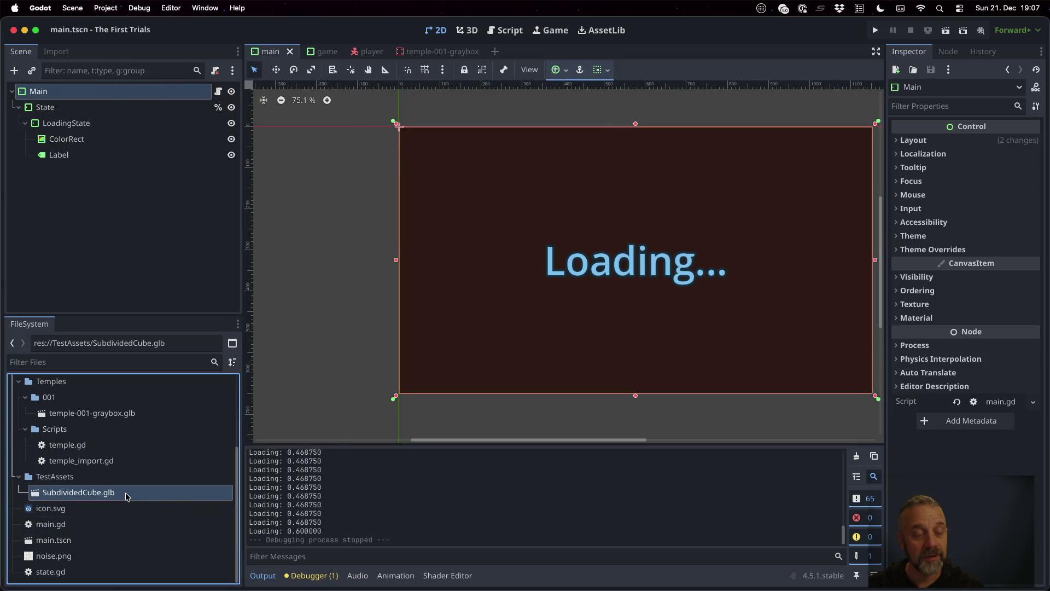
right_click(126, 495)
left_click(152, 494)
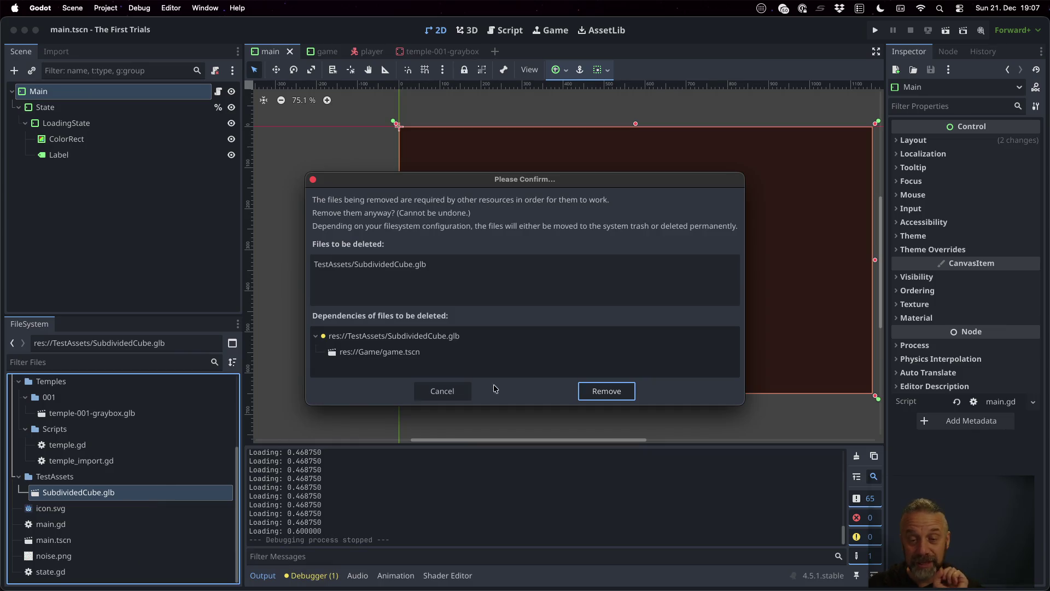
left_click(598, 392)
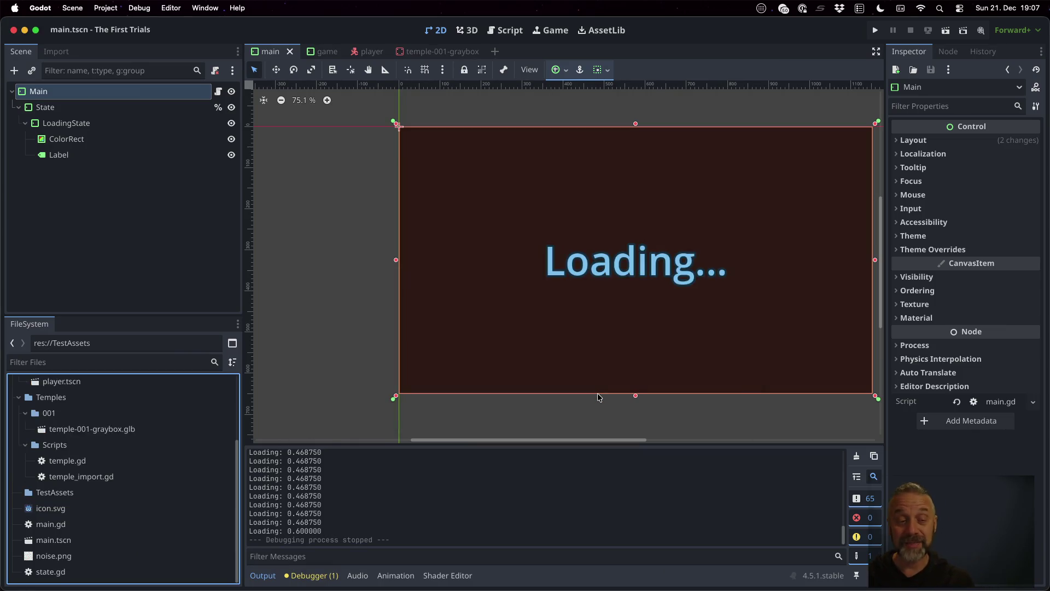
key("ctrl+Right")
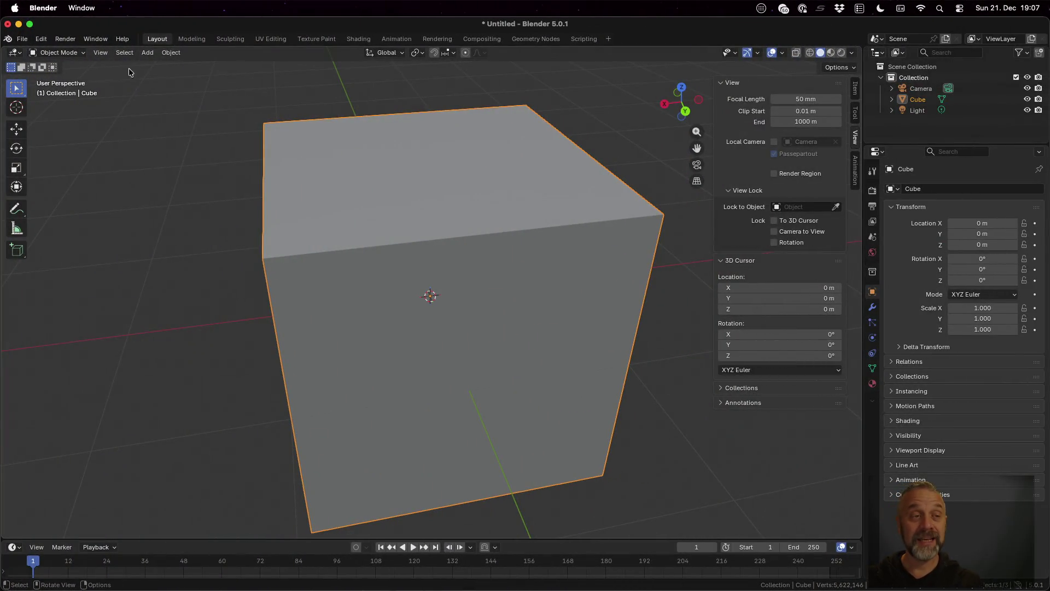
Open recent temple-001-graybox.blend without saving, orbit around its walls, and return to Godot.
left_click(24, 39)
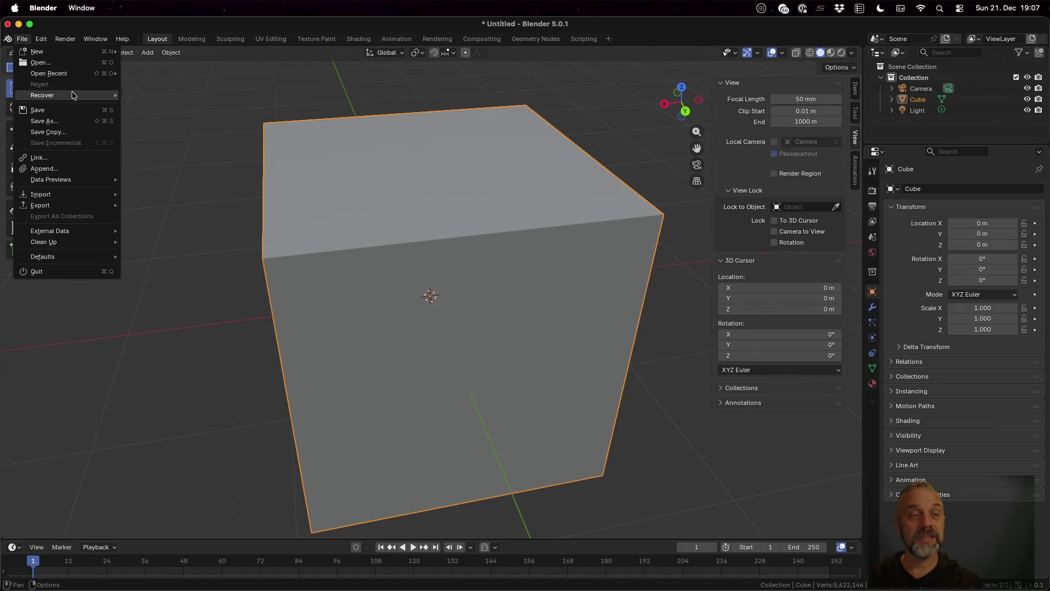
mouse_move(73, 73)
left_click(186, 72)
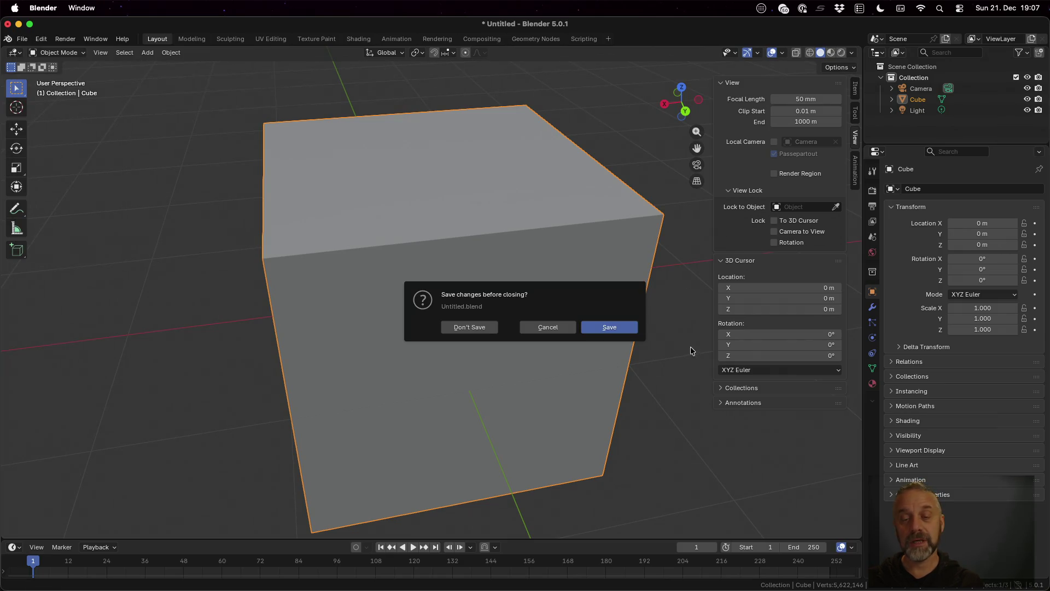
left_click(481, 328)
mouse_move(586, 339)
left_mouse_down()
mouse_move(612, 306)
mouse_move(838, 228)
mouse_move(593, 225)
mouse_move(577, 267)
mouse_move(771, 278)
left_mouse_up()
key("super+Tab")
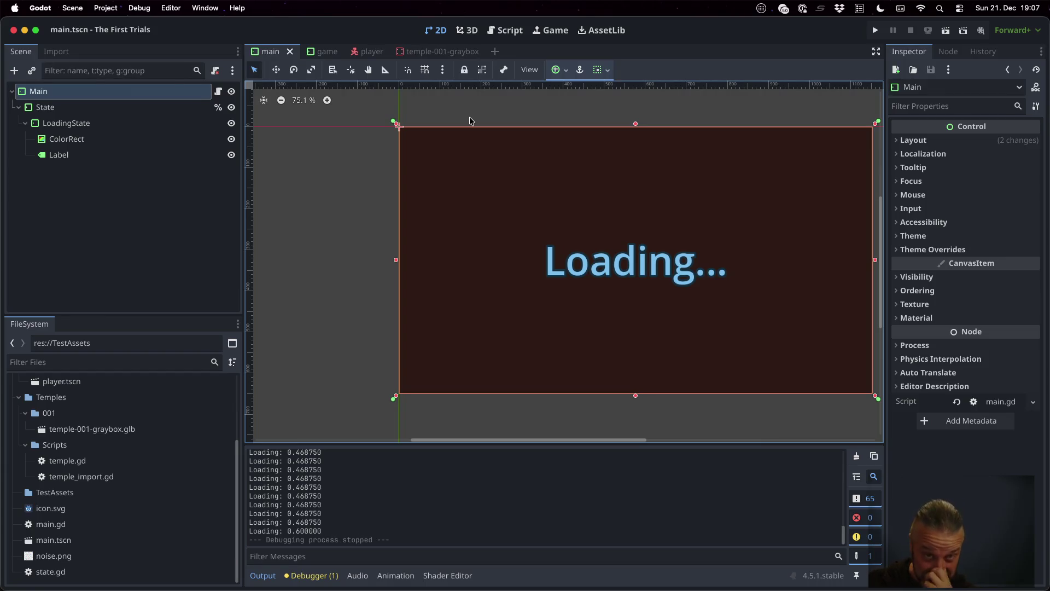
left_click(504, 30)
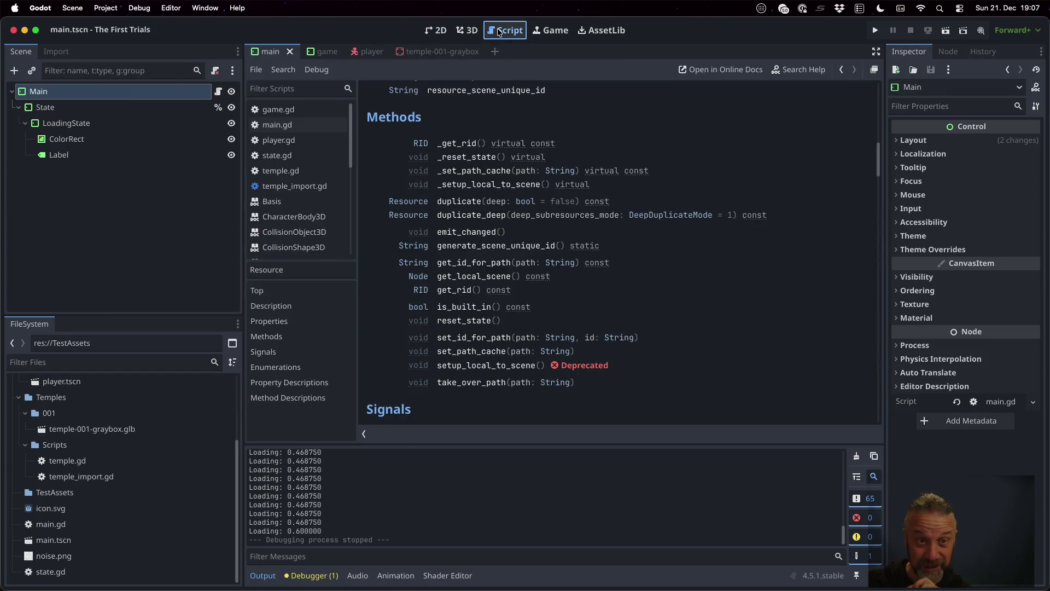
In main.gd's _ready, add a line after the threaded load request starting with OS.time.
left_click(290, 125)
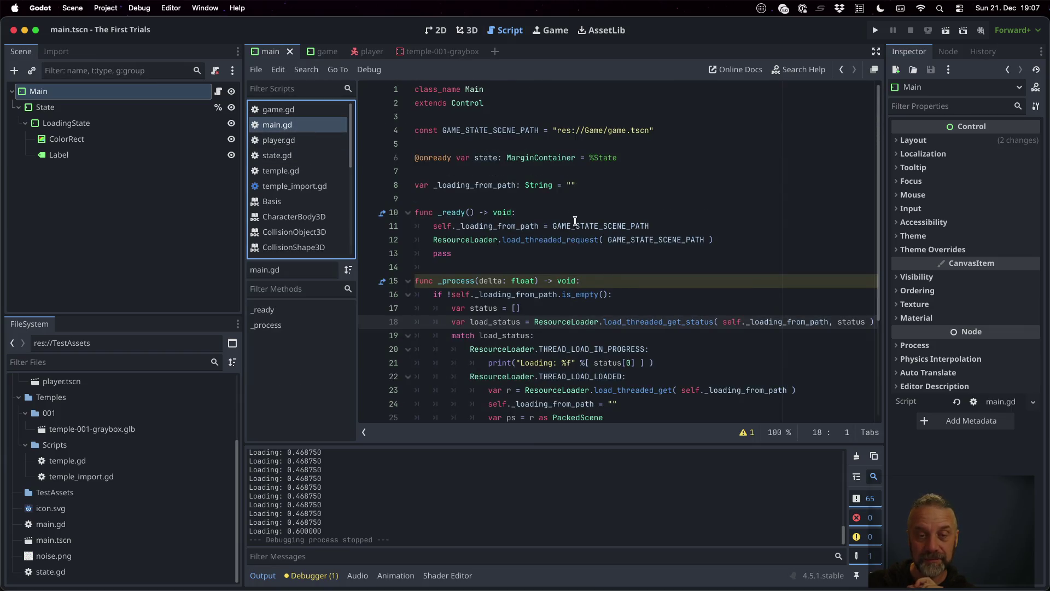
left_click(557, 195)
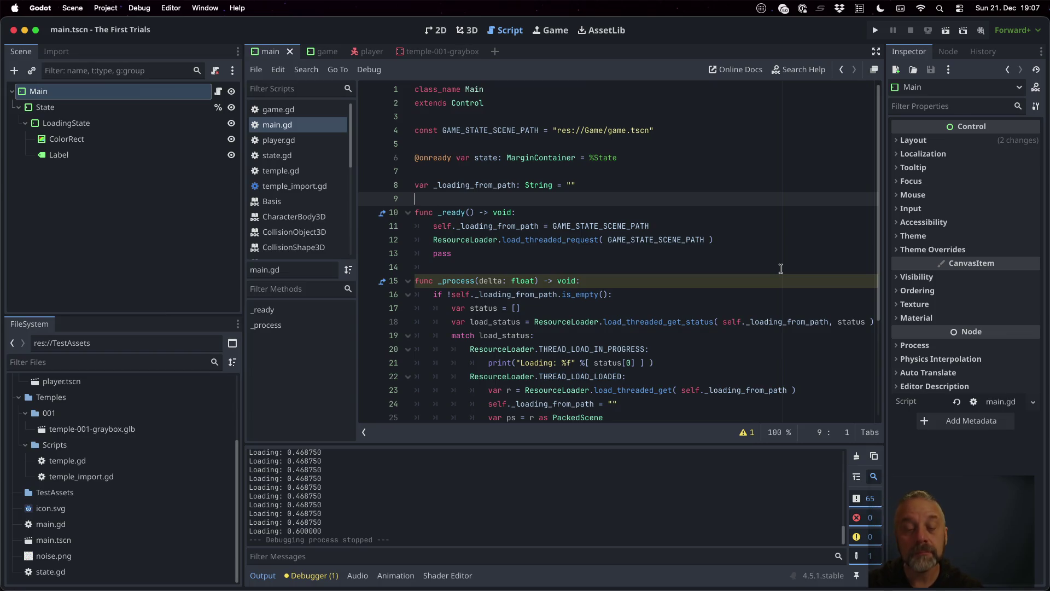
key("Down")
key("Down")
key("Down")
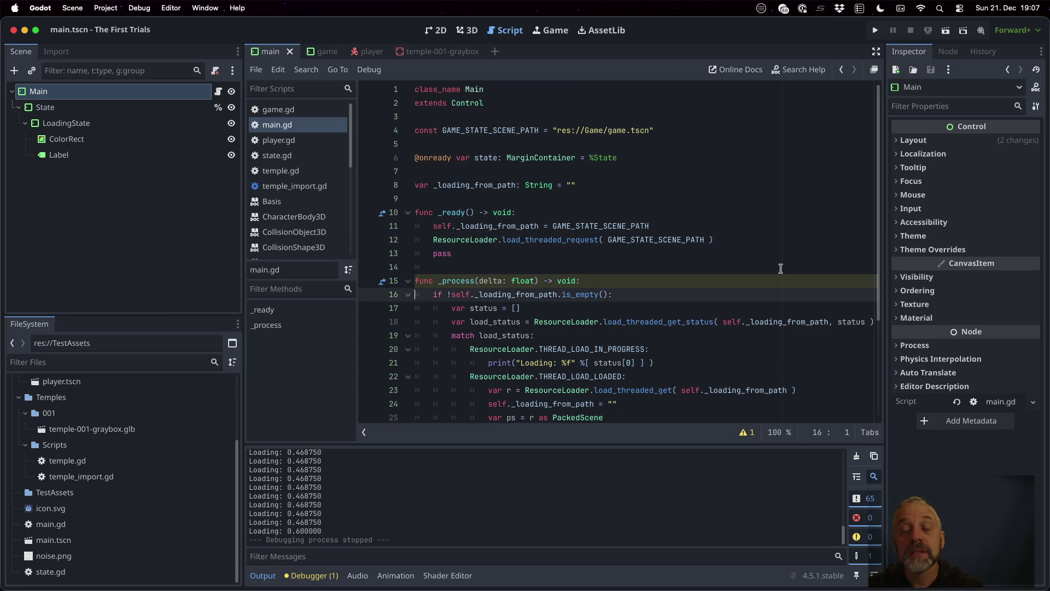
key("Up")
key("Up")
key("Up")
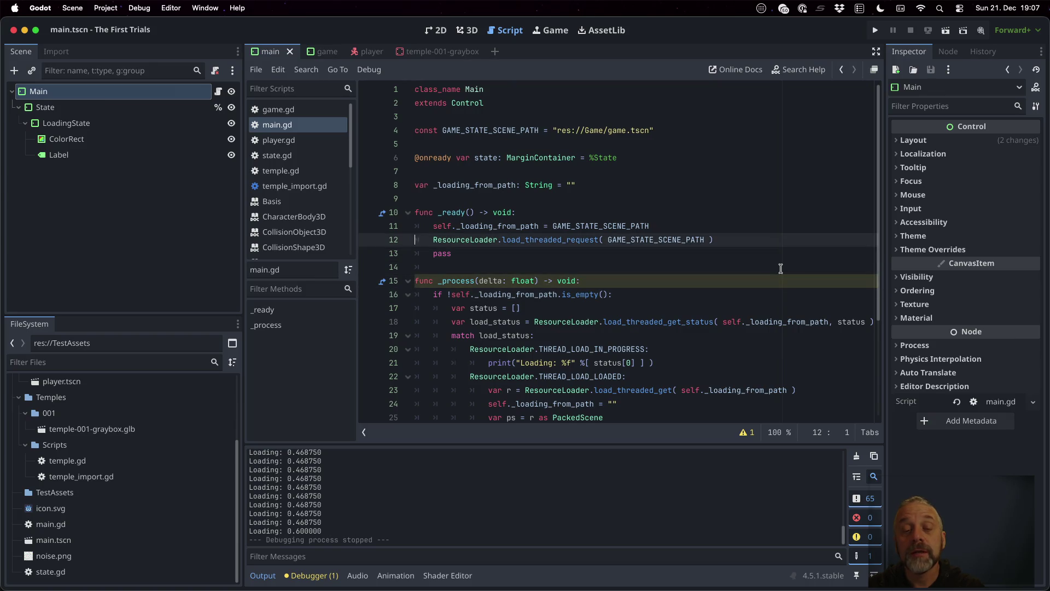
key("Return")
type(".")
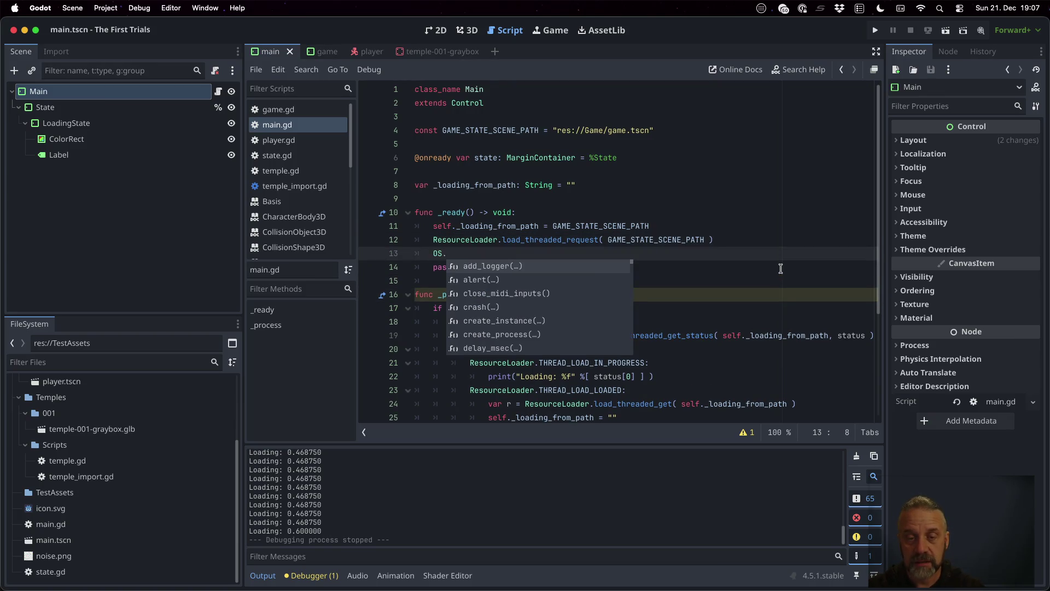
type("time")
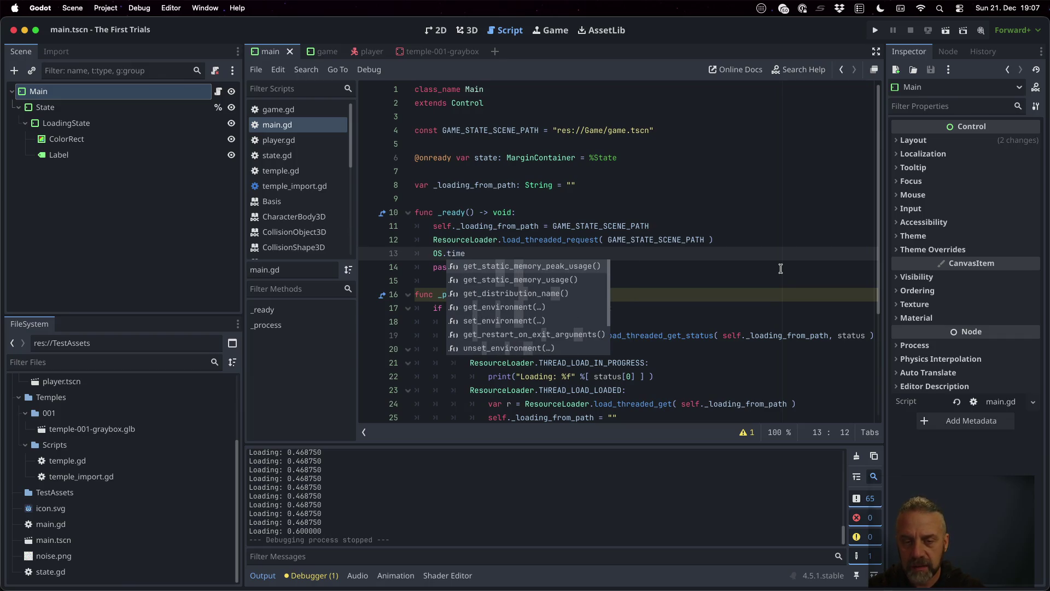
left_click(809, 70)
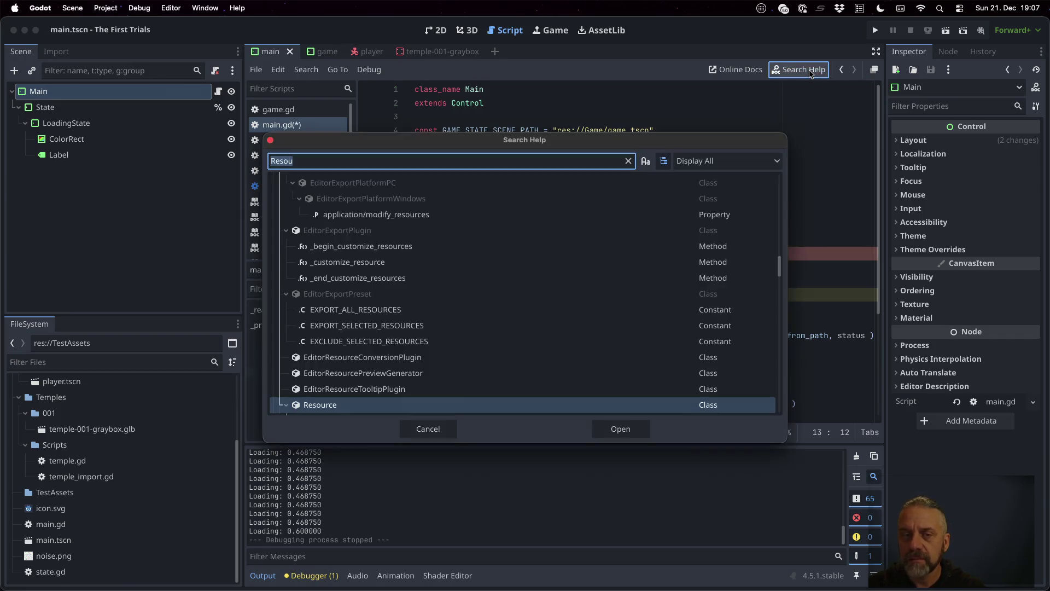
Search help for 'time' and read the Time class docs for get_unix_time_from_system.
type("time")
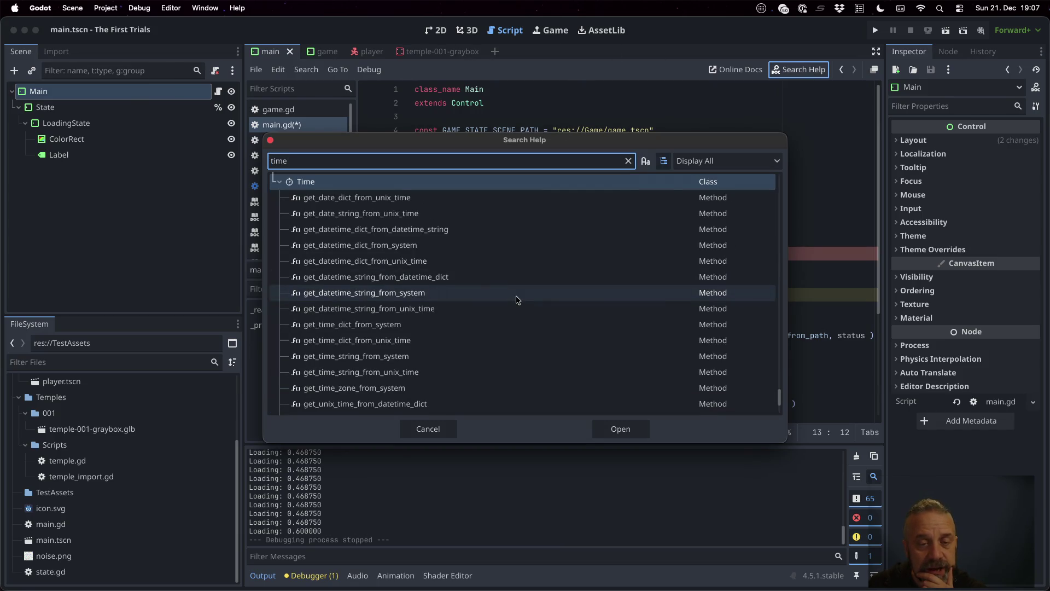
scroll(517, 299, "down", 1)
scroll(517, 300, "down", 3)
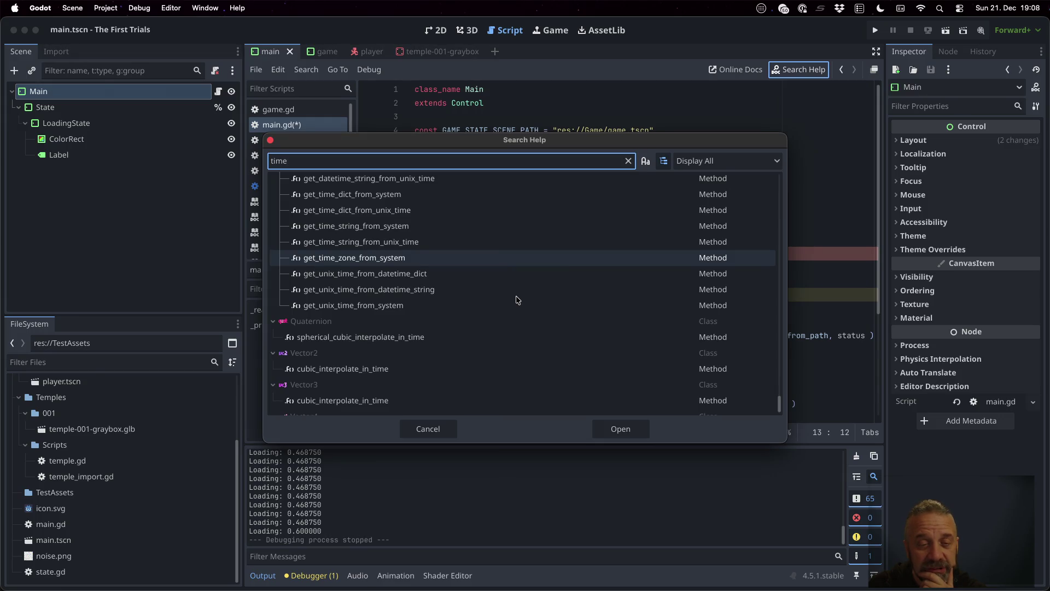
scroll(517, 300, "down", 2)
scroll(517, 300, "up", 10)
scroll(517, 299, "down", 4)
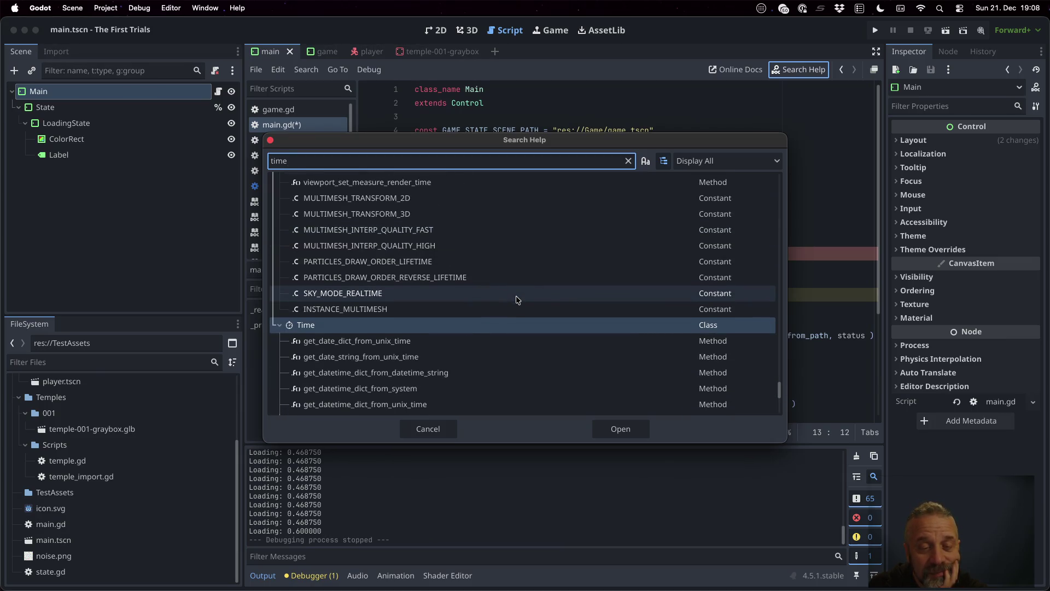
scroll(516, 299, "down", 3)
scroll(517, 300, "down", 2)
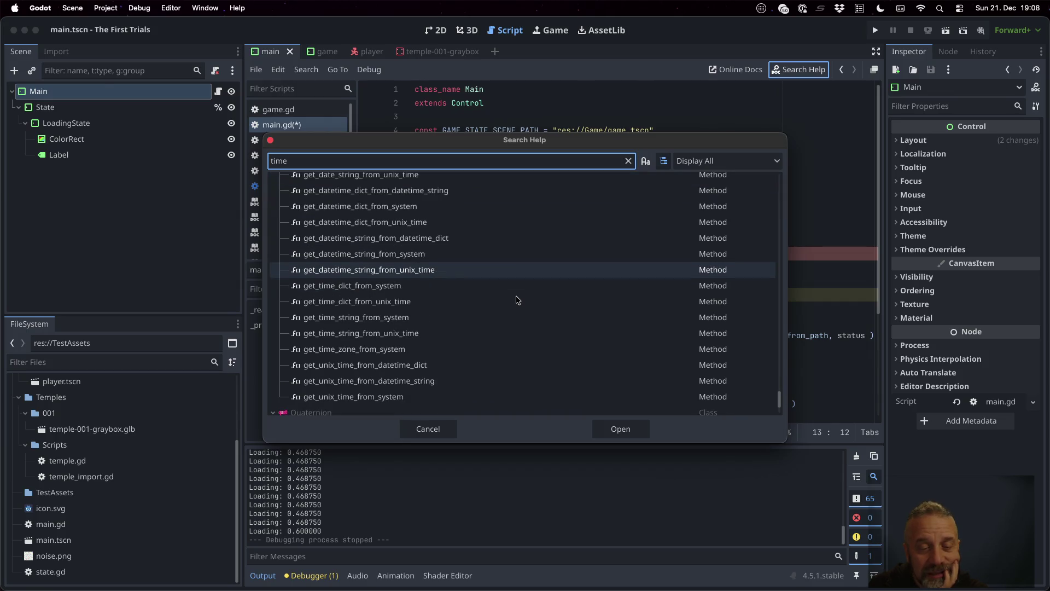
left_click(421, 395)
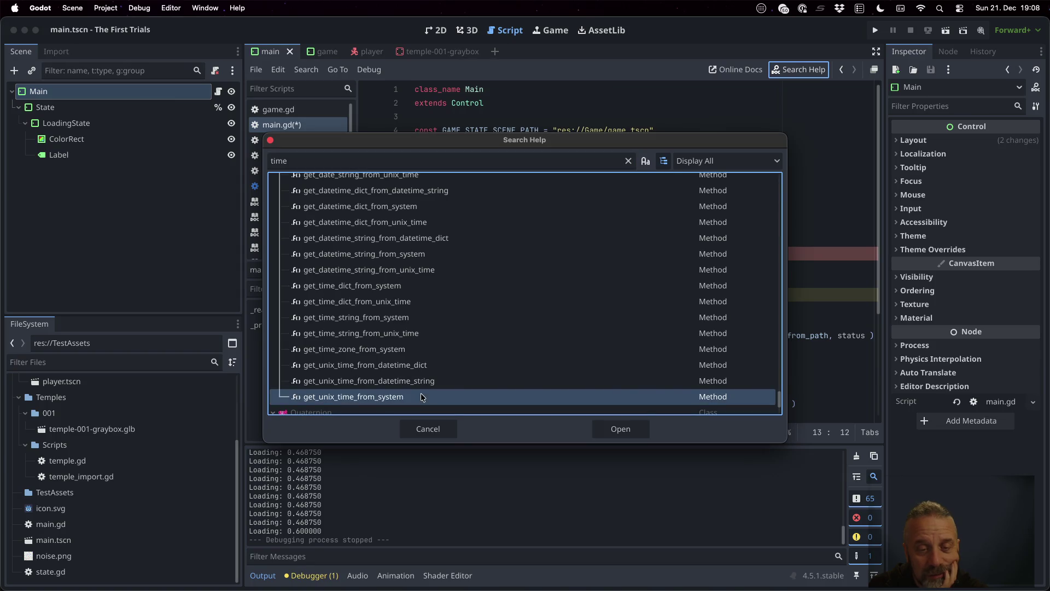
double_click(421, 394)
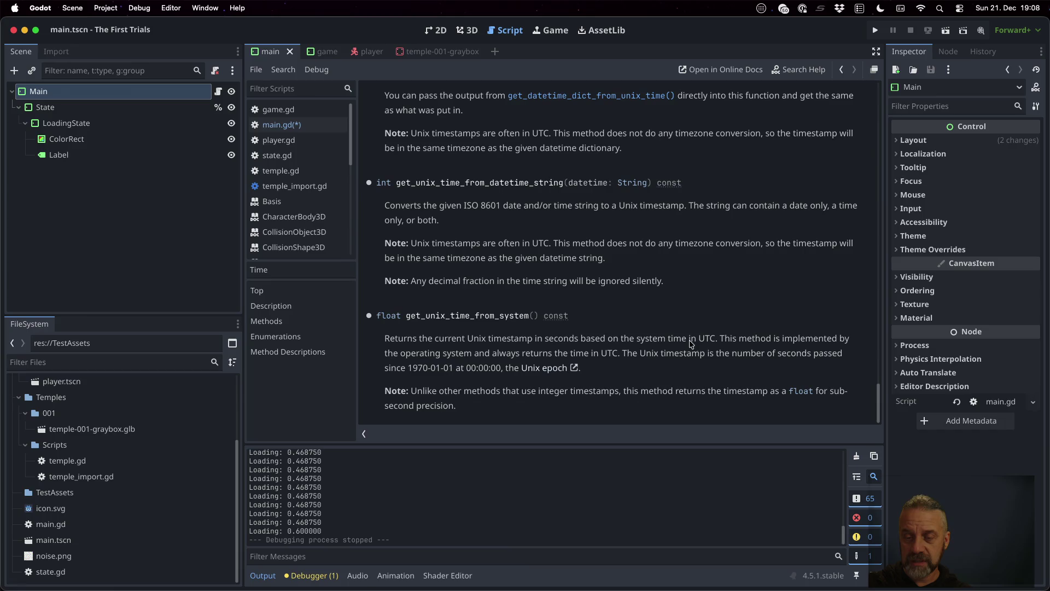
double_click(444, 317)
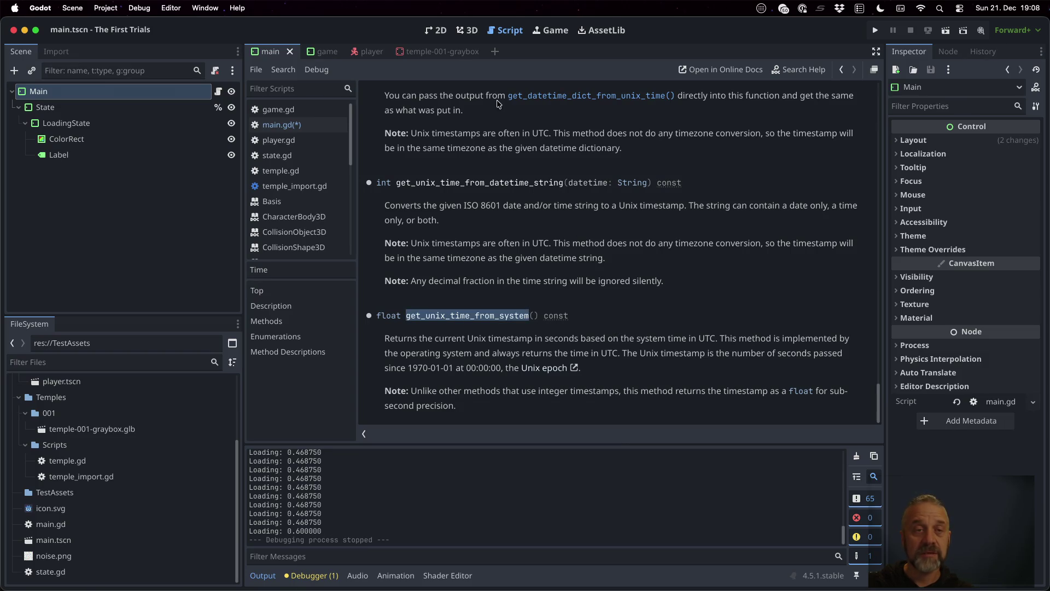
left_click(282, 125)
Replace the OS.time fragment with Time.get_unix_time_from_system().
key("Escape")
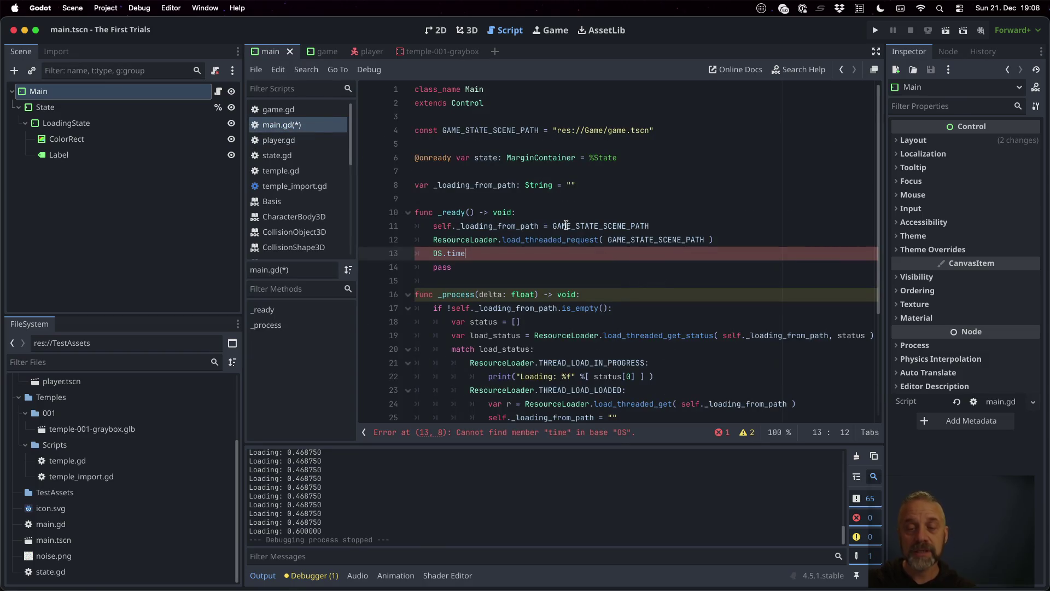
key("BackSpace")
key("BackSpace")
key("BackSpace")
type("Time.")
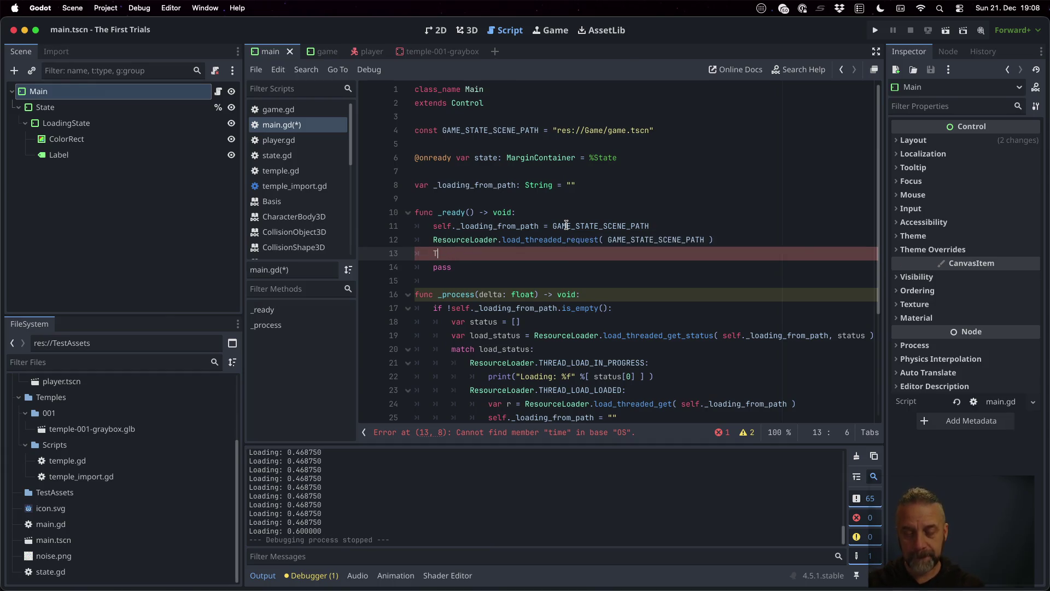
type(".get_unix_time_from_system")
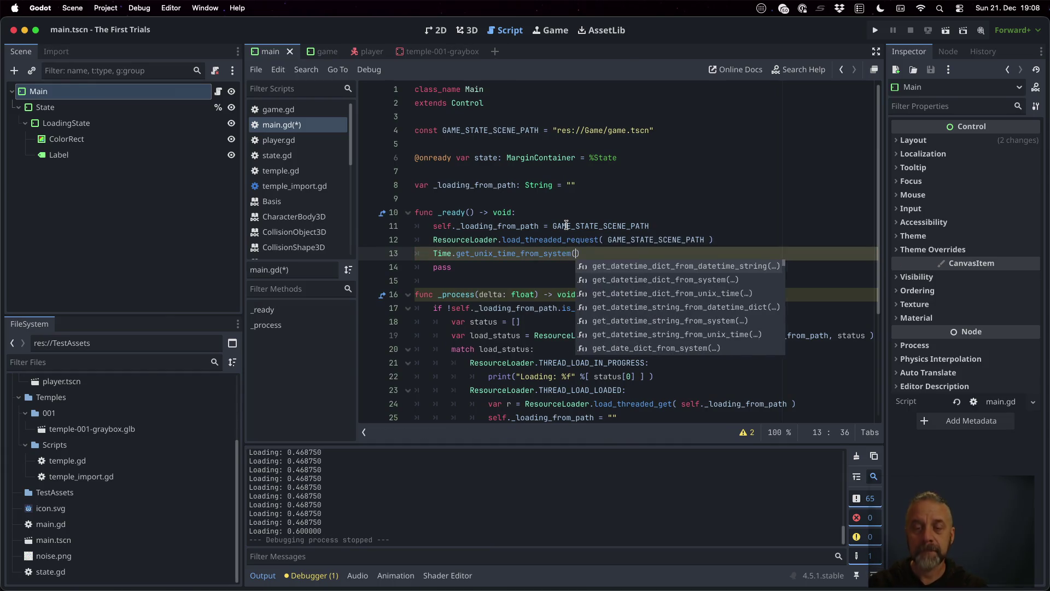
type("()")
Declare var _loading_start_time: float = 0.0 on line 9 and save.
key("Home")
key("Up")
key("Up")
key("Up")
key("Up")
key("Up")
key("End")
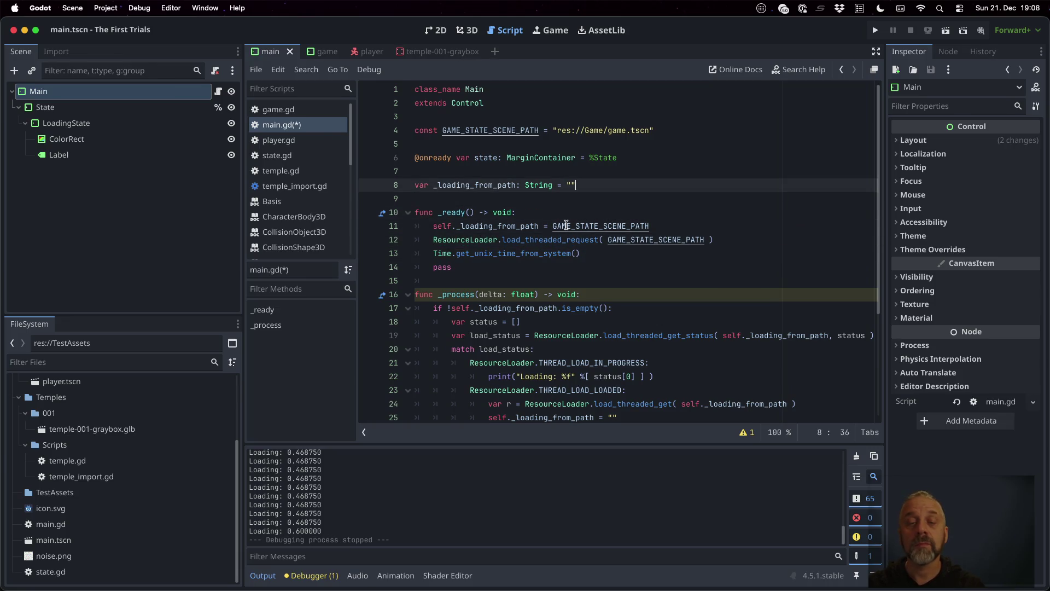
key("Return")
type("var _loading_sta")
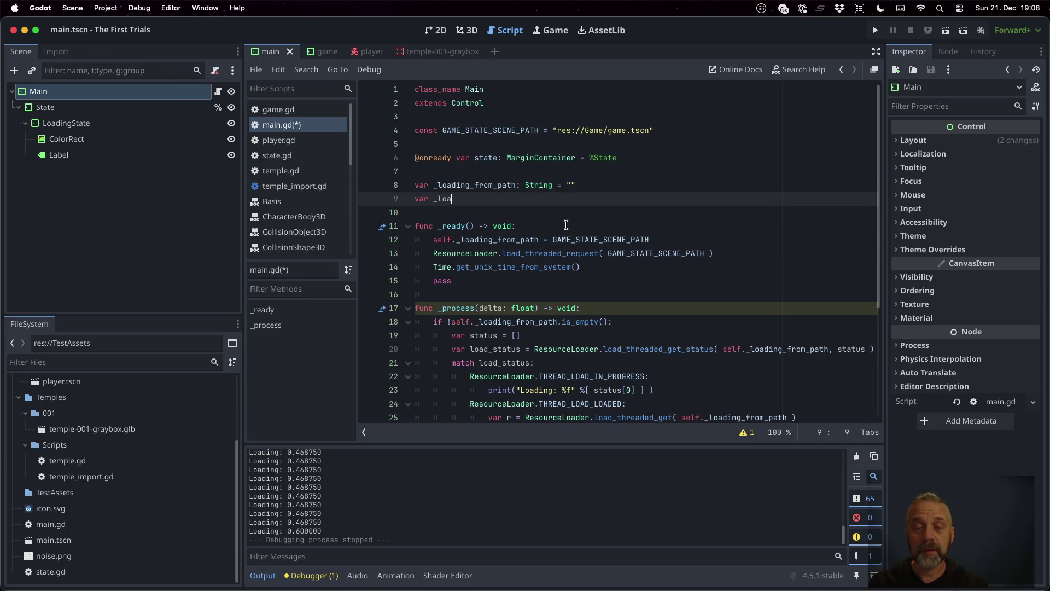
type("rt: ")
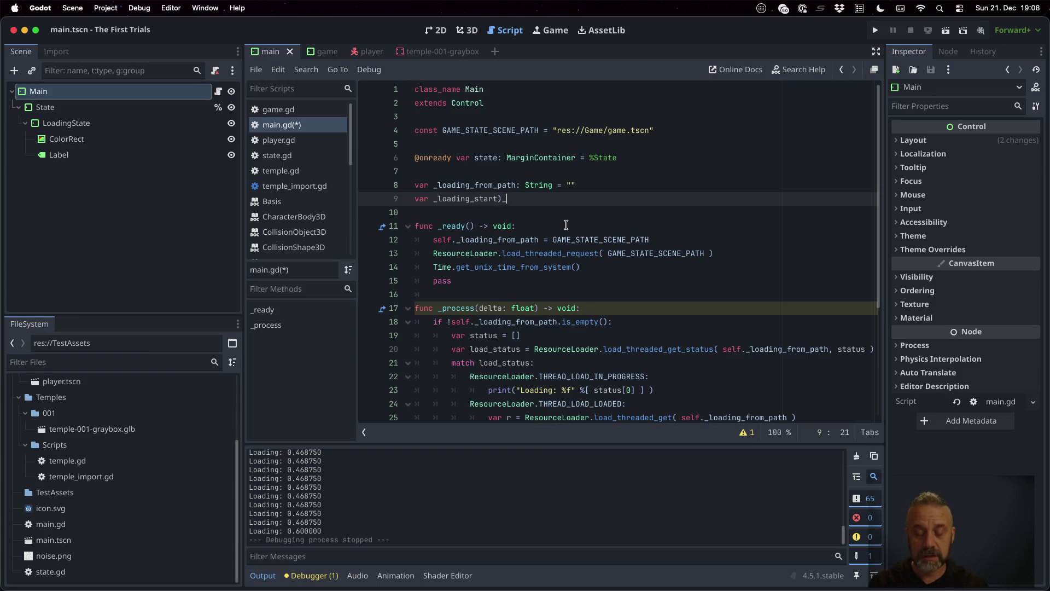
type("_time: float =")
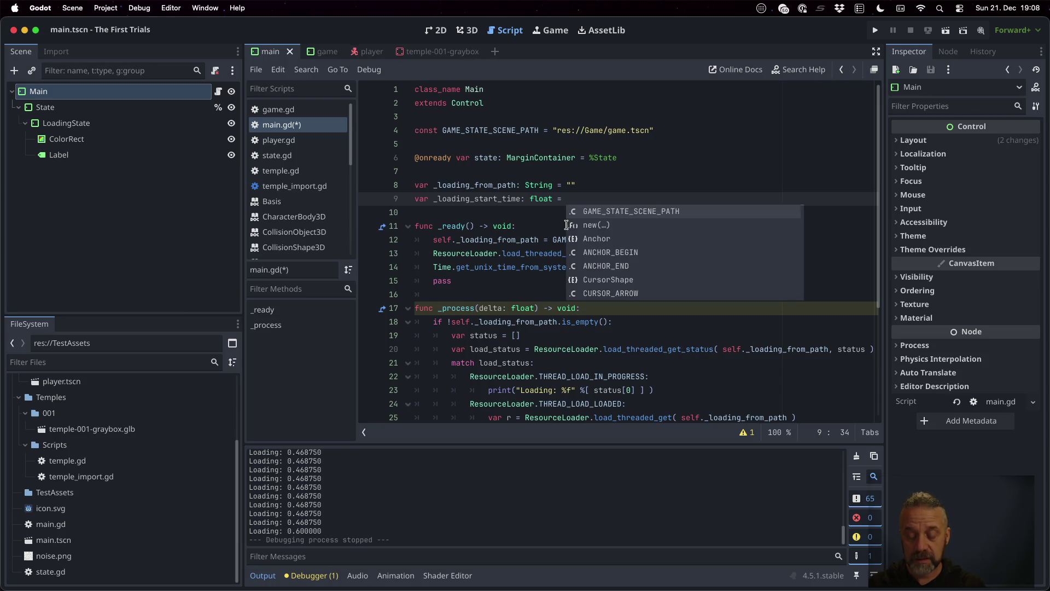
type("fla")
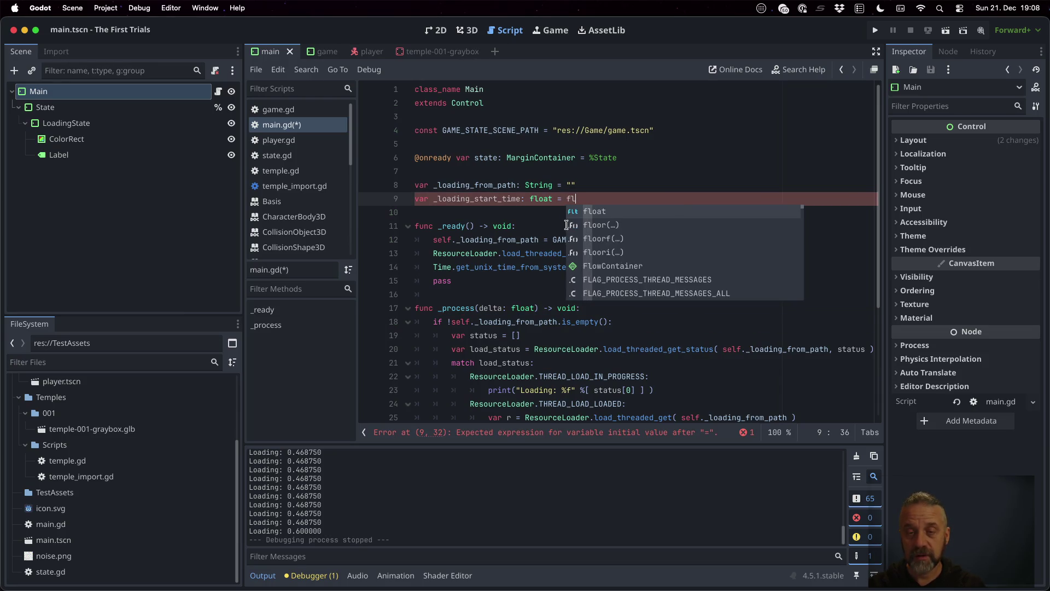
key("BackSpace")
type("oat.IN")
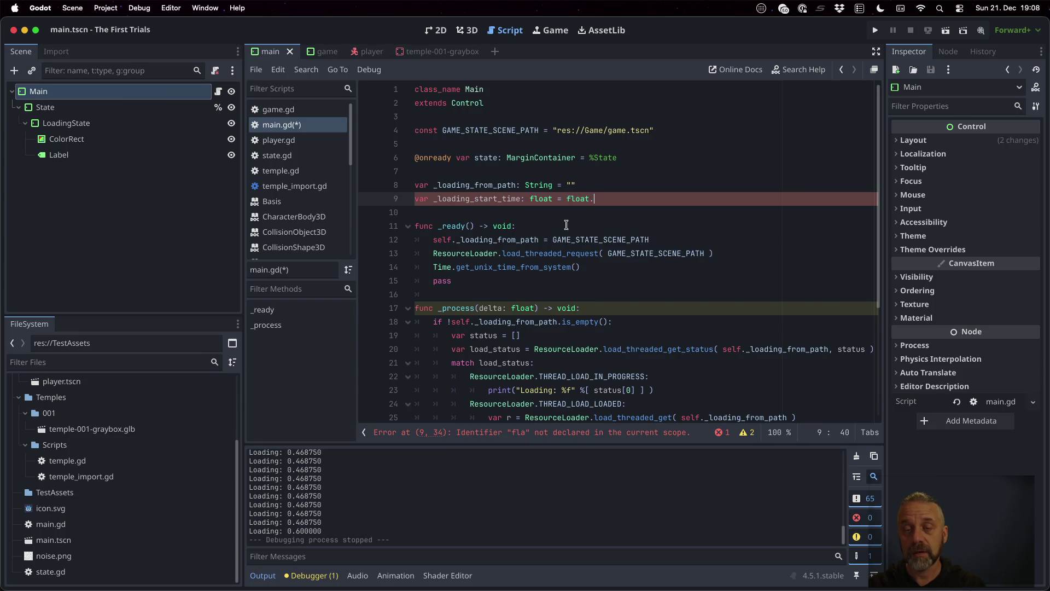
type("F")
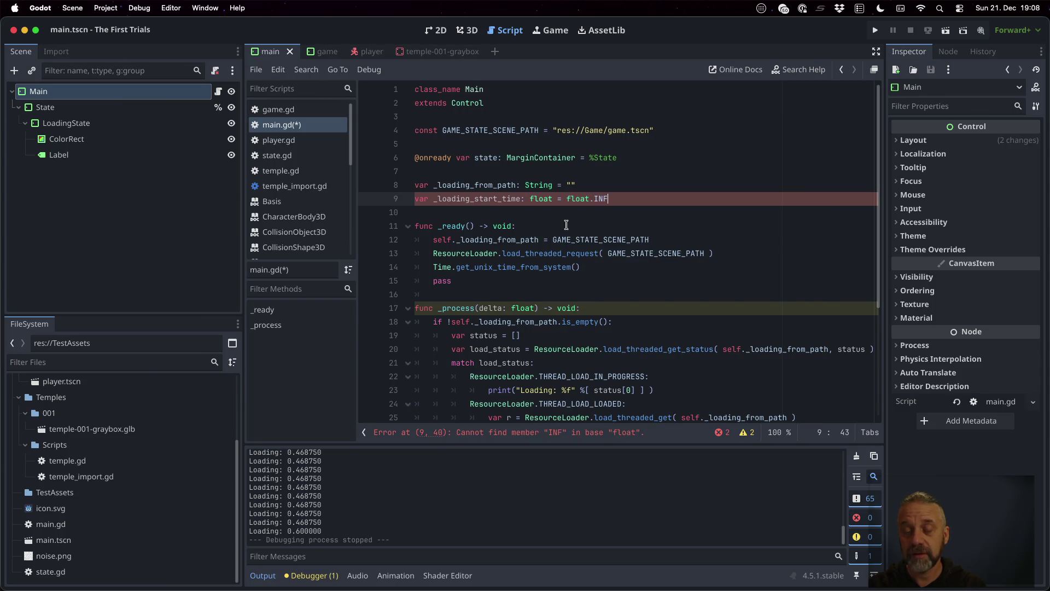
key("BackSpace")
key("BackSpace")
key("BackSpace")
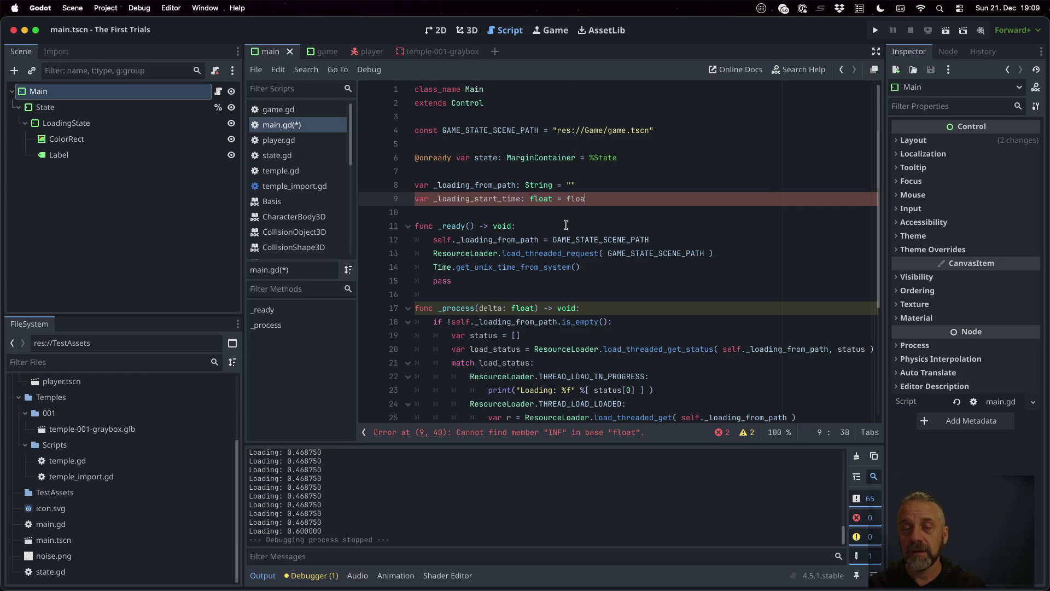
type("0.0")
key("cmd+s")
Assign the Time call to self._loading_start_time on line 14 and save.
key("Down")
key("Down")
key("Down")
key("Home")
type("self._lo")
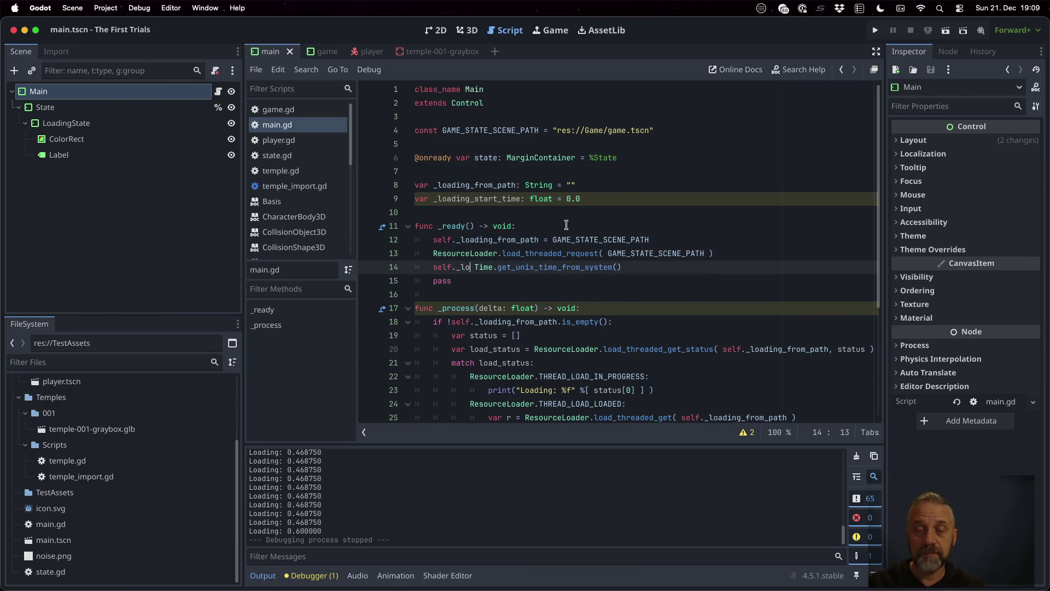
key("Down")
key("Return")
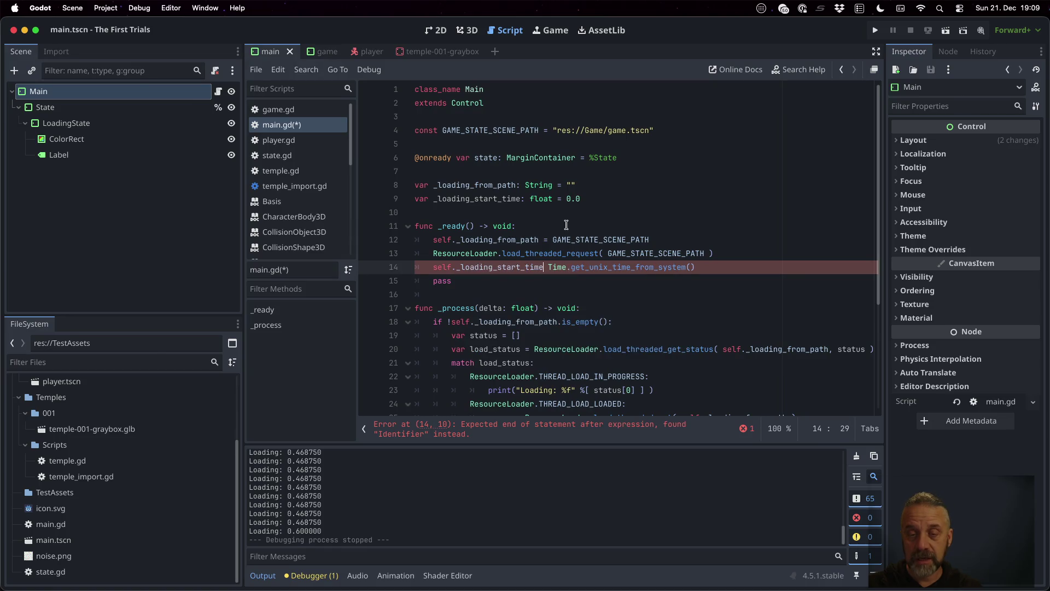
type("=")
key("ctrl+s")
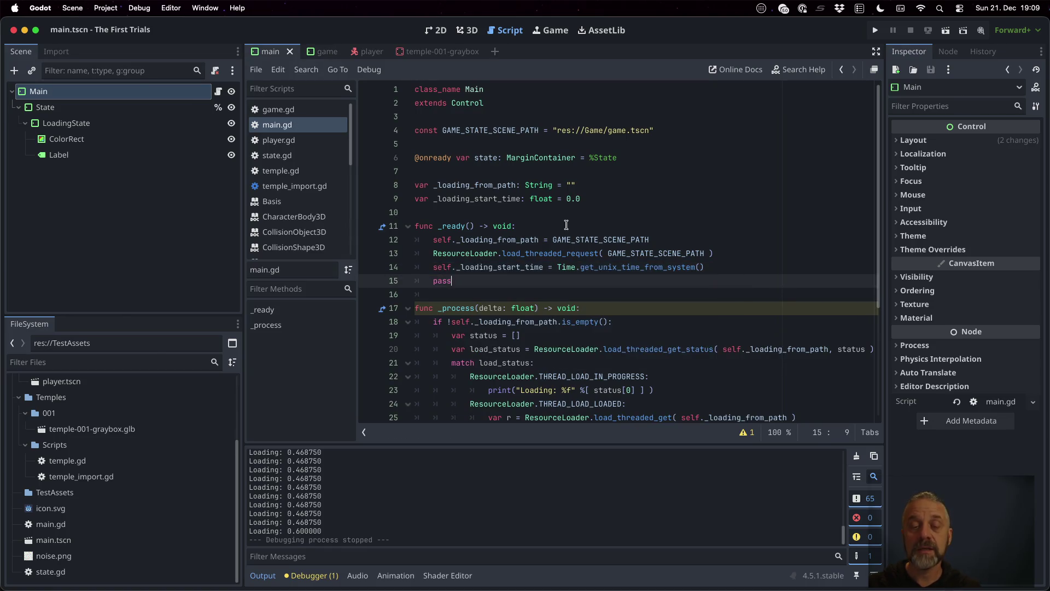
scroll(566, 225, "down", 3)
key("Up")
key("Up")
key("Up")
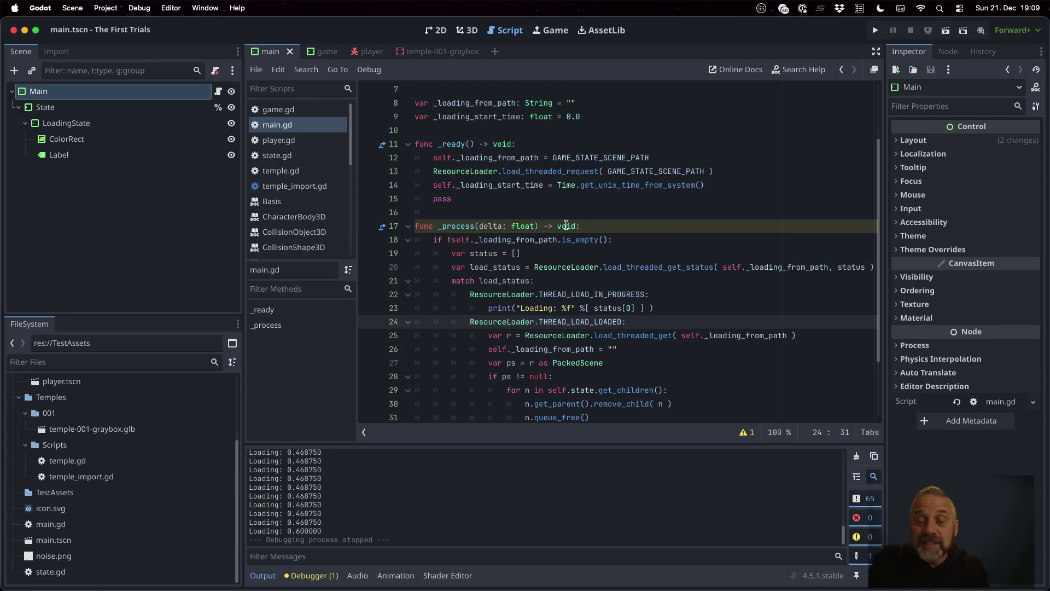
Under the THREAD_LOAD_LOADED case, add var t = Time.get_unix_time_from_system().
key("Down")
key("Down")
key("Down")
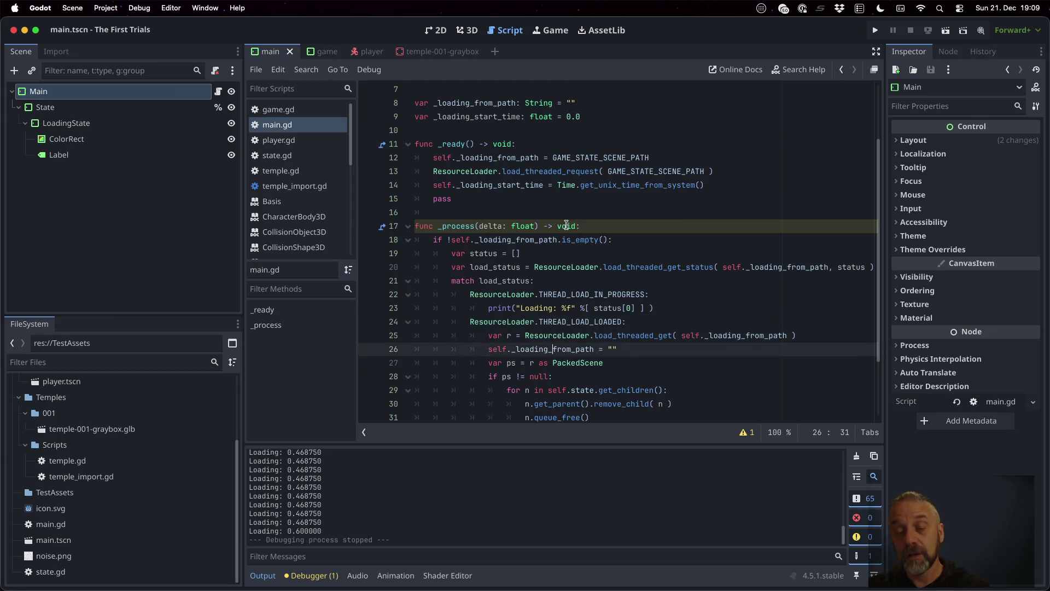
key("Up")
key("Up")
key("Up")
key("Up")
key("Up")
key("Up")
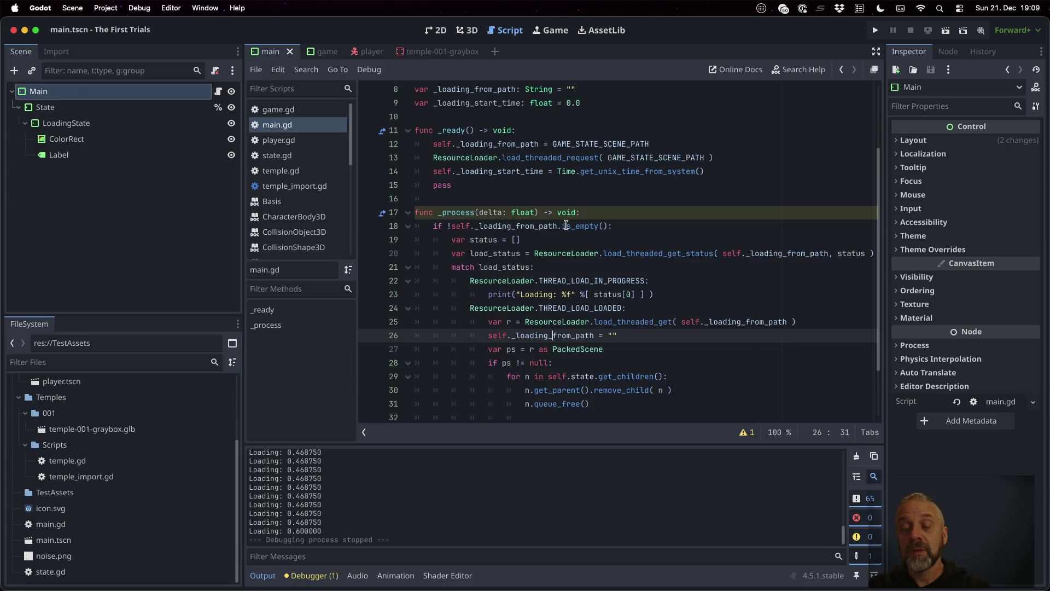
key("End")
key("Return")
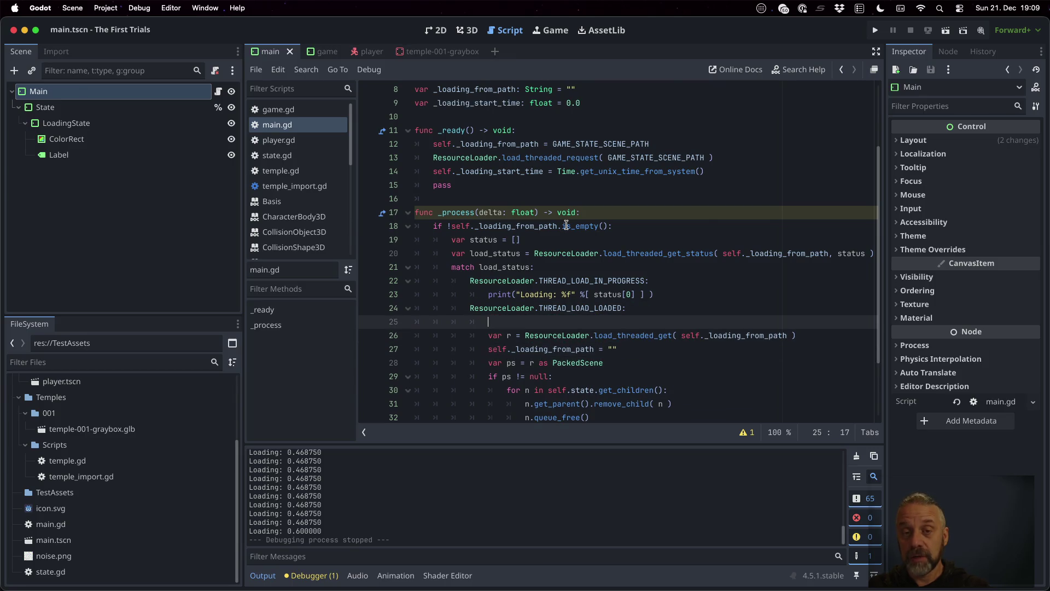
type("var t =")
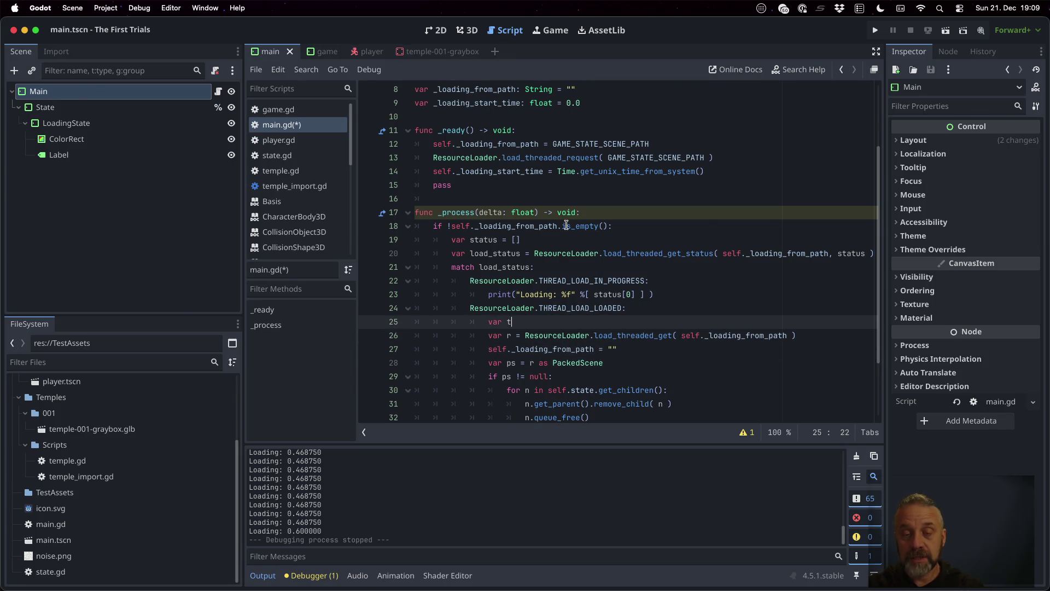
type(" Time.get")
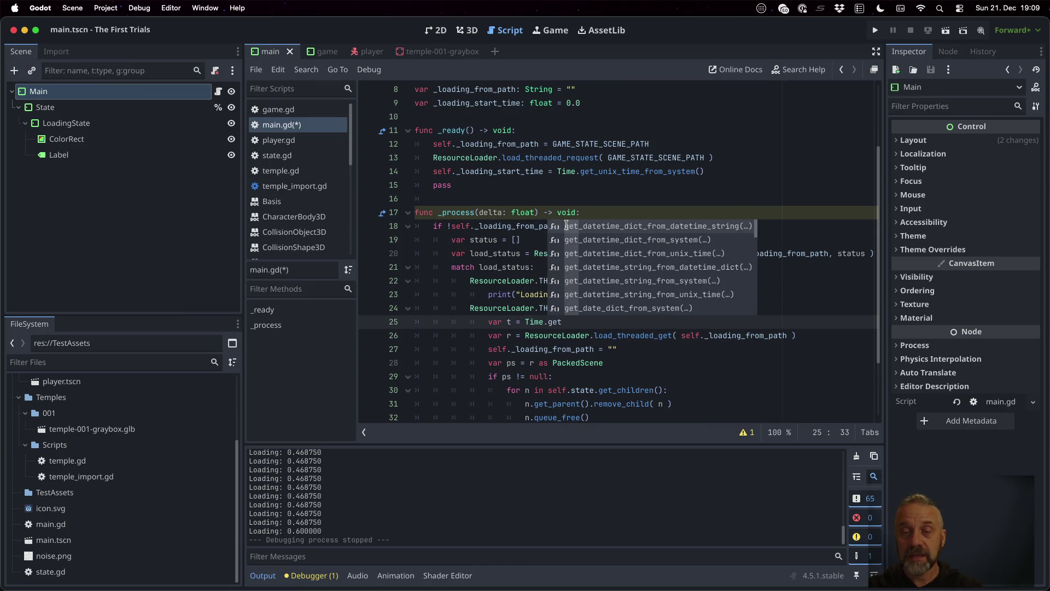
type("_unix")
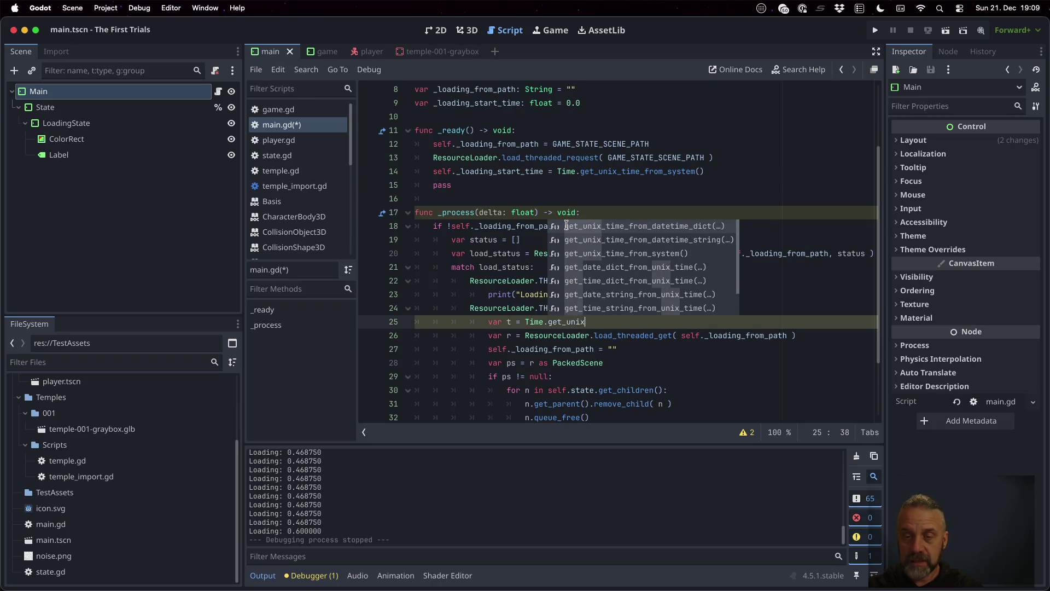
key("Down")
key("Down")
key("Return")
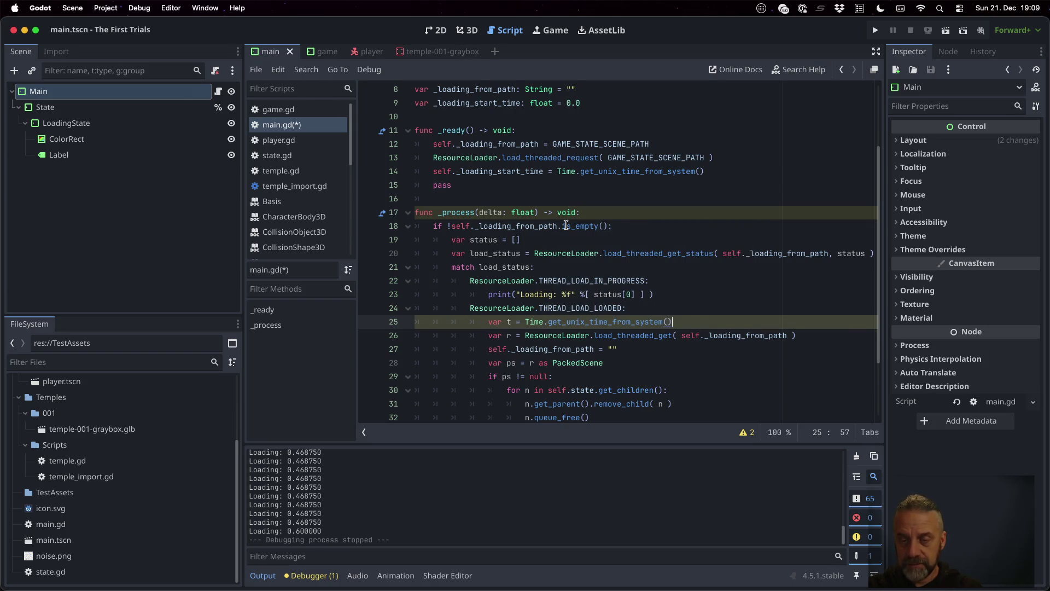
key("Return")
Wrap the scene-loading code in if self._loading_start_time + 10.0 < t:.
type("if")
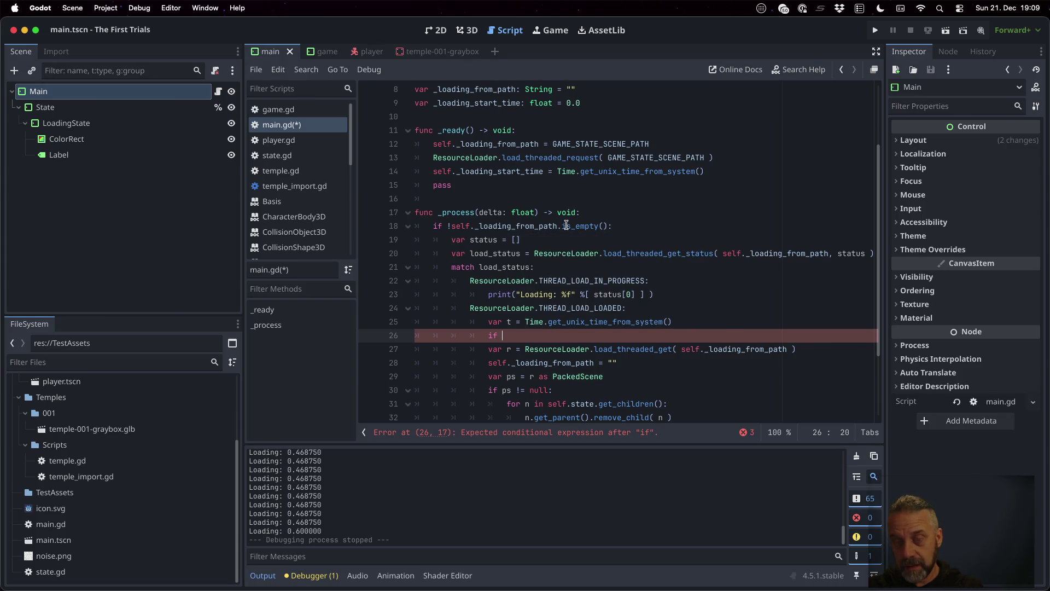
type(" self_lop")
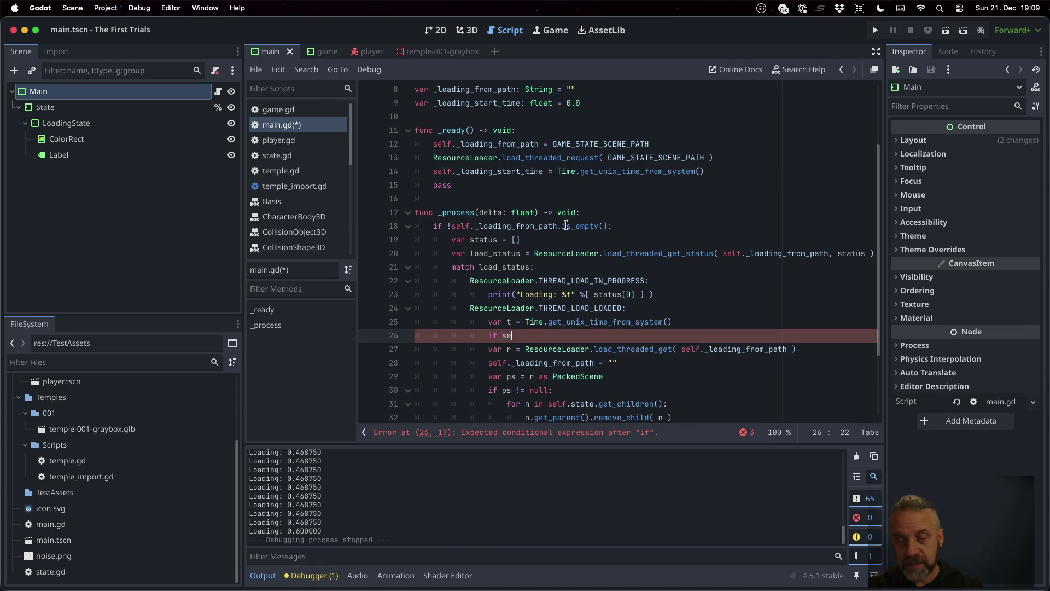
key("BackSpace")
key("BackSpace")
key("BackSpace")
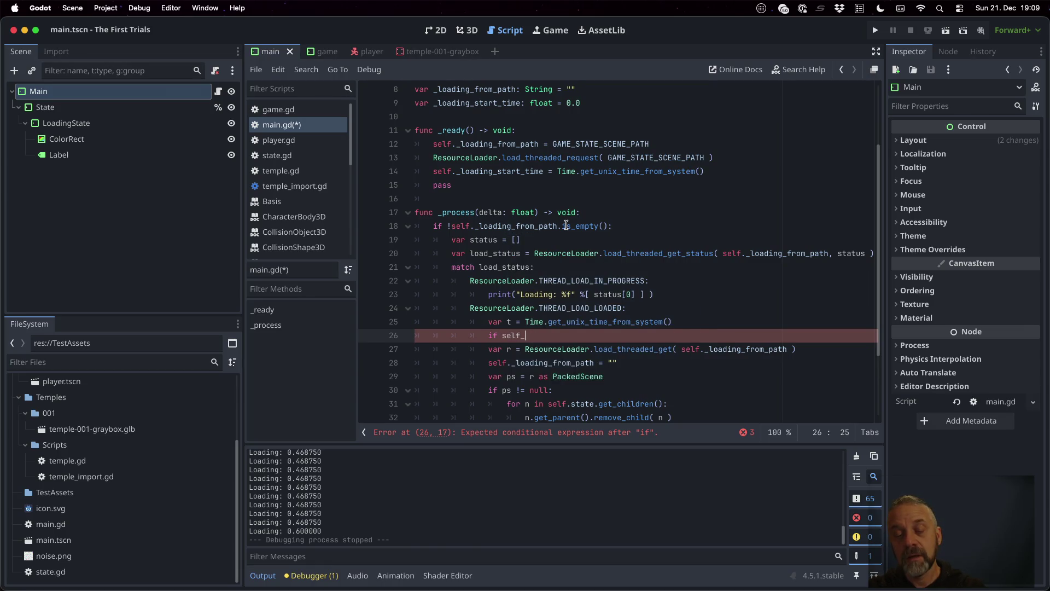
type("._lo")
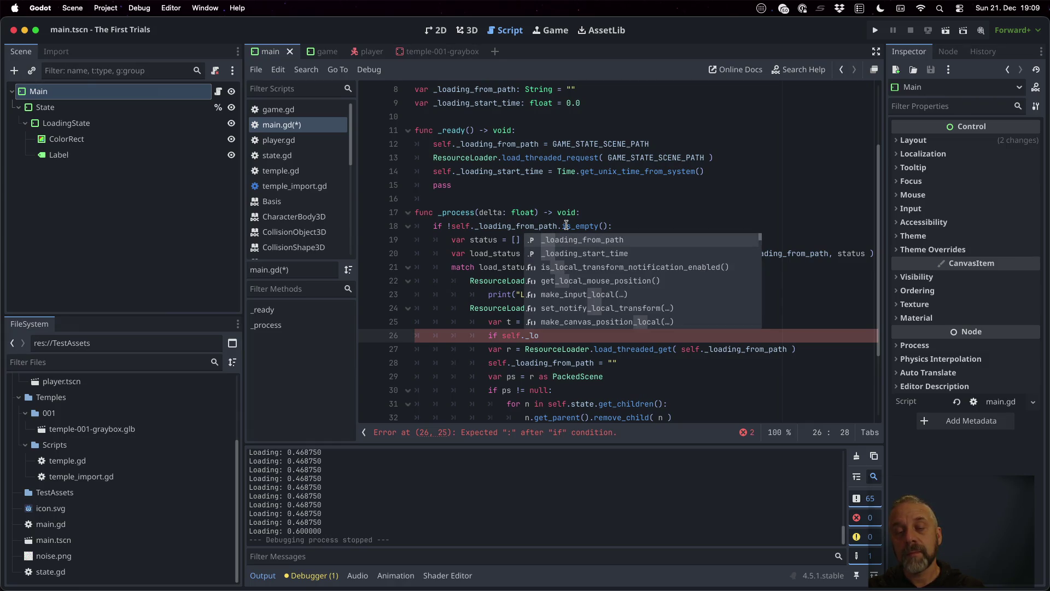
key("Down")
key("Return")
type("+ ")
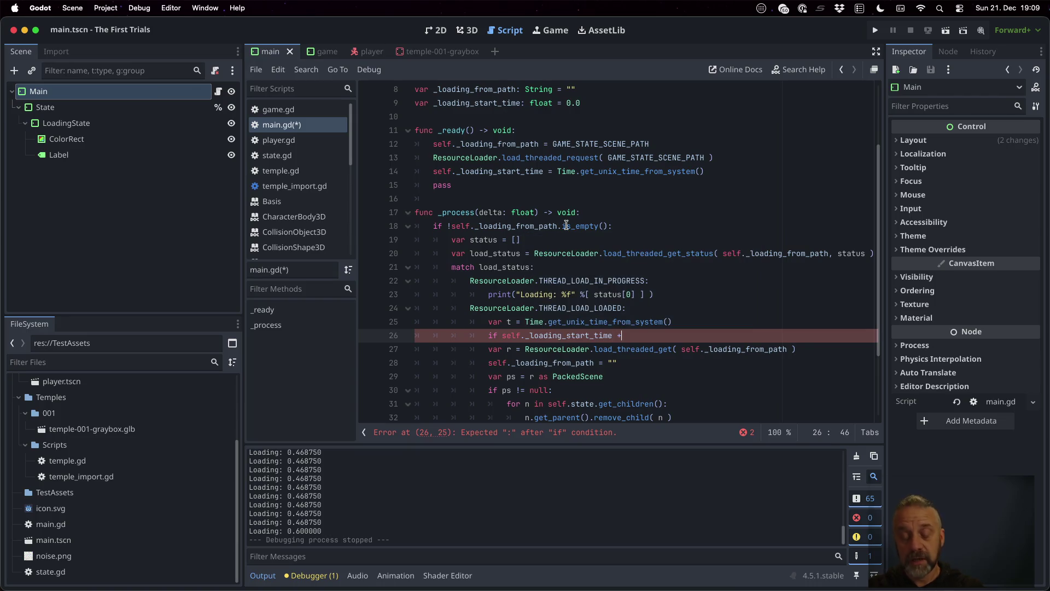
type("10.0 <")
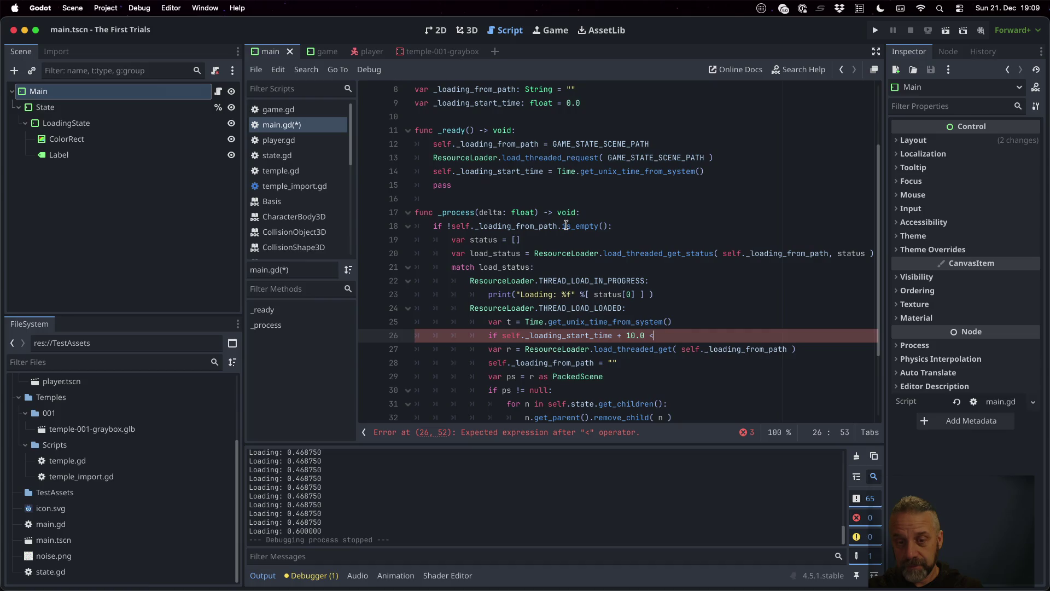
type("t:")
key("Down")
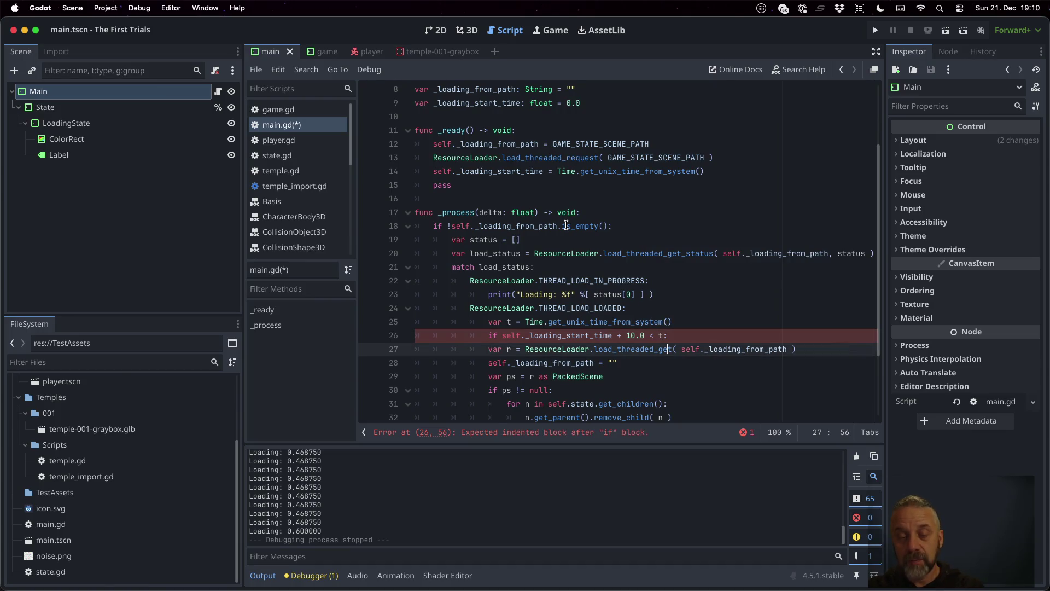
key("shift+Down")
key("shift+Down")
key("shift+Down")
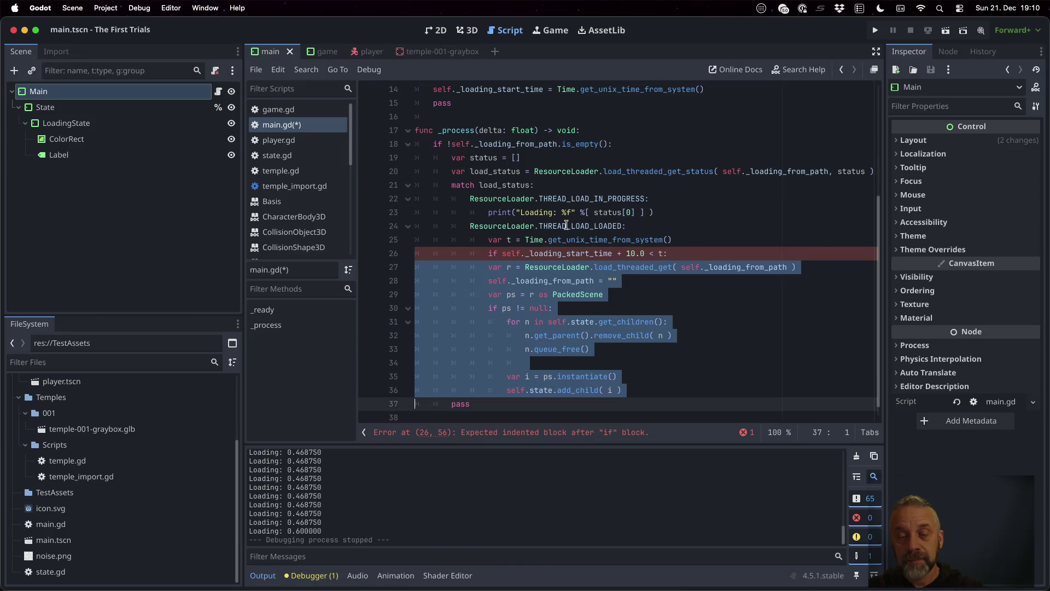
key("Tab")
key("Up")
Add an else branch printing "Load finished - delaying", delete the pass line, and save.
key("End")
key("Return")
key("BackSpace")
key("BackSpace")
type("else:")
key("Return")
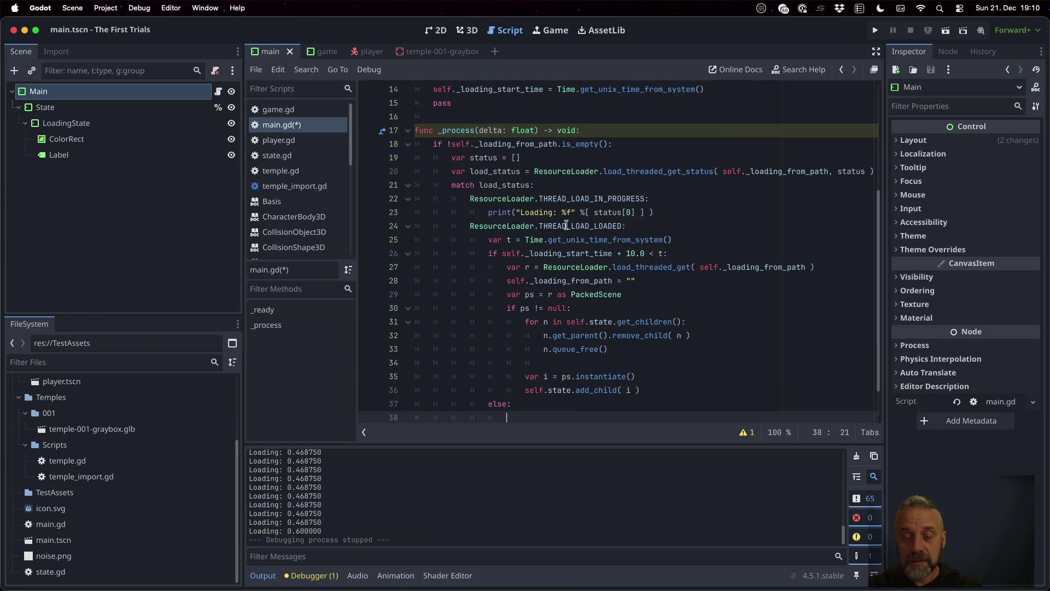
type("rint(\"")
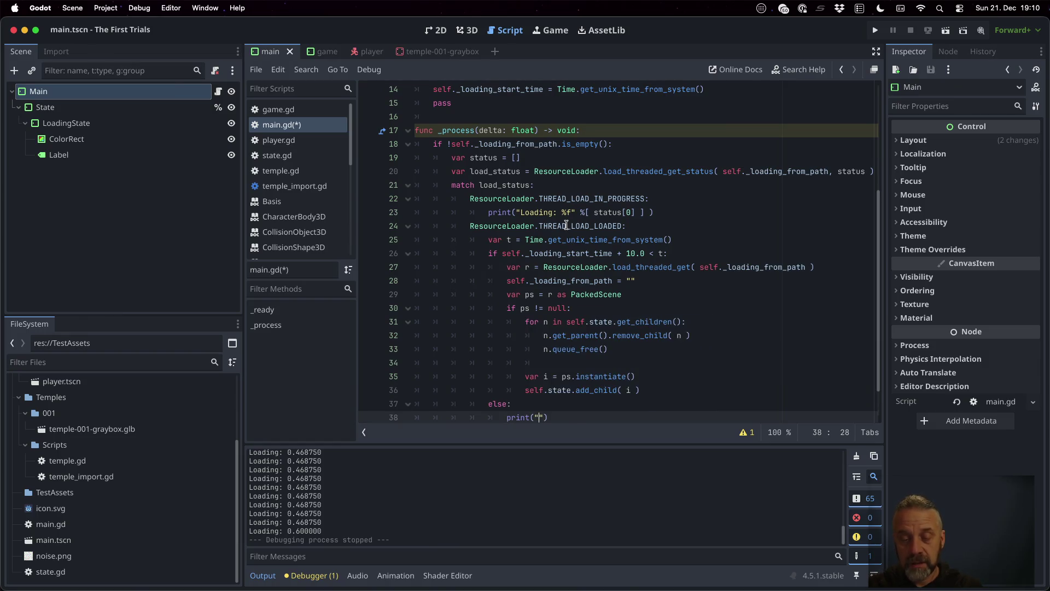
type("Load finished - dela")
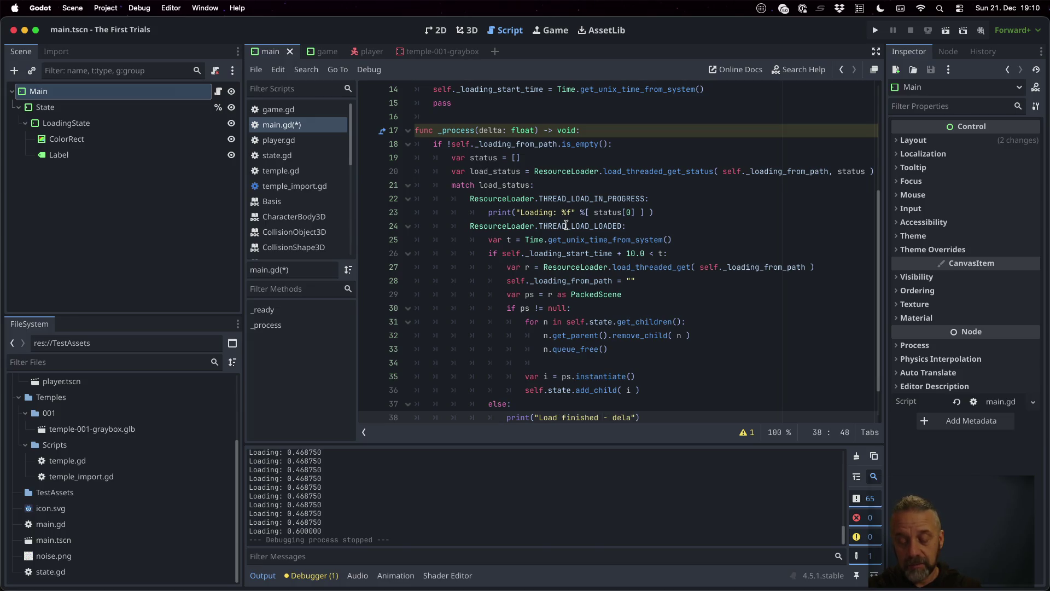
type("yin")
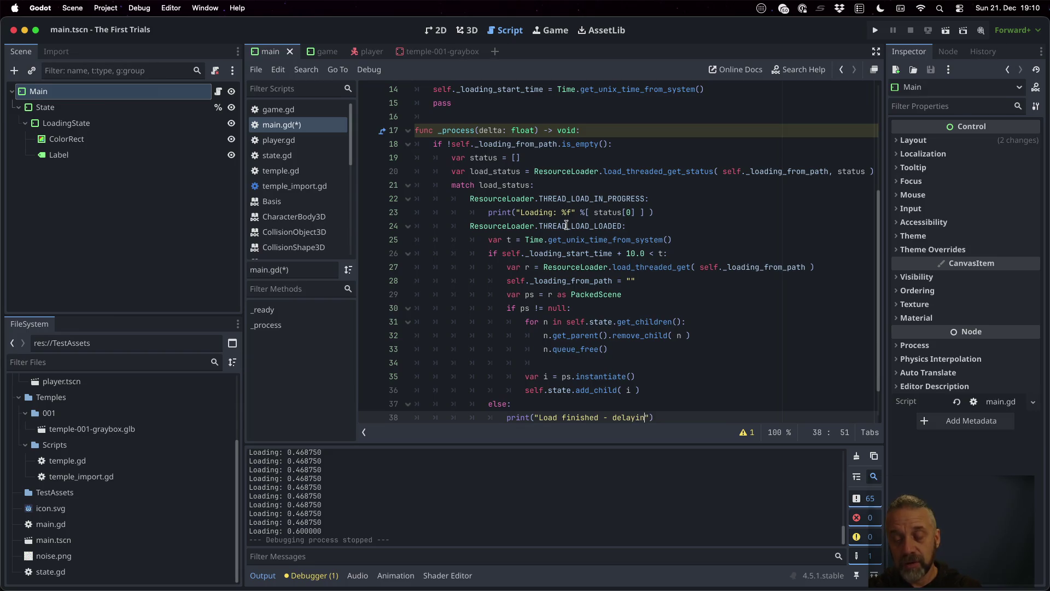
type("g")
key("Down")
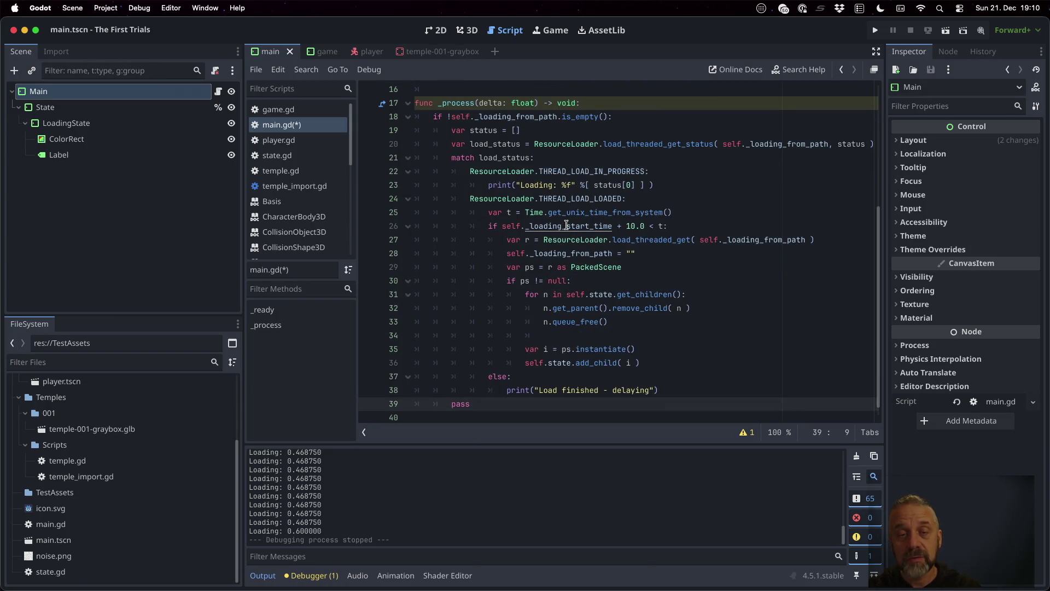
key("super+shift+k")
key("super+s")
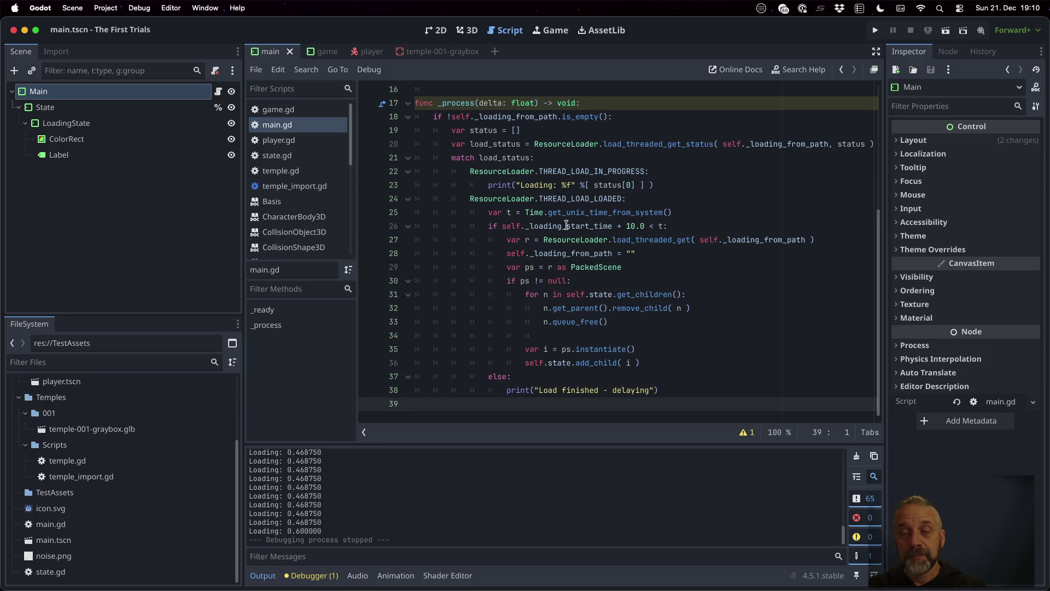
left_click(636, 226)
Review the THREAD_LOAD_LOADED branch and 10.0-second check, then run the project.
double_click(567, 198)
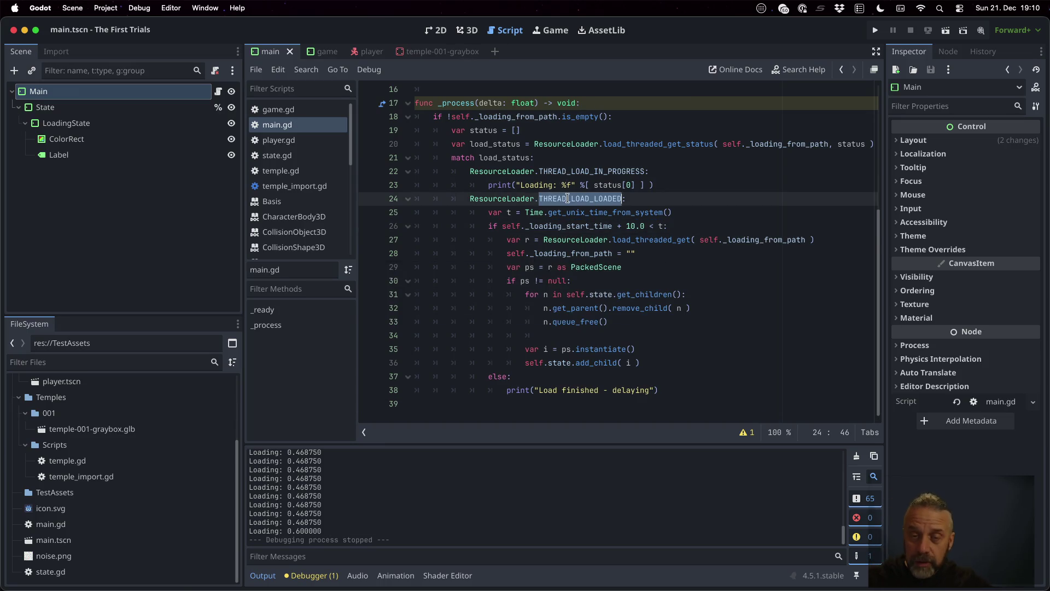
left_click(556, 214)
left_click(573, 227)
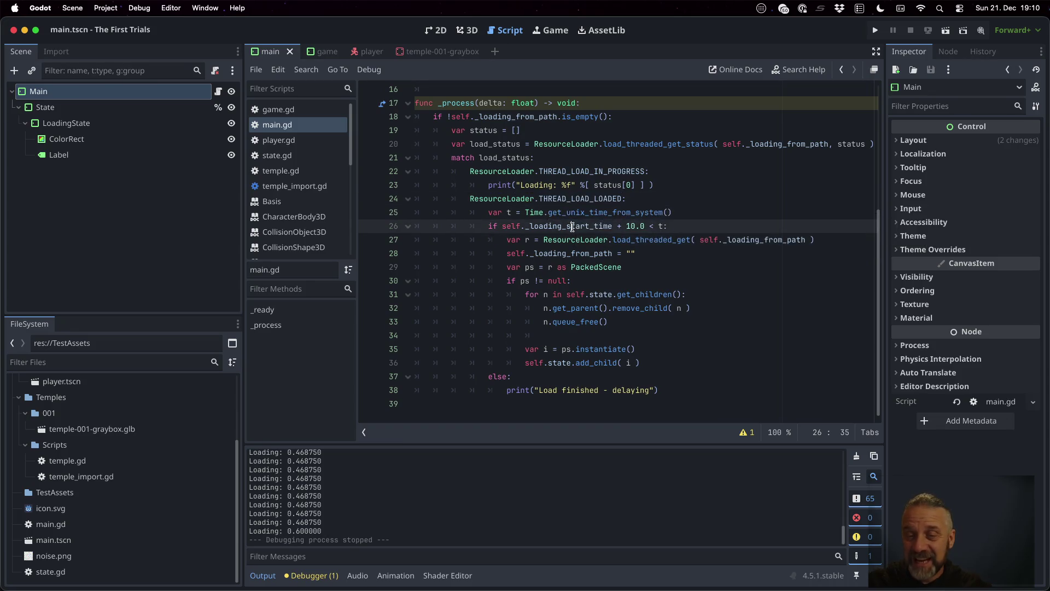
double_click(631, 226)
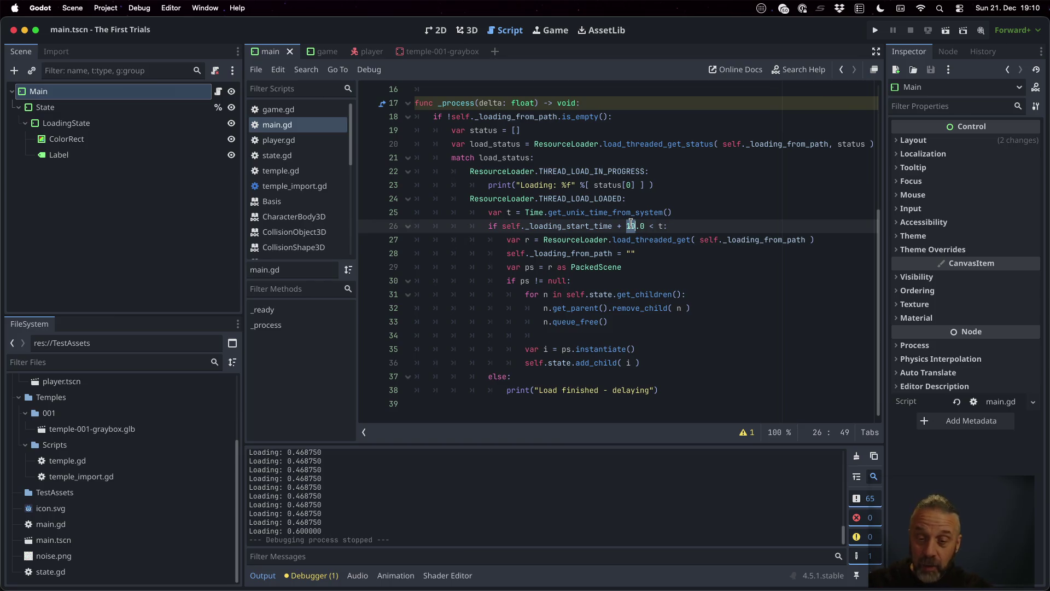
double_click(569, 389)
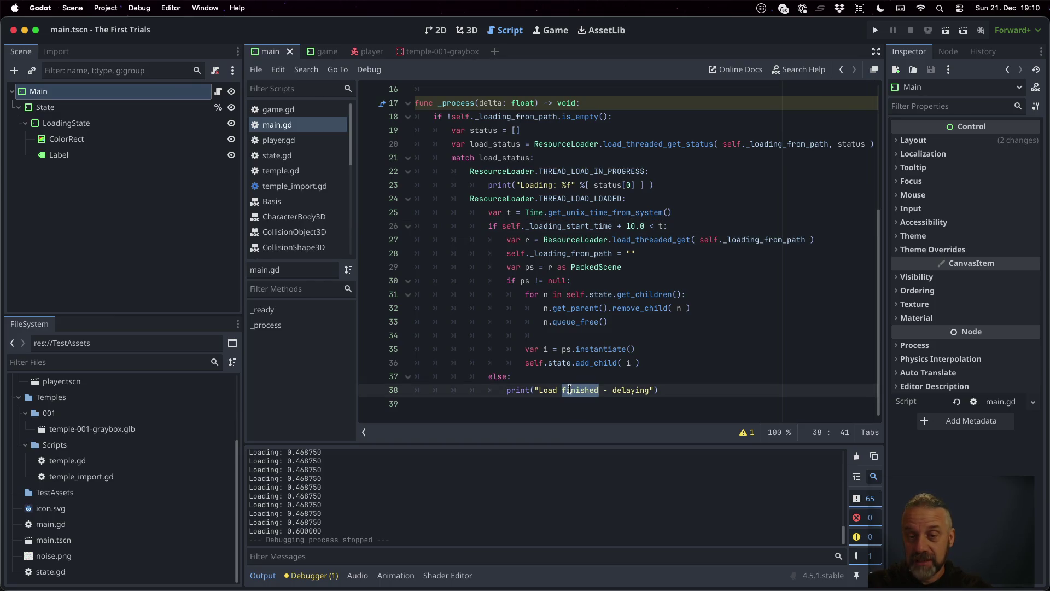
left_click(881, 30)
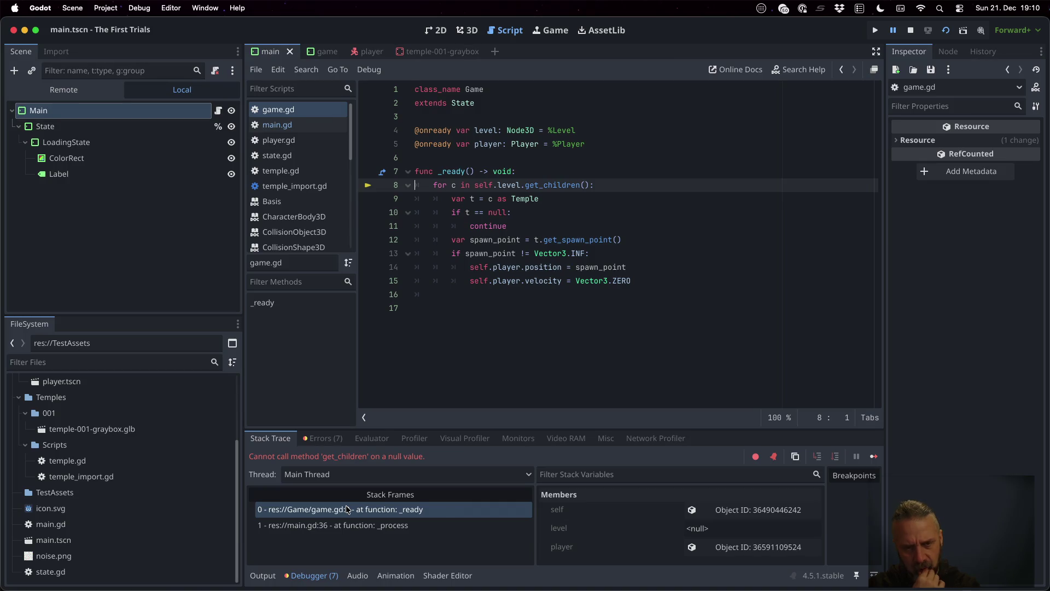
Inspect the main.gd _process stack frame and the state container's variables in the debugger.
left_click(350, 525)
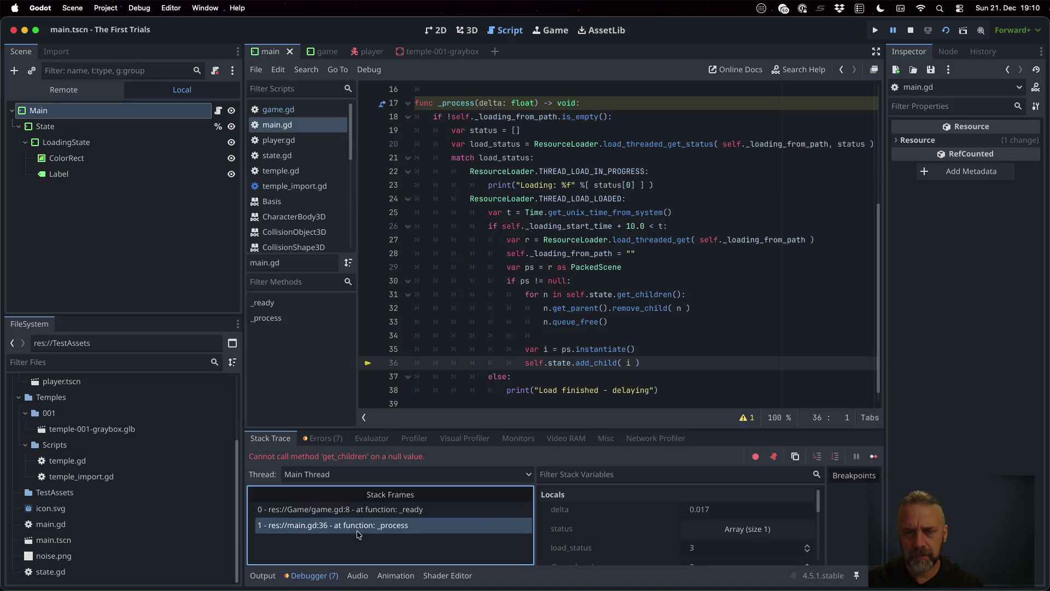
mouse_move(611, 313)
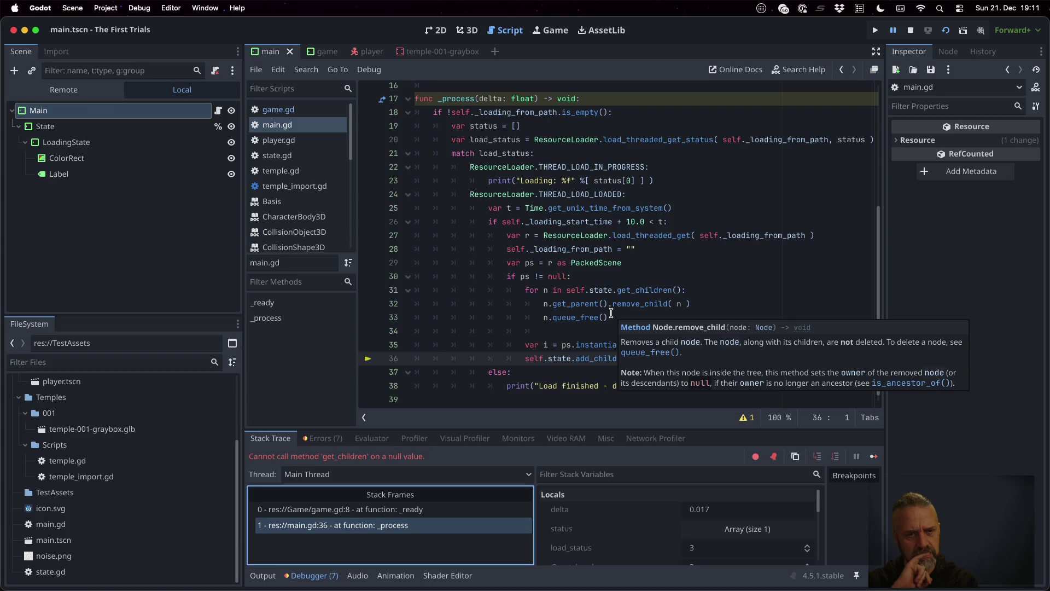
left_click(608, 282)
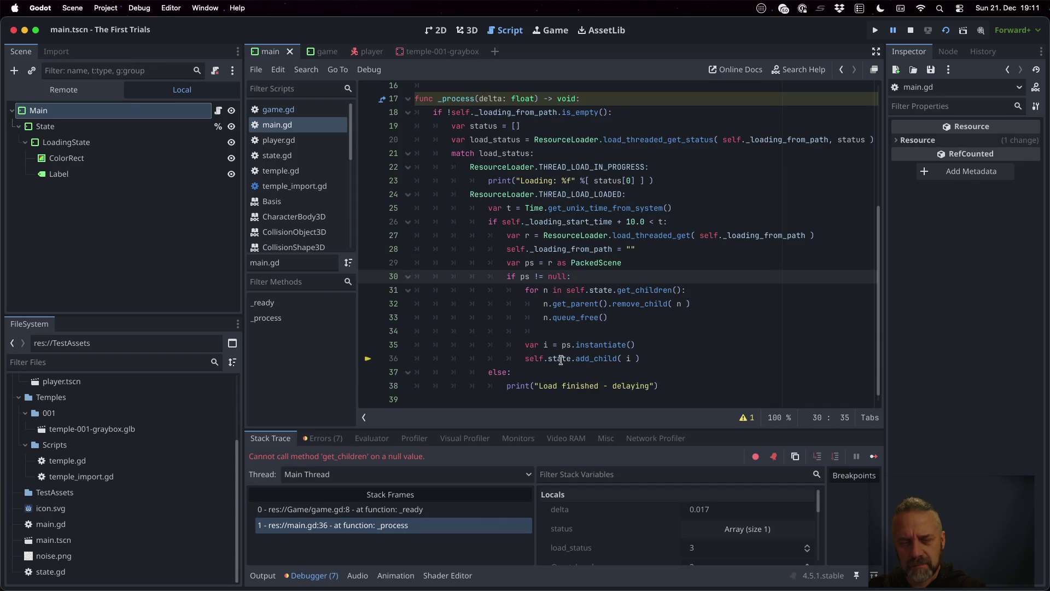
mouse_move(561, 360)
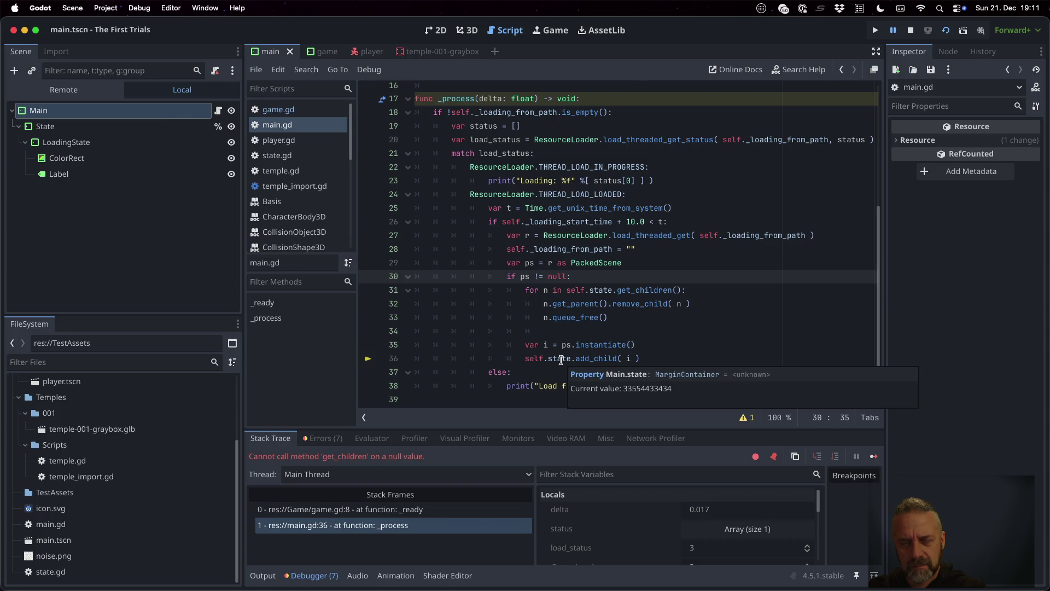
scroll(560, 360, "up", 5)
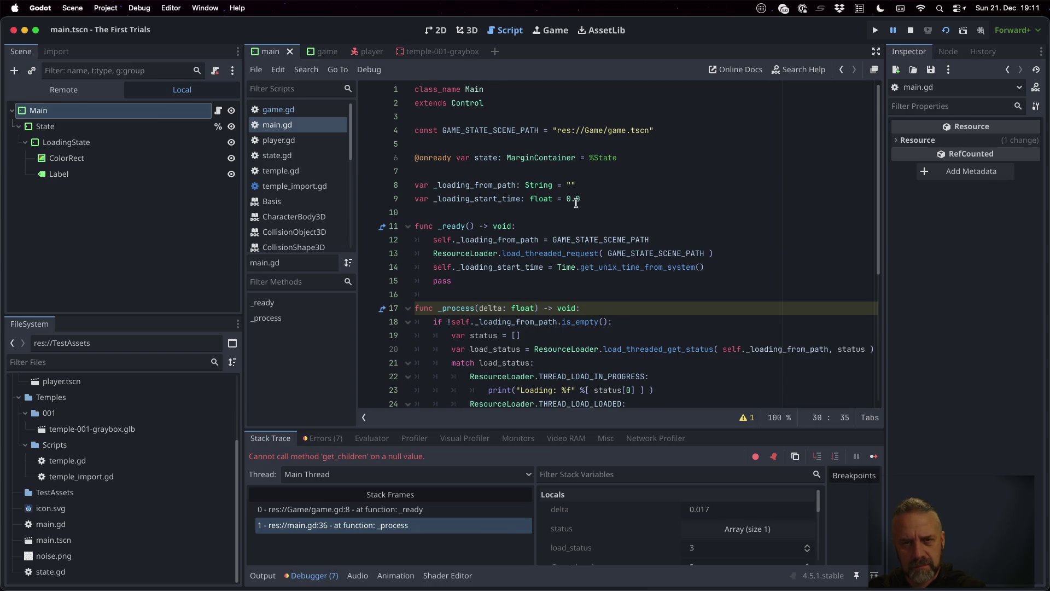
scroll(559, 175, "down", 4)
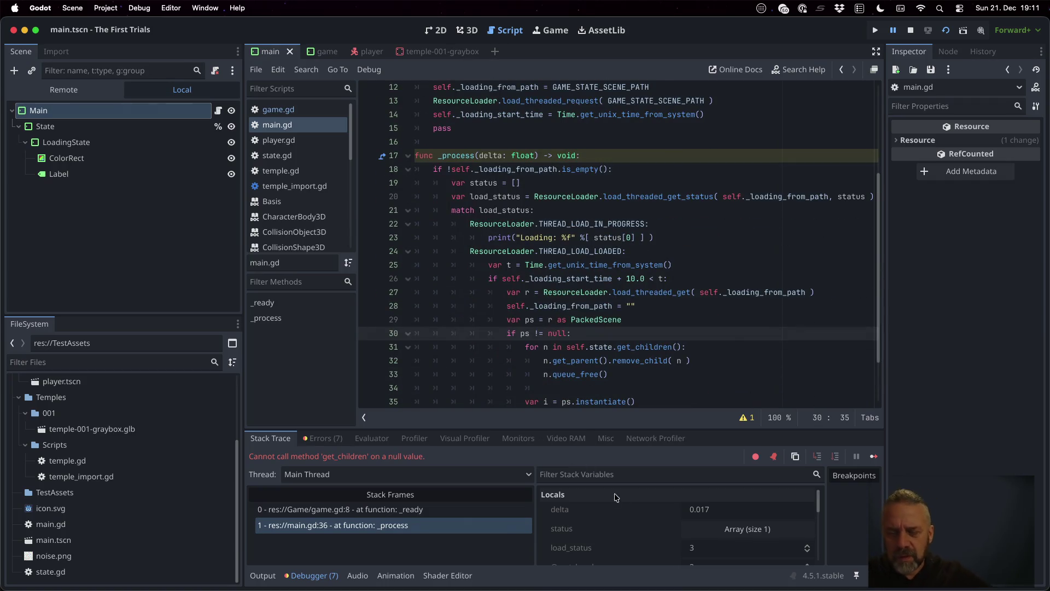
scroll(629, 514, "down", 3)
scroll(651, 539, "down", 3)
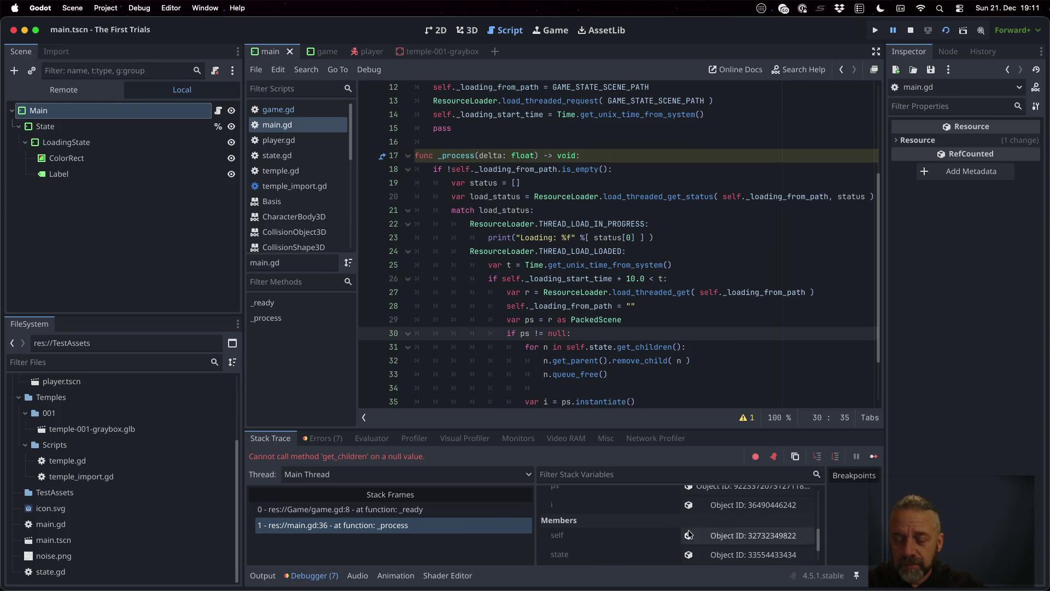
left_click(757, 554)
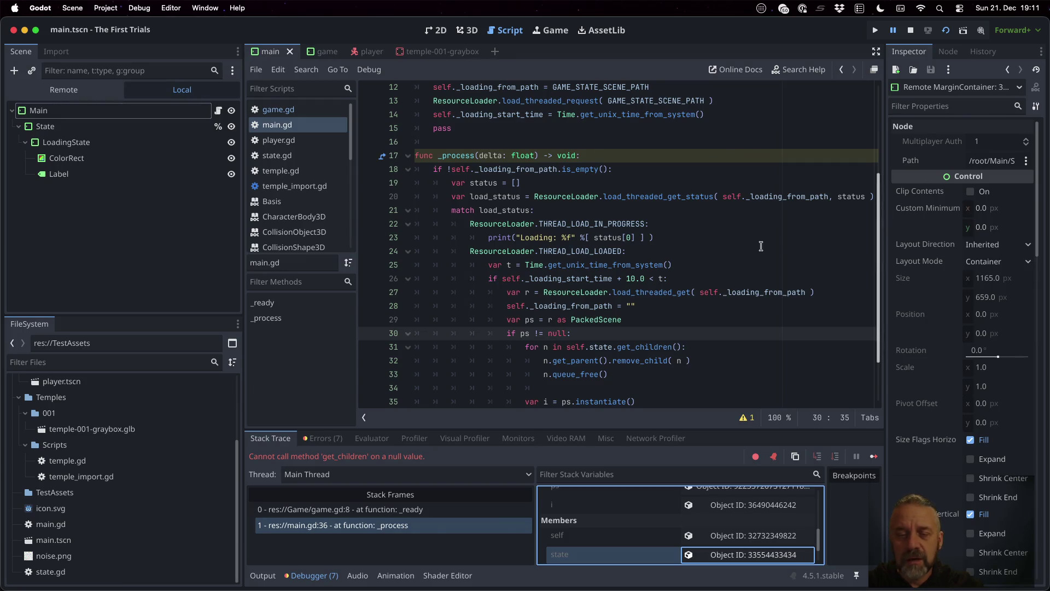
Return to game.gd's _ready frame, where level is null, and open game.tscn.
left_click(396, 507)
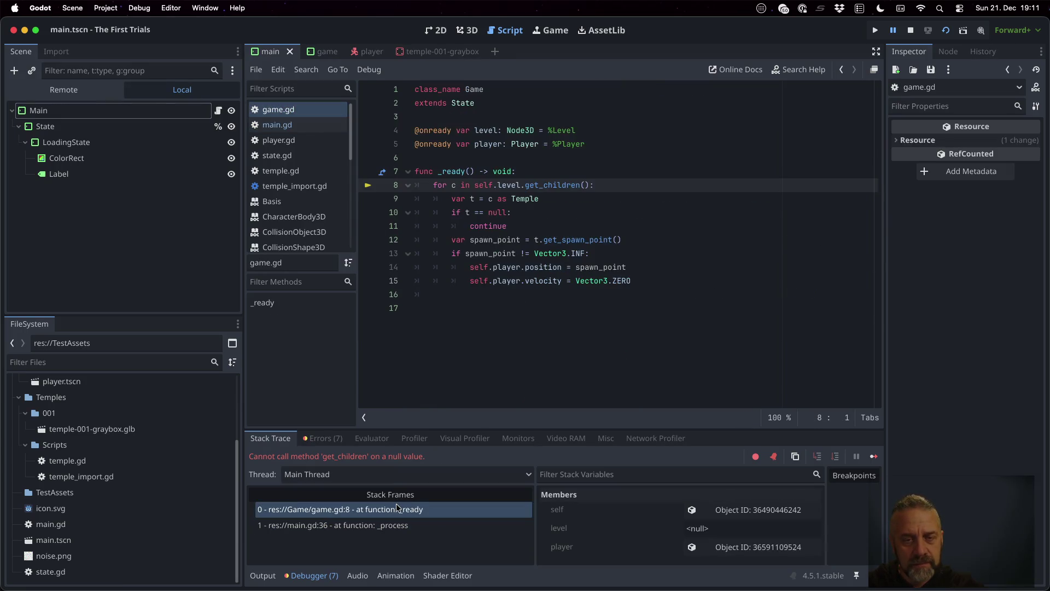
left_click(538, 210)
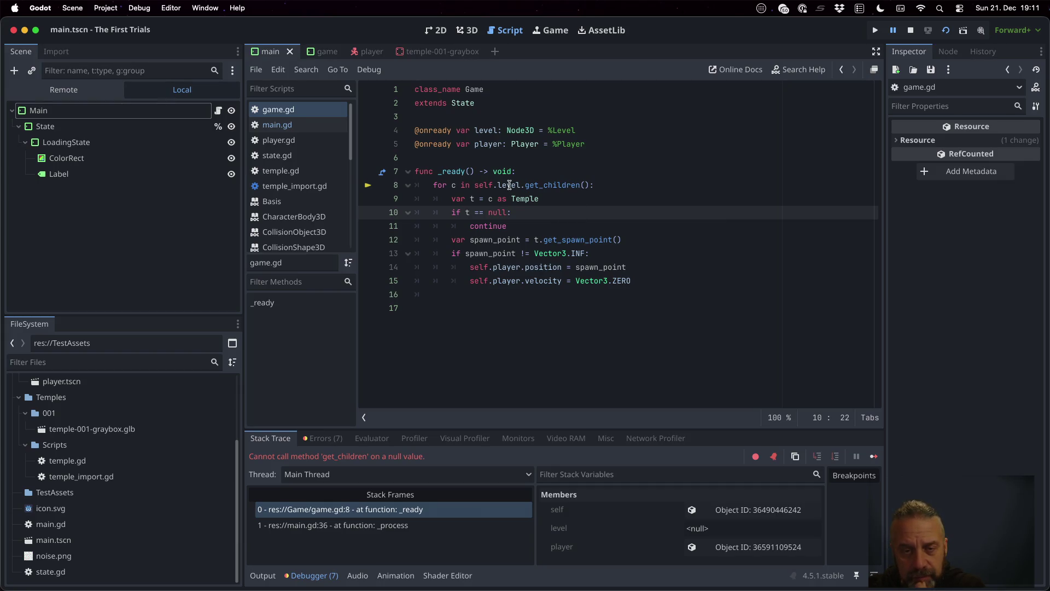
mouse_move(509, 185)
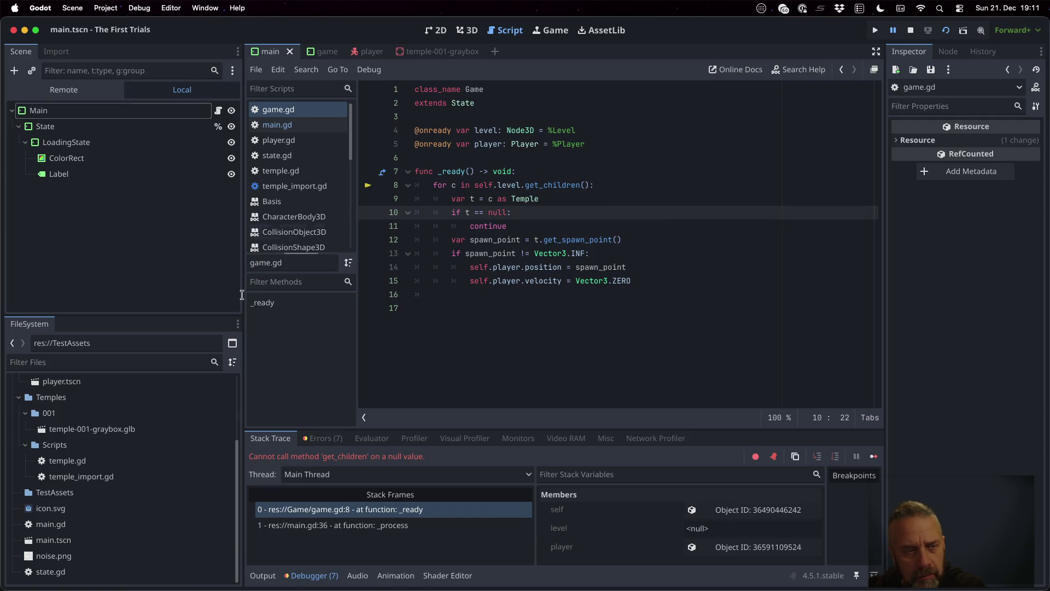
scroll(156, 451, "up", 3)
double_click(137, 453)
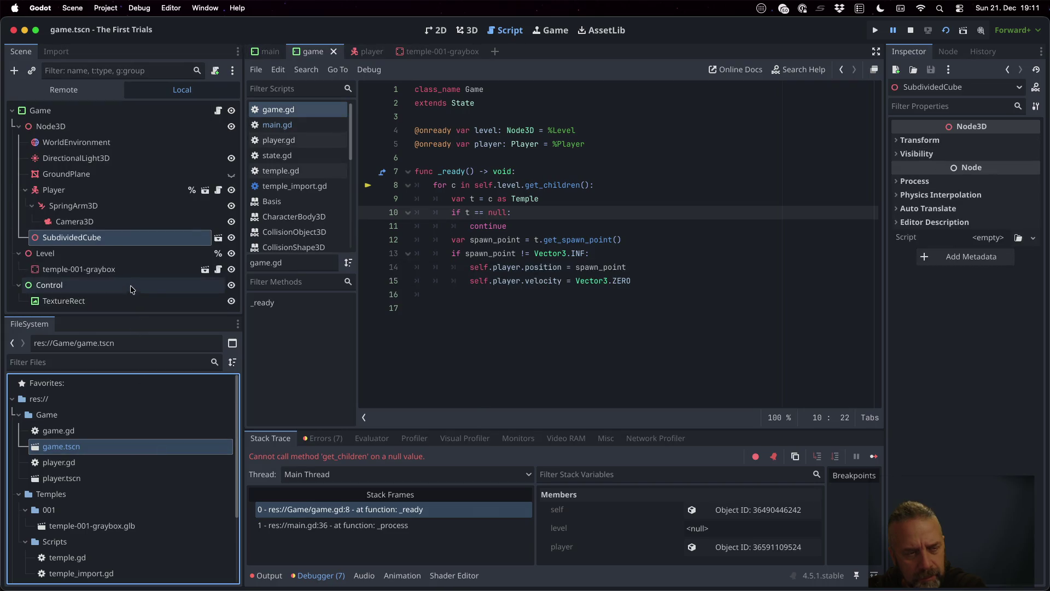
left_click(130, 221)
Delete the SubdividedCube node from the Game scene and save it.
left_click(130, 236)
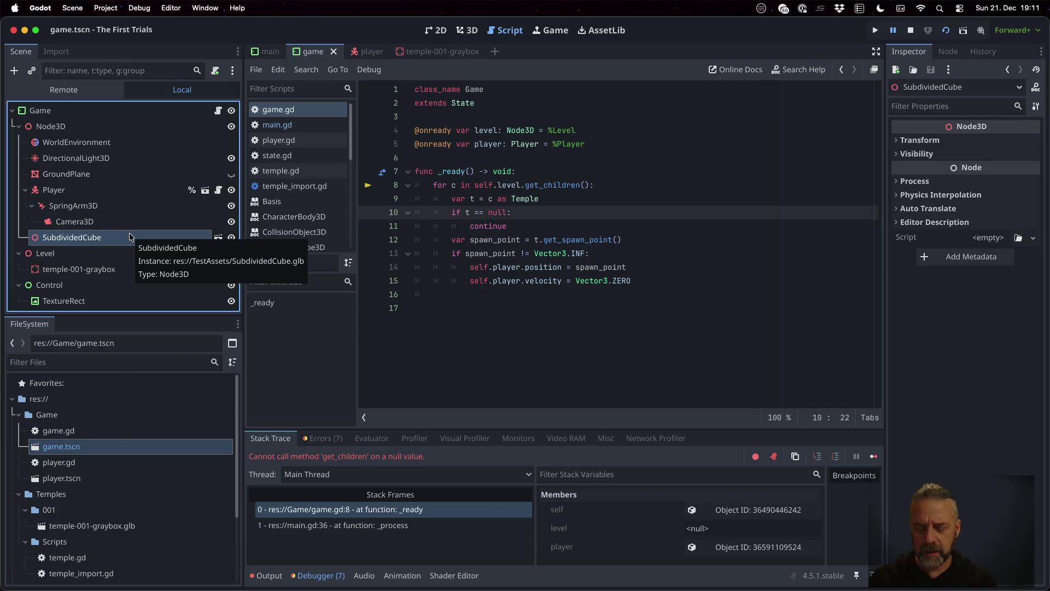
key("Delete")
key("Return")
key("ctrl+s")
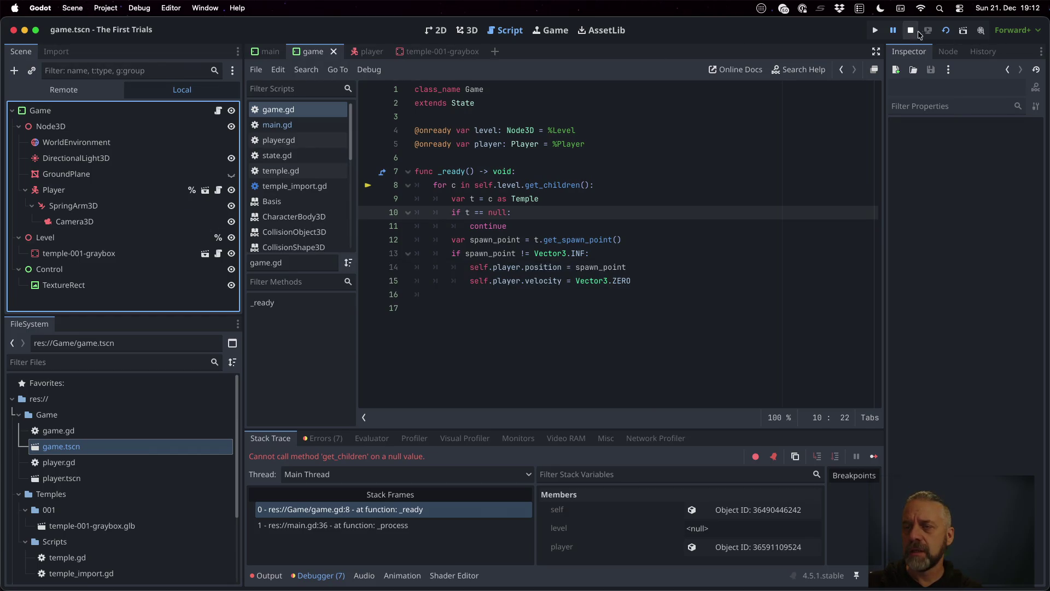
End the paused debug session, run the project again, then stop it.
left_click(908, 33)
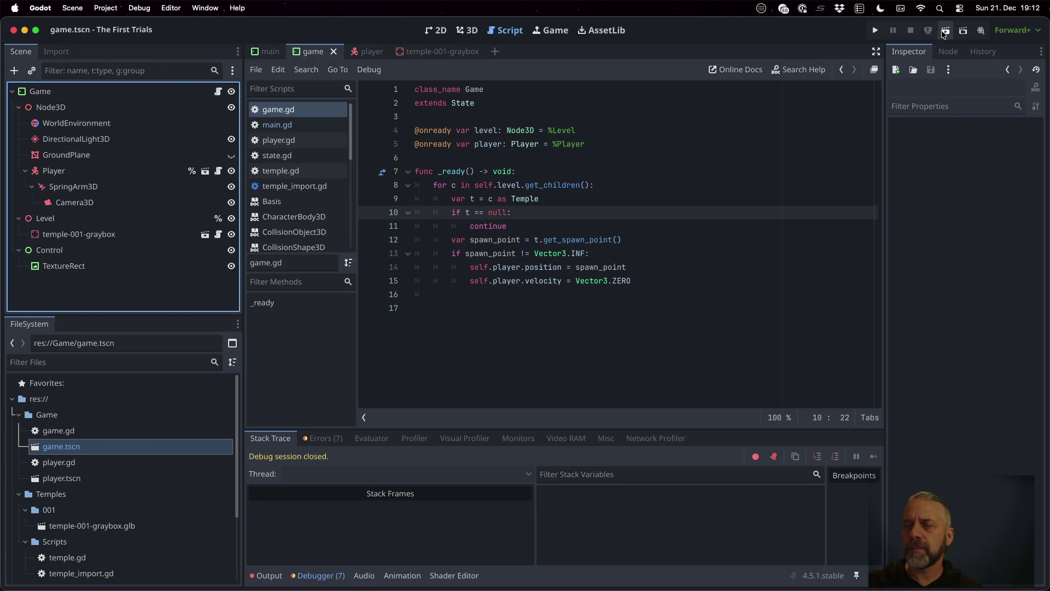
left_click(874, 30)
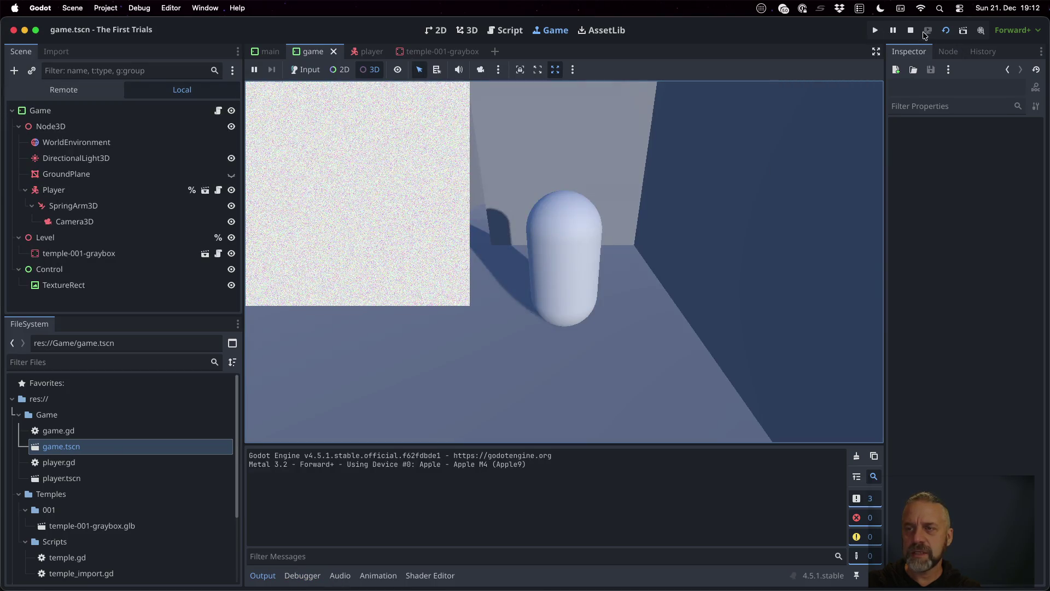
left_click(910, 30)
Open main.tscn and show main.gd, placing the caret in line 26's delay value.
scroll(176, 474, "down", 3)
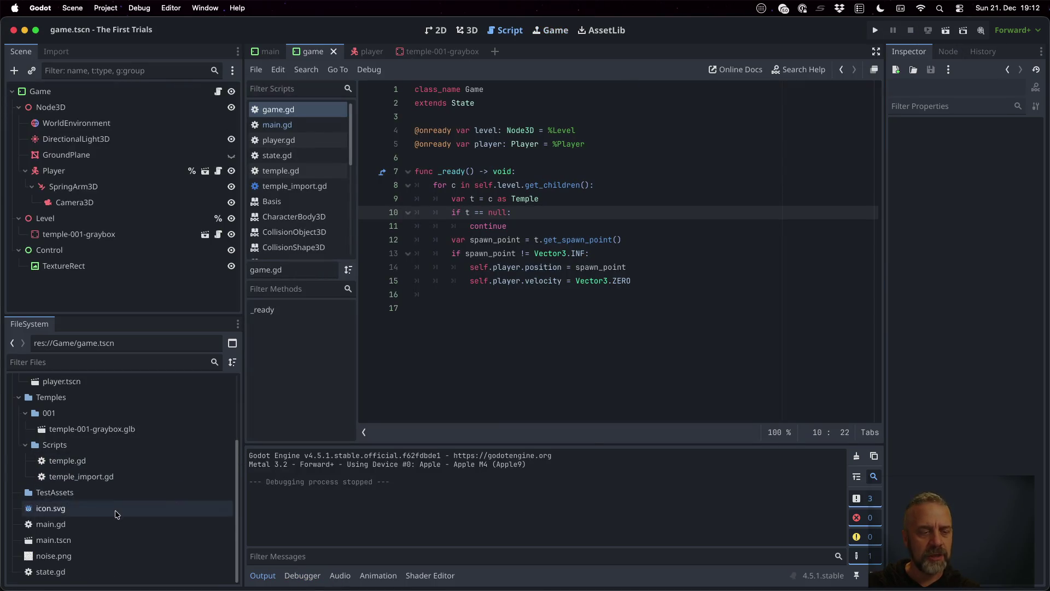
double_click(116, 538)
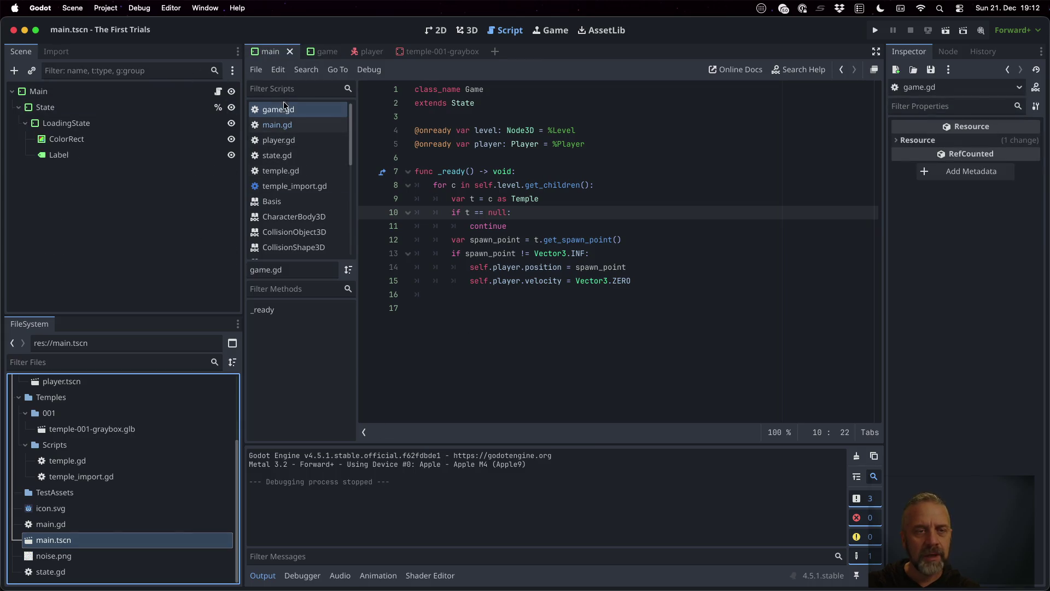
left_click(304, 127)
left_click(630, 281)
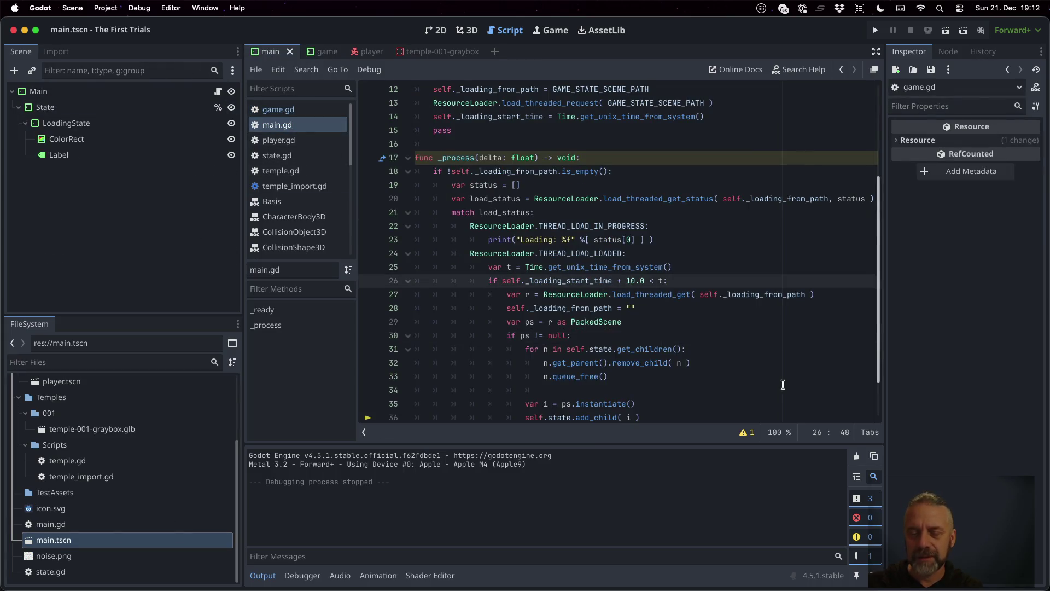
Change the line 26 delay from 10.0 to 5.0 and test-run the project.
key("shift+Right")
key("shift+Right")
type("5")
key("super+b")
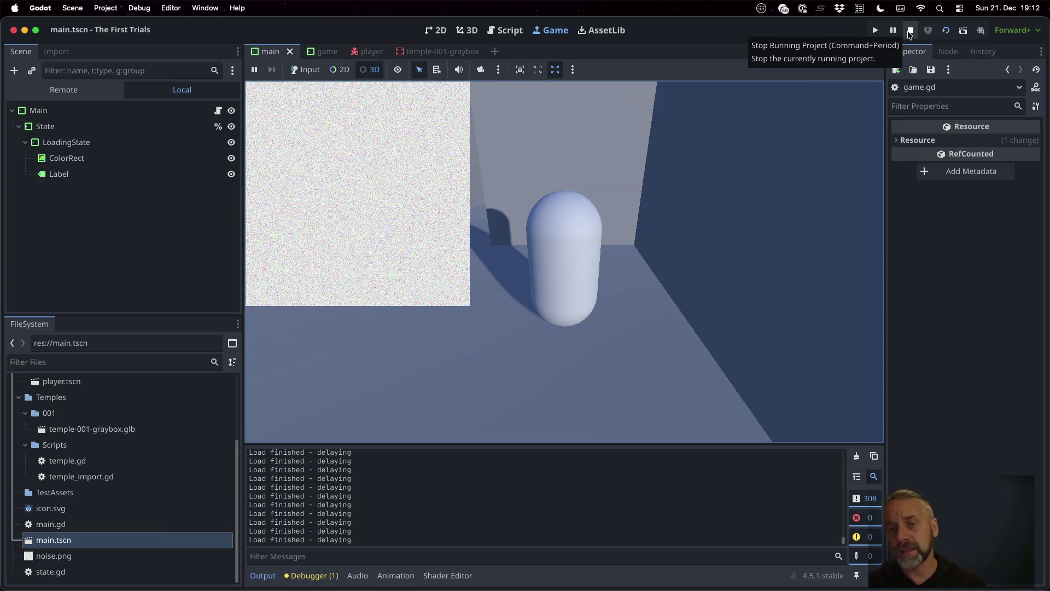
left_click(910, 34)
left_click(730, 210)
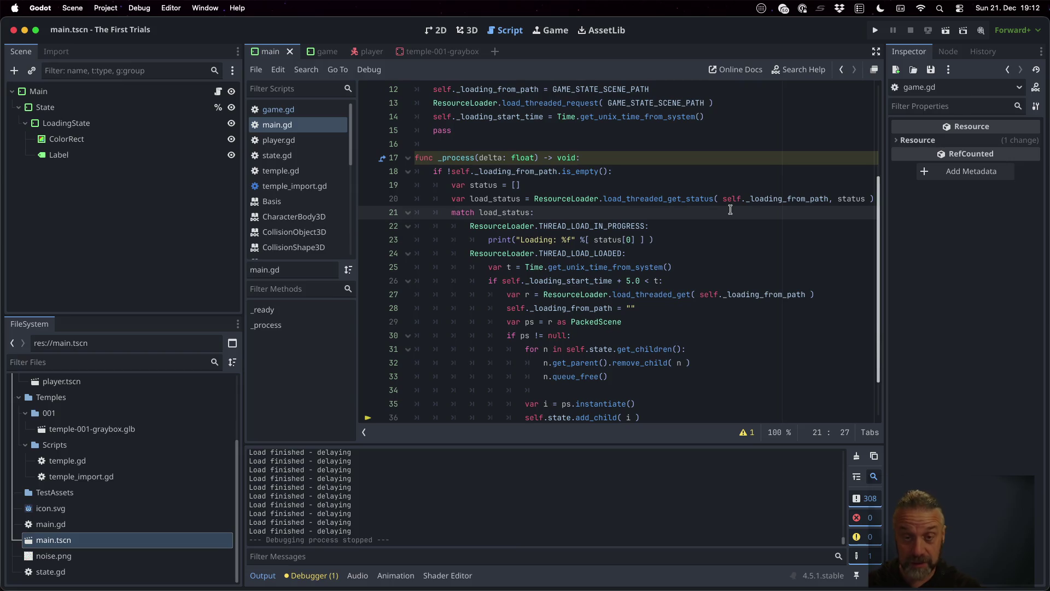
Change the delay to 1.5 seconds and test-run the project again.
left_click(640, 281)
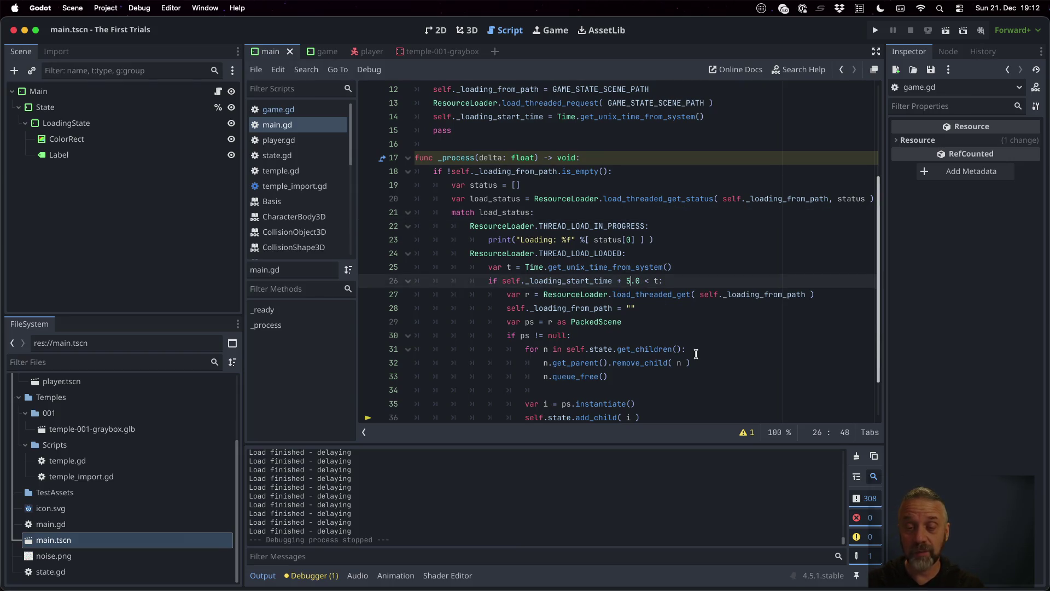
key("Delete")
type("5")
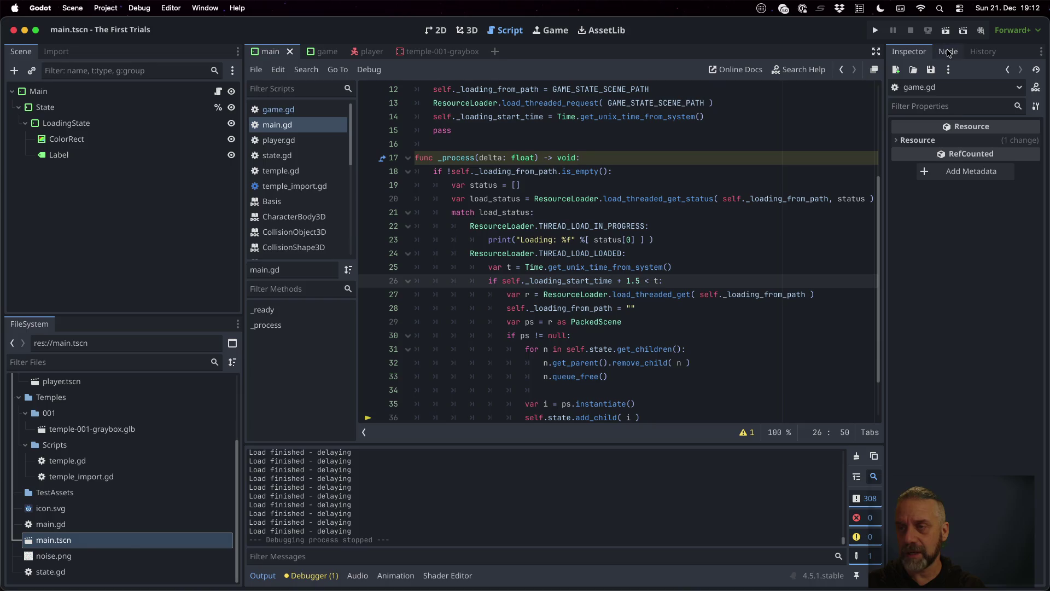
left_click(946, 32)
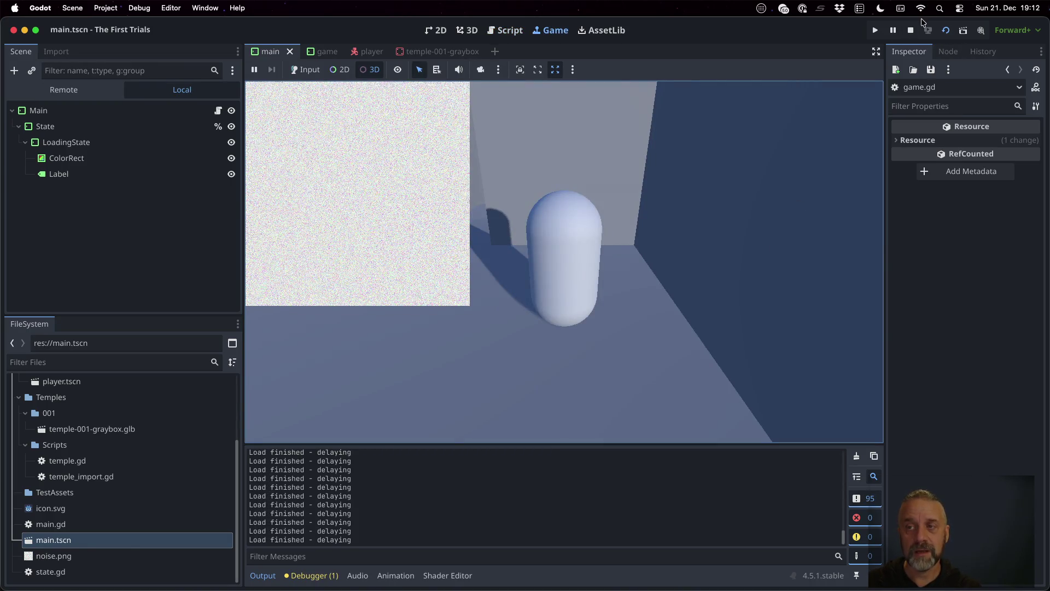
left_click(913, 31)
left_click(574, 283)
scroll(618, 290, "down", 2)
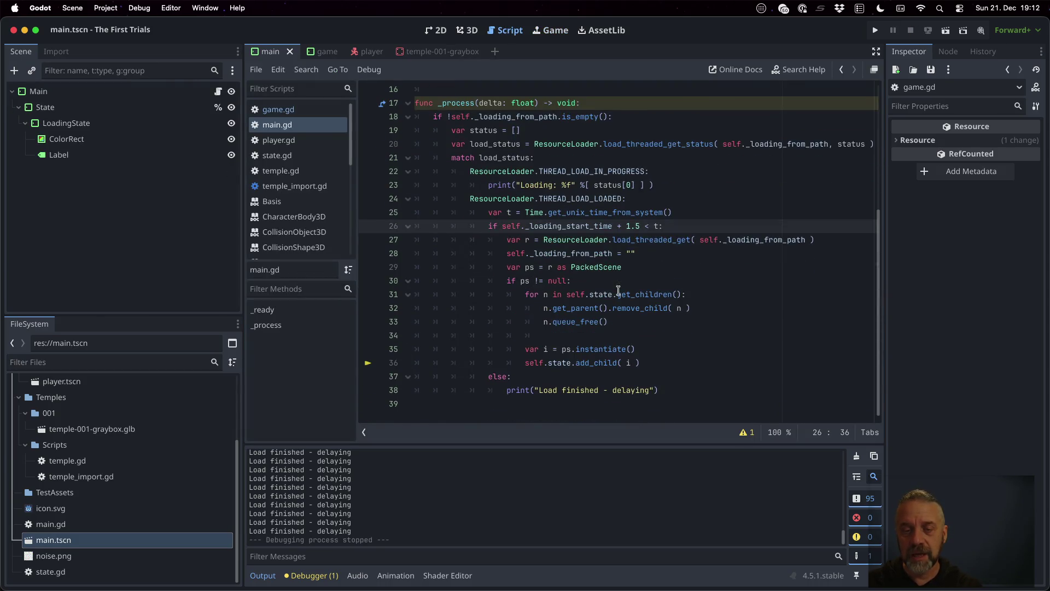
Comment out the Load finished print on line 38 and add a pass line below it.
left_click(641, 388)
key("super+k")
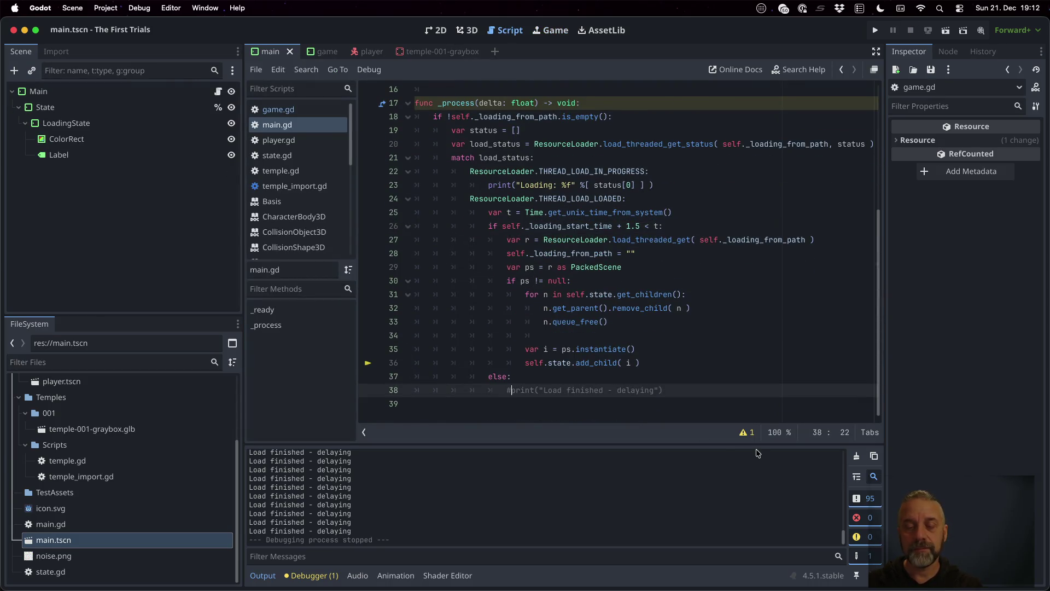
key("End")
key("Return")
type("pass")
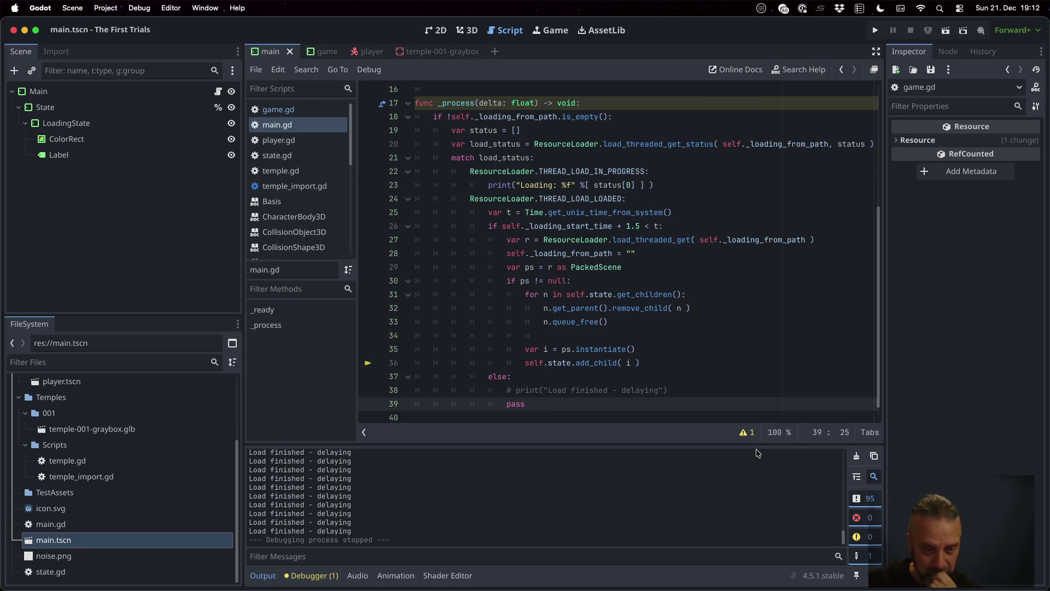
scroll(362, 510, "up", 5)
scroll(363, 510, "up", 10)
scroll(363, 510, "down", 5)
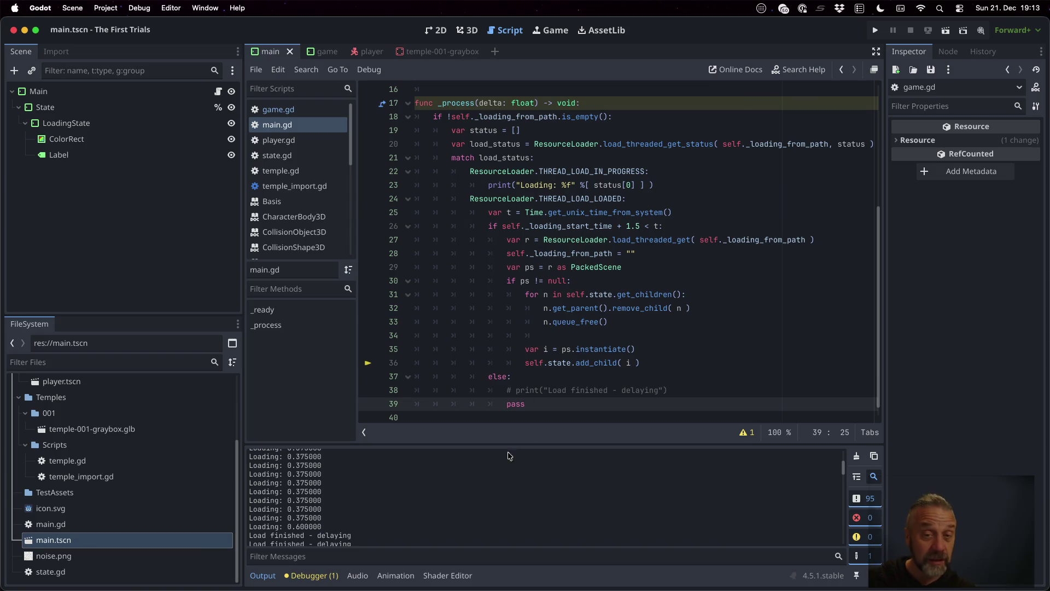
Select the 1.5 delay value and switch to the 2D scene view.
mouse_move(610, 223)
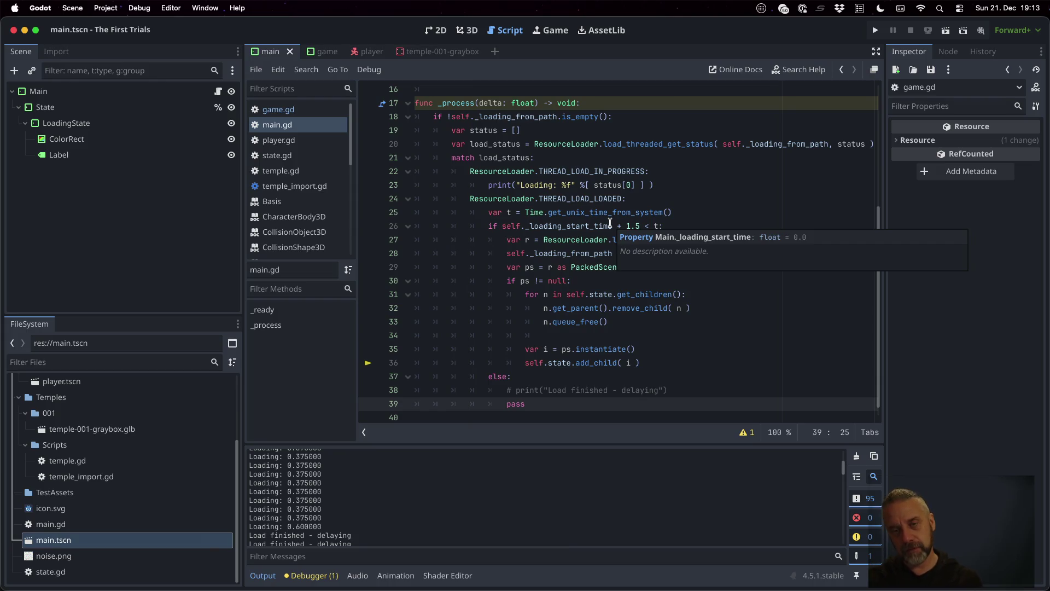
left_click_drag(626, 225, 639, 226)
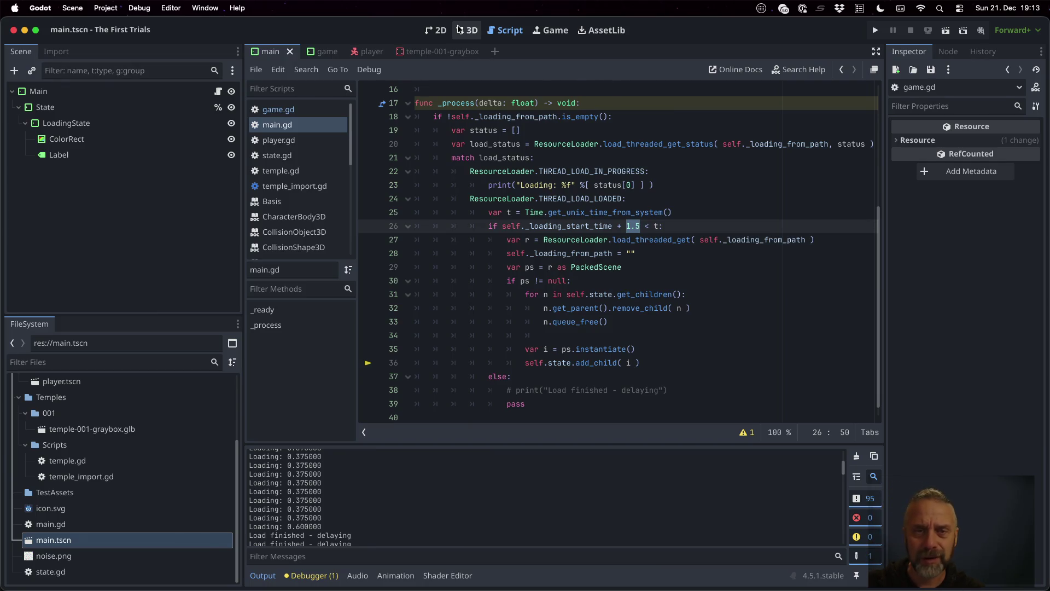
left_click(436, 30)
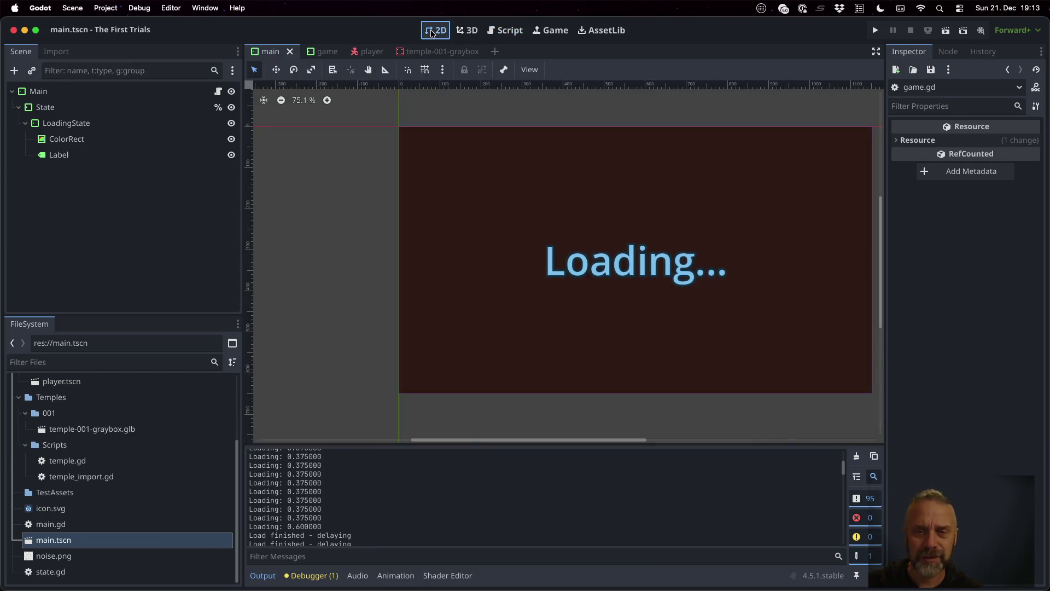
Add a VBoxContainer under LoadingState and move the Label into it.
left_click(160, 123)
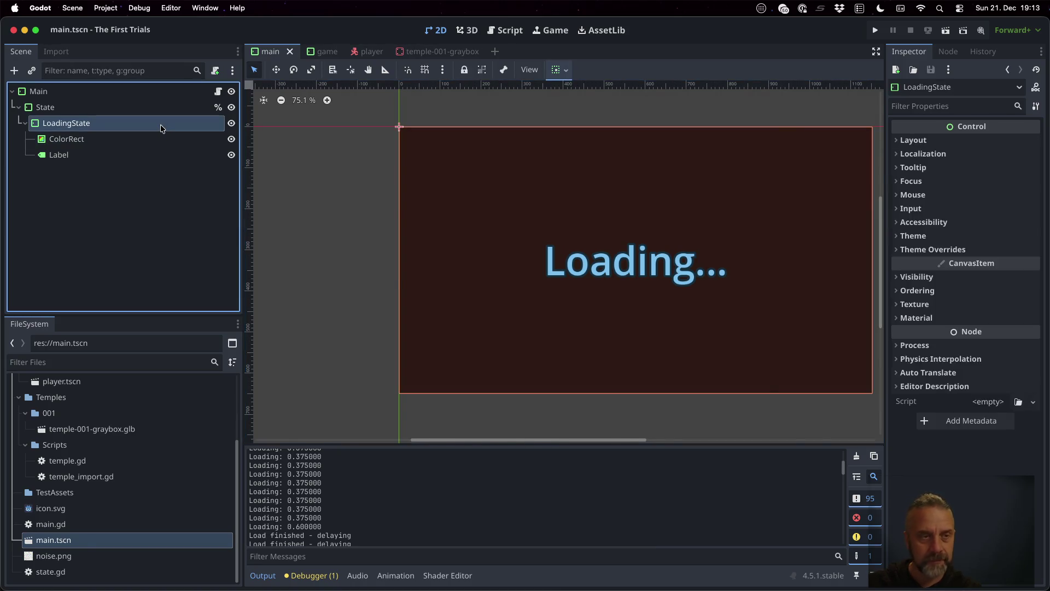
key("super+a")
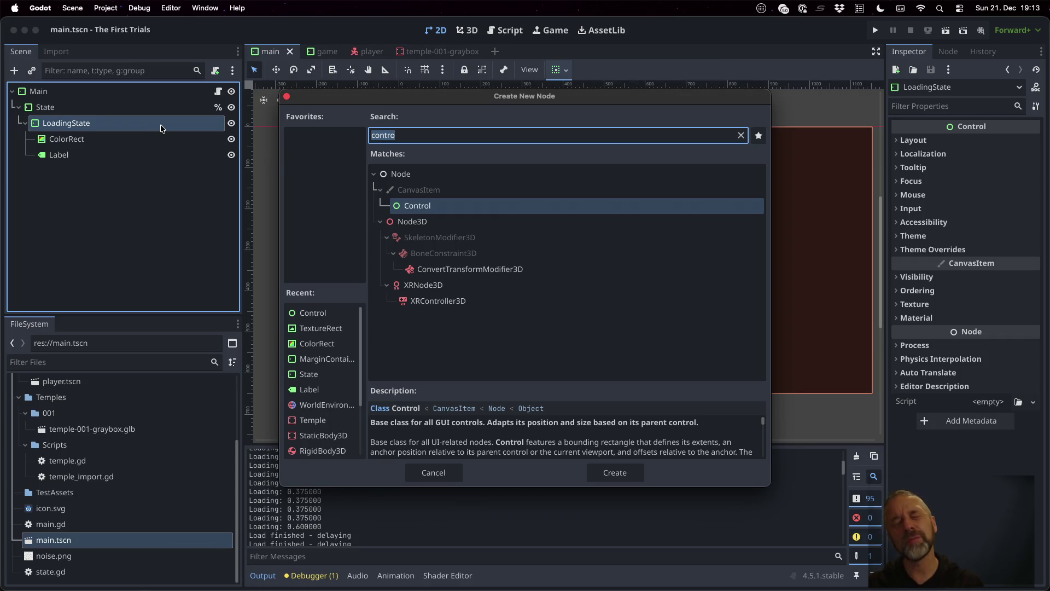
type("ver")
key("BackSpace")
key("BackSpace")
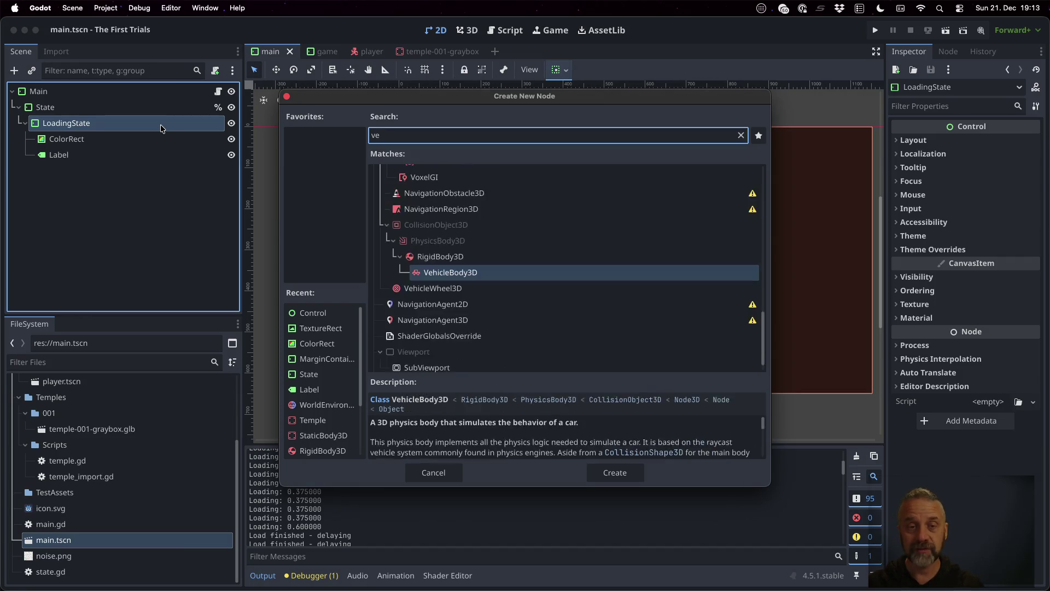
type("box")
key("Return")
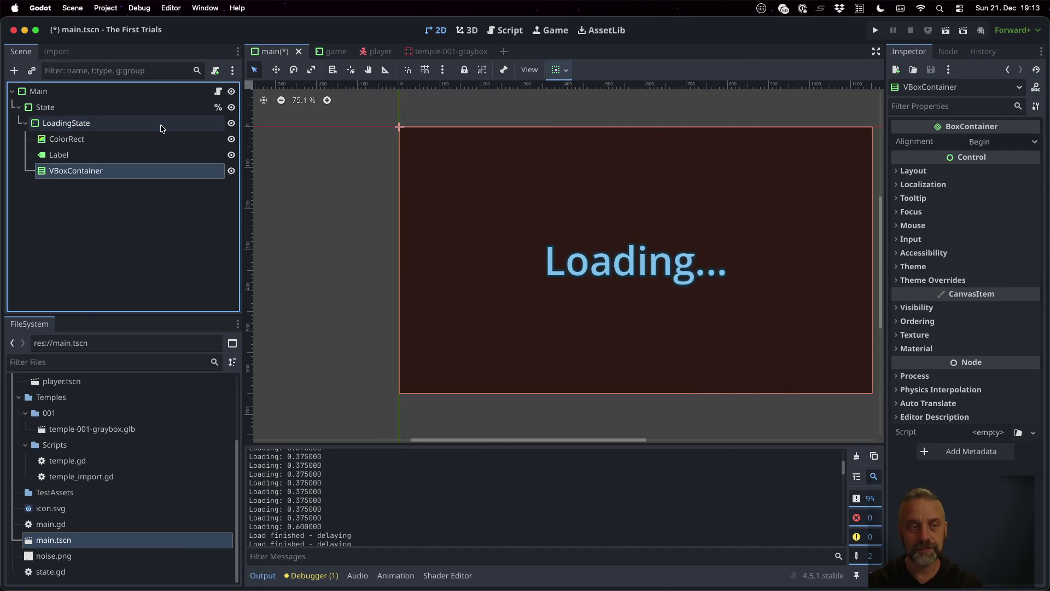
mouse_move(109, 155)
left_mouse_down()
mouse_move(71, 155)
mouse_move(76, 171)
left_mouse_up()
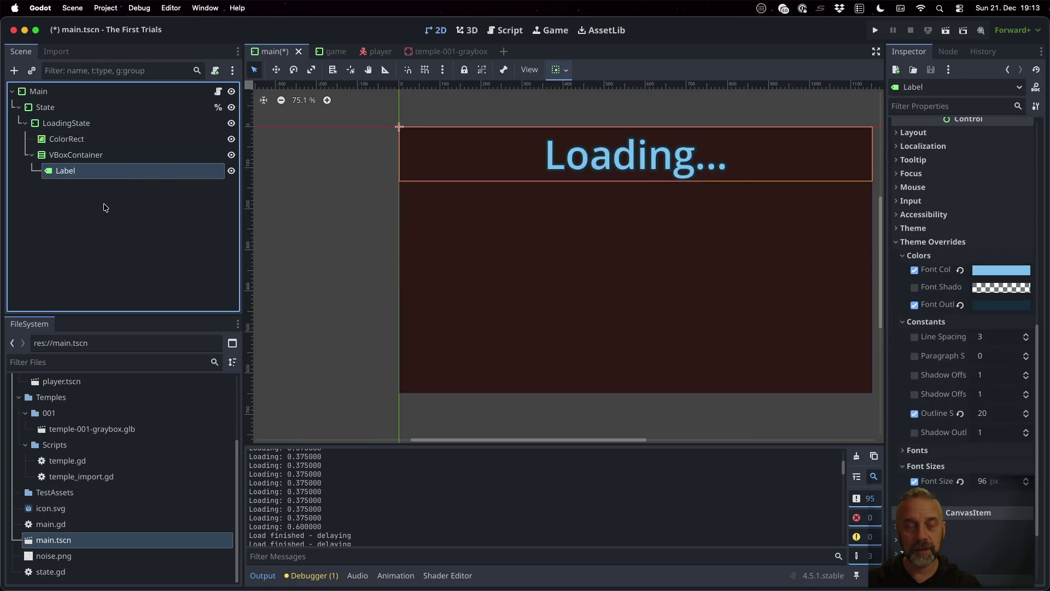
Add a Control node as a child of the VBoxContainer.
left_click(95, 154)
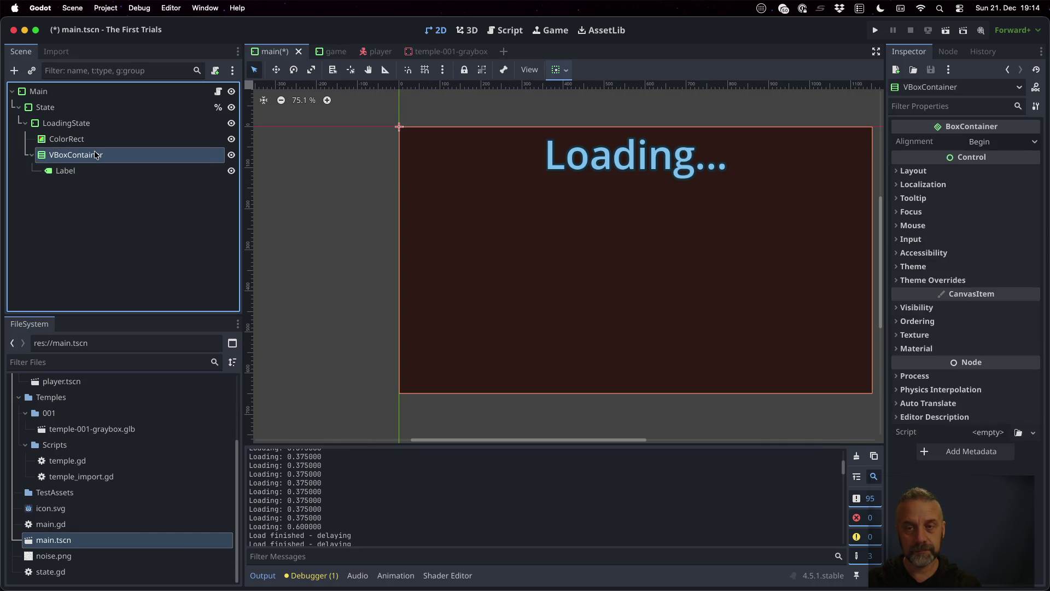
key("super+a")
type("node2")
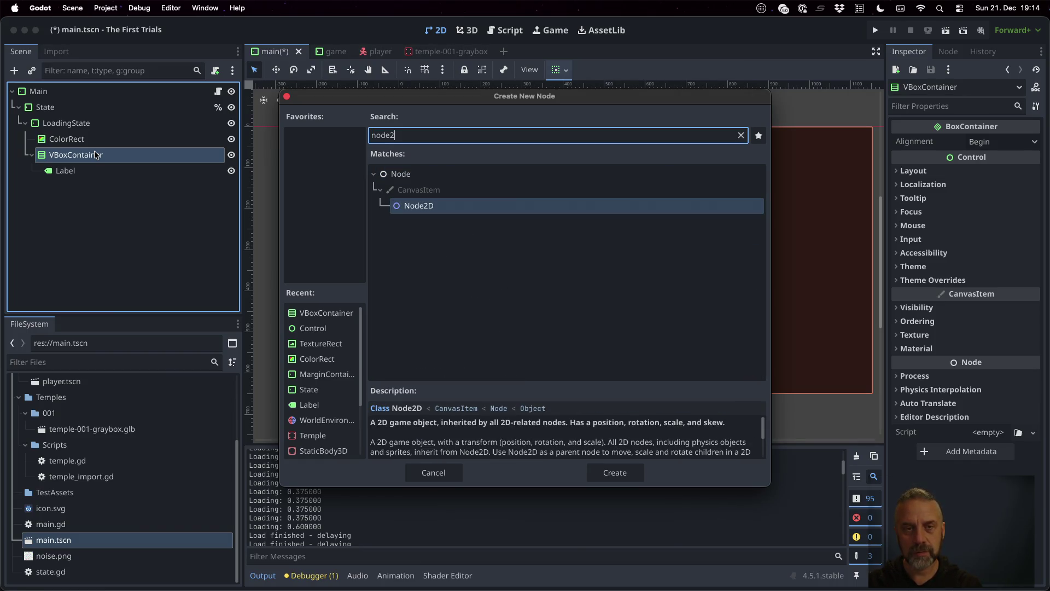
key("BackSpace")
key("BackSpace")
key("BackSpace")
type("cot")
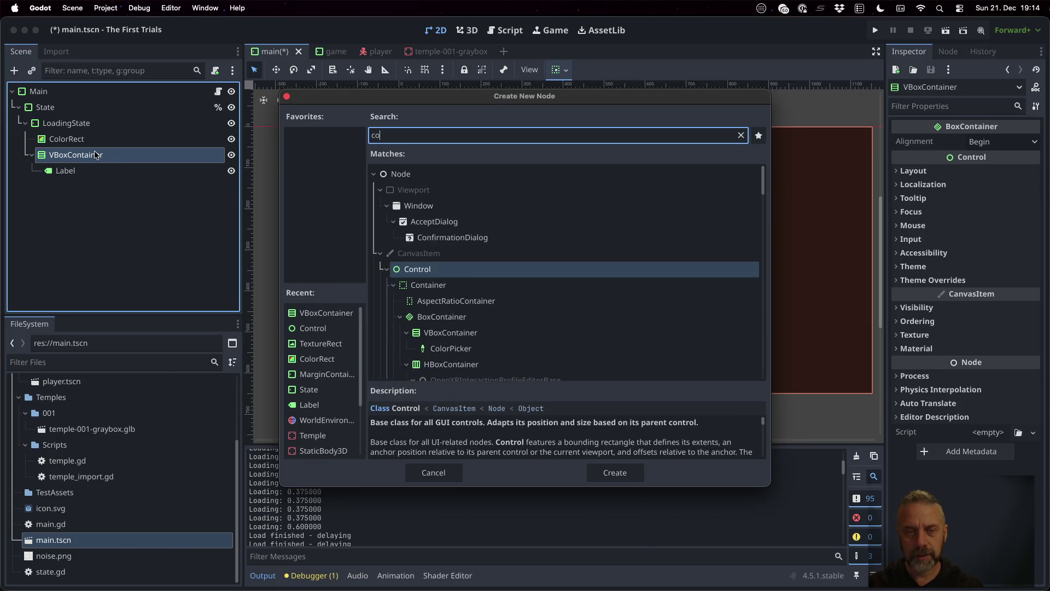
key("Return")
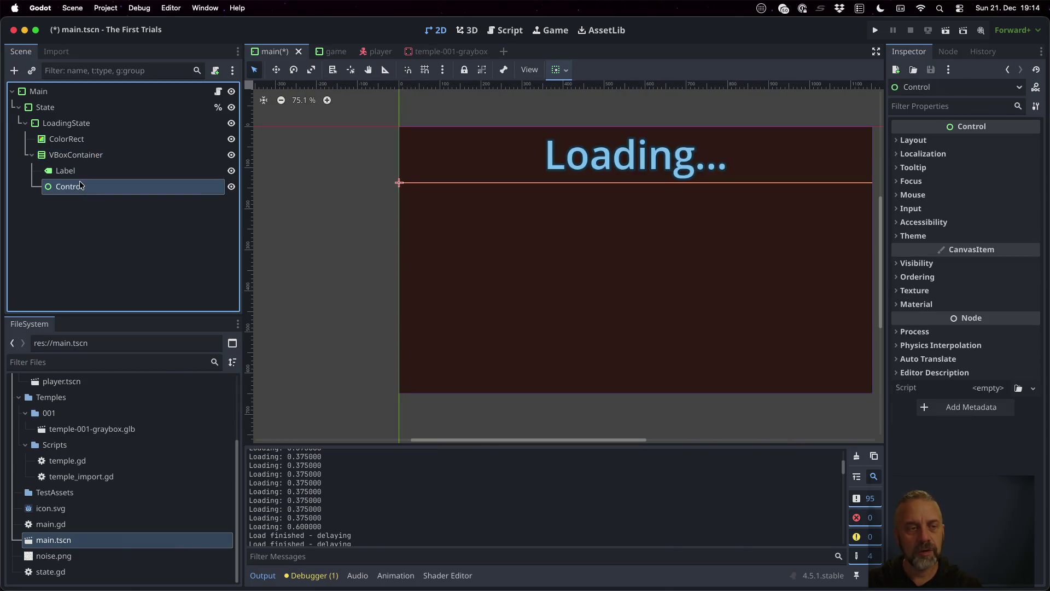
Move the Control above the Label, rename it TopSpacer, and enable Container Sizing Vertical Expand.
left_click_drag(79, 186, 78, 167)
double_click(79, 167)
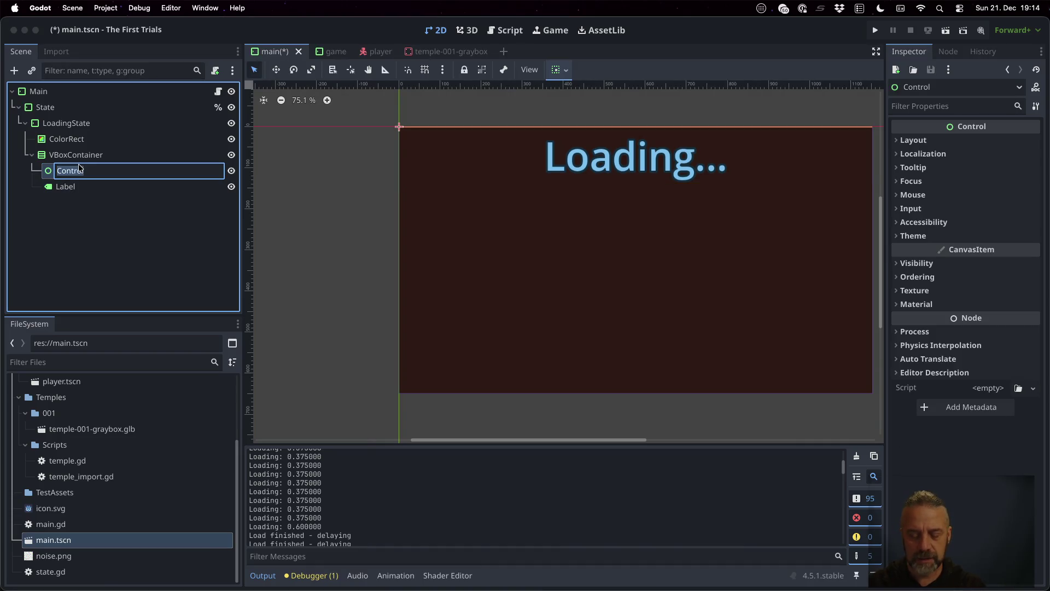
type("Sp")
key("BackSpace")
key("BackSpace")
type("TopSpa")
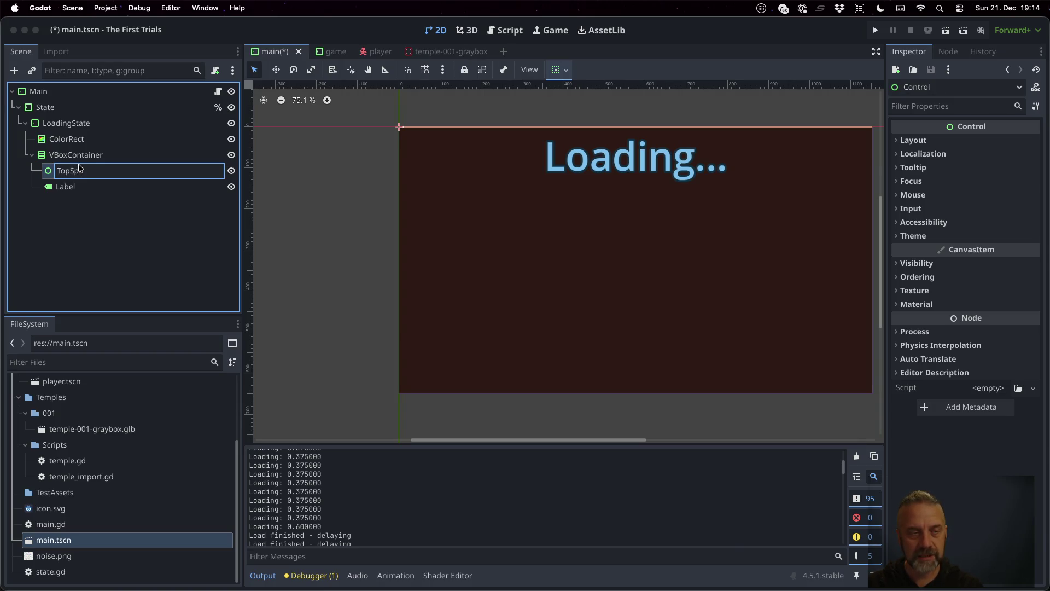
key("BackSpace")
key("BackSpace")
type("a")
key("BackSpace")
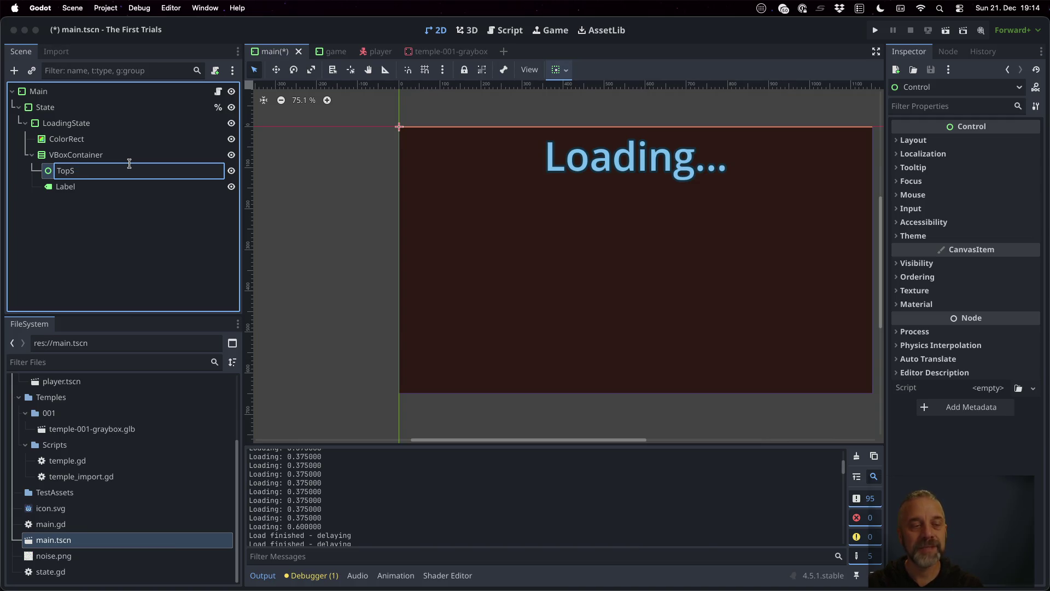
type("pacer")
key("Return")
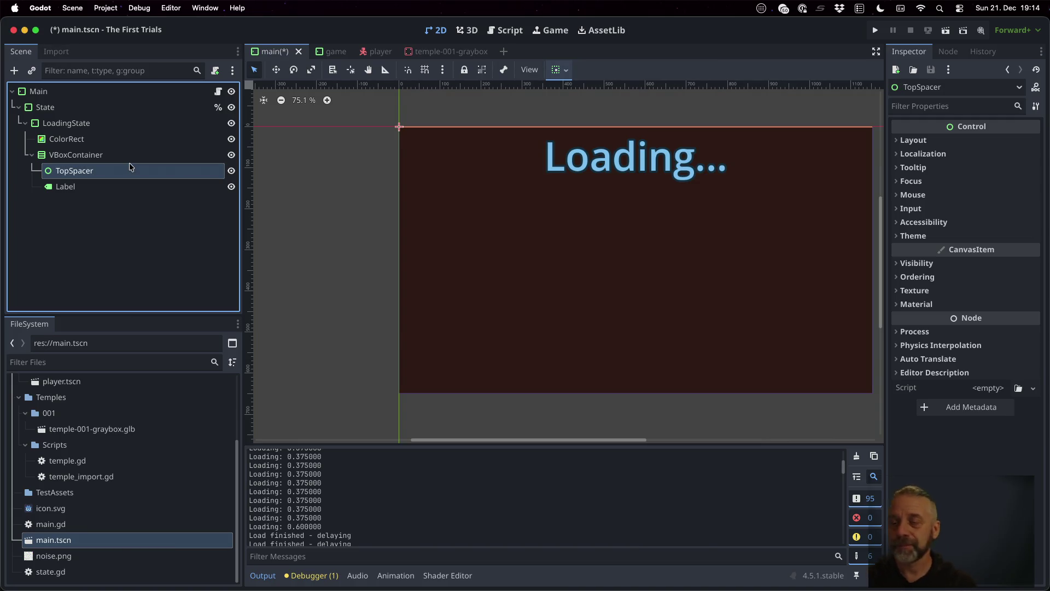
left_click(912, 140)
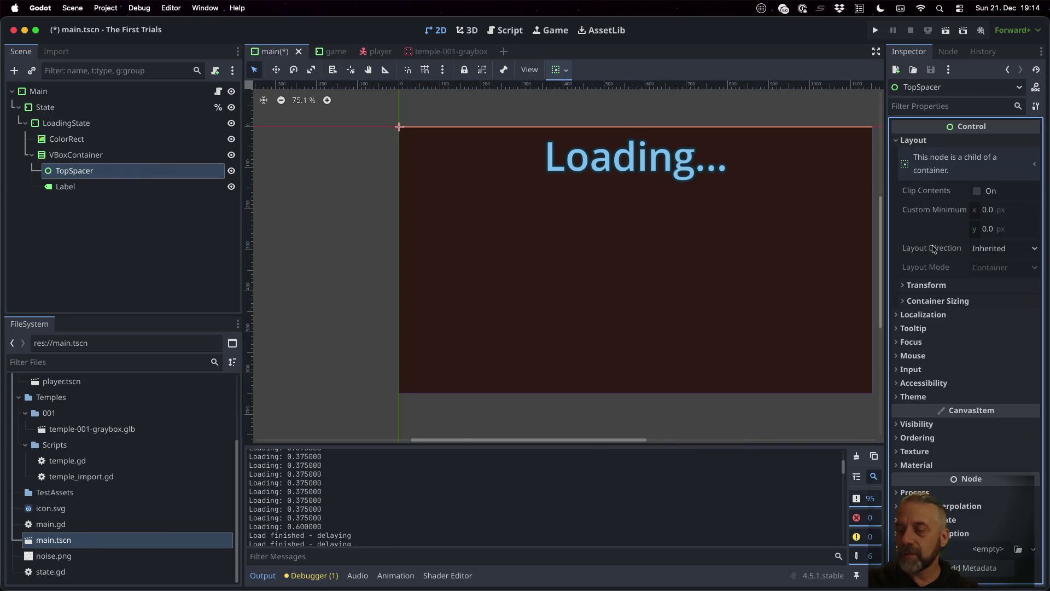
left_click(929, 300)
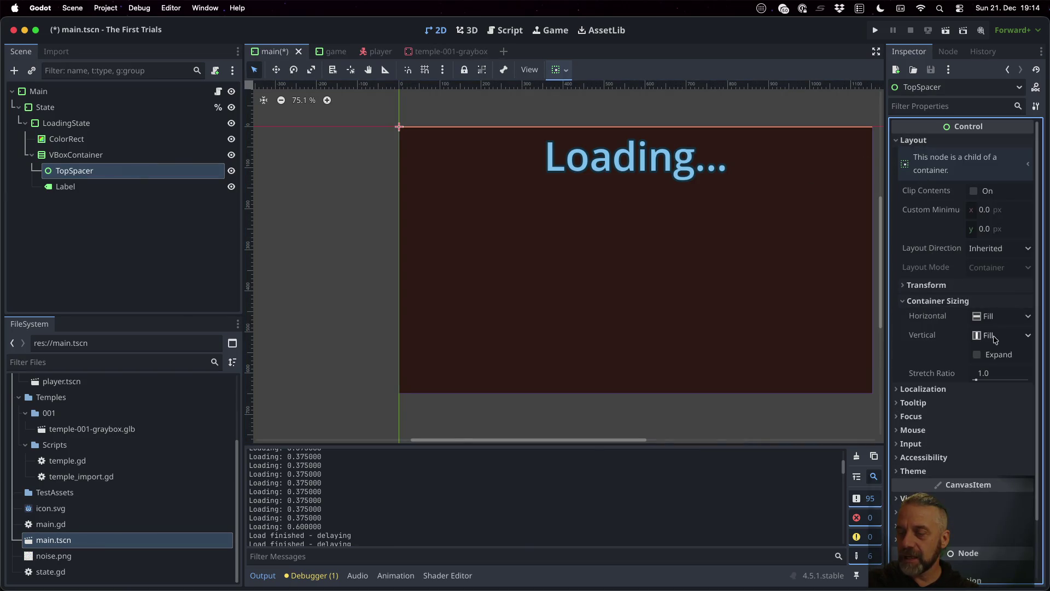
left_click(989, 355)
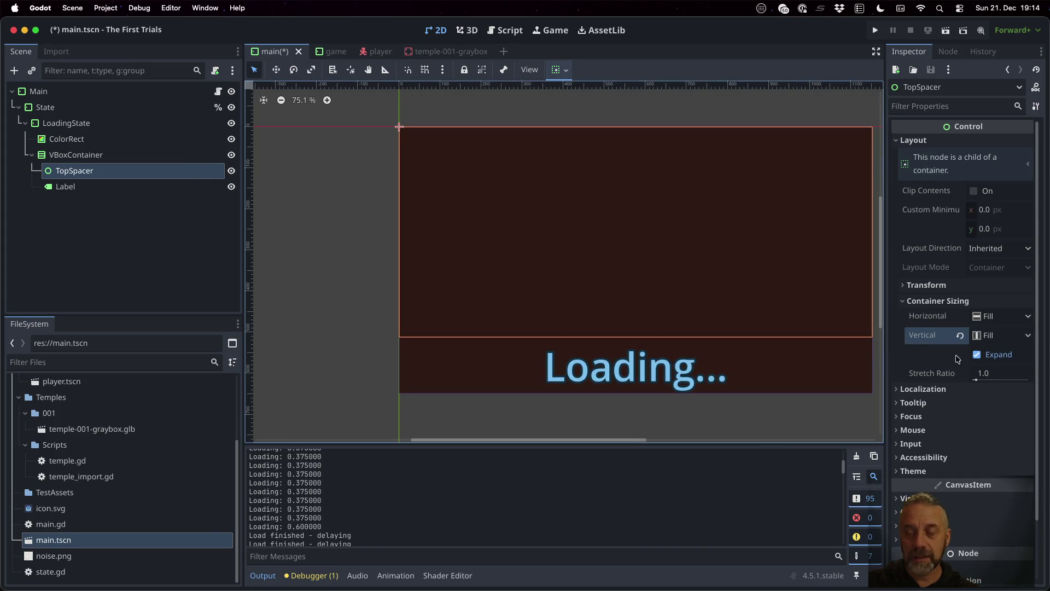
Duplicate TopSpacer, place the copy below the Label, and rename it BottomSpacer.
left_click(136, 172)
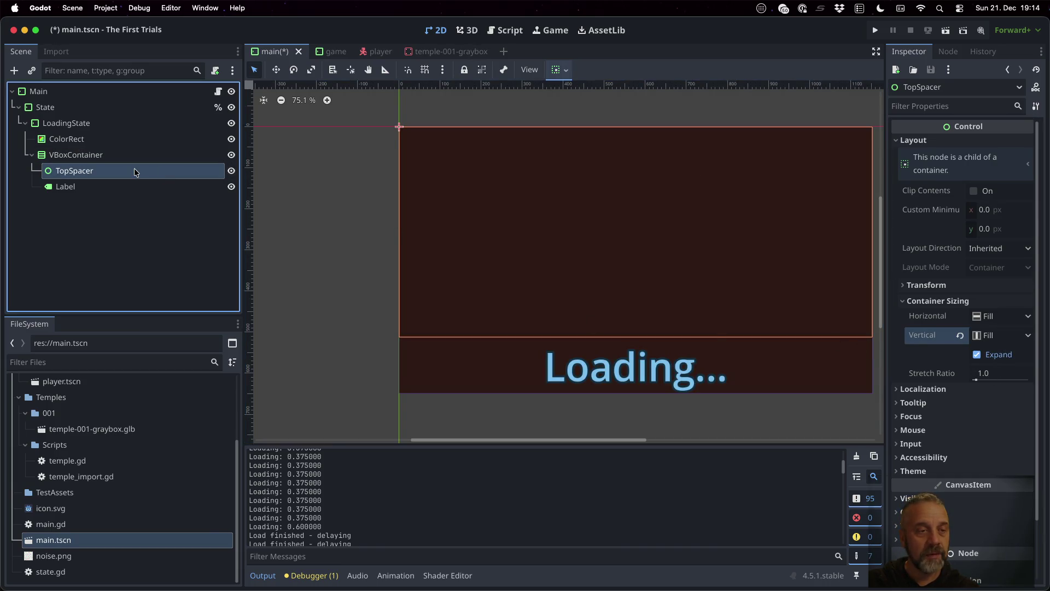
key("ctrl+v")
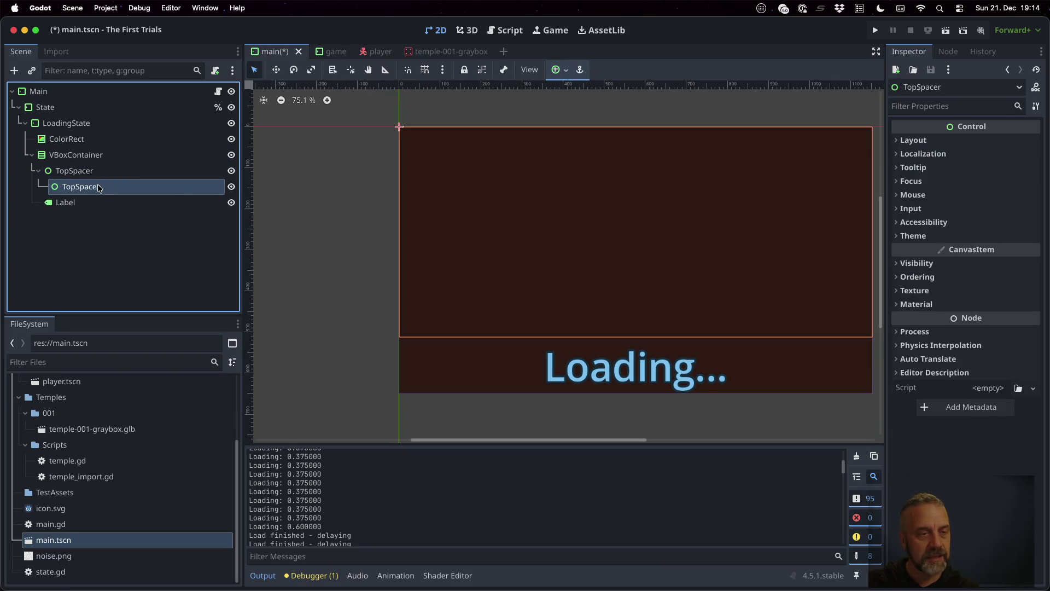
mouse_move(99, 186)
left_mouse_down()
mouse_move(85, 202)
mouse_move(66, 159)
left_mouse_up()
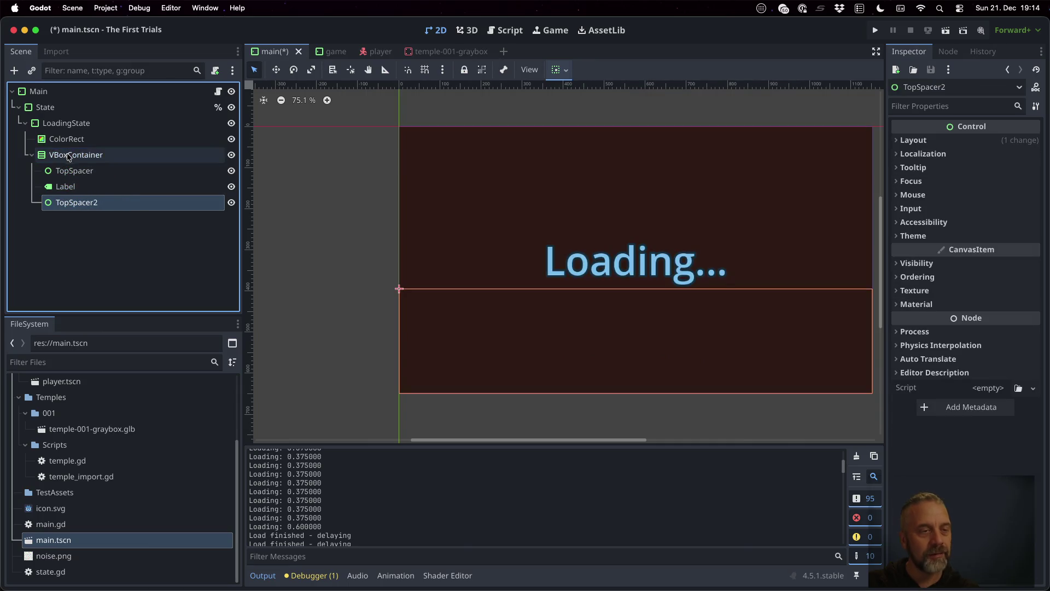
double_click(126, 206)
key("Left")
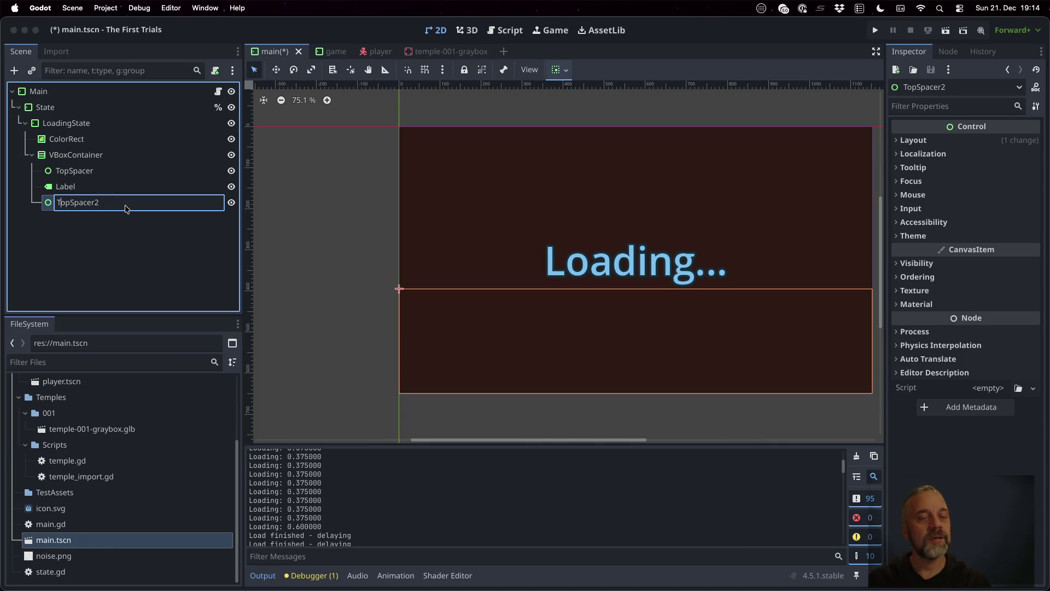
key("BackSpace")
key("BackSpace")
key("BackSpace")
type("Bottom")
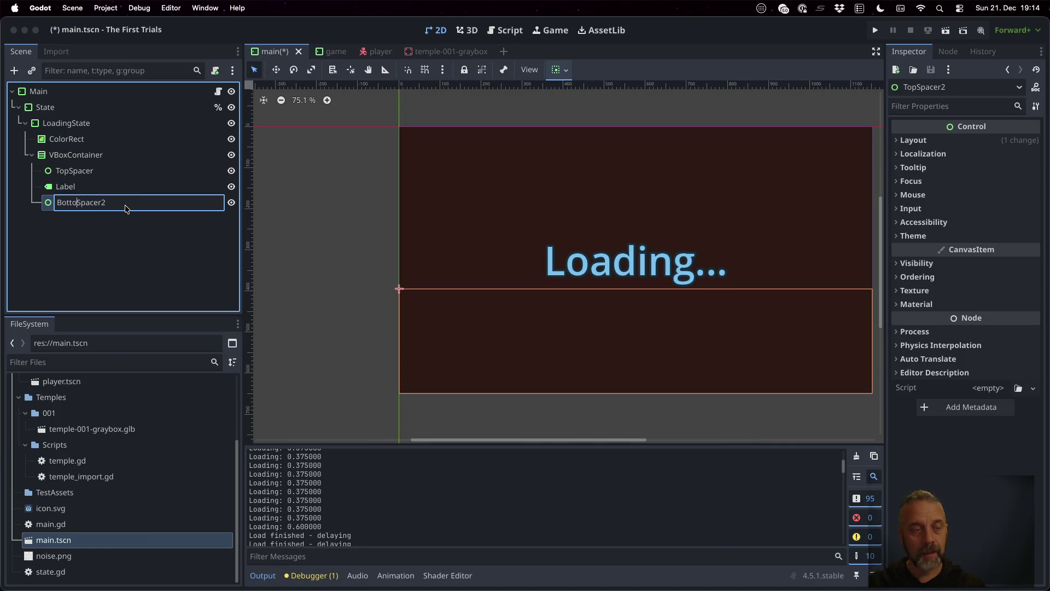
key("BackSpace")
key("Return")
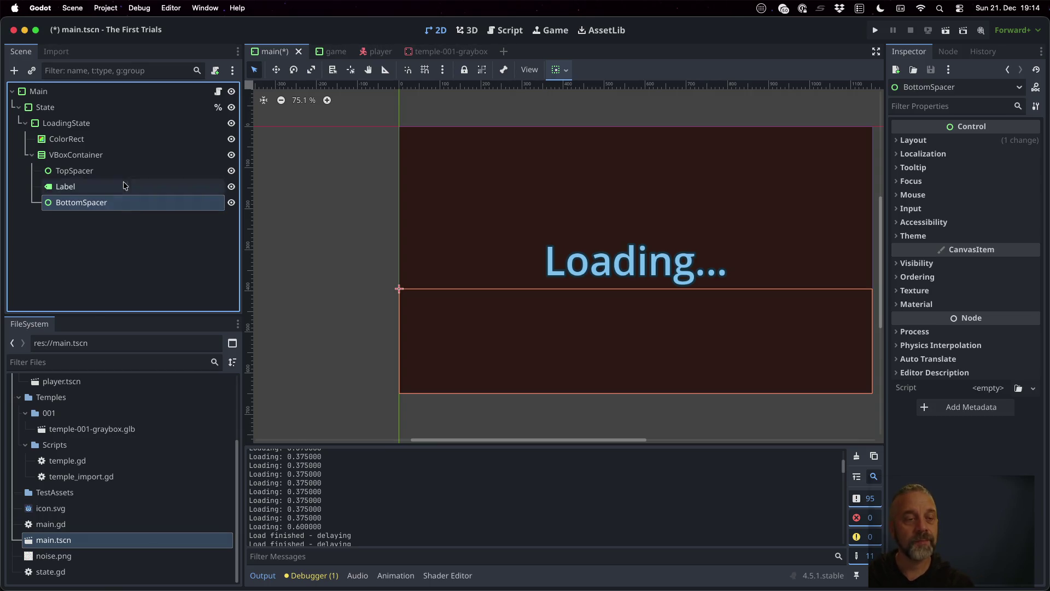
Check that TopSpacer and BottomSpacer centre the Label, then select the VBoxContainer for another node.
left_click(119, 167)
left_click(113, 203)
left_click(107, 189)
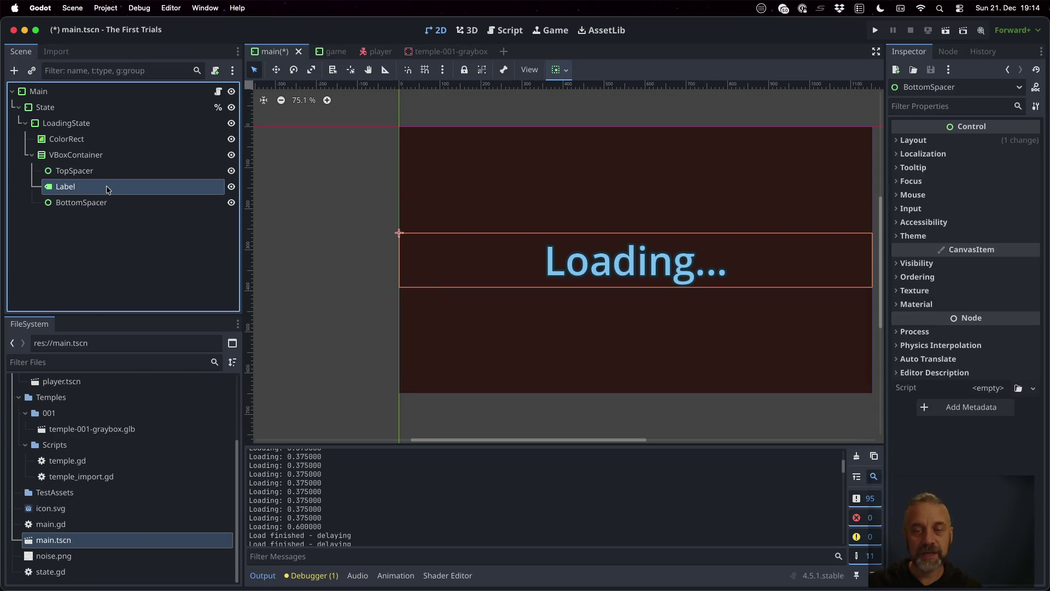
left_click(100, 151)
key("super+a")
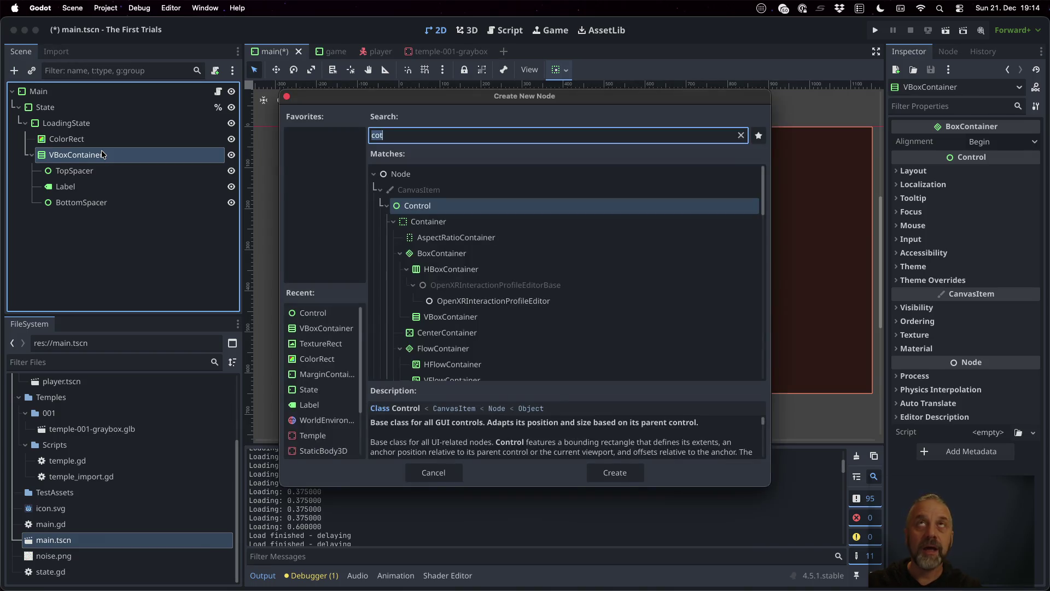
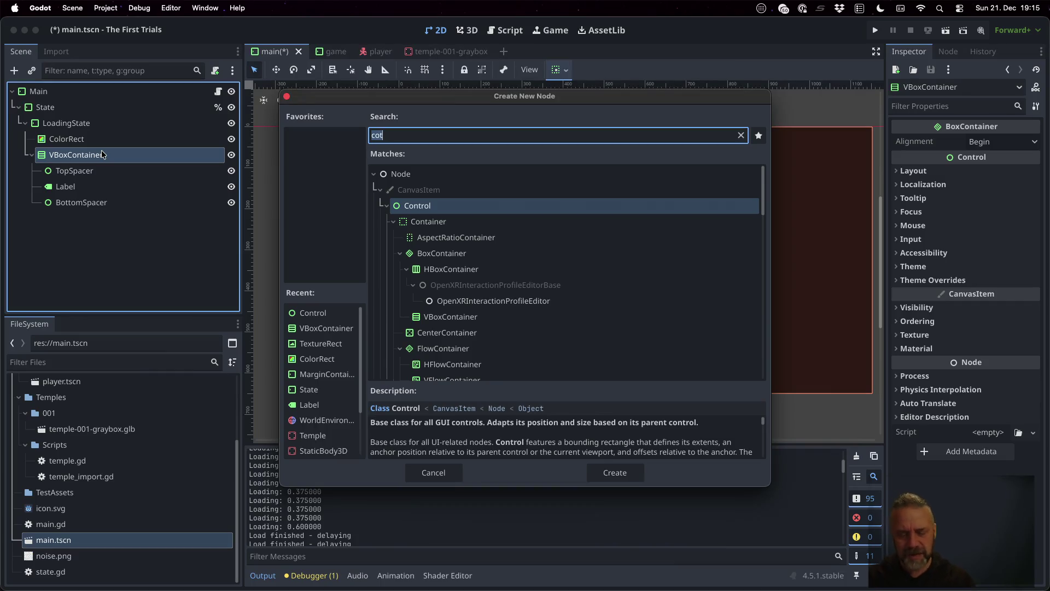
Add a ProgressBar node to the VBoxContainer and move it between Label and BottomSpacer.
type("loadin")
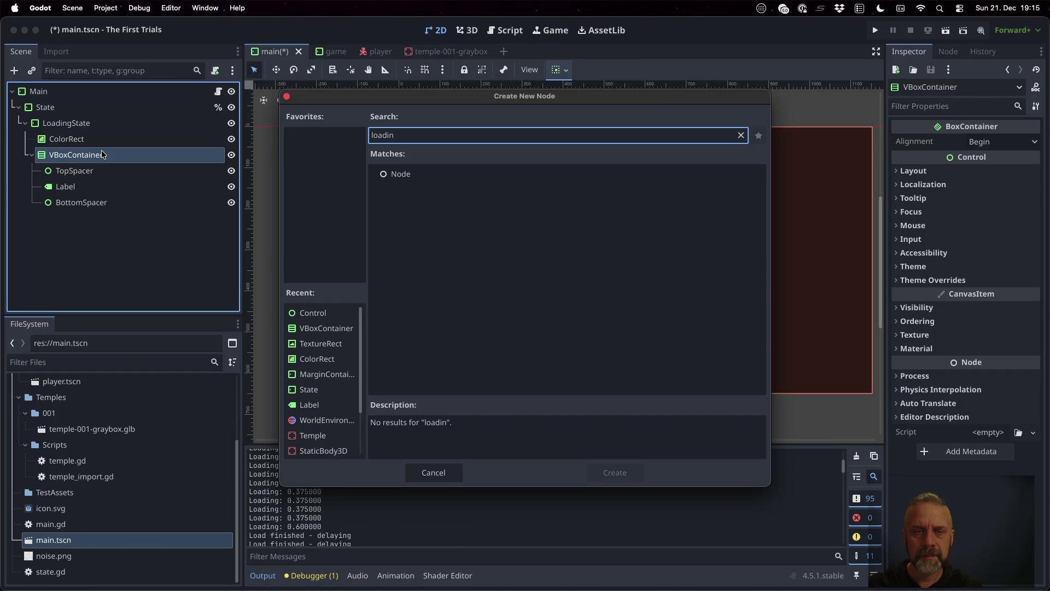
key("BackSpace")
key("BackSpace")
key("BackSpace")
type("bar")
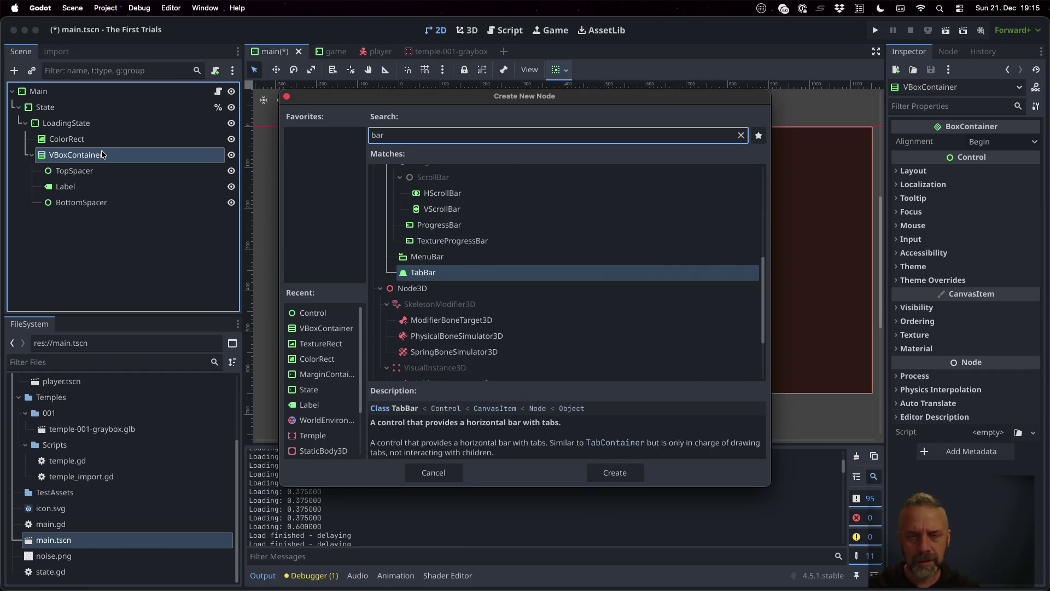
double_click(466, 228)
left_click_drag(91, 222, 92, 199)
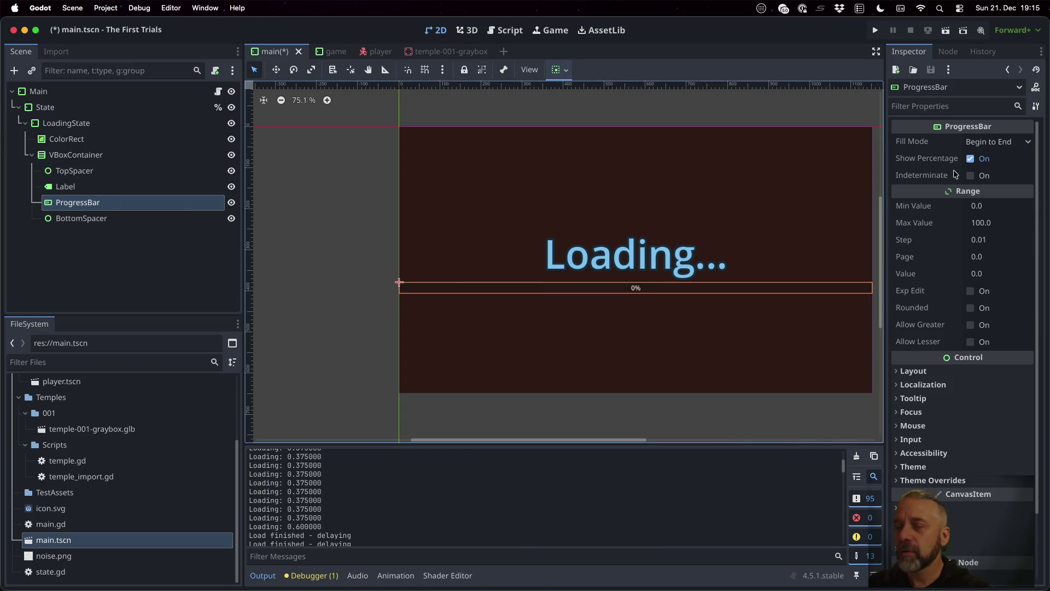
left_click(980, 142)
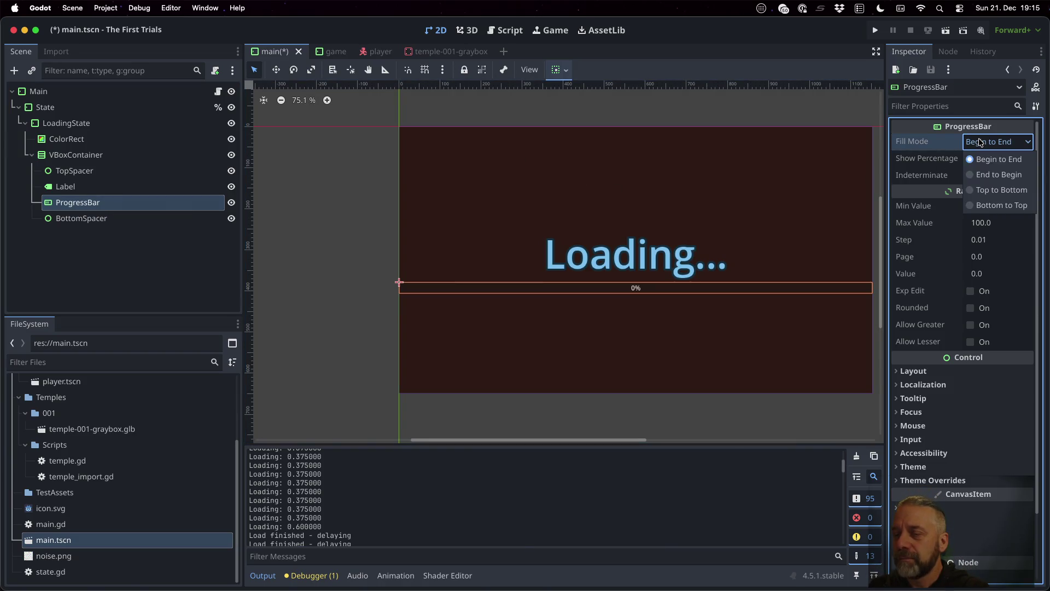
left_click(980, 143)
left_click(978, 159)
left_click(977, 159)
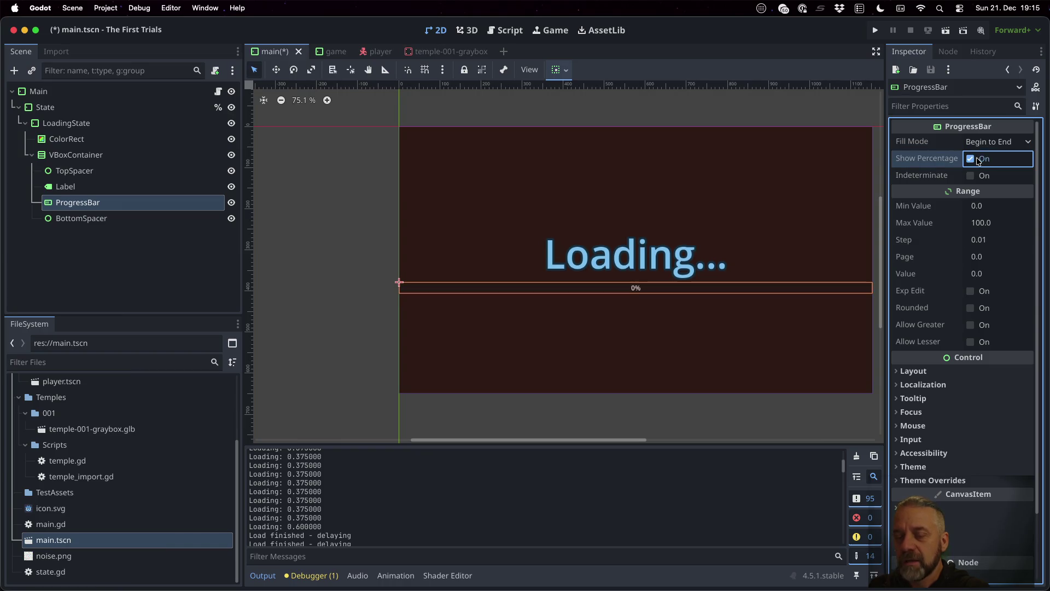
left_click(971, 176)
left_click(970, 175)
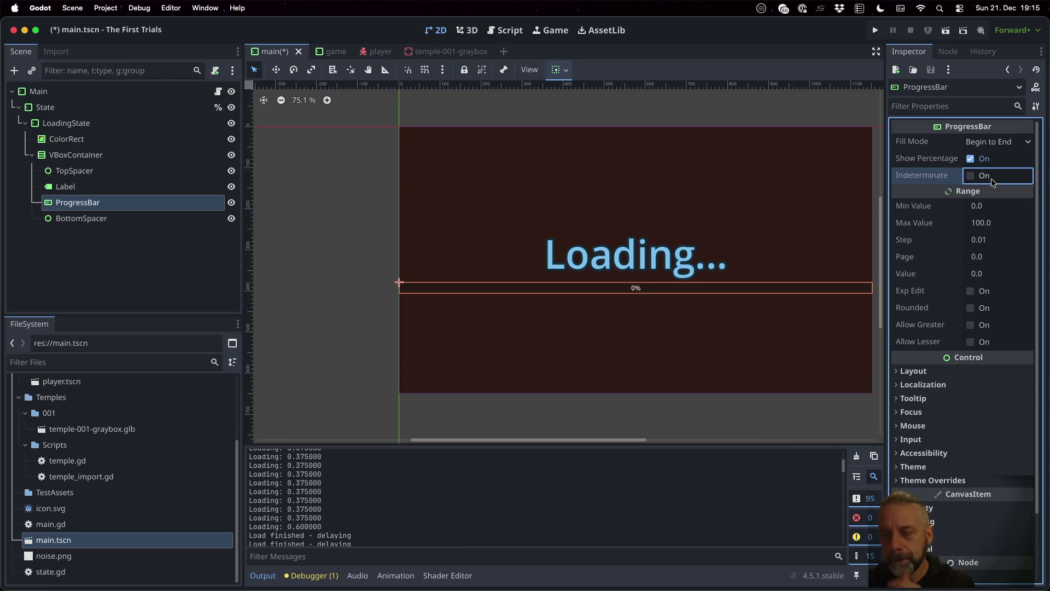
mouse_move(937, 249)
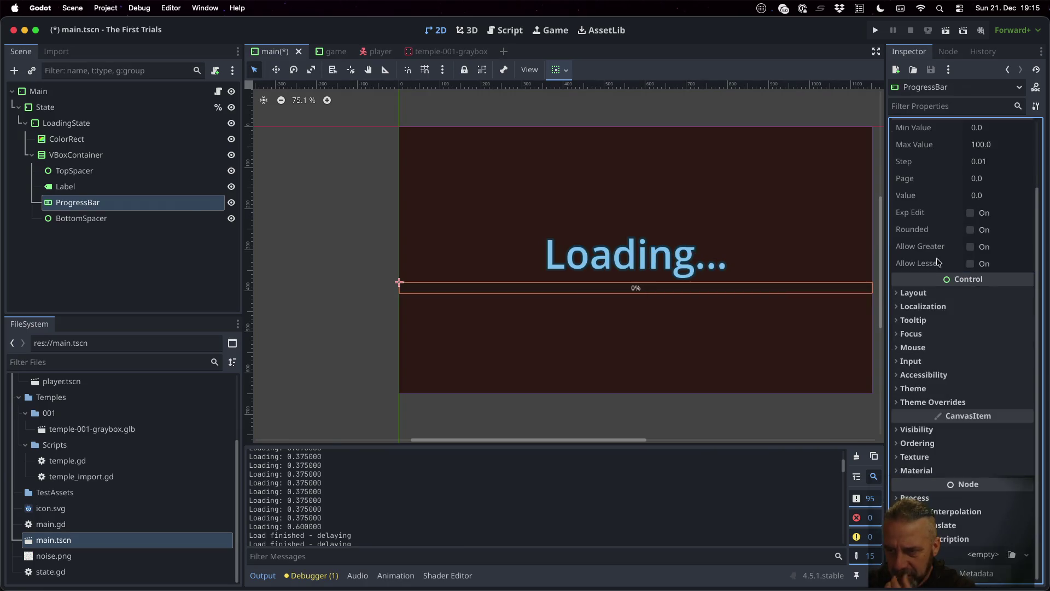
scroll(917, 300, "down", 3)
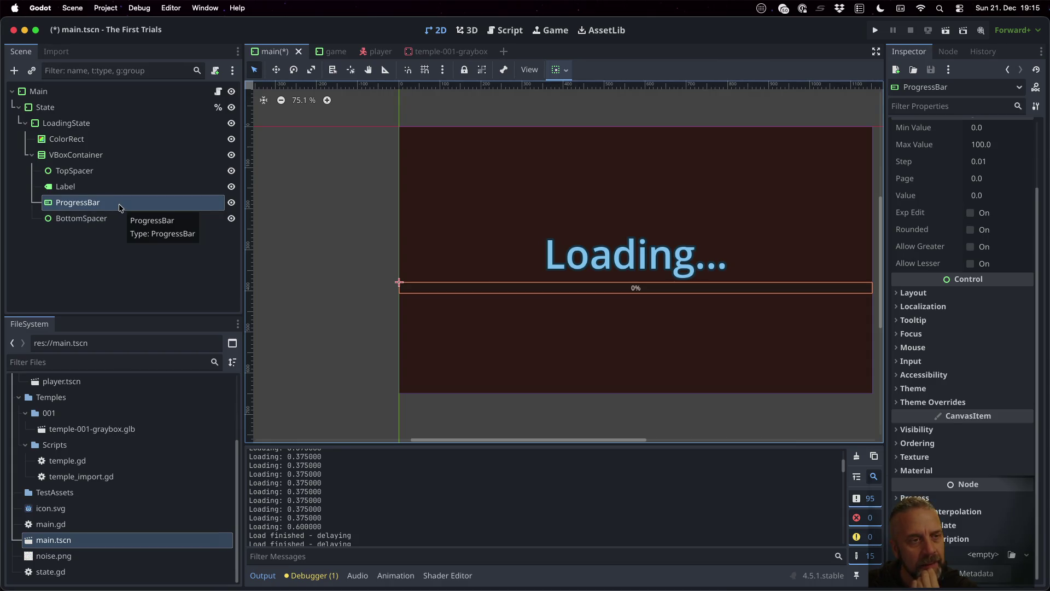
Attach a new loading_state.gd script to the LoadingState node.
right_click(94, 130)
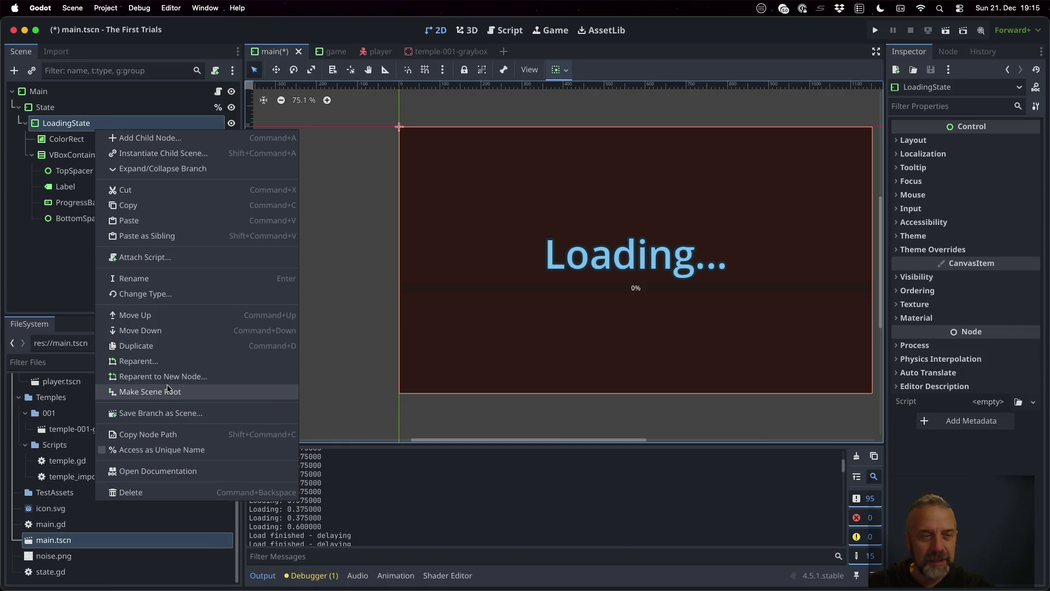
left_click(173, 257)
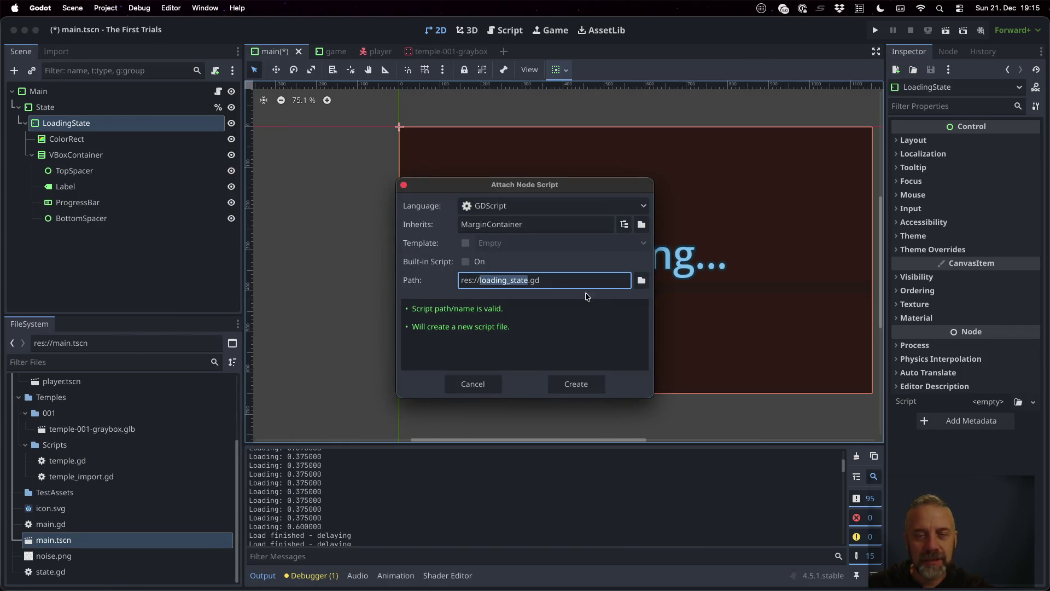
left_click(573, 389)
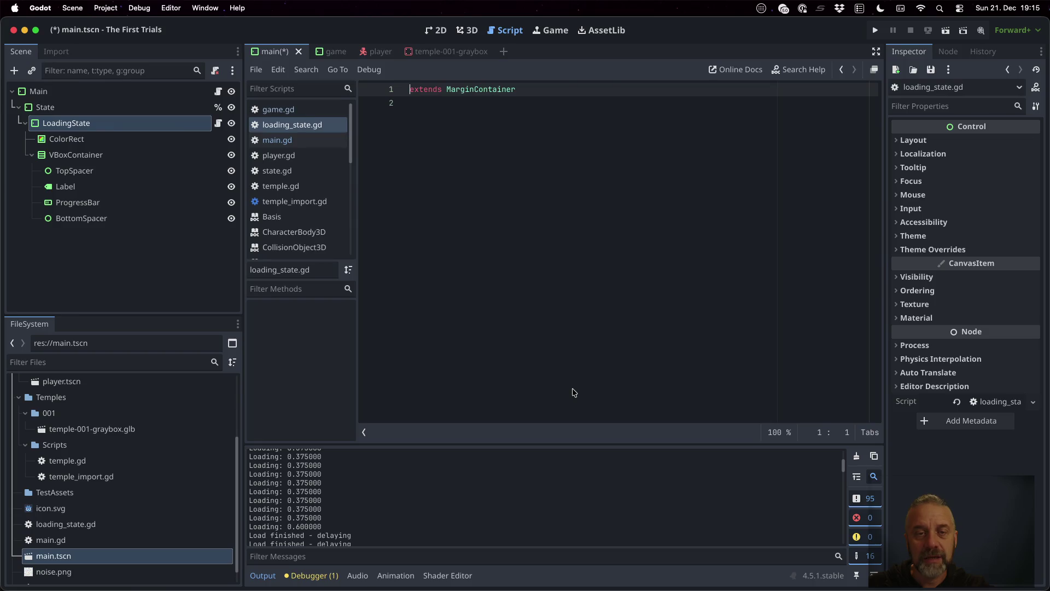
Add class_name LoadingState, change extends MarginContainer to State, and save the script.
key("Return")
key("Up")
type("lass_name LoadingState")
key("Down")
key("shift+Left")
key("shift+Left")
key("shift+Left")
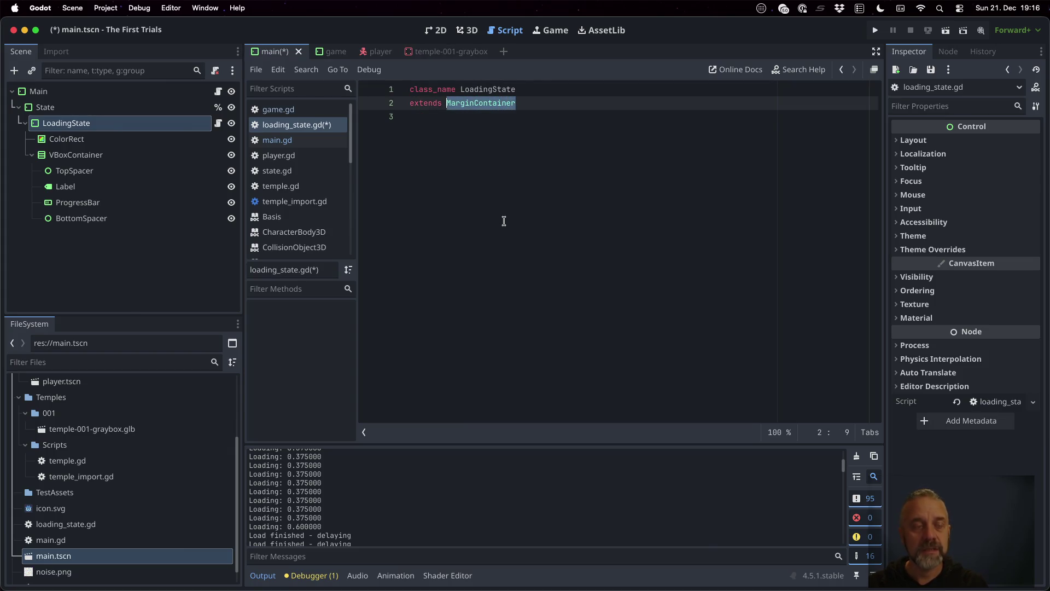
type("State")
key("ctrl+s")
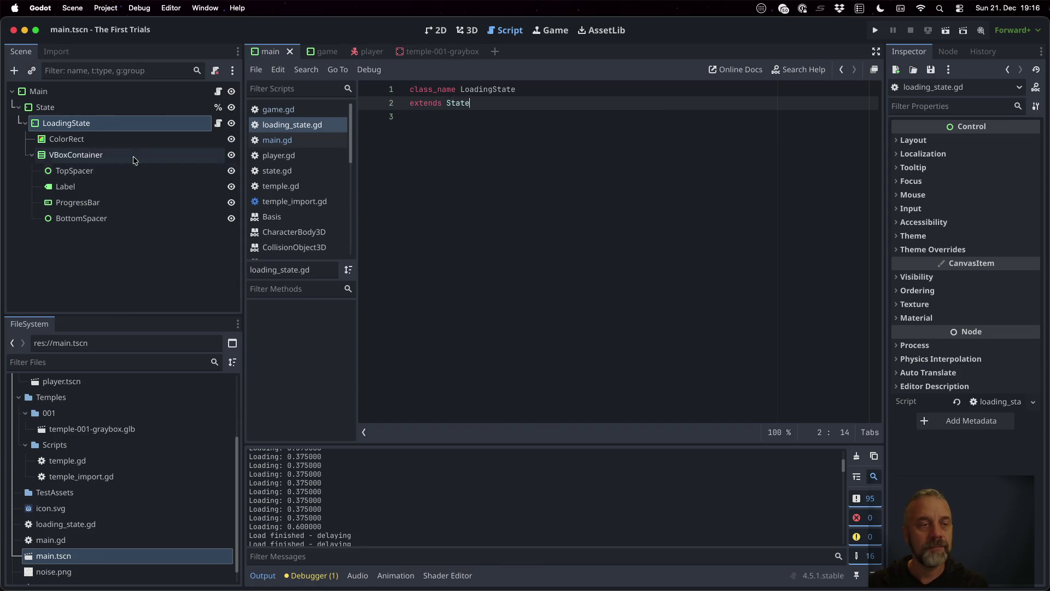
Change the LoadingState node's type to the custom LoadingState class and save the scene.
right_click(71, 128)
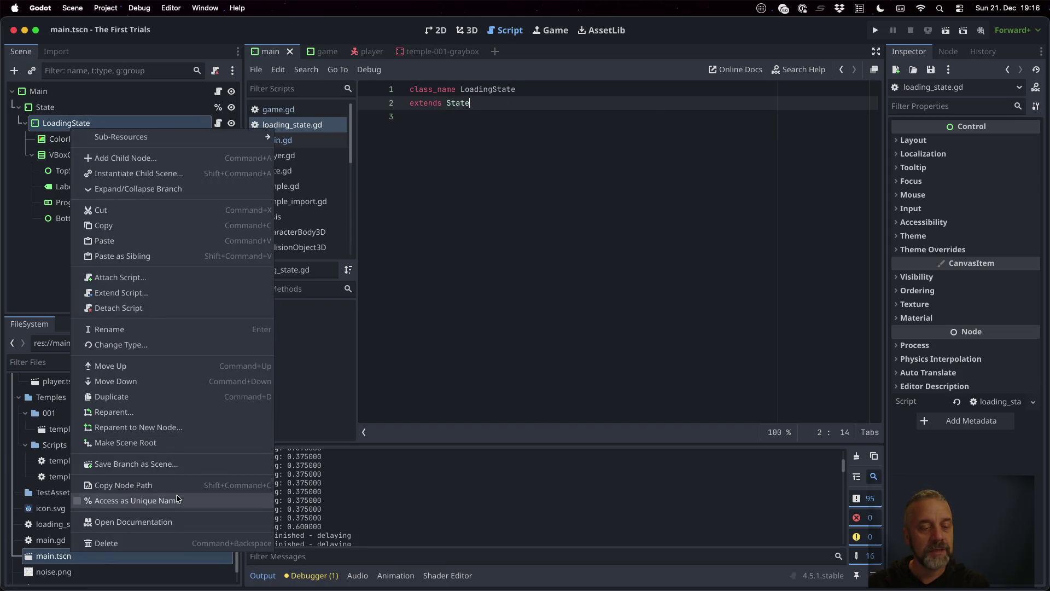
left_click(139, 348)
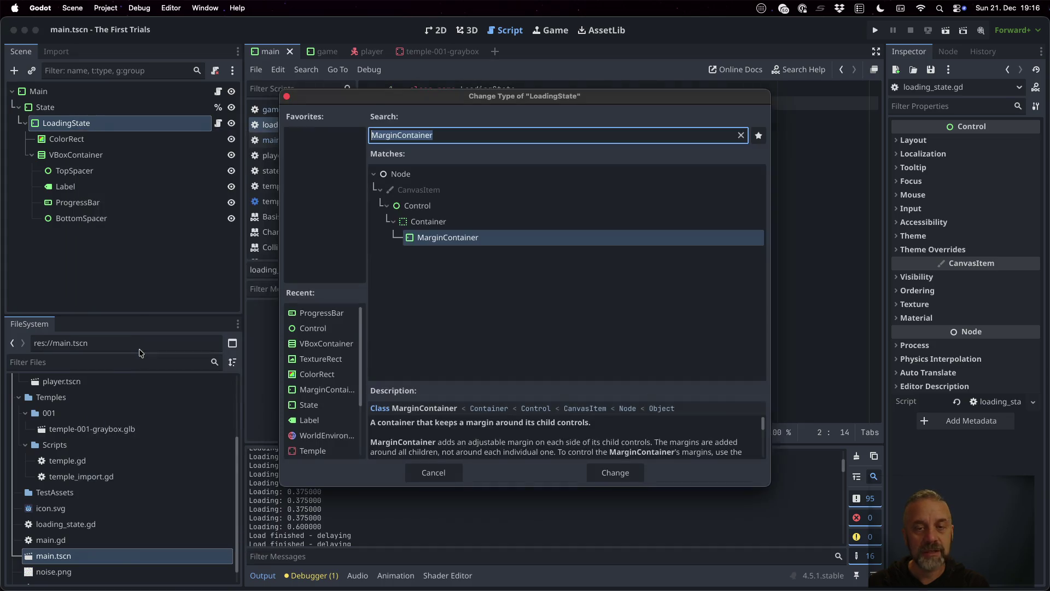
type("State")
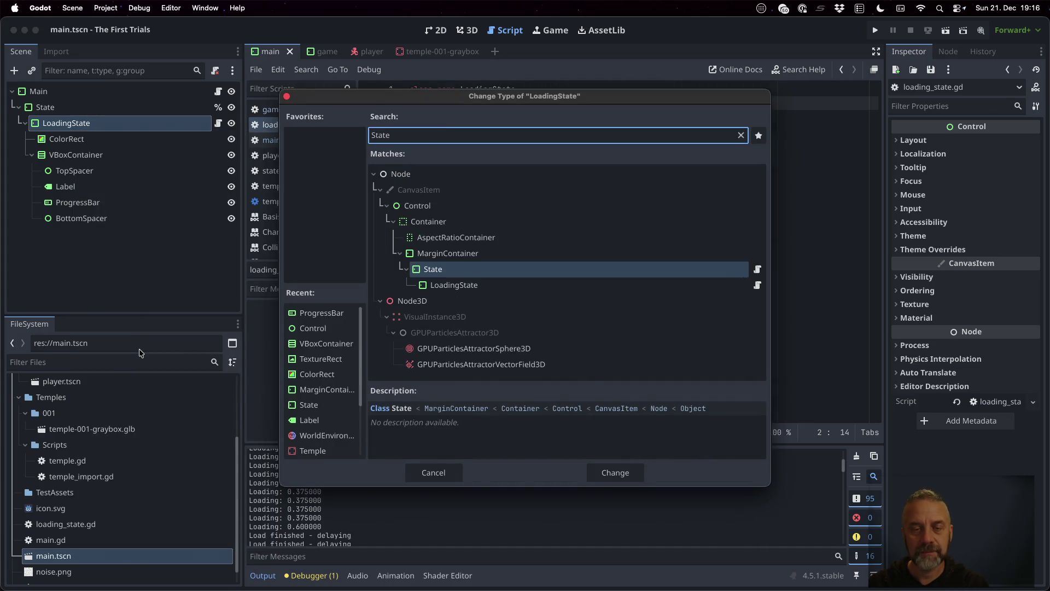
key("Down")
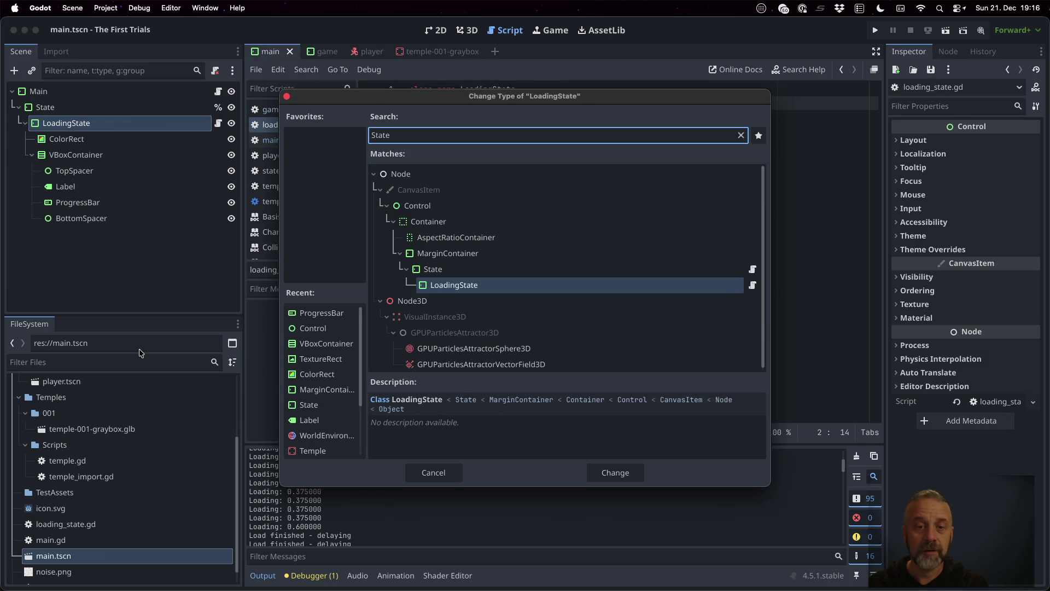
key("Return")
key("super+s")
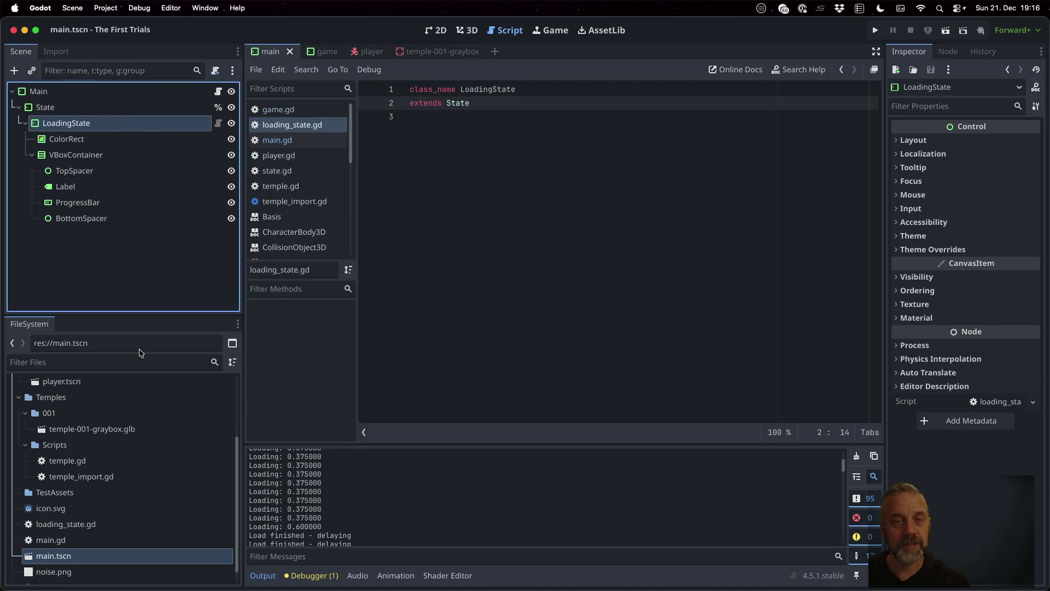
left_click(436, 30)
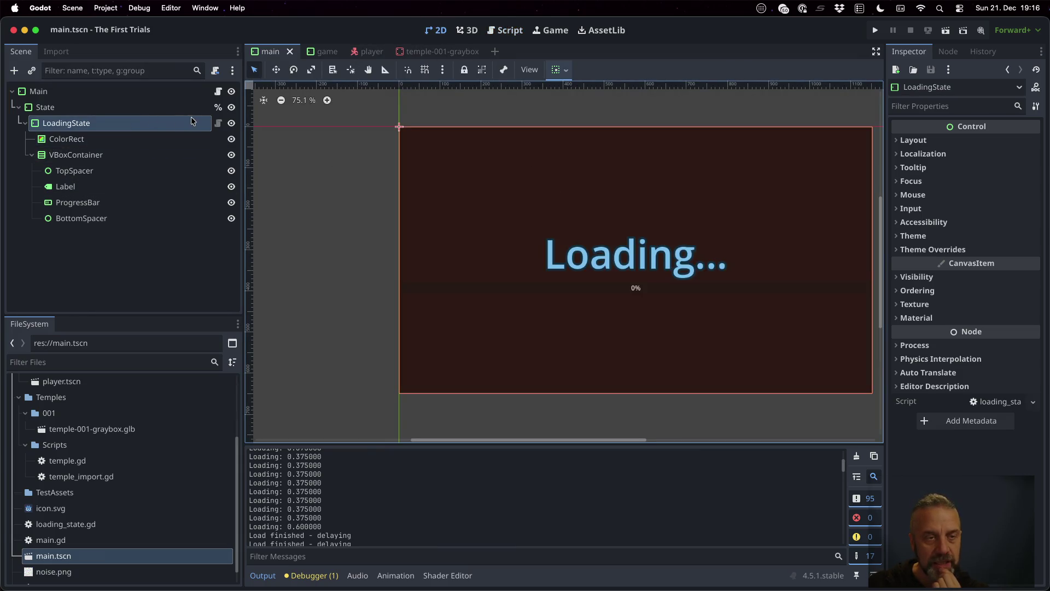
With LoadingState's script open, make the ProgressBar node accessible as a unique name.
left_click(217, 124)
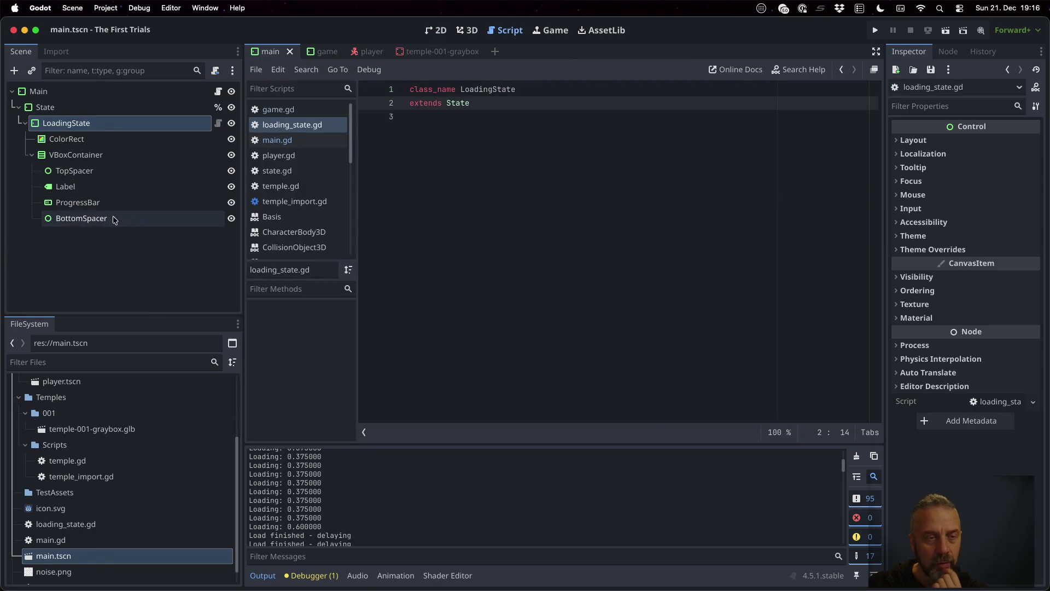
right_click(92, 204)
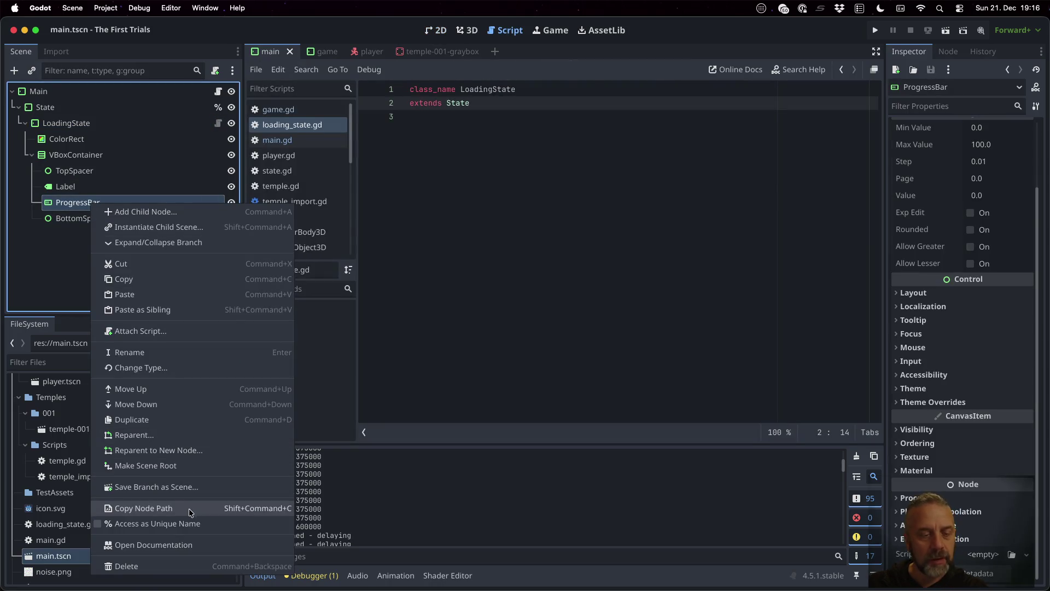
left_click(194, 523)
mouse_move(77, 208)
left_mouse_down()
mouse_move(528, 127)
mouse_move(508, 154)
left_mouse_up()
left_click(498, 100)
key("Return")
key("super+s")
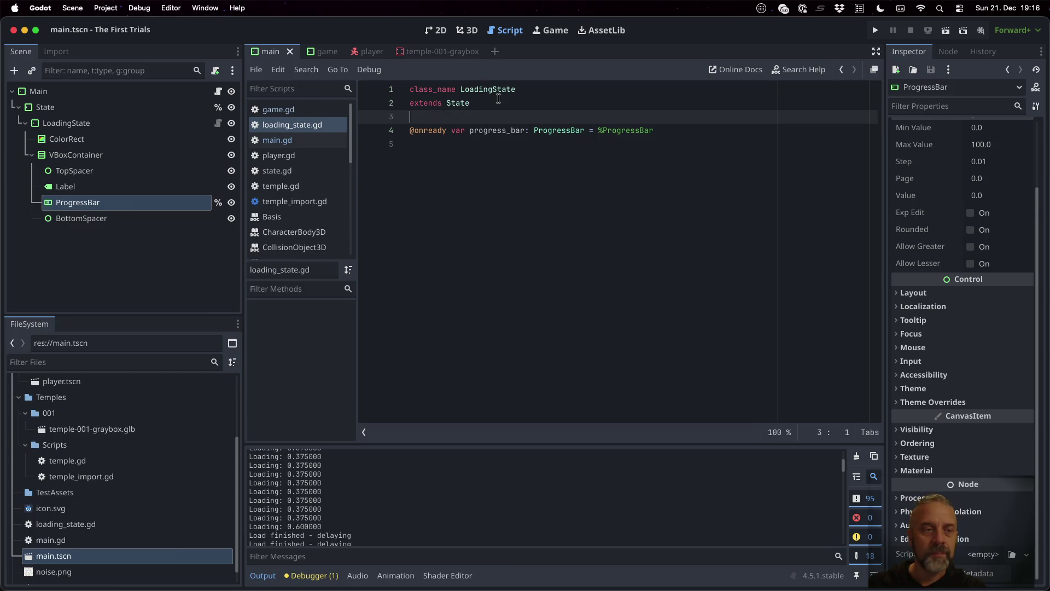
left_click(491, 145)
left_click(166, 130)
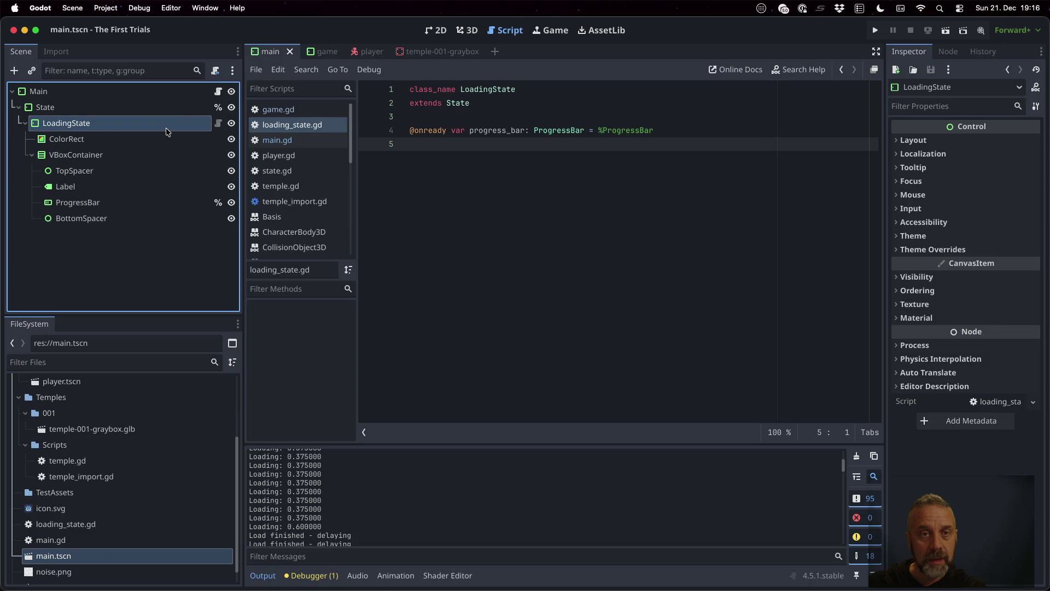
left_click(439, 31)
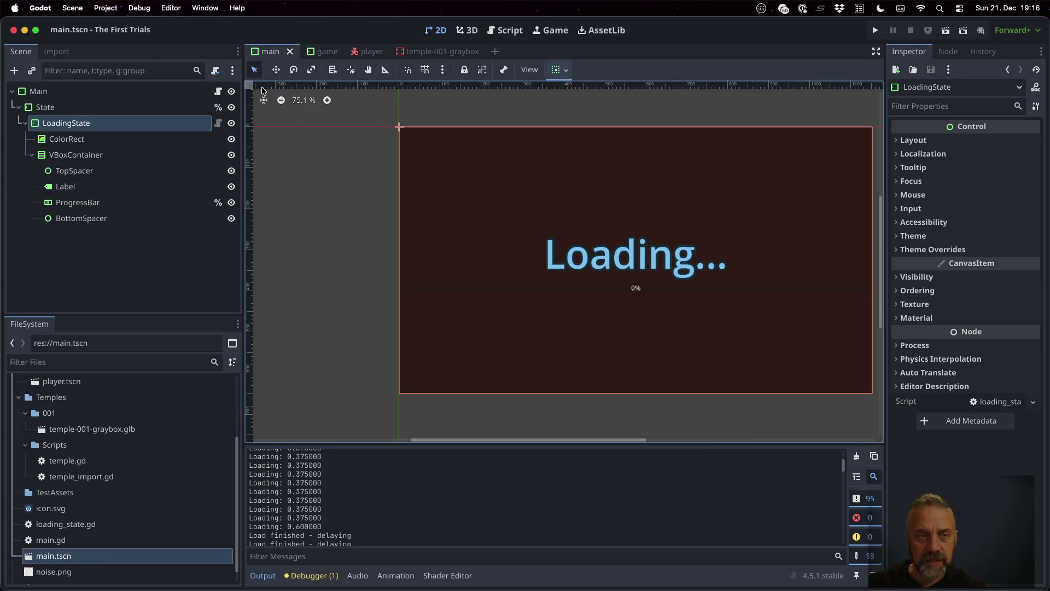
left_click(218, 123)
left_click(537, 104)
key("Up")
key("Home")
key("Return")
key("Up")
type("@tool")
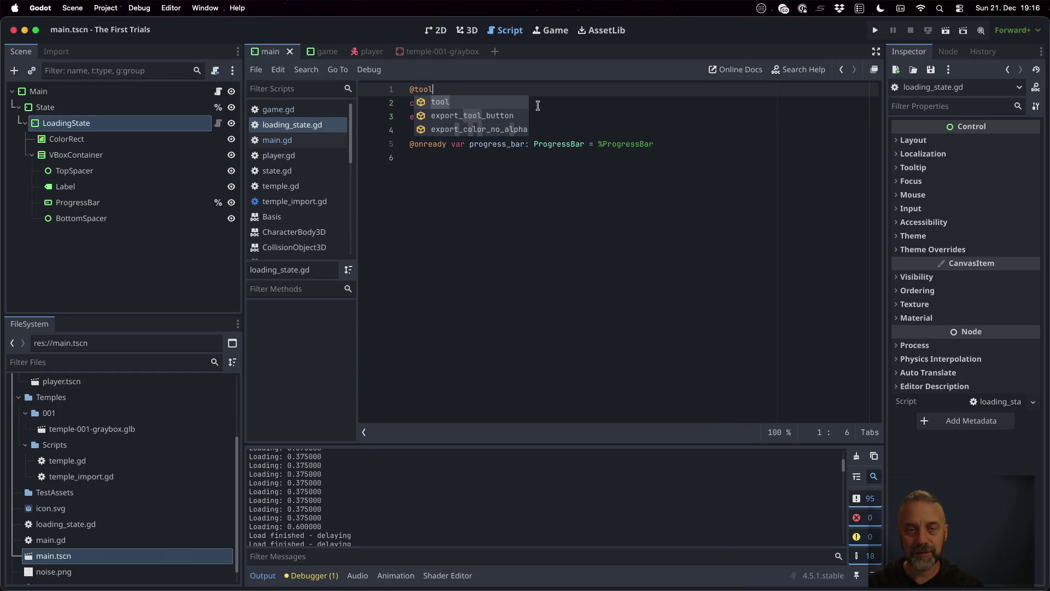
key("Return")
key("Return")
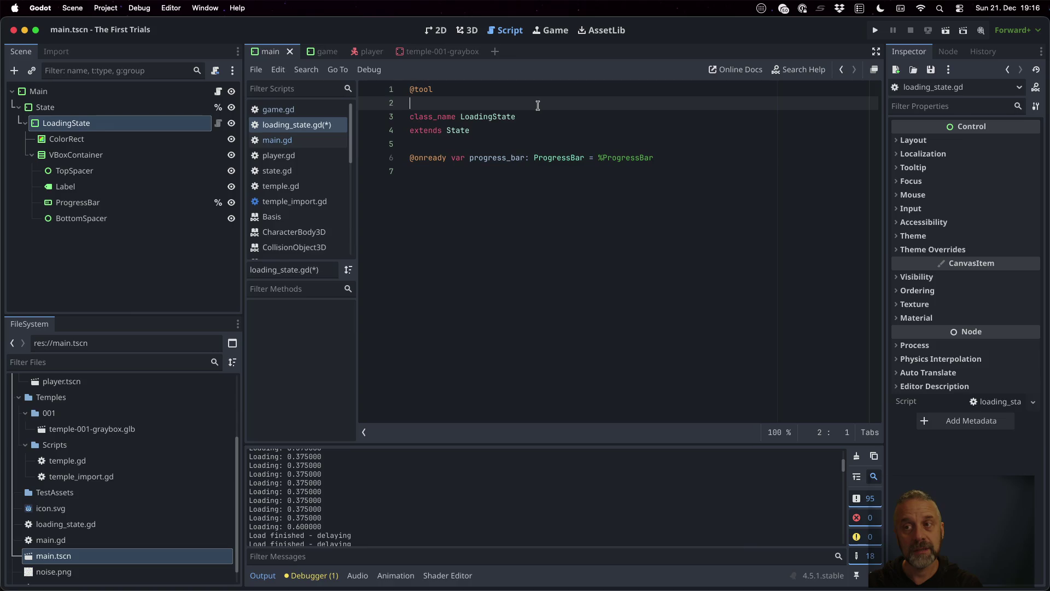
key("super+s")
key("Down")
key("Down")
key("Down")
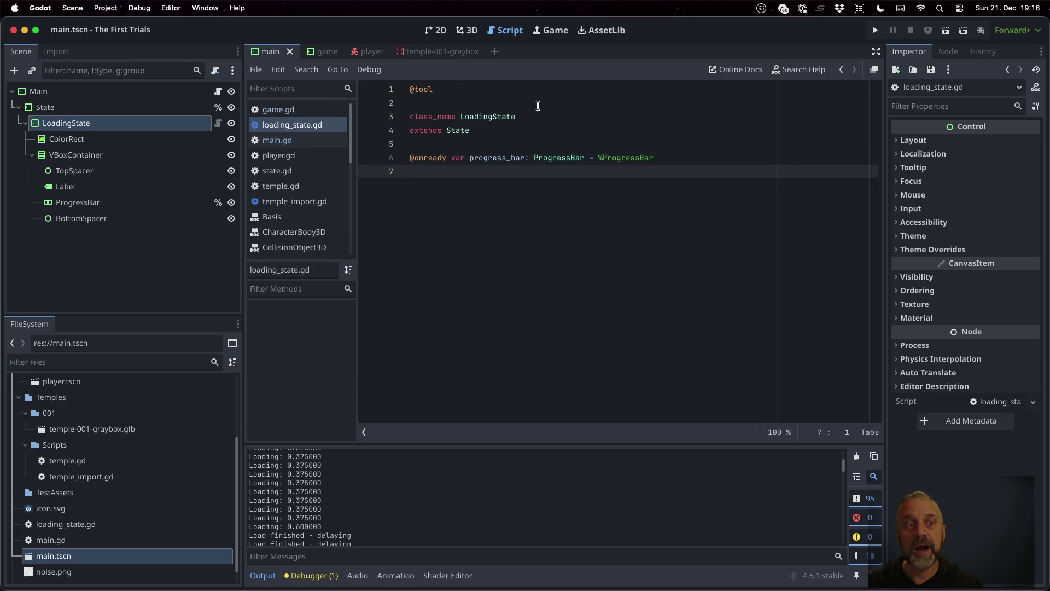
key("Return")
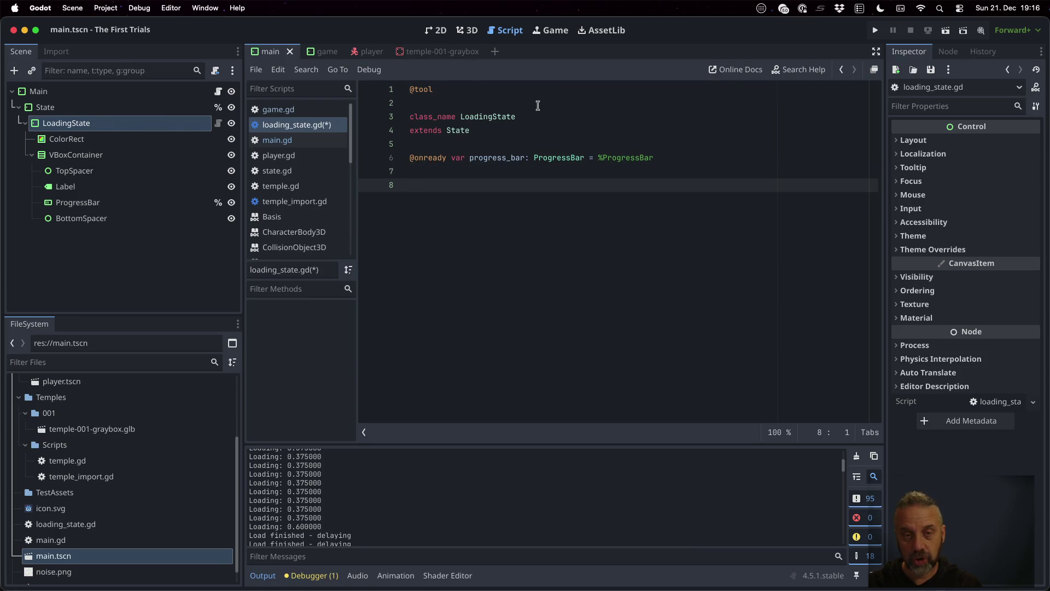
type("@export ")
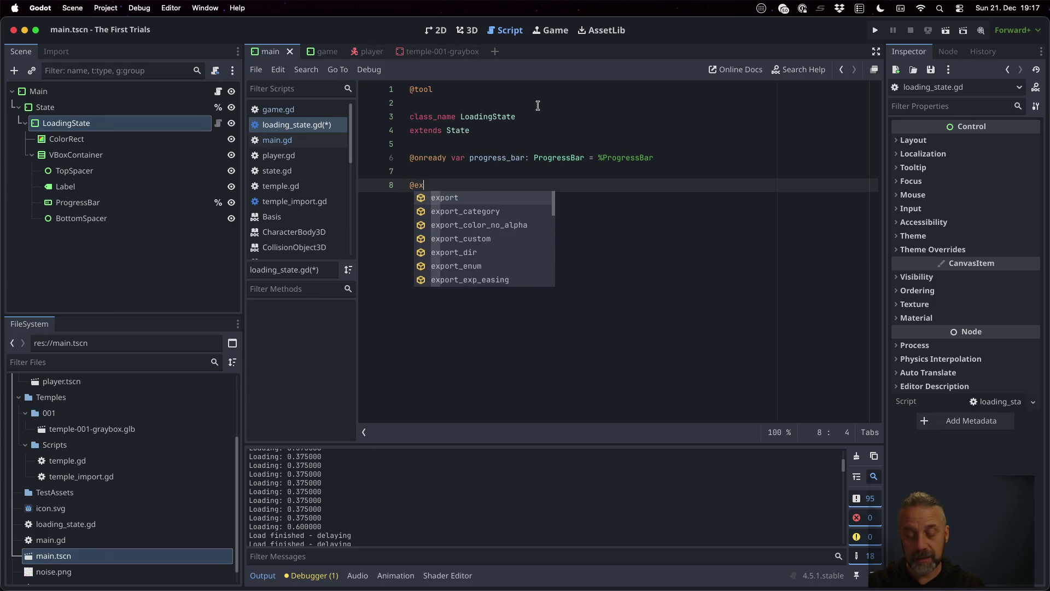
type("var progress:")
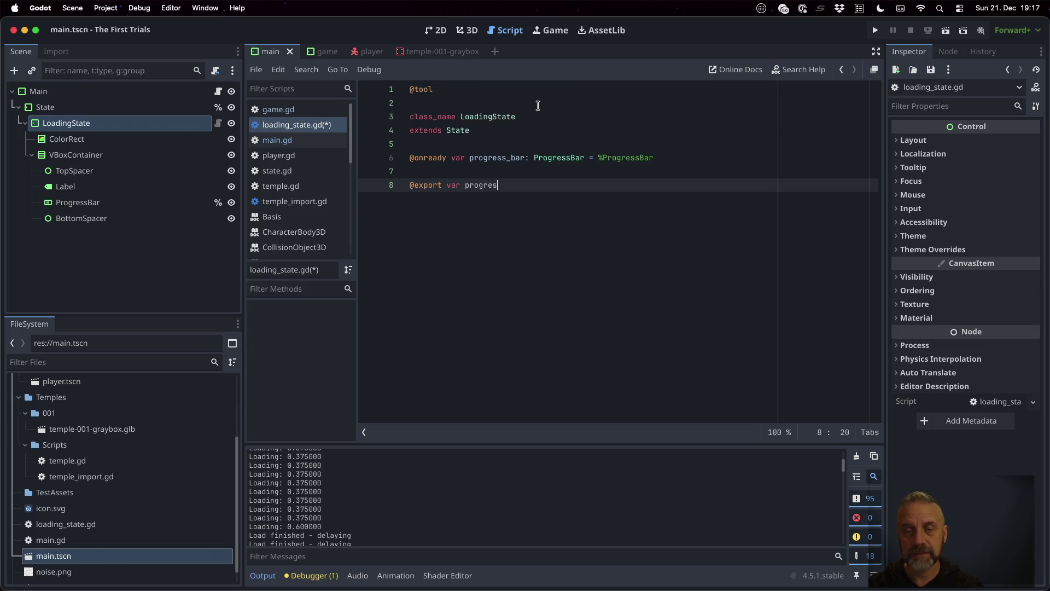
type(" float =")
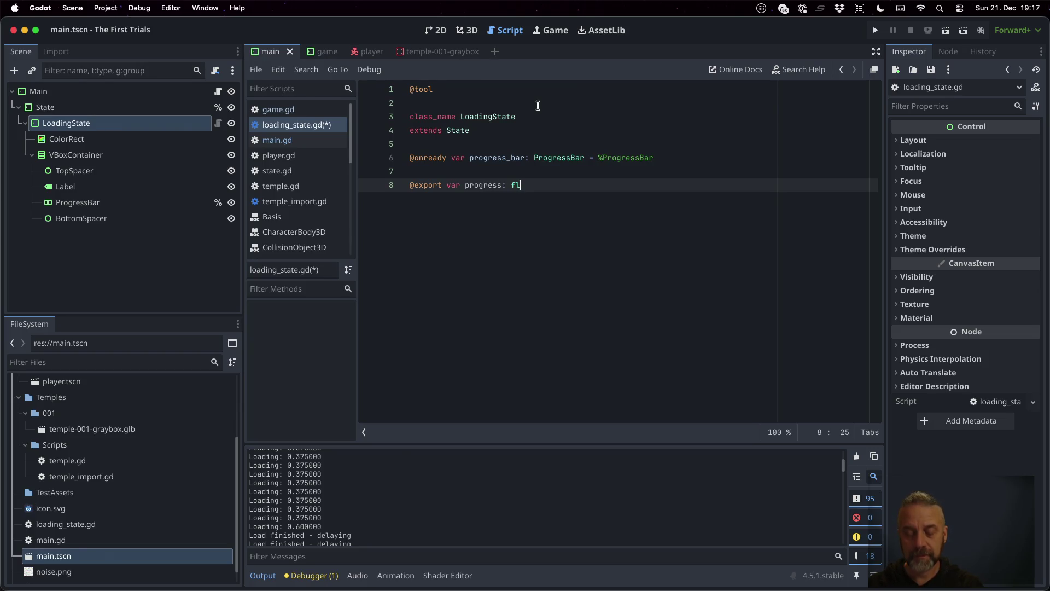
type(" set")
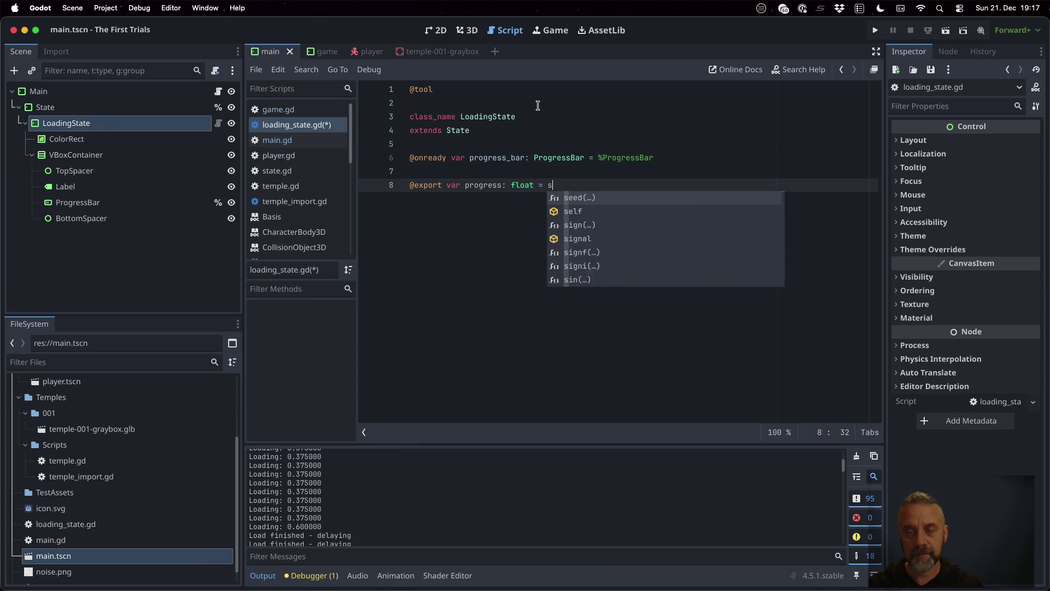
key("BackSpace")
key("BackSpace")
key("BackSpace")
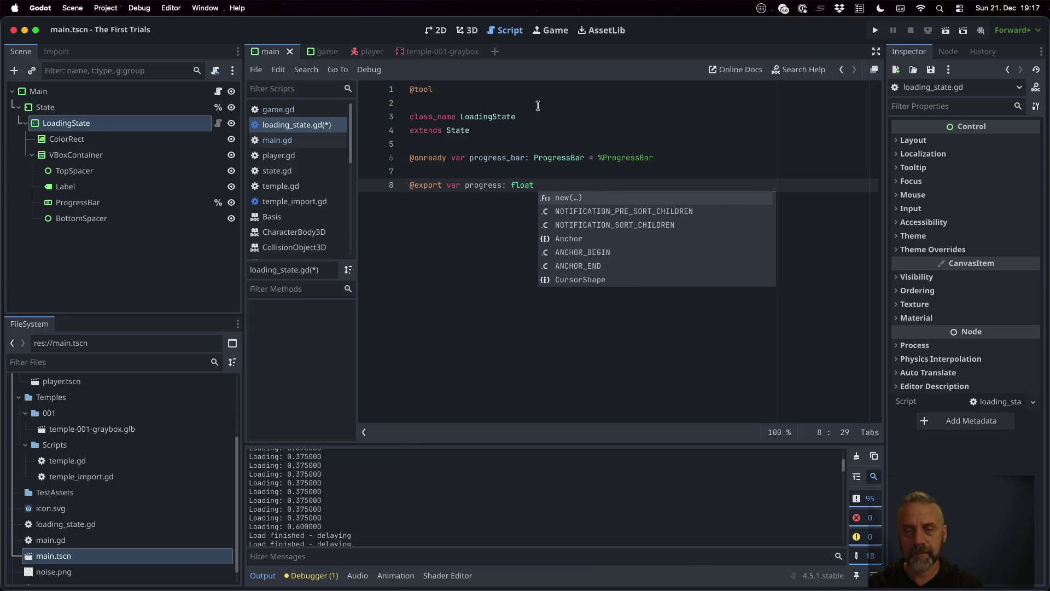
type("= 0.0 : ")
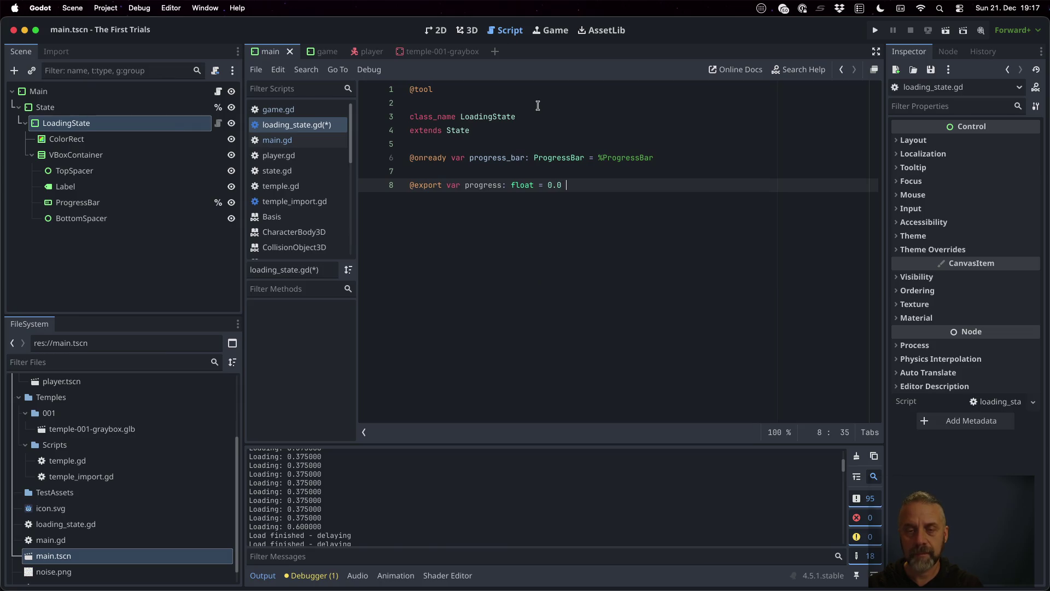
type("set = set_progress")
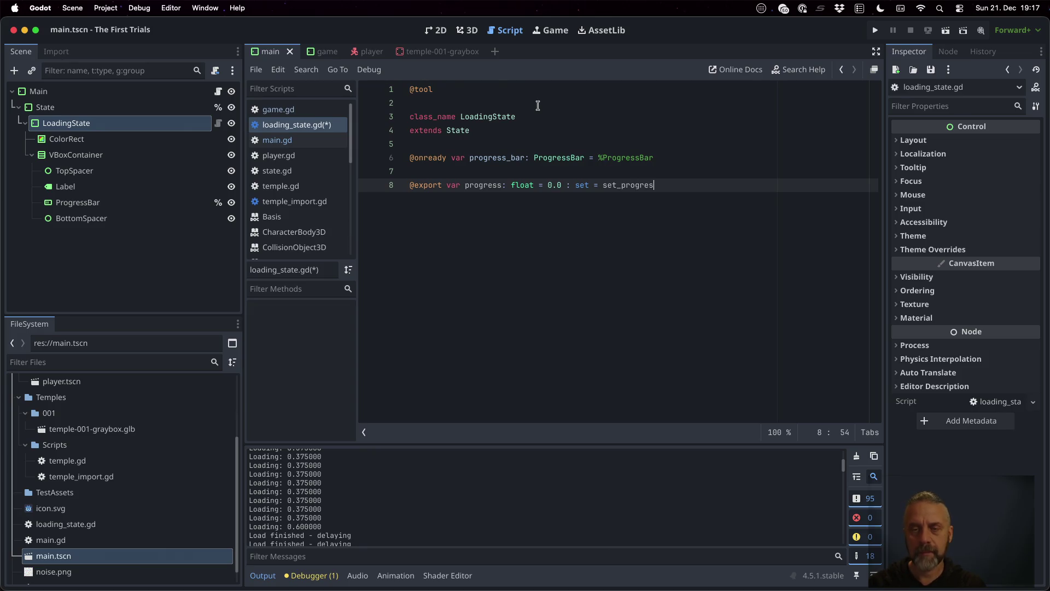
key("Return")
key("Return")
key("Return")
Write set_progress(p: float) -> void that assigns progress = p, and save.
type("func set_pr")
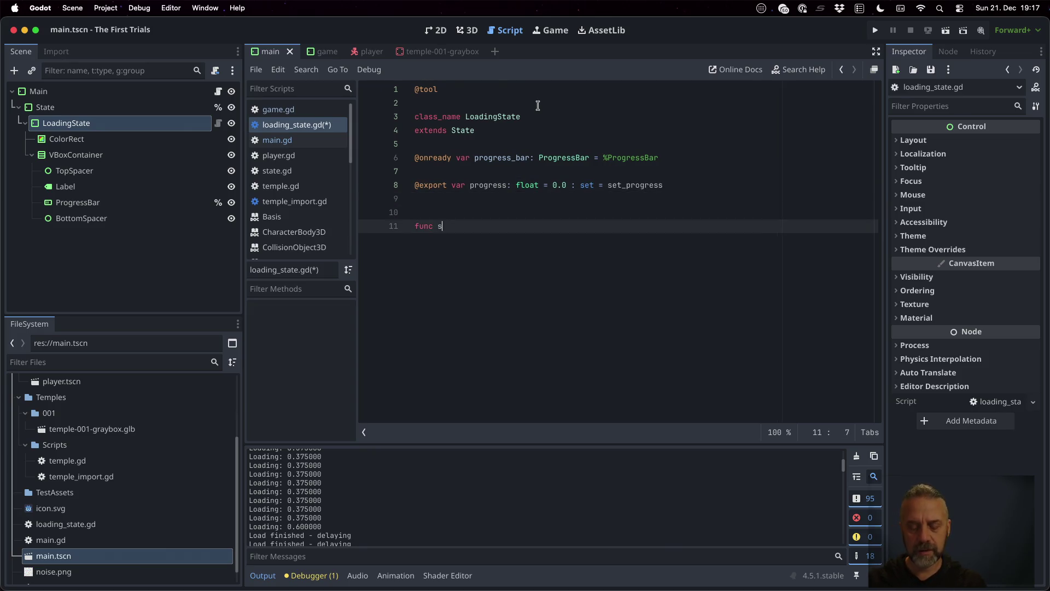
type("ogr")
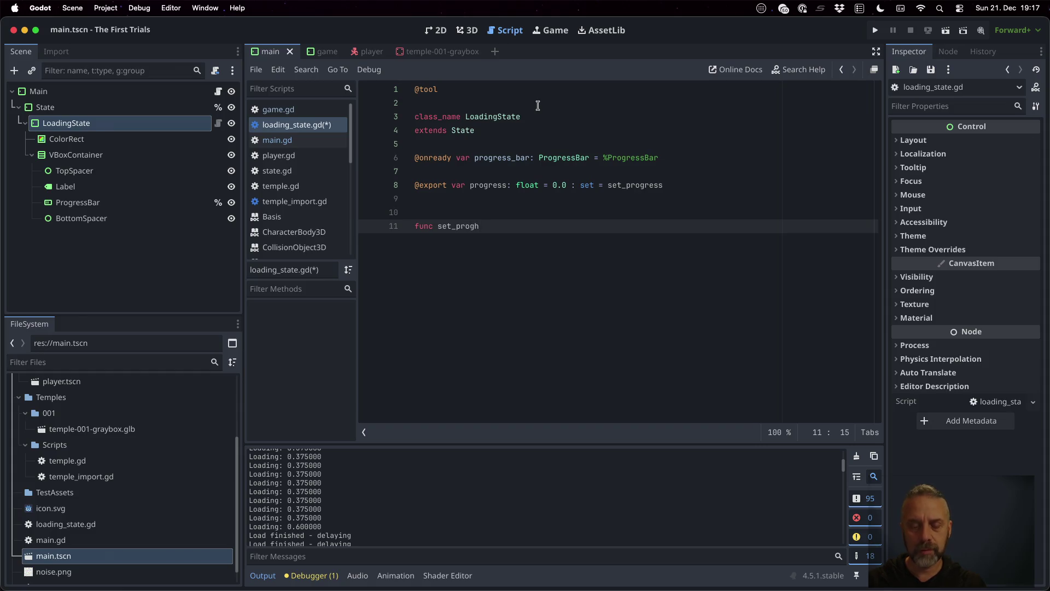
type("ess( p:")
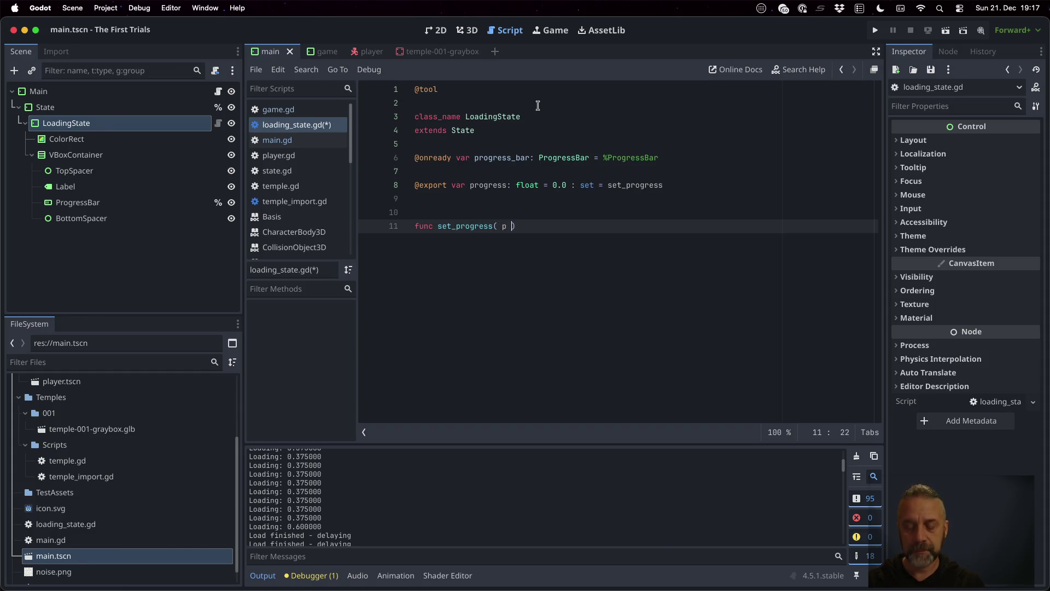
type(" float ) -> ")
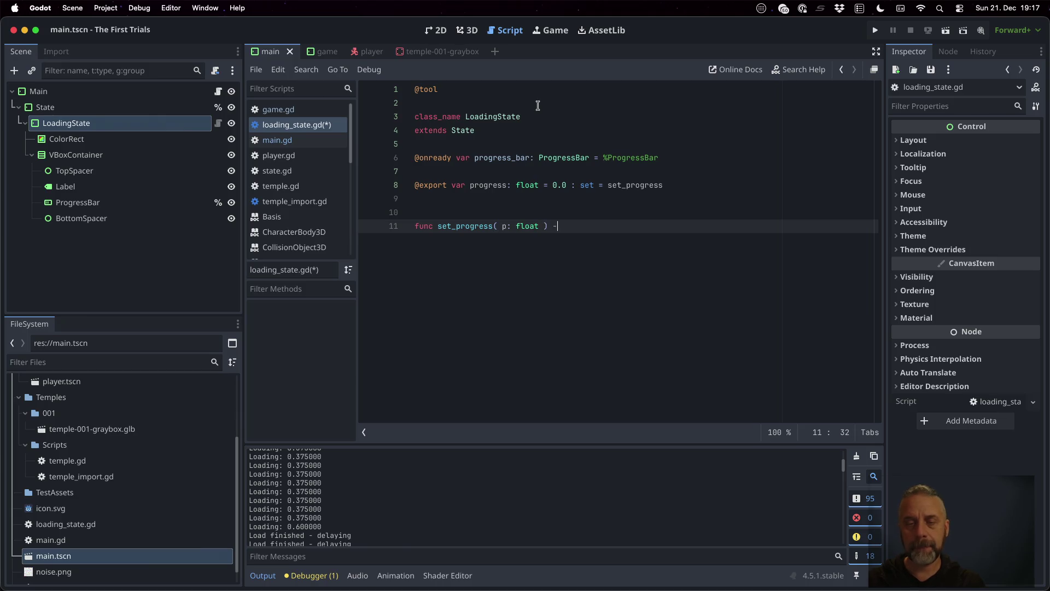
type("void:")
key("Return")
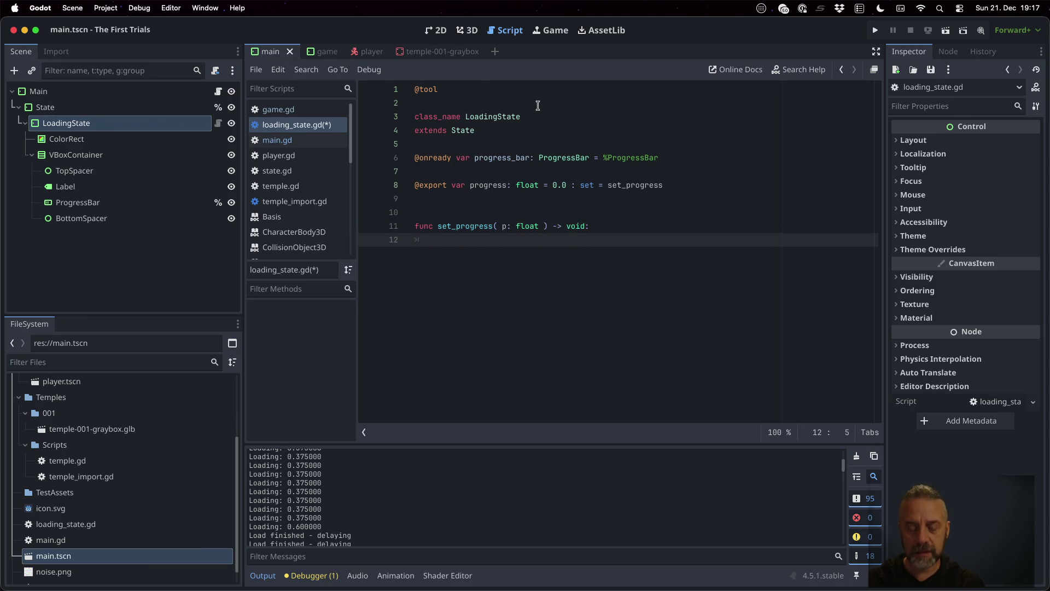
type("o")
key("Return")
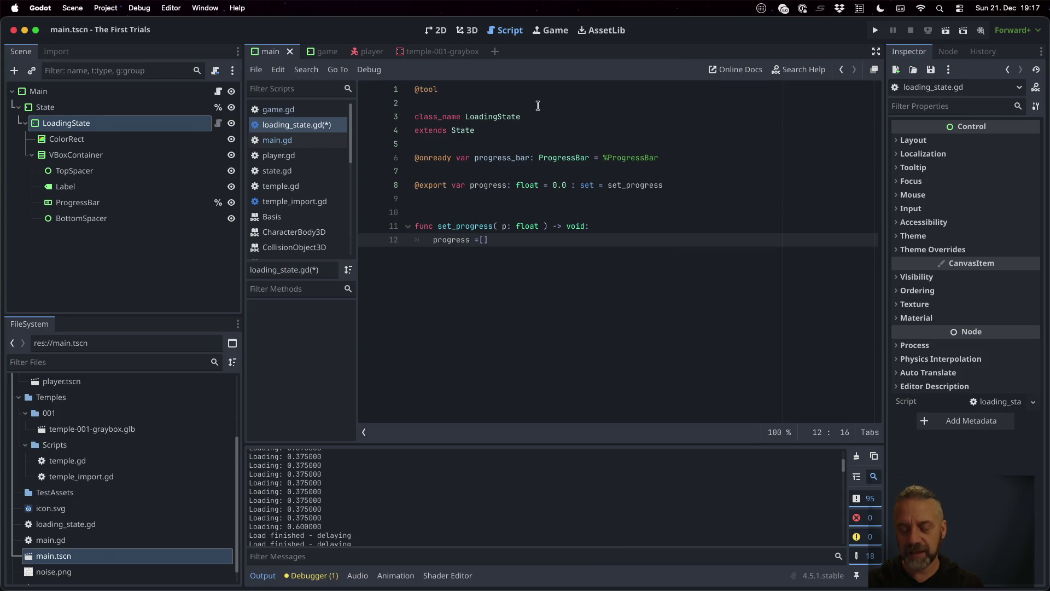
type("p")
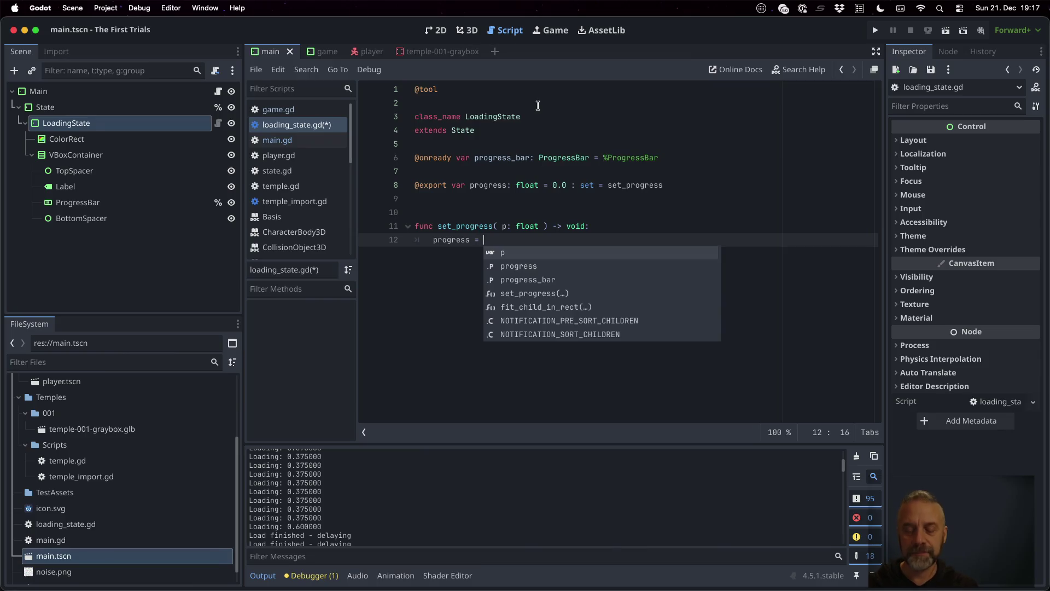
key("Return")
key("Return")
key("Return")
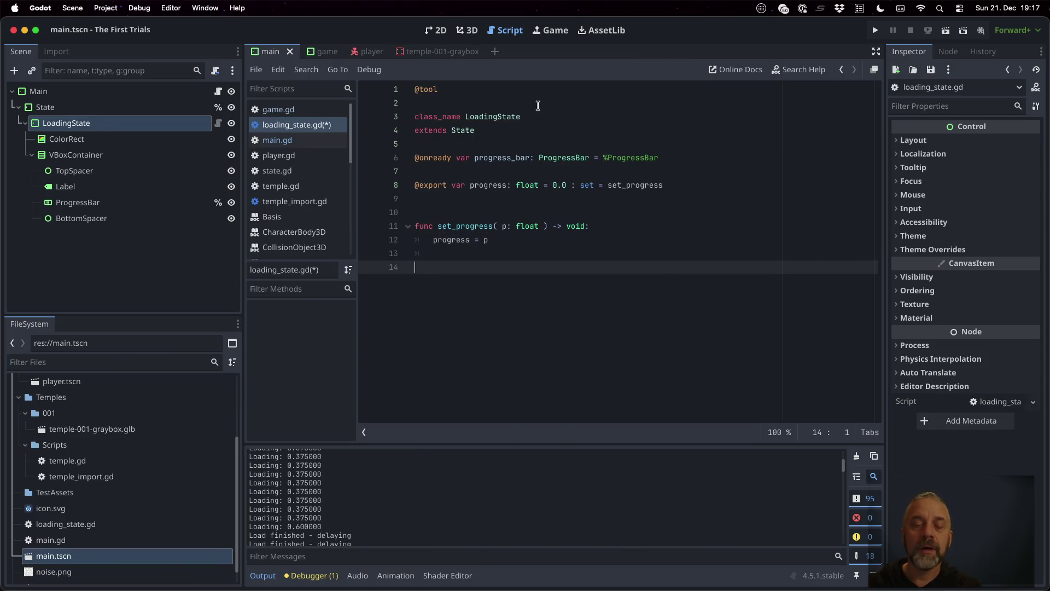
key("super+s")
Add an _update() function that returns early when progress_bar is null.
type("nc _u")
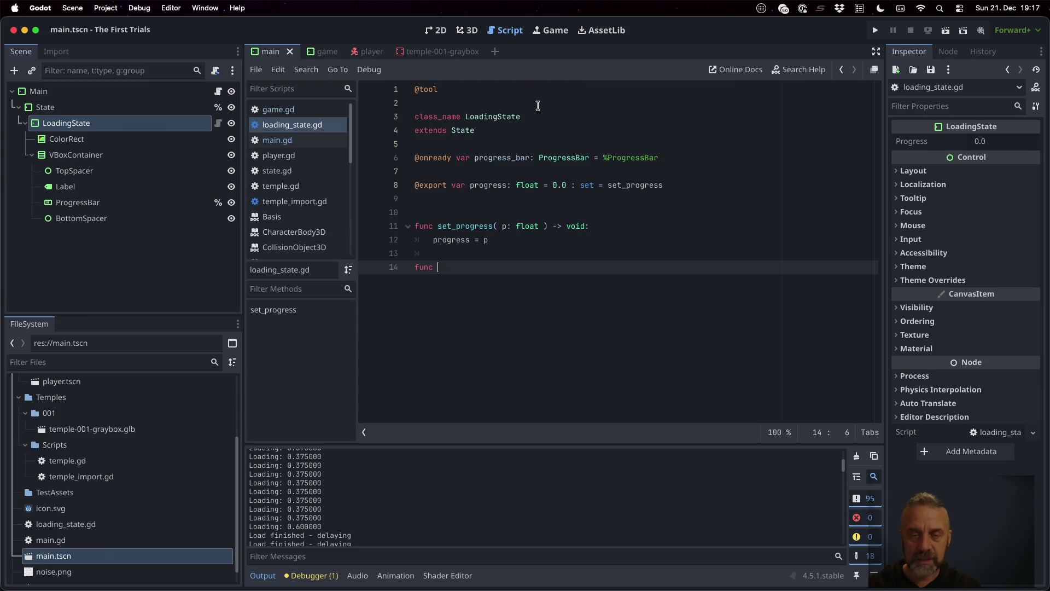
type("pdate() -> v")
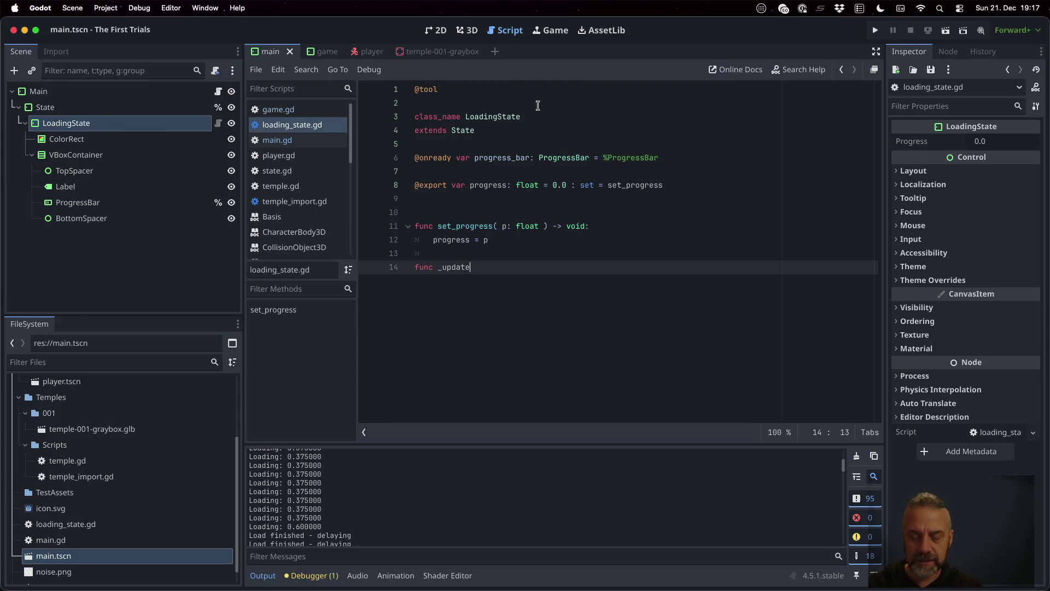
type("oid:")
key("Return")
type("f._")
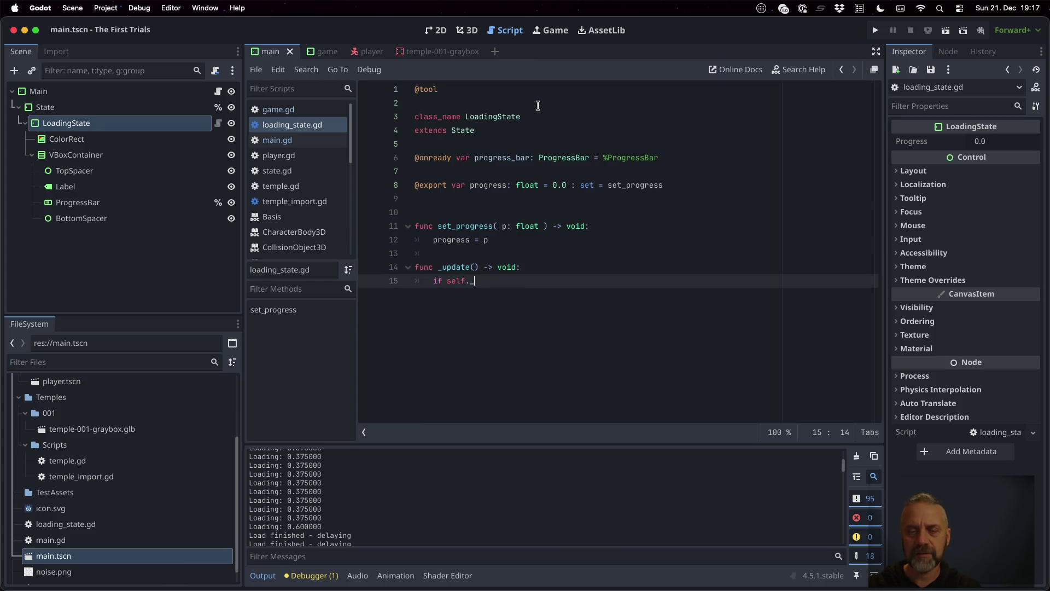
key("Down")
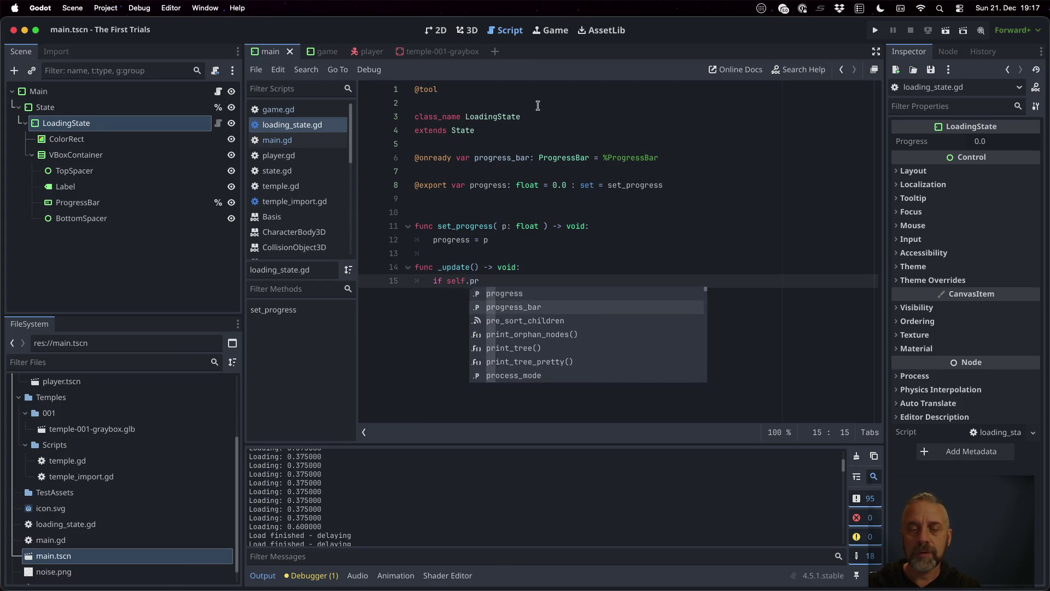
key("Return")
type("== null:")
key("Return")
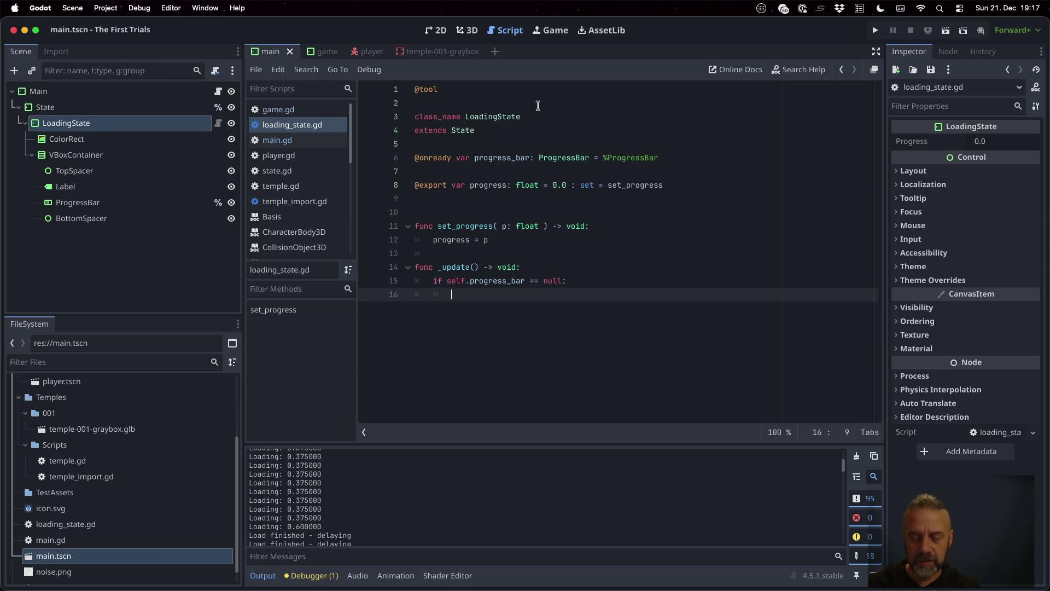
type("turn")
Call self._update() at the end of set_progress and save.
key("Up")
key("Up")
key("Up")
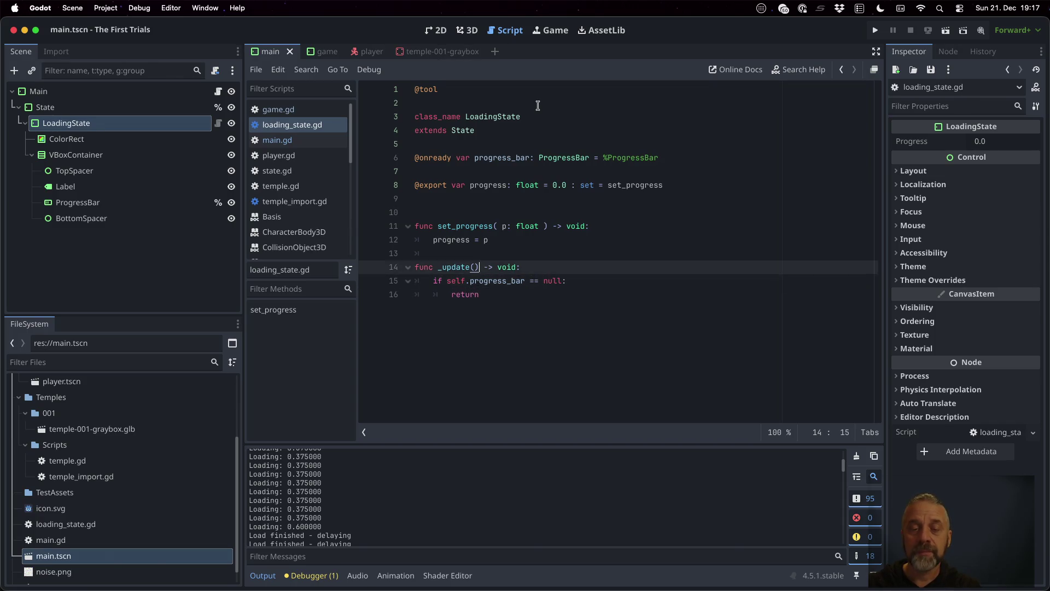
key("Return")
type("self.+")
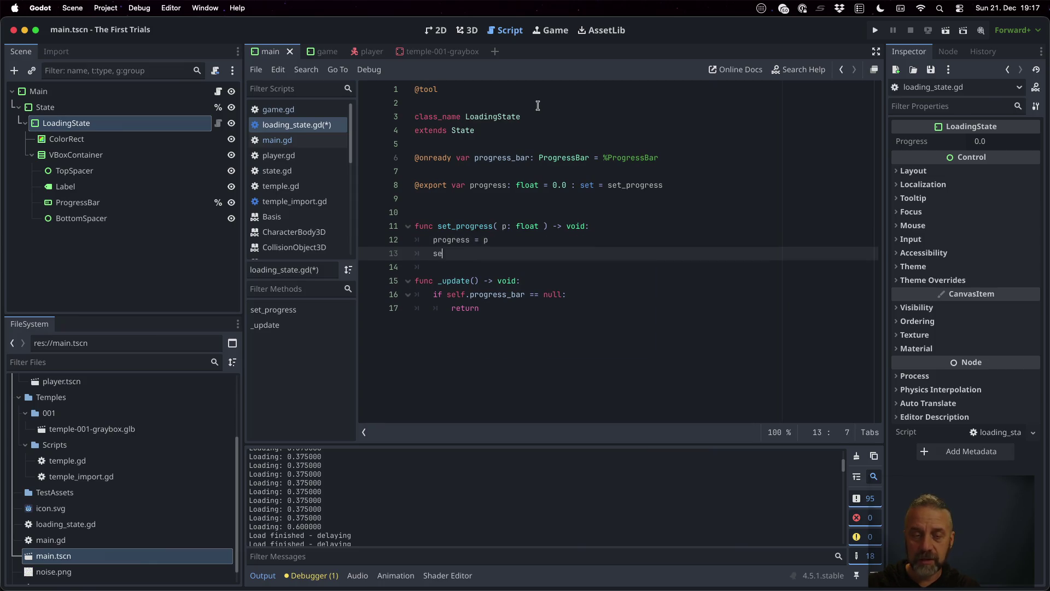
type("up")
key("Return")
key("super+s")
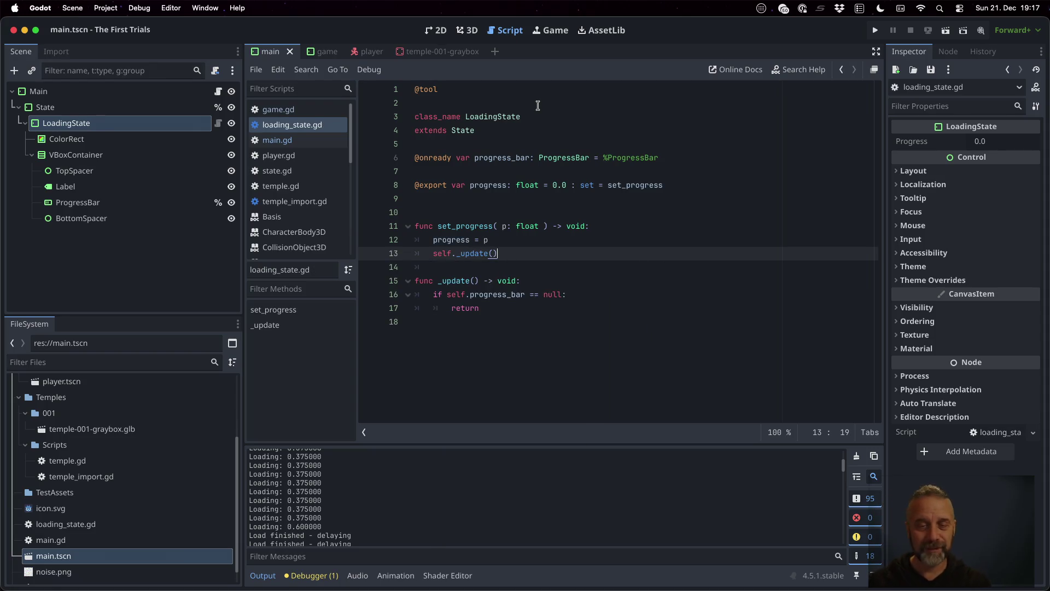
Start a self.progress_bar line in _update, checking the ProgressBar's properties in the Inspector.
key("Down")
key("Down")
key("Down")
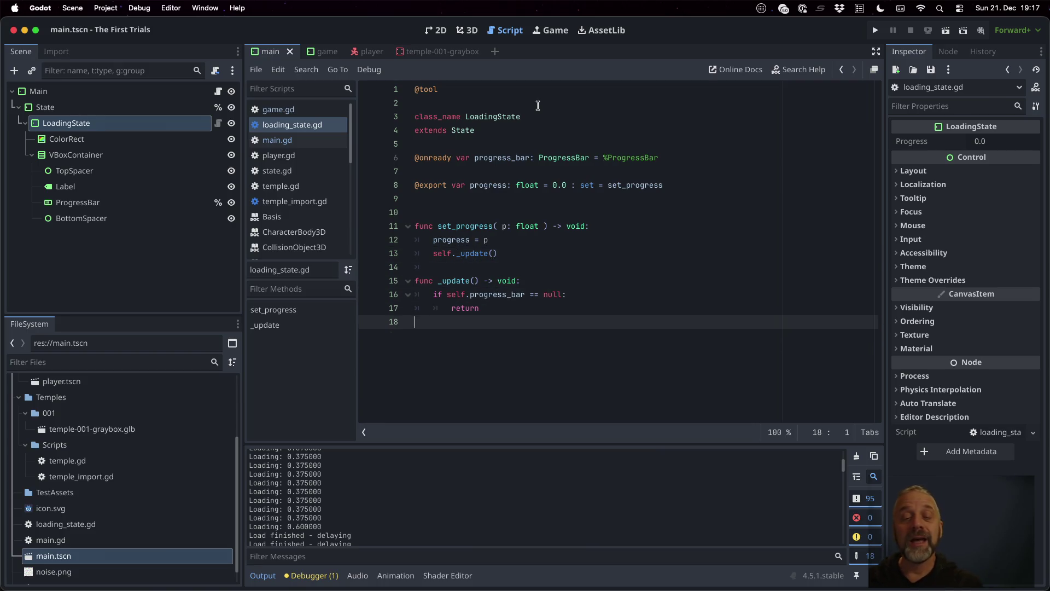
key("Return")
key("Tab")
type("elf.pr")
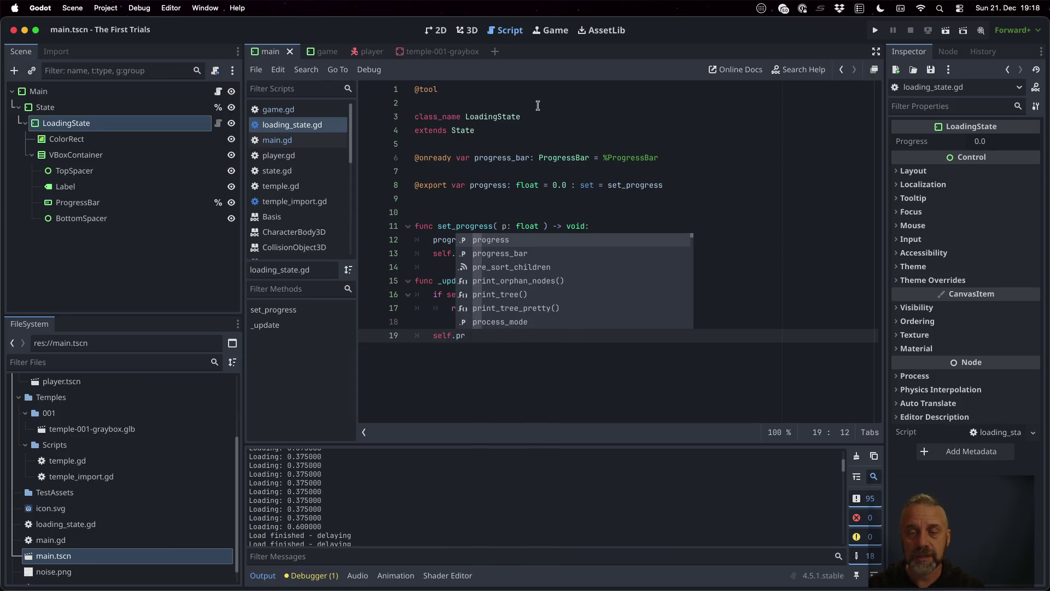
key("Down")
key("Return")
type(".")
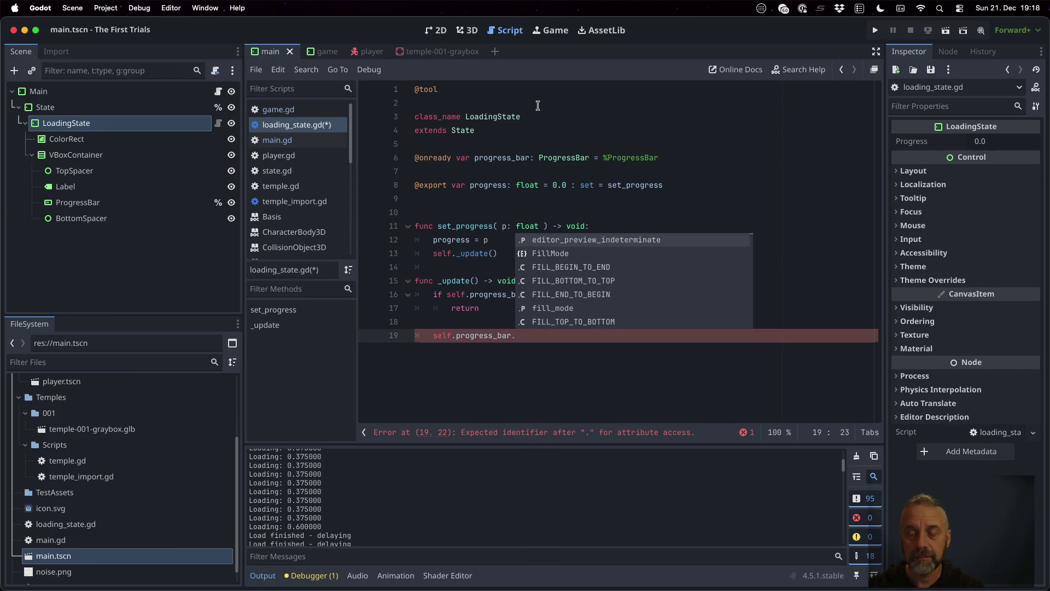
key("Escape")
left_click(152, 203)
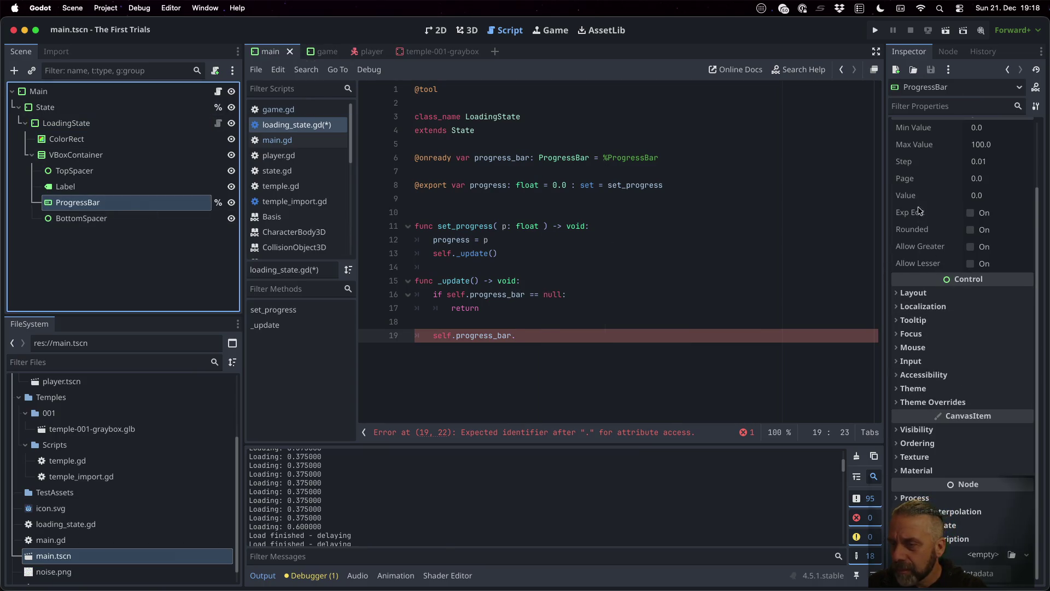
scroll(928, 220, "up", 3)
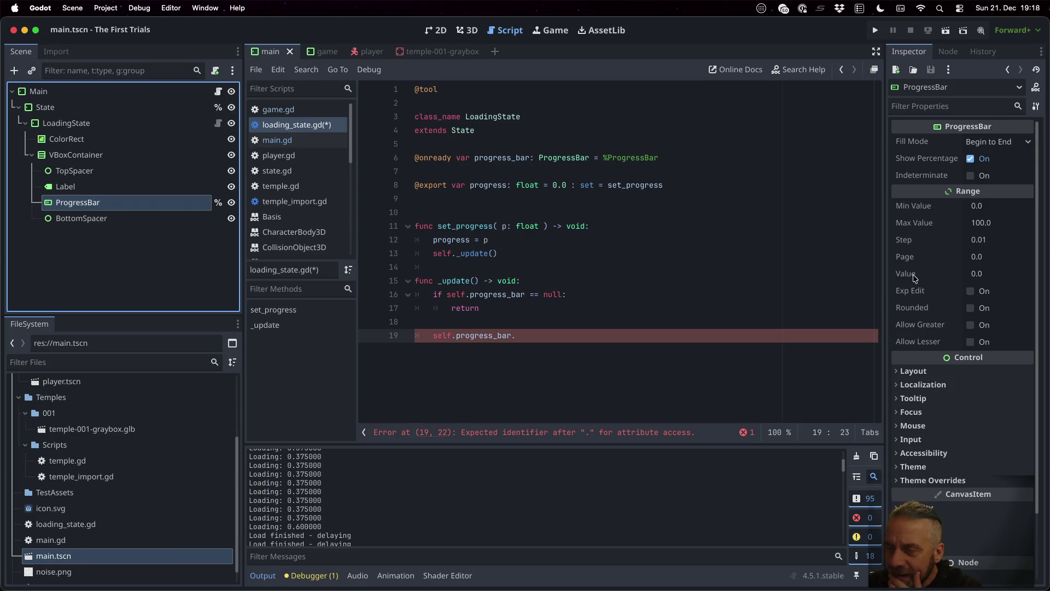
mouse_move(909, 276)
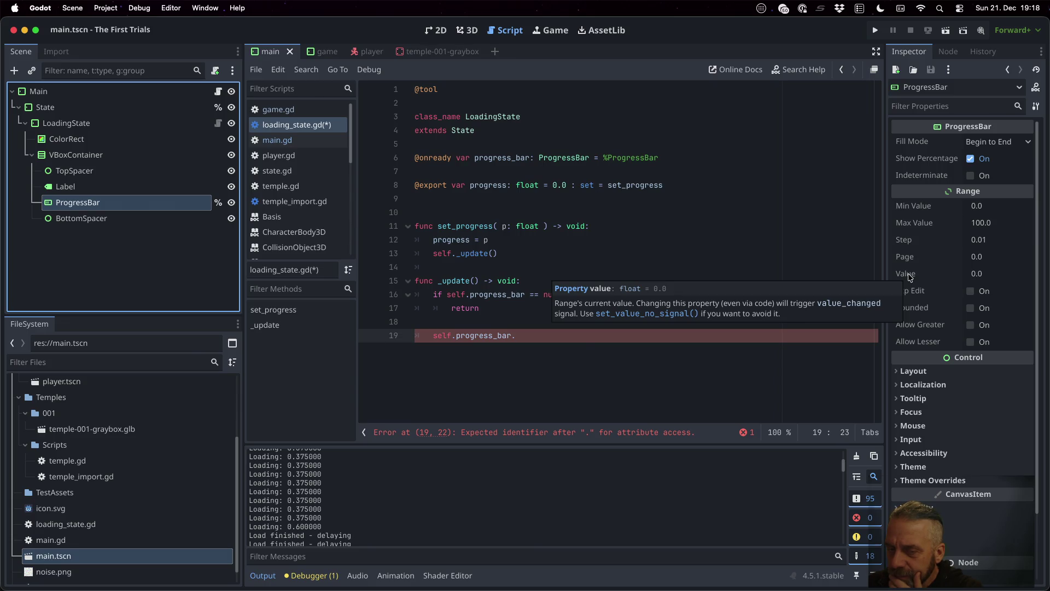
Complete the line as progress_bar.value = self.progress and save the script.
left_click(540, 334)
type("ue = p")
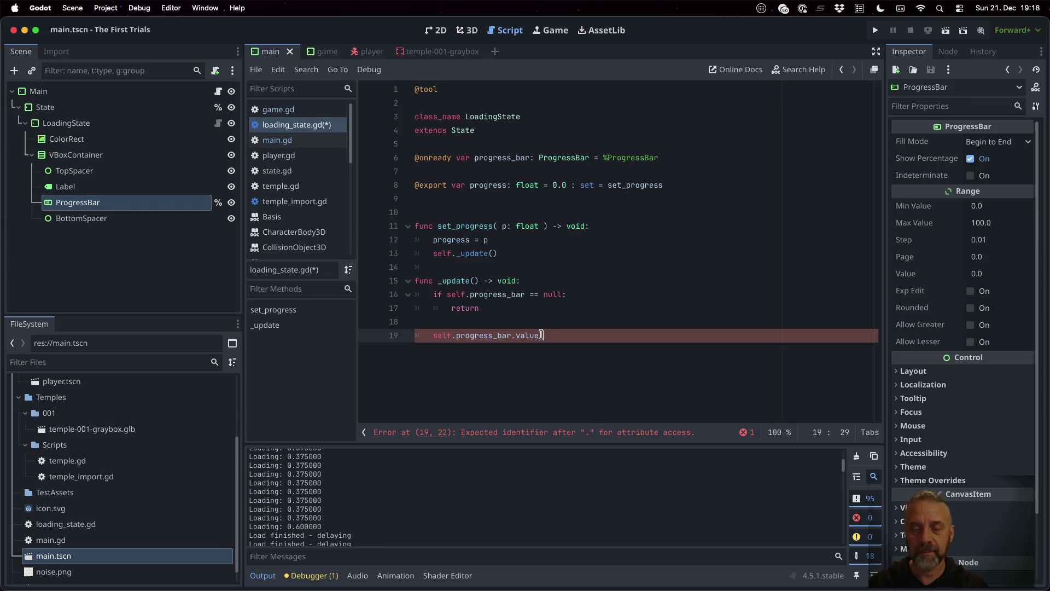
key("BackSpace")
type("self.progress")
key("super+s")
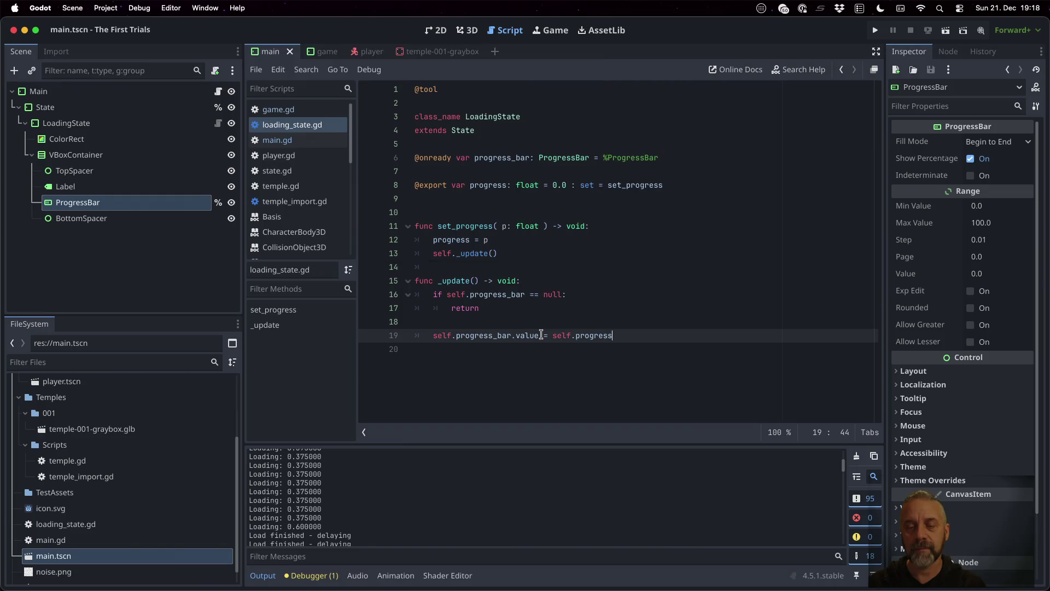
left_click(436, 31)
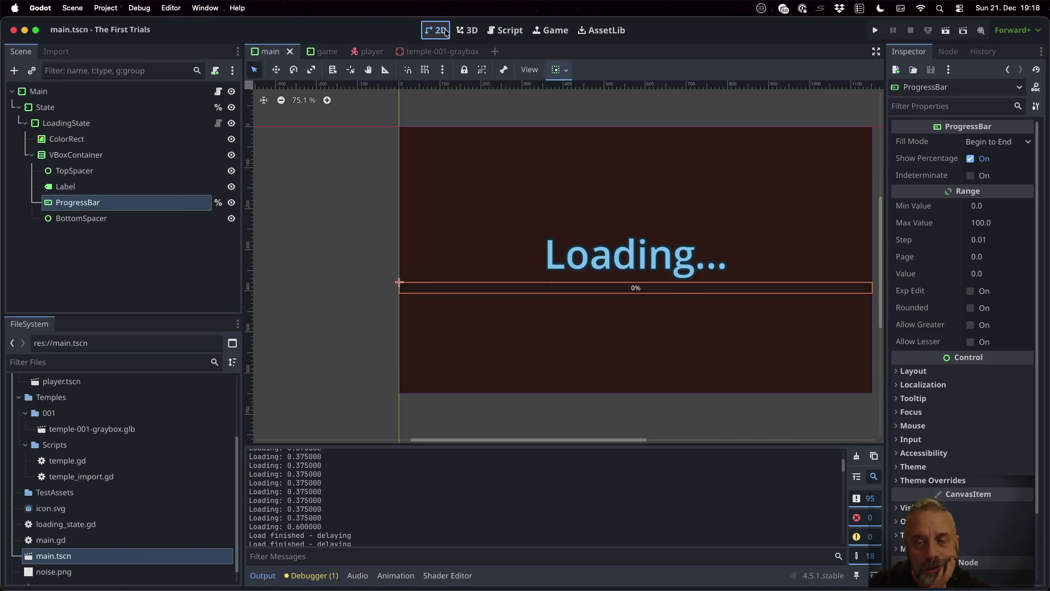
Set LoadingState's Progress to 5.0 in the Inspector and save the scene.
left_click(119, 122)
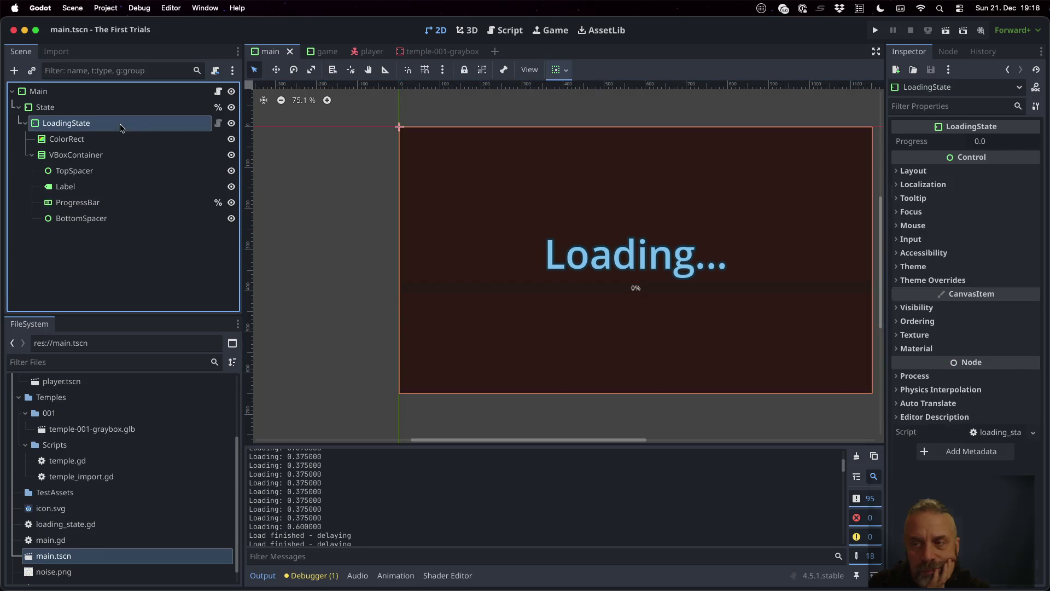
left_click(984, 141)
type("1.0")
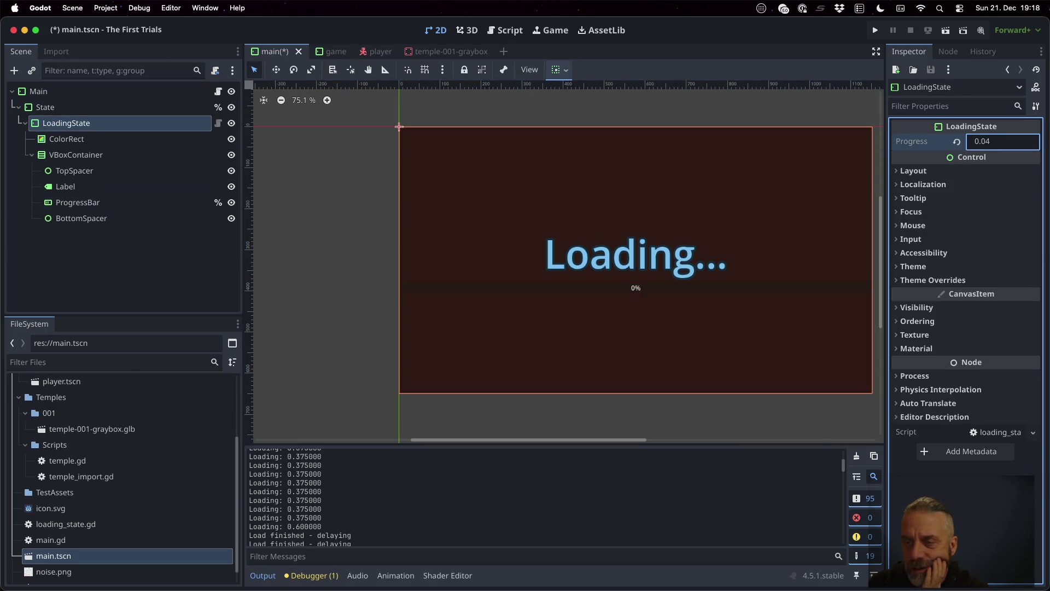
double_click(982, 144)
type("5.0")
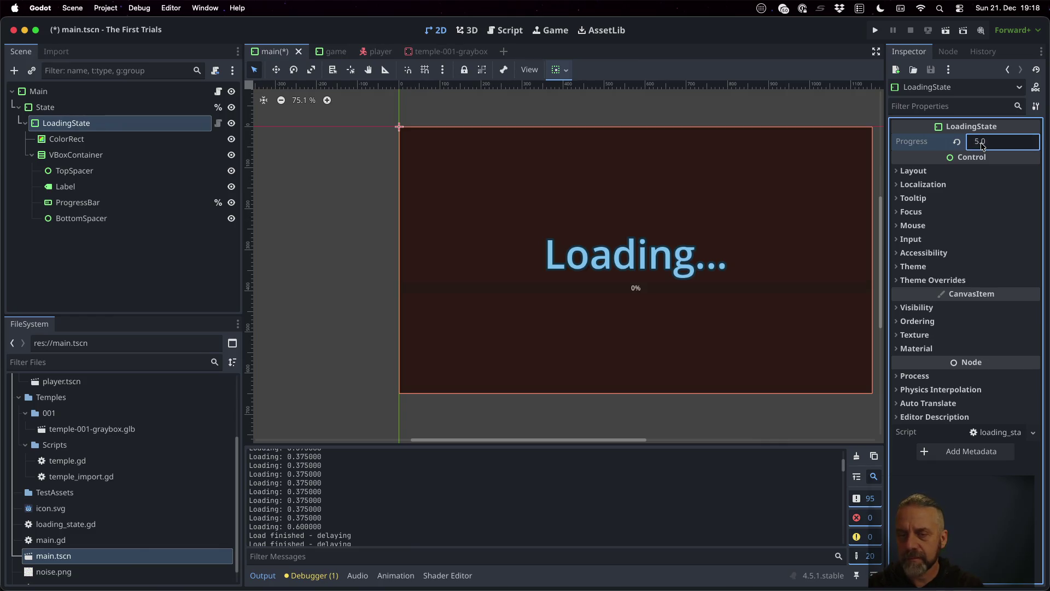
key("Return")
key("super+s")
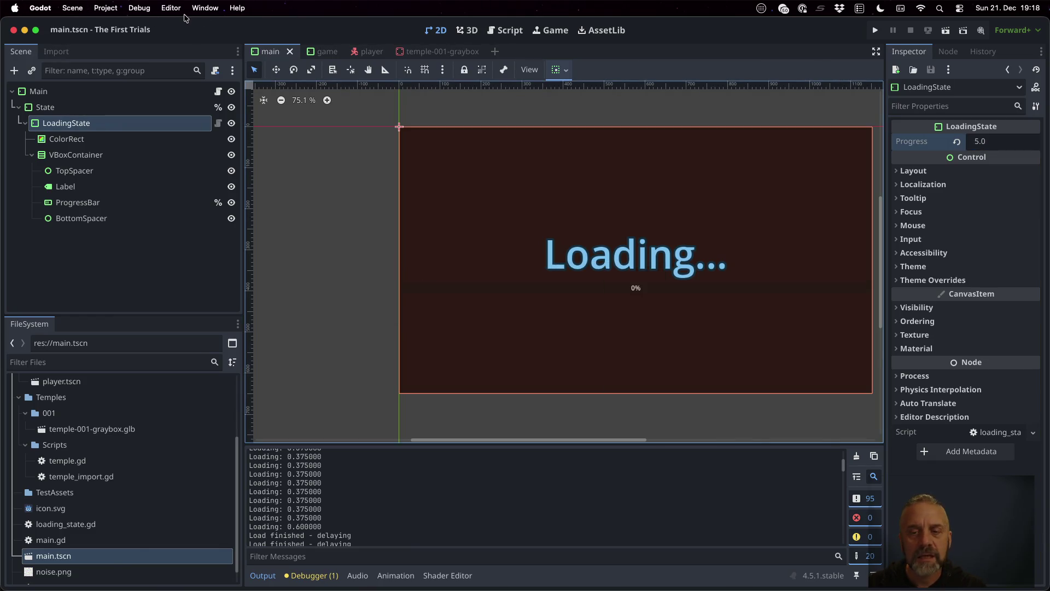
Reload the current project, open the graybox scene anyway, then close it and return to main.
left_click(99, 9)
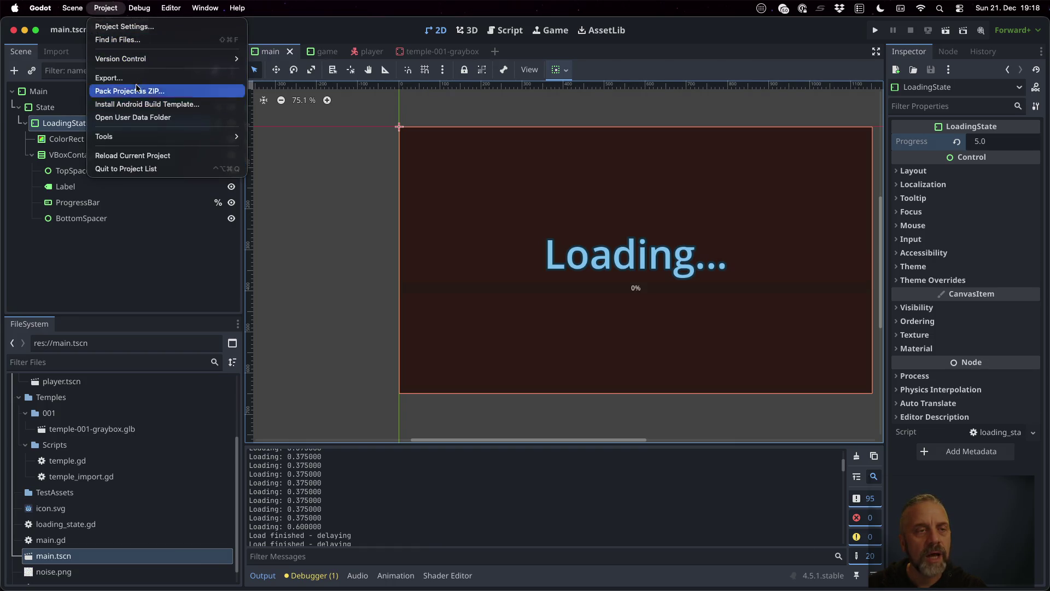
left_click(163, 157)
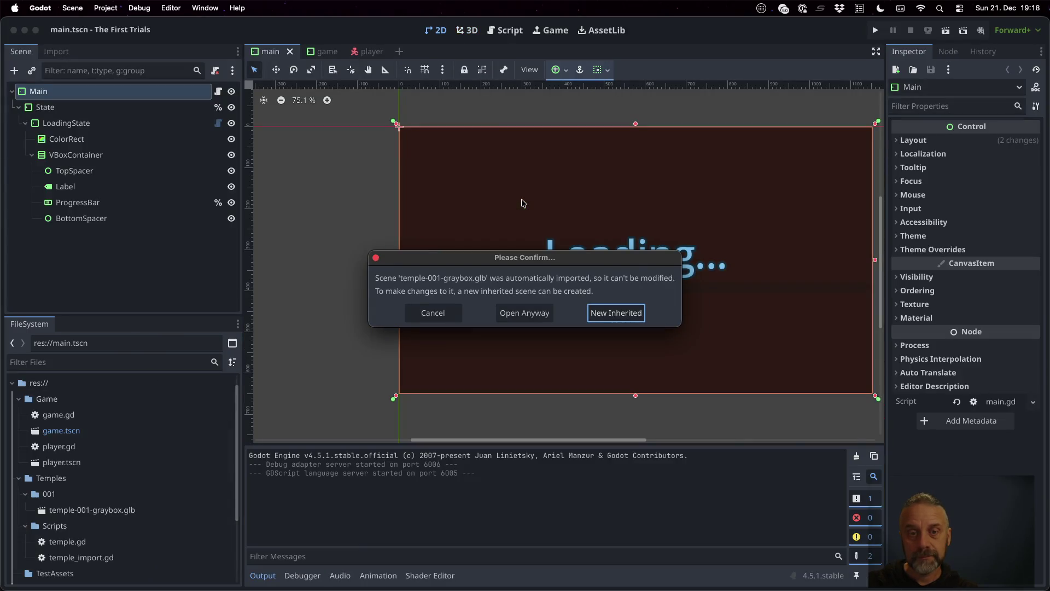
left_click(538, 314)
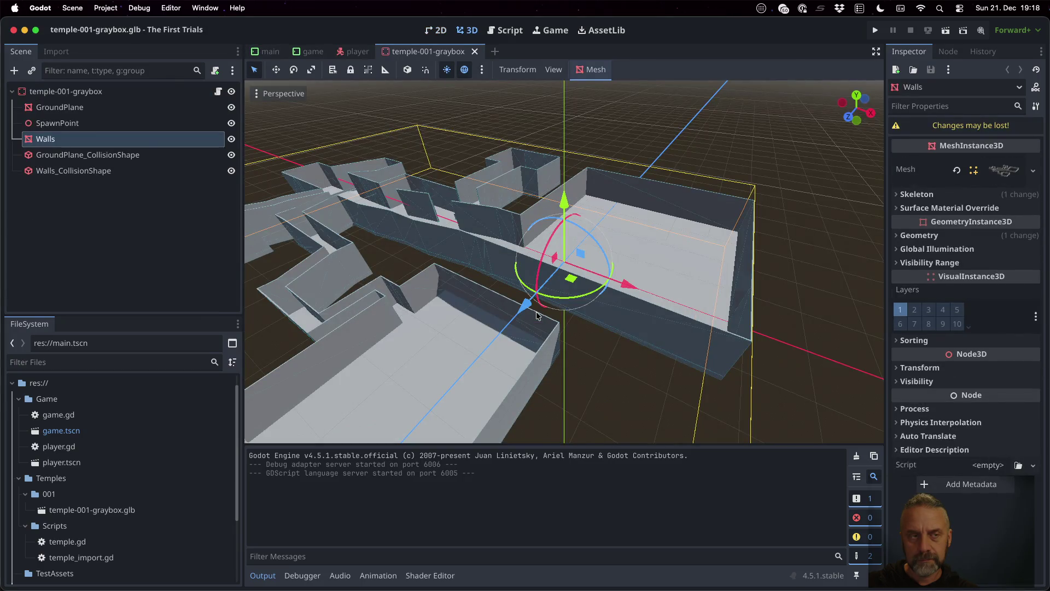
left_click(475, 51)
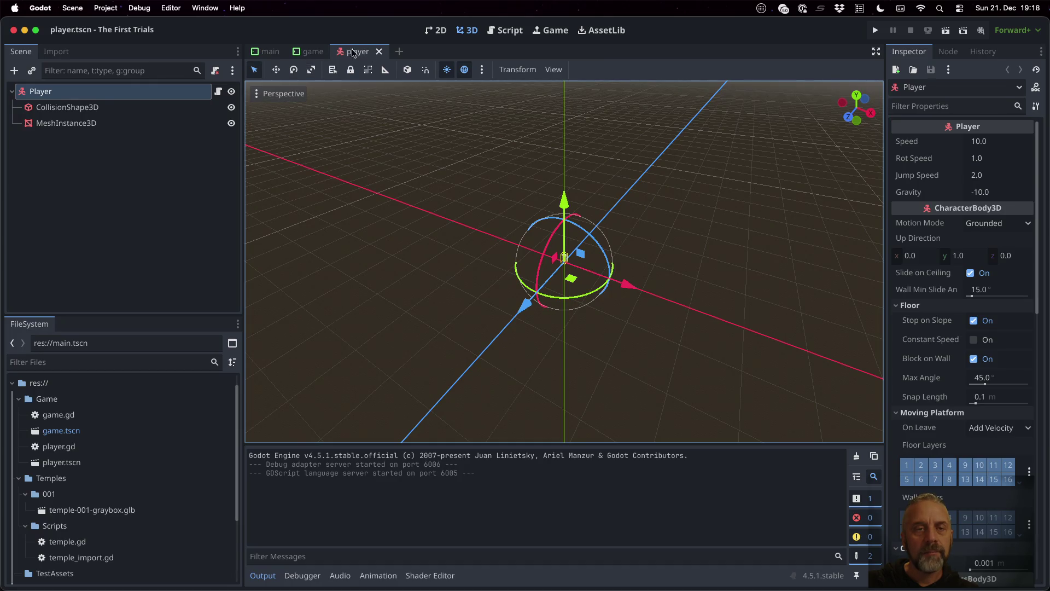
left_click(263, 53)
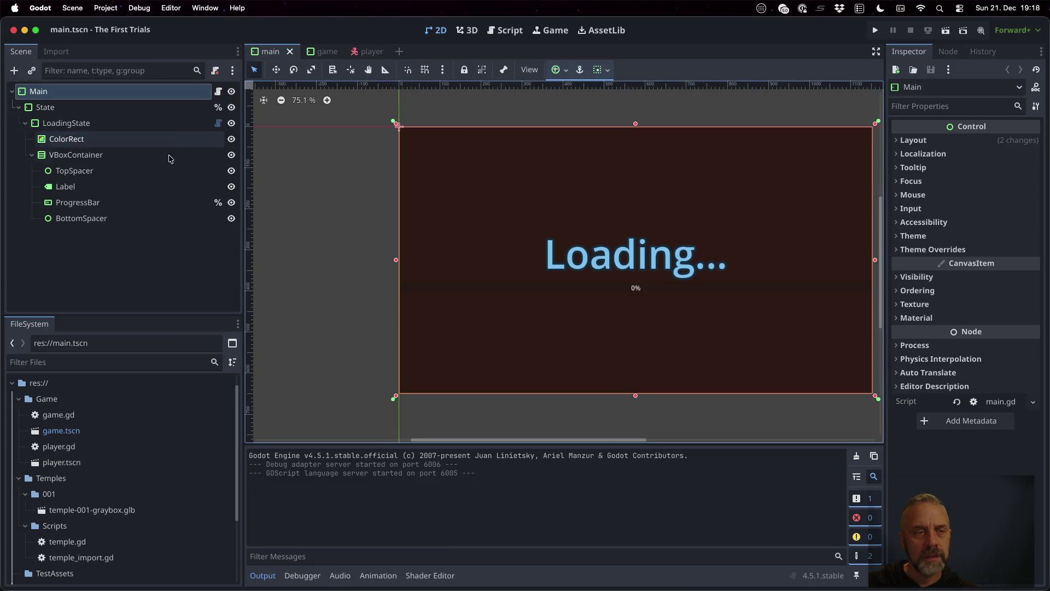
Set LoadingState's Progress to 10 in the Inspector, after trying 100 and 1.
left_click(137, 202)
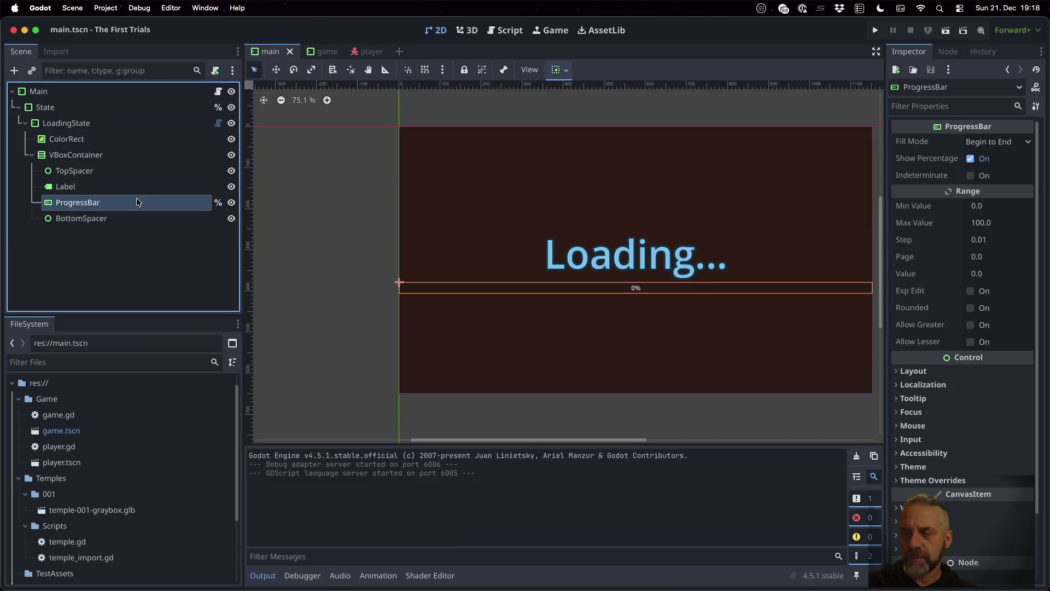
left_click(121, 125)
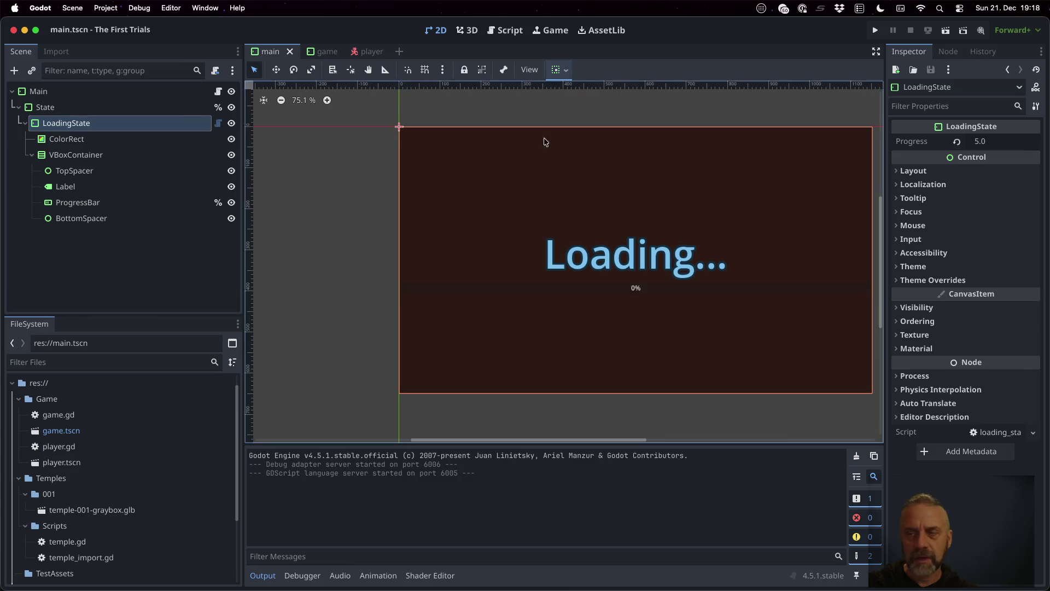
left_click_drag(1005, 144, 1005, 144)
type("100")
key("Return")
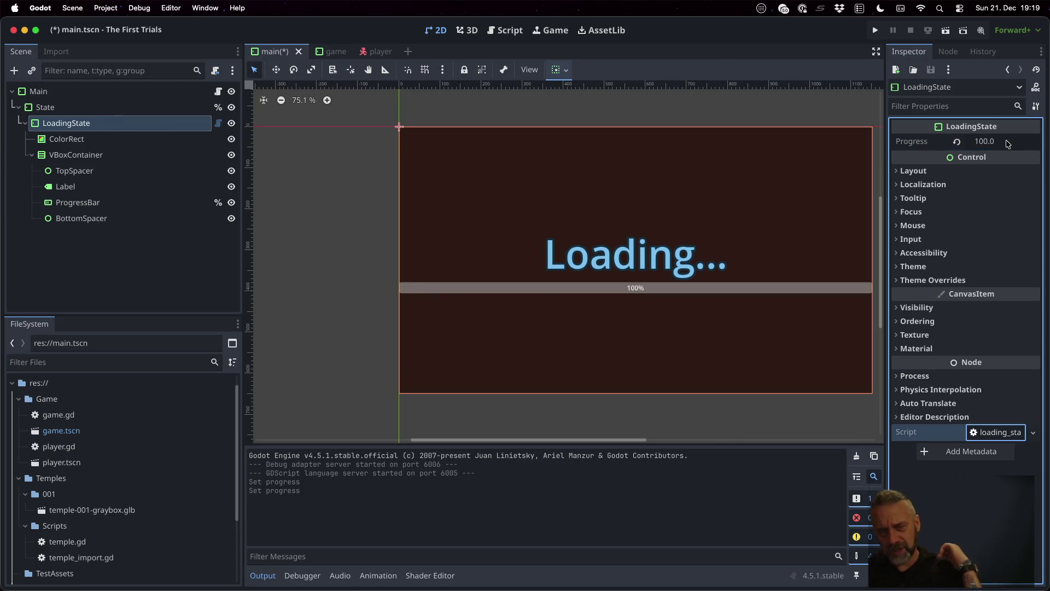
left_click(1005, 141)
type("1")
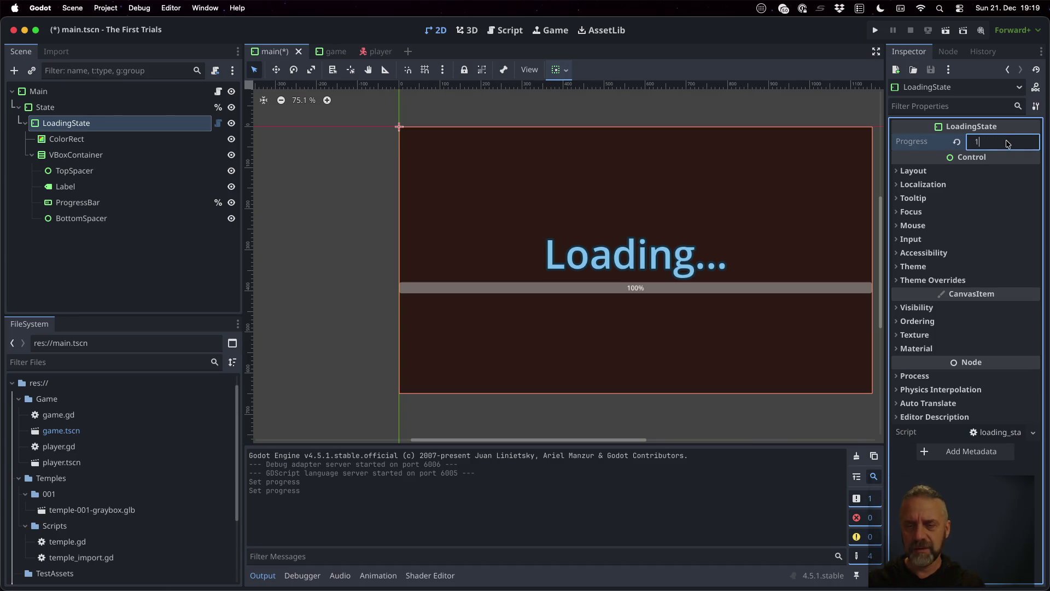
key("Return")
left_click(1008, 143)
type("10")
key("Return")
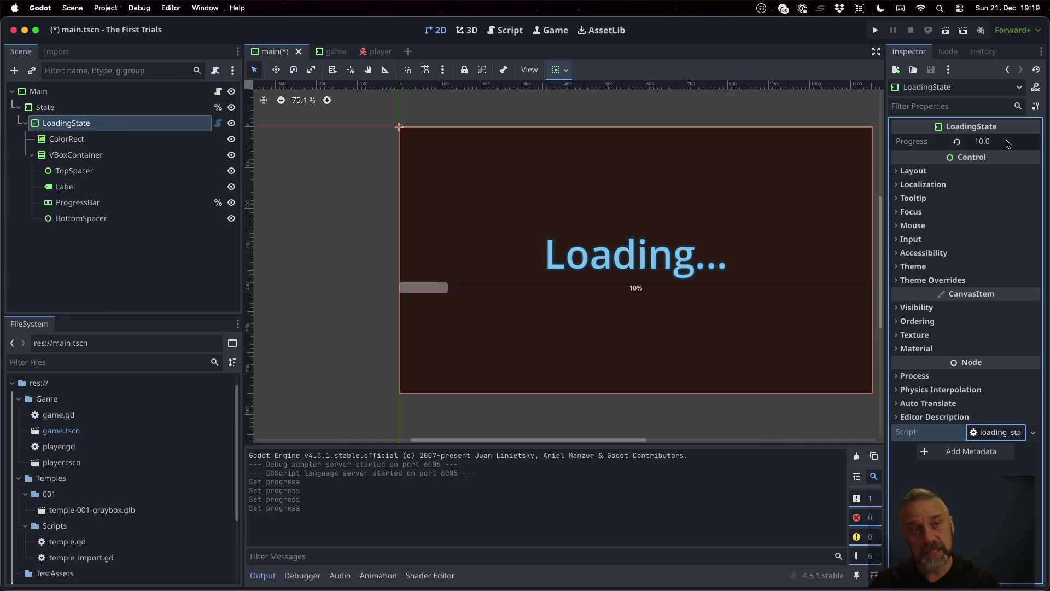
Open loading_state.gd and move to the line after set_progress.
left_click(218, 124)
left_click(578, 189)
key("Down")
key("Down")
key("Down")
key("Down")
Add a new _process(delta) function below set_progress in loading_state.gd.
key("Up")
key("Return")
key("BackSpace")
type("c _p")
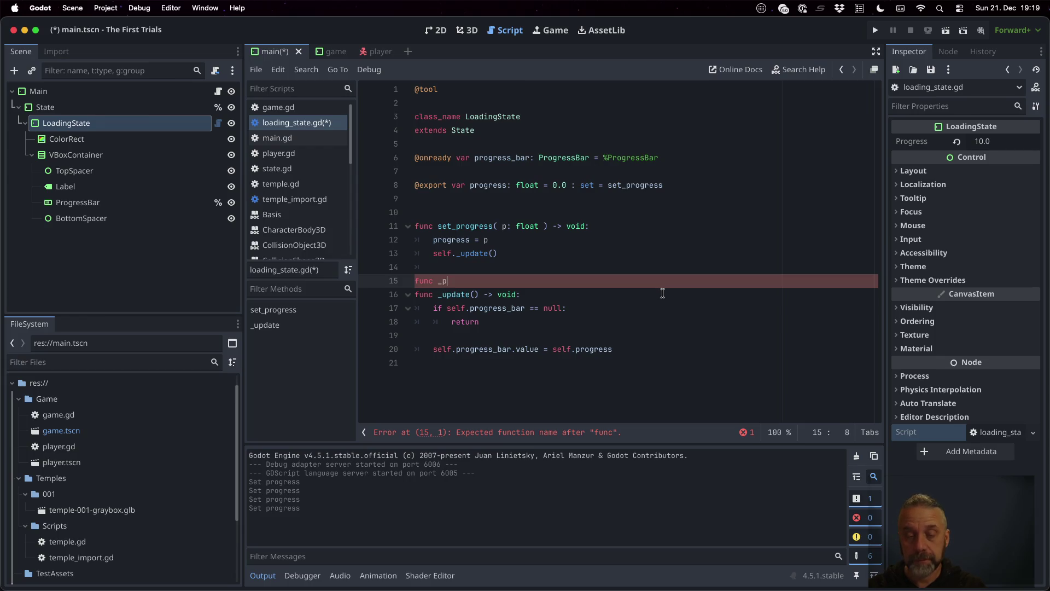
key("Down")
key("Return")
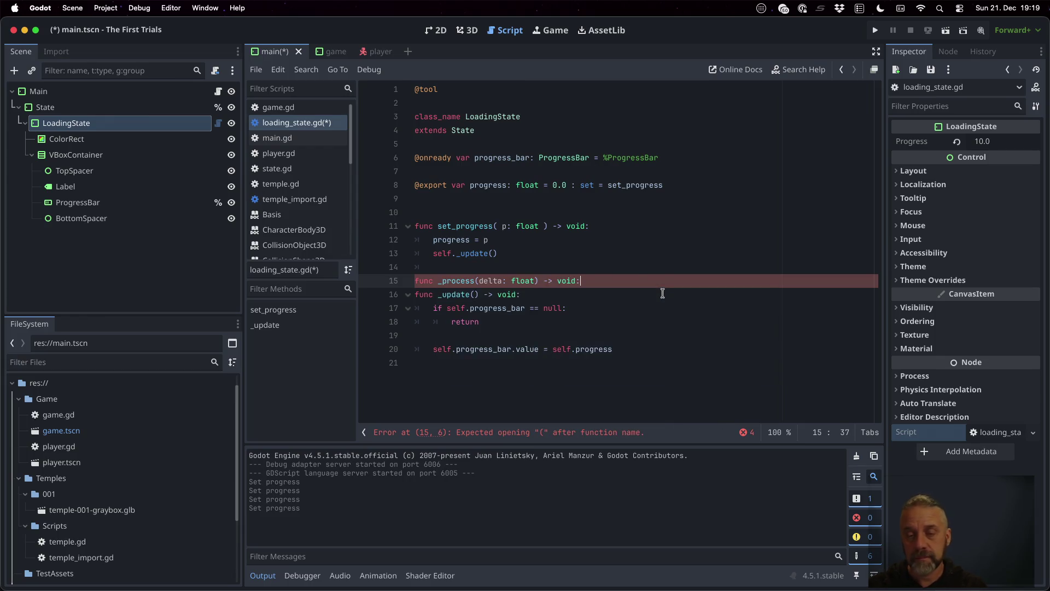
key("Return")
key("Down")
key("Down")
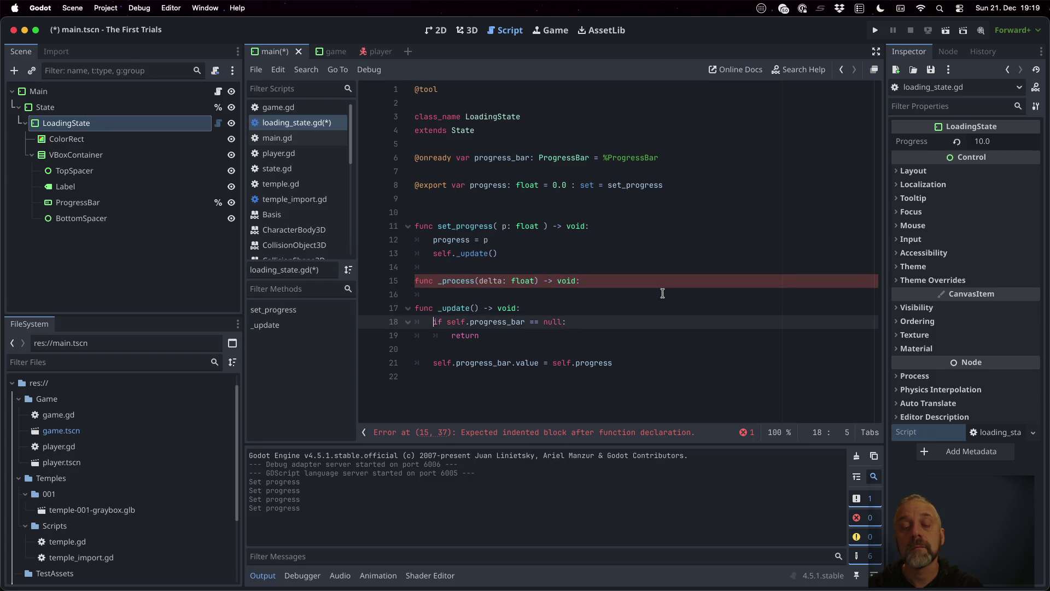
Move the progress_bar null check into _process, then delete the _update function and its call.
key("shift+Down")
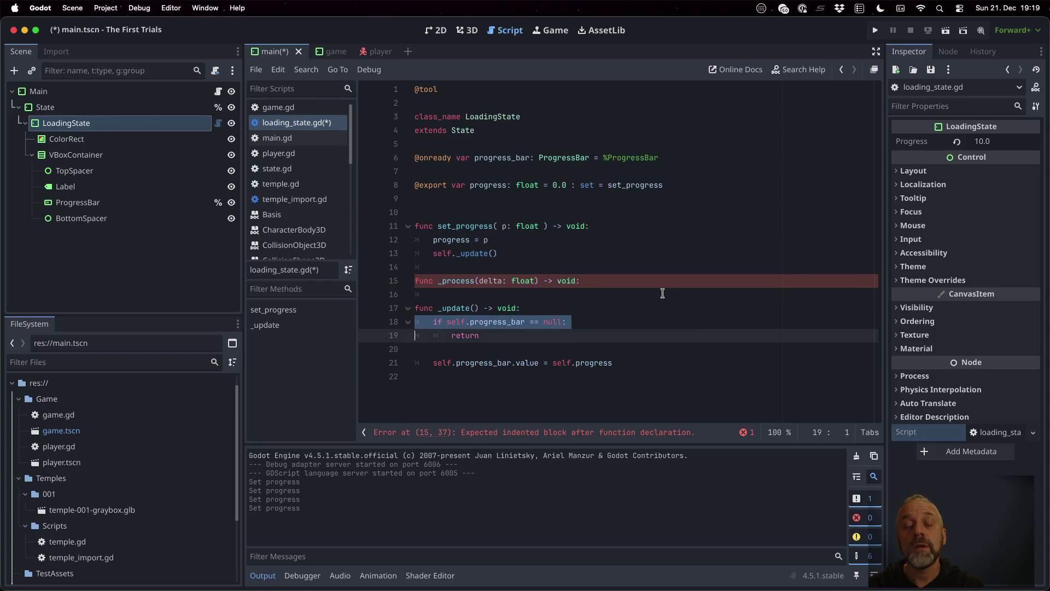
key("super+c")
key("Up")
key("Up")
key("Up")
key("super+v")
key("Down")
key("Down")
key("Down")
key("Down")
key("Down")
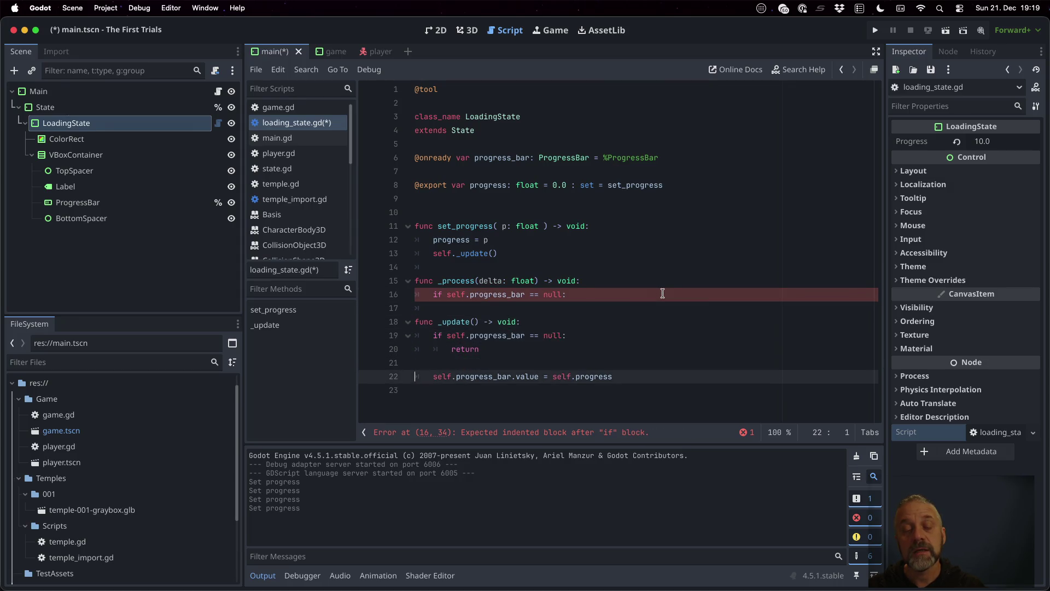
key("Up")
key("Up")
key("Up")
key("shift+Down")
key("shift+Down")
key("shift+Down")
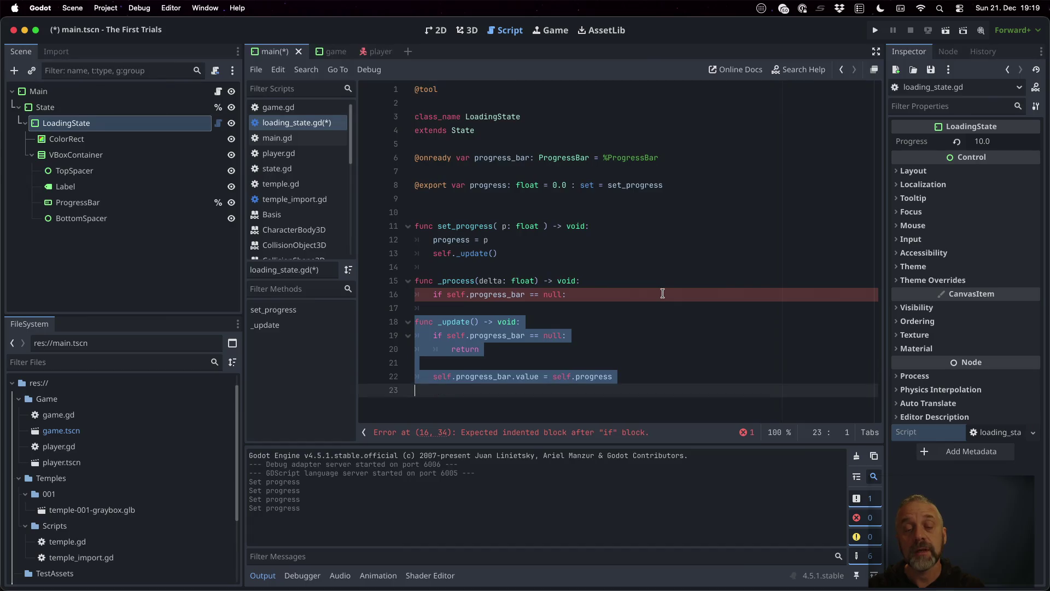
key("BackSpace")
key("Up")
key("Up")
key("Up")
key("shift+Down")
key("BackSpace")
key("Down")
key("Down")
Under the null check, assign self.progress_bar.value = self.progress.
key("End")
key("Return")
type("self.")
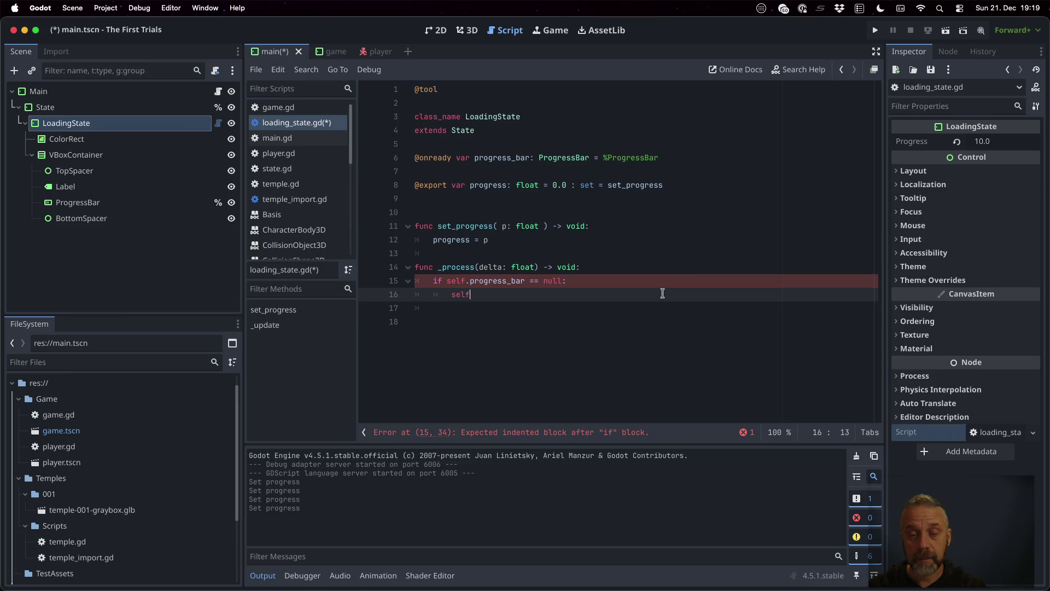
key("Down")
key("Return")
type(".v")
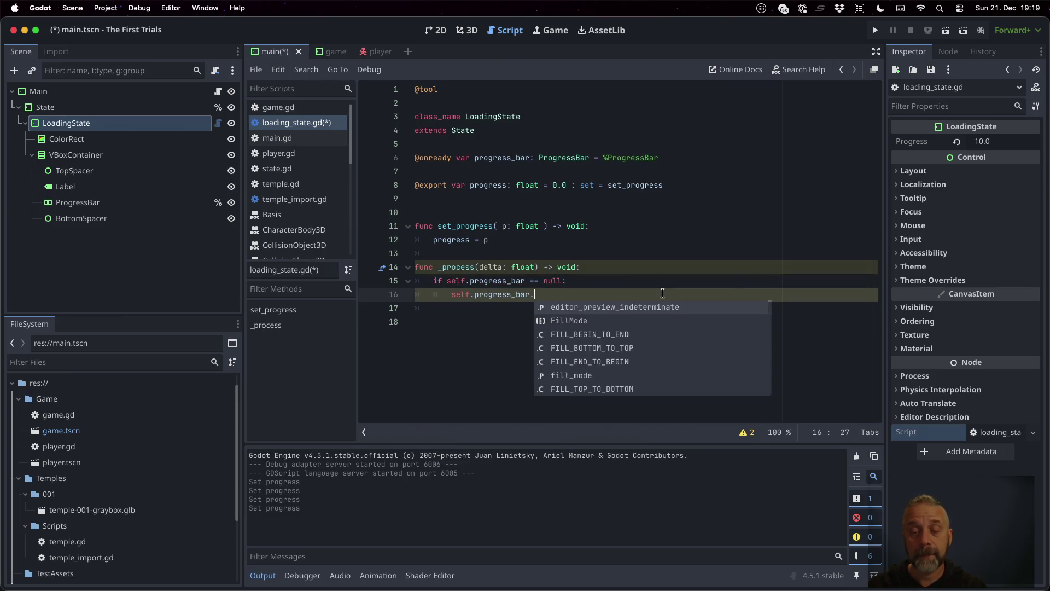
key("Return")
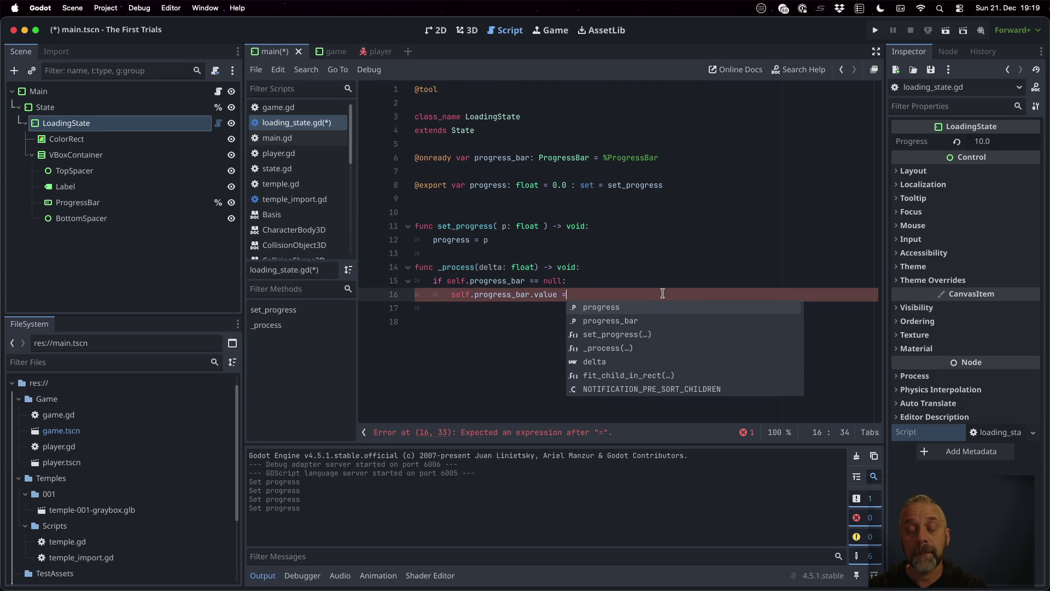
type("sel")
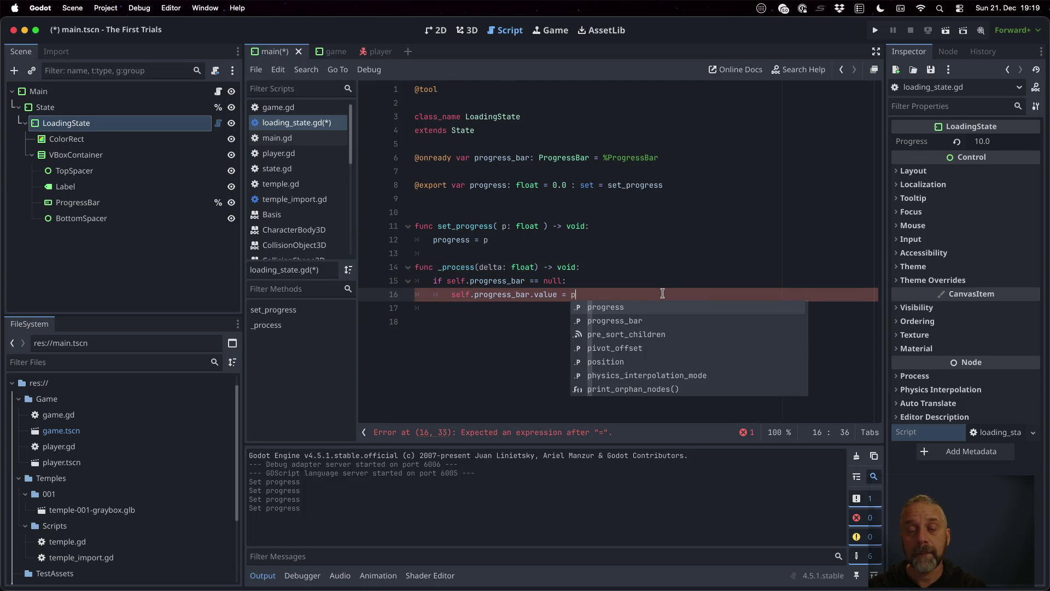
type("f.pr")
key("Return")
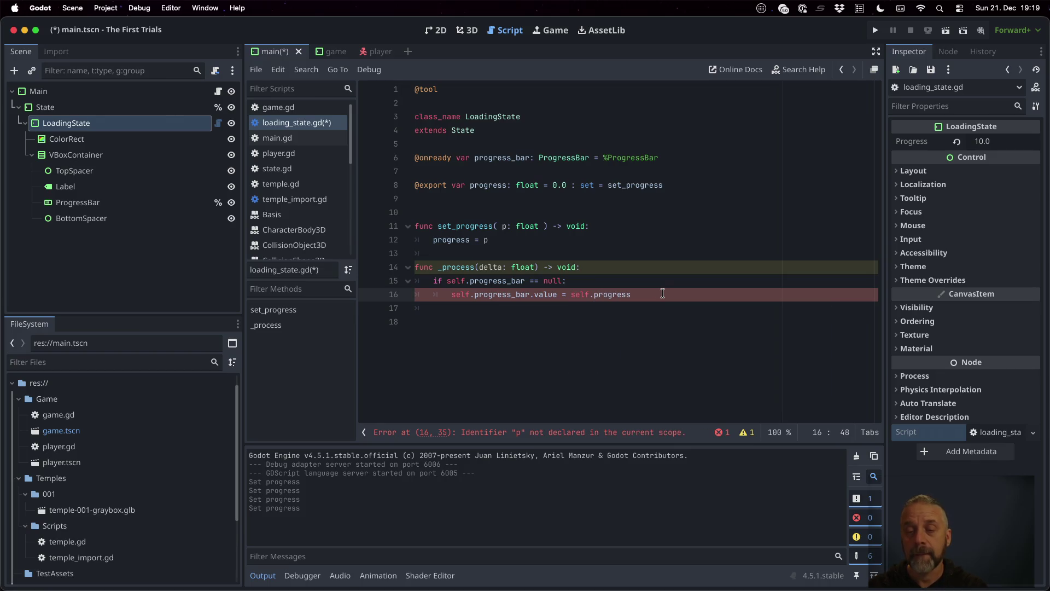
Add var p = self.progress_bar.value above the assignment.
key("Up")
key("Return")
type("var p =")
key("Down")
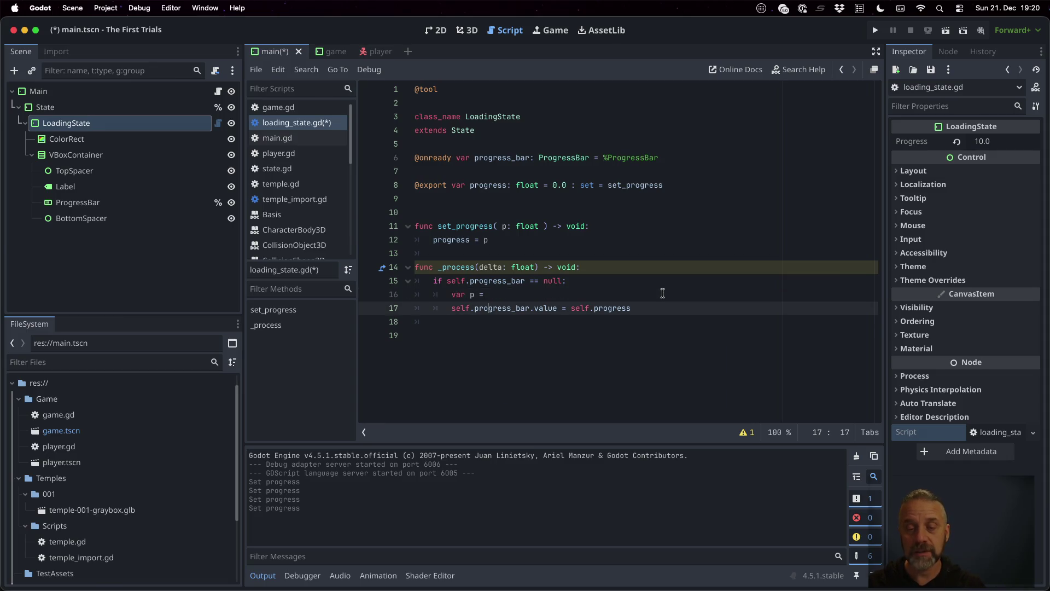
key("alt+Right")
key("alt+Right")
key("alt+shift+Left")
key("alt+shift+Left")
key("alt+shift+Left")
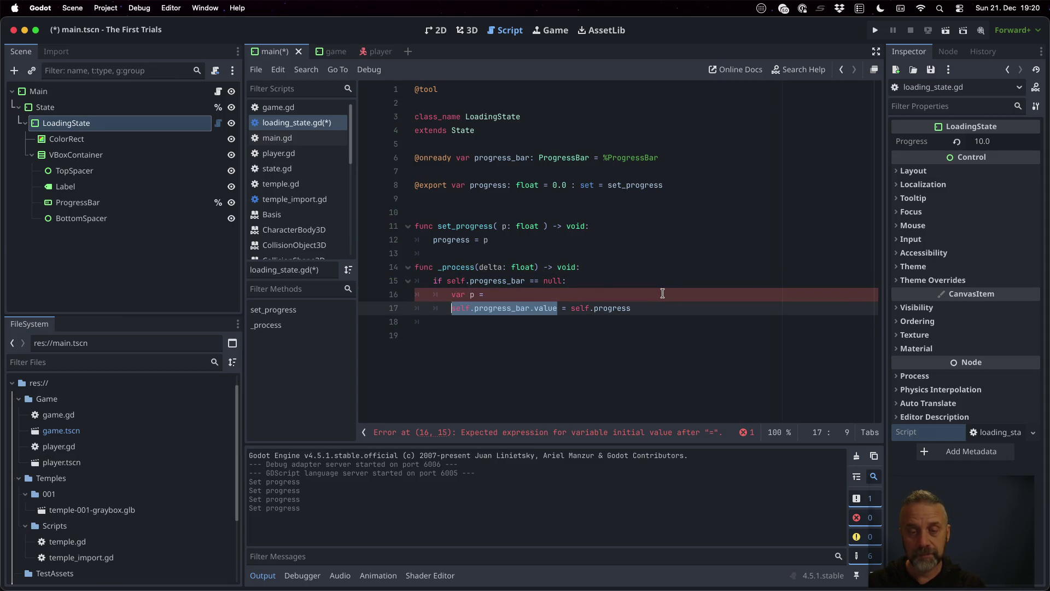
key("super+c")
key("Up")
key("End")
key("super+v")
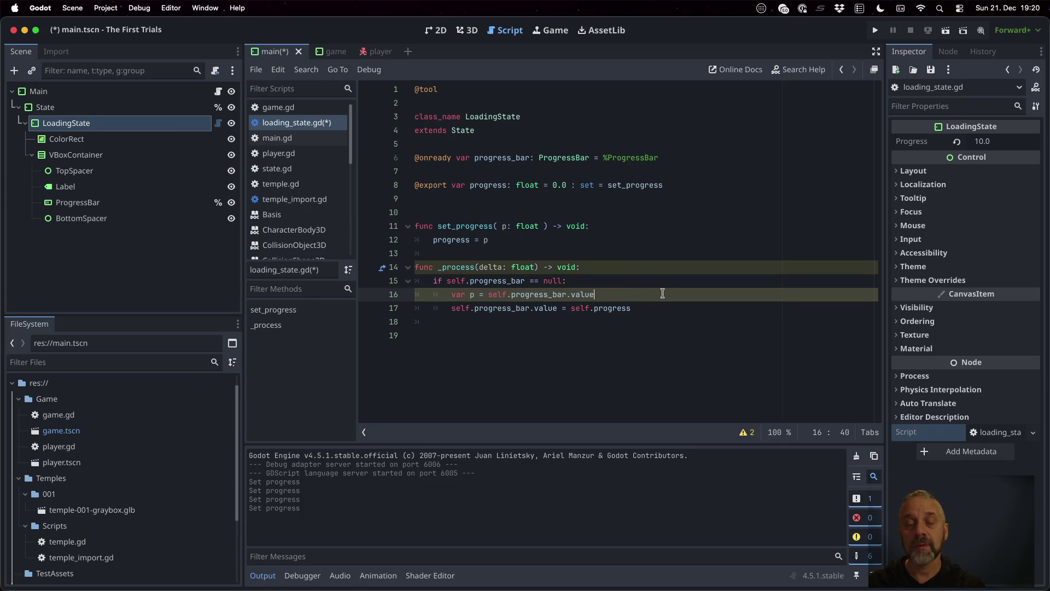
Change the assignment to lerp(p, self.progress, 0.5), save the script, and return to 2D.
key("Down")
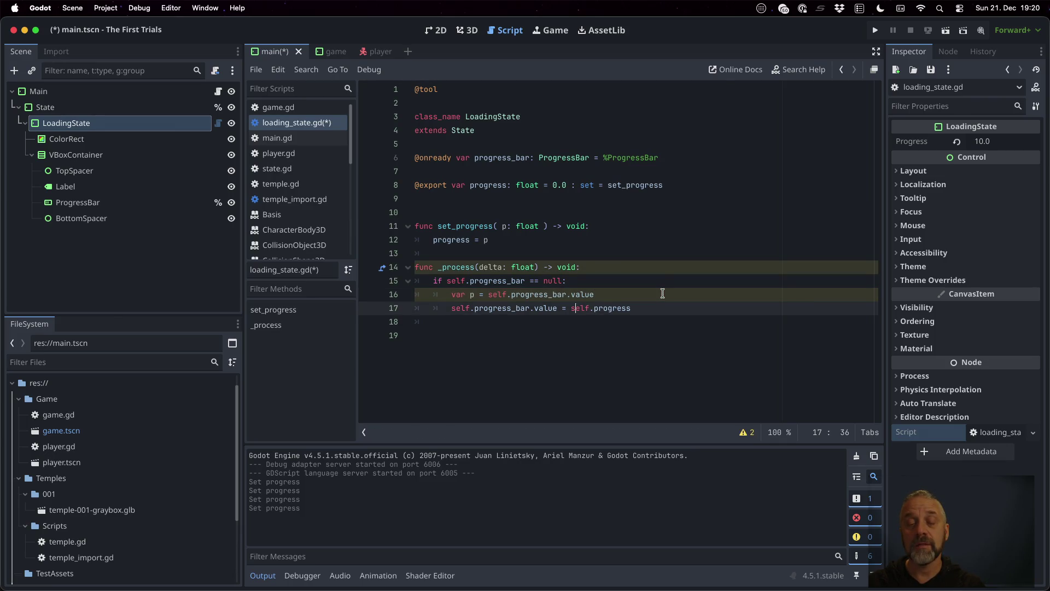
type("lerp( ")
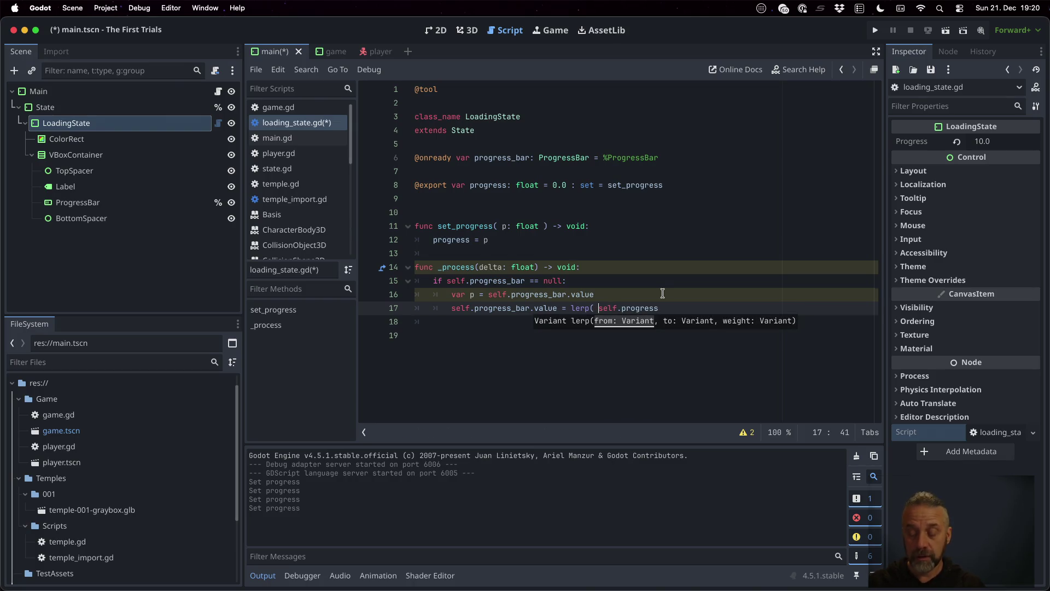
type("p,")
key("End")
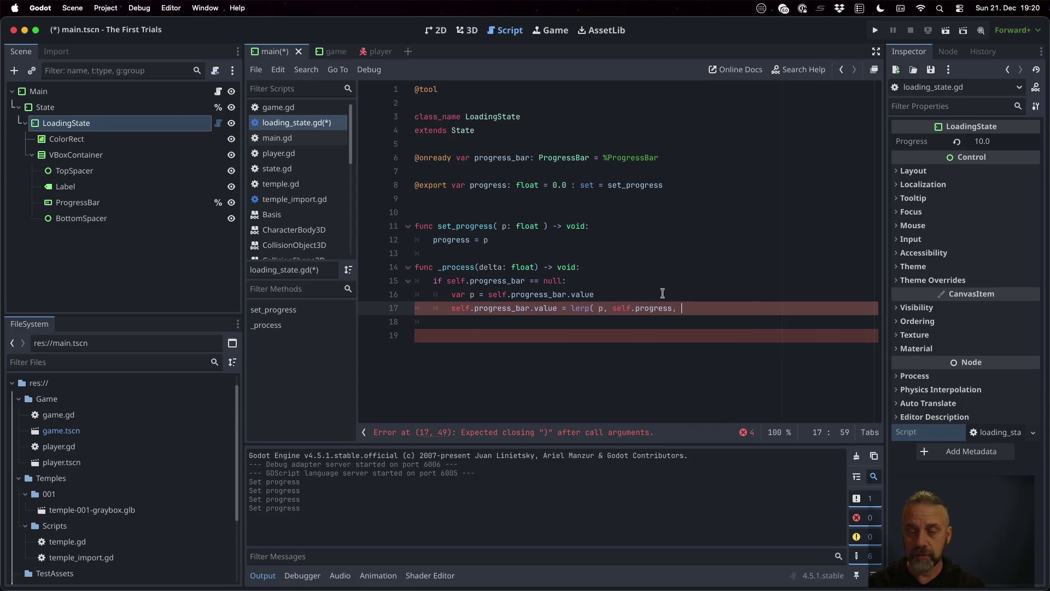
type("0.5")
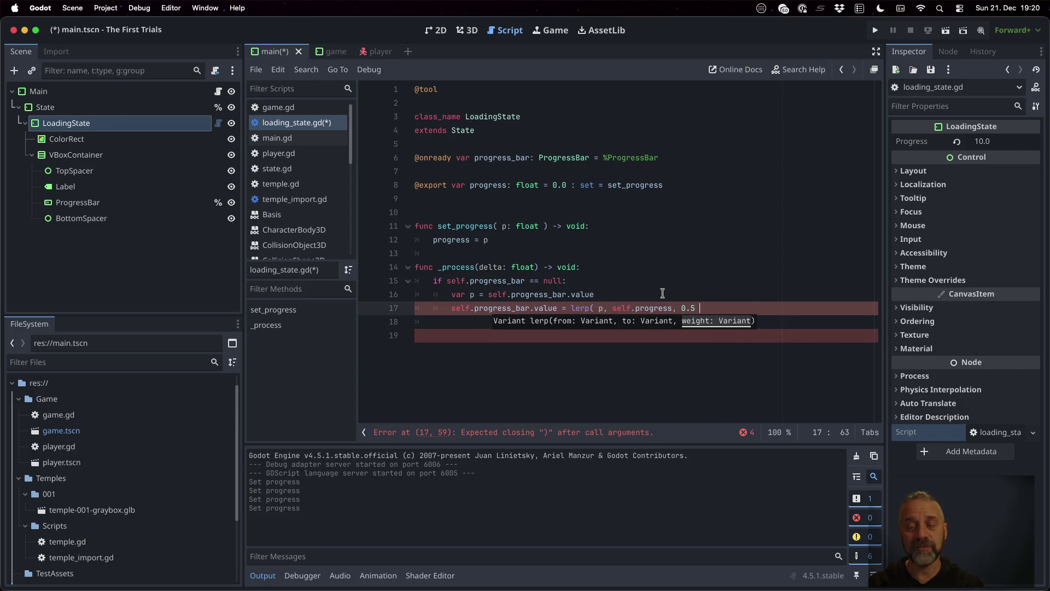
type(" )")
key("ctrl+s")
key("Down")
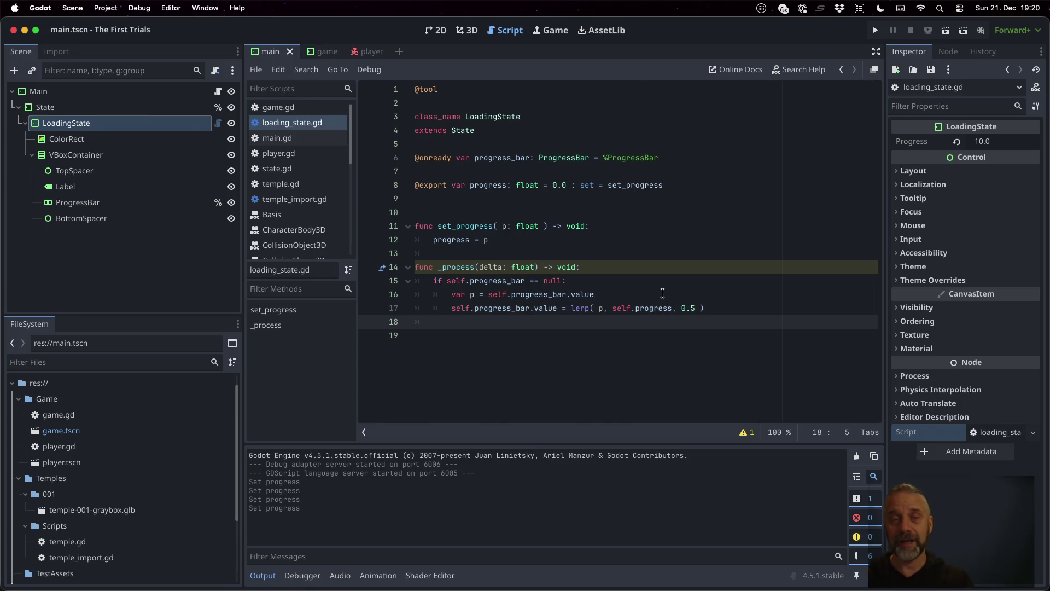
left_click(435, 33)
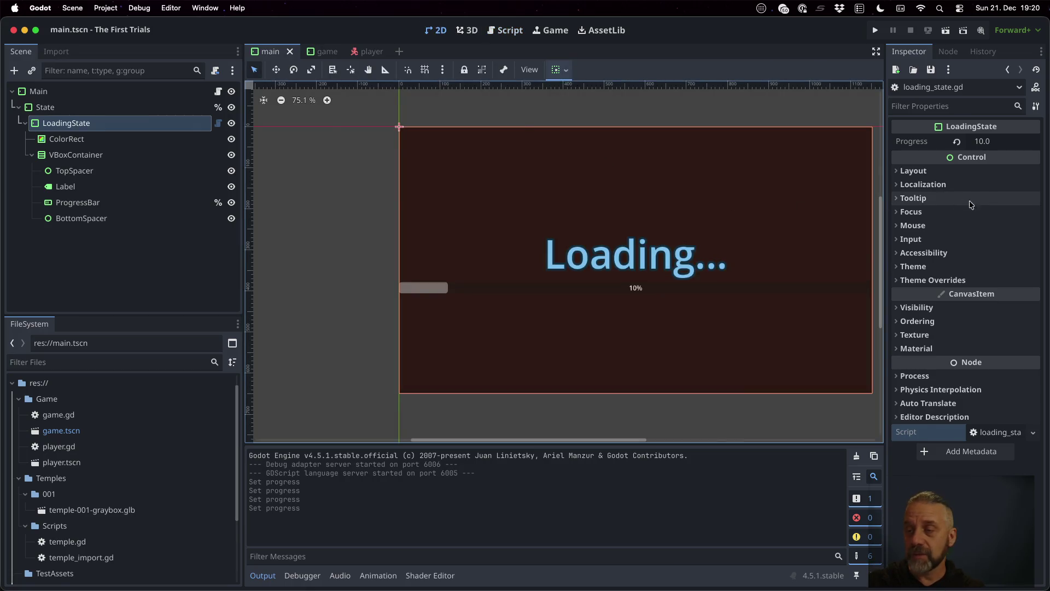
Set the LoadingState Progress to 50 and save the main scene.
left_click(1000, 140)
type("50")
key("Return")
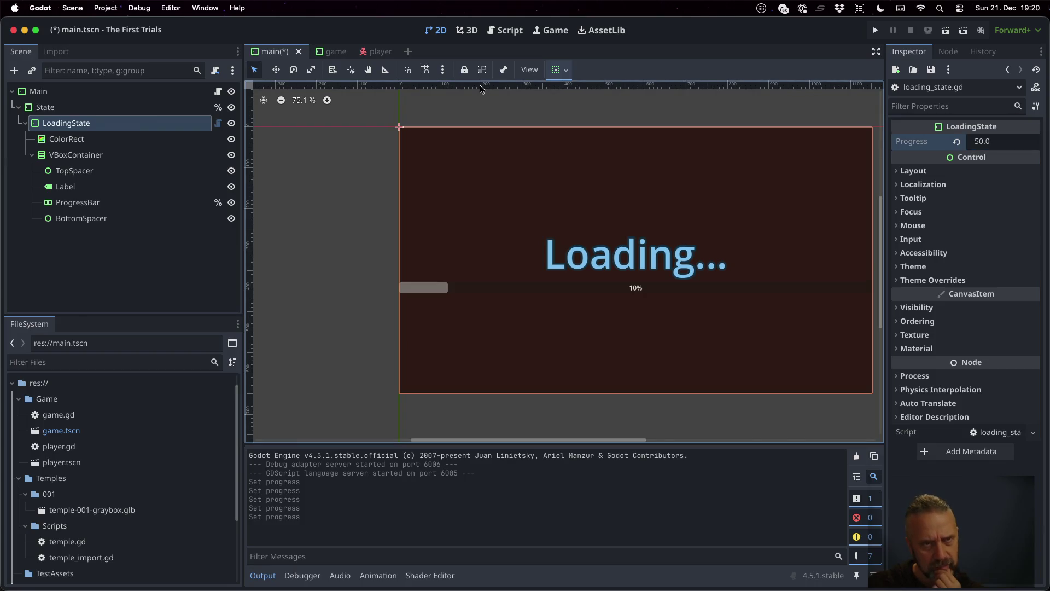
key("super+s")
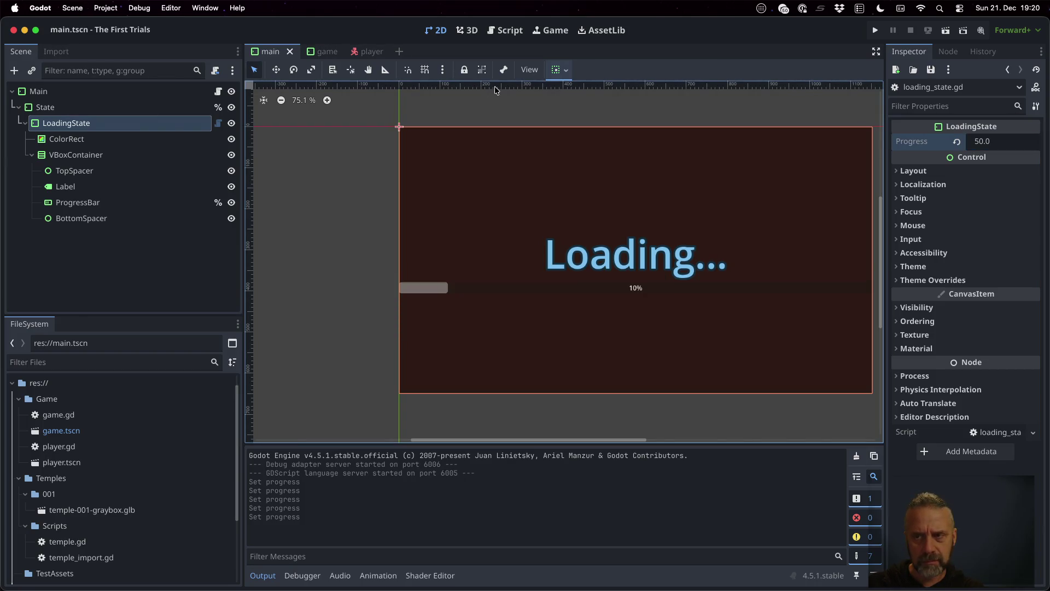
Change the == null check on line 15 of loading_state.gd to != null.
left_click(505, 30)
left_click(574, 290)
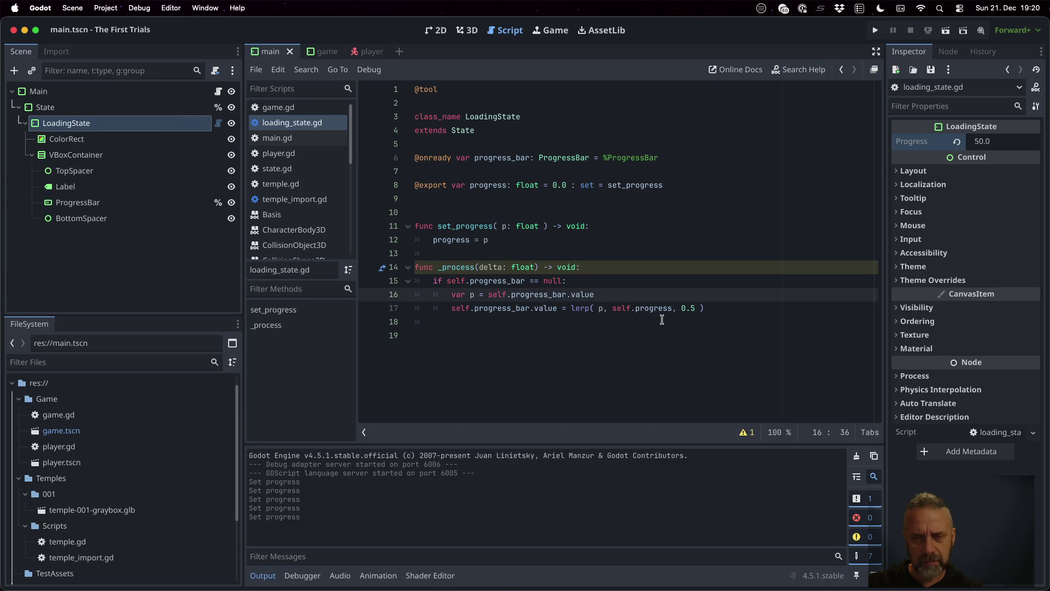
left_click(534, 281)
key("BackSpace")
type("!")
Set the LoadingState Progress to 20 in the Inspector.
left_click(437, 30)
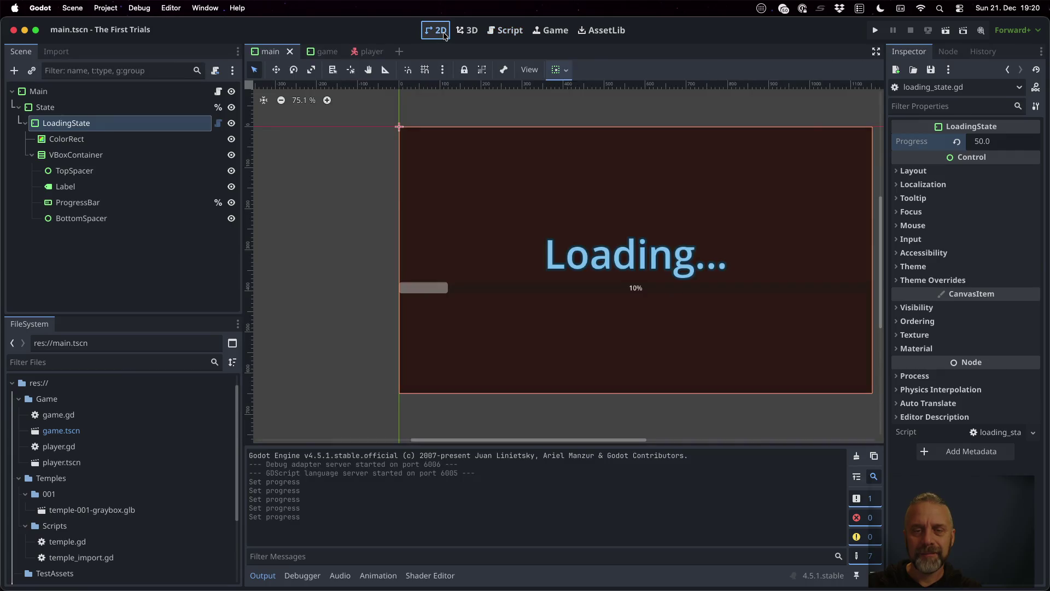
left_click(990, 143)
type("20")
key("Return")
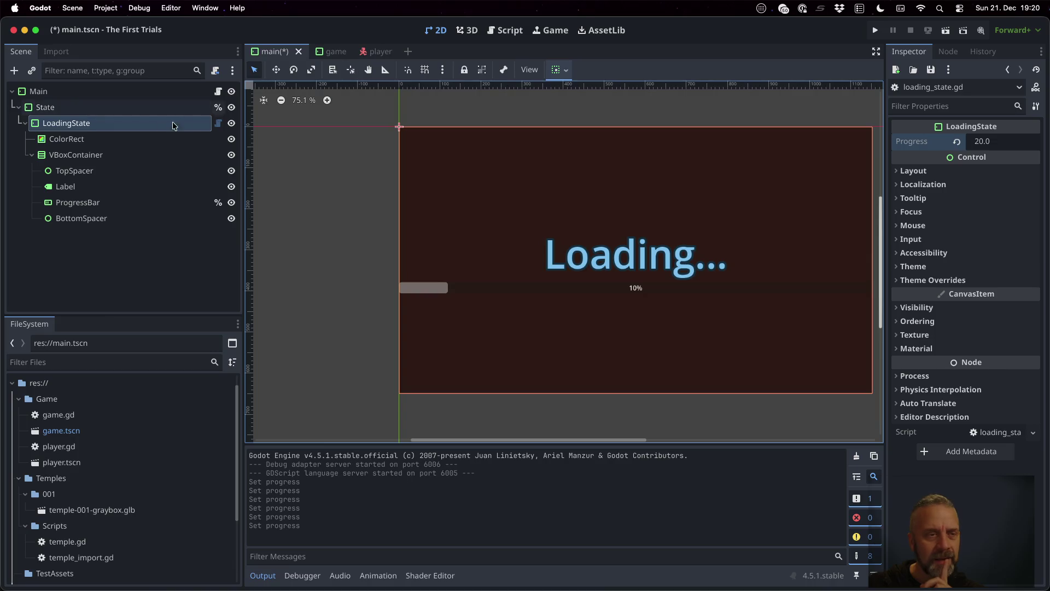
Open a new line after line 16 in loading_state.gd.
left_click(217, 123)
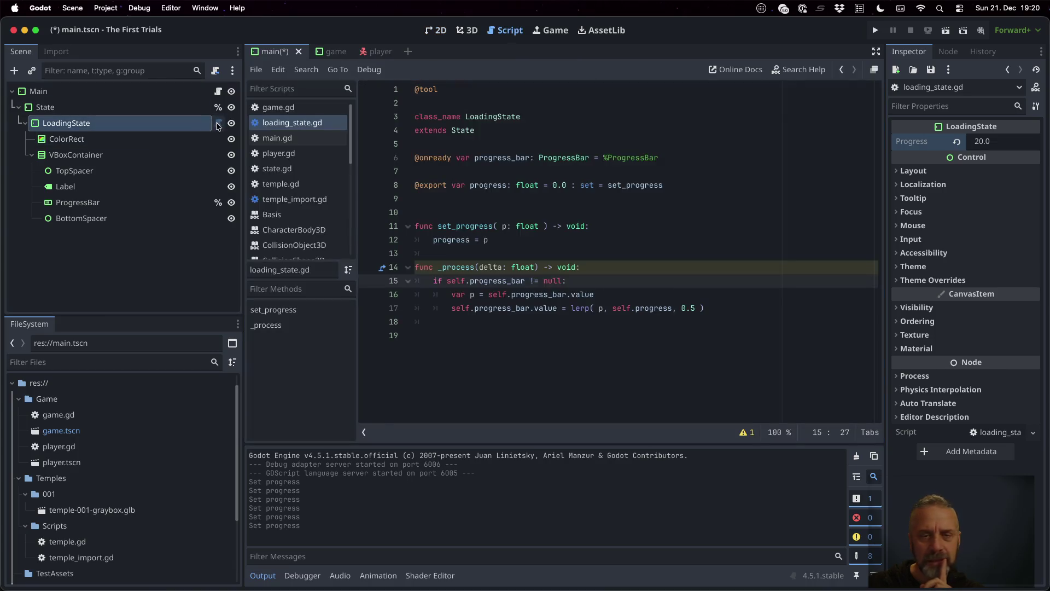
left_click(543, 241)
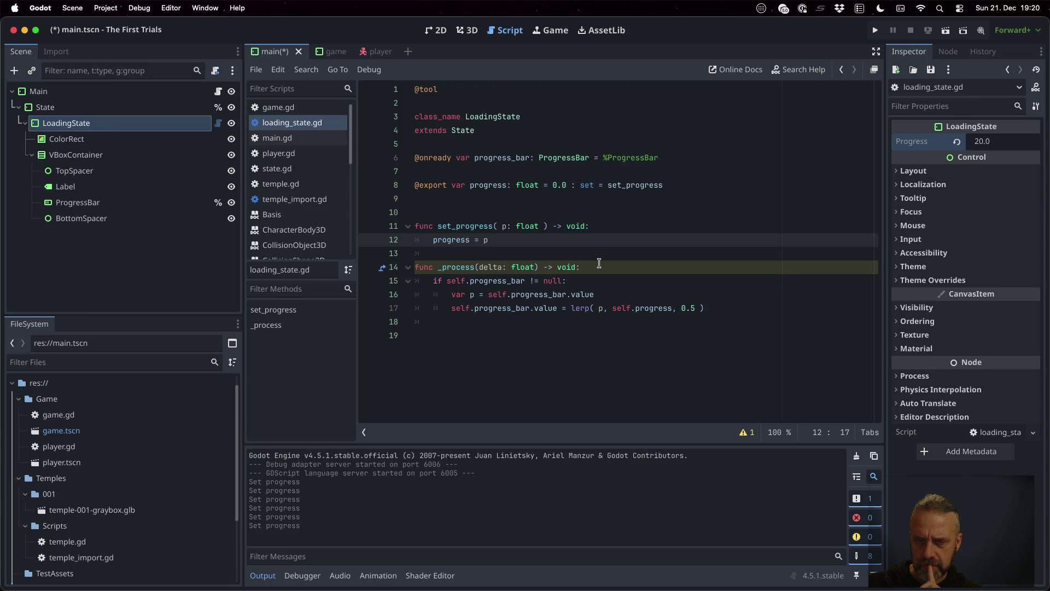
left_click(611, 290)
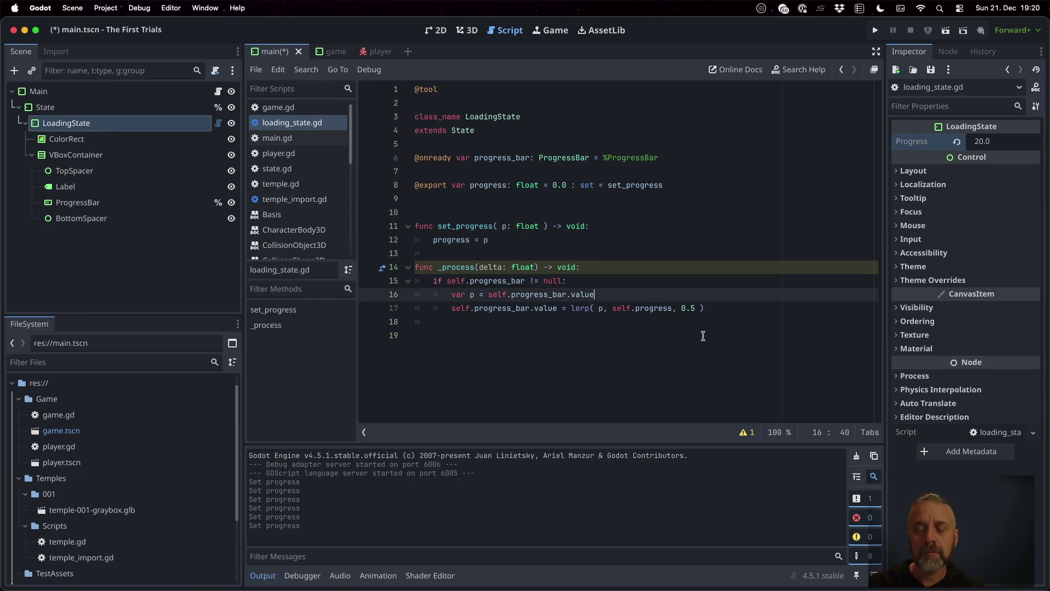
key("Return")
Start a print( debug line after line 16 and save the script.
type("print(p")
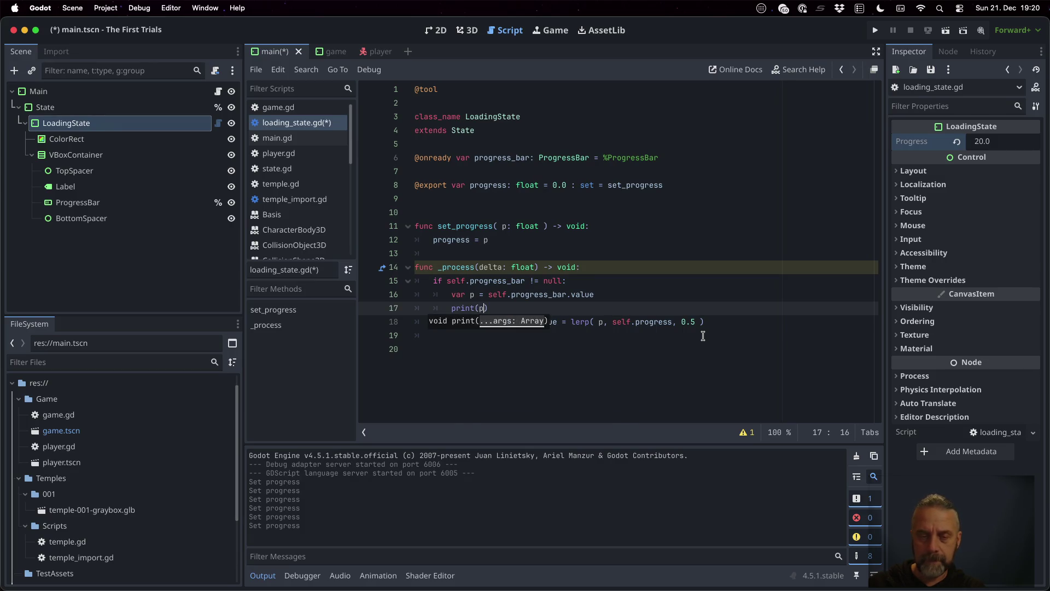
key("ctrl+s")
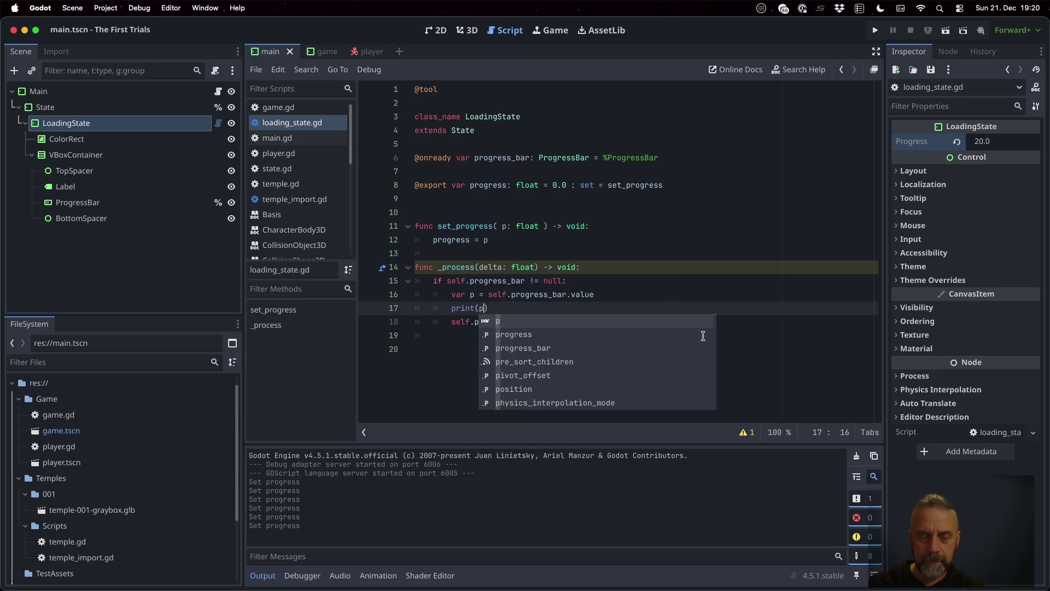
left_click(497, 294)
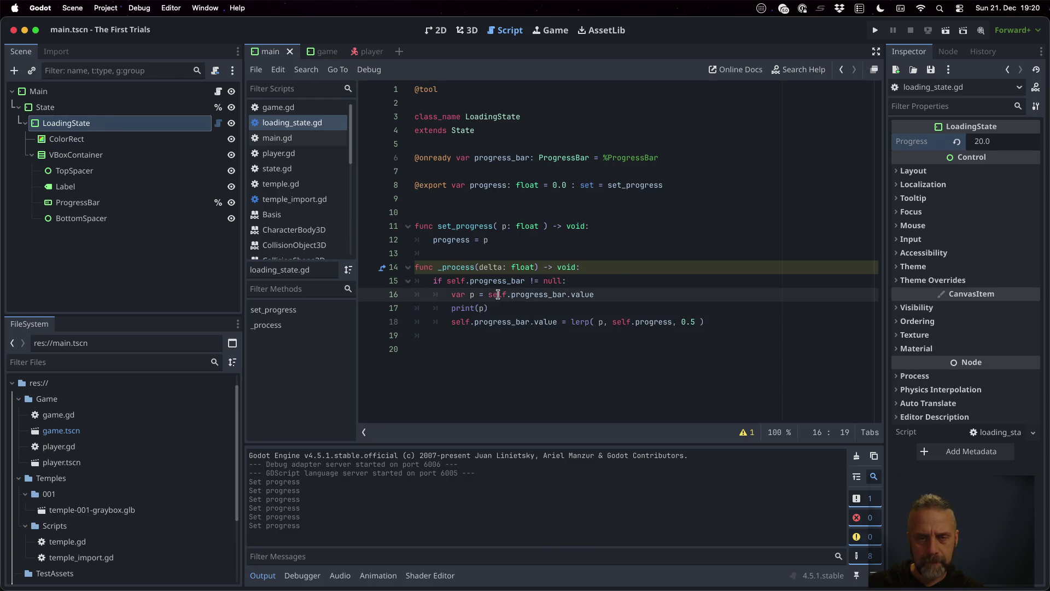
left_click(519, 200)
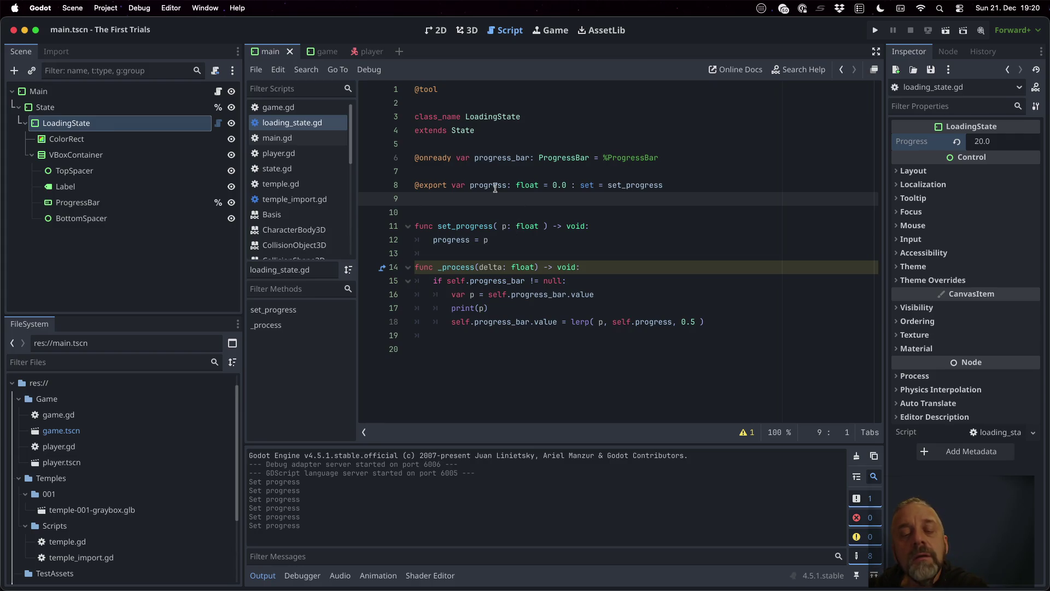
left_click(491, 158)
left_click(511, 226)
mouse_move(552, 299)
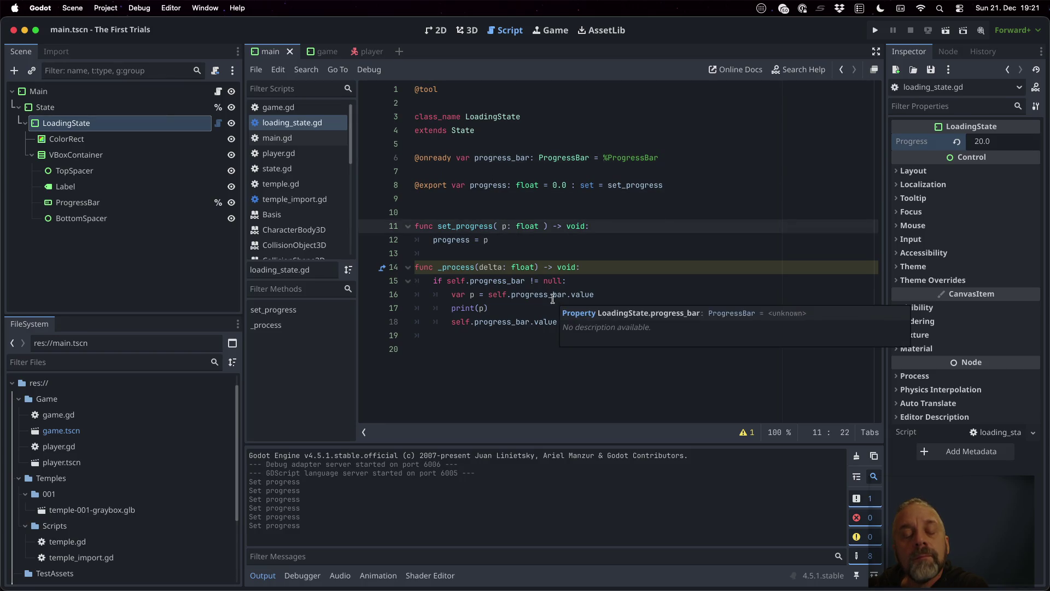
left_click(502, 321)
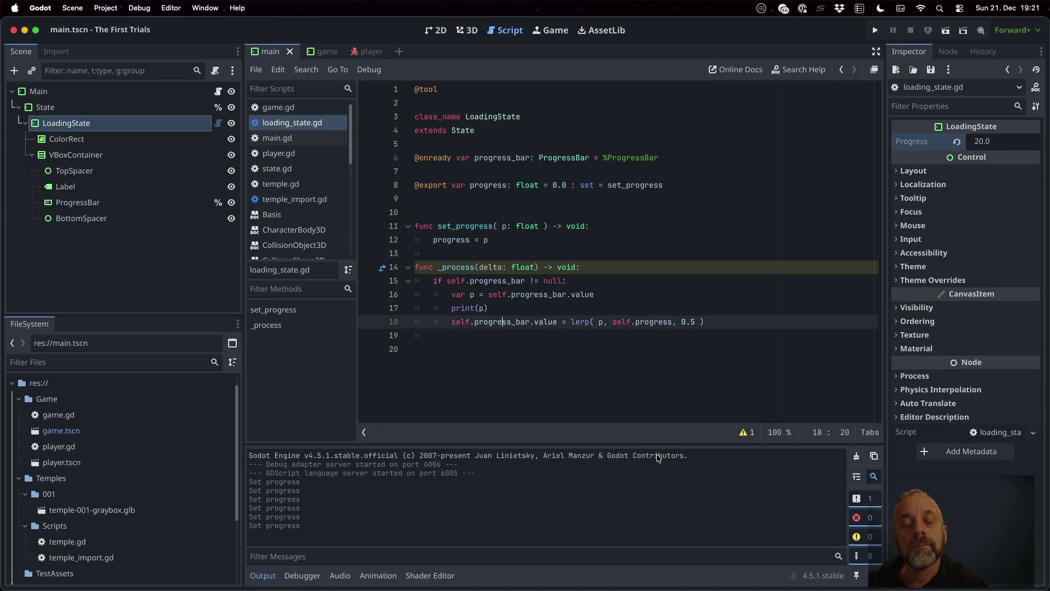
Add an else branch after the lerp line that prints "xxx".
key("Return")
key("BackSpace")
type("else:")
key("Return")
type("print(\"")
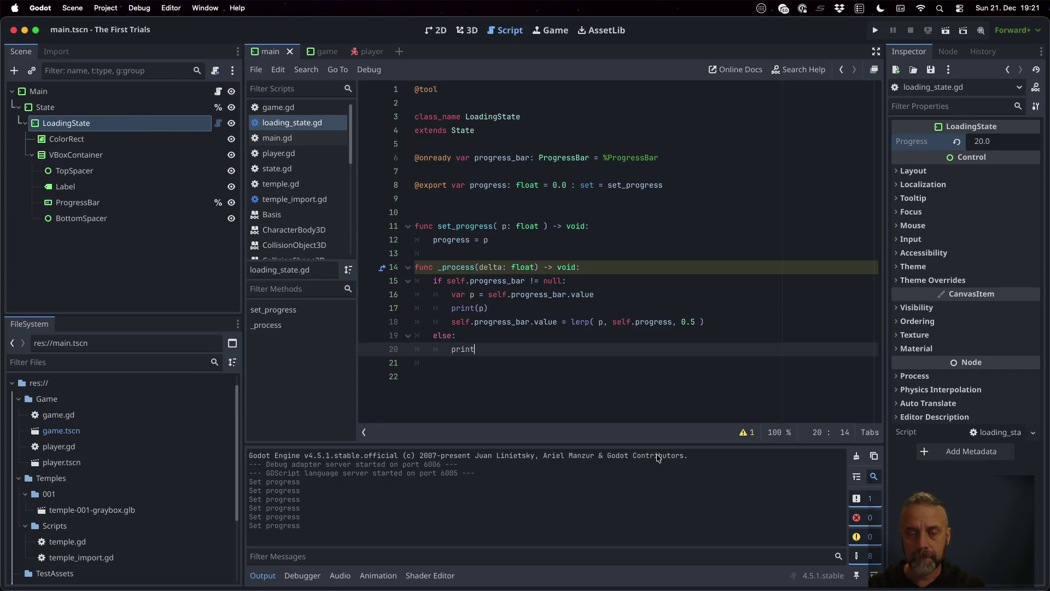
type("xxx")
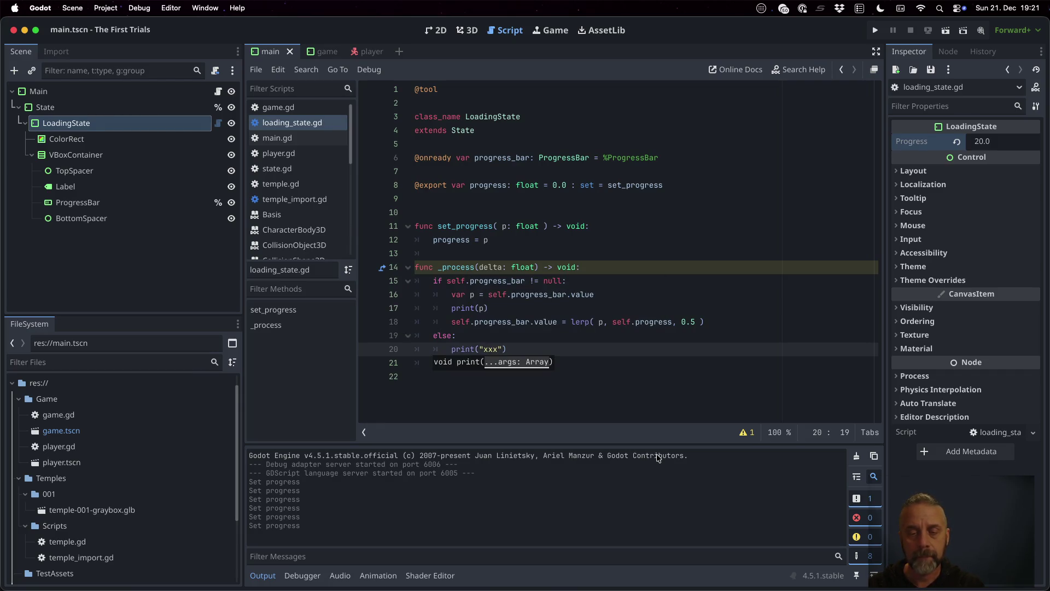
Insert print("xxx") as the first line of _process.
key("Escape")
key("Up")
key("Up")
key("Up")
key("End")
key("Return")
type("print(\"xxx\")")
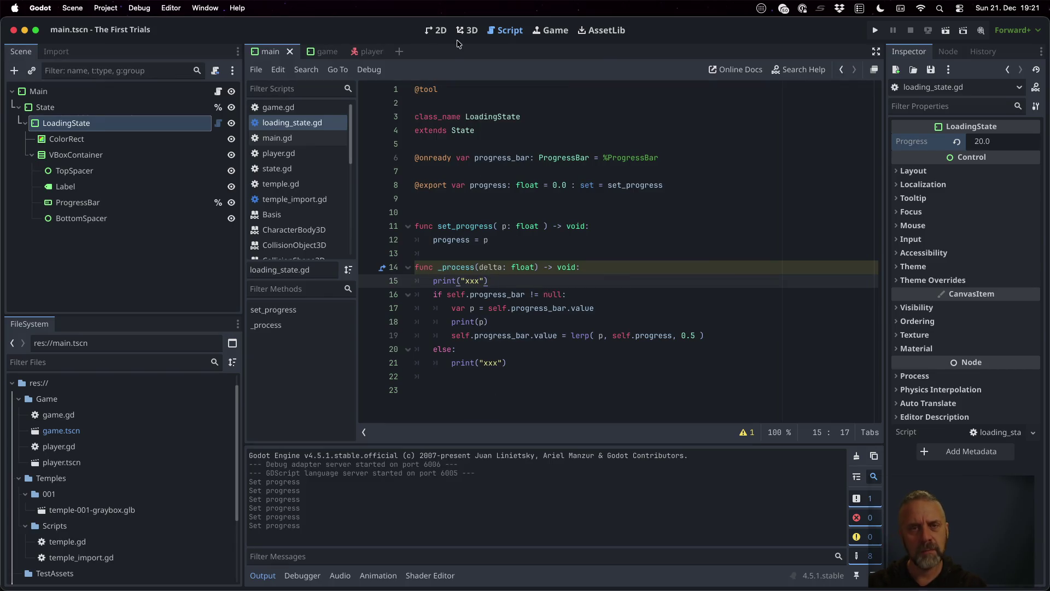
left_click(440, 33)
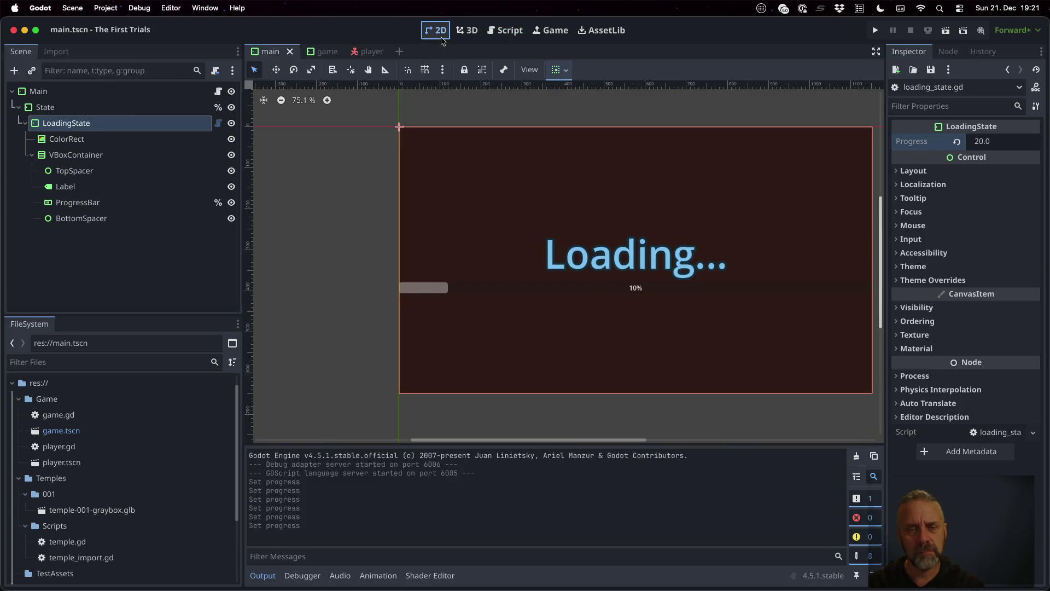
Close the main, player and game scene tabs, then reopen main.tscn from the FileSystem dock.
left_click(322, 51)
left_click(268, 52)
left_click(290, 52)
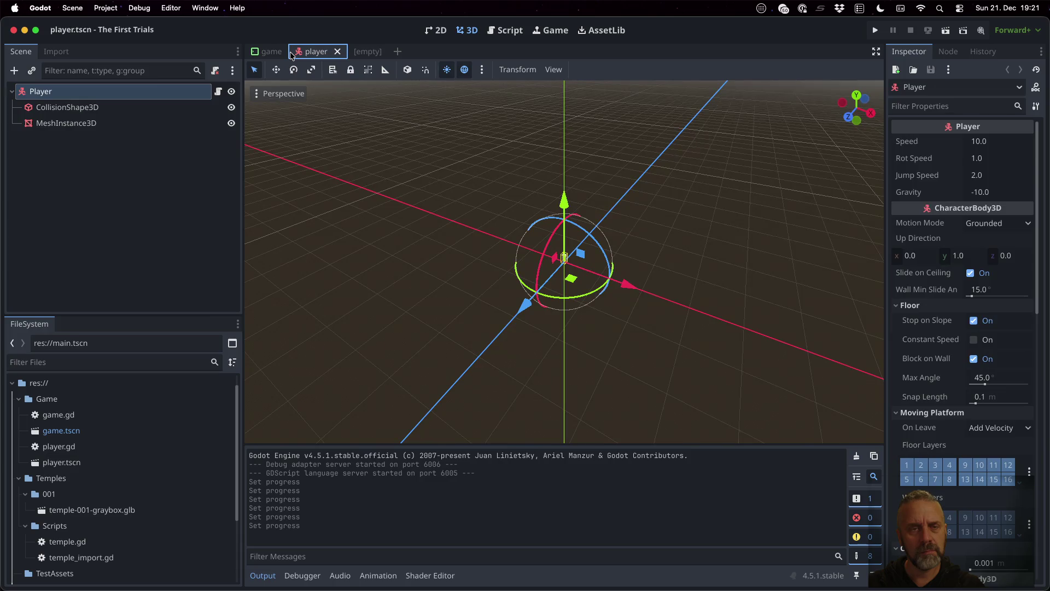
left_click(338, 52)
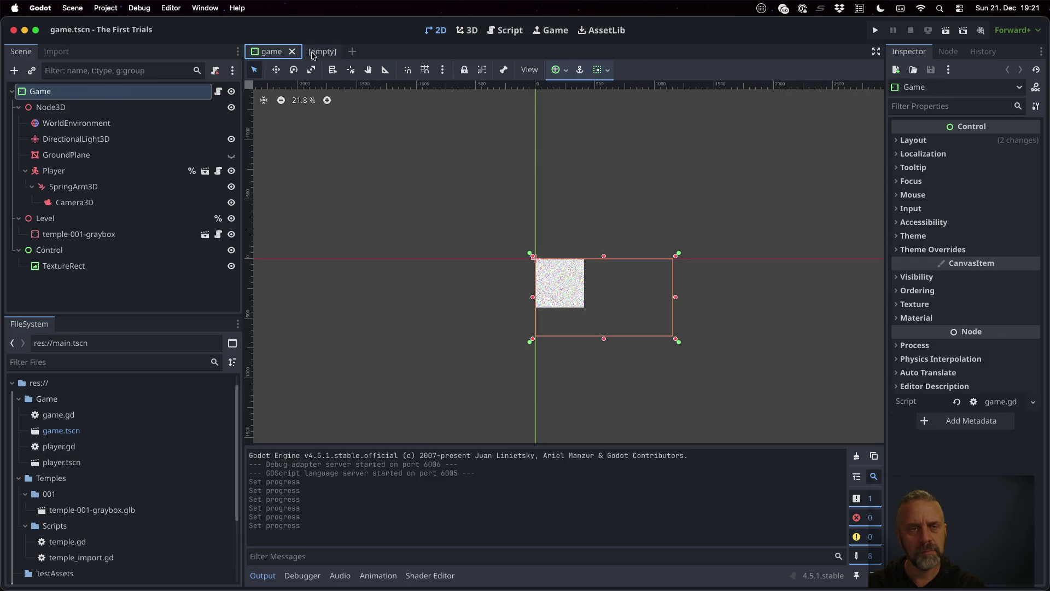
left_click(290, 51)
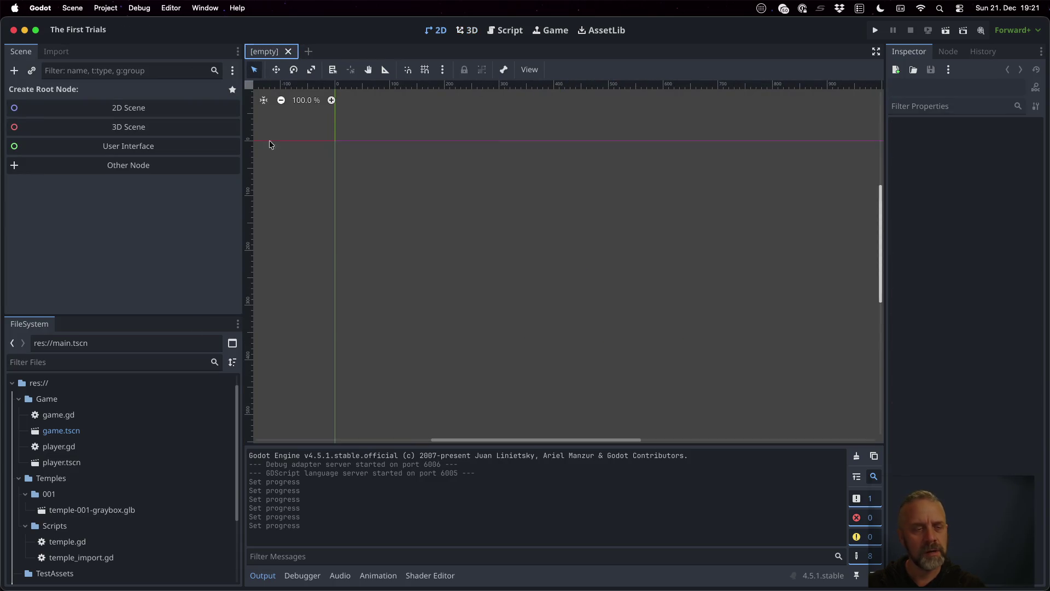
scroll(119, 530, "down", 5)
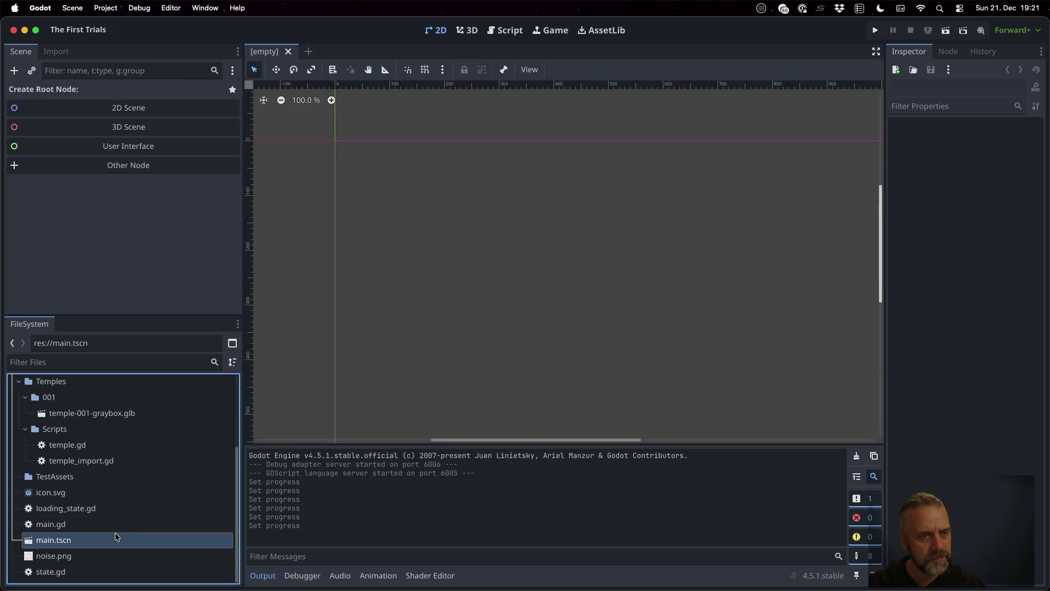
double_click(115, 535)
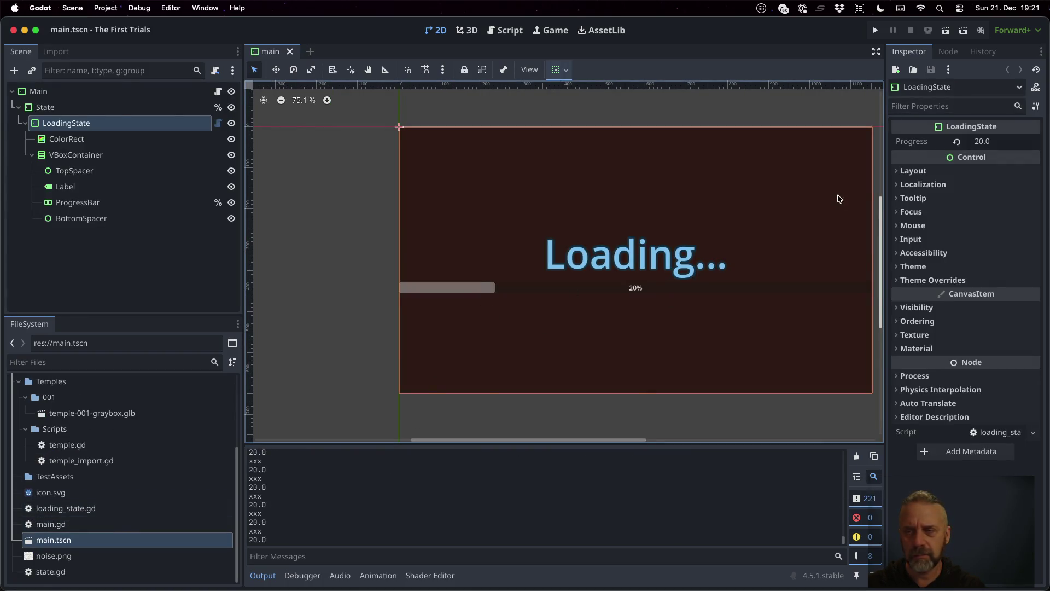
Set the LoadingState Progress to 50, then to 10.
left_click(984, 142)
type("50")
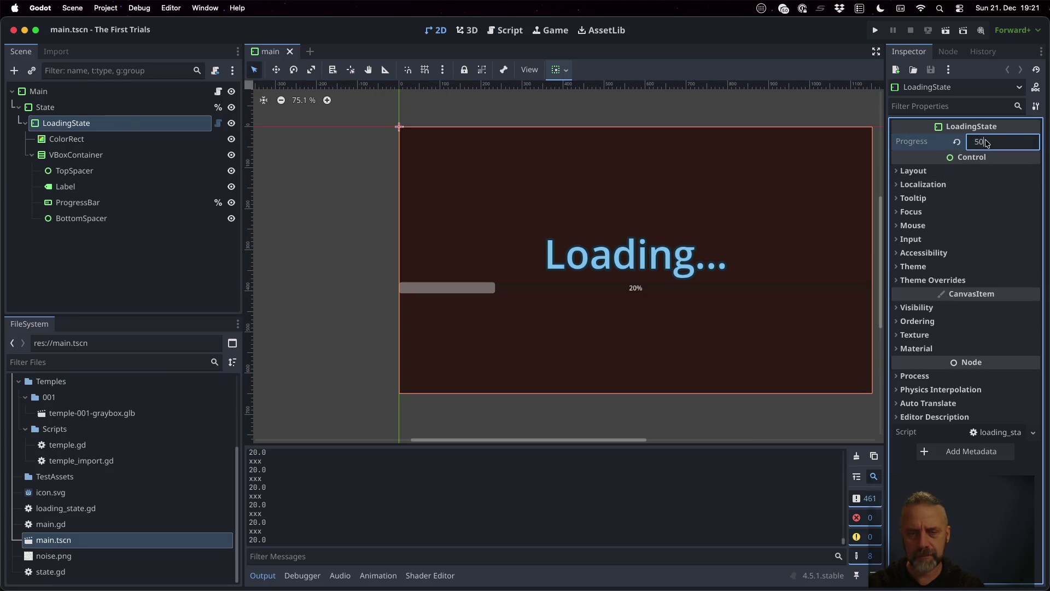
key("Return")
type("10")
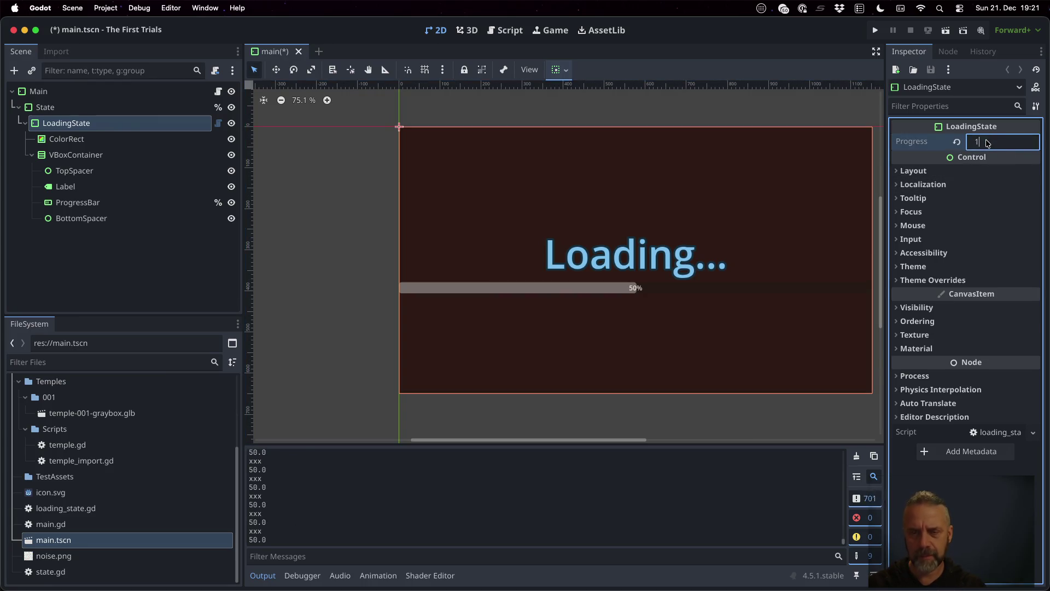
key("Return")
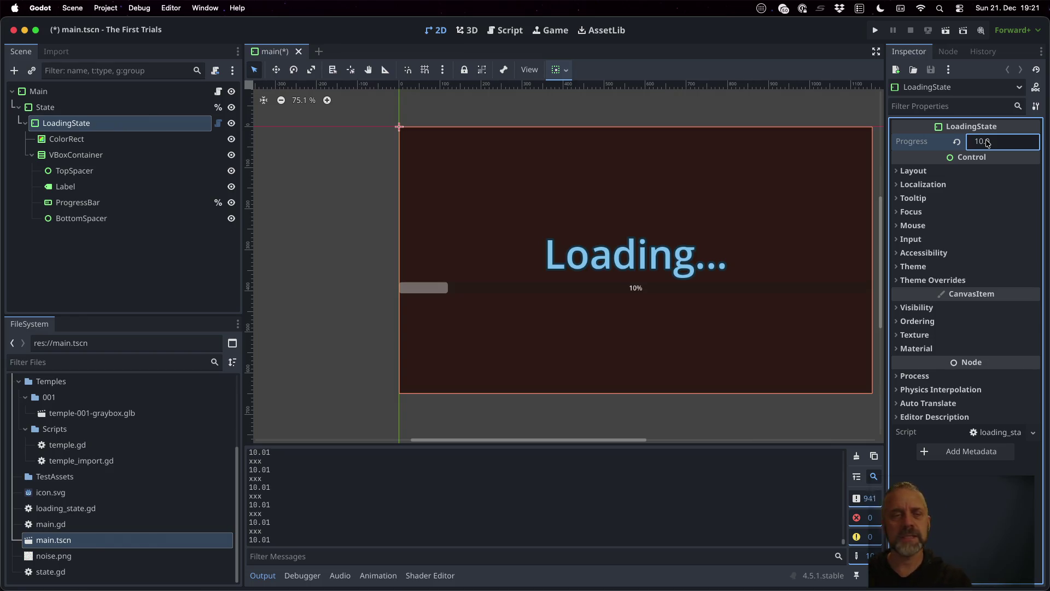
Delete the print("xxx") line and the else branch from _process, and save loading_state.gd.
left_click(486, 28)
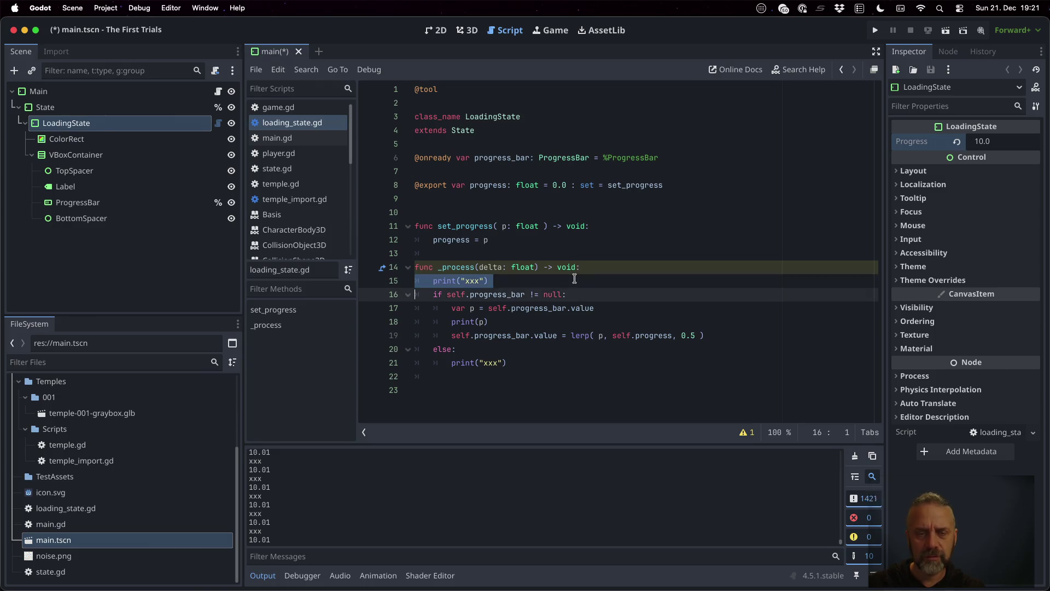
key("ctrl+x")
key("Down")
key("Down")
key("Down")
key("BackSpace")
key("super+s")
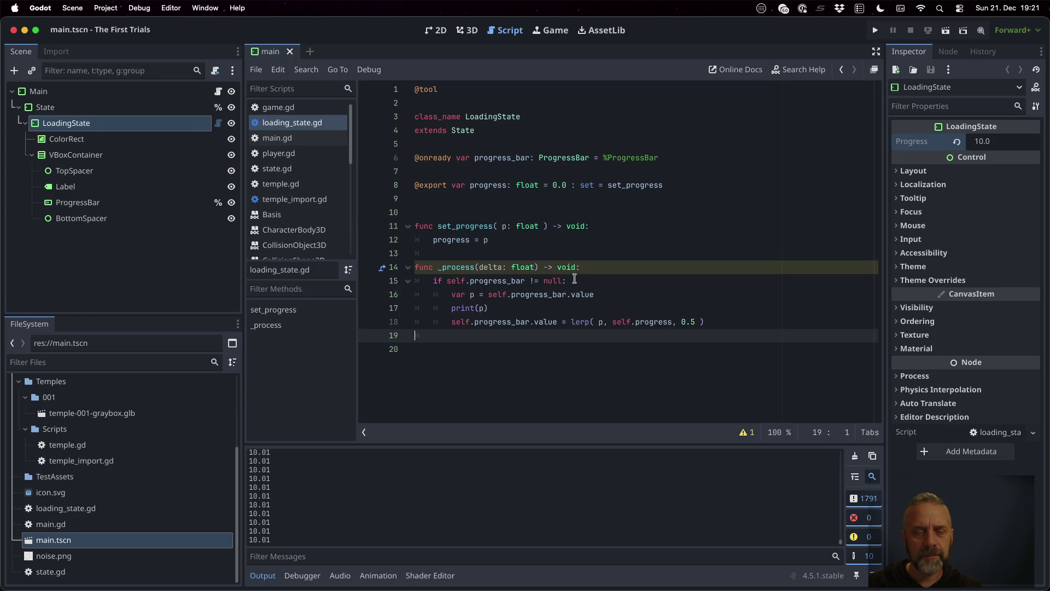
key("Up")
key("Up")
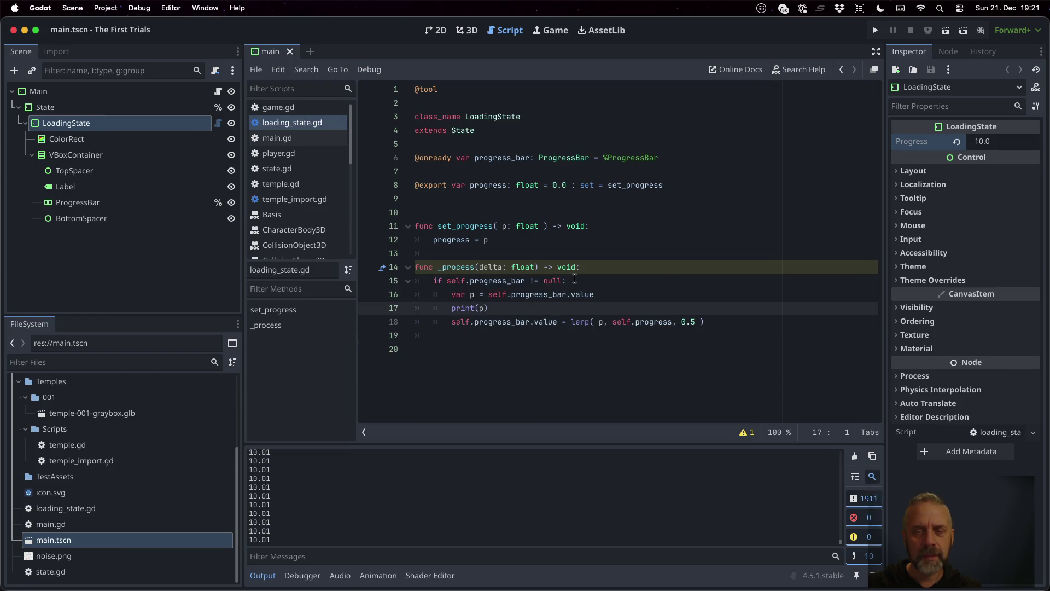
left_click(697, 326)
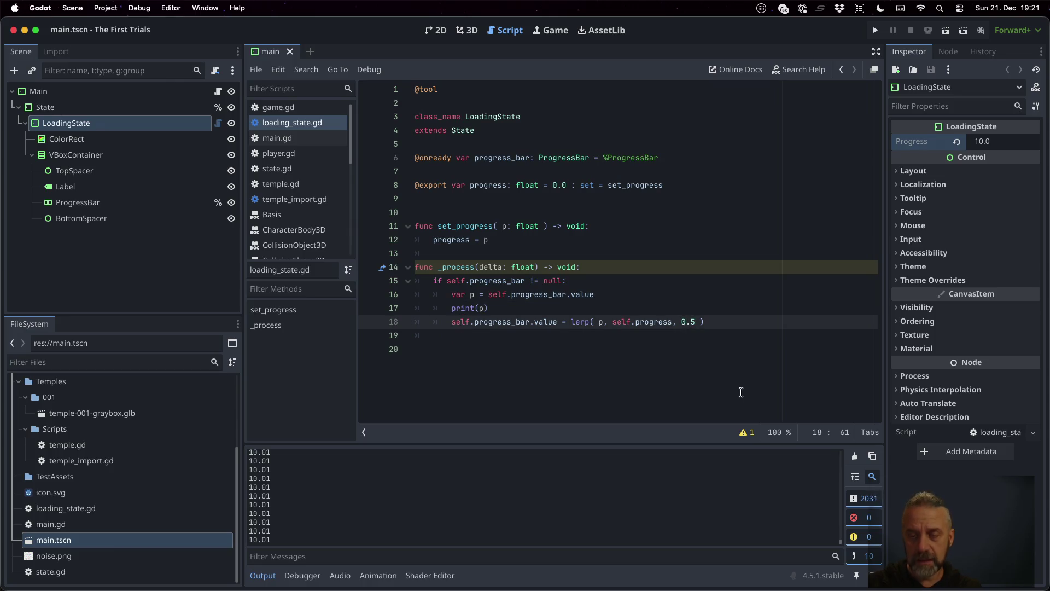
Set the LoadingState Progress to 1, then back to 10, to watch the bar ease.
left_click(439, 30)
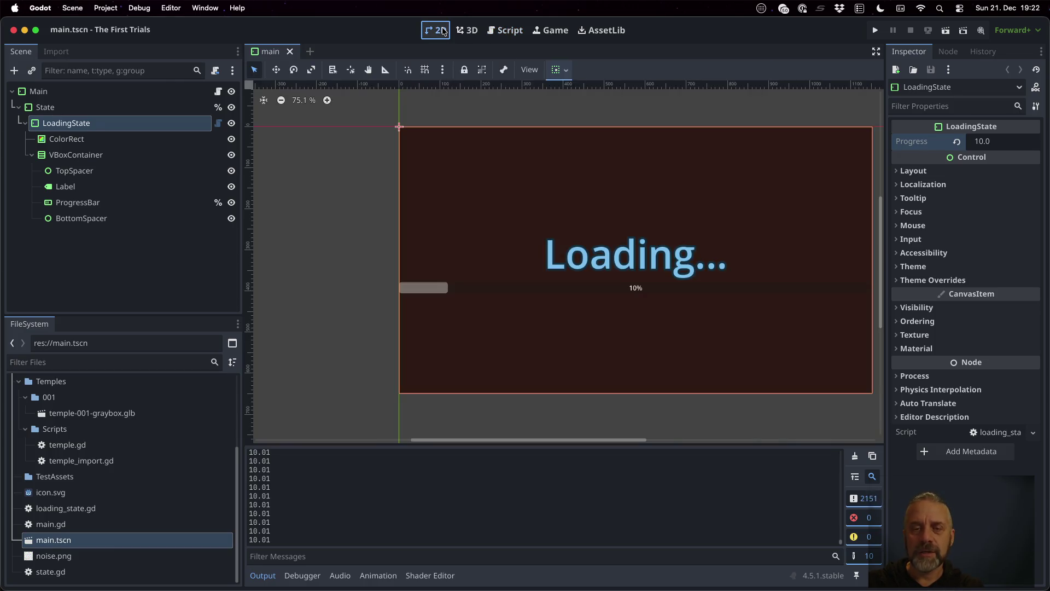
left_click(1016, 141)
type("1")
key("Return")
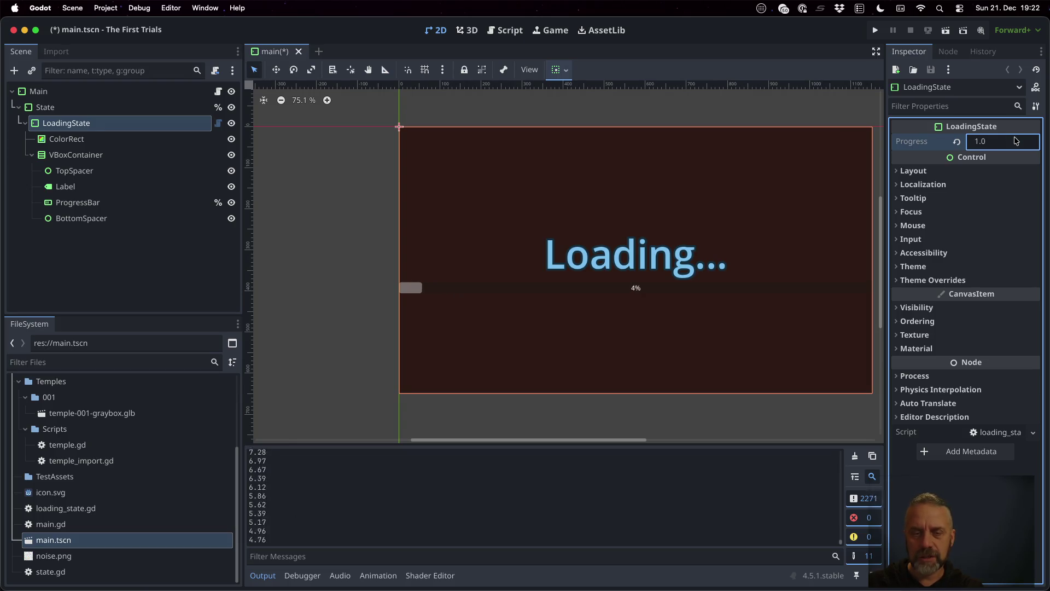
left_click(1016, 141)
type("10")
key("Return")
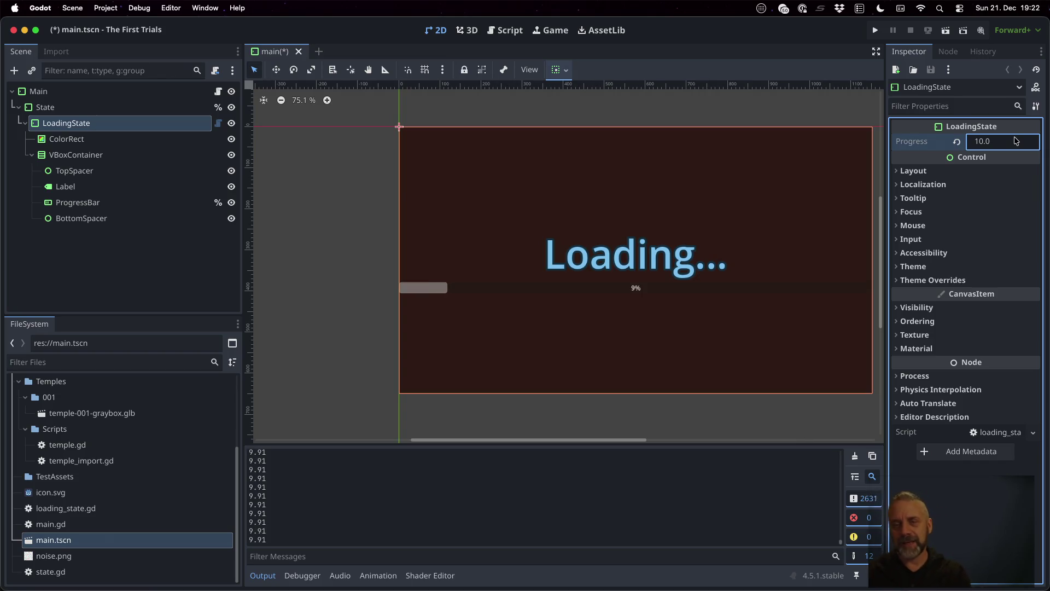
left_click(506, 33)
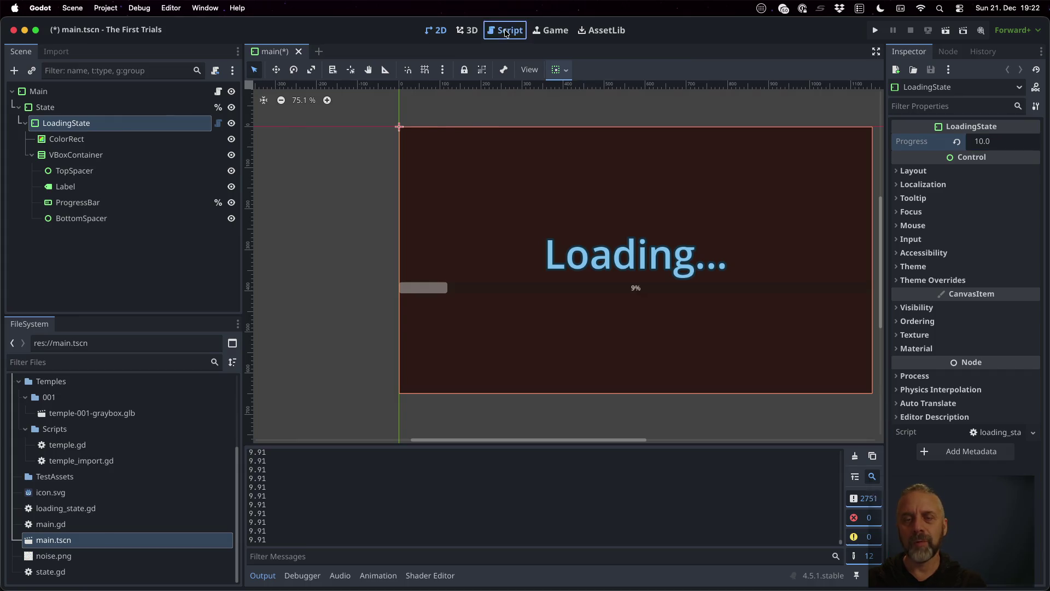
Change the lerp weight on line 18 of loading_state.gd to 0.95 and save.
left_click(692, 321)
type("95 )")
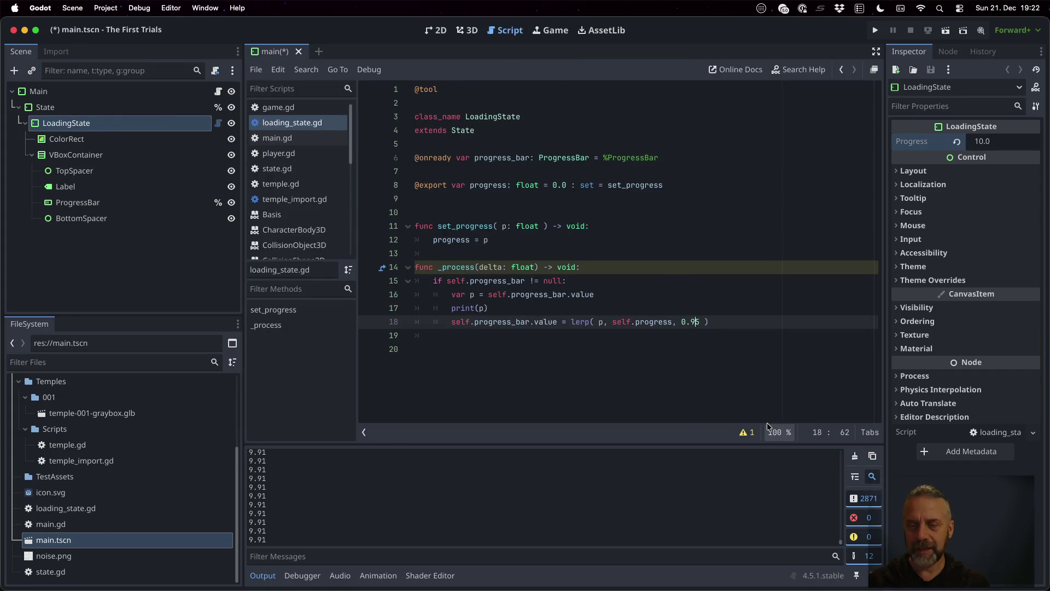
key("ctrl+s")
Test the bar in the 2D view with LoadingState Progress 100, then 1, then 100 again.
left_click(436, 30)
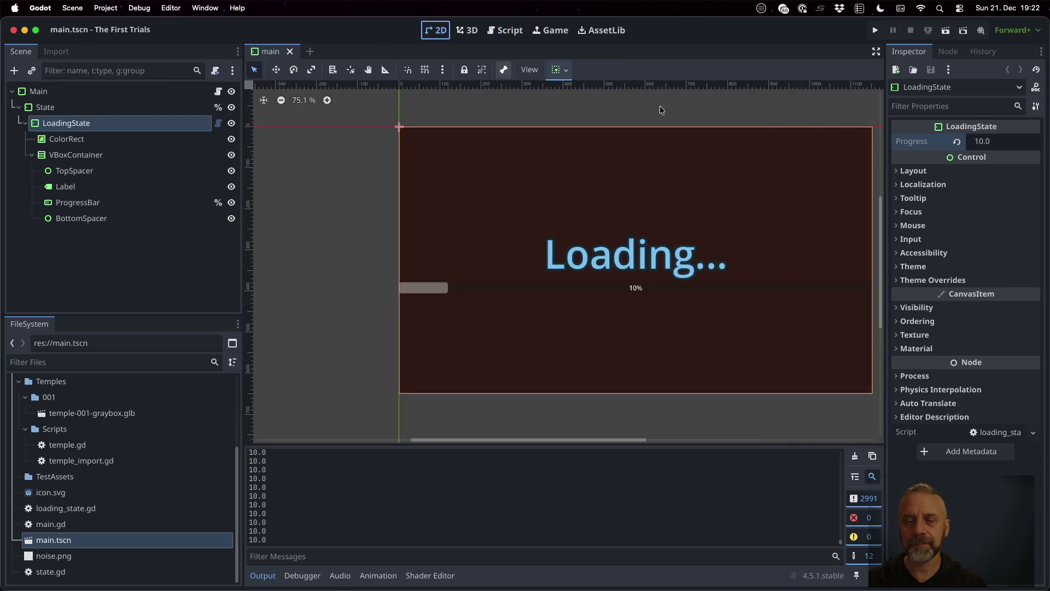
left_click(1016, 140)
type("100")
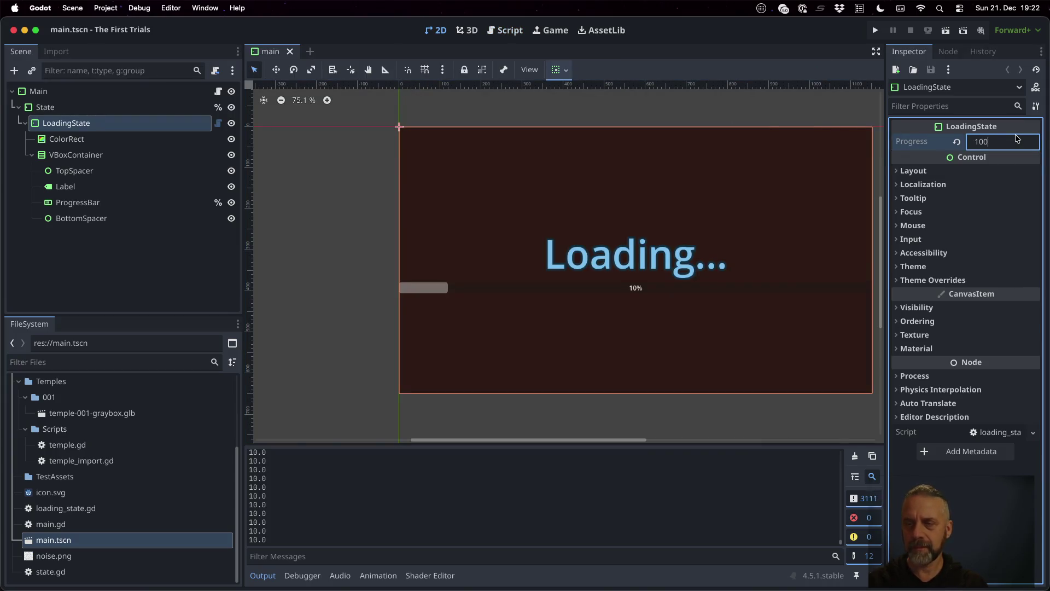
key("Return")
left_click(1016, 140)
type("1")
key("Return")
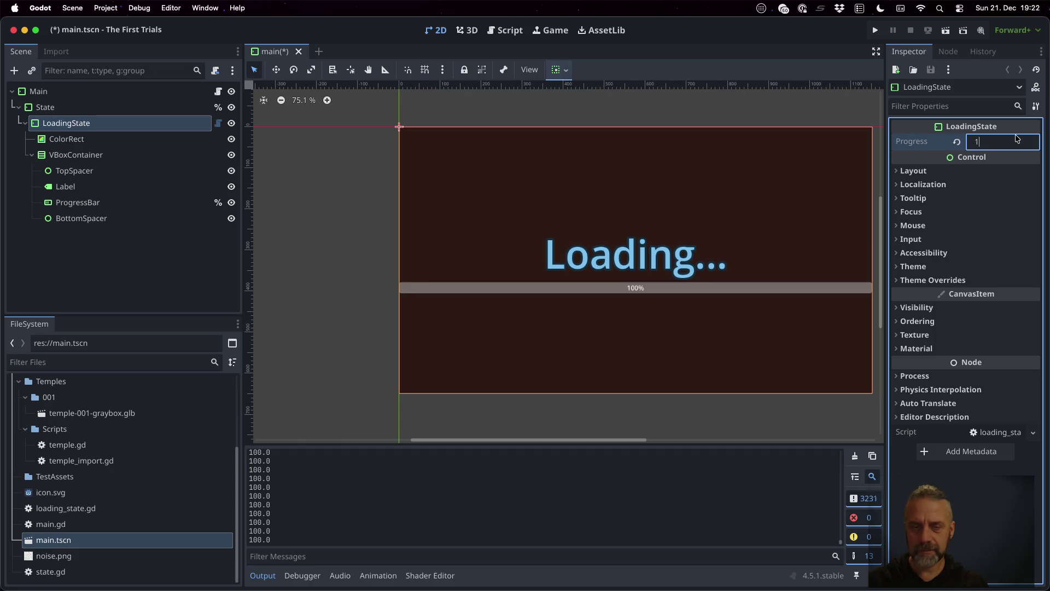
left_click(1016, 140)
type("100")
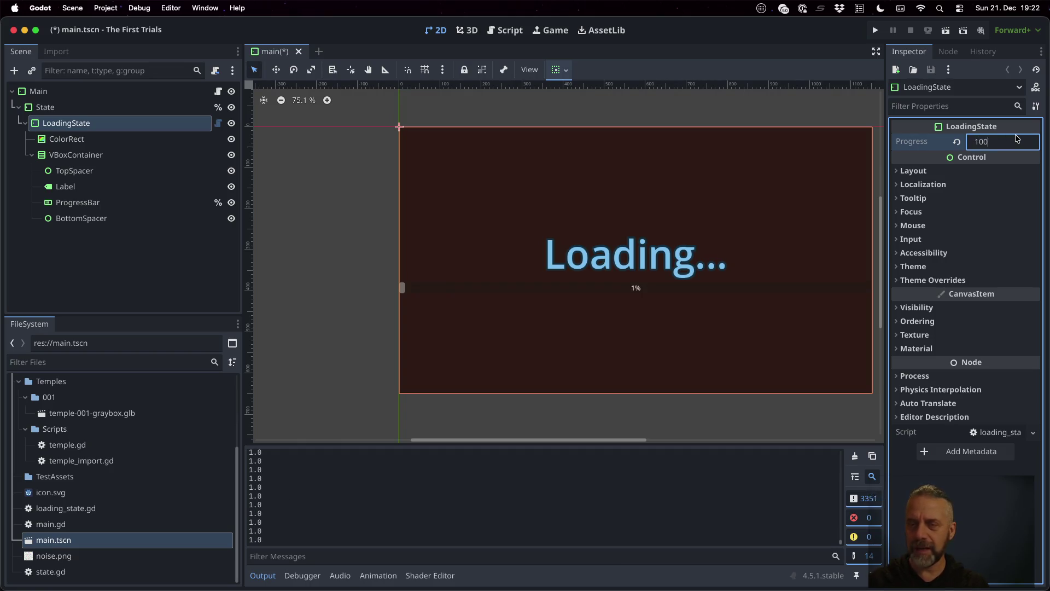
key("Return")
Lower the lerp weight to 0.75 and save loading_state.gd.
left_click(510, 28)
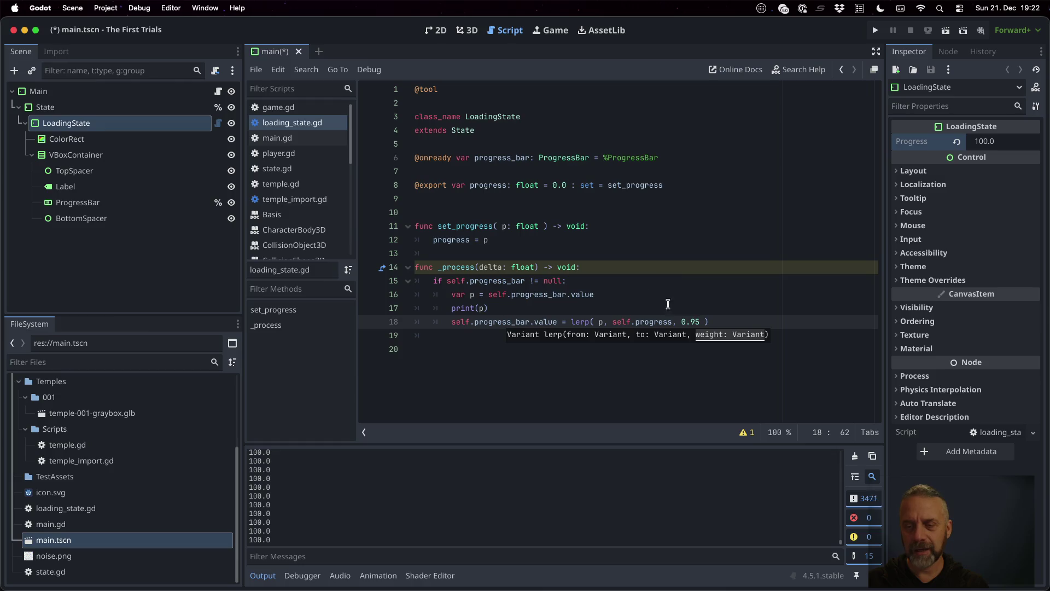
key("BackSpace")
type("7")
key("ctrl+s")
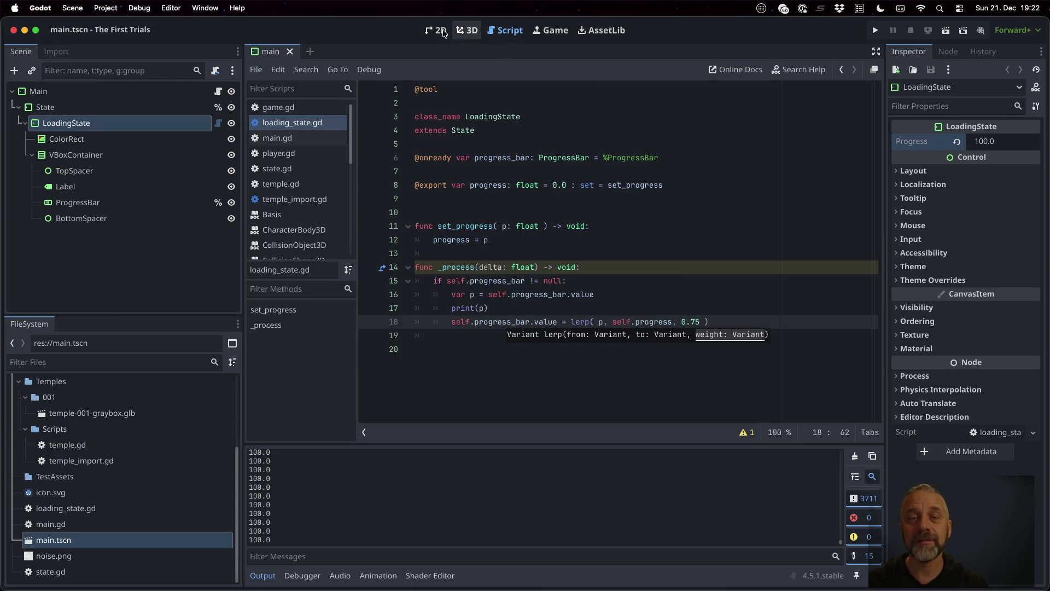
Retest the bar with Progress values 1, 10 and 100.
left_click(444, 33)
left_click(1003, 141)
type("1")
key("Return")
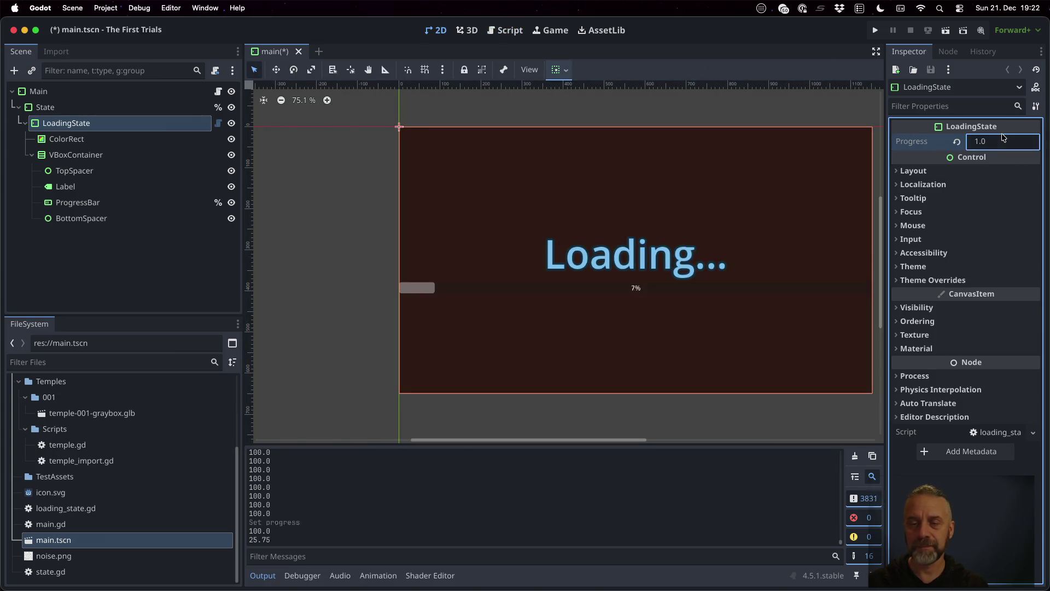
left_click(1004, 141)
type("10")
key("Return")
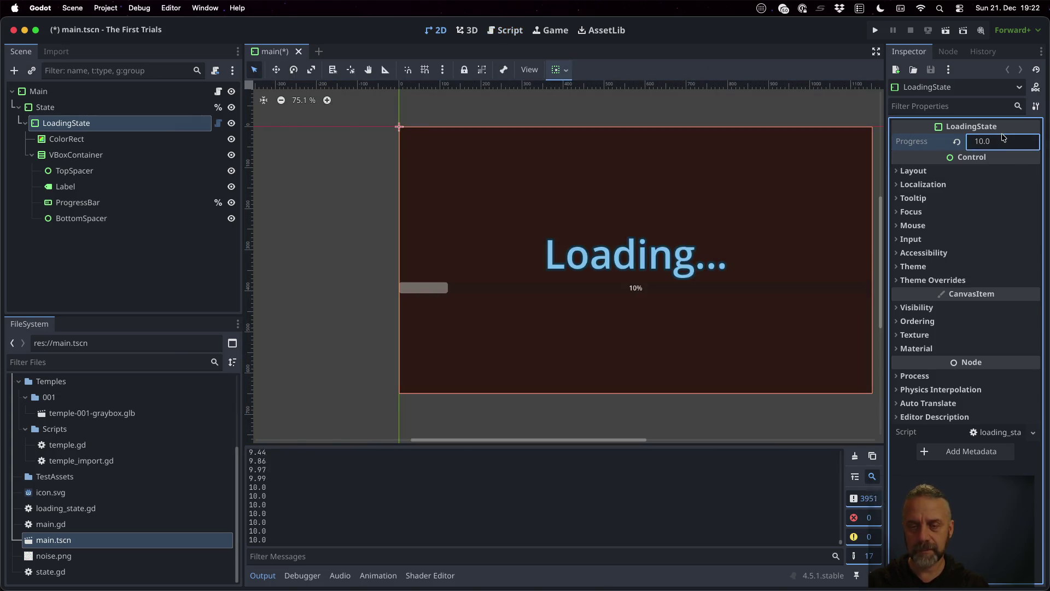
left_click(1004, 140)
type("100")
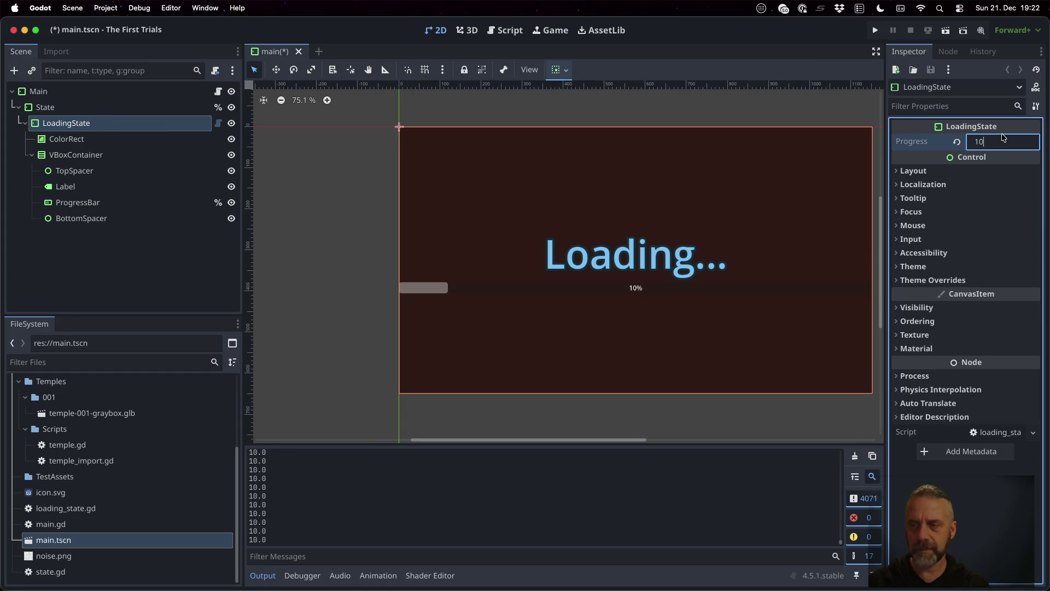
key("Return")
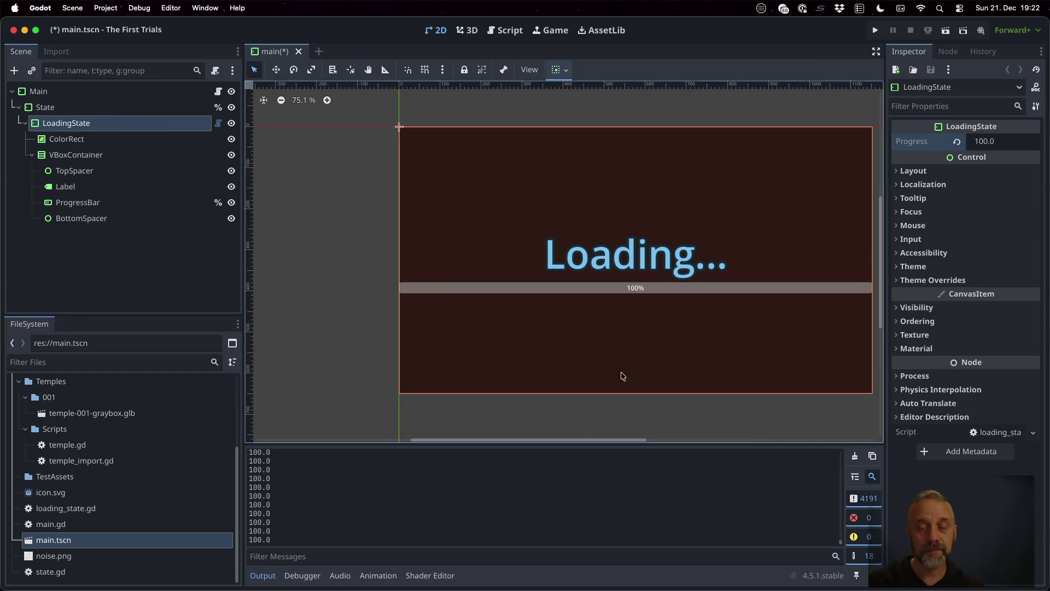
scroll(601, 481, "up", 10)
scroll(600, 481, "down", 10)
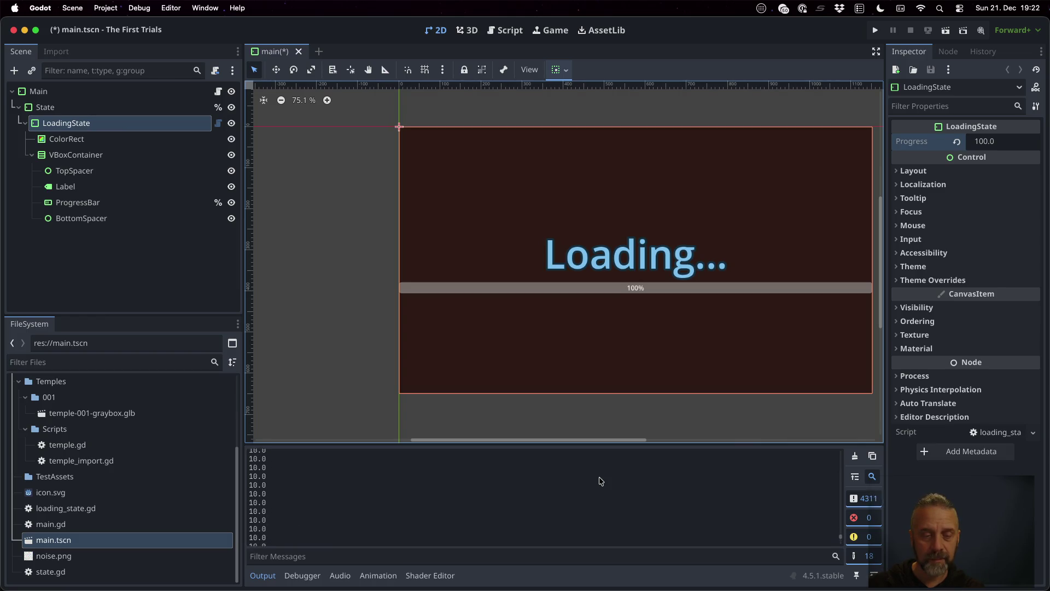
scroll(600, 481, "up", 5)
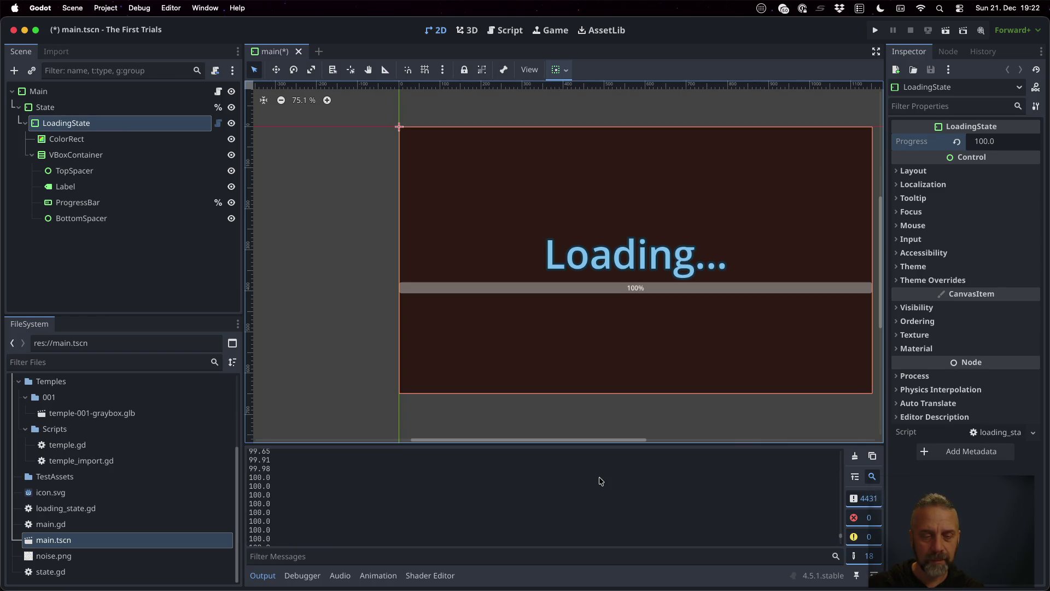
scroll(600, 481, "up", 1)
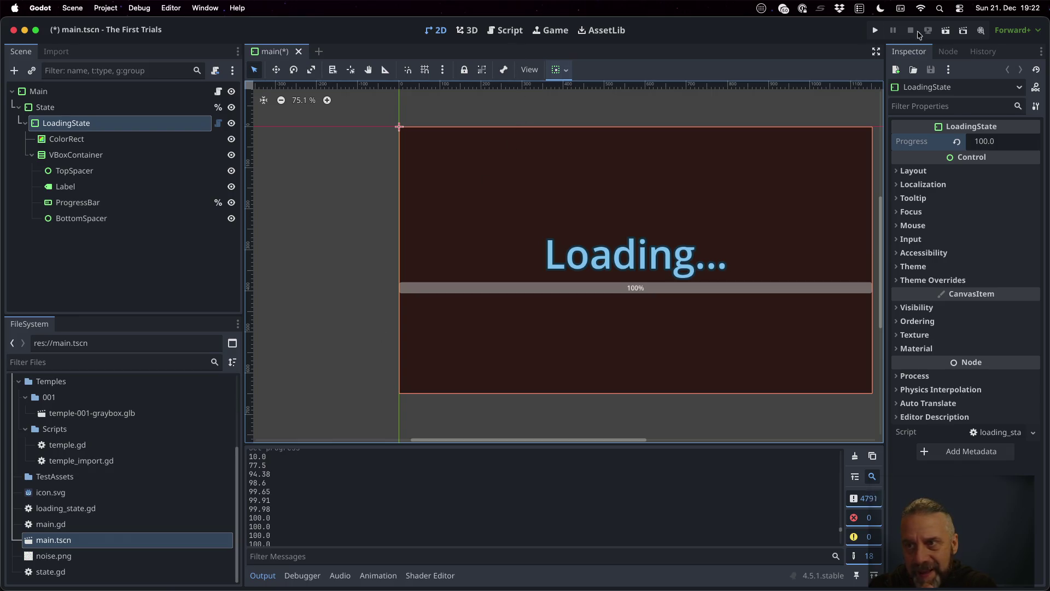
Save the script with weight 0.15 and recommit Progress 100 to see the bar settle.
left_click(517, 31)
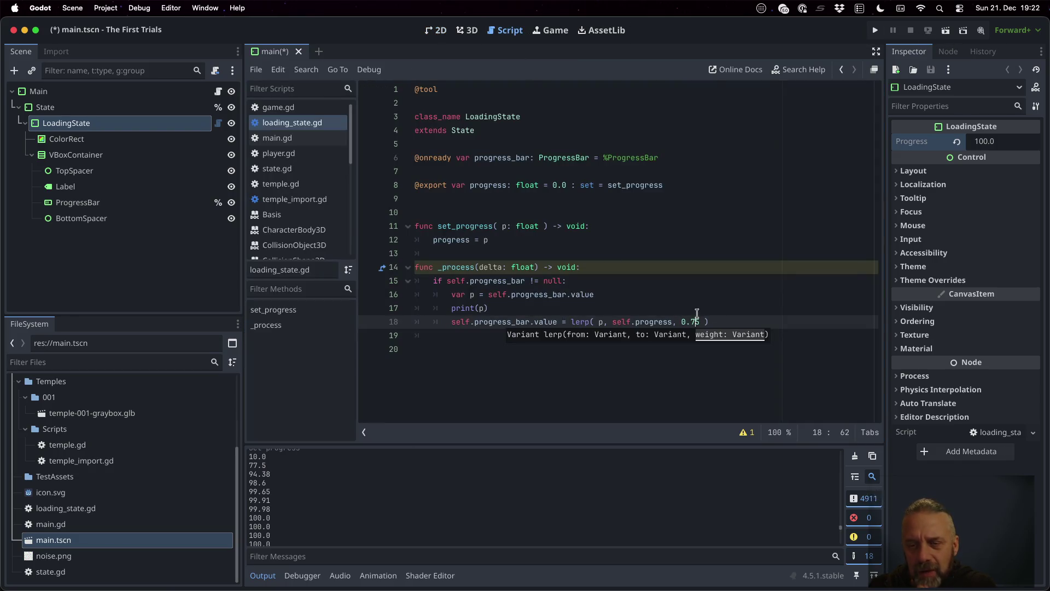
key("ctrl+s")
left_click(436, 30)
left_click(993, 141)
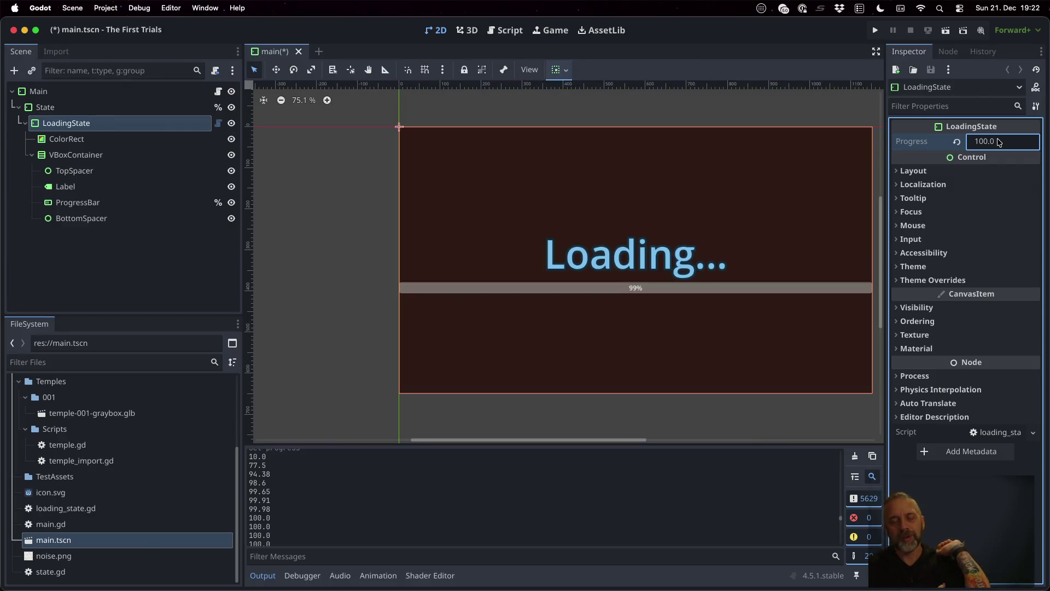
key("Return")
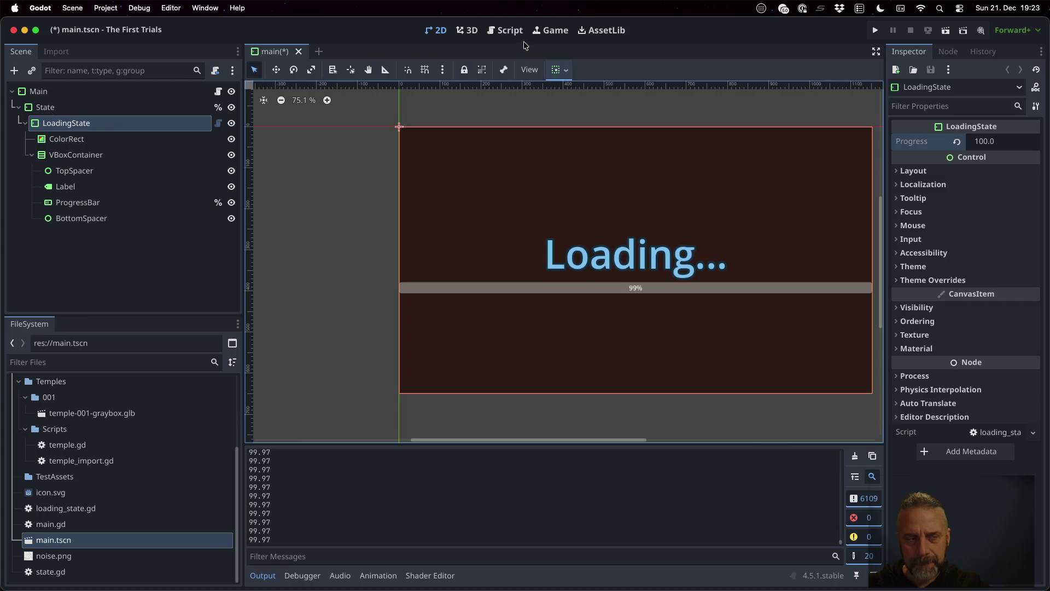
left_click(505, 31)
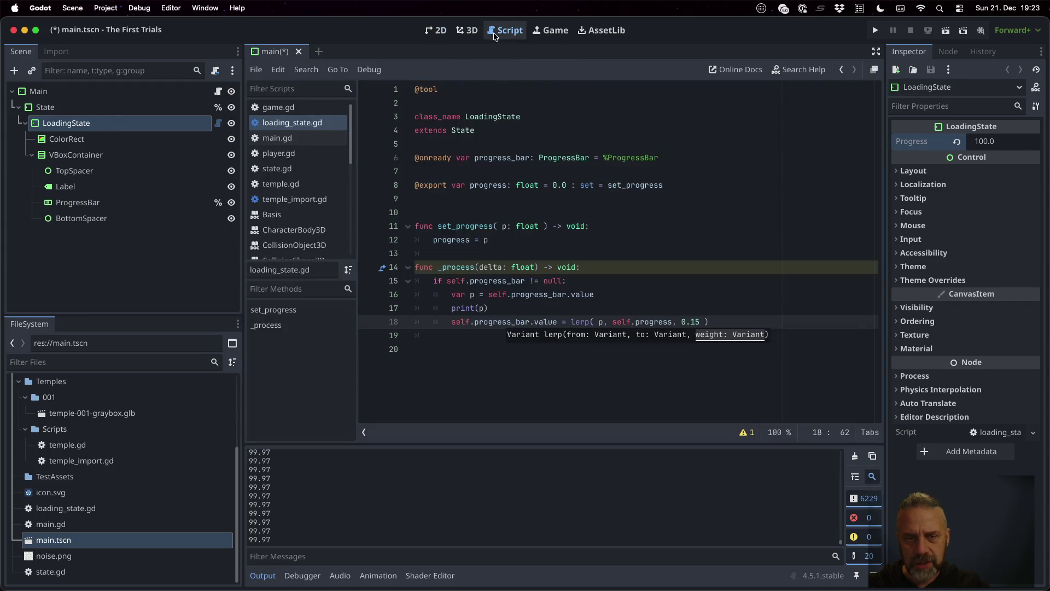
Copy the lerp call onto a new line above print(p) as 'p = lerp(...)'.
left_click(608, 285)
key("Down")
key("Down")
key("Down")
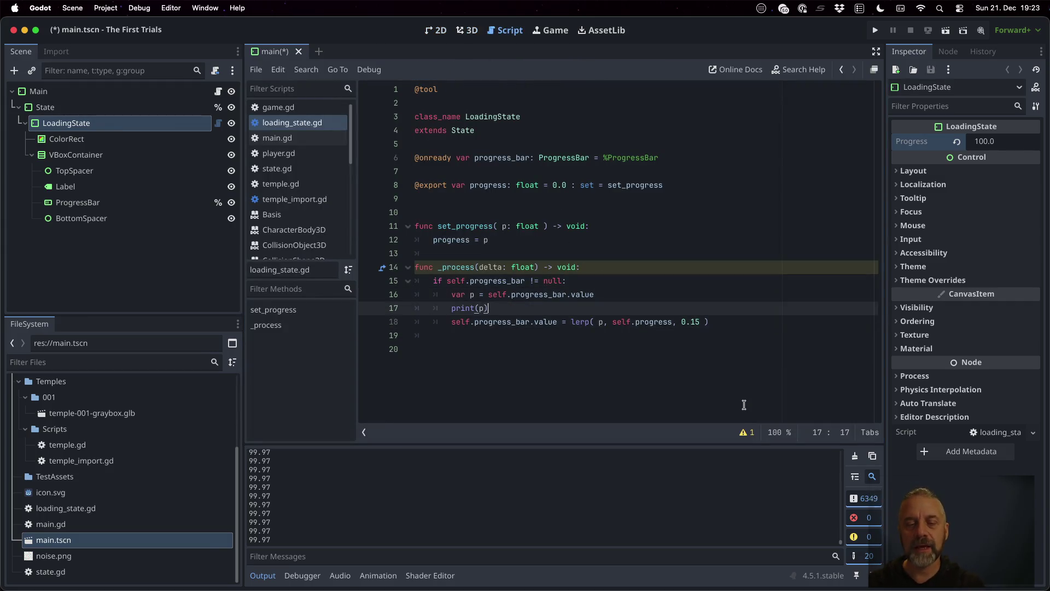
key("Right")
key("Right")
key("Right")
key("Left")
key("Left")
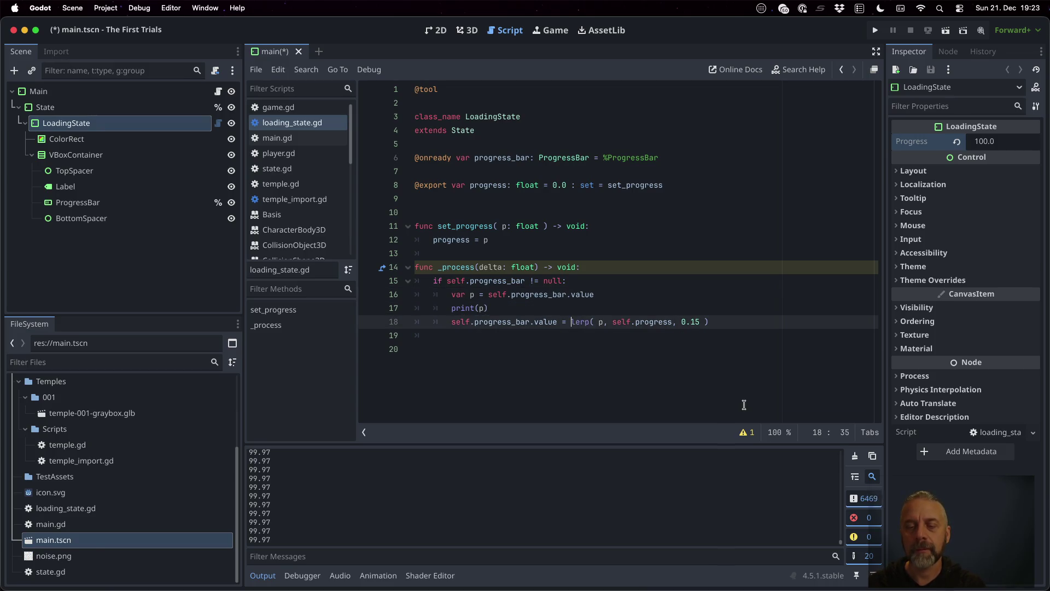
key("shift+End")
key("ctrl+c")
key("Up")
key("Up")
key("End")
key("Return")
key("ctrl+v")
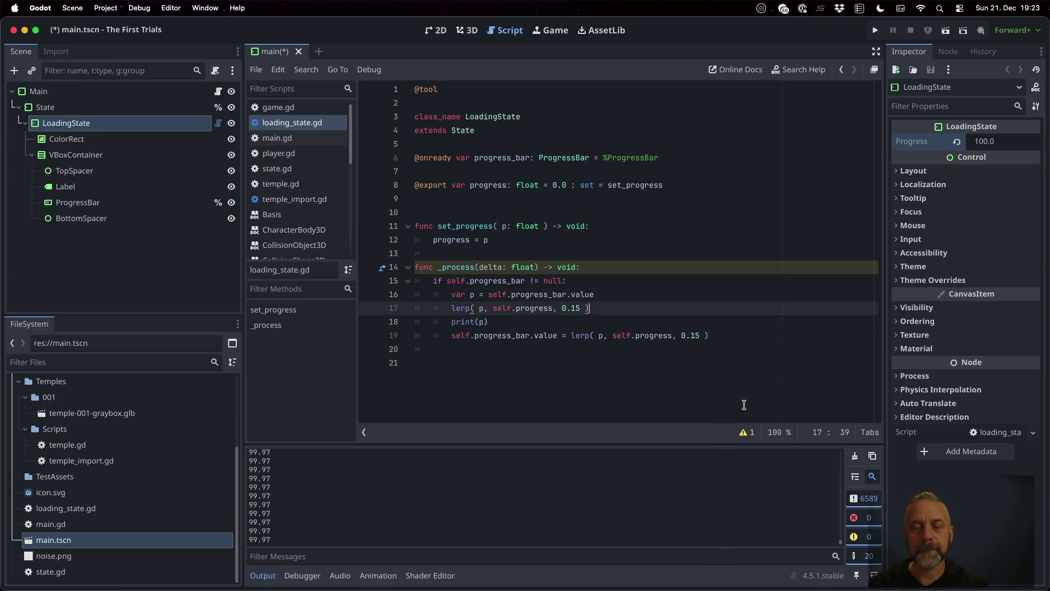
type("p =")
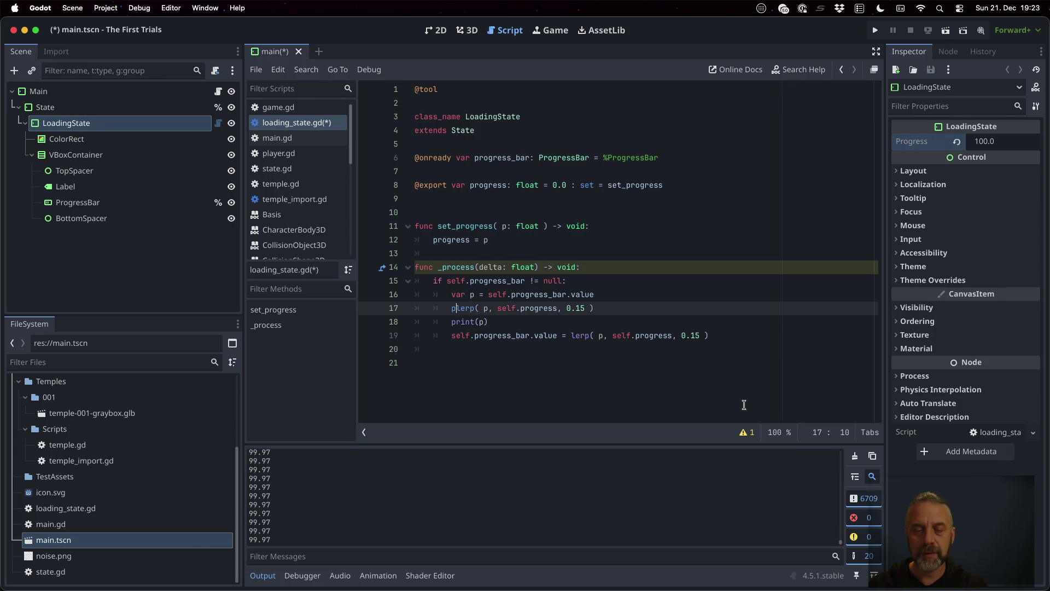
Add the condition 'if abs(p - self.progress) < 0.1:' below the lerp assignment.
key("End")
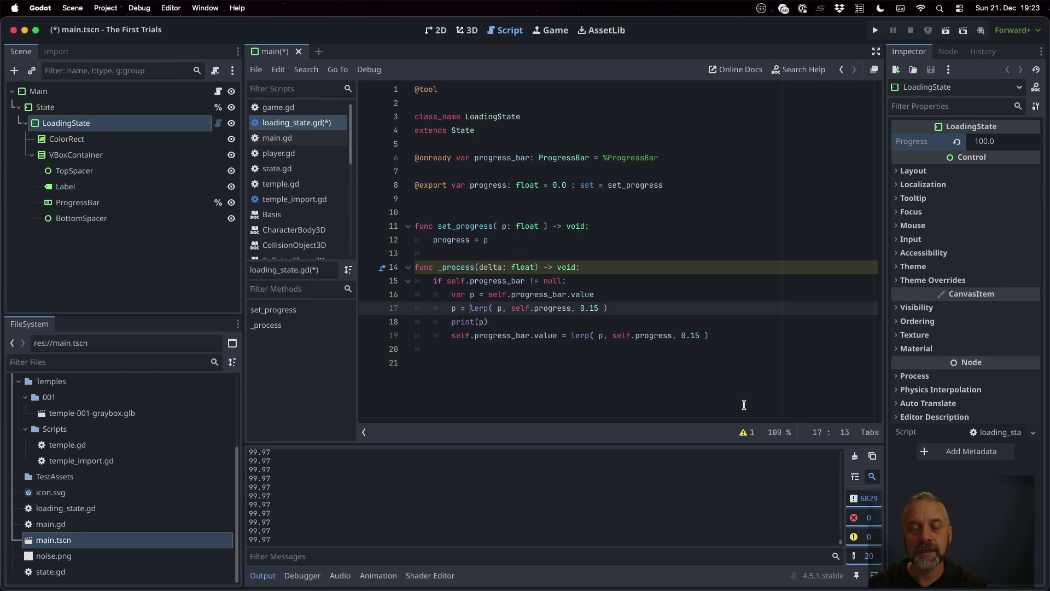
key("Return")
type("if p")
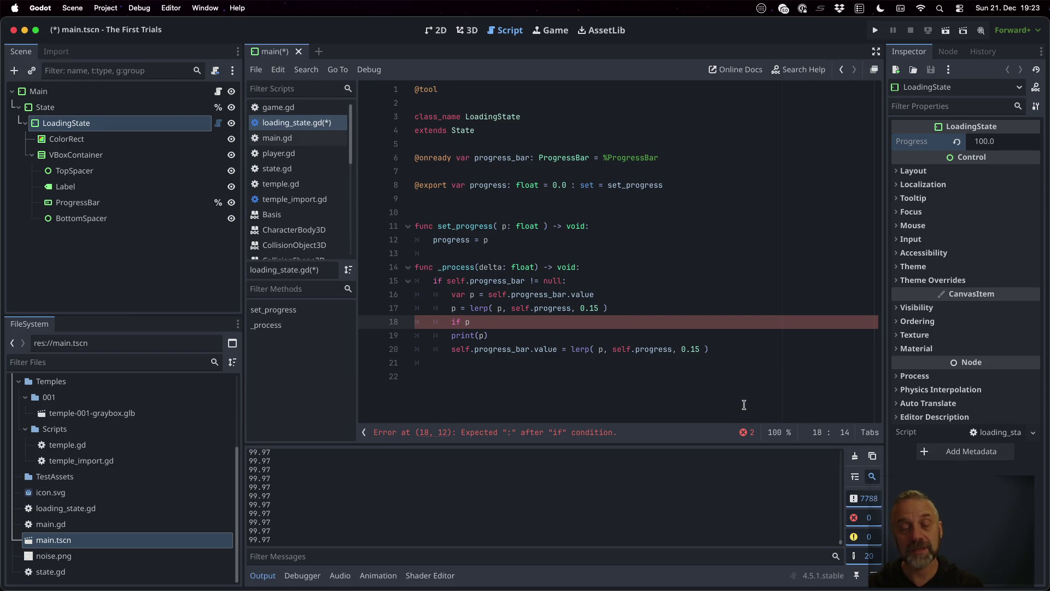
type("( ")
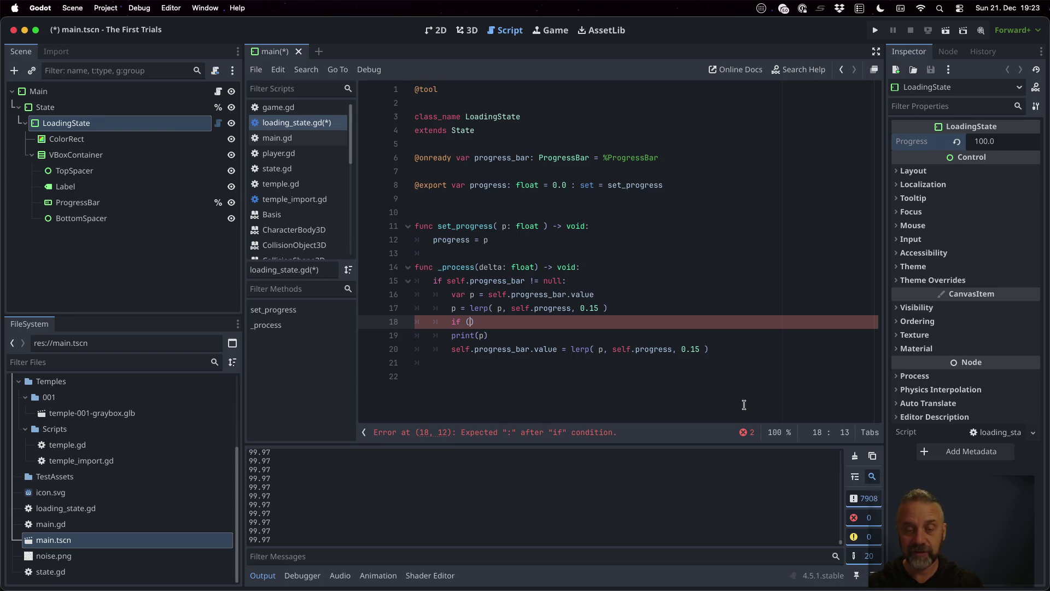
type("p -")
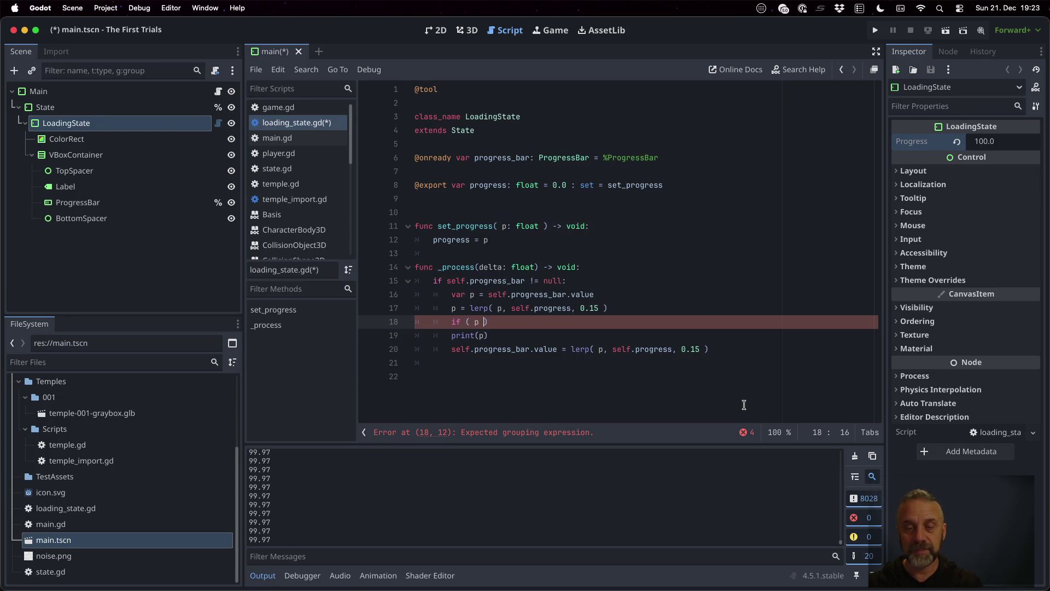
type("self.p")
type("ro")
key("Return")
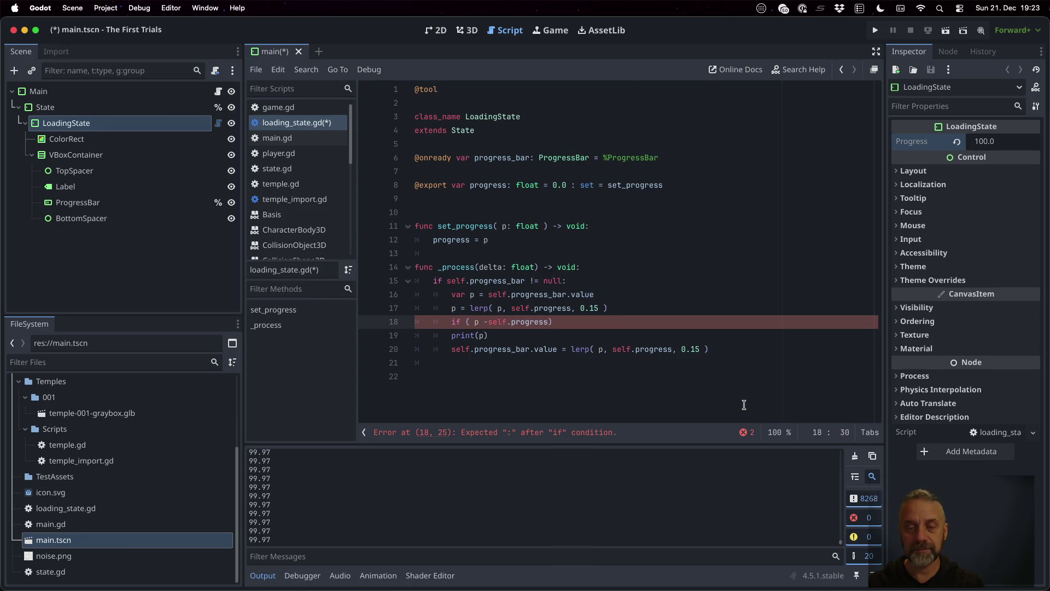
key("Left")
key("Left")
key("Left")
key("BackSpace")
key("Right")
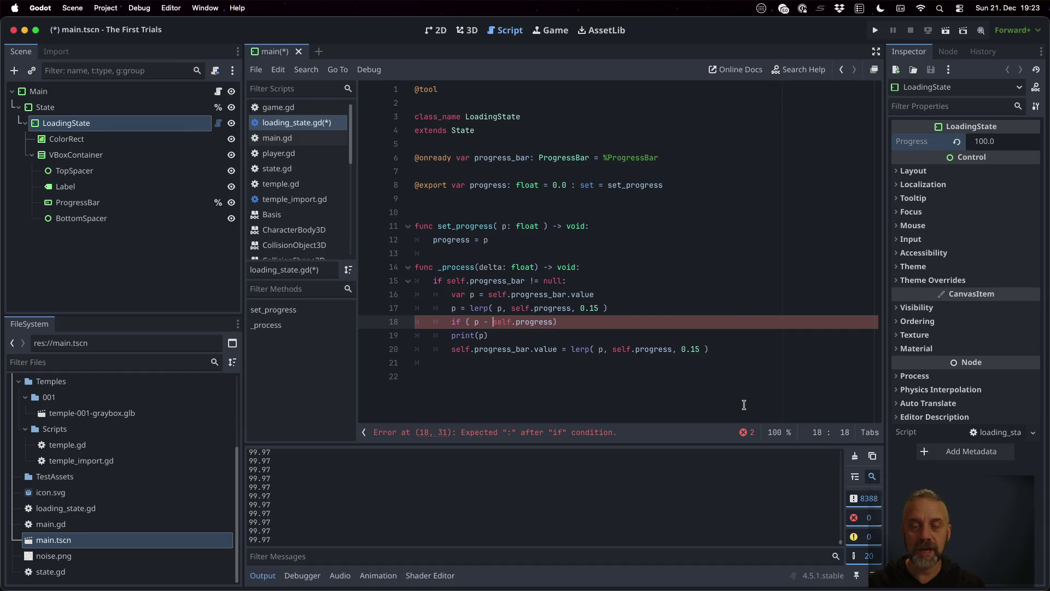
type("abs")
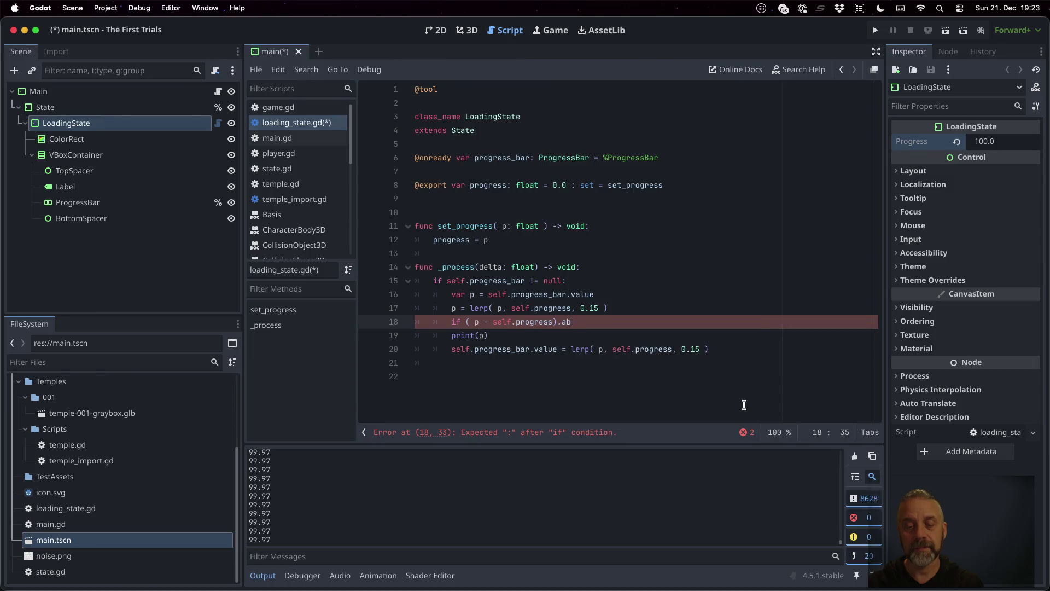
key("BackSpace")
key("BackSpace")
key("BackSpace")
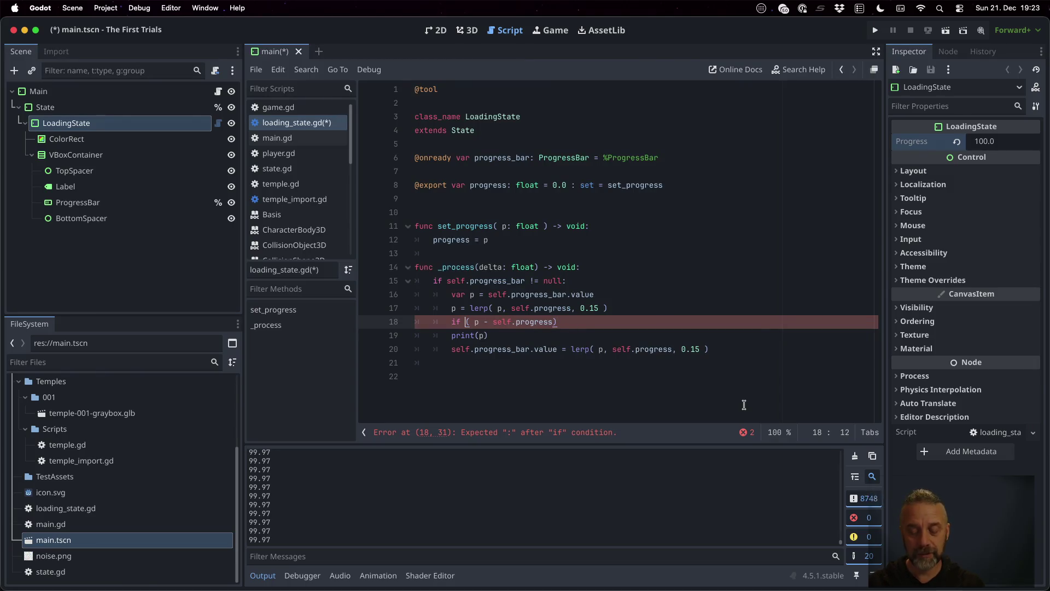
type("abs")
key("End")
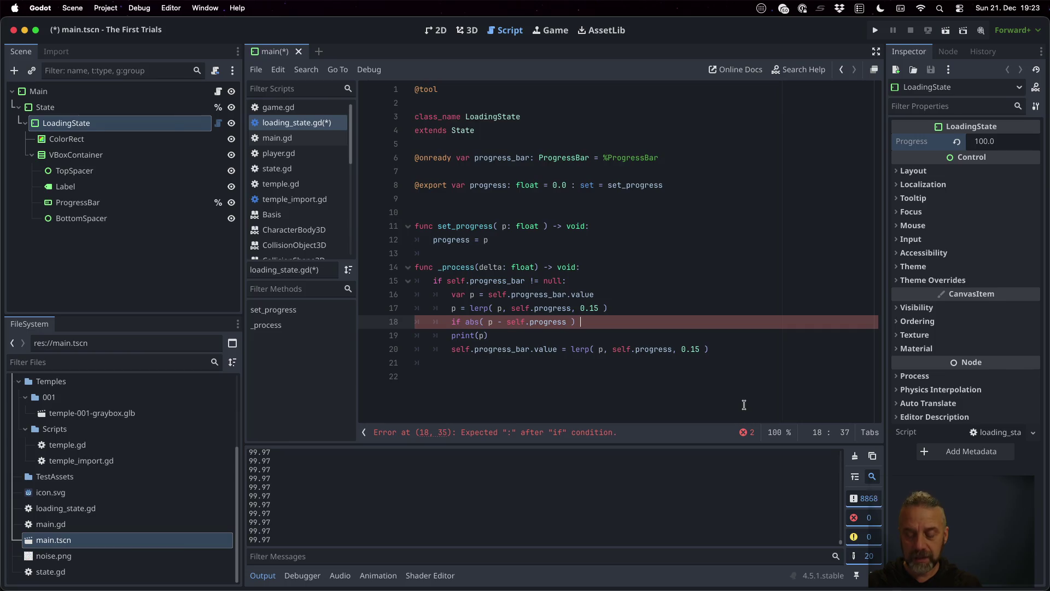
type("0.")
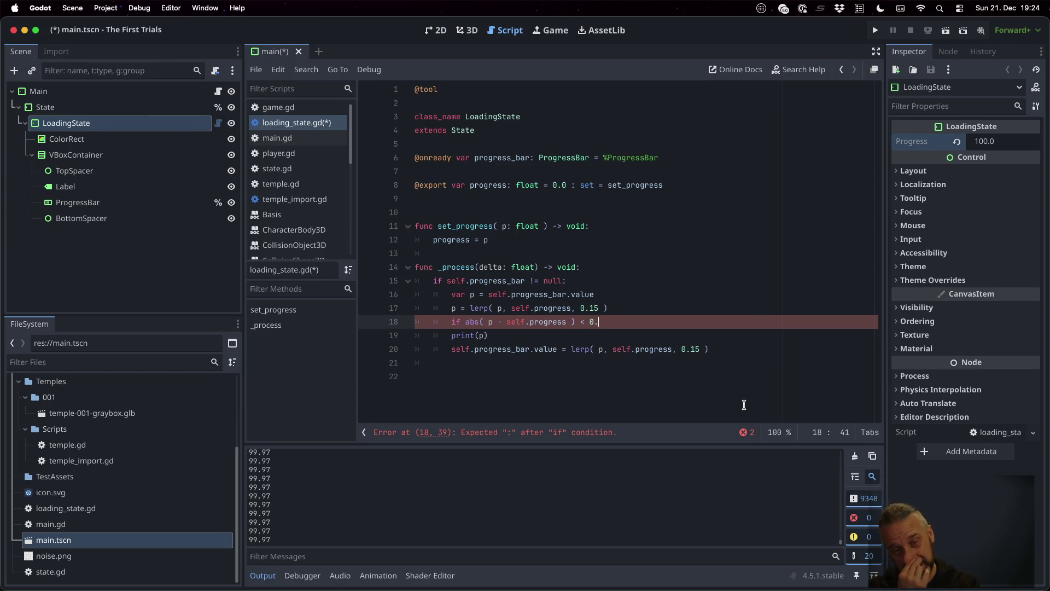
type("1")
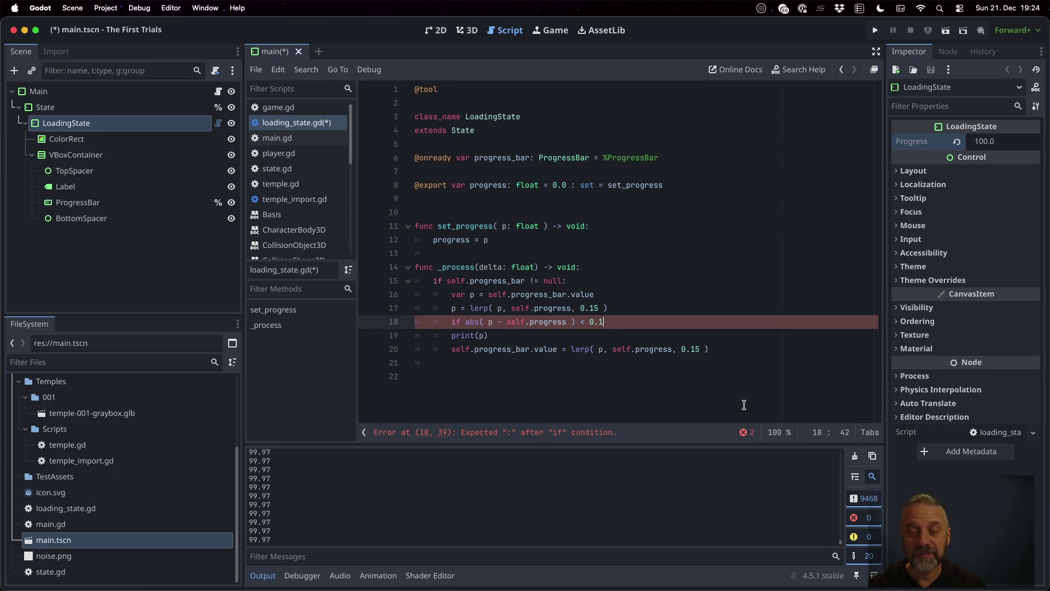
type(":")
key("Return")
Set 'p = self.progress' in the if body, assign p to progress_bar.value, and save.
type("p = s")
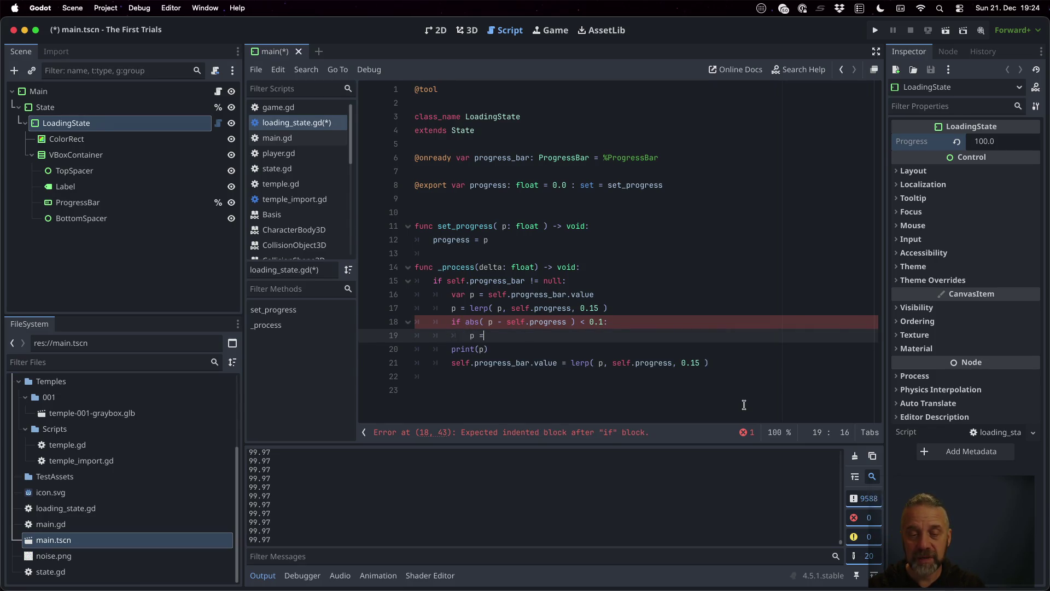
type("elf.pro")
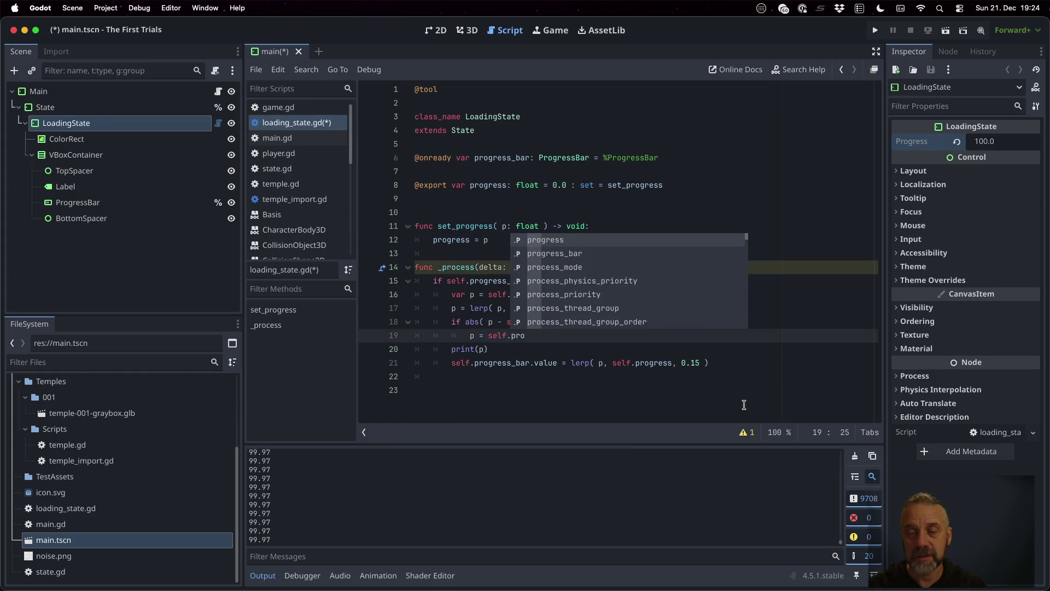
key("Return")
key("Down")
key("Down")
key("BackSpace")
key("BackSpace")
key("BackSpace")
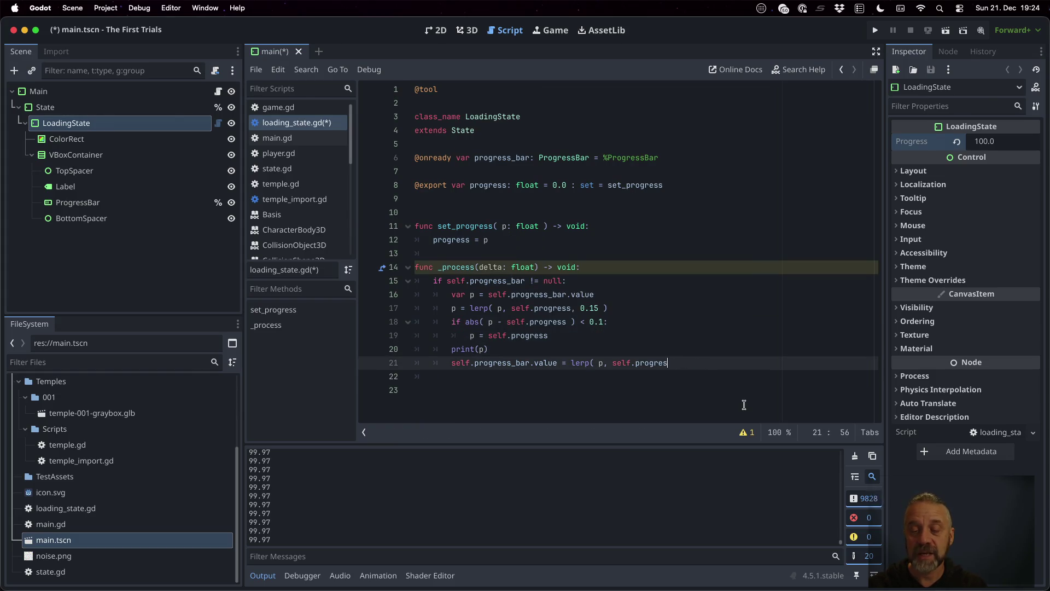
type("p")
key("super+s")
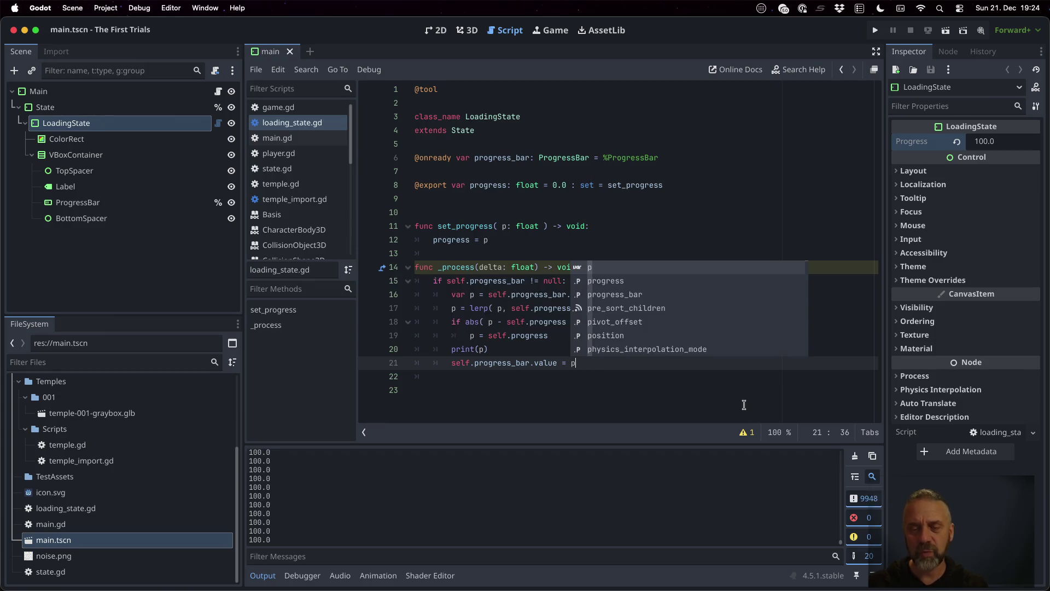
left_click(436, 33)
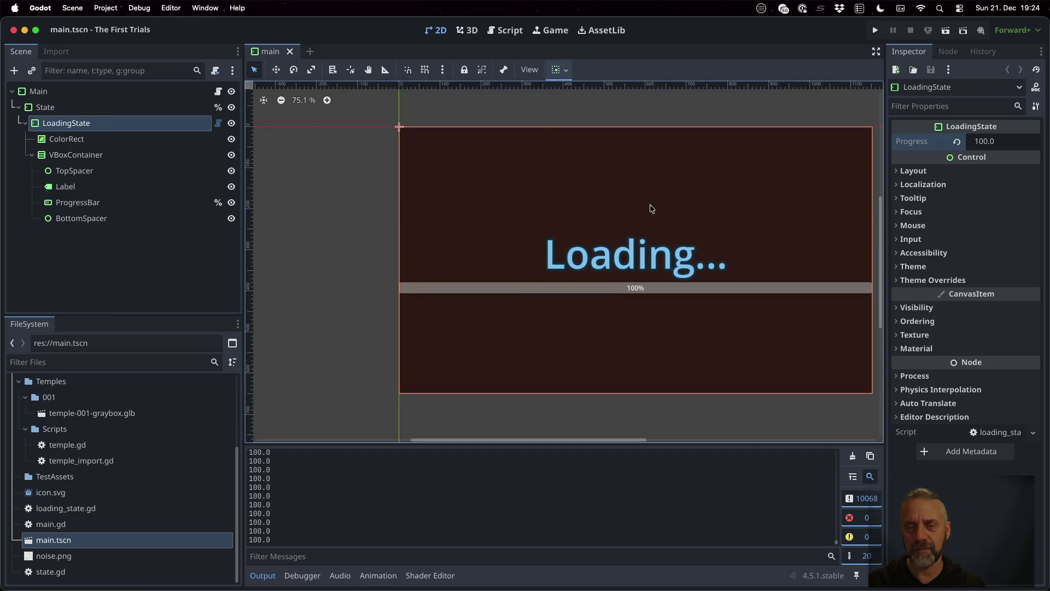
Test the bar with LoadingState Progress set to 0, 10, 50 and 100.
left_click(1009, 143)
type("0")
key("Return")
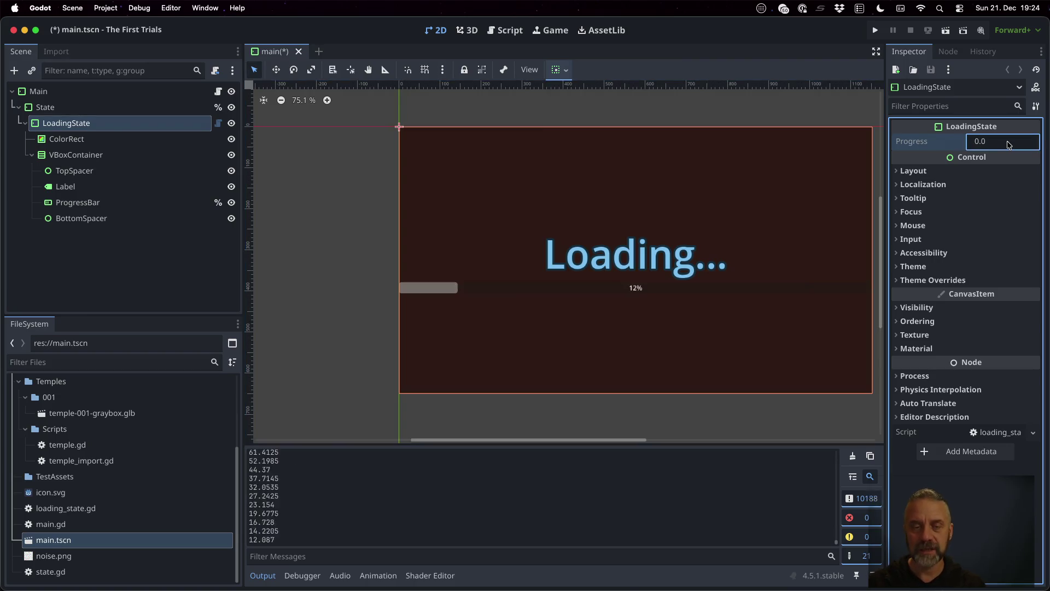
type("10")
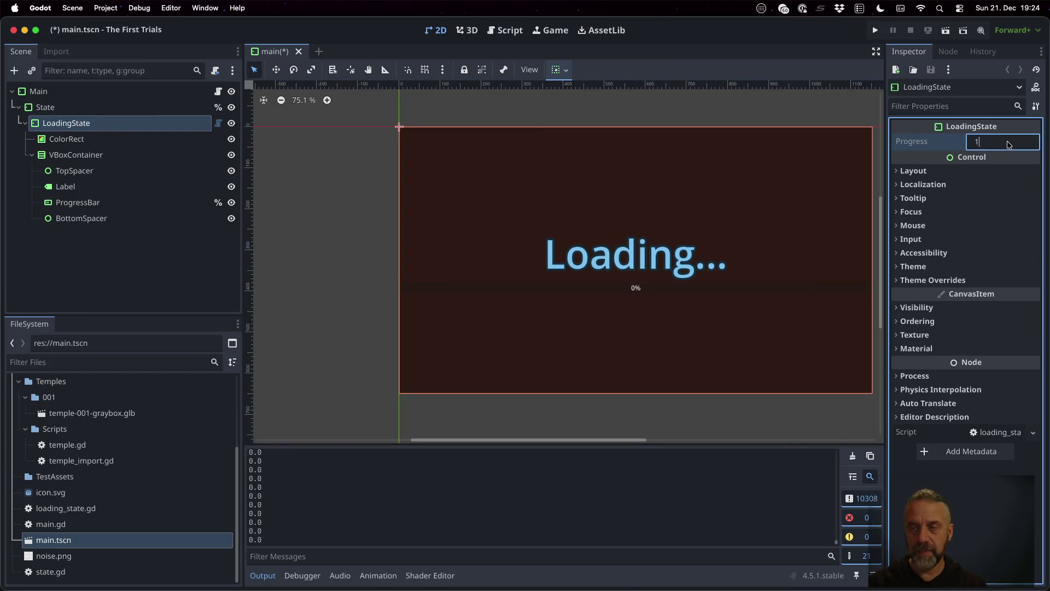
key("Return")
left_click(1009, 143)
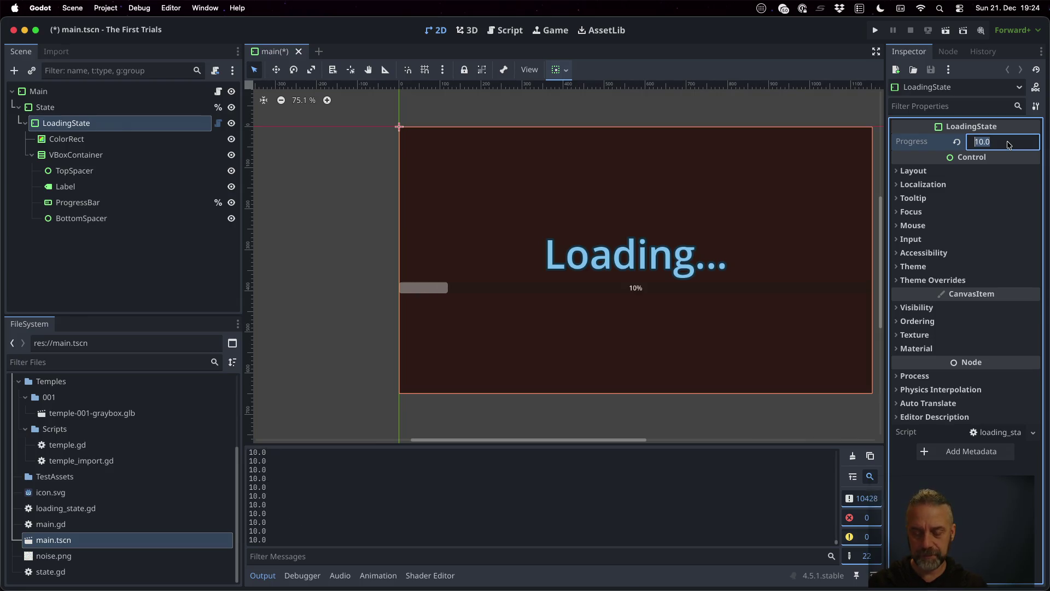
type("50")
key("Return")
left_click(1007, 141)
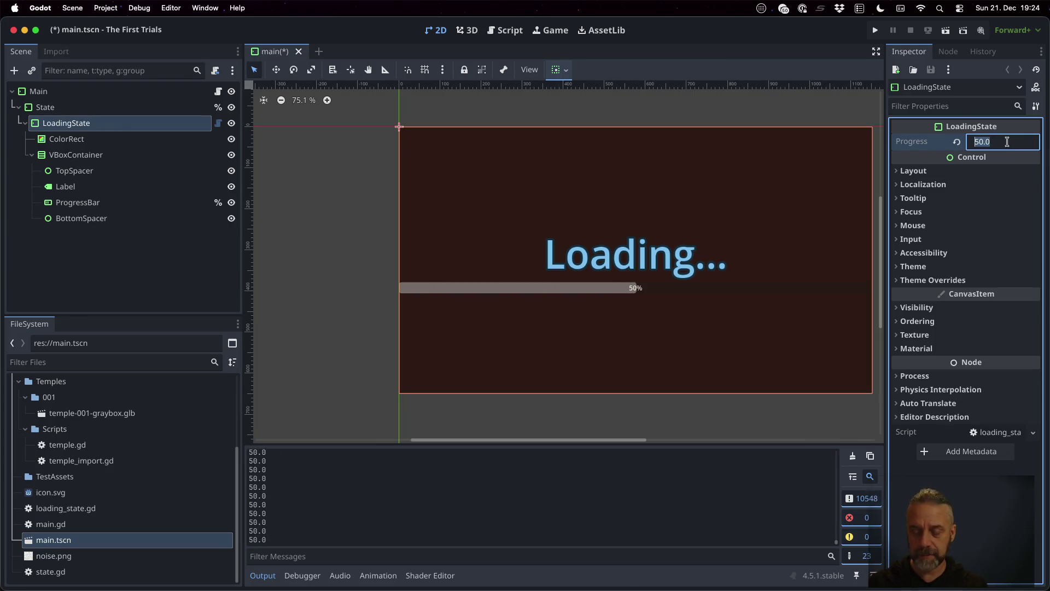
type("100")
key("Return")
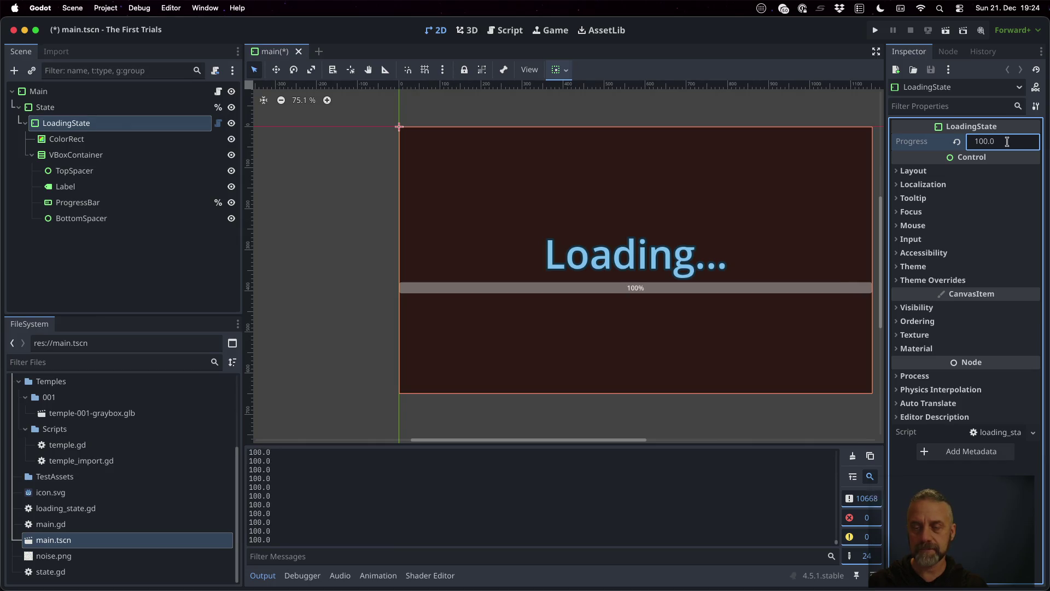
key("Escape")
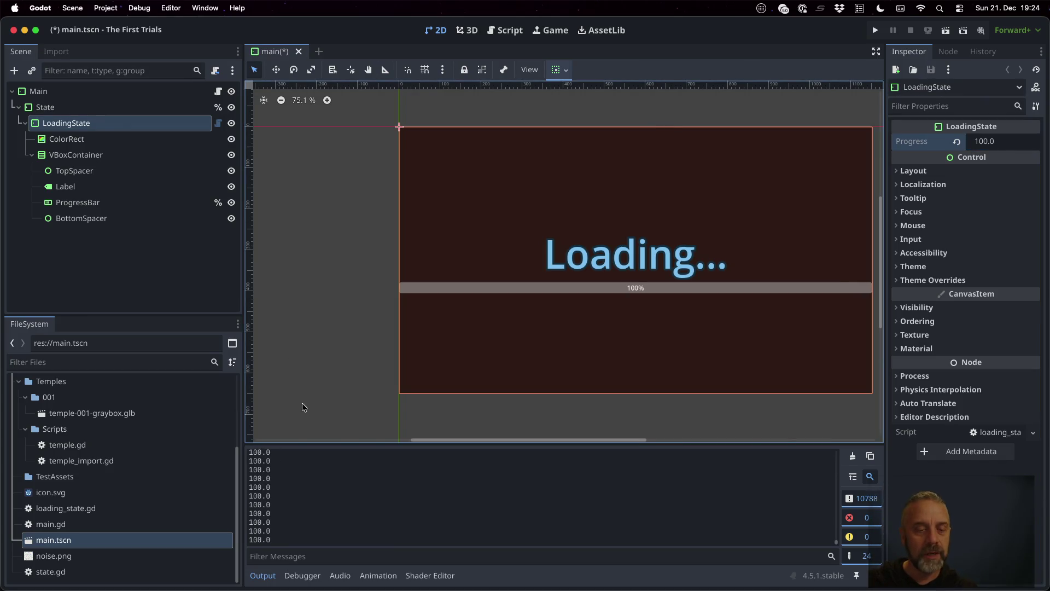
Delete the print(p) debug line from loading_state.gd and save.
left_click(217, 122)
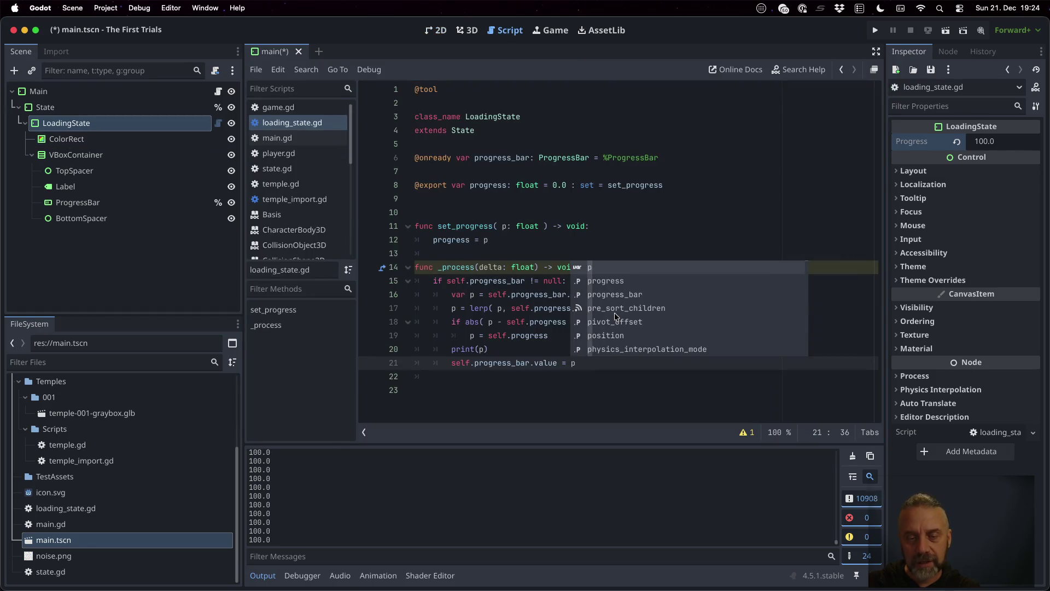
left_click(561, 353)
key("super+shift+k")
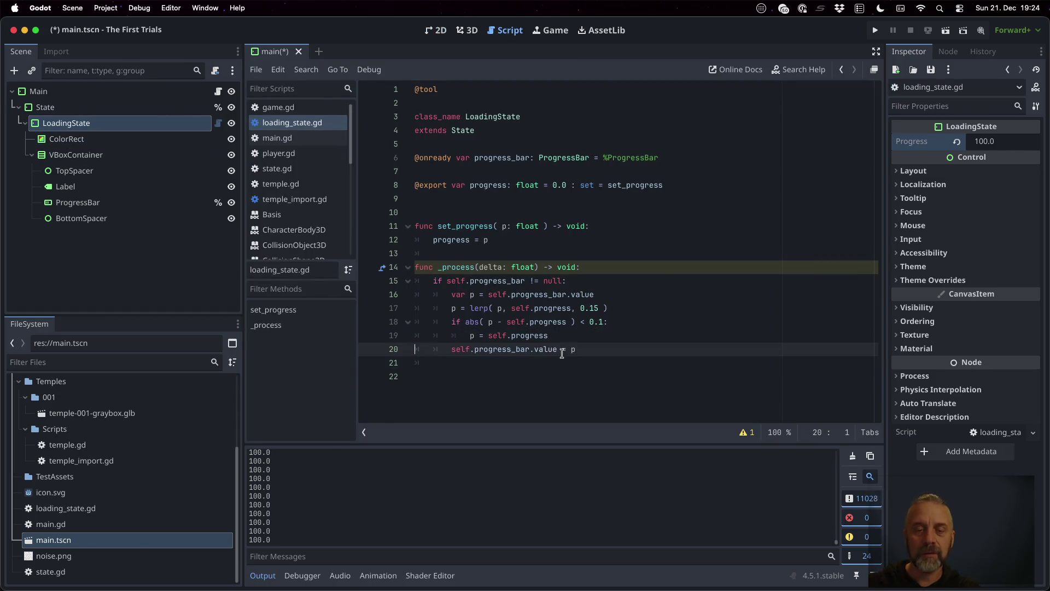
key("super+s")
key("Up")
key("Up")
key("Up")
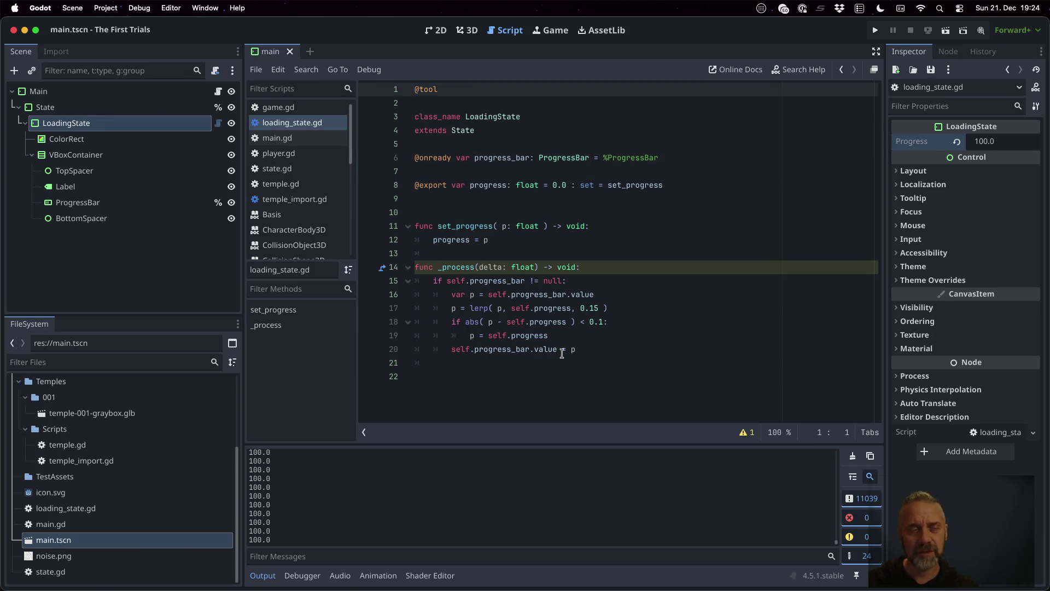
left_click(96, 89)
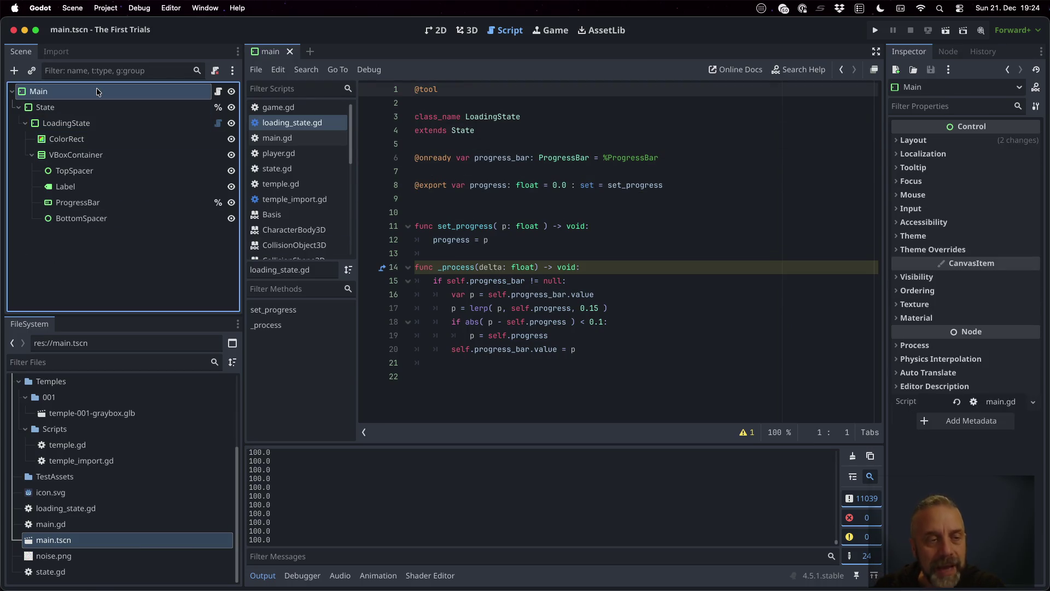
left_click(218, 91)
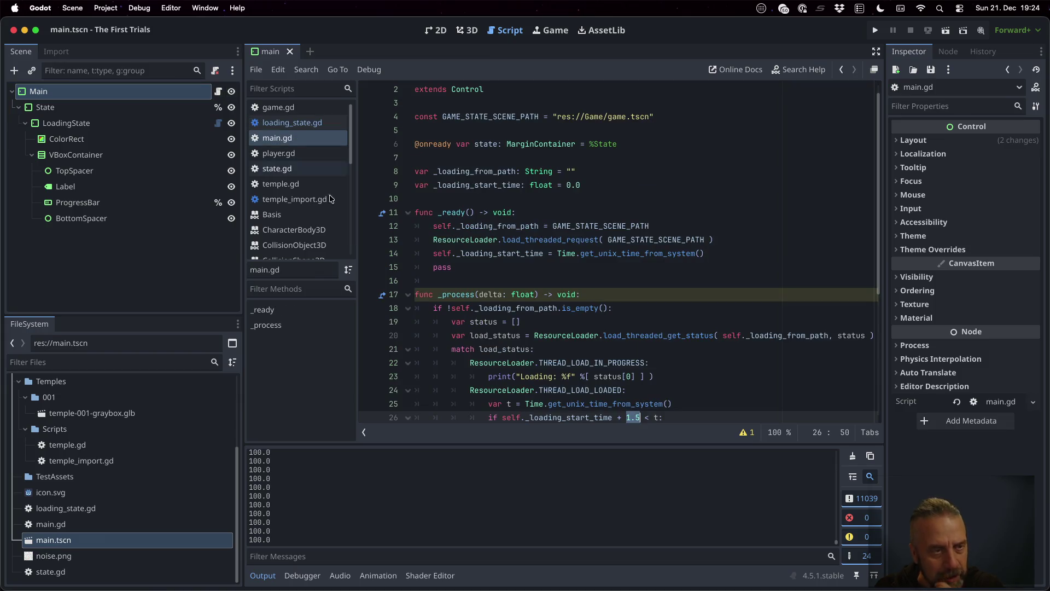
right_click(104, 126)
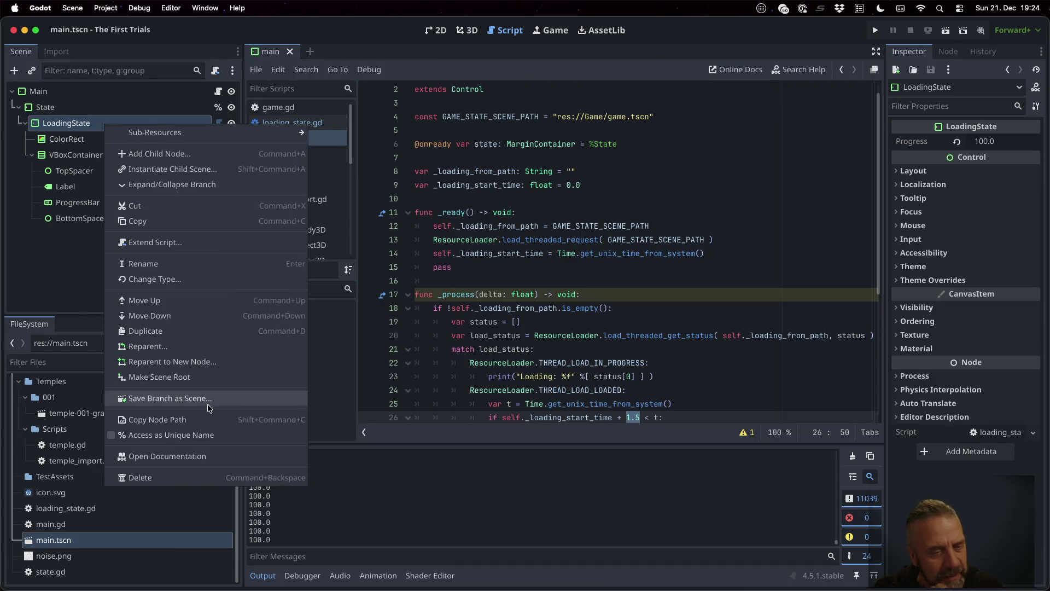
left_click(210, 435)
mouse_move(112, 123)
left_mouse_down()
mouse_move(323, 131)
mouse_move(458, 155)
left_mouse_up()
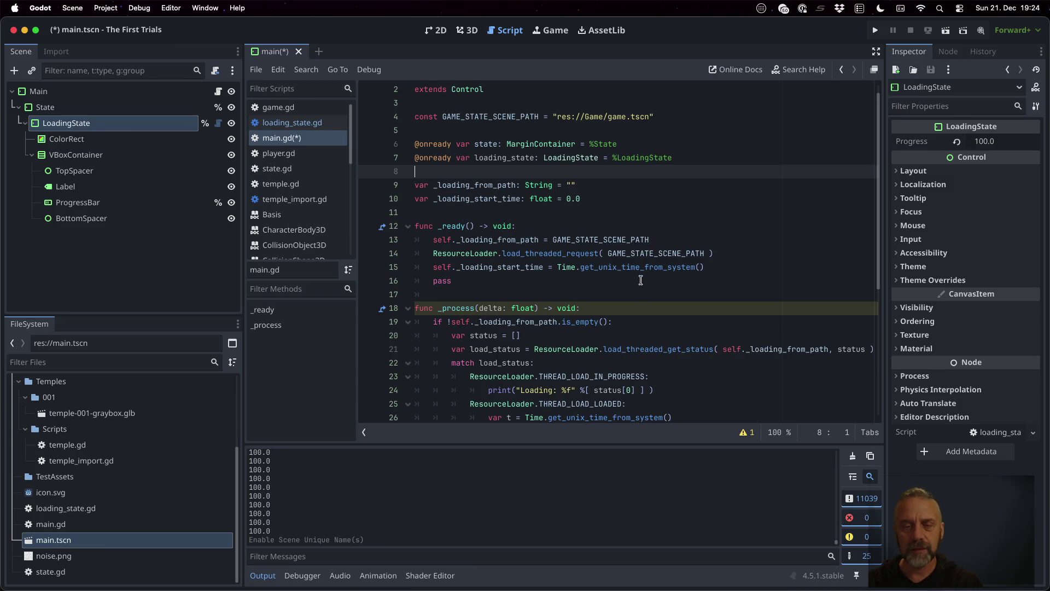
Set LoadingState's progress from the load status, 100.0 once loaded, save, and run the game.
scroll(640, 282, "down", 5)
left_click(634, 224)
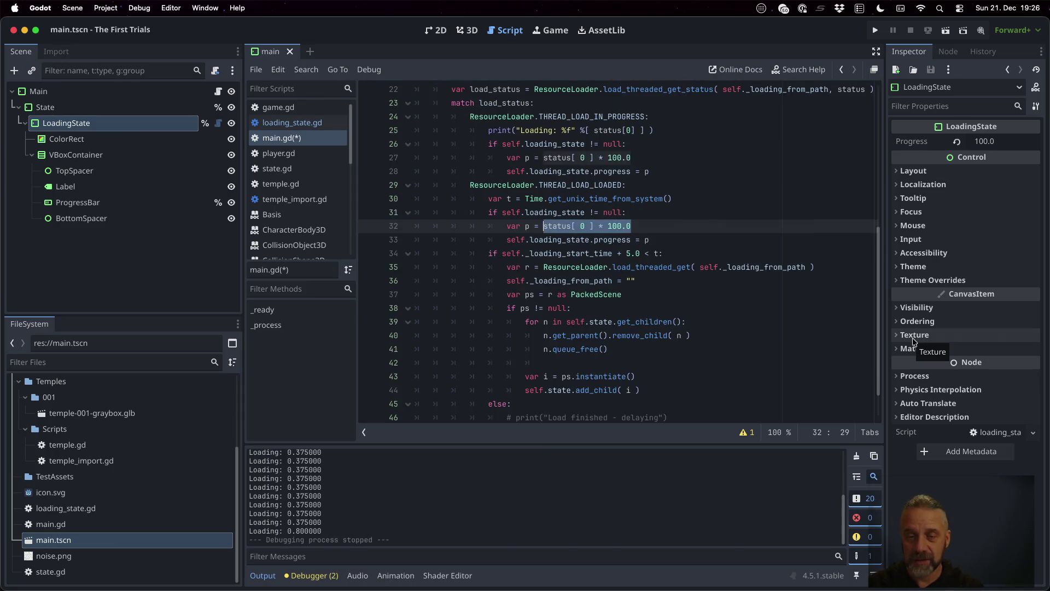
type("1")
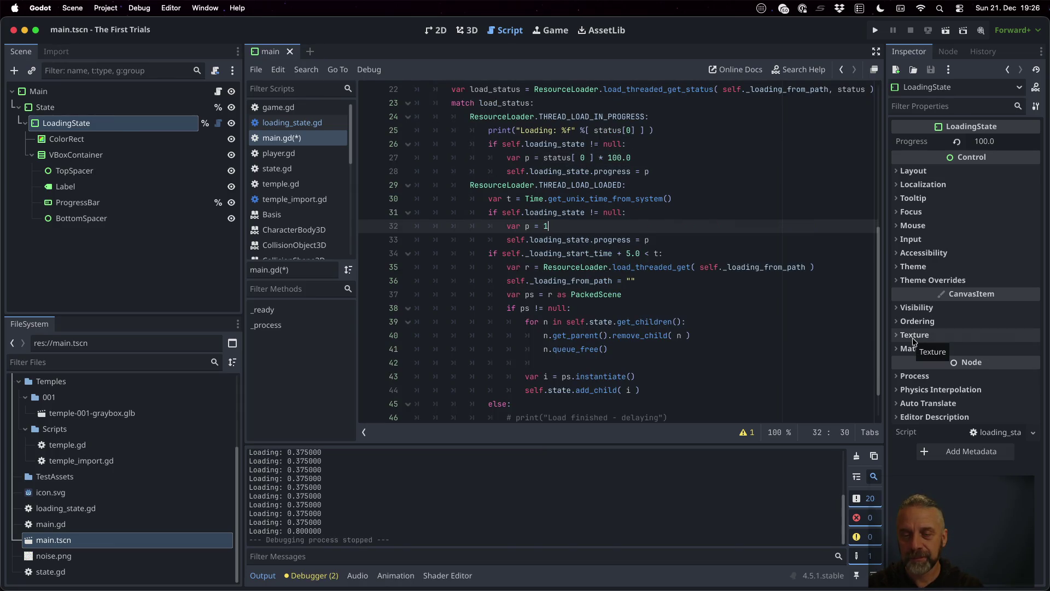
type("00.0")
key("super+s")
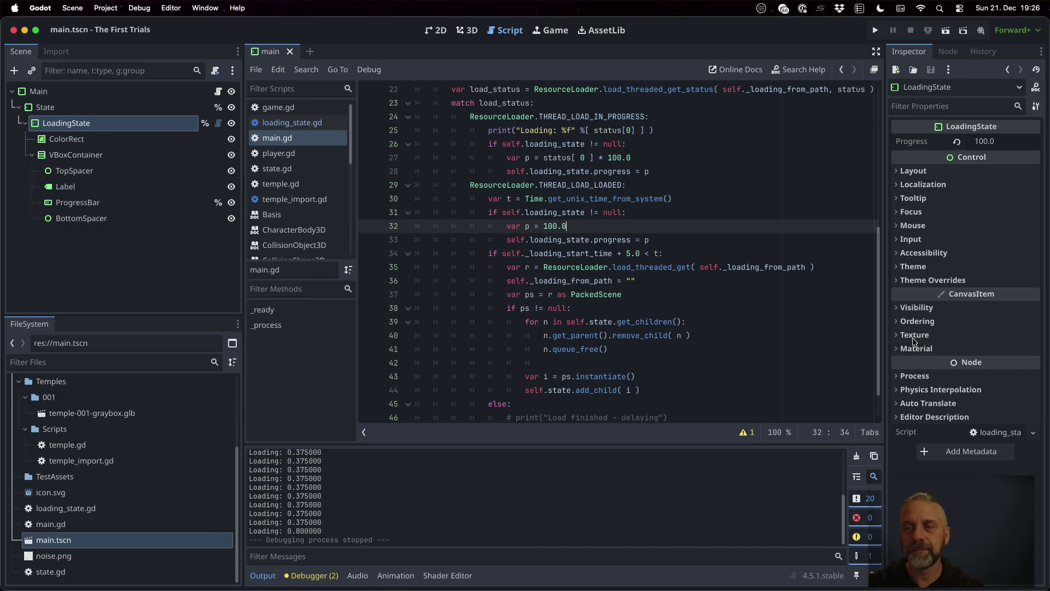
left_click(952, 34)
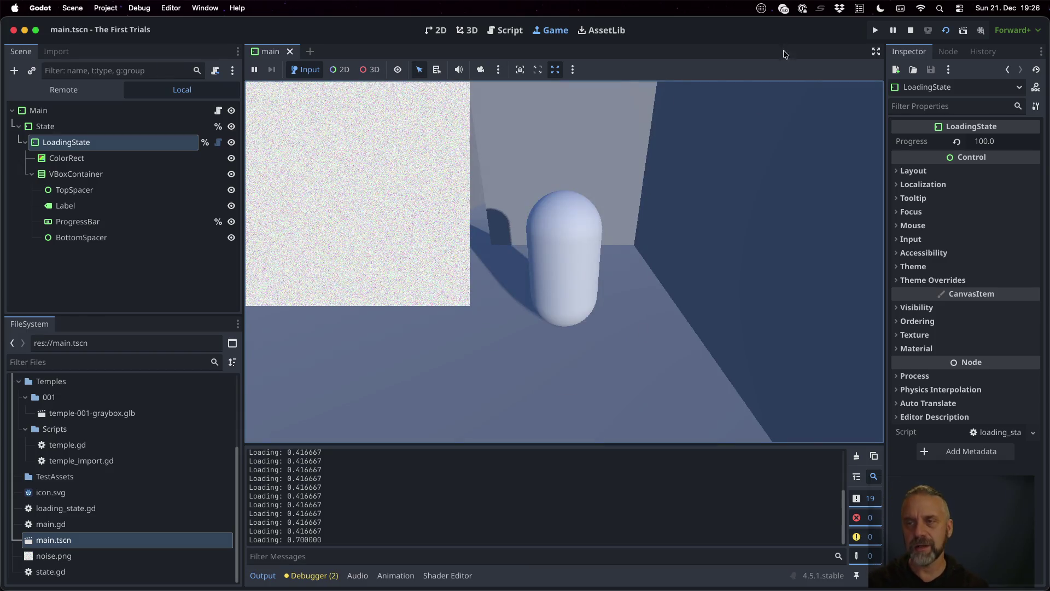
Stop the game and declare a MIN_LOADING_TIME float constant at the top of main.gd.
left_click(911, 30)
left_click(587, 250)
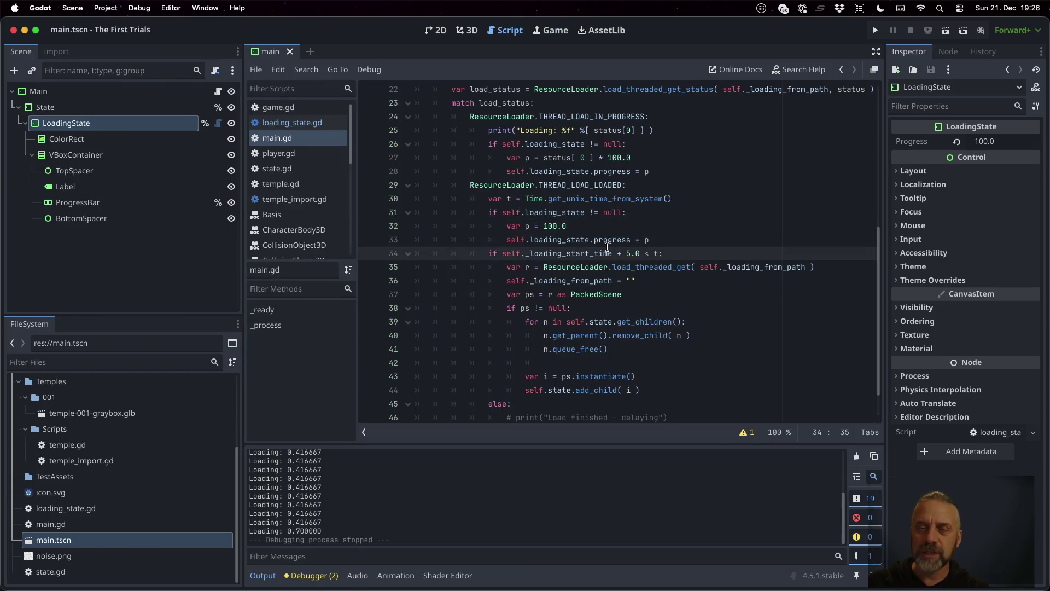
scroll(607, 246, "up", 2)
left_click(611, 206)
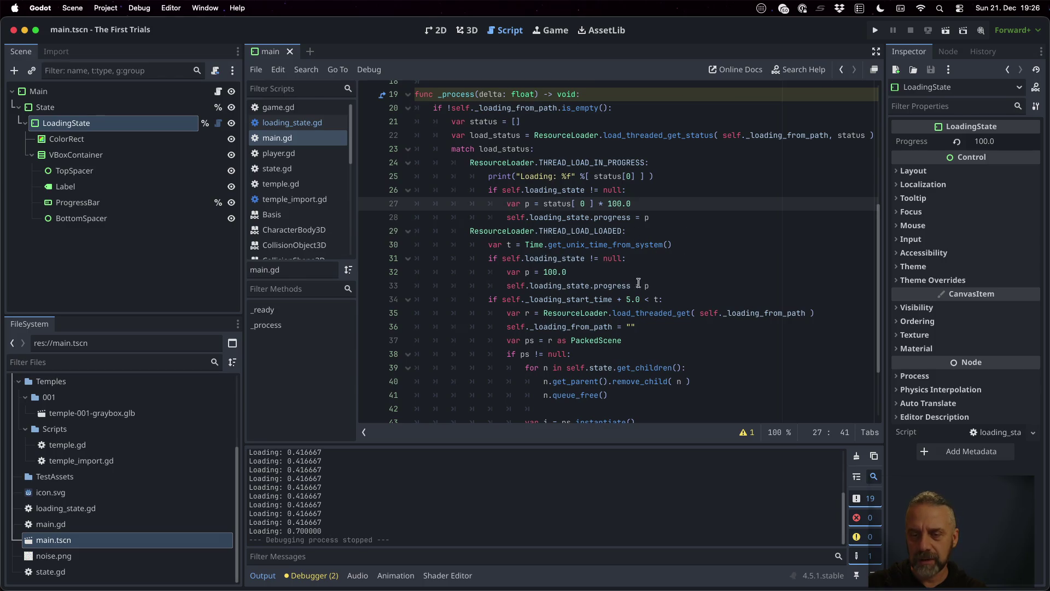
mouse_move(631, 299)
left_mouse_down()
mouse_move(646, 295)
mouse_move(627, 299)
left_mouse_up()
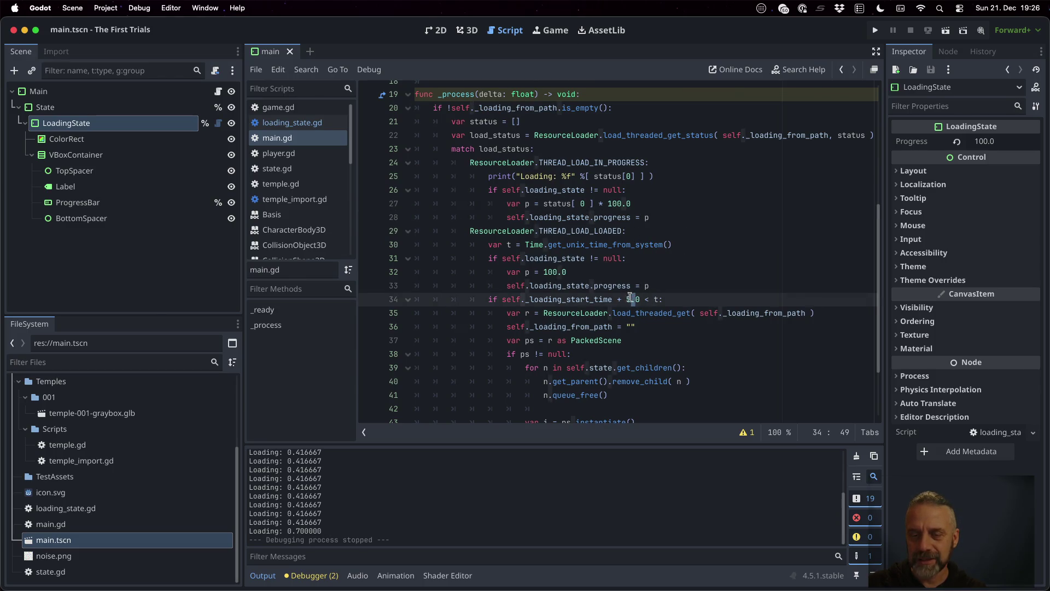
scroll(640, 301, "up", 5)
scroll(665, 310, "up", 1)
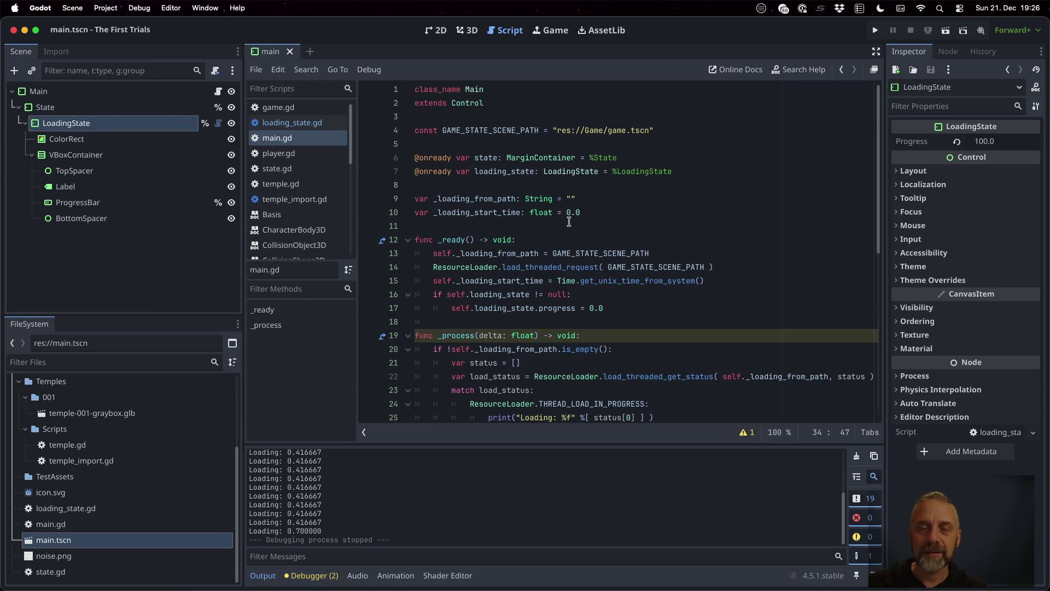
left_click(569, 225)
key("Up")
key("Return")
type("const ")
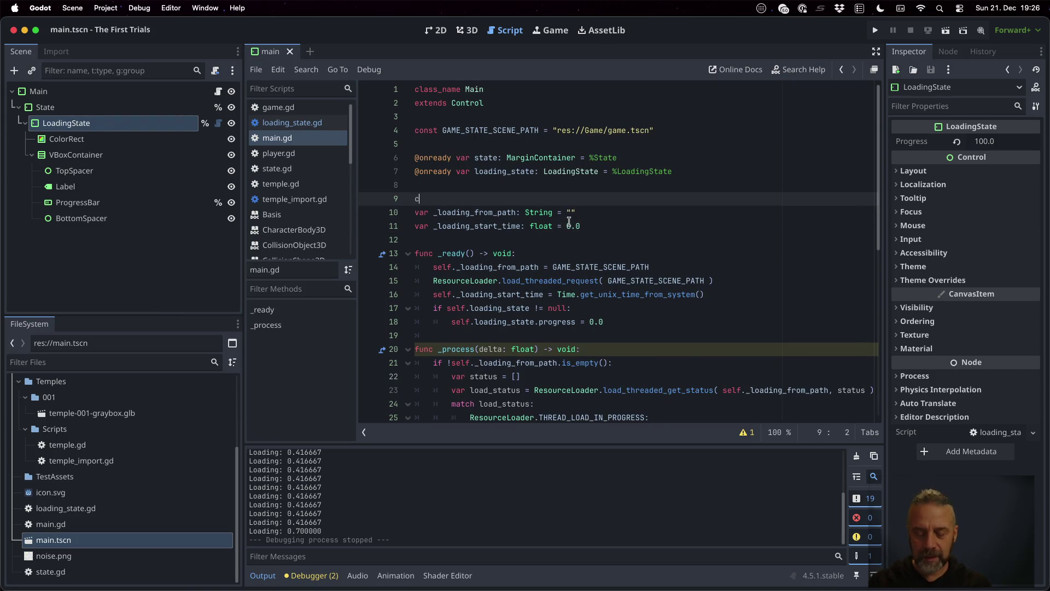
type("MIN_L")
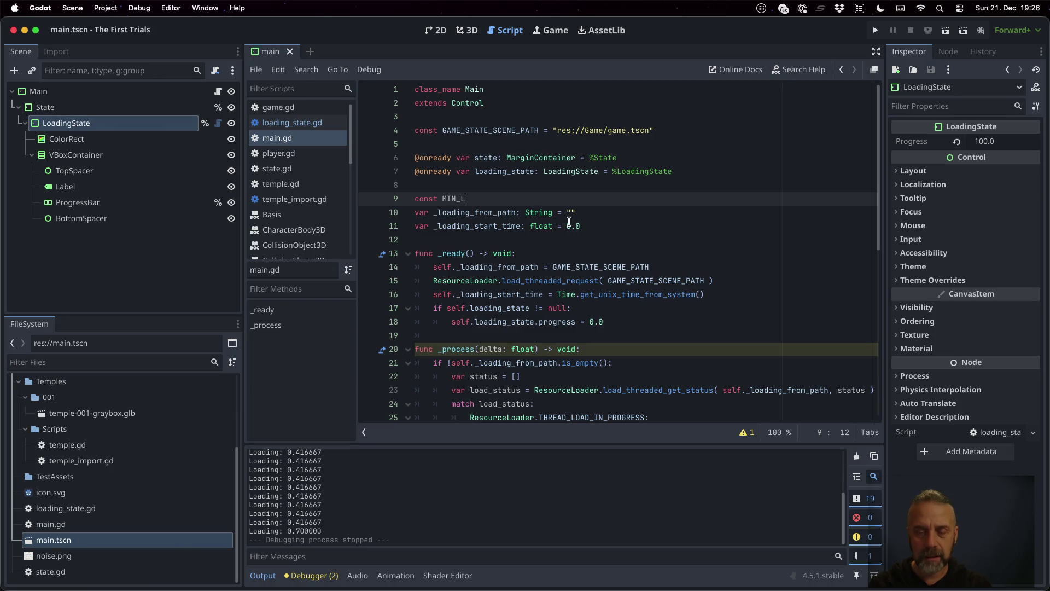
type("OADING_TIME: f")
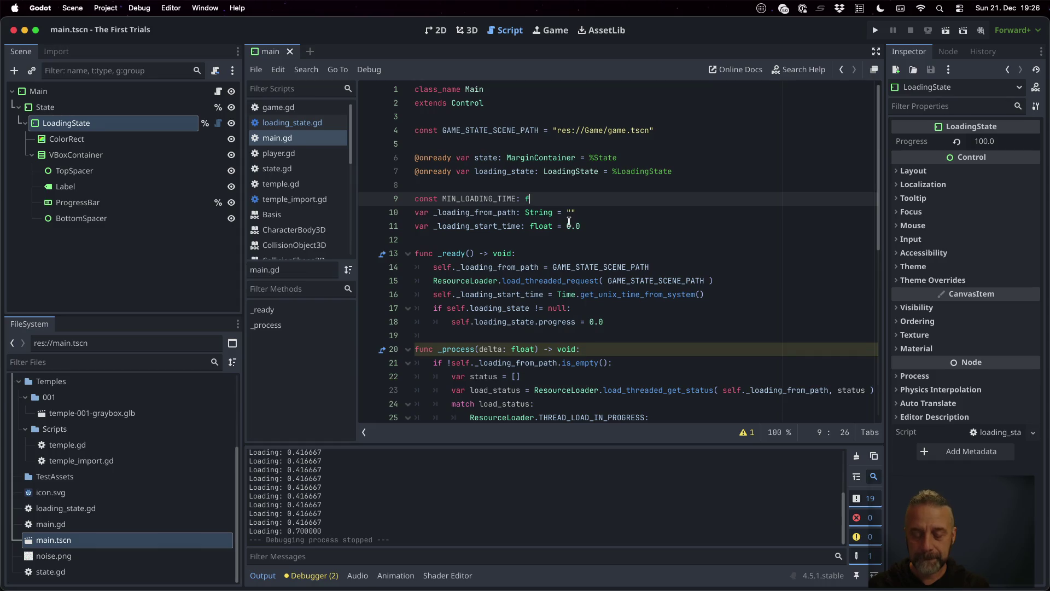
type("loat = 5.09")
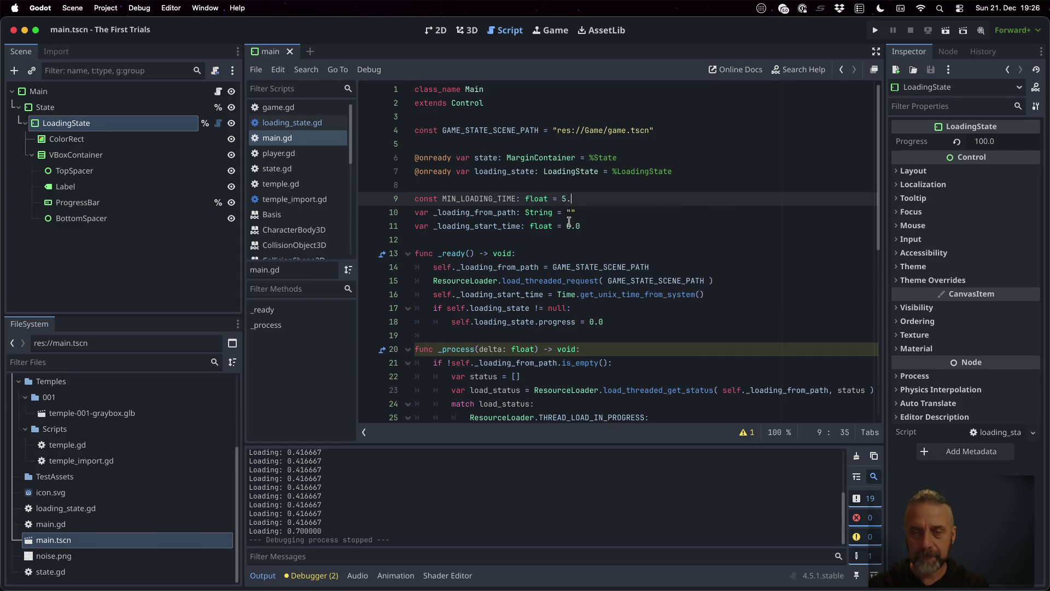
Replace the hard-coded 5.0 delay with MIN_LOADING_TIME.
double_click(492, 198)
key("super+c")
scroll(690, 314, "down", 8)
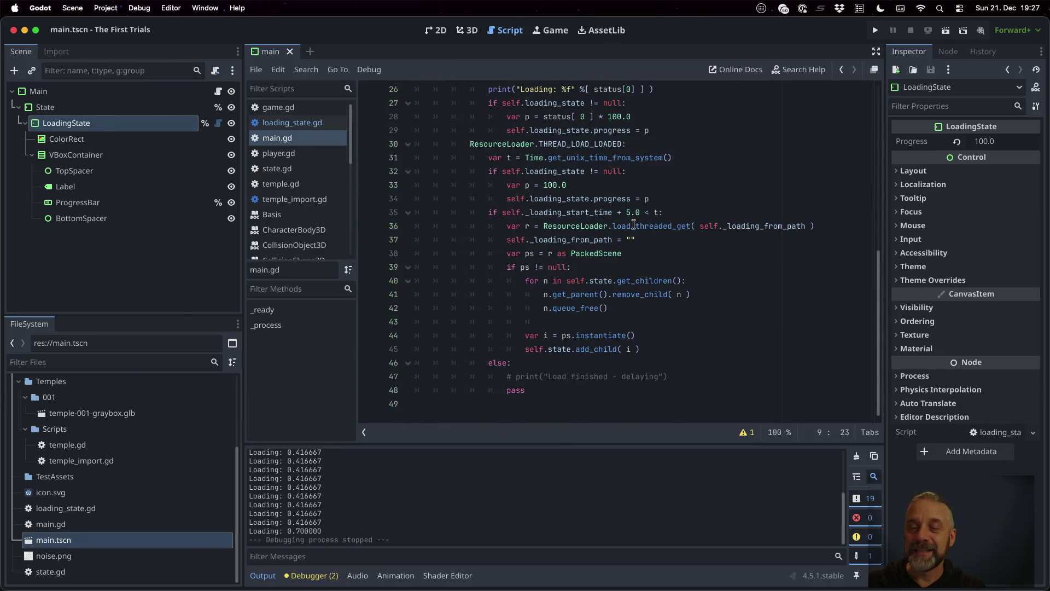
scroll(692, 234, "up", 1)
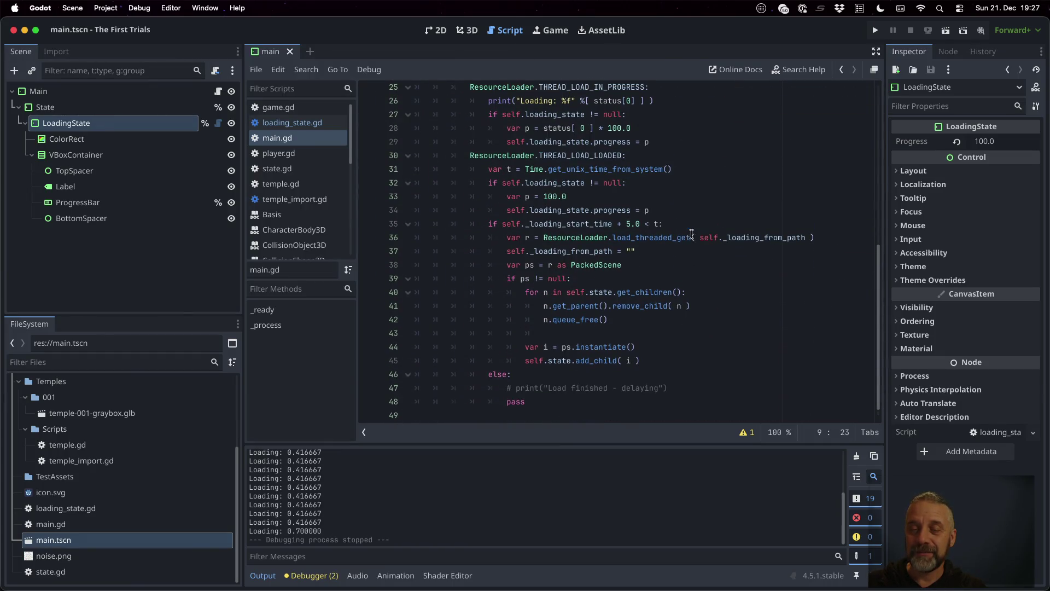
double_click(630, 224)
key("super+v")
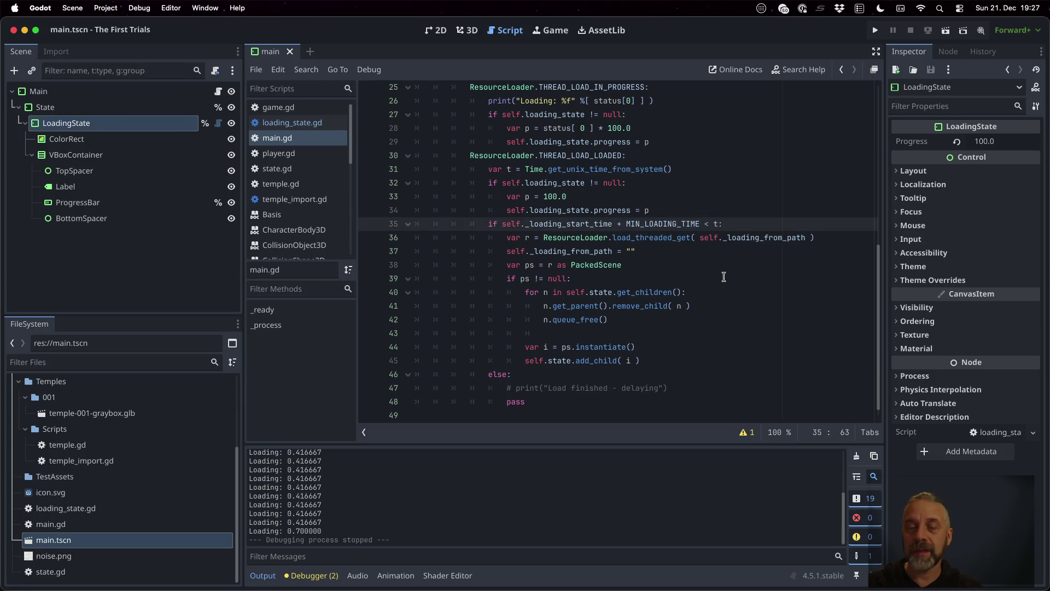
Add 'var d = t - self._loading_start_time' after the timestamp line.
key("Up")
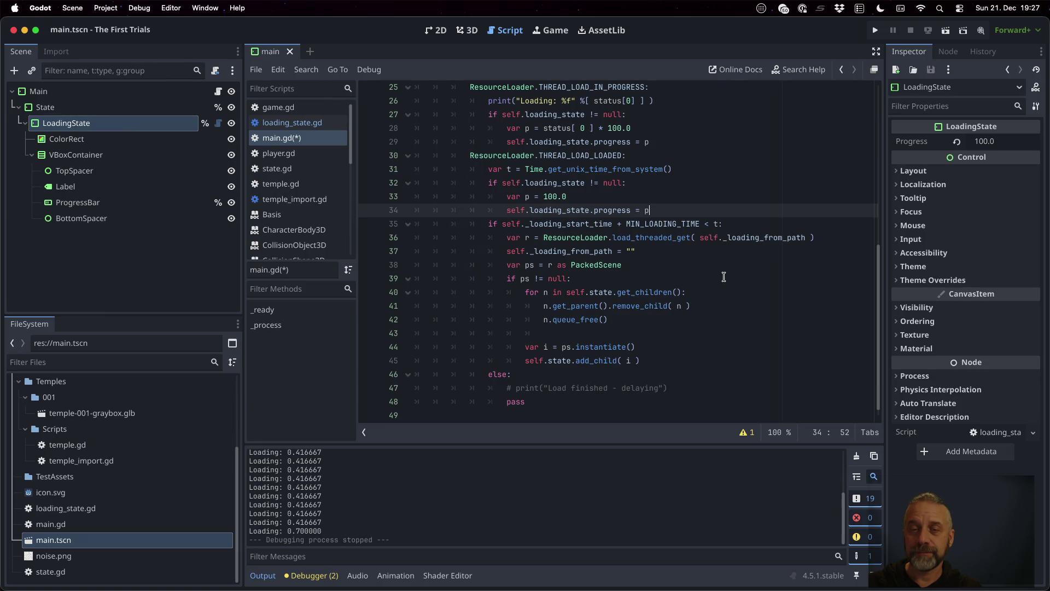
key("Up")
key("Up")
key("Up")
key("Return")
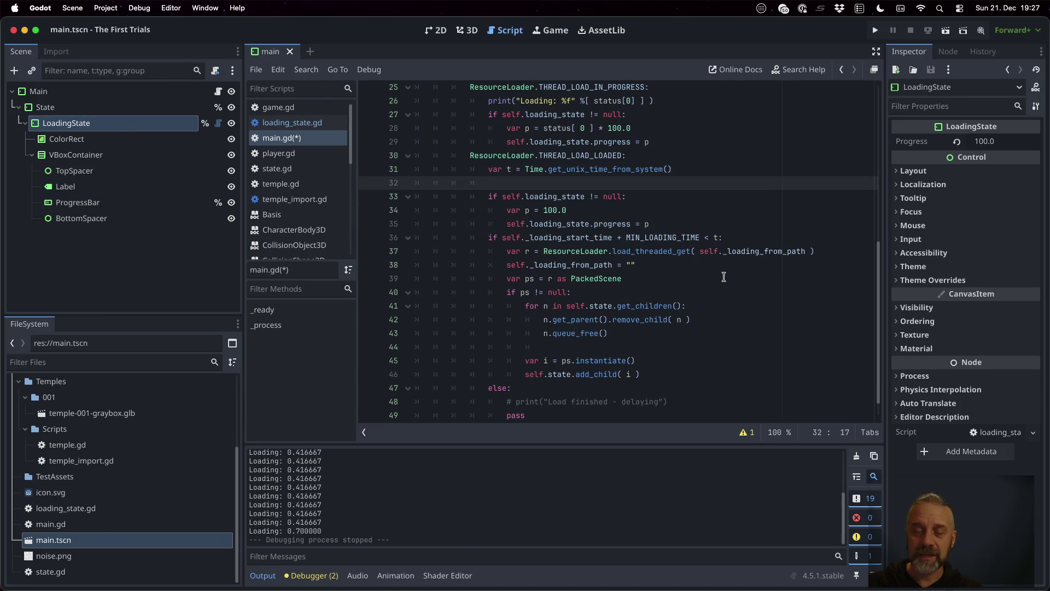
type("ar d = se")
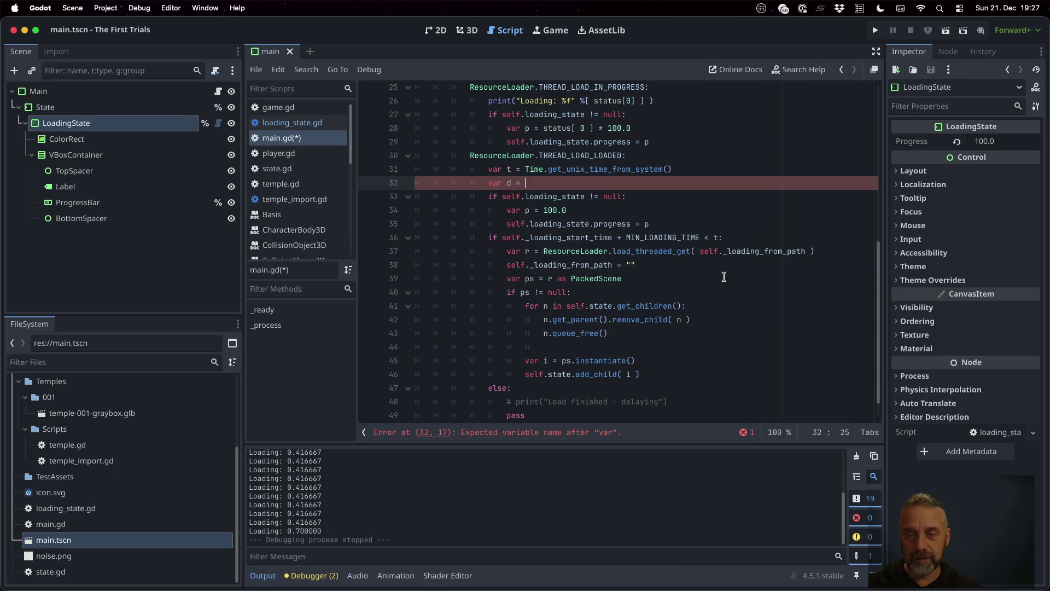
type("lf._l")
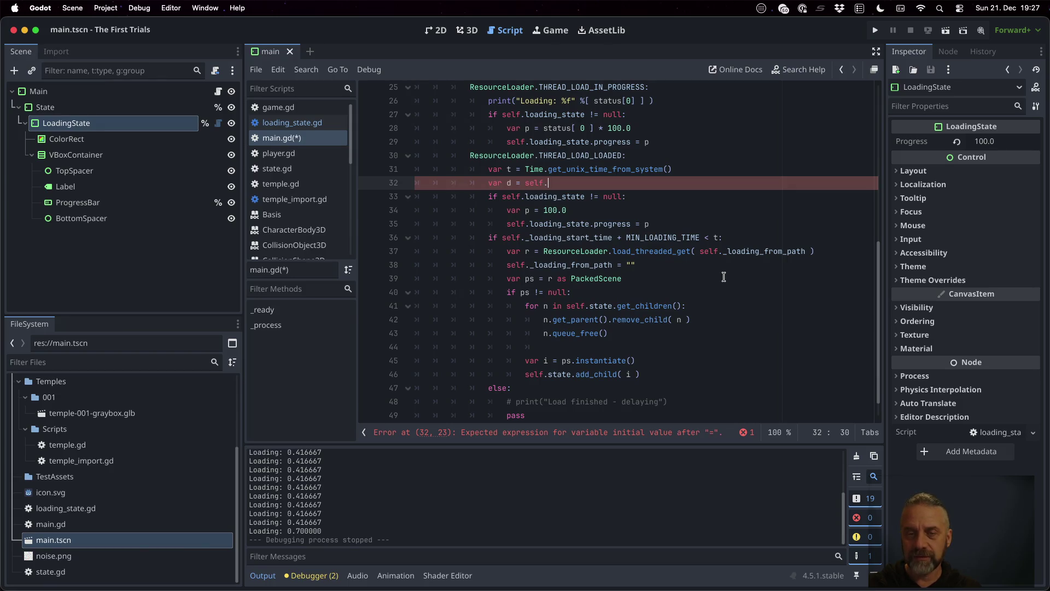
key("Down")
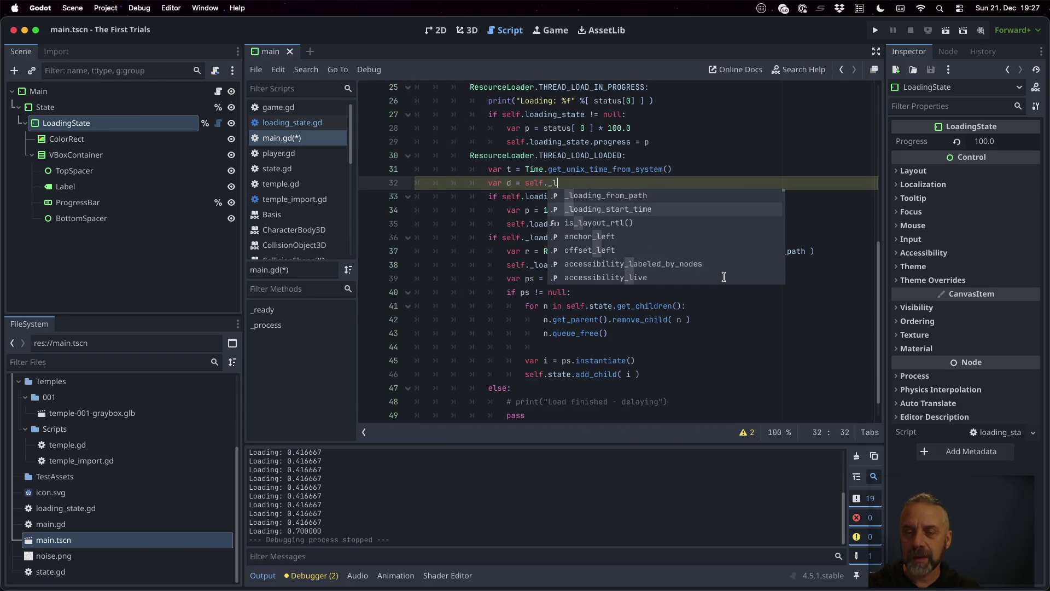
key("Return")
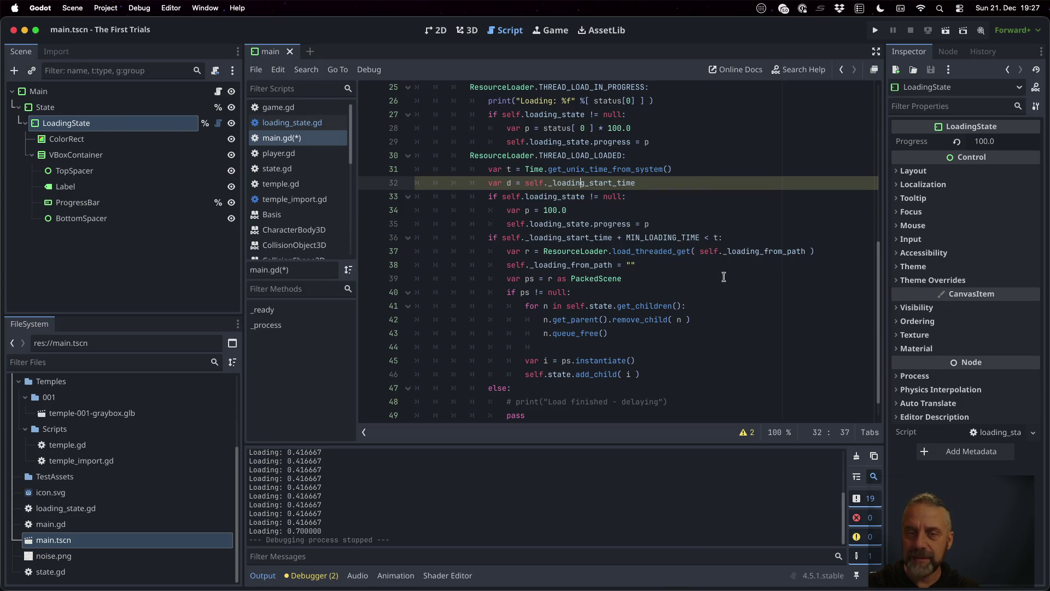
key("alt+Left")
key("alt+Left")
type("t -")
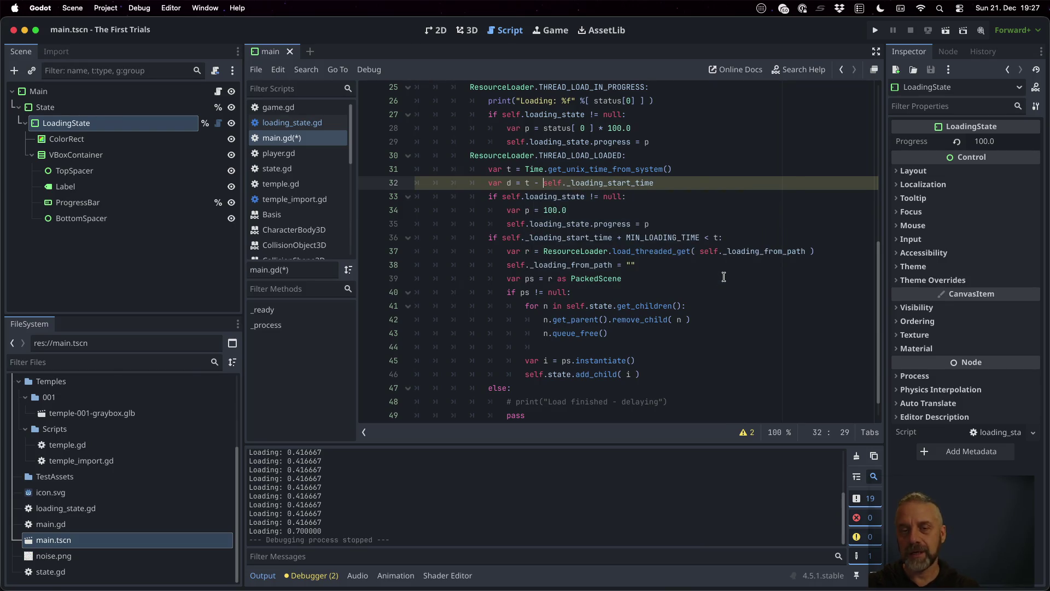
key("Up")
key("Down")
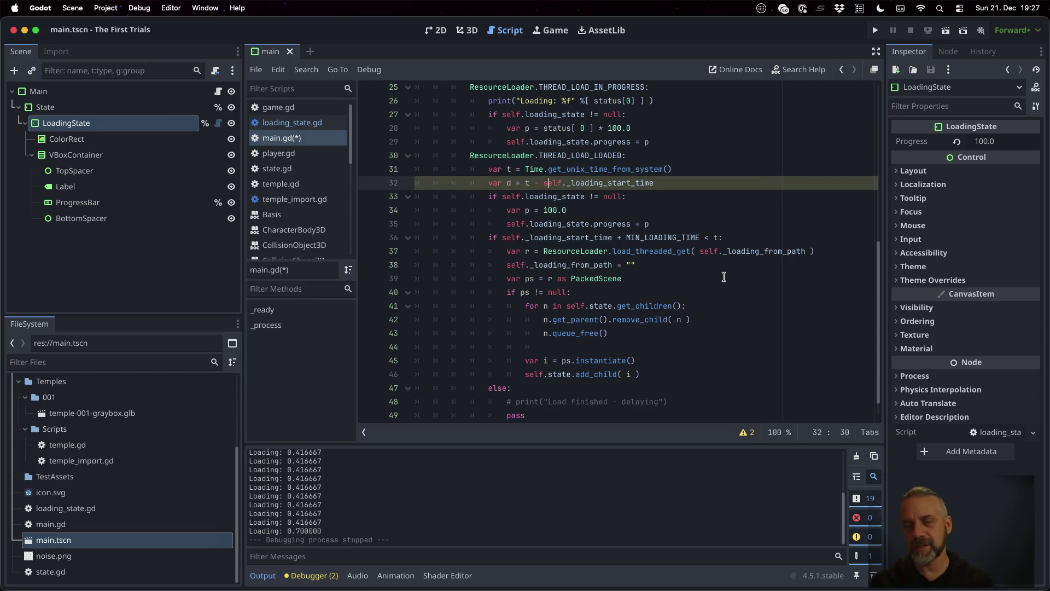
key("Up")
key("Left")
key("Left")
key("Down")
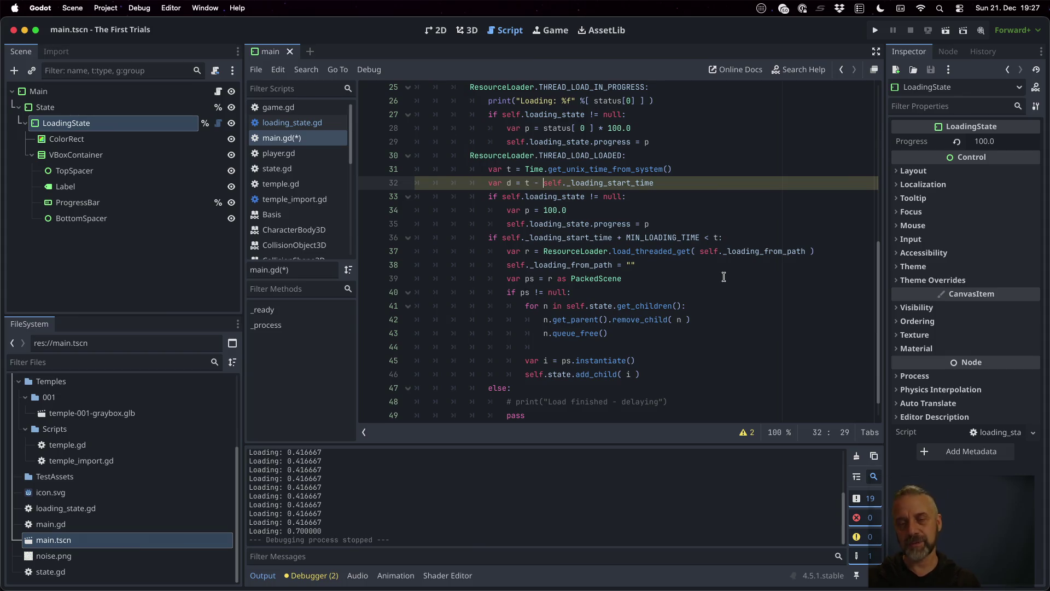
Rewrite the loading condition as 'if d >= MIN_LOADING_TIME:' and save main.gd.
key("Down")
key("Down")
key("Down")
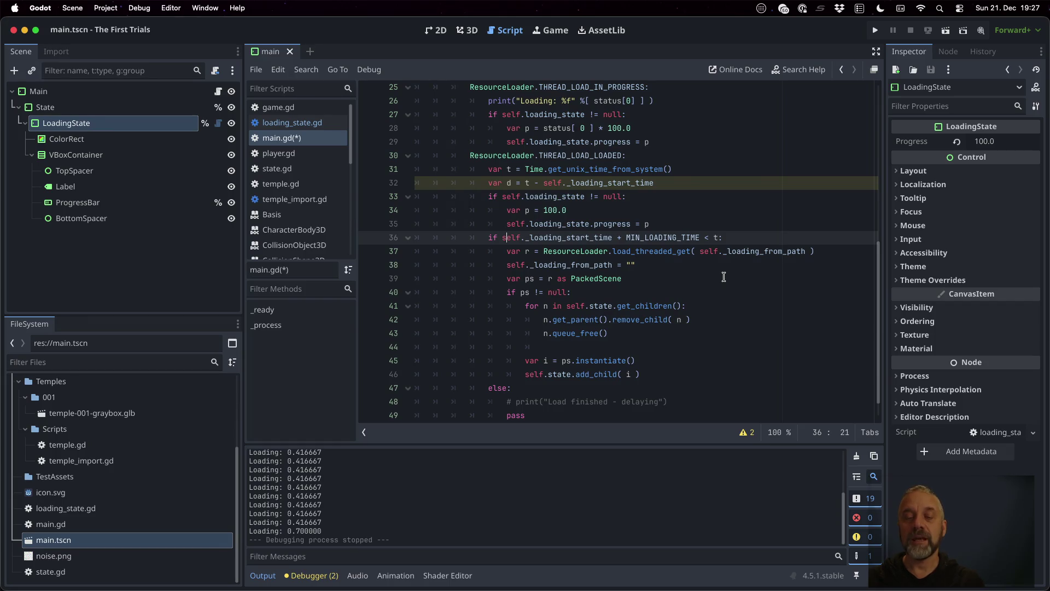
key("Left")
type("d >")
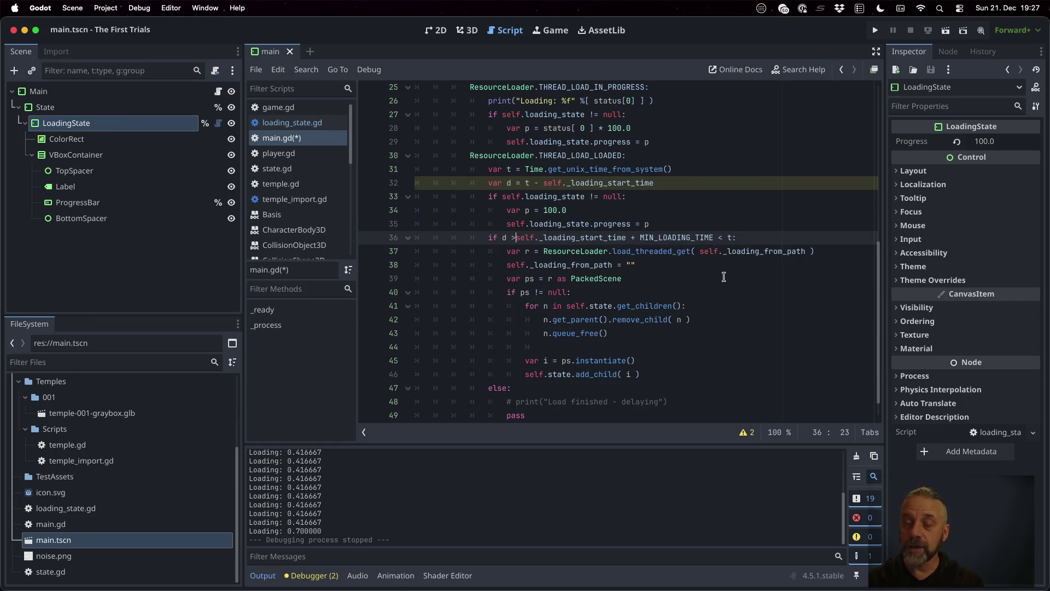
type("= ")
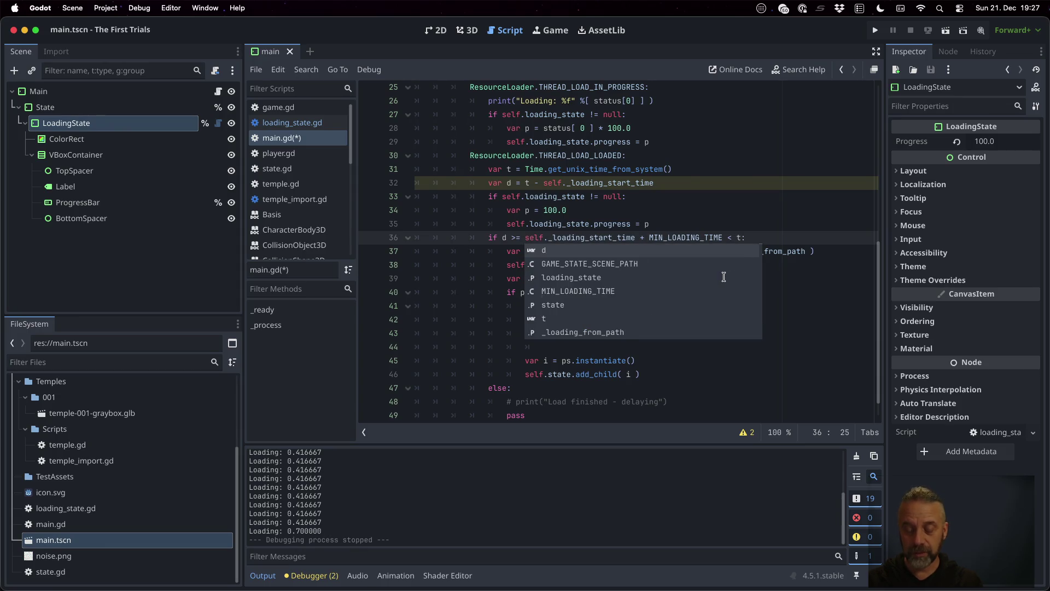
type("MIN_L")
key("Tab")
key("shift+End")
key("shift+Left")
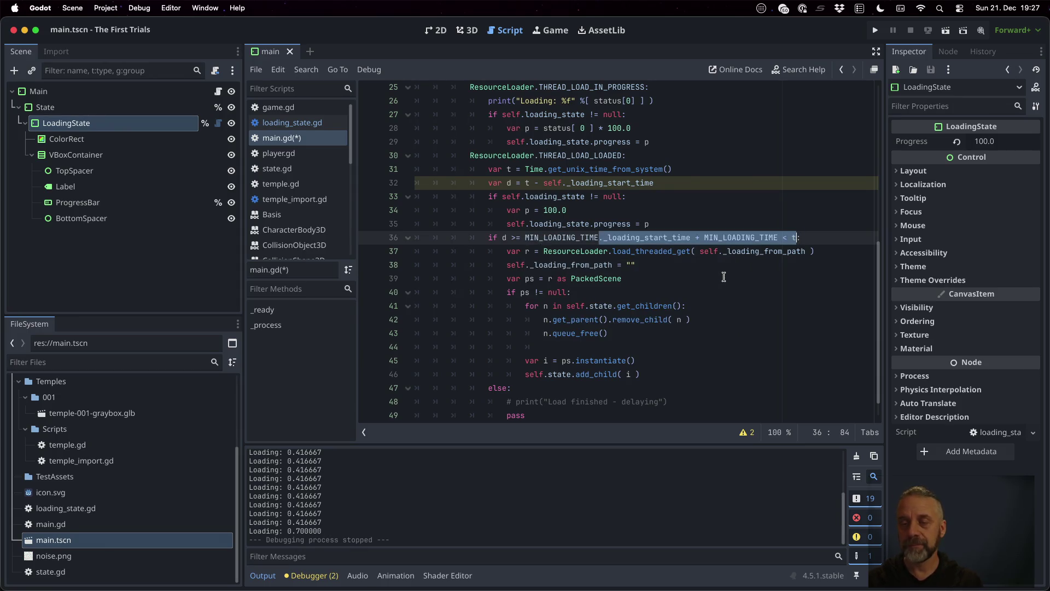
key("BackSpace")
key("super+s")
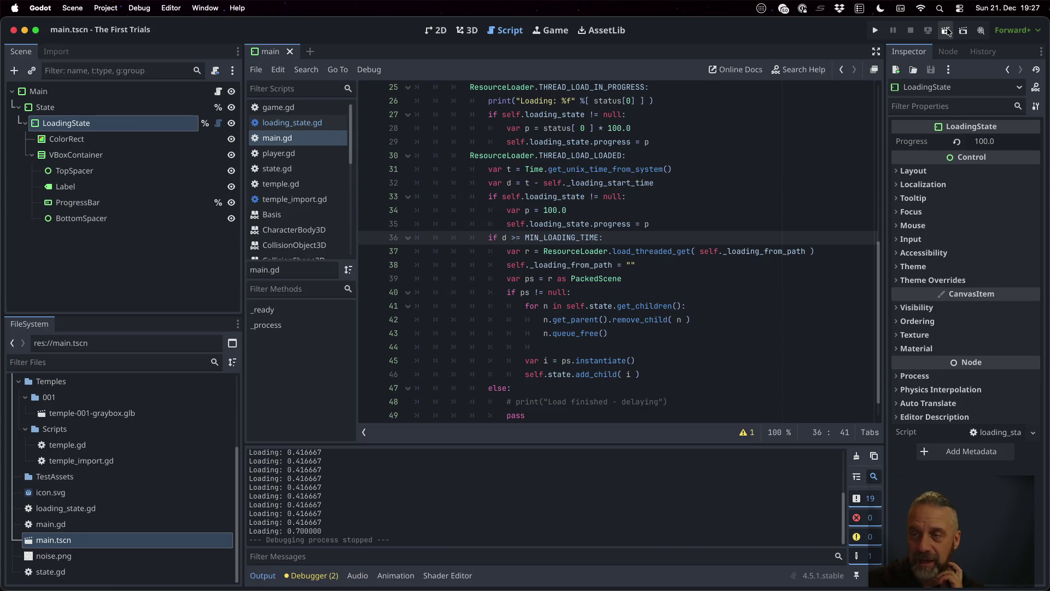
Test-run the scene, stop it, and add 'var p2 = d/MIN_LOADING_TIME' below the 100.0 line.
left_click(946, 31)
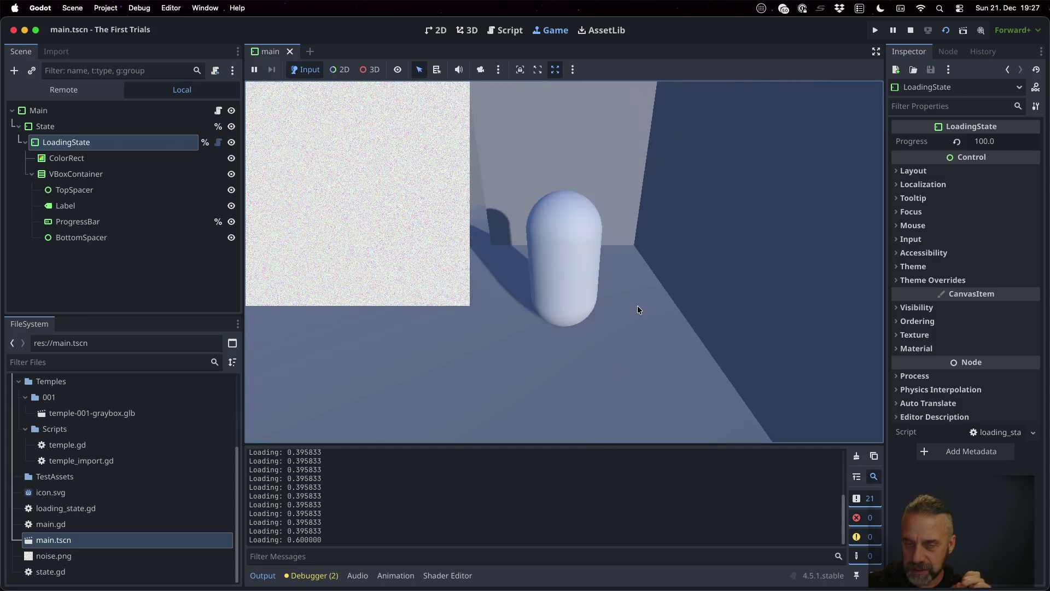
key("super+period")
left_click(687, 245)
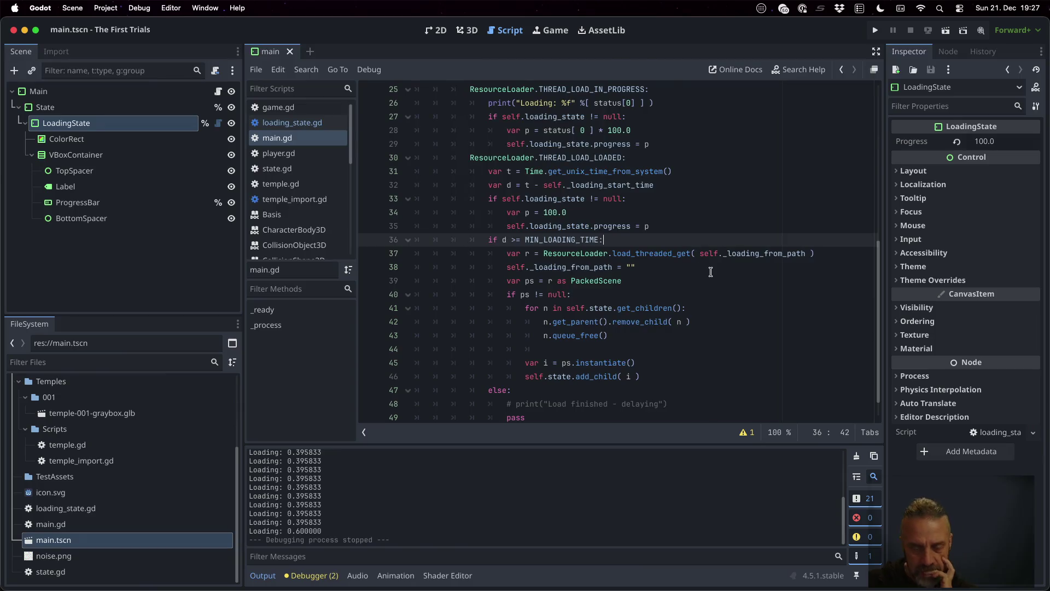
key("Up")
key("Up")
key("Up")
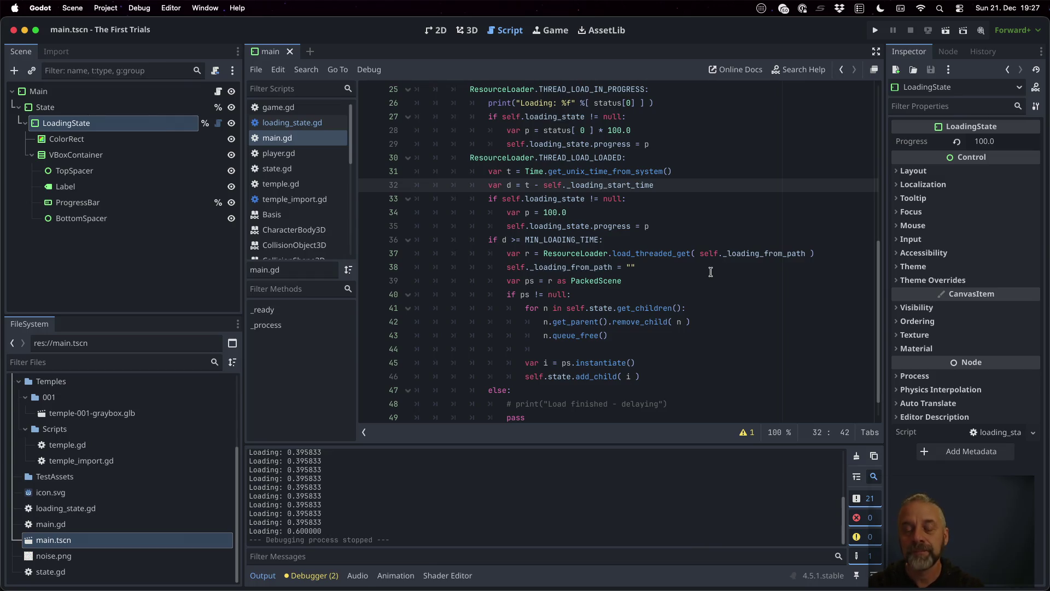
key("Down")
key("Down")
key("Return")
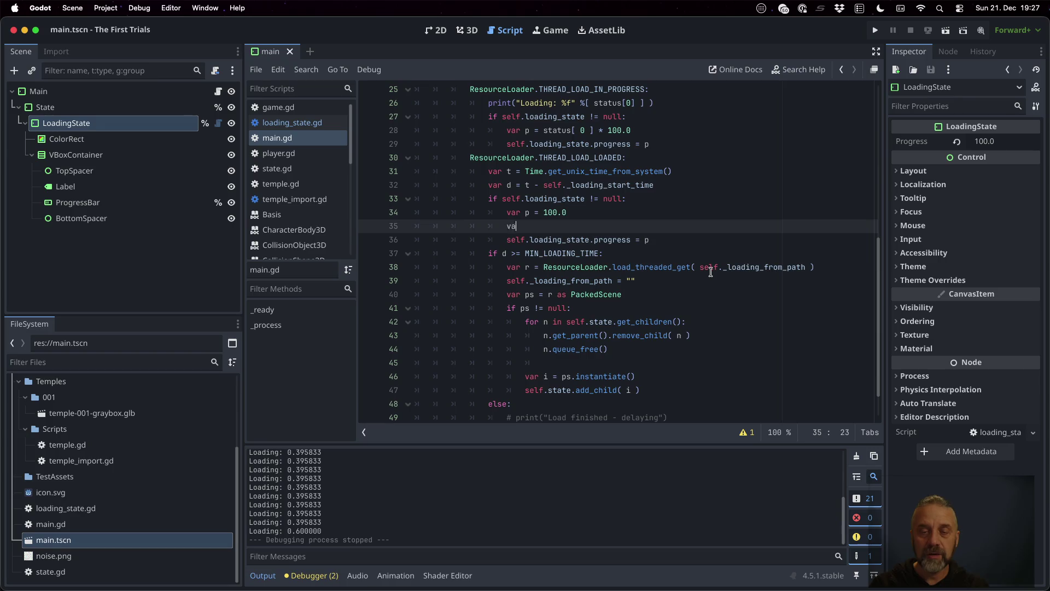
type("r p")
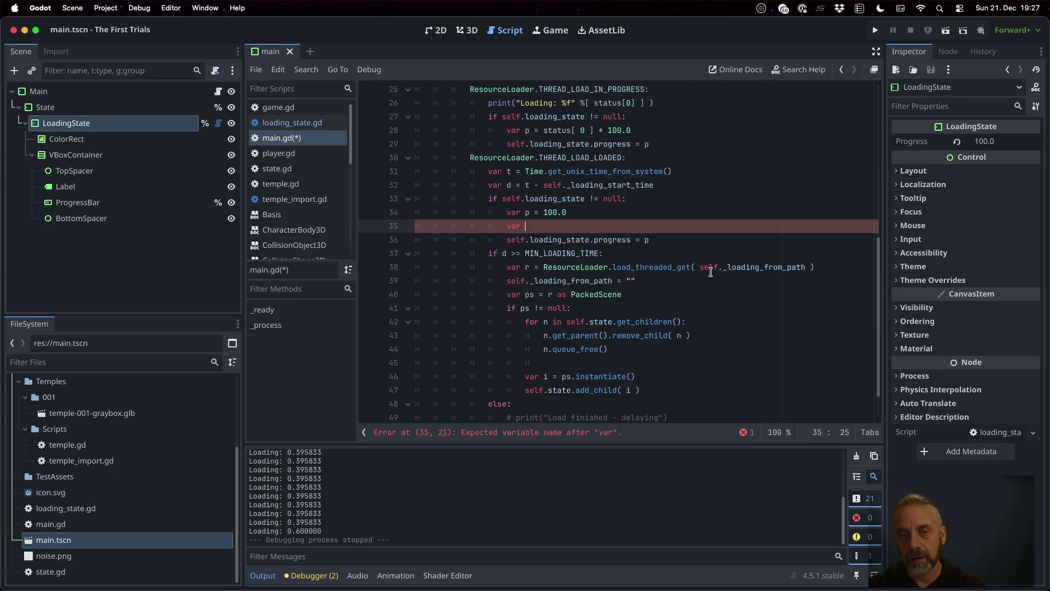
type("2 = ")
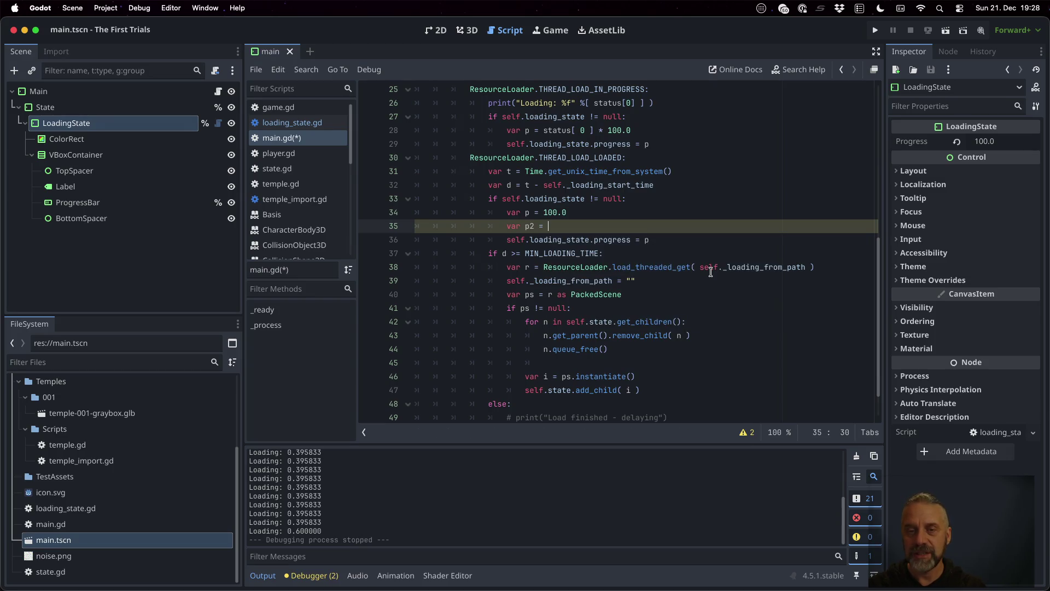
type("d/")
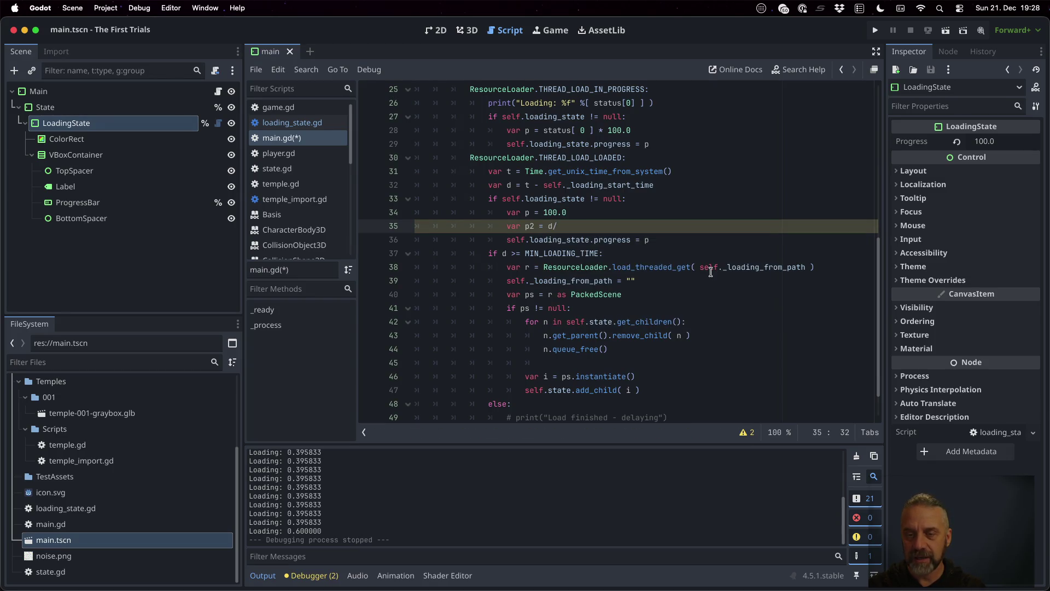
type("MIN")
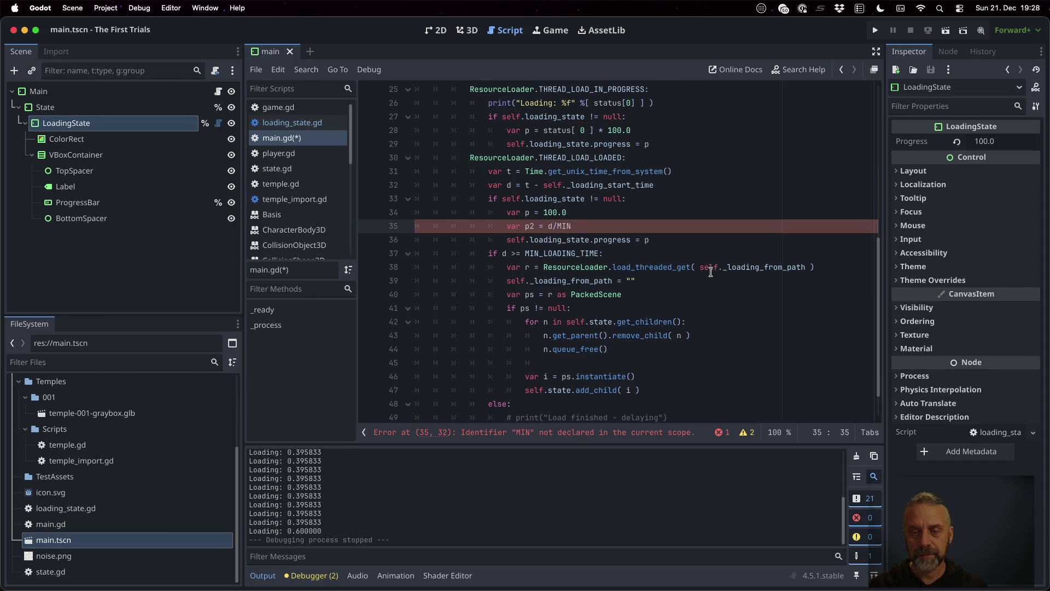
type("_LOADING_TI")
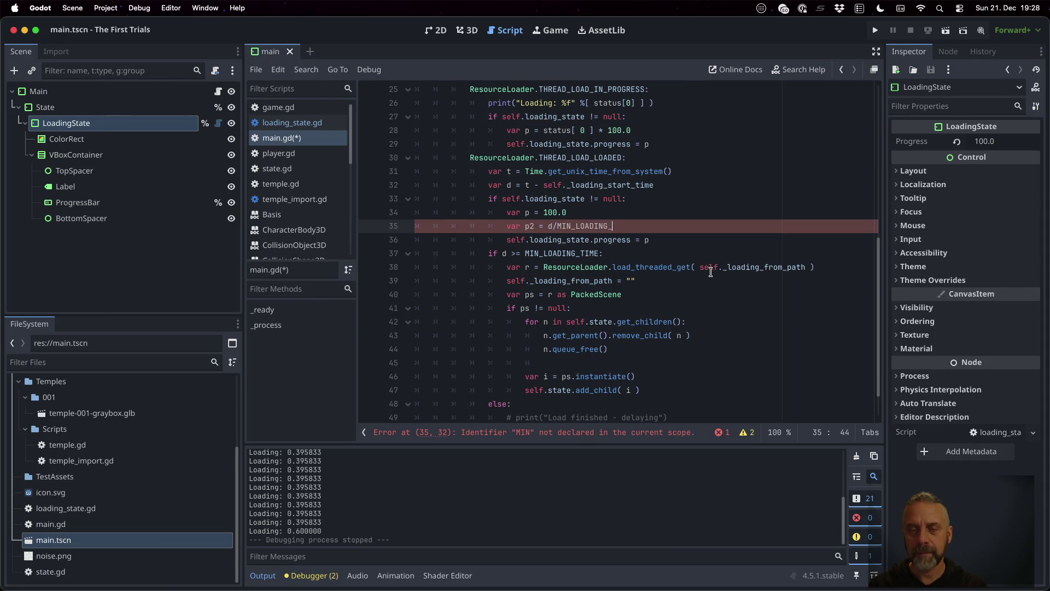
type("ME")
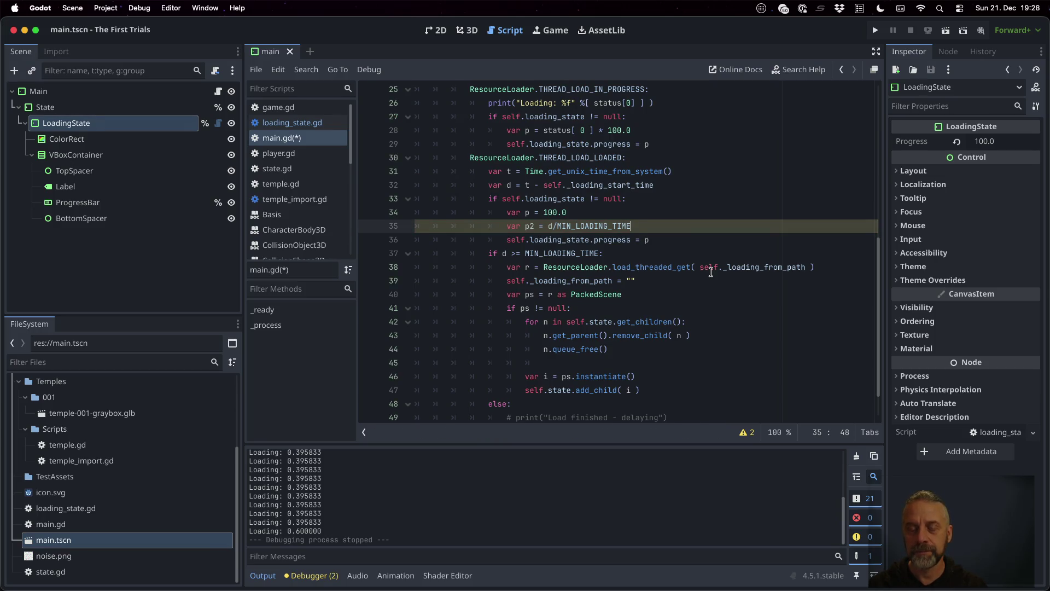
Set the loaded-state progress to lerp(p, p2, 0.5), save, and run the scene.
key("Down")
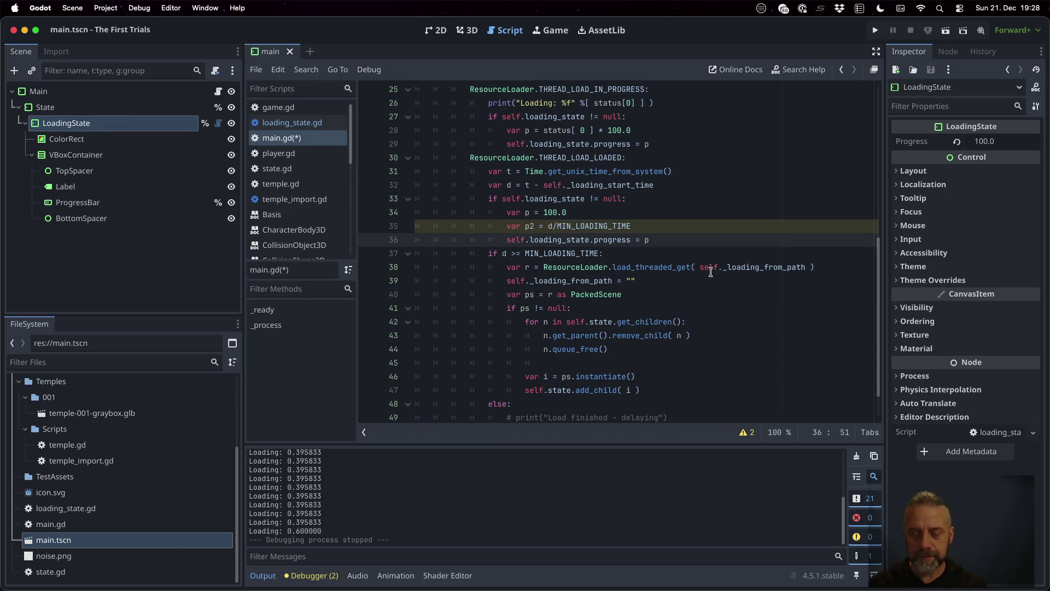
type("erpp")
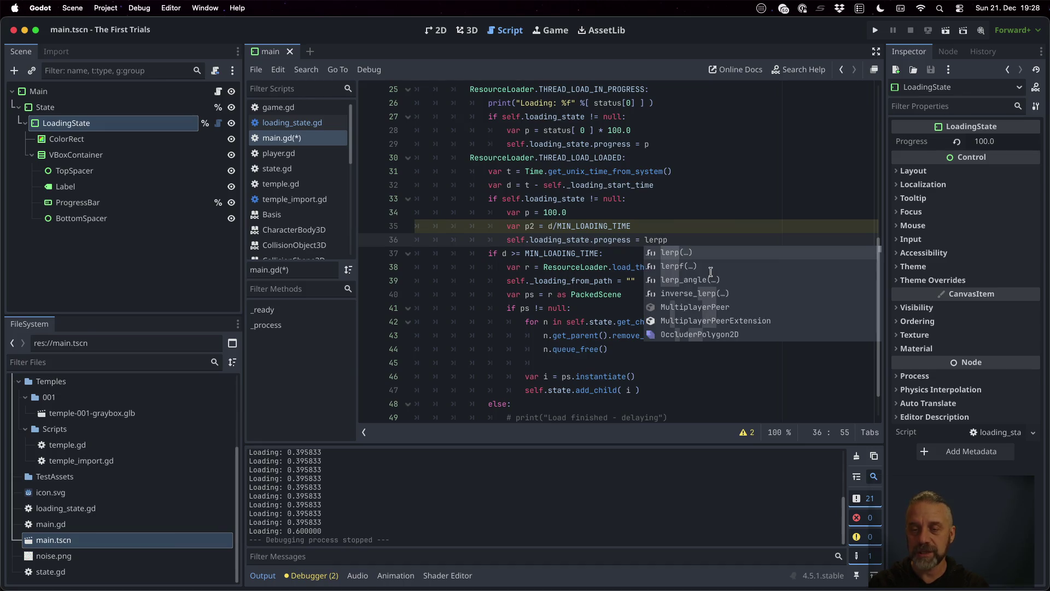
type(") ( p, p2,")
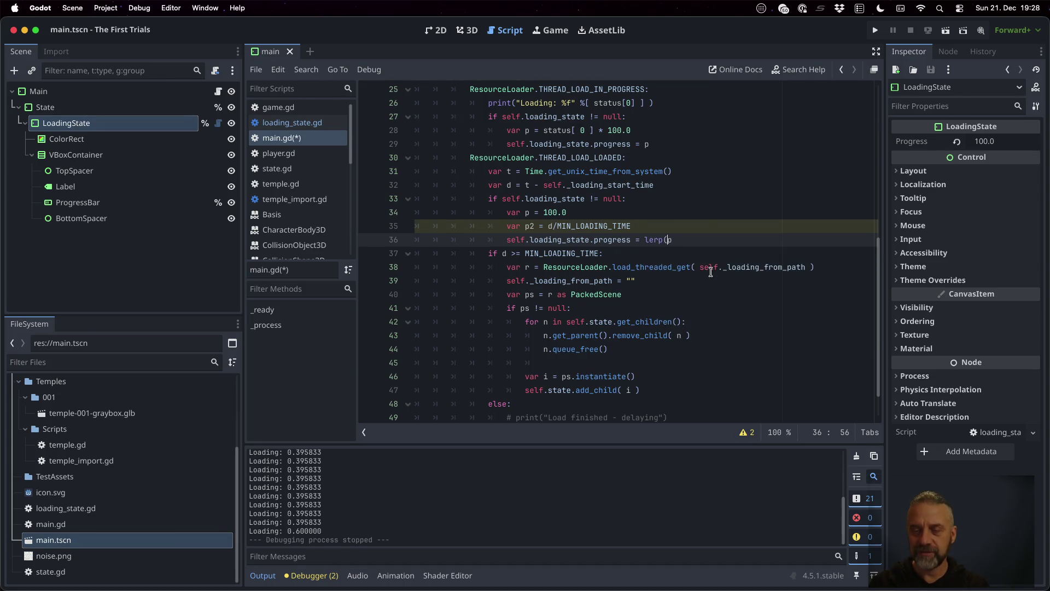
key("Escape")
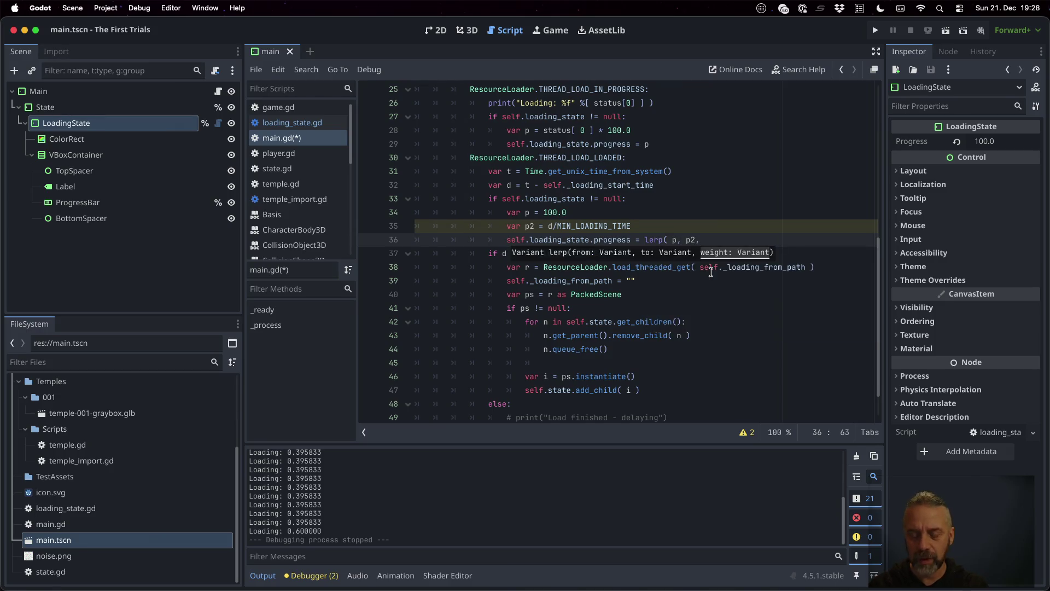
type(")")
key("ctrl+s")
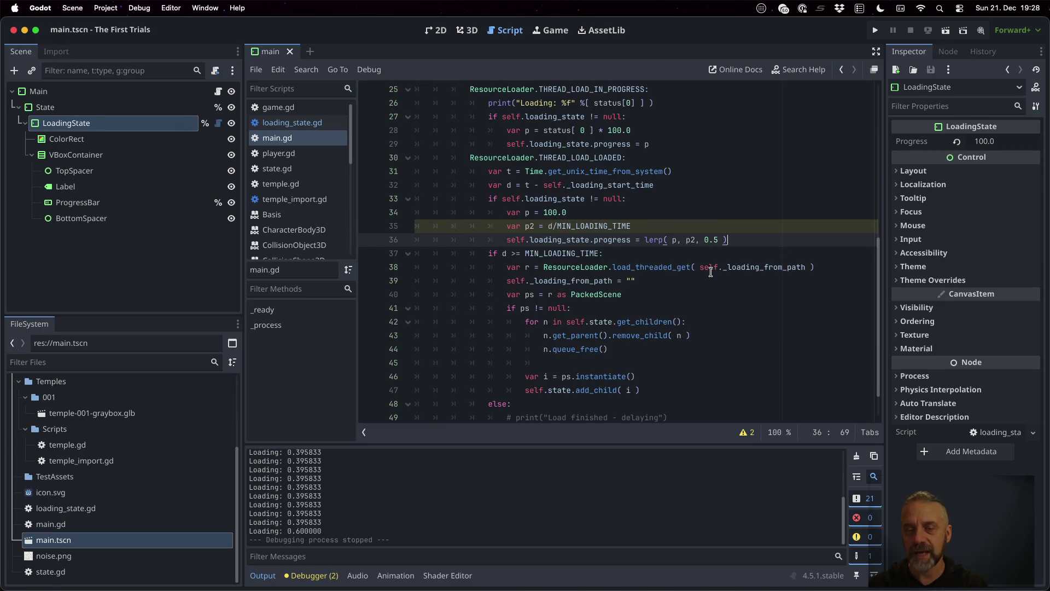
left_click(946, 30)
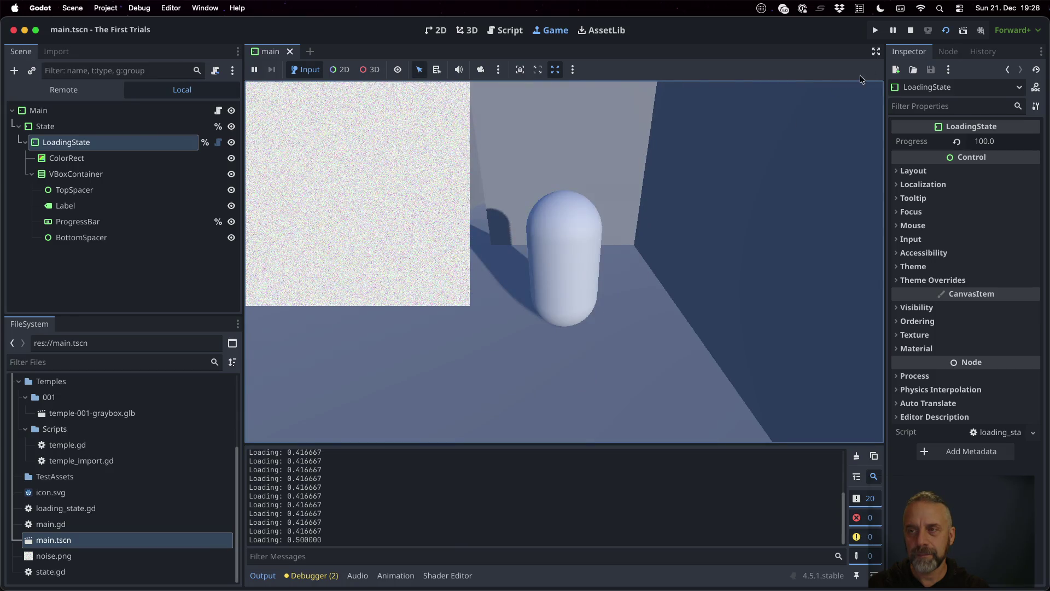
Prefix the loaded-state lerp with 2.0*, save, and test-run the loading bar.
left_click(910, 30)
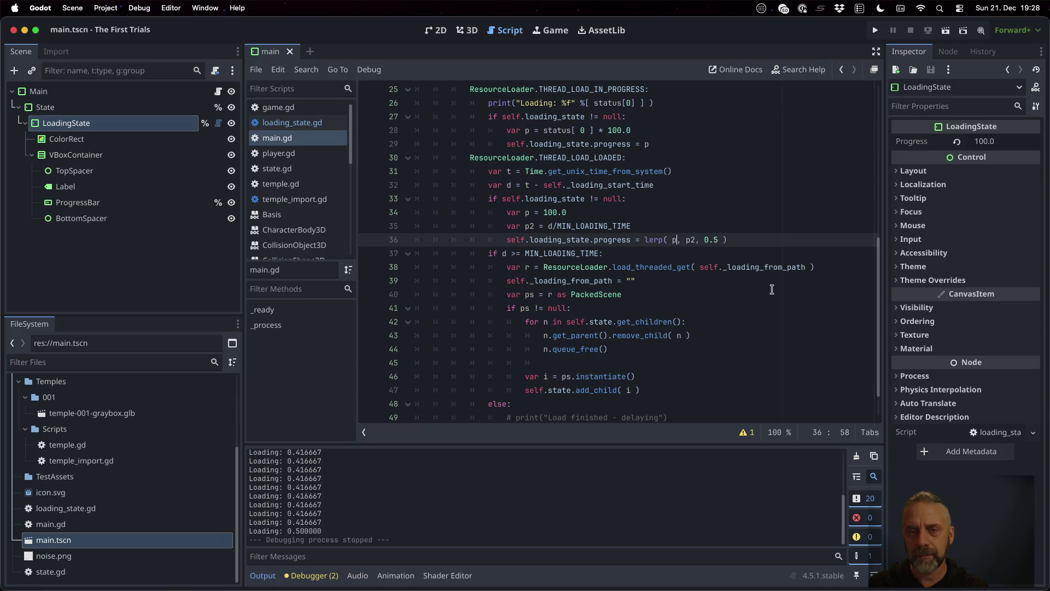
type("*")
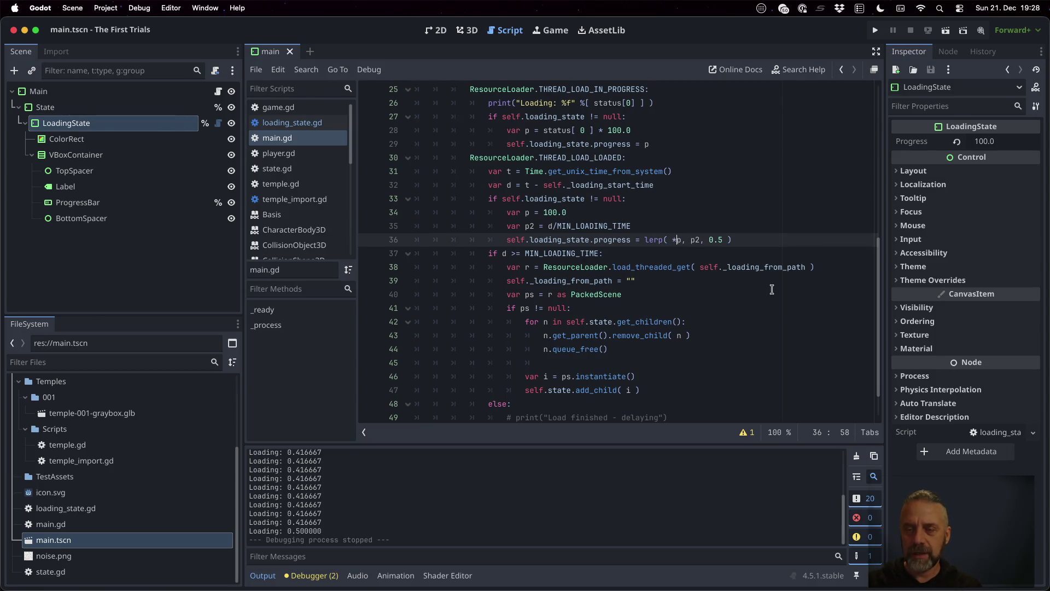
key("BackSpace")
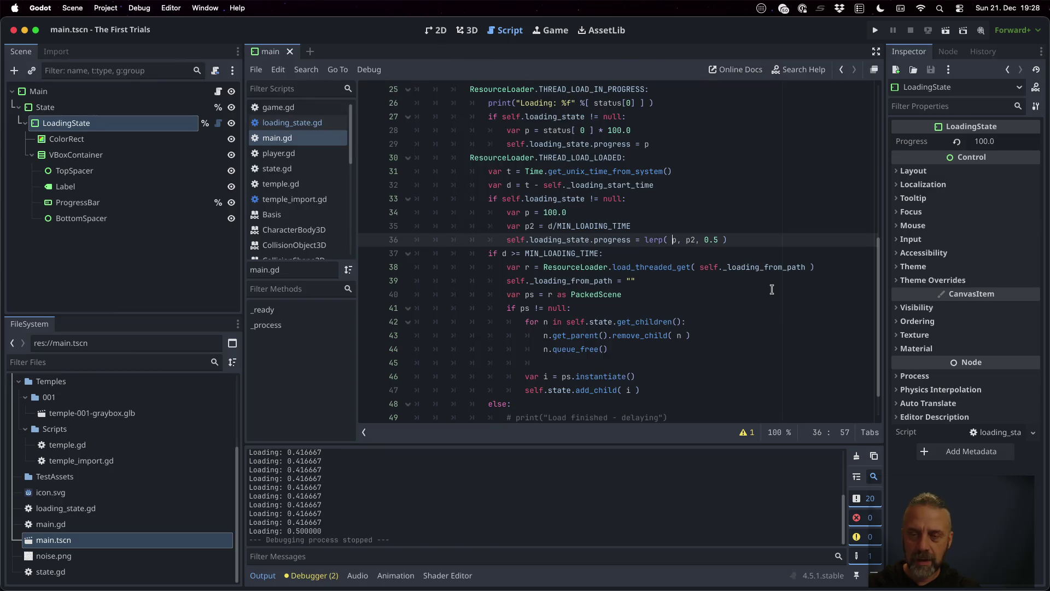
type("* 2")
key("BackSpace")
key("BackSpace")
key("BackSpace")
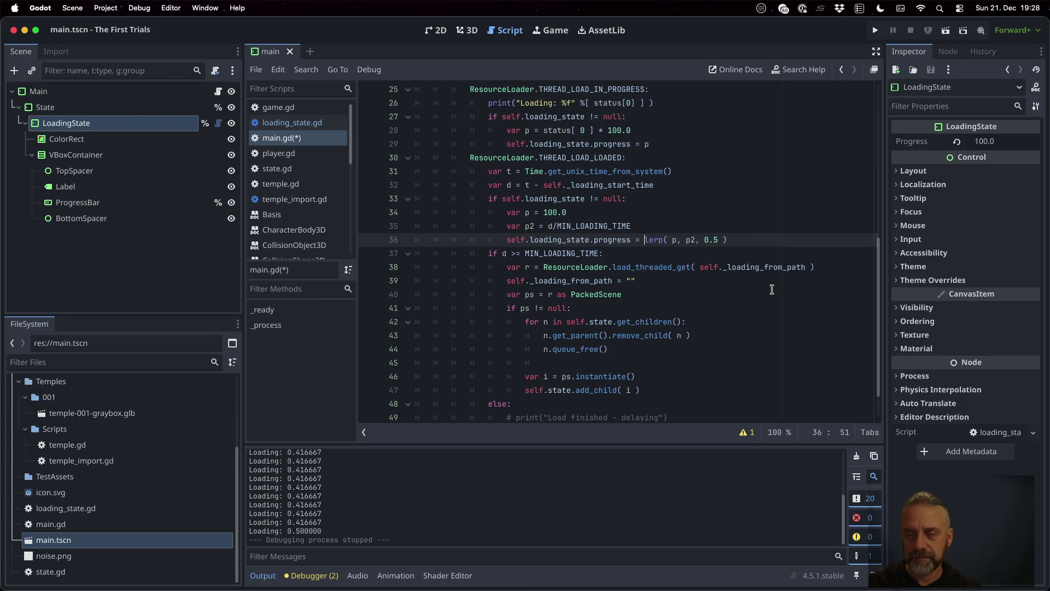
type("2.0")
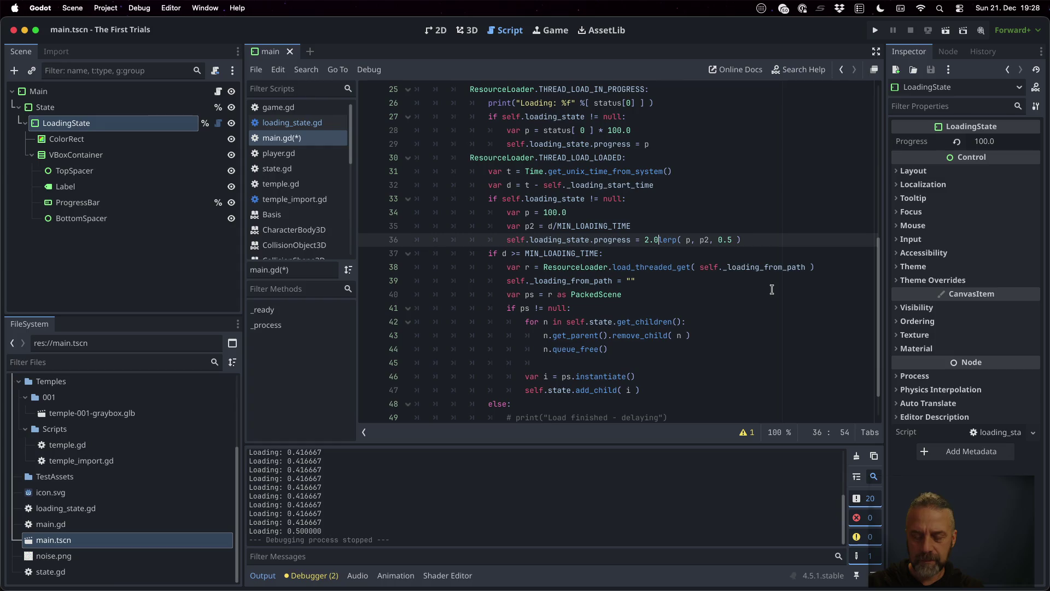
type("*")
key("super+s")
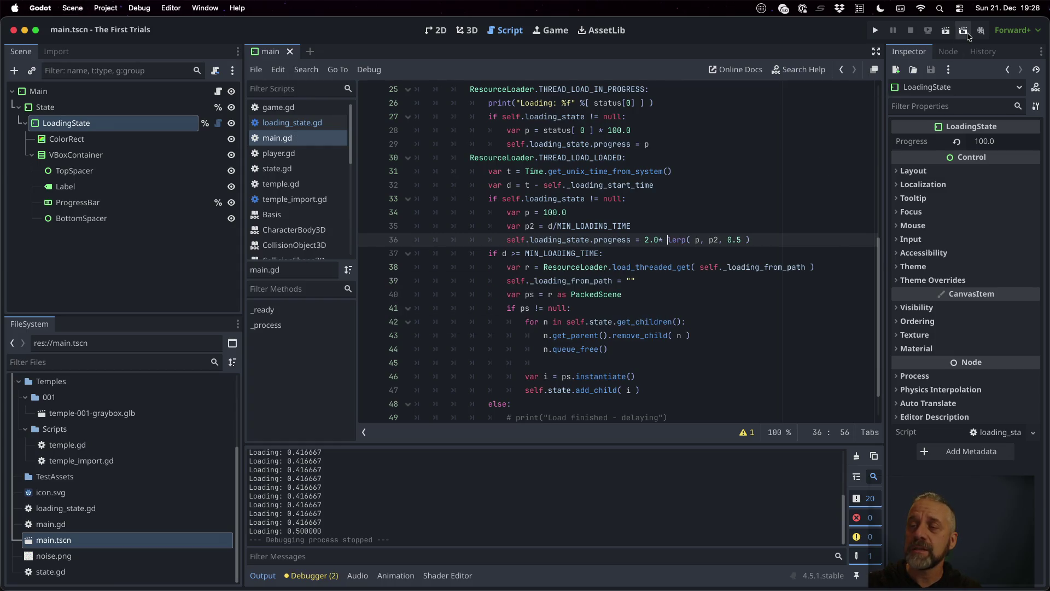
left_click(945, 30)
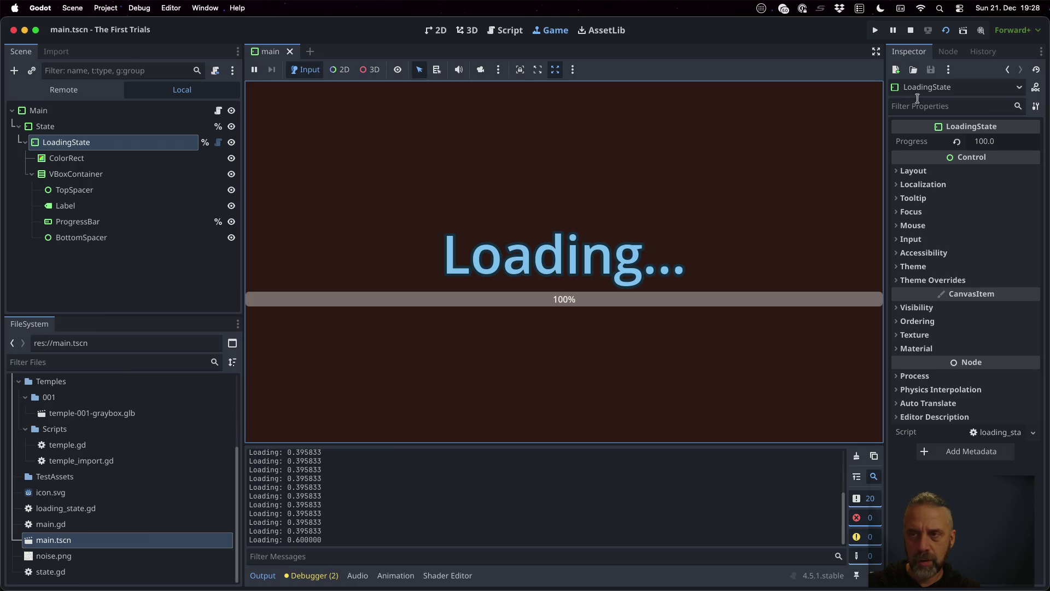
left_click(912, 31)
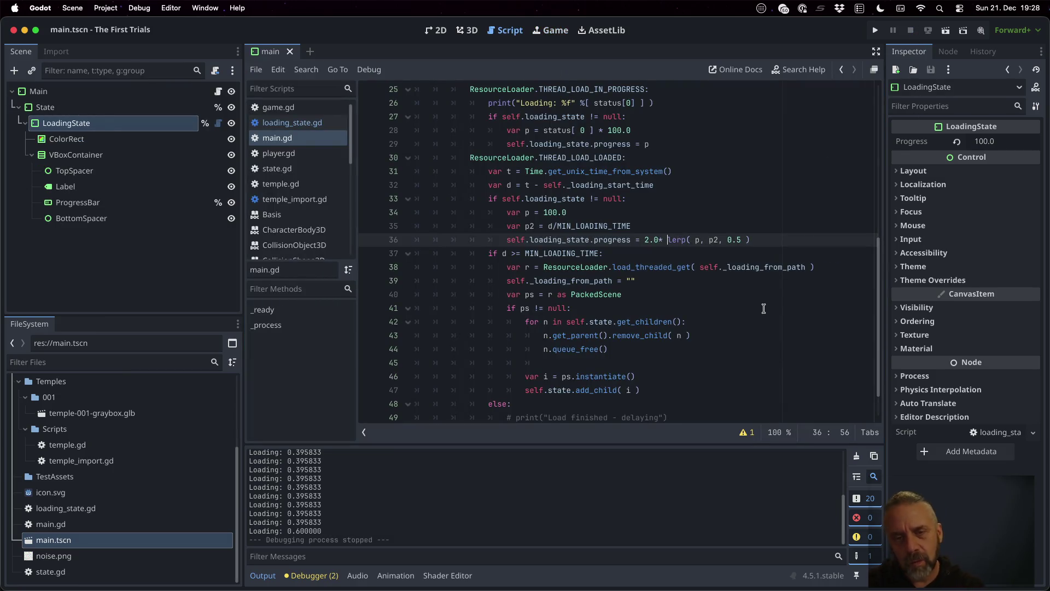
Drop the 2.0 multiplier, add print("p p2 %f %f" % [p, p2]) above the lerp, and test-run.
key("shift+Left")
key("shift+Left")
key("shift+Left")
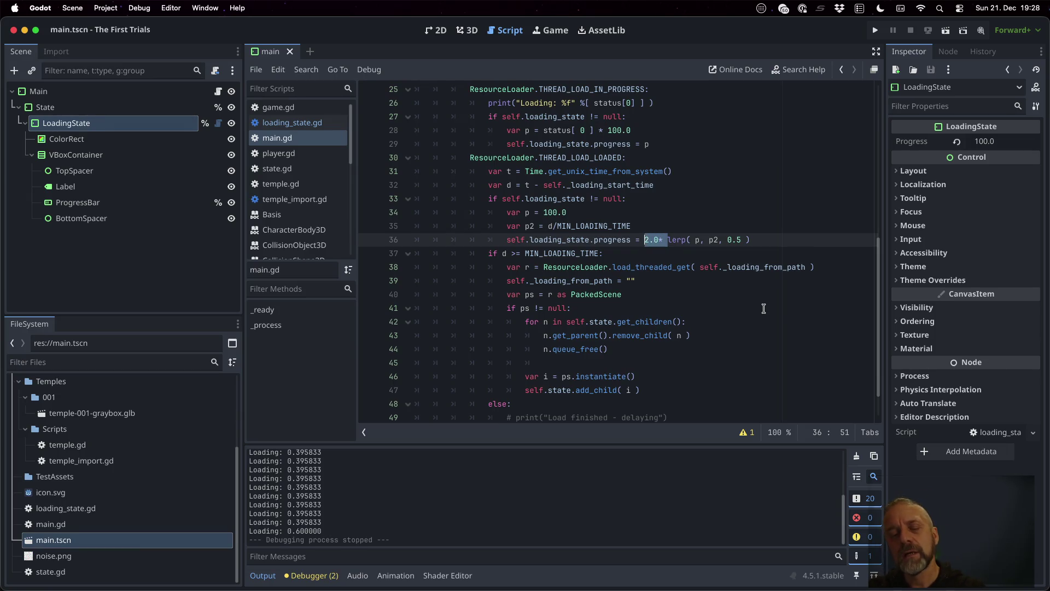
key("BackSpace")
key("Up")
key("Return")
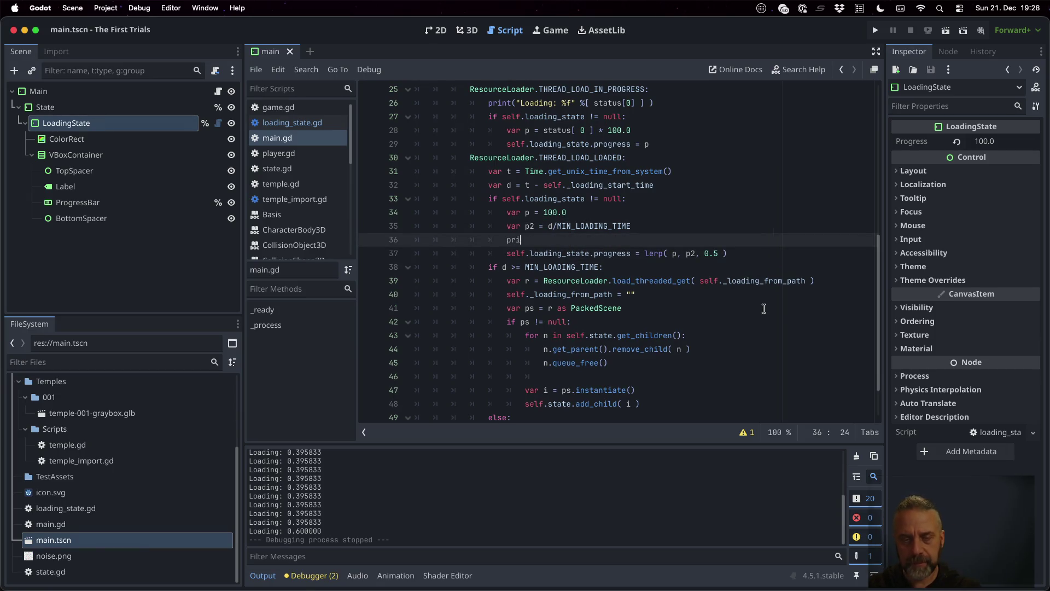
type("( \"")
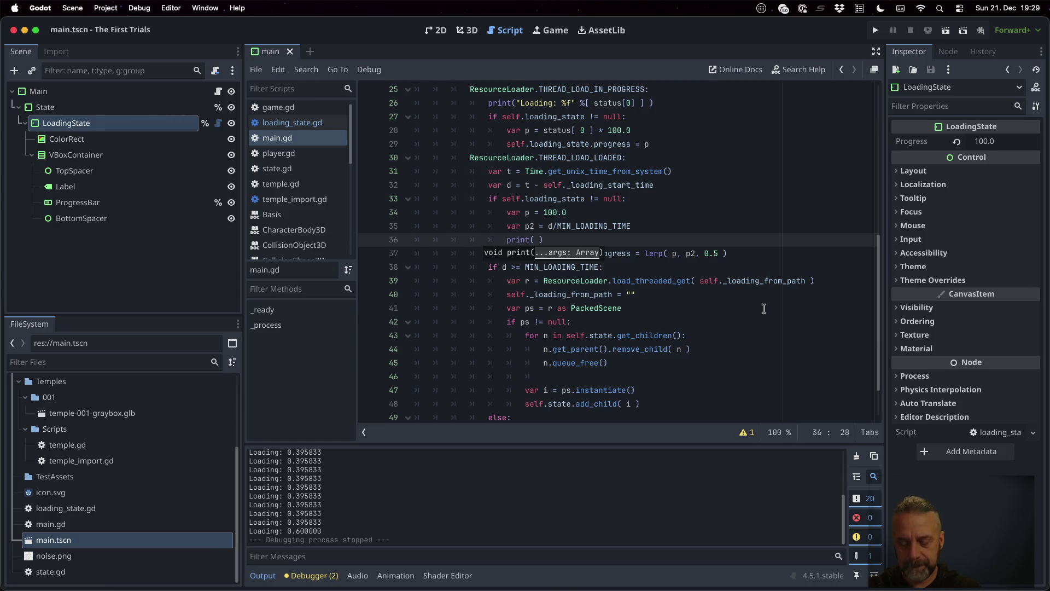
type("p p2 %f")
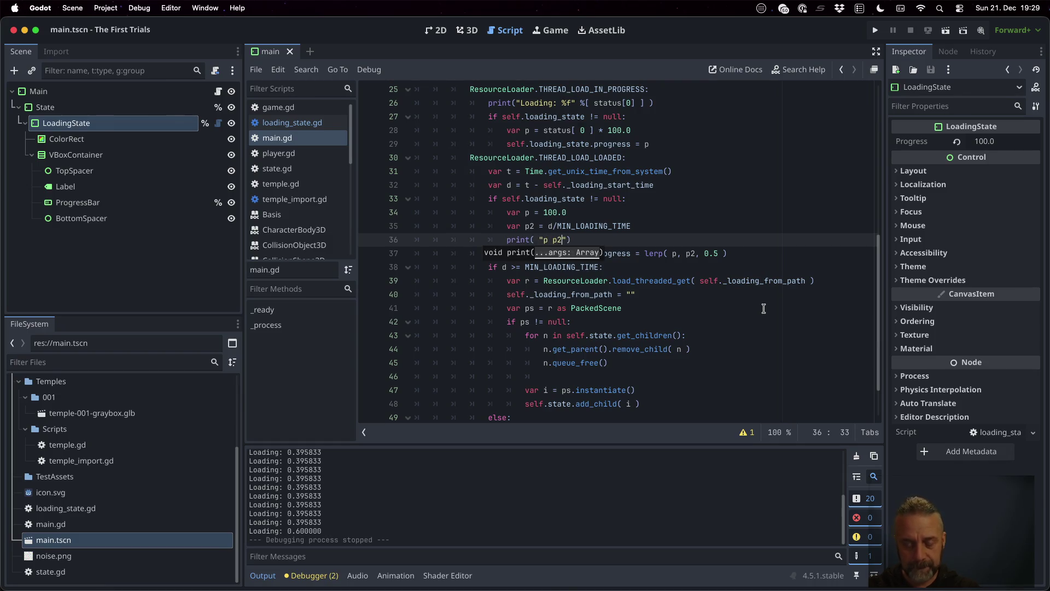
type(" %f")
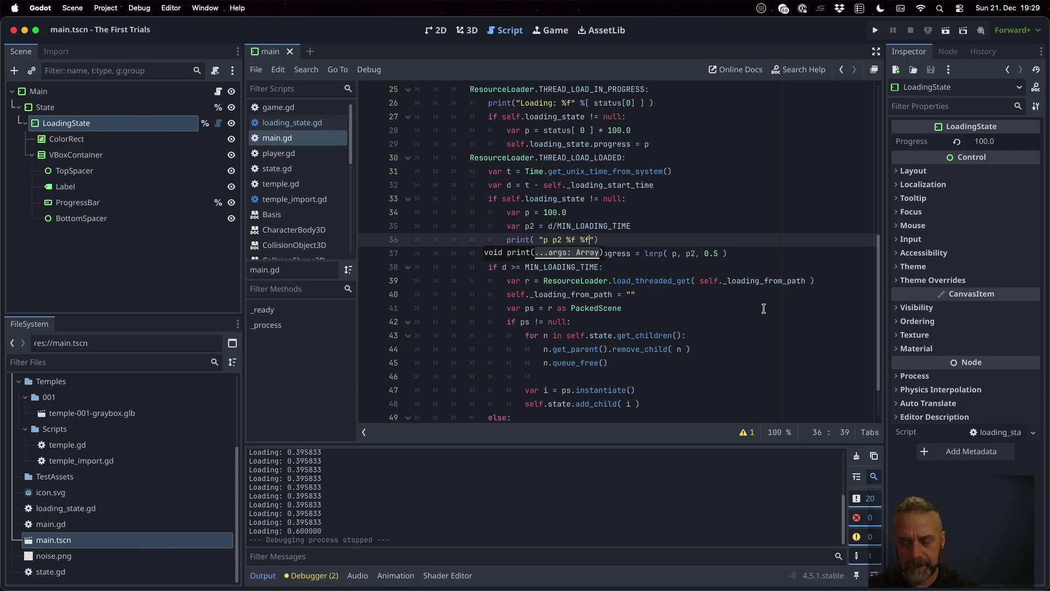
type("\" % [ p")
key("BackSpace")
type(", p2")
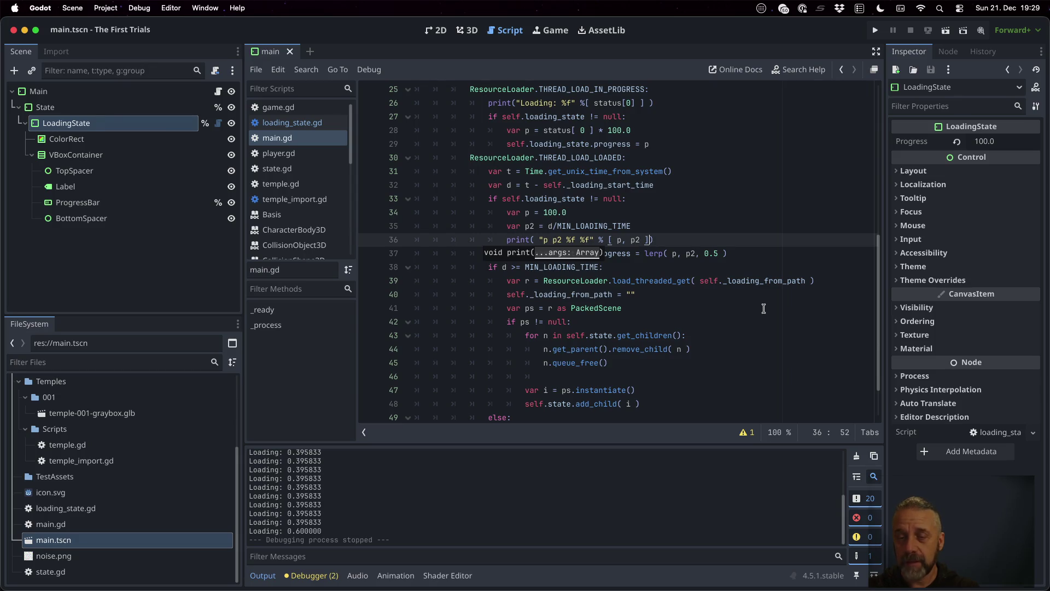
left_click(946, 30)
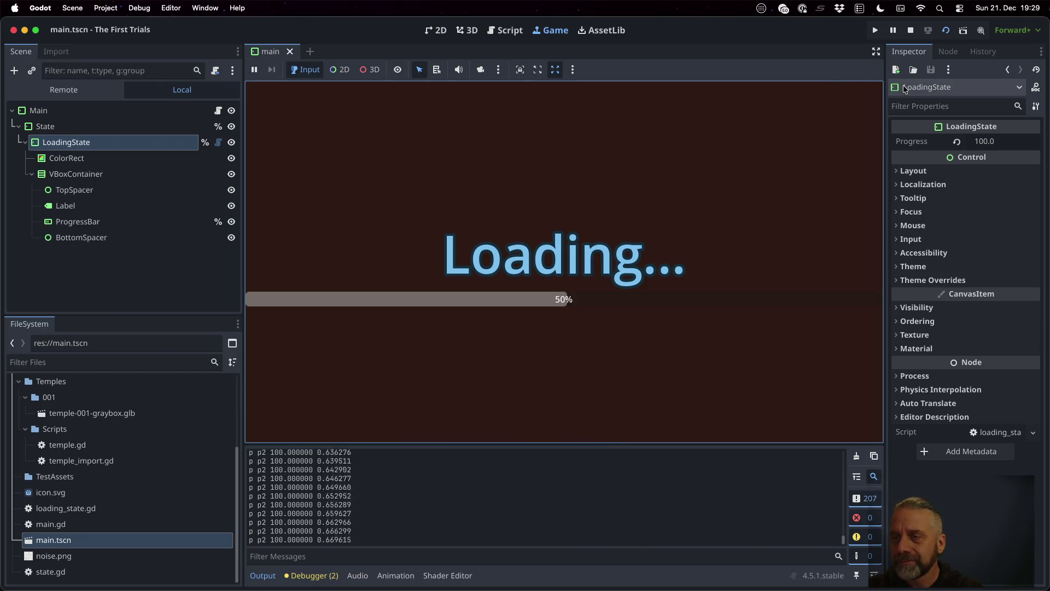
left_click(910, 30)
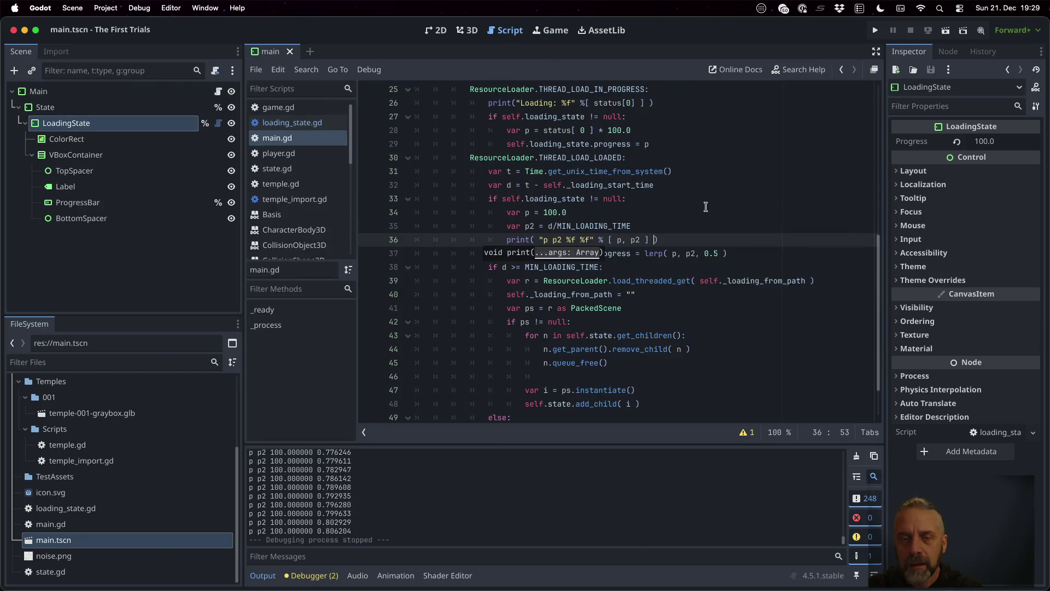
Change p2 to (d/MIN_LOADING_TIME) * 100.0, then run and restart the scene to check it.
left_click(548, 226)
type("( ")
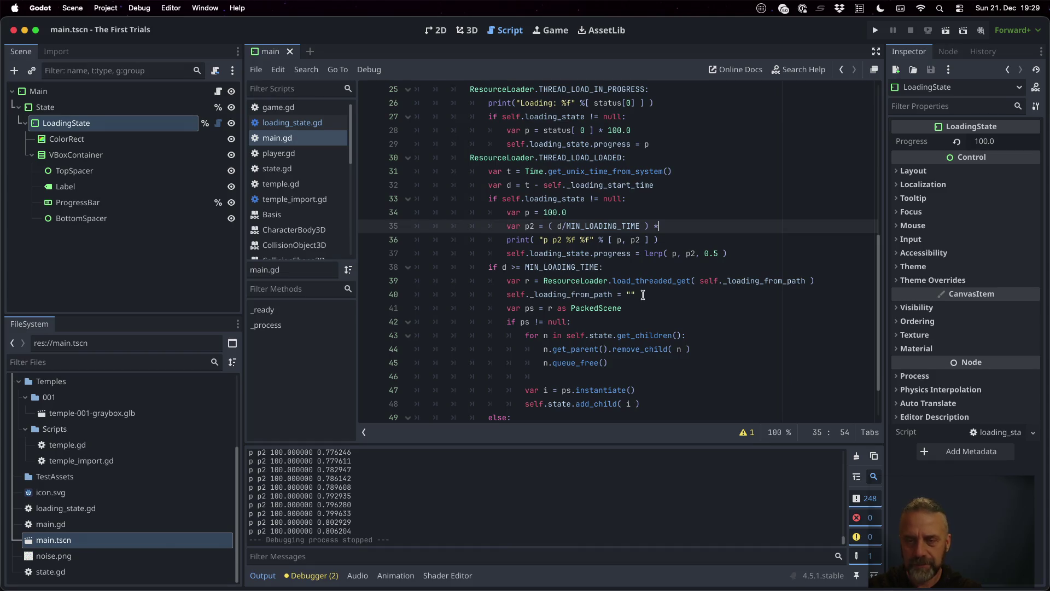
type("100.0")
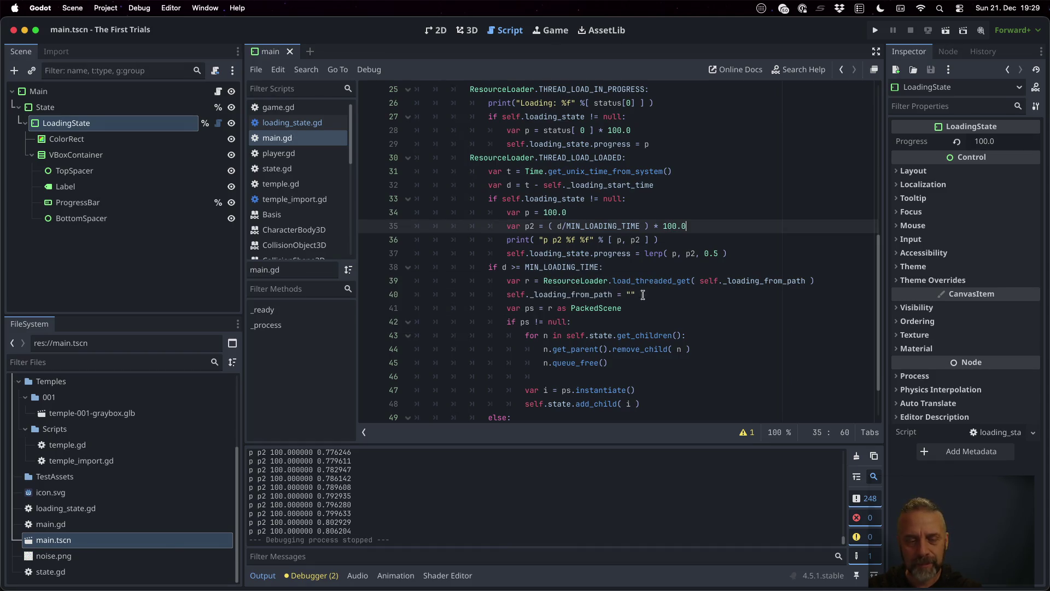
left_click(945, 30)
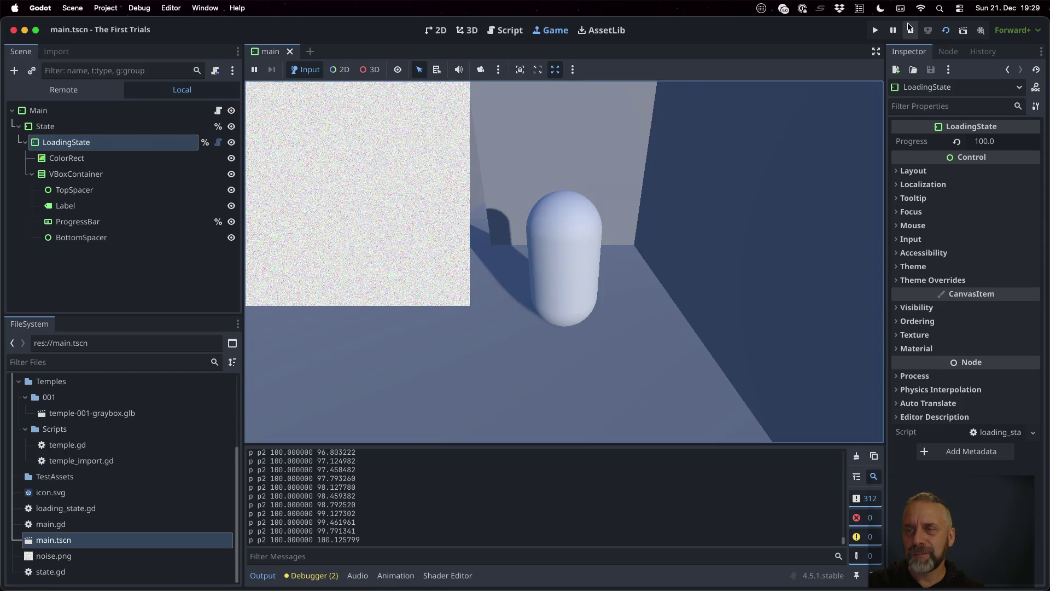
left_click(946, 30)
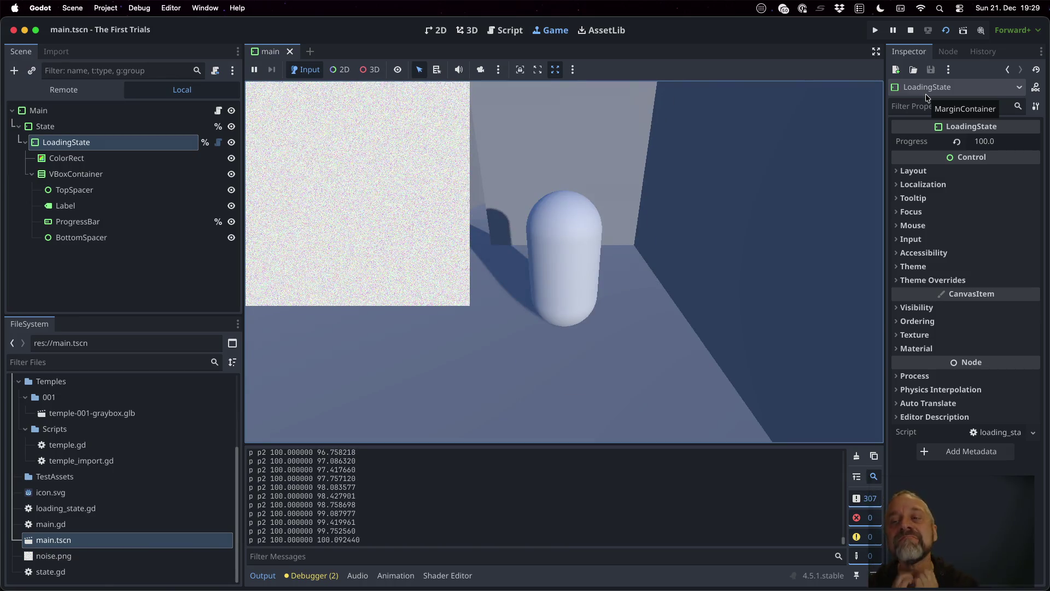
left_click(909, 30)
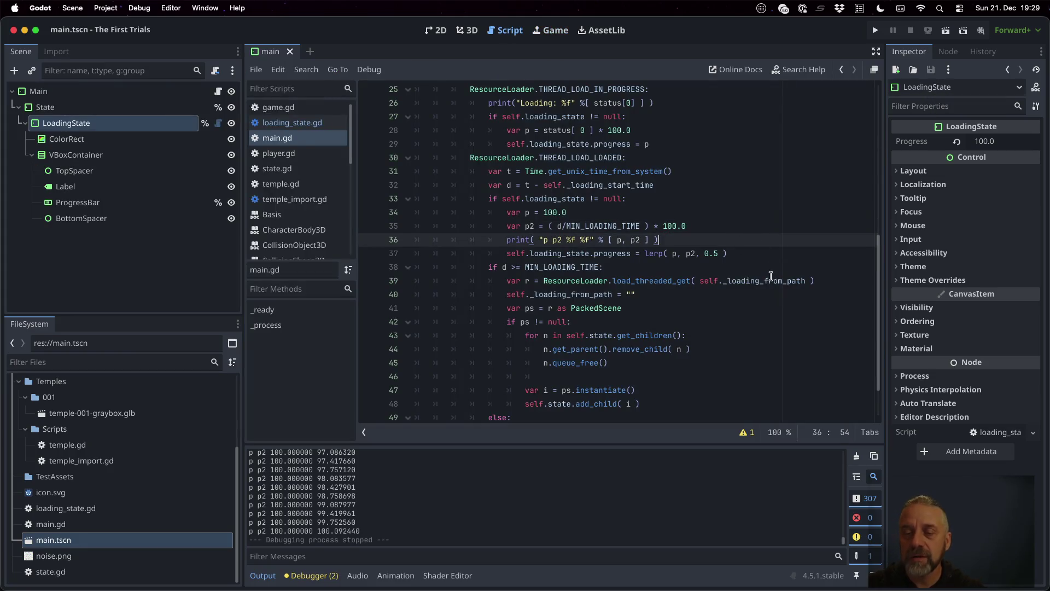
Save and test-run the loading screen with a lerp weight of 0.1.
left_click(715, 254)
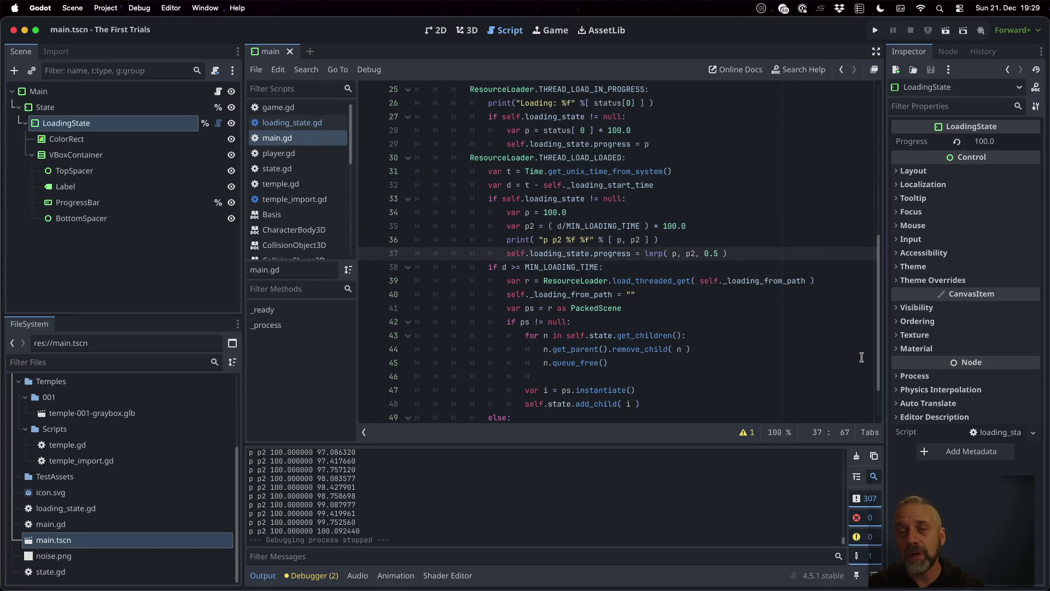
key("super+s")
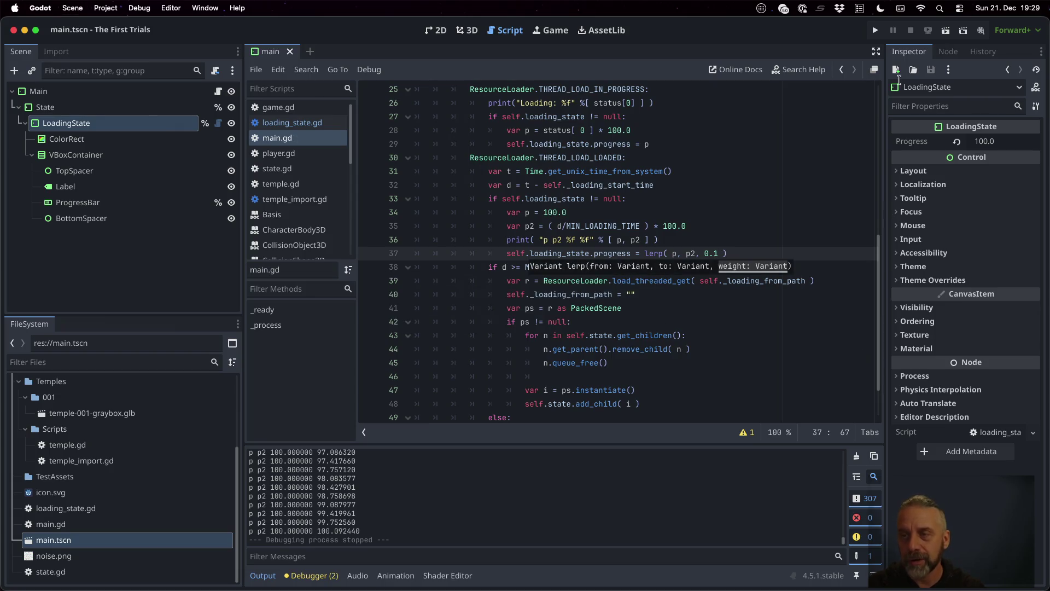
left_click(946, 31)
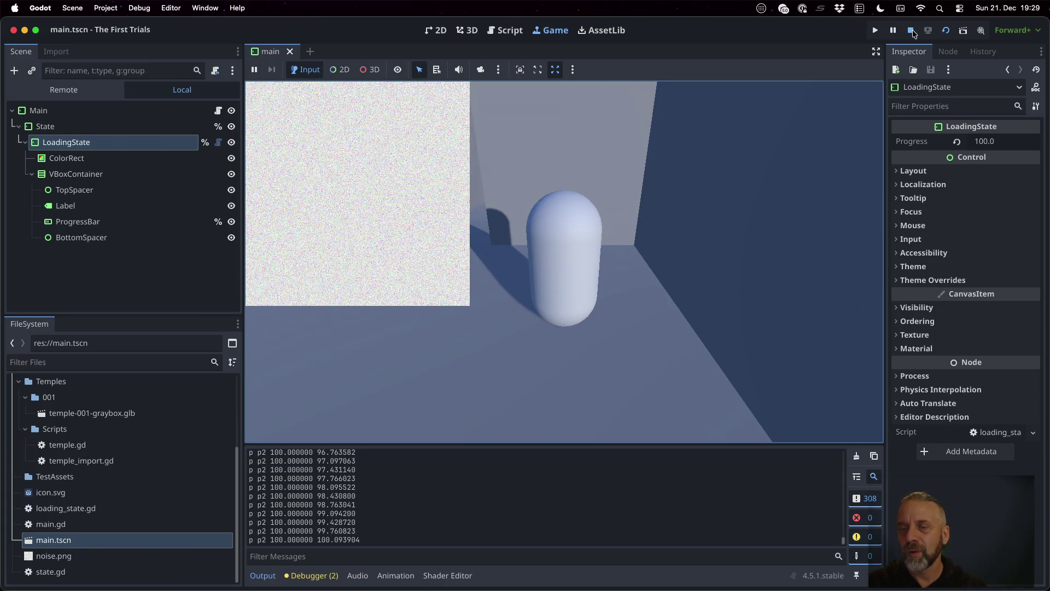
left_click(910, 32)
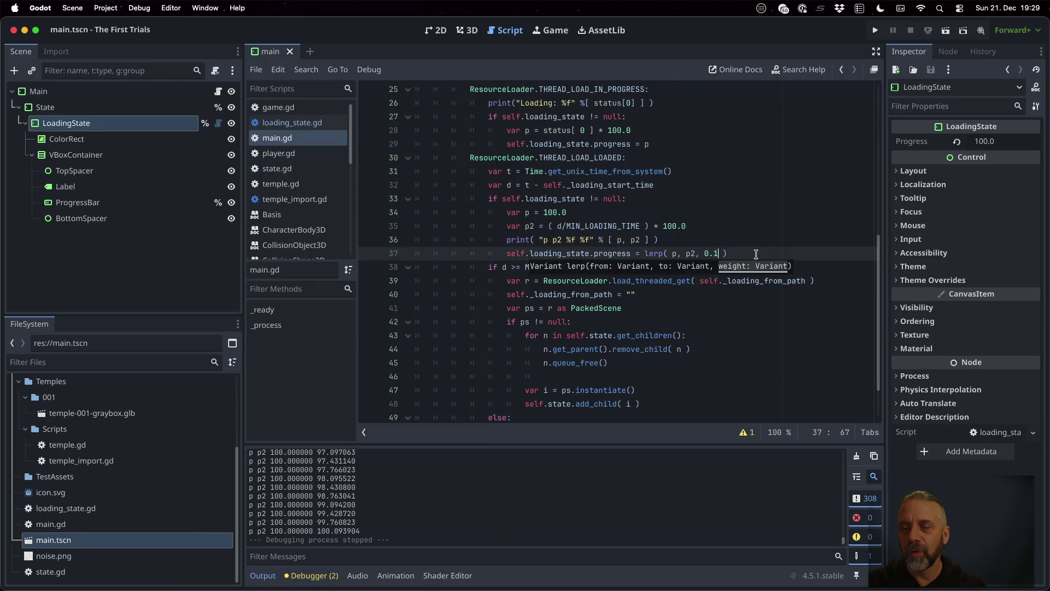
Change the lerp weight to 0.001, save, and test-run.
type("0")
key("super+s")
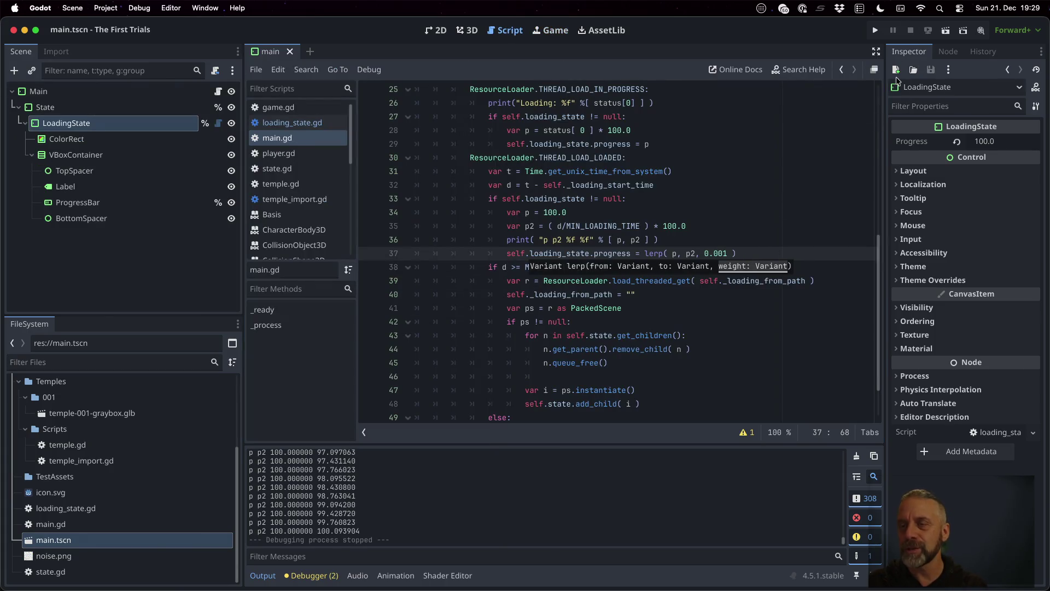
left_click(945, 30)
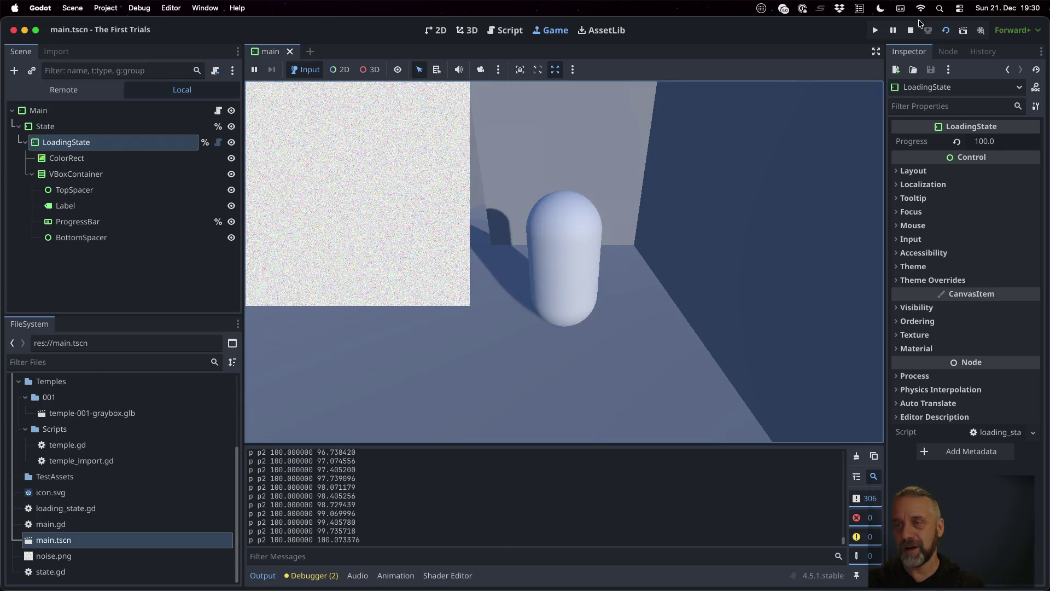
left_click(911, 30)
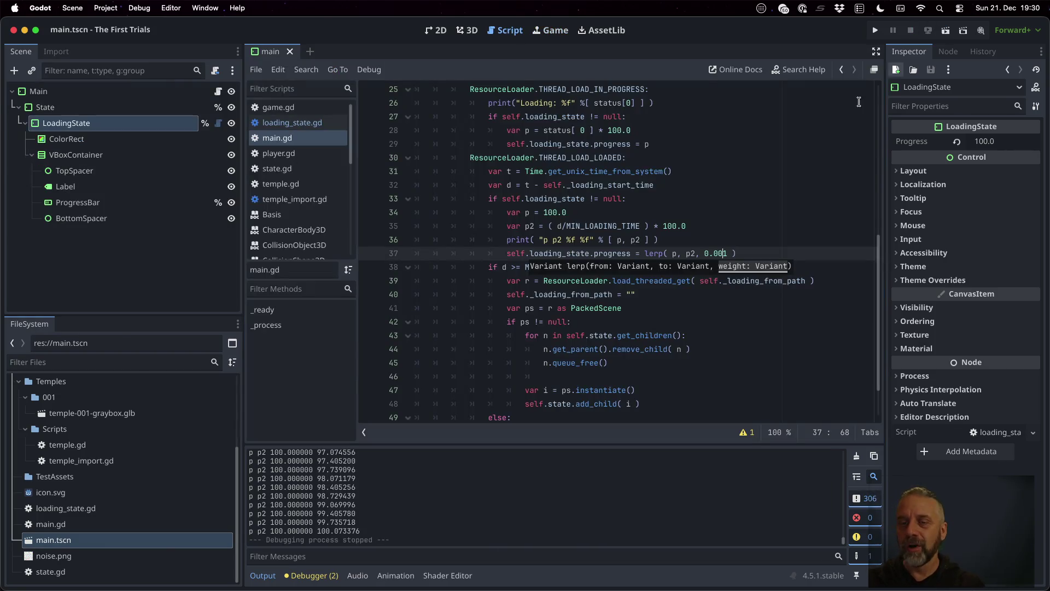
Change the lerp weight to 0.99 and test-run until loading finishes.
key("BackSpace")
key("BackSpace")
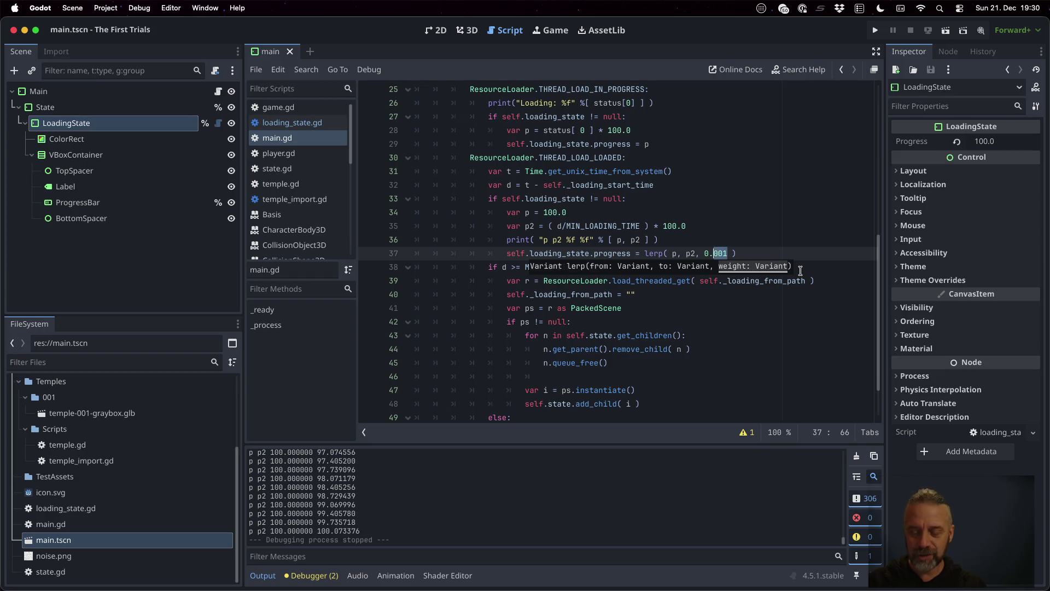
key("Delete")
type("99")
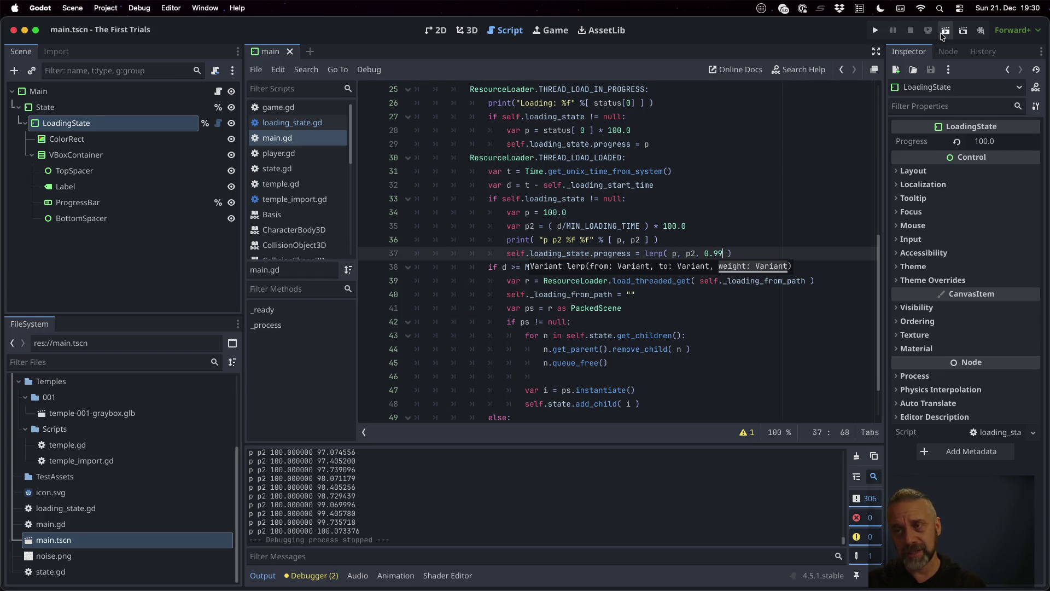
left_click(943, 31)
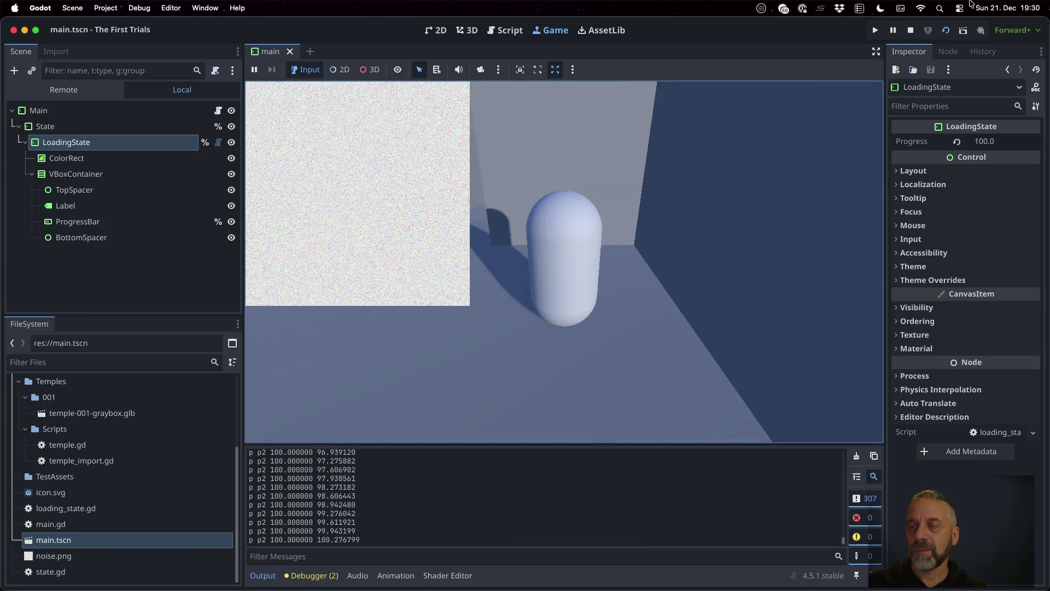
left_click(910, 30)
Set the lerp weight to 0.5 and test-run, reviewing the logged p and p2 values.
key("BackSpace")
key("BackSpace")
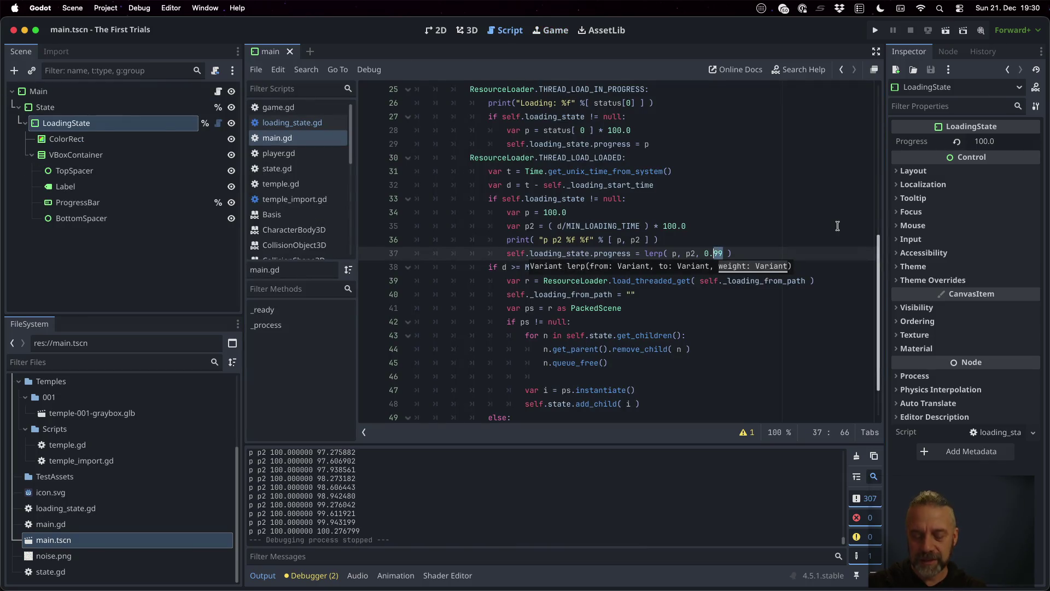
type("5")
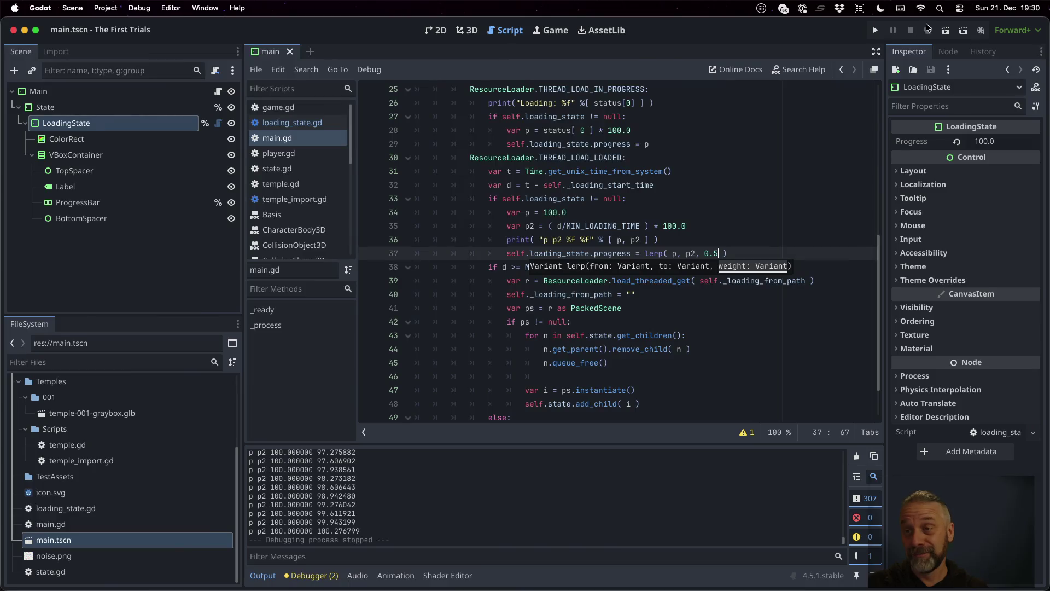
left_click(945, 30)
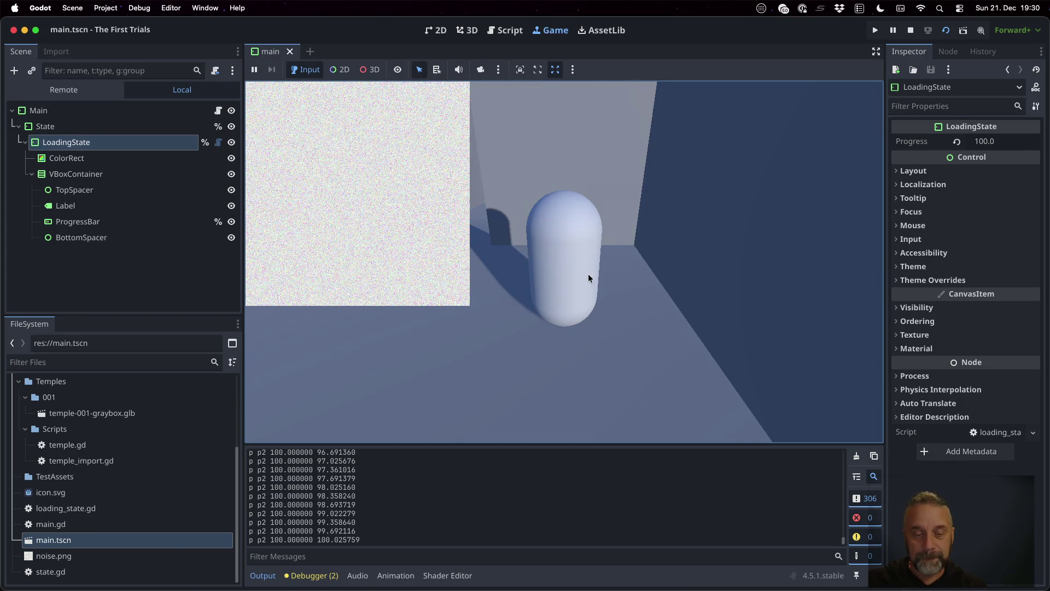
scroll(412, 500, "up", 20)
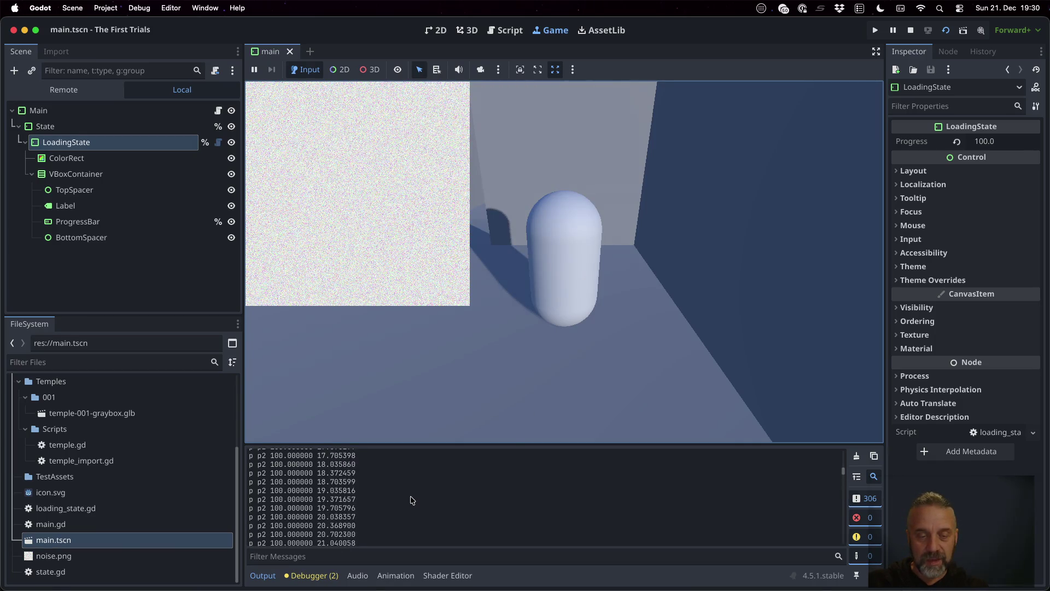
scroll(411, 499, "up", 20)
scroll(411, 500, "down", 5)
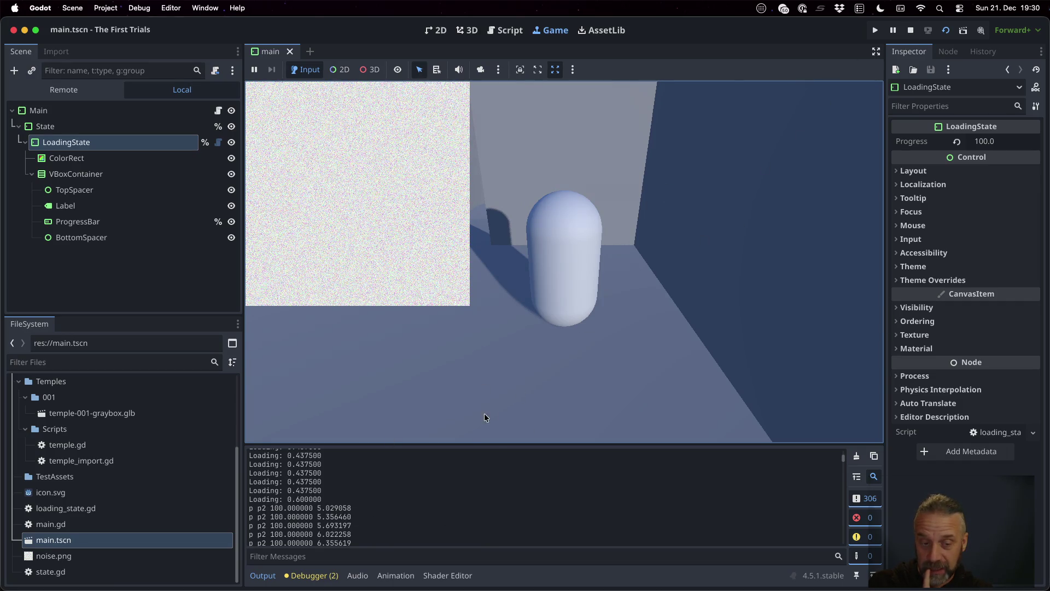
scroll(370, 499, "up", 1)
left_click(909, 31)
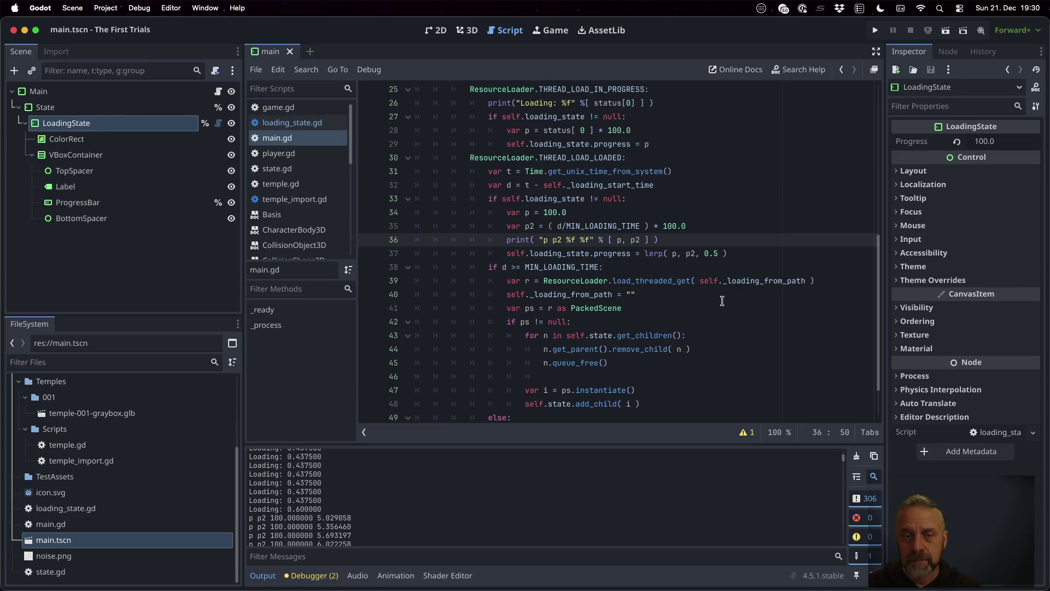
Move the var t and var d lines above the match, unindented, removing the branch copies.
key("Up")
key("Up")
key("Up")
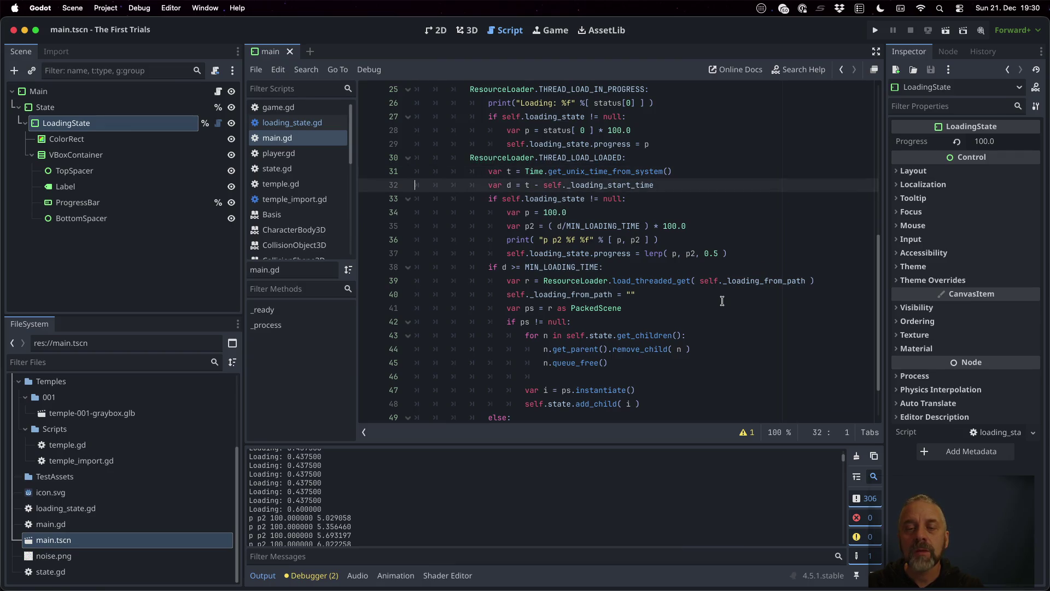
key("Up")
key("shift+Down")
key("shift+Down")
key("ctrl+c")
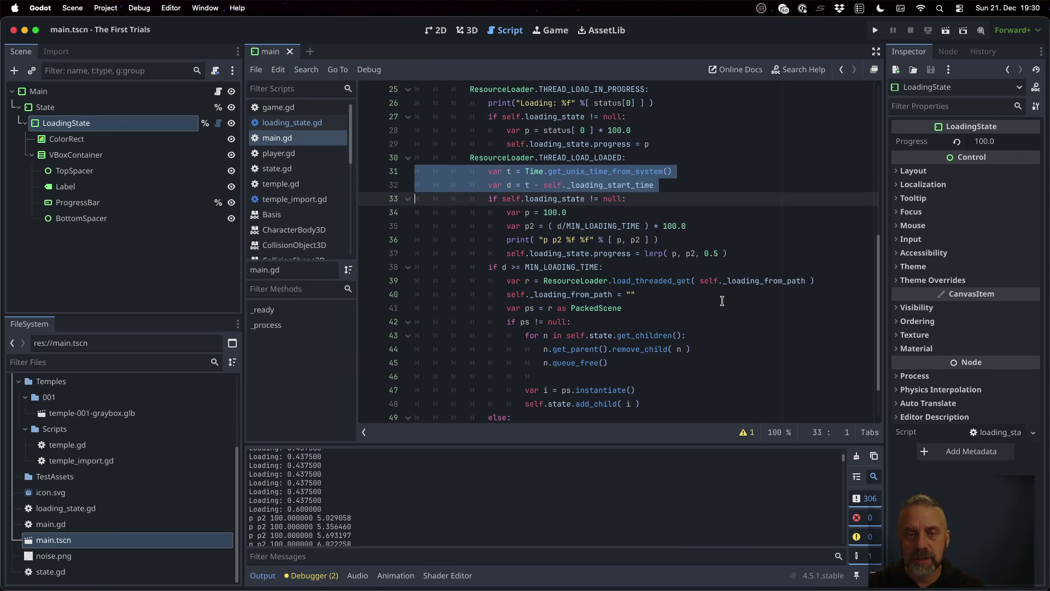
key("Up")
key("Up")
key("Up")
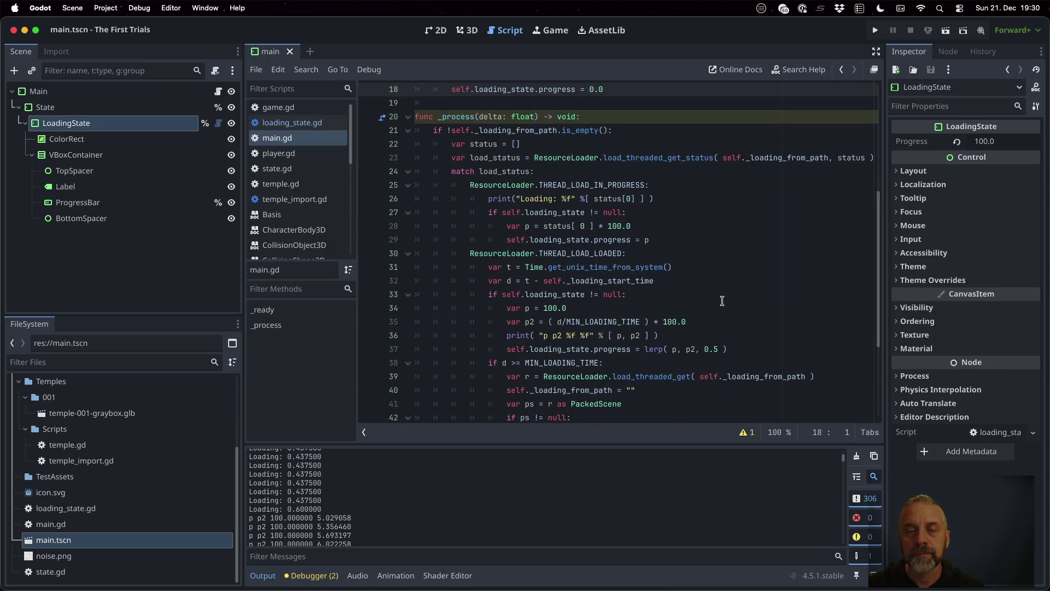
key("Down")
key("Down")
key("Down")
key("ctrl+v")
key("shift+Up")
key("shift+Up")
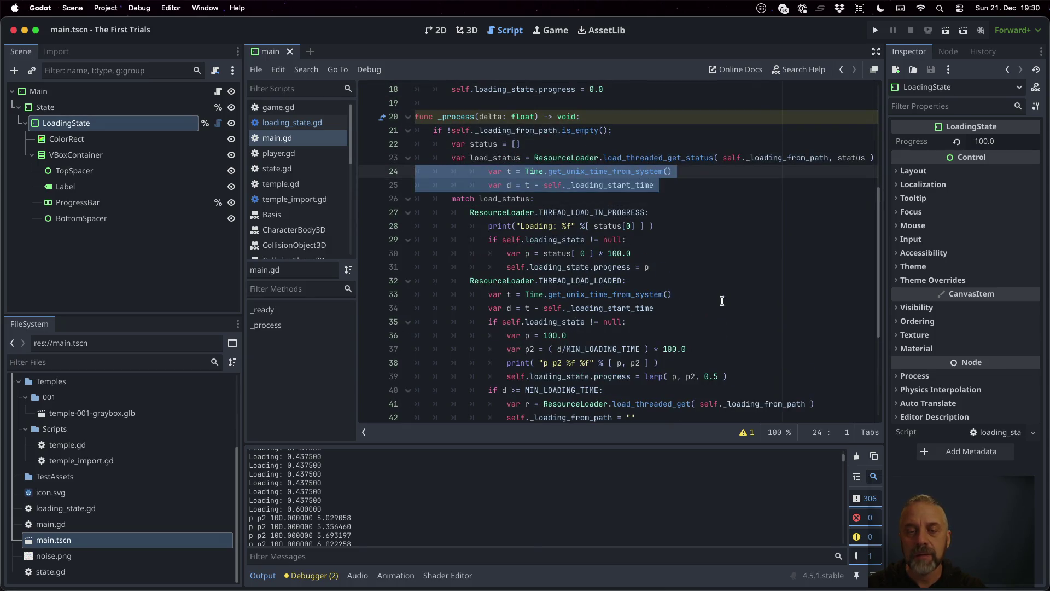
key("shift+Tab")
key("shift+Tab")
key("Down")
key("Down")
key("Down")
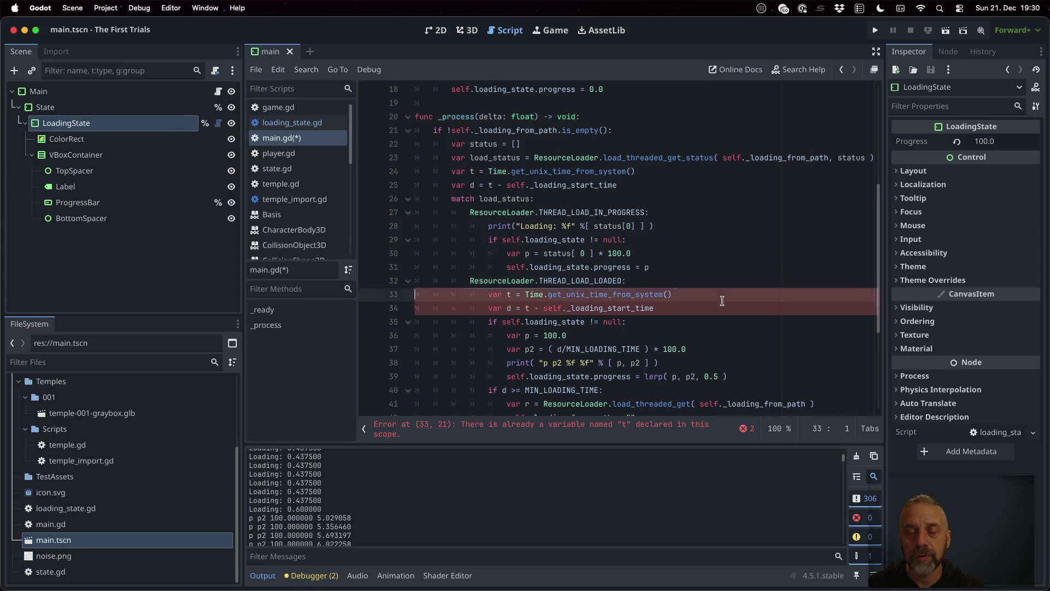
key("shift+Down")
key("shift+Down")
key("Delete")
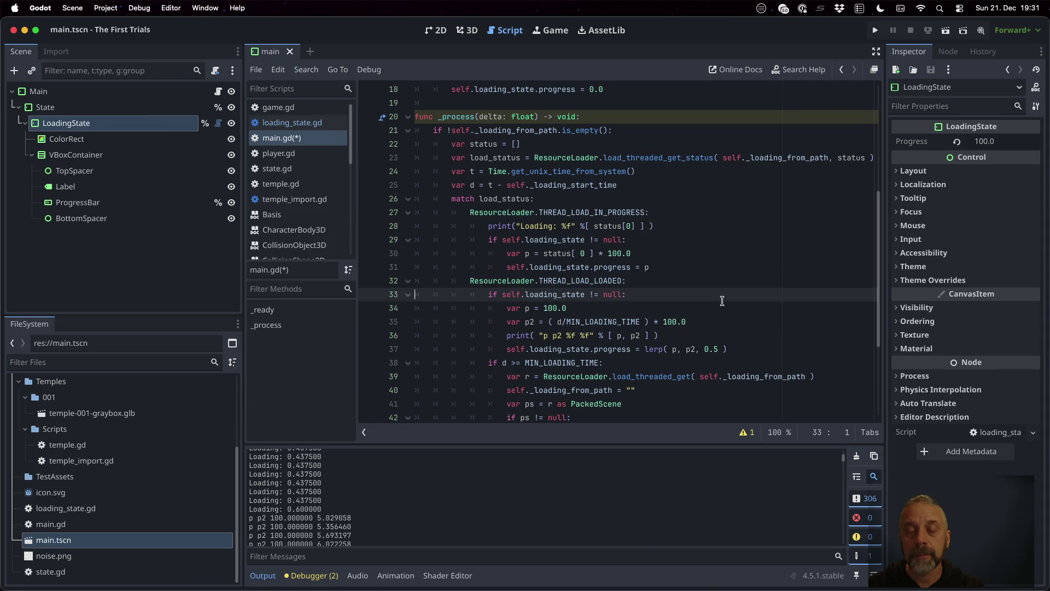
Move the var p2 line above the match as well, unindented.
key("Down")
key("Down")
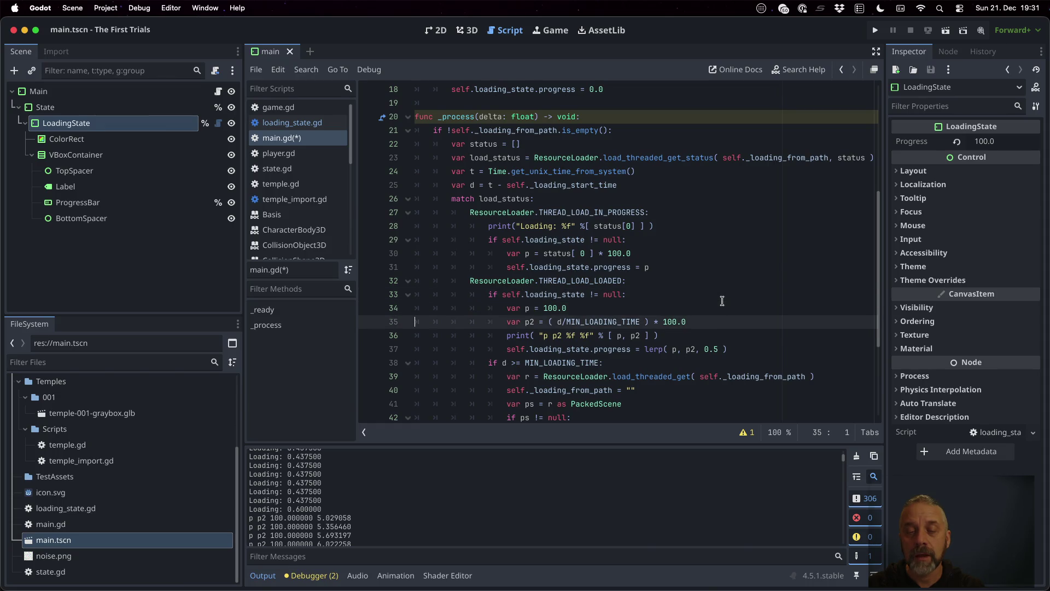
key("shift+Down")
key("ctrl+c")
key("Delete")
key("Up")
key("Up")
key("Up")
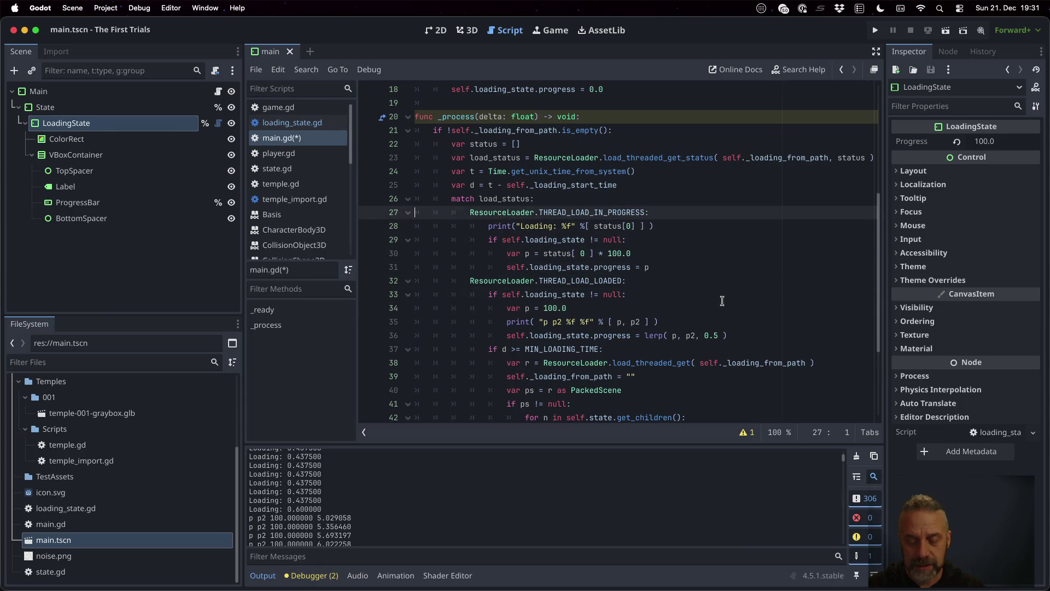
key("Up")
key("ctrl+v")
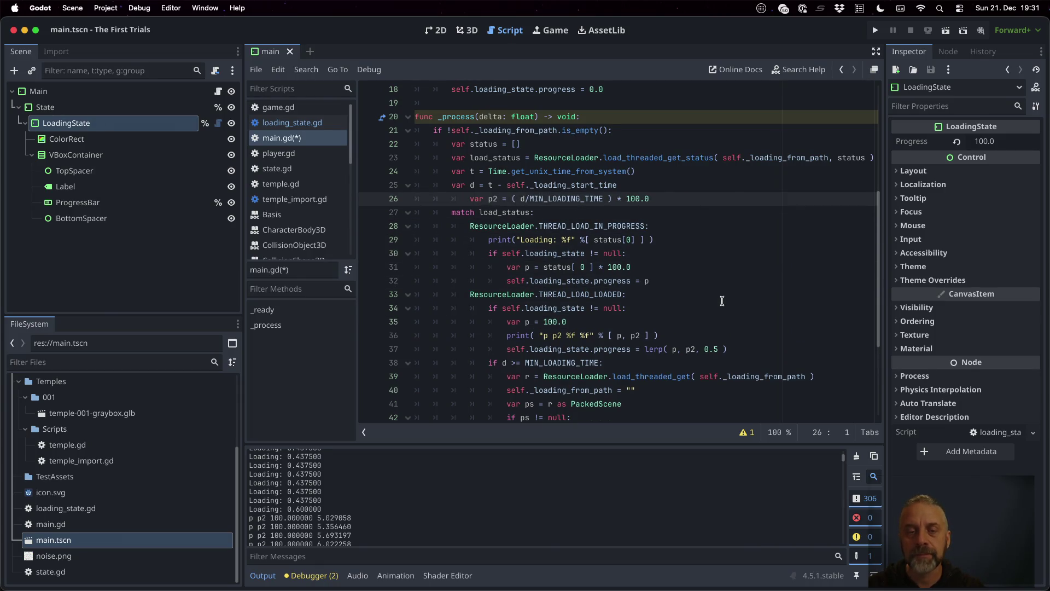
key("shift+Tab")
Delete the p p2 debug print line from the loaded branch.
key("Down")
key("Down")
key("Down")
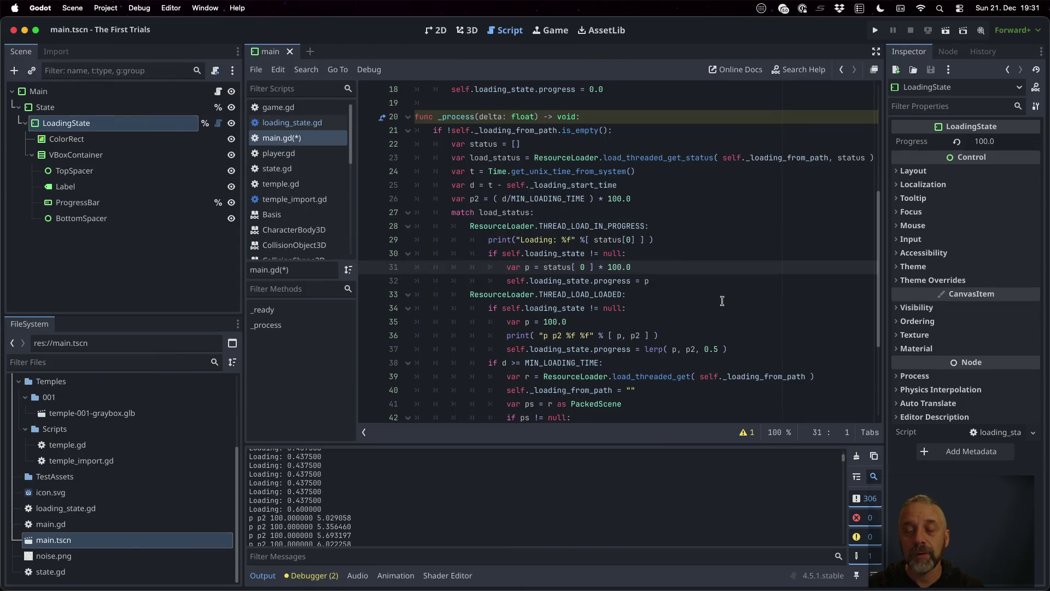
key("Down")
key("Down")
key("Down")
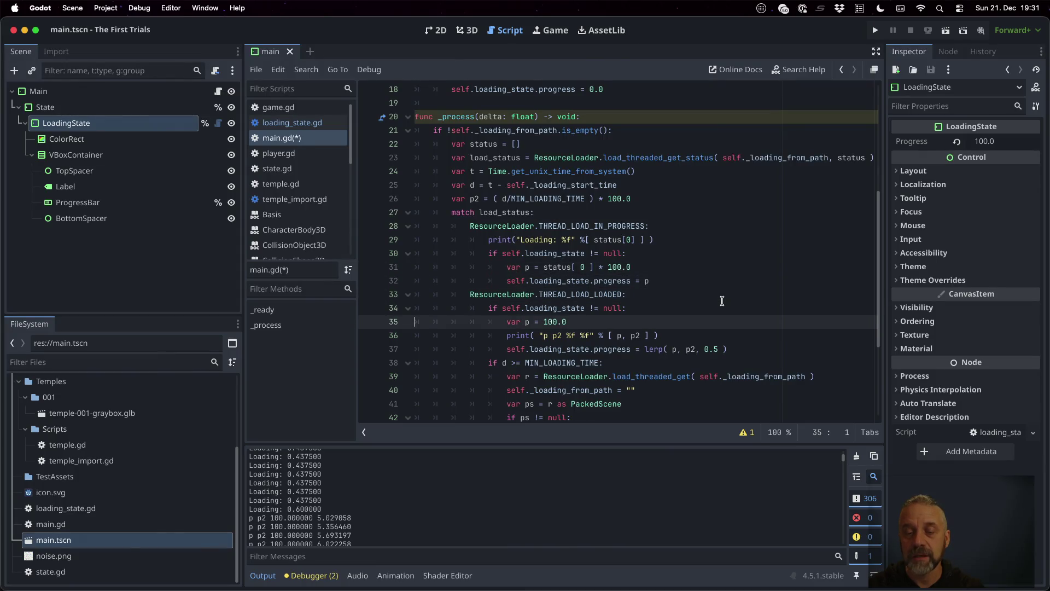
key("Down")
key("ctrl+shift+k")
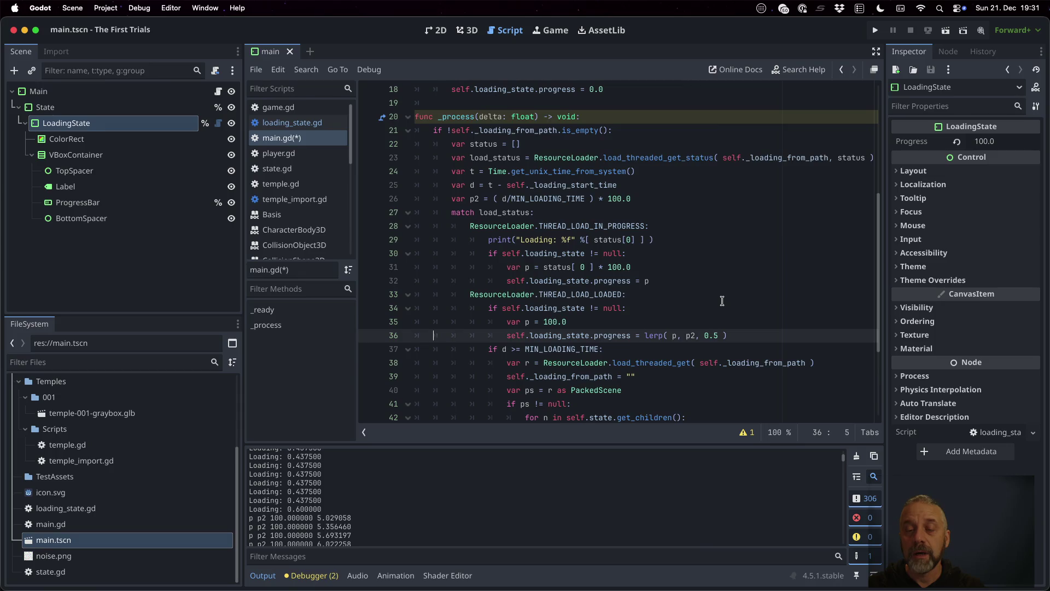
Replace the in-progress branch's plain p with lerp(p, p2, 0.5), save, and test-run.
key("Right")
key("Right")
key("Right")
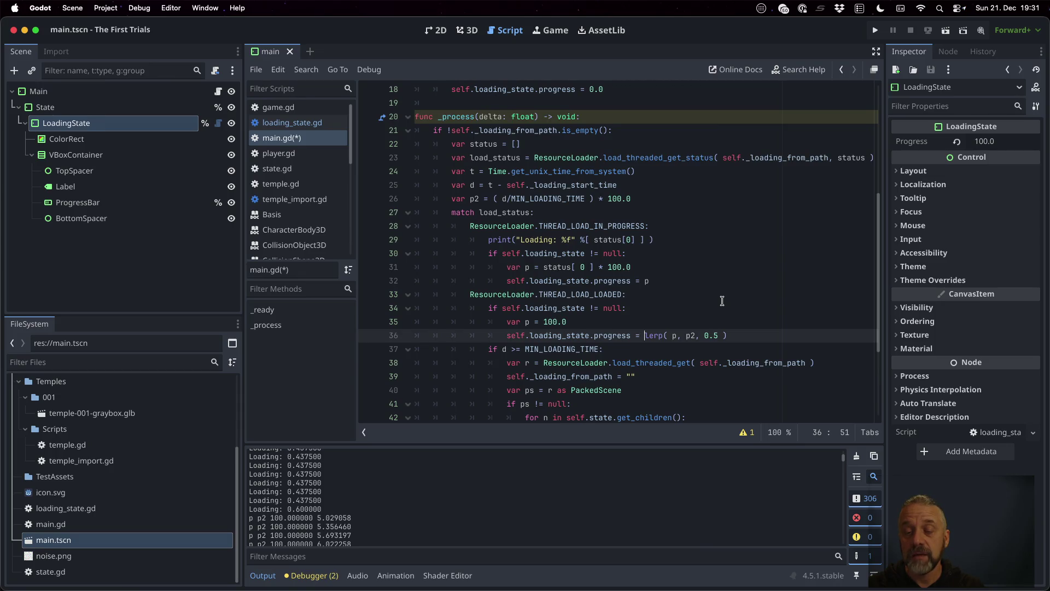
key("shift+End")
key("ctrl+c")
key("Up")
key("Up")
key("Up")
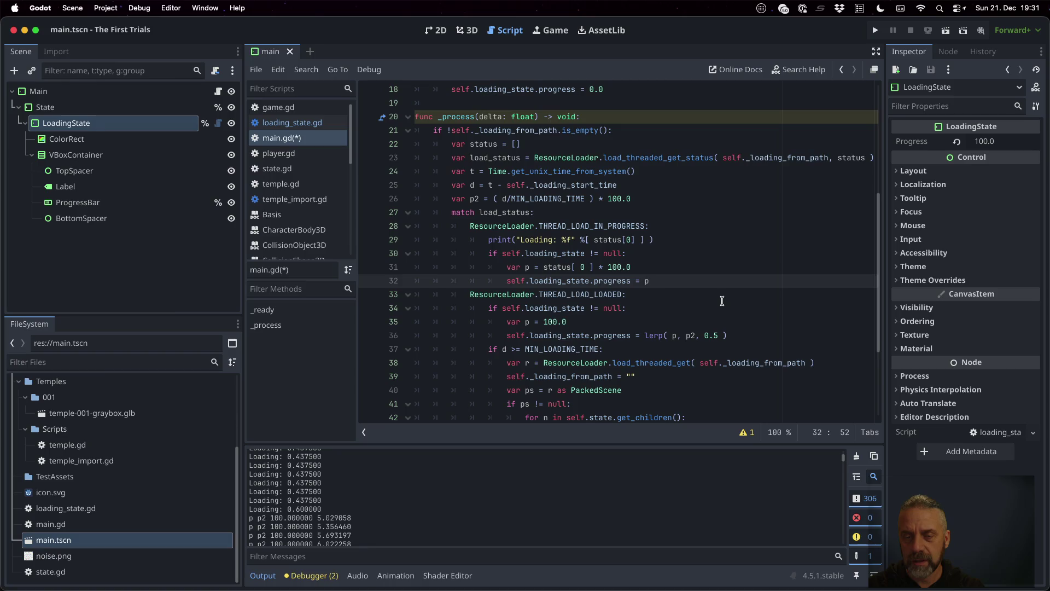
key("shift+Left")
key("ctrl+v")
key("ctrl+s")
key("Up")
key("Up")
key("Up")
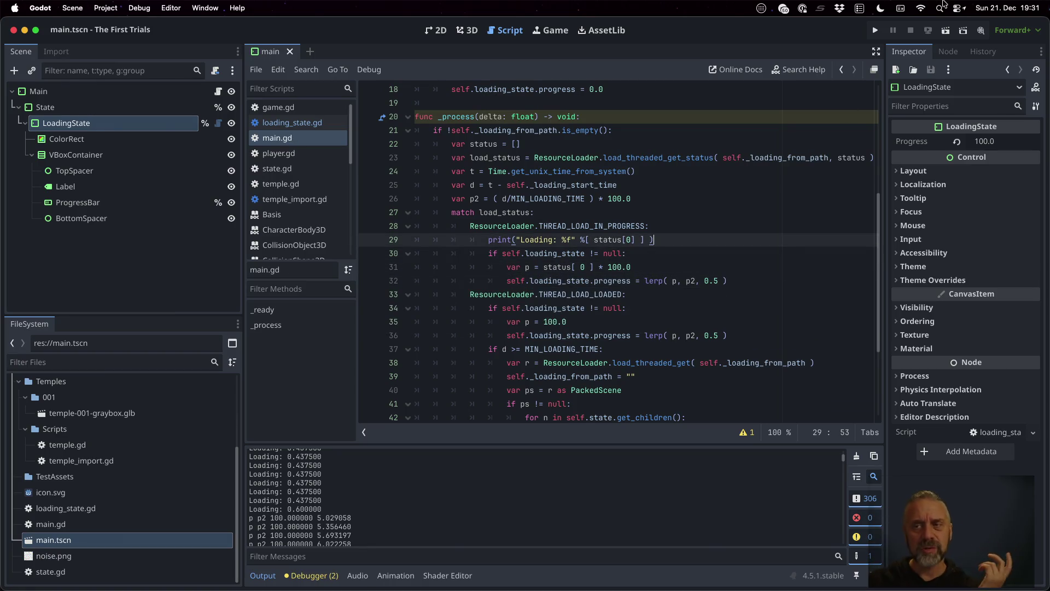
left_click(946, 28)
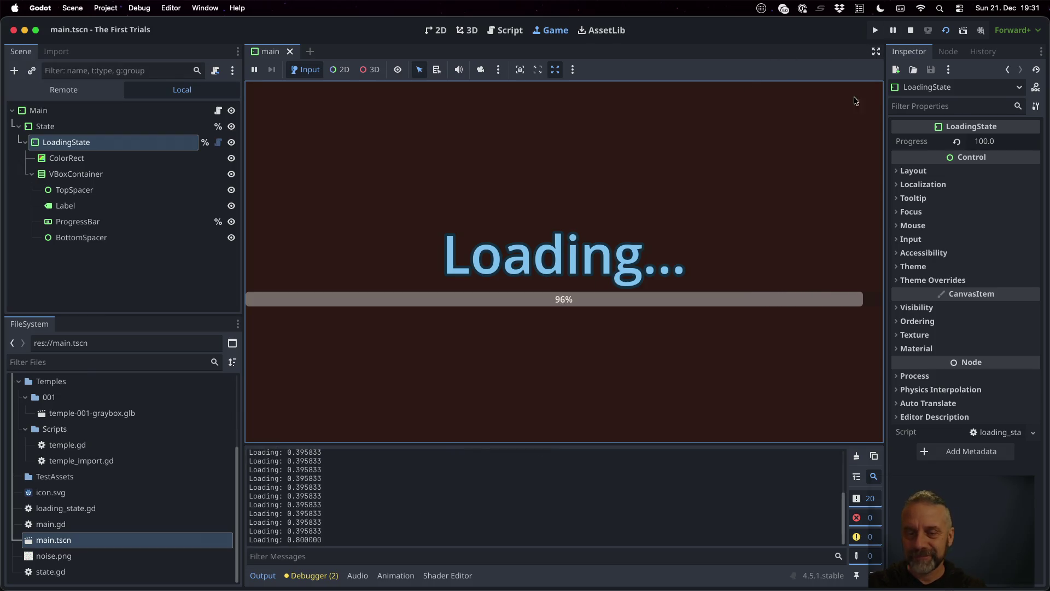
key("super+period")
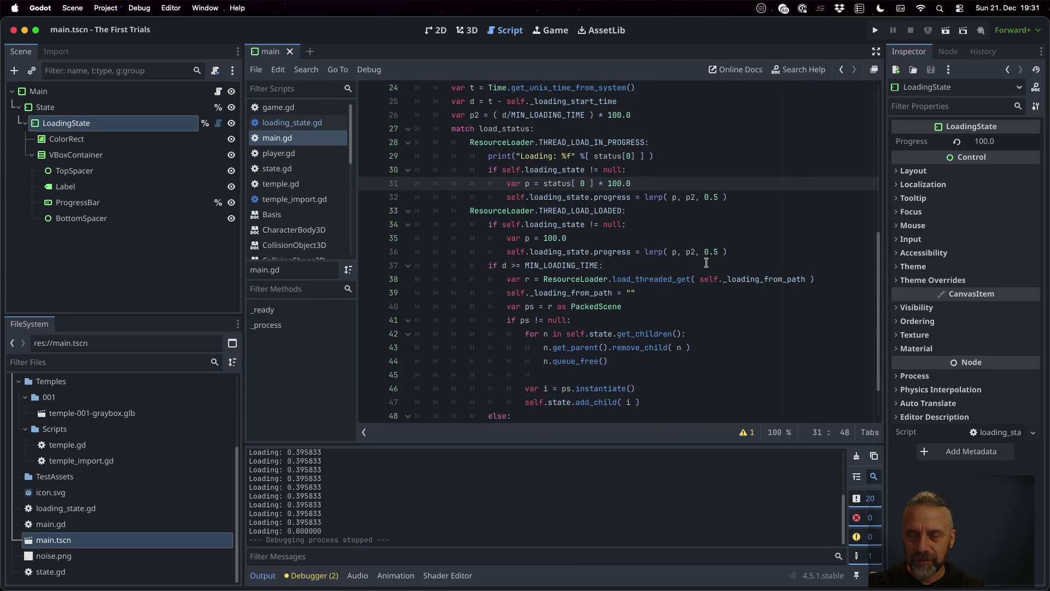
Run the project again and stop it after checking the loading bar.
left_click(694, 203)
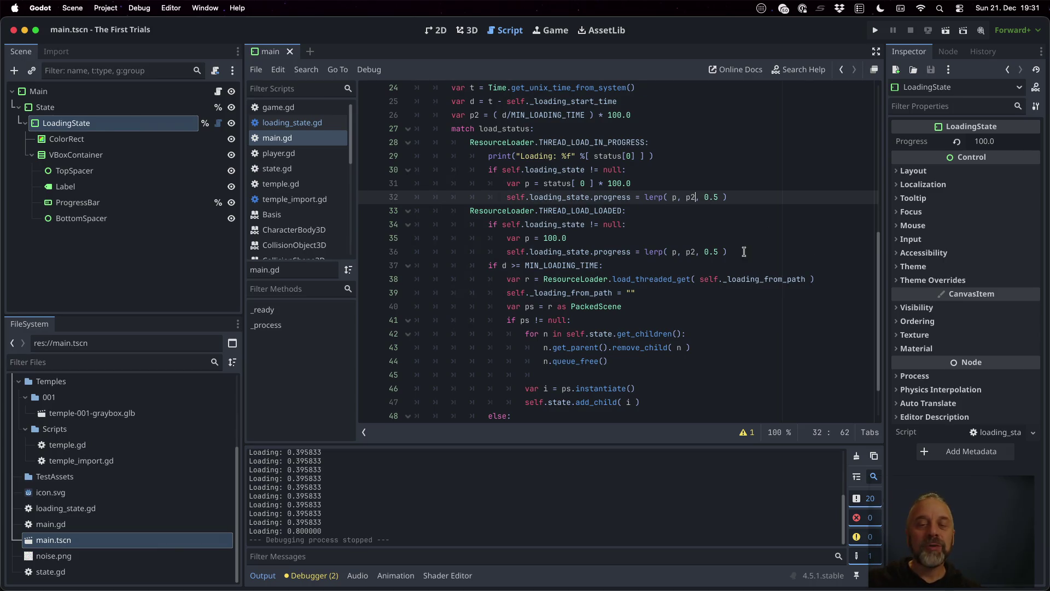
scroll(743, 251, "up", 2)
mouse_move(566, 206)
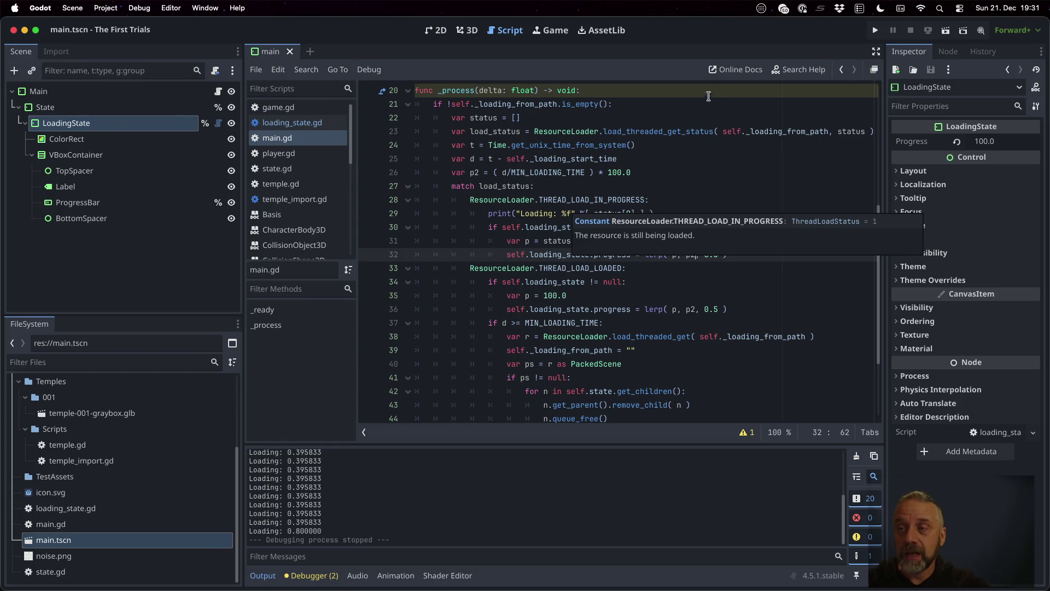
key("super+b")
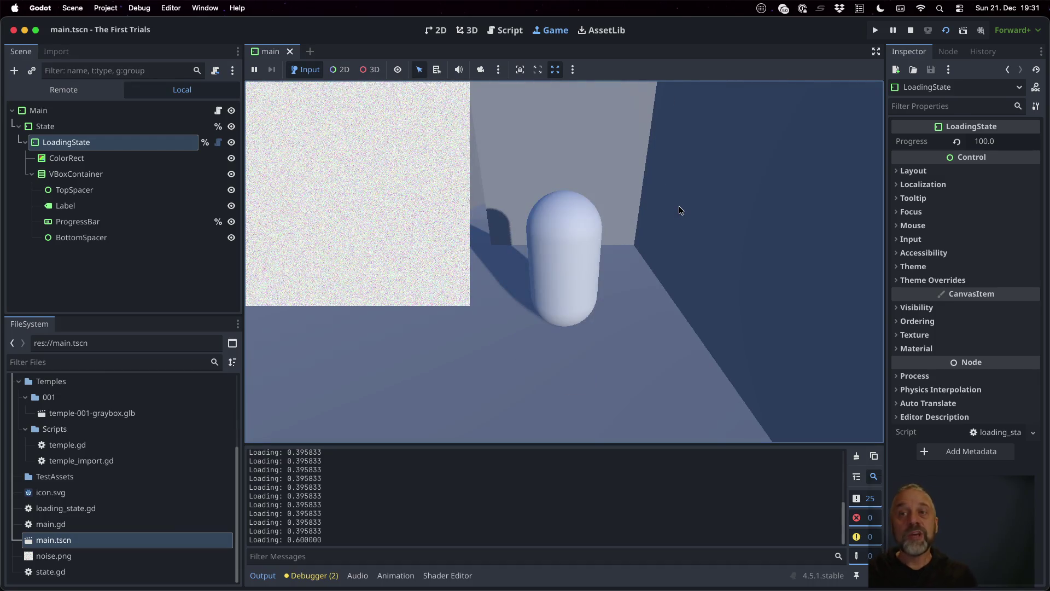
left_click(909, 28)
Duplicate the in-progress lerp line, comment out the original, and type 100.0 before p2.
left_click(745, 225)
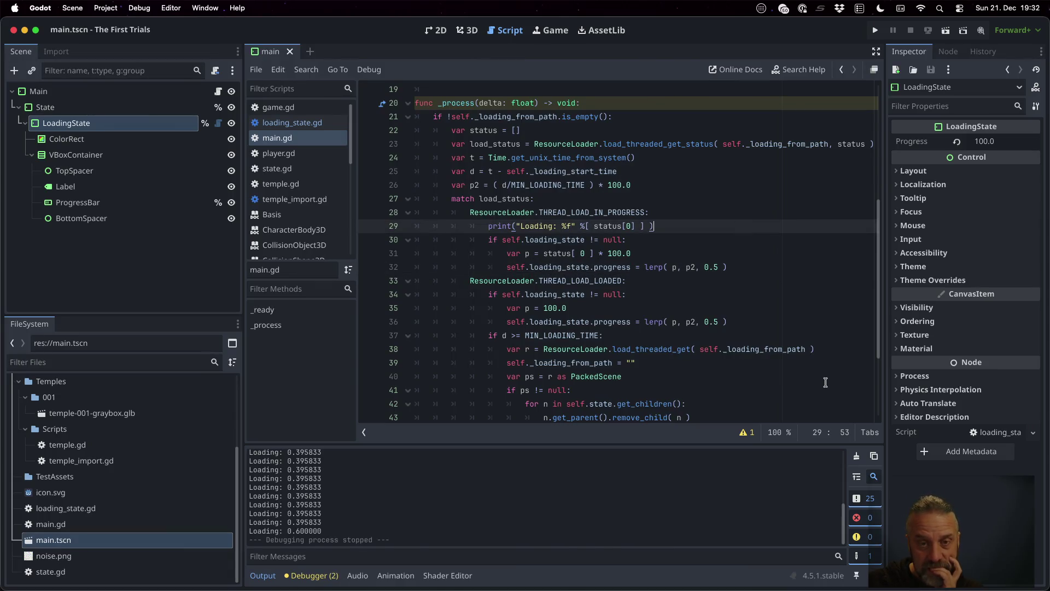
key("Up")
key("Up")
key("Up")
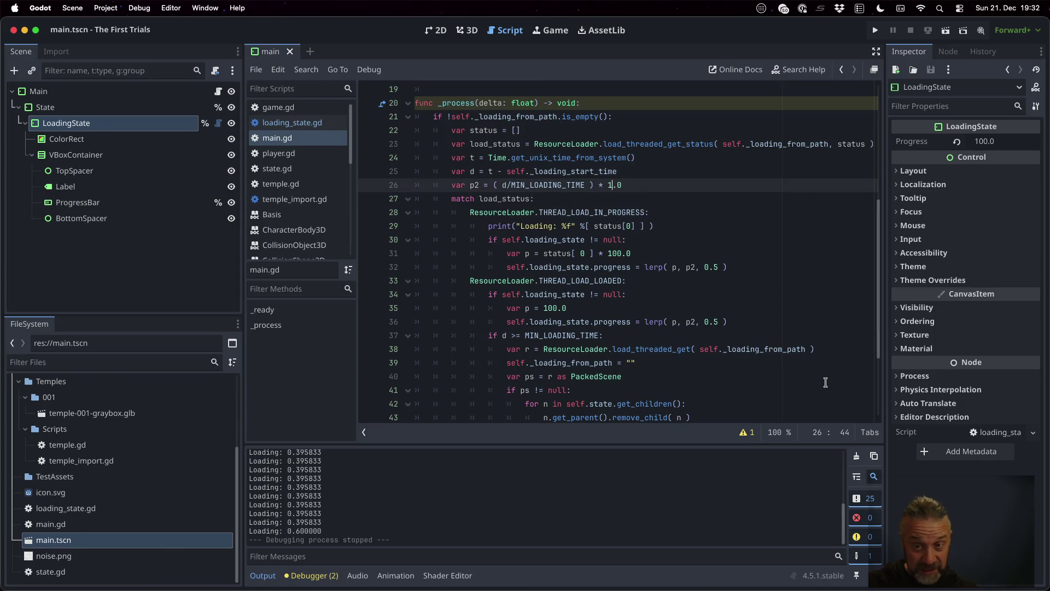
key("Down")
key("Down")
key("Down")
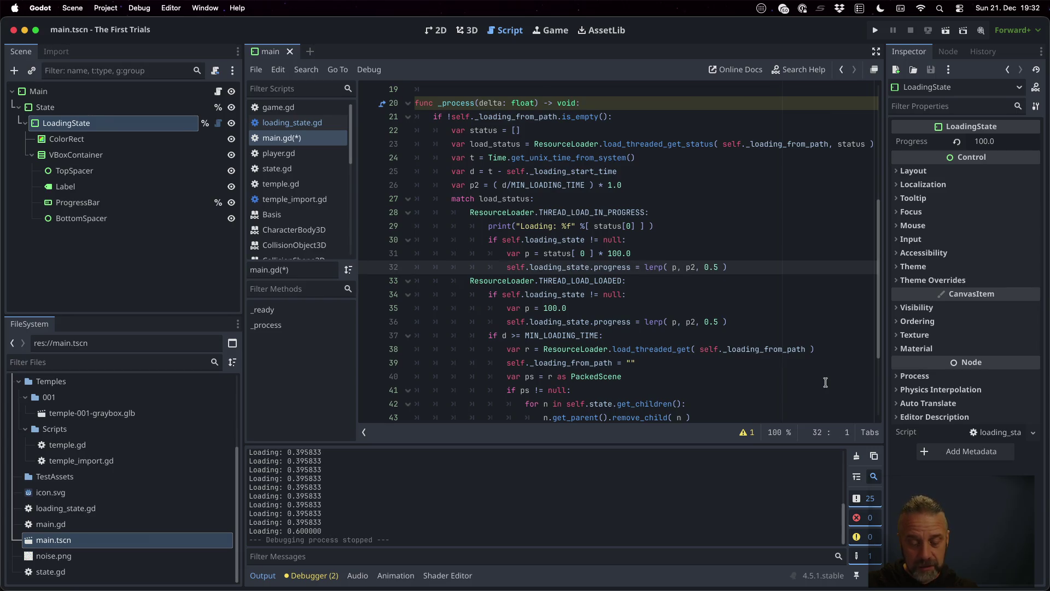
key("super+shift+d")
key("Up")
key("super+k")
key("Down")
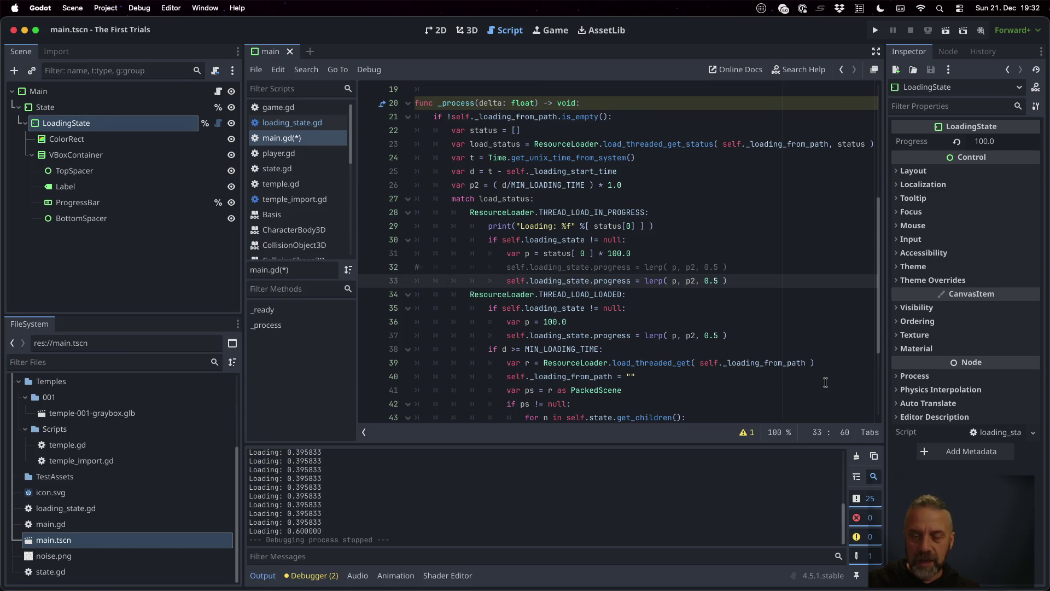
type("100.0")
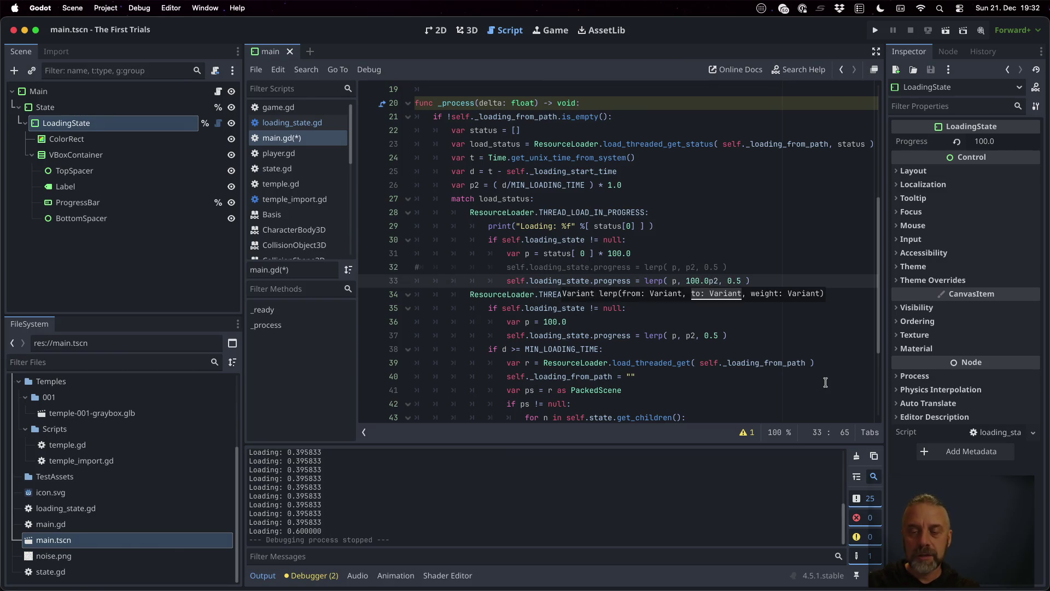
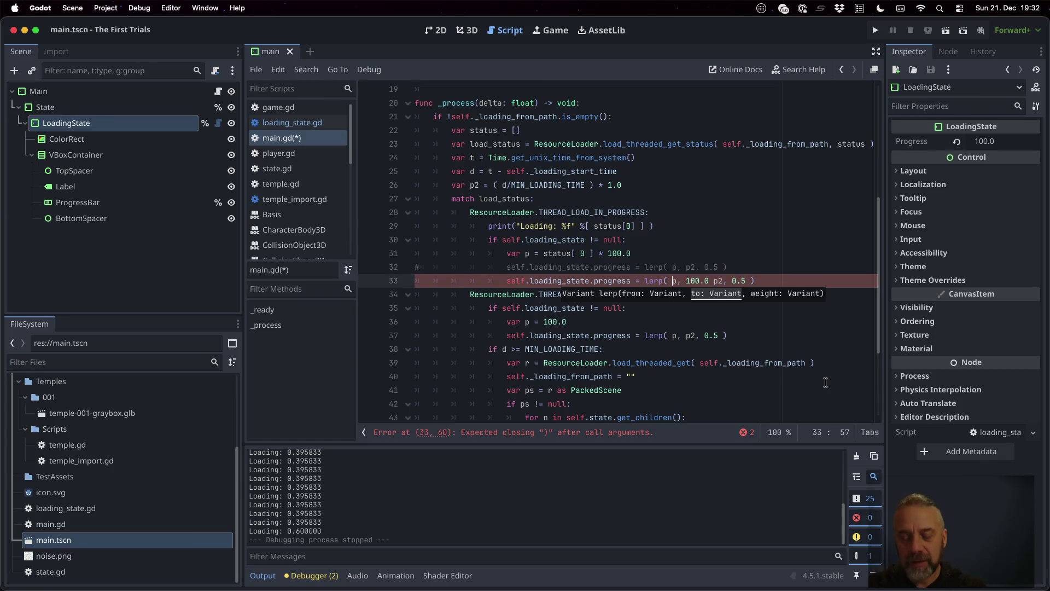
Rewrite line 33 as lerp( 0.0, p, p2 ), copy it into the LOADED branch, comment out the 0.5 line, and save.
type("0.")
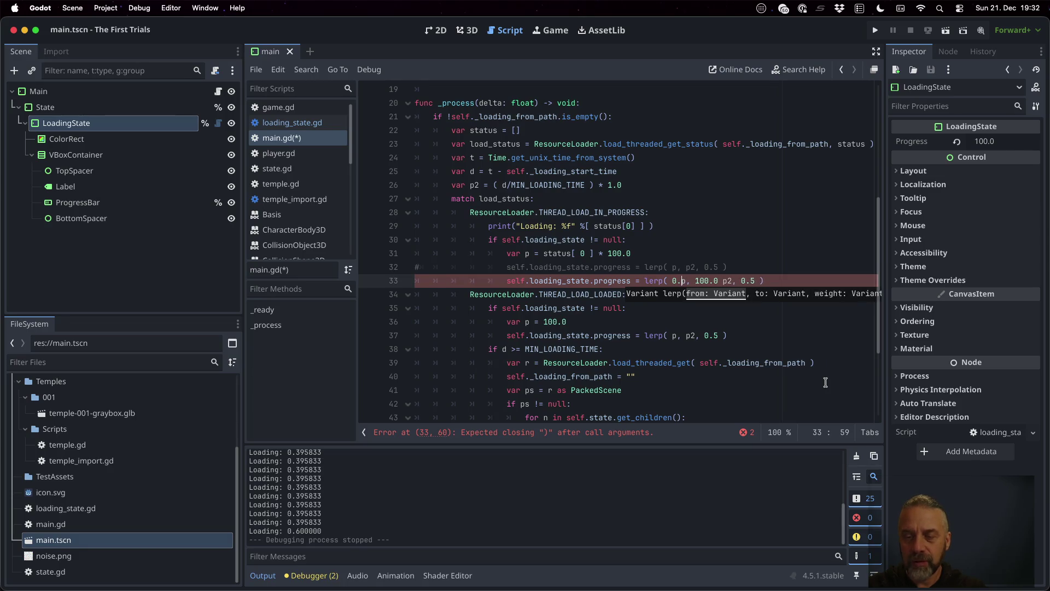
type("0,")
key("Right")
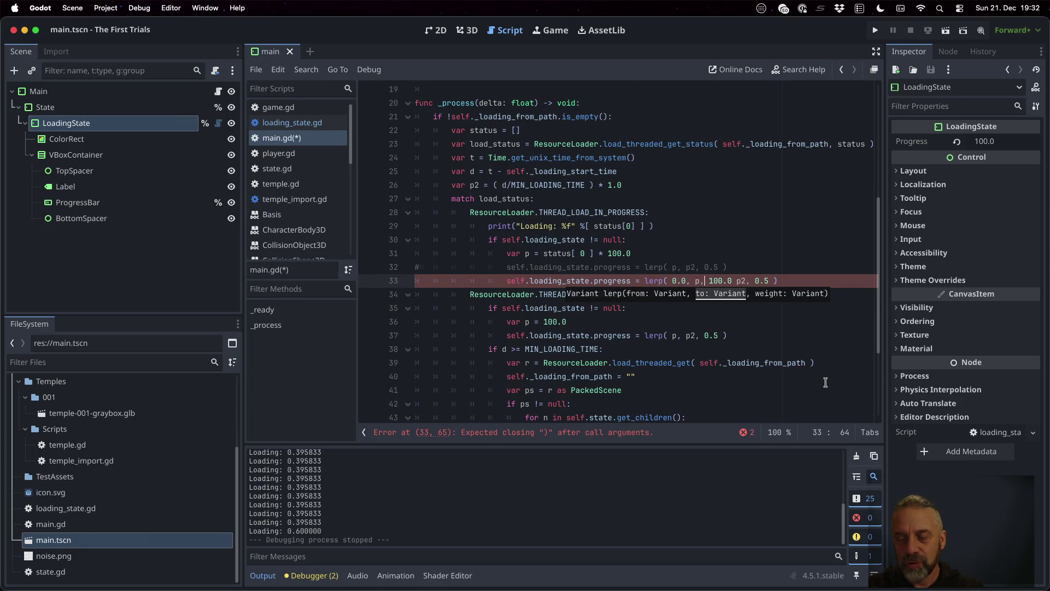
key("shift+ctrl+Right")
key("Delete")
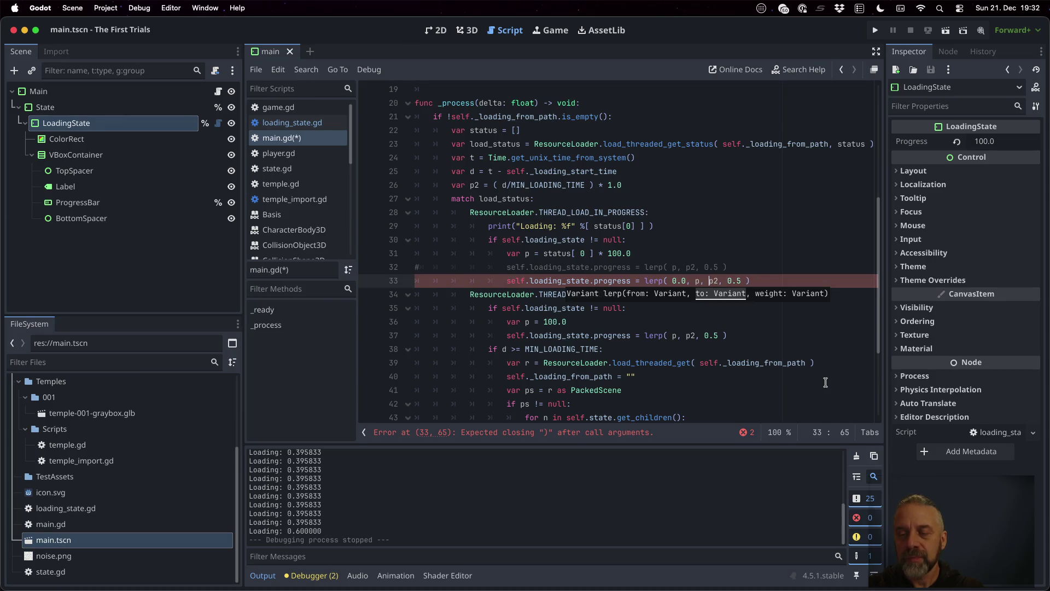
key("Delete")
key("Delete")
key("Delete")
key("Home")
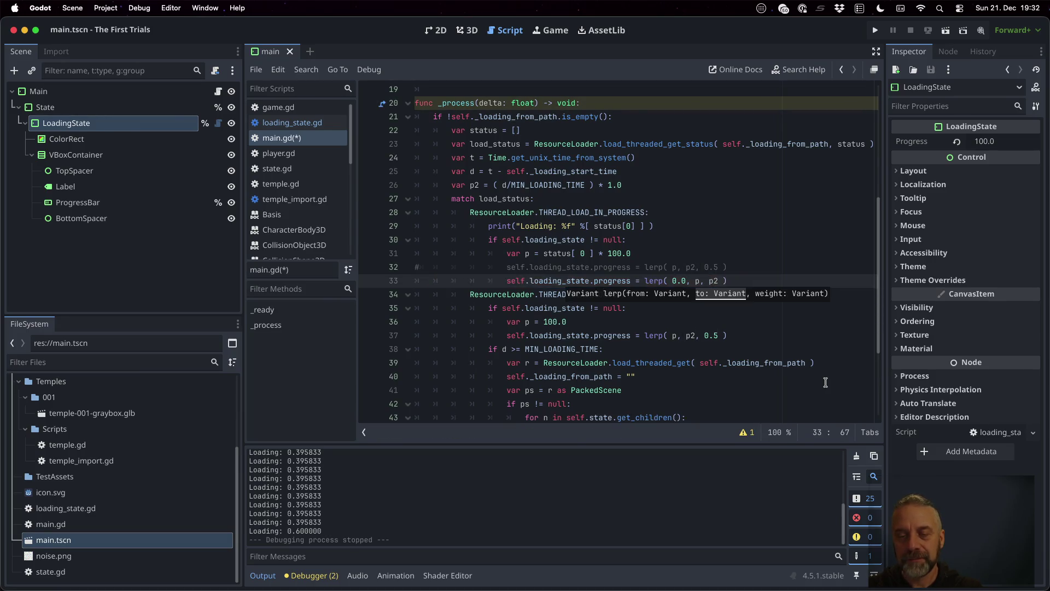
key("shift+Down")
key("super+c")
key("Down")
key("Down")
key("Down")
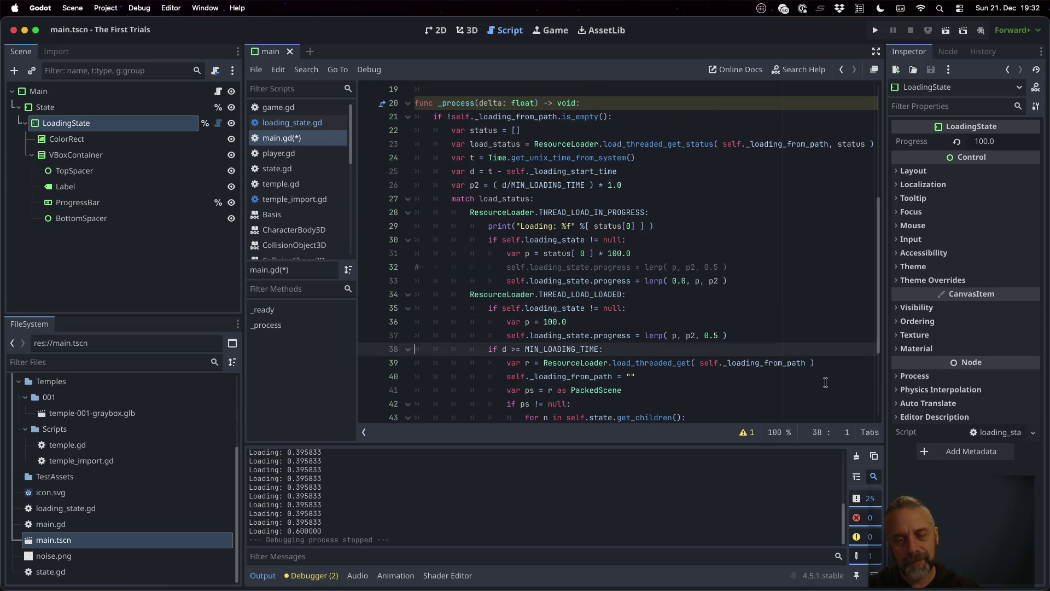
key("super+v")
key("Up")
type("#")
key("super+s")
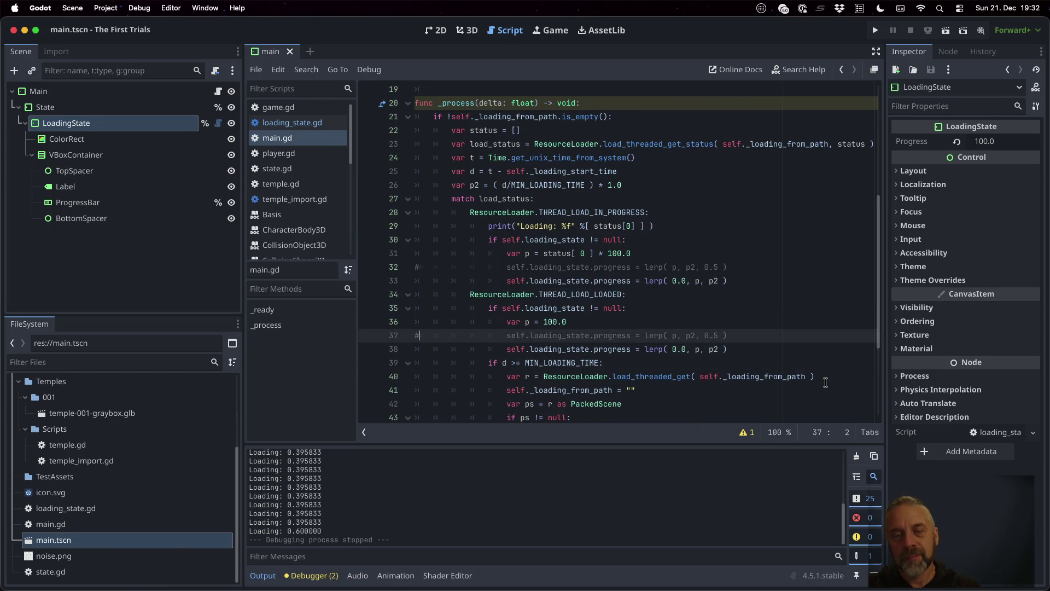
Check how p, p2 and MIN_LOADING_TIME are used, then run the project to test the loading bar.
left_click(714, 348)
double_click(714, 348)
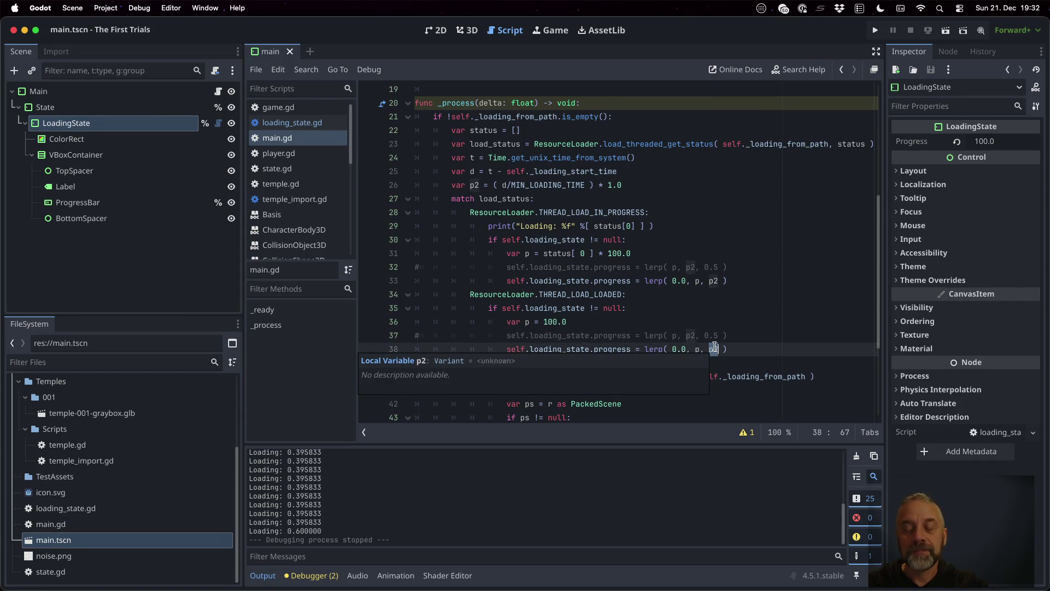
double_click(683, 280)
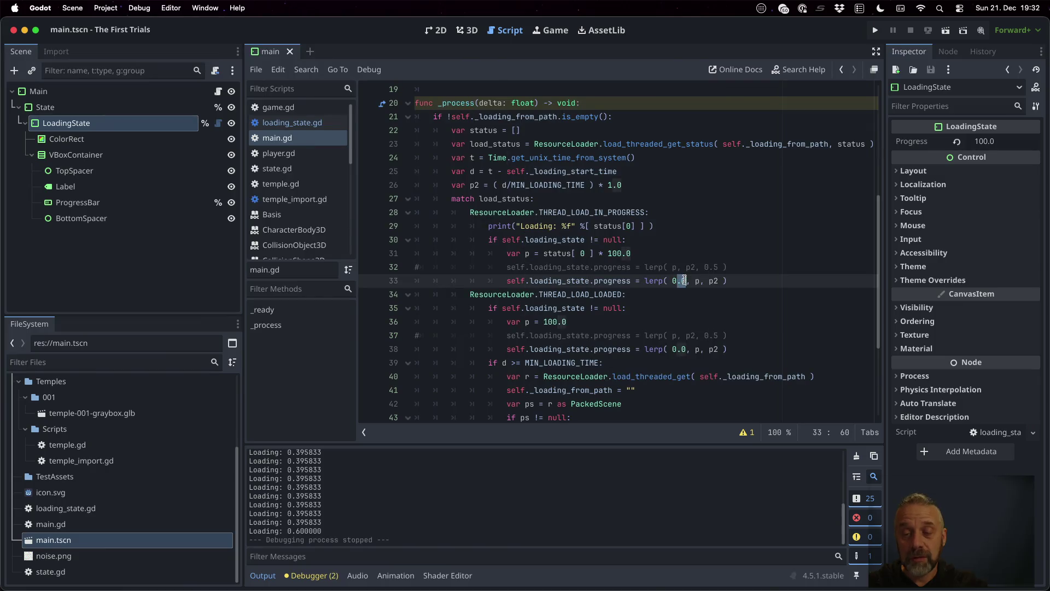
double_click(697, 280)
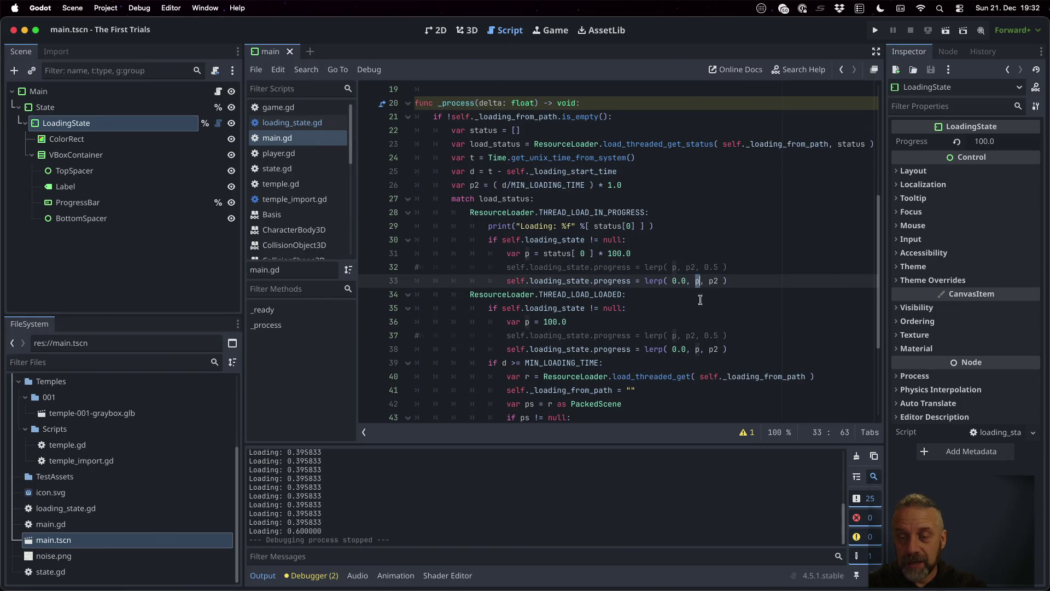
double_click(697, 348)
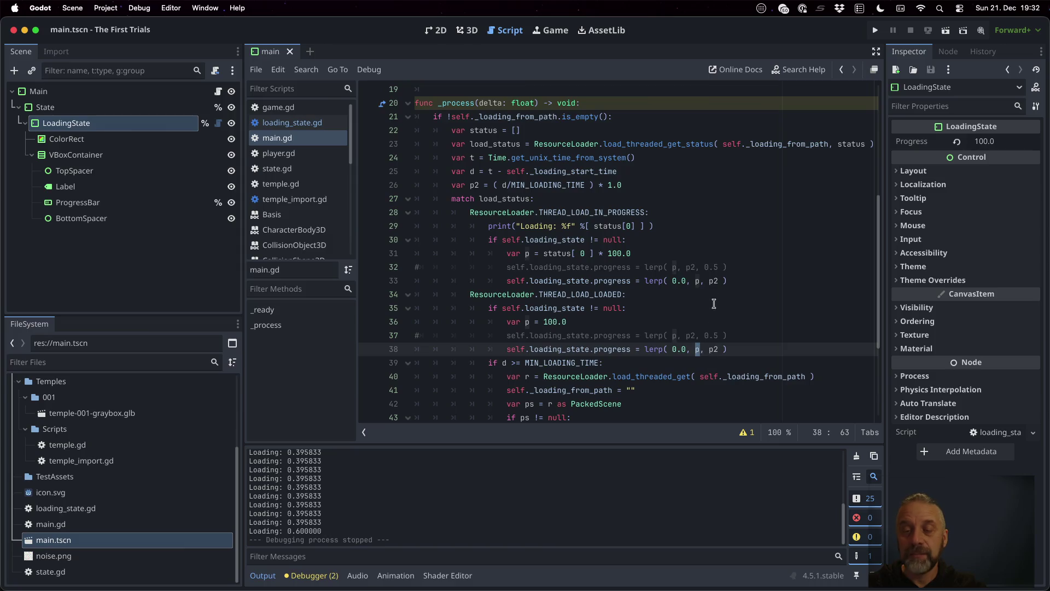
double_click(712, 281)
scroll(697, 332, "down", 3)
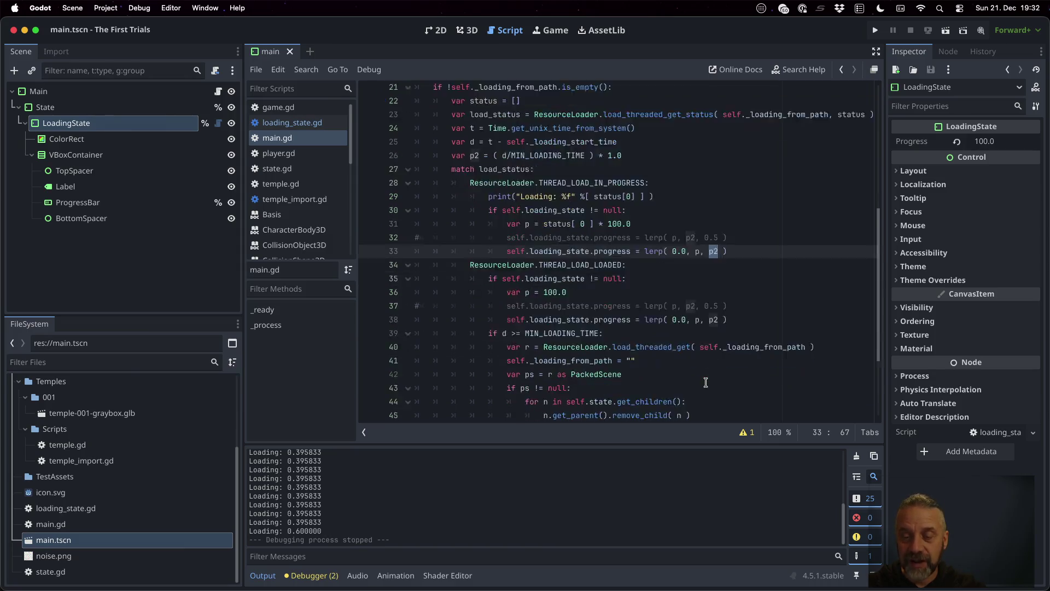
scroll(697, 331, "up", 5)
double_click(569, 250)
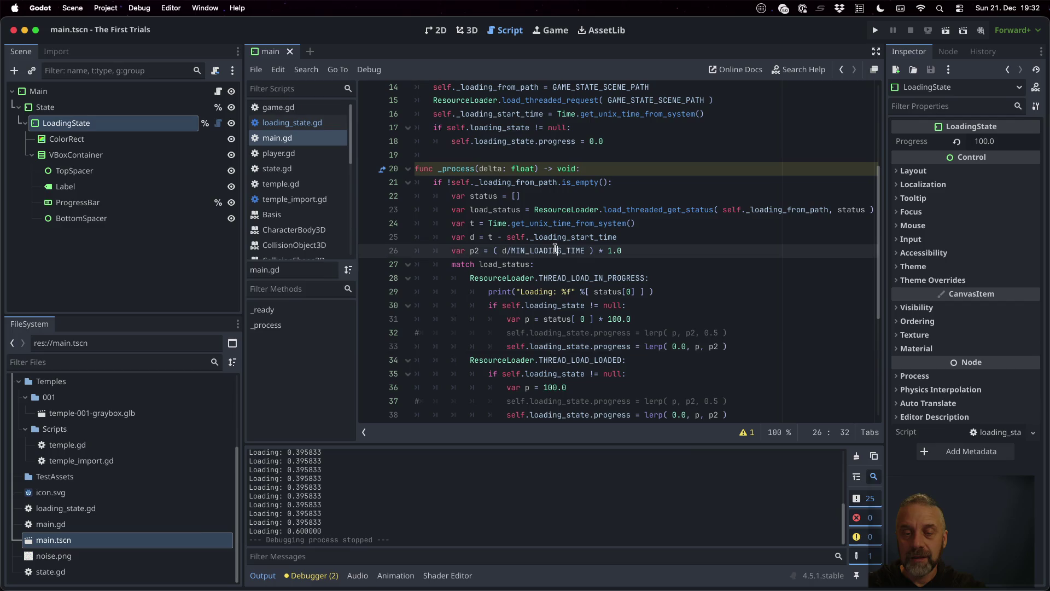
double_click(712, 347)
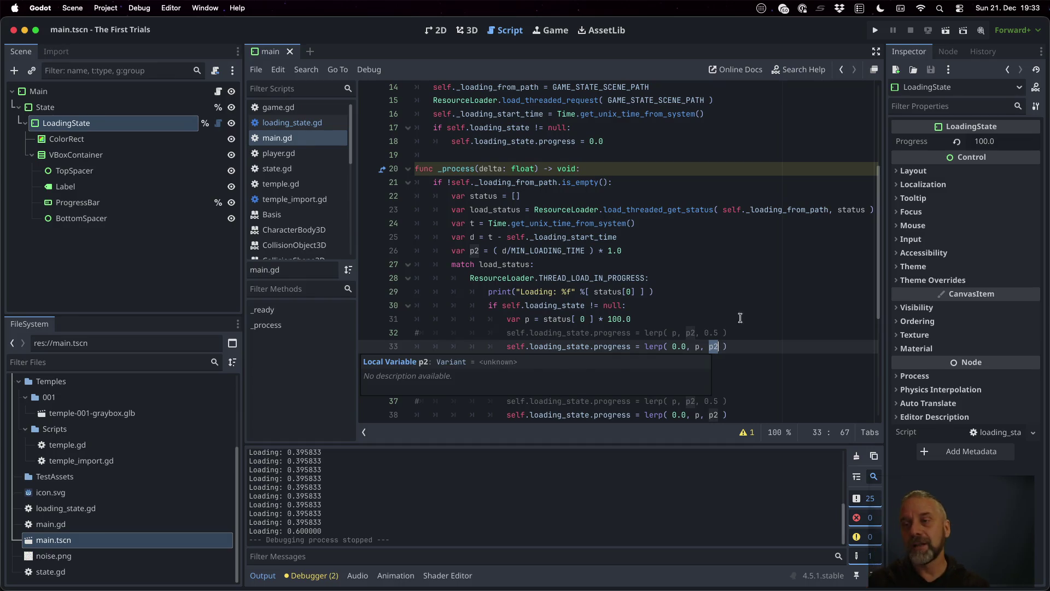
key("super+b")
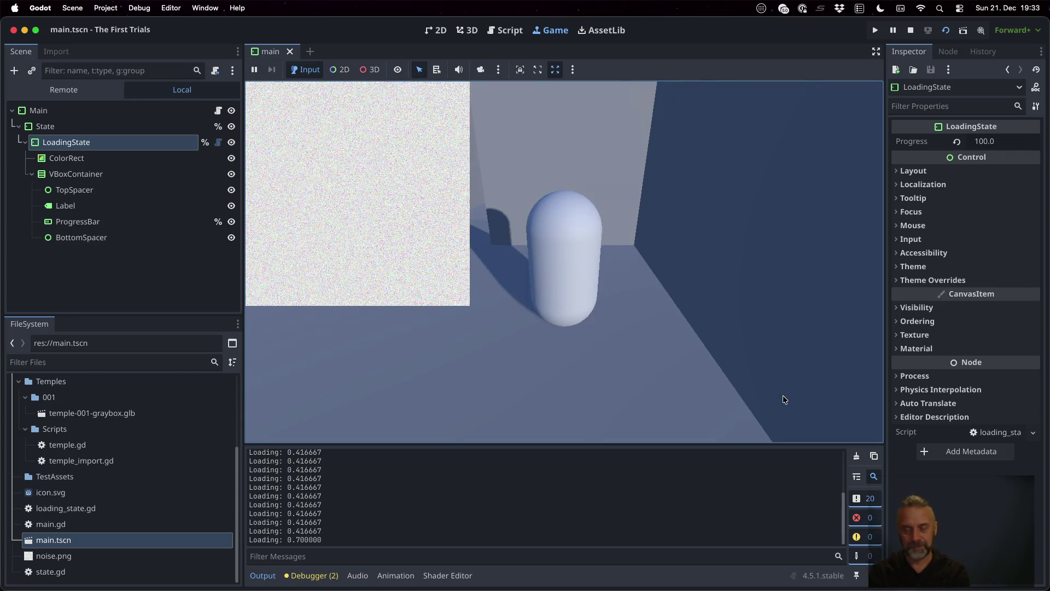
Set MIN_LOADING_TIME on line 9 to 0.5 and test-run the scene.
left_click(910, 30)
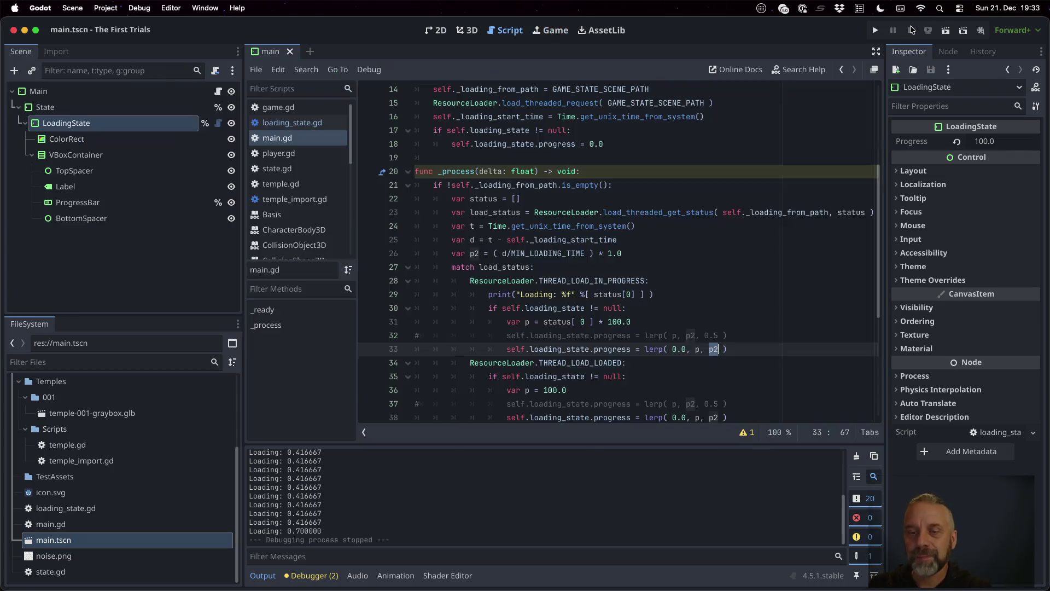
scroll(624, 250, "up", 5)
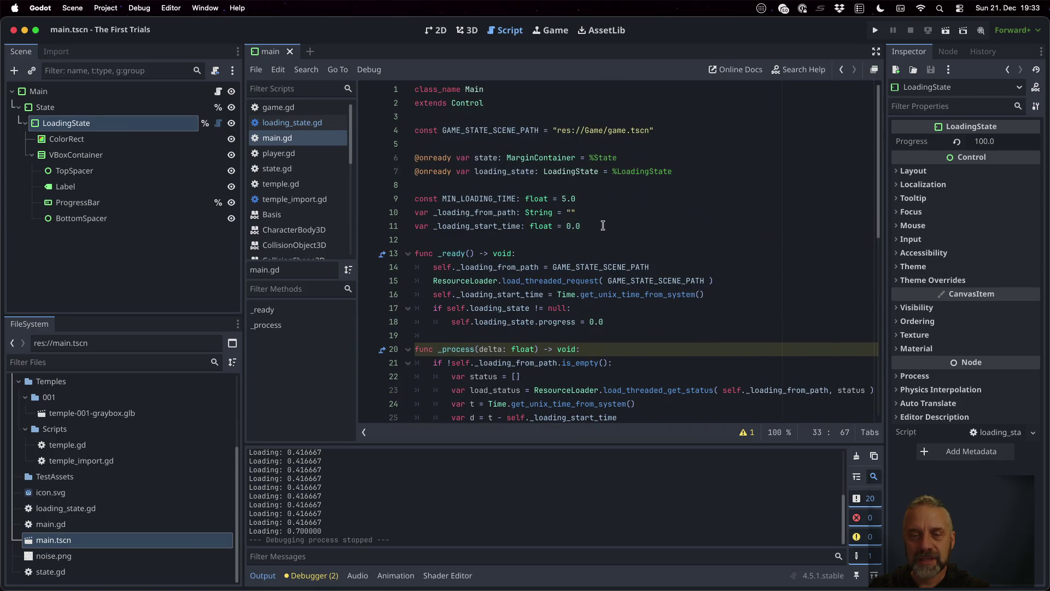
left_click(563, 199)
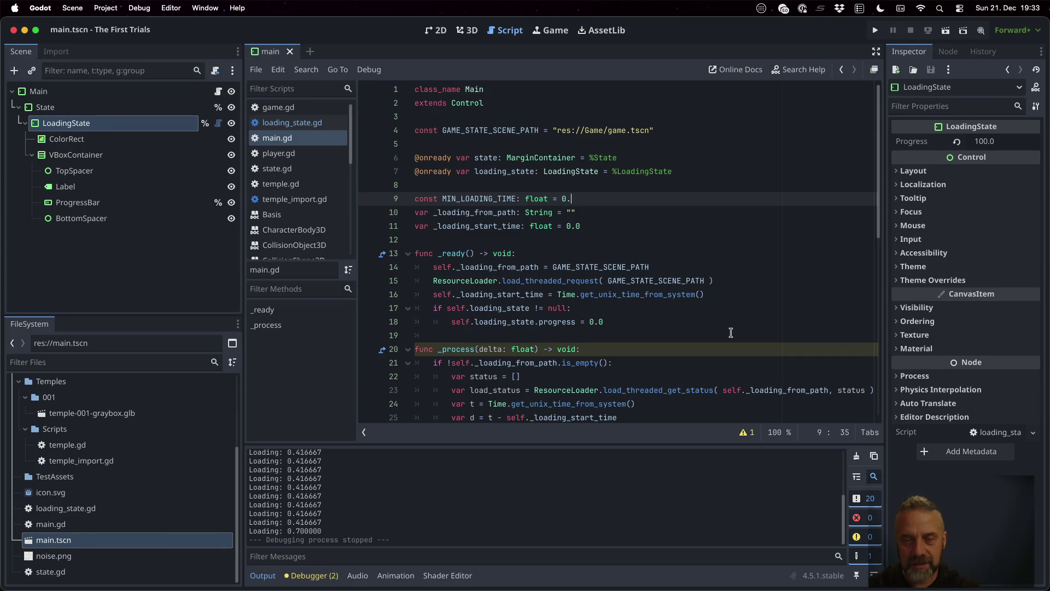
left_click(945, 30)
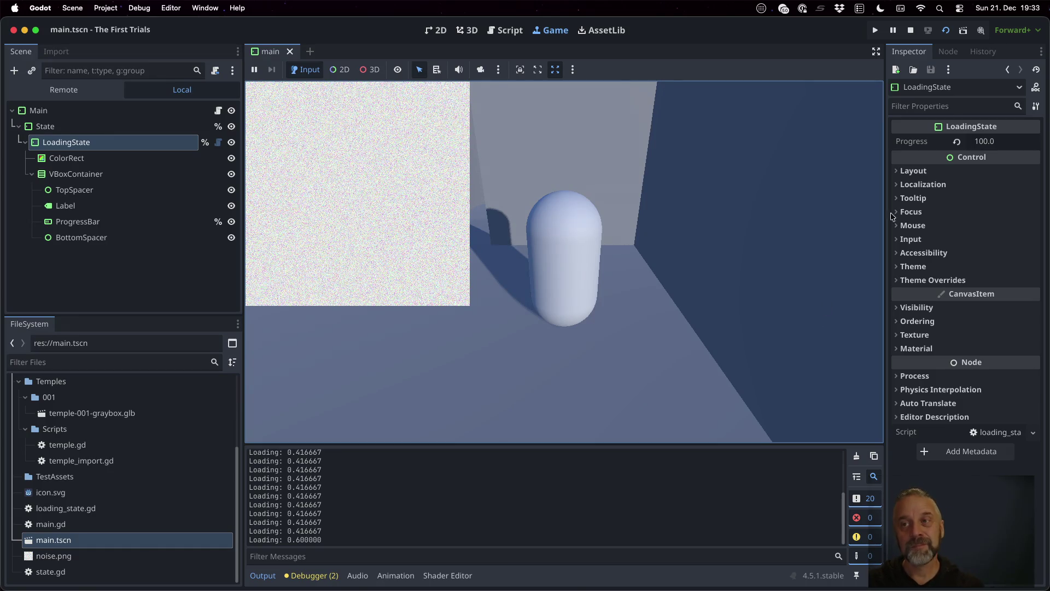
left_click(911, 30)
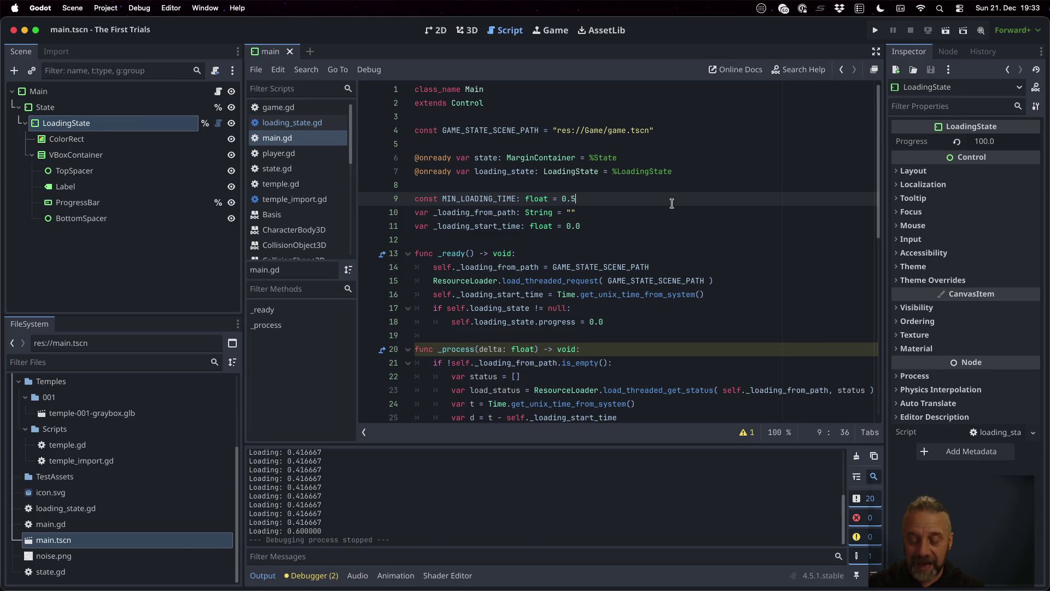
Try MIN_LOADING_TIME 0.0001, then 1.5, running and stopping the scene after each change.
type("0001")
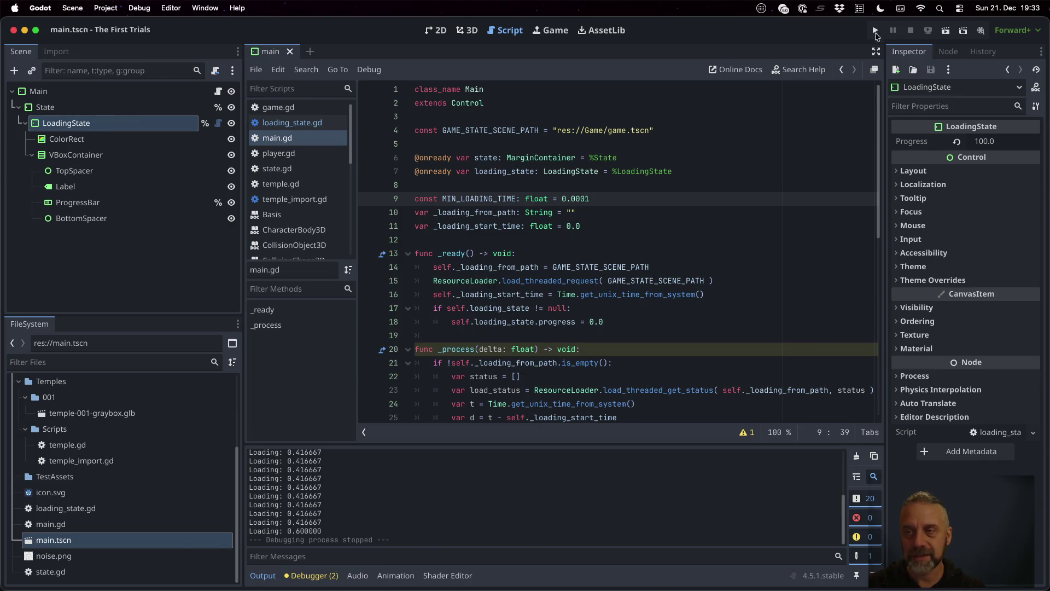
left_click(946, 30)
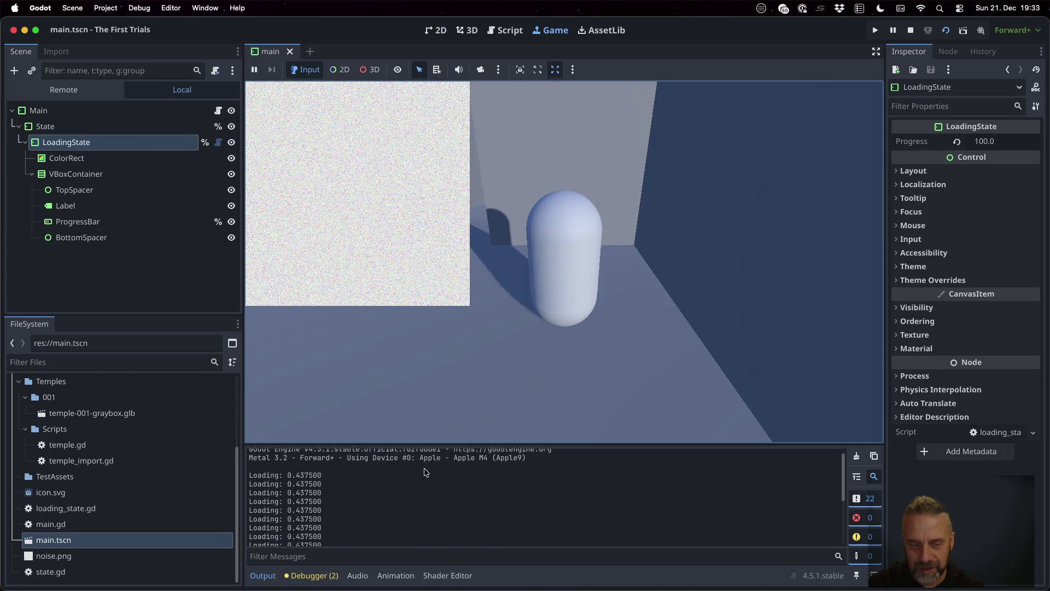
left_click(910, 30)
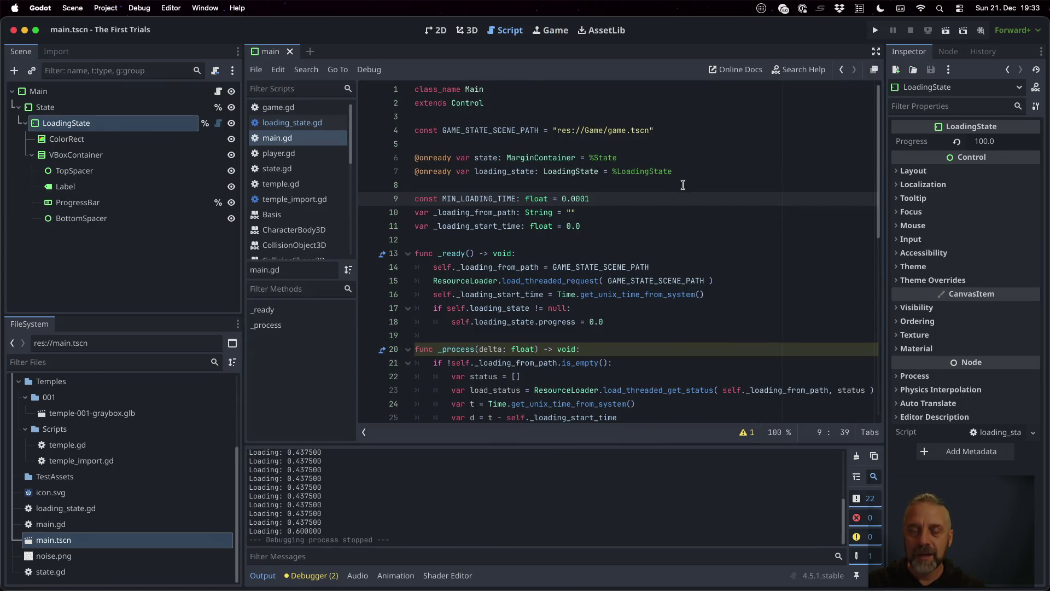
key("BackSpace")
key("BackSpace")
key("BackSpace")
type("5")
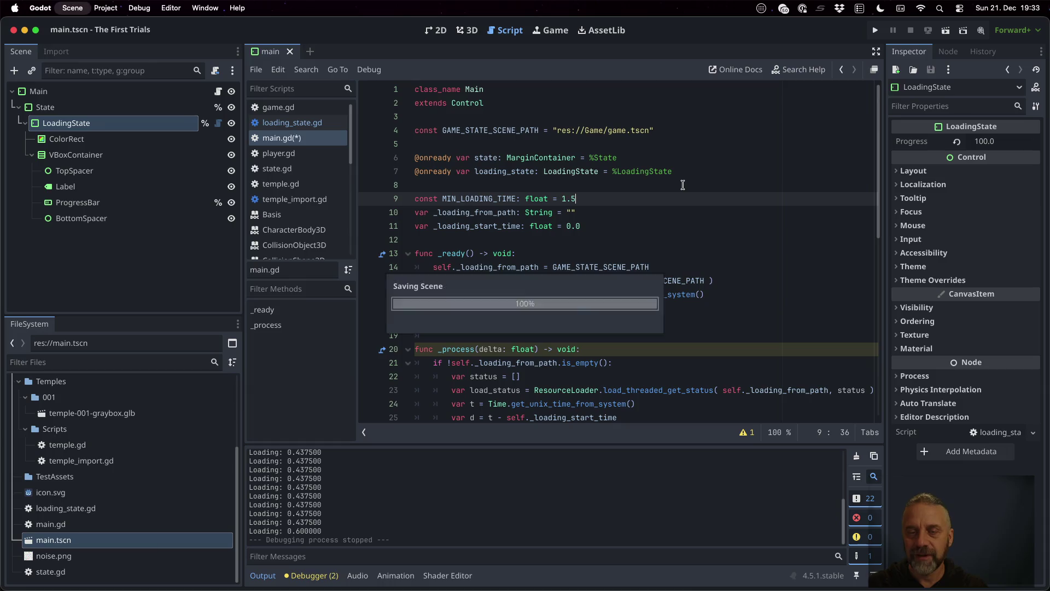
left_click(946, 31)
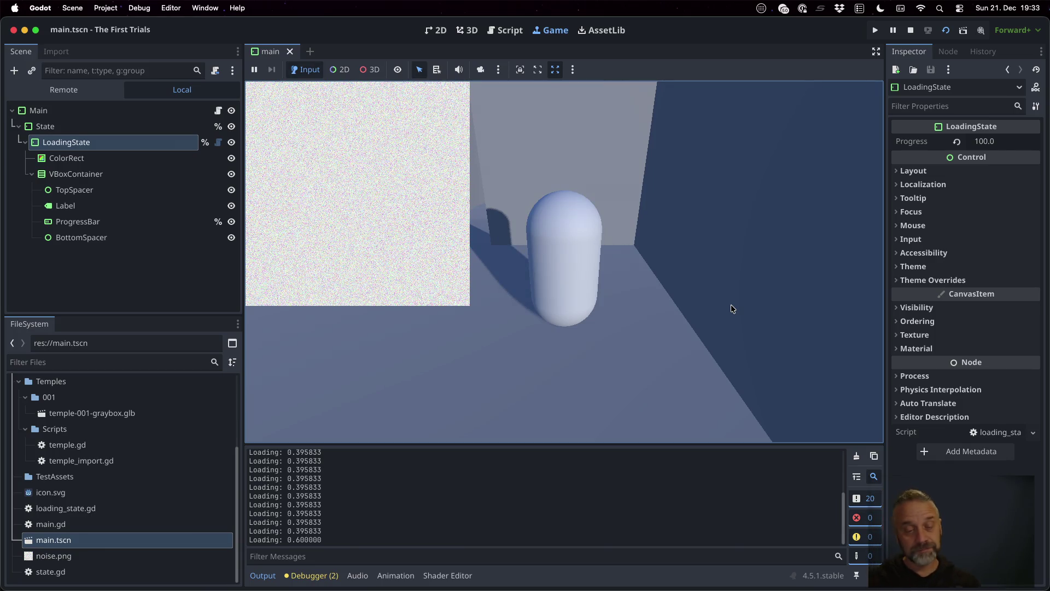
left_click(910, 30)
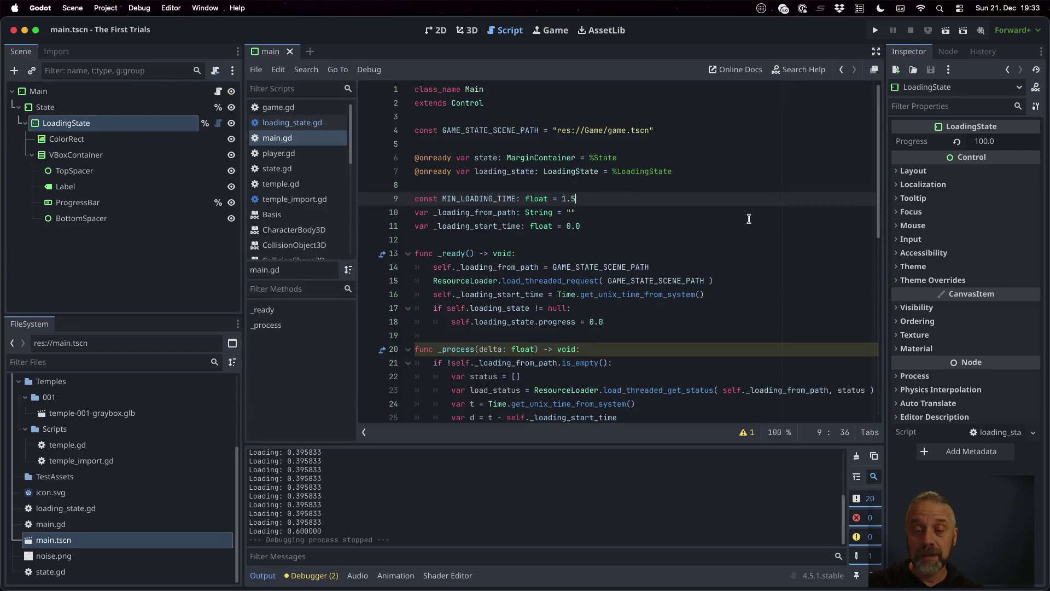
scroll(645, 279, "down", 5)
scroll(646, 279, "down", 3)
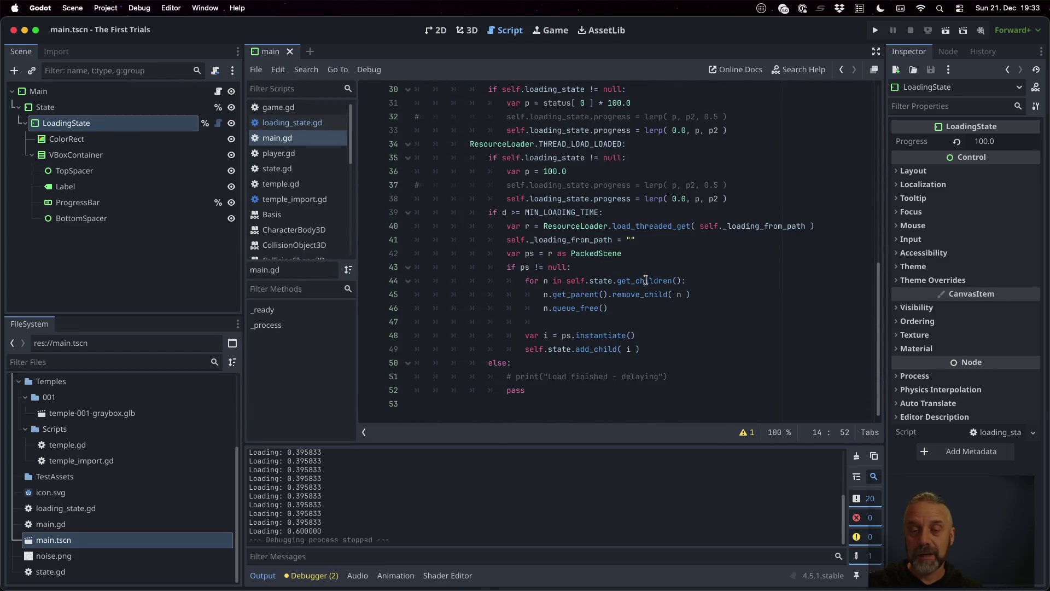
scroll(646, 280, "up", 5)
left_click(646, 282)
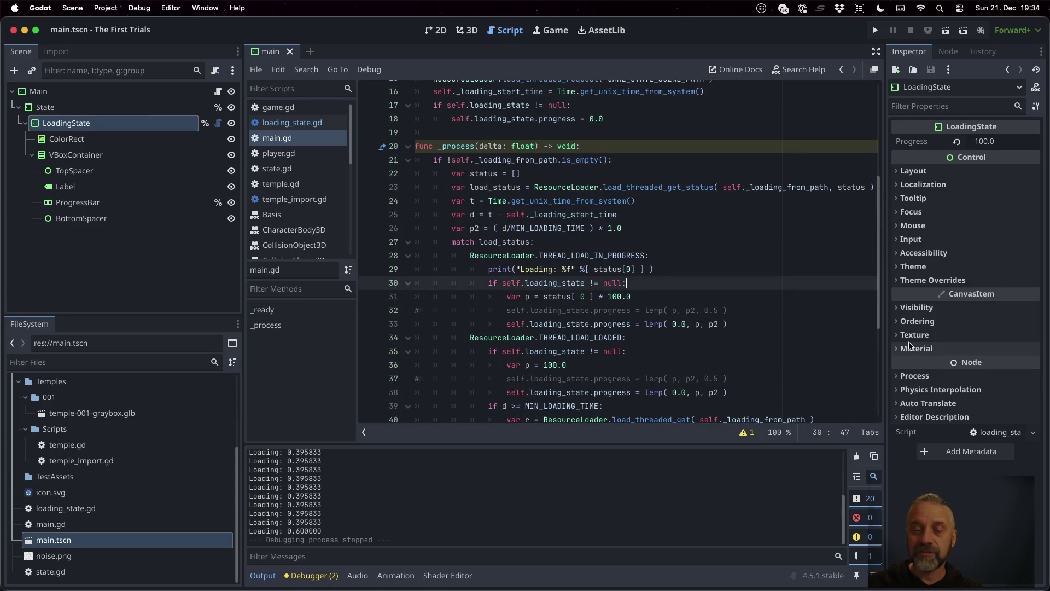
key("Up")
key("Home")
type("#")
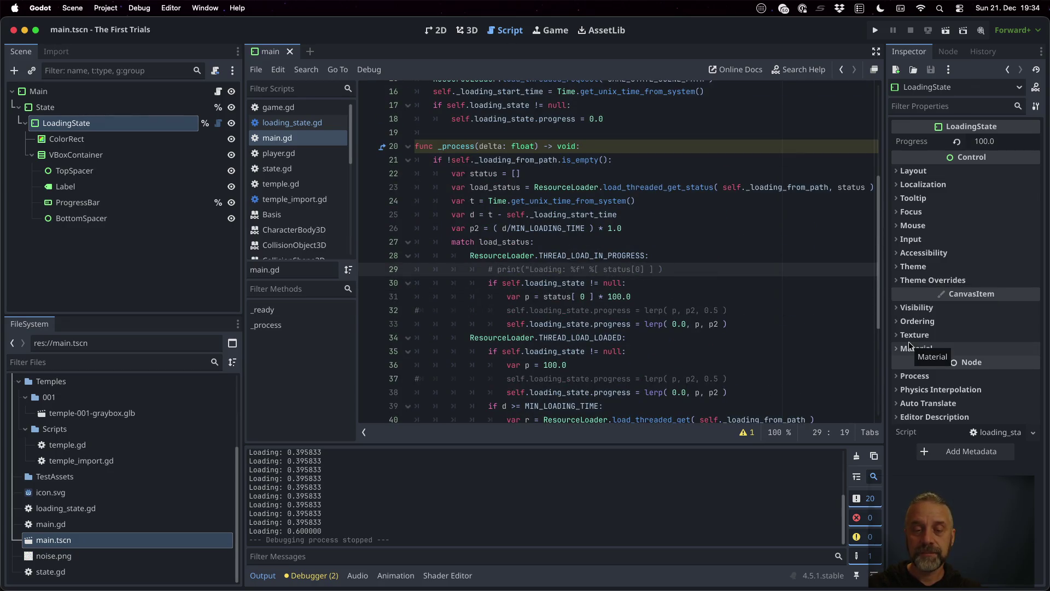
key("ctrl+s")
key("Down")
key("Down")
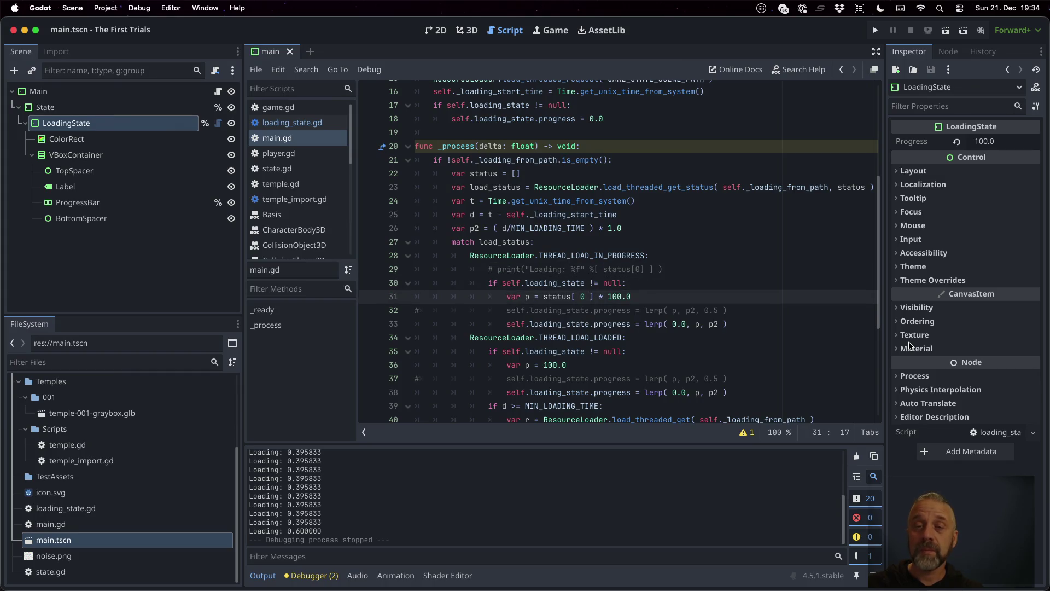
scroll(778, 234, "up", 5)
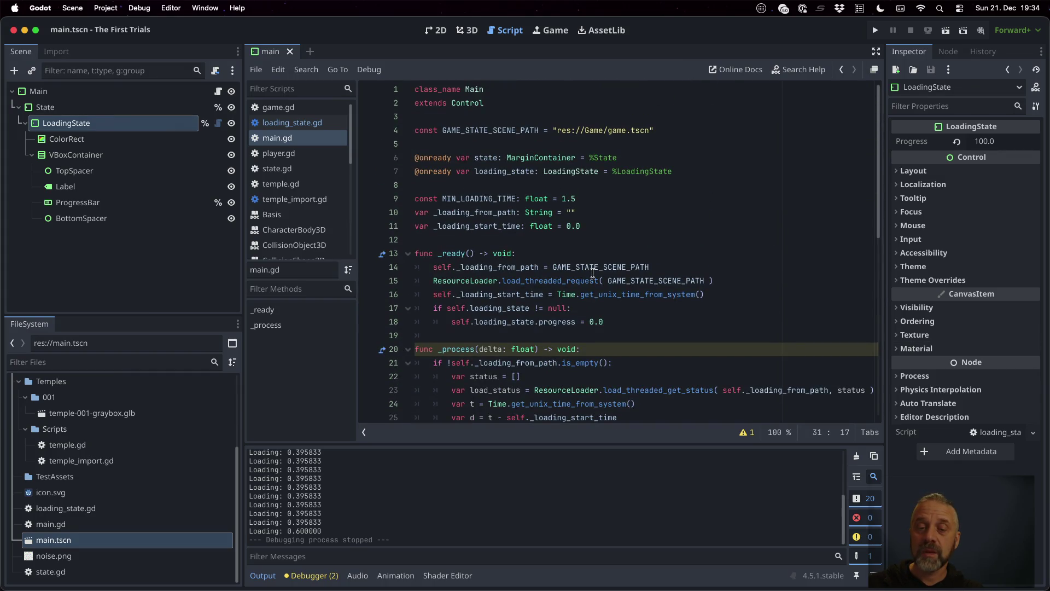
double_click(587, 266)
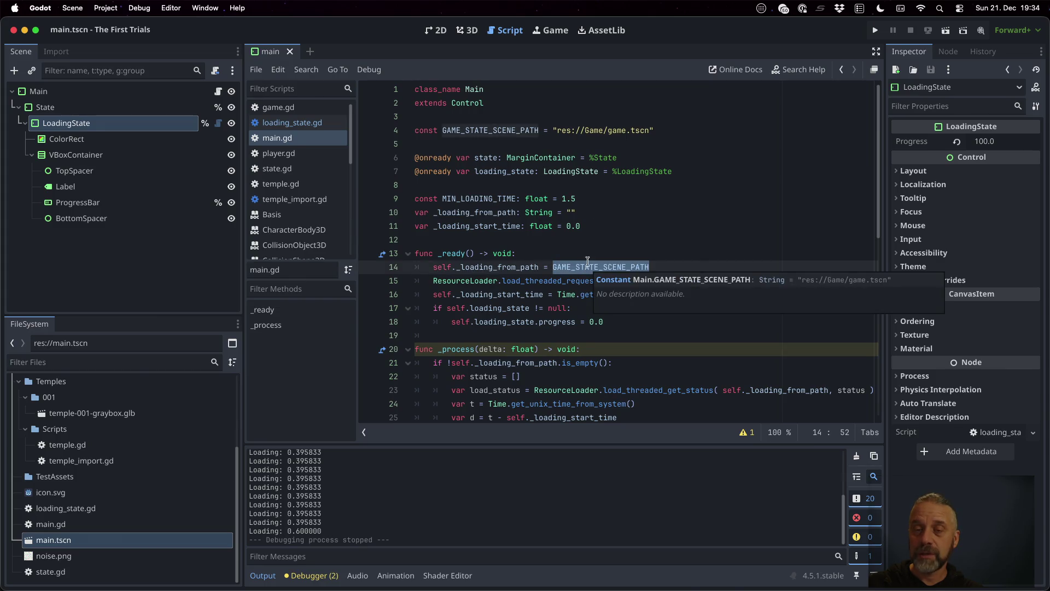
double_click(587, 130)
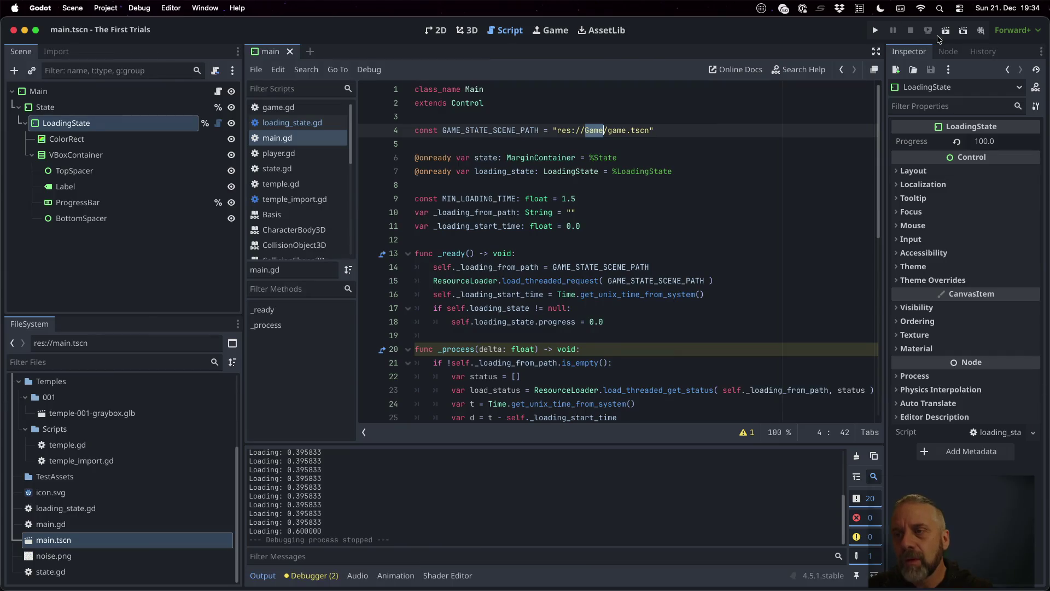
Set Project Settings > Application > Run > Main Scene to res://main.tscn instead of res://Game/game.tscn.
left_click(136, 92)
right_click(135, 92)
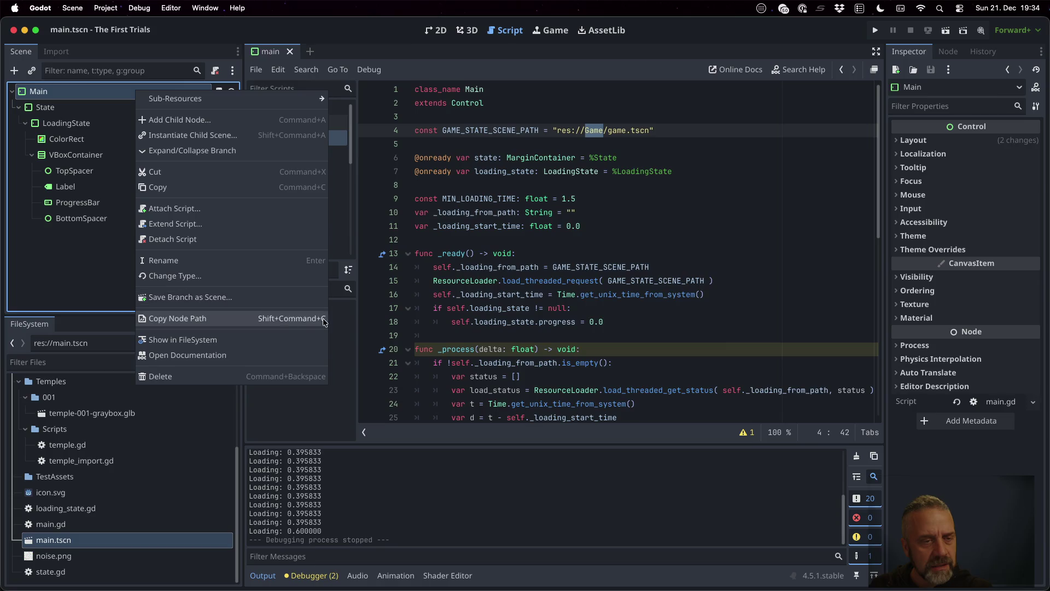
left_click(512, 261)
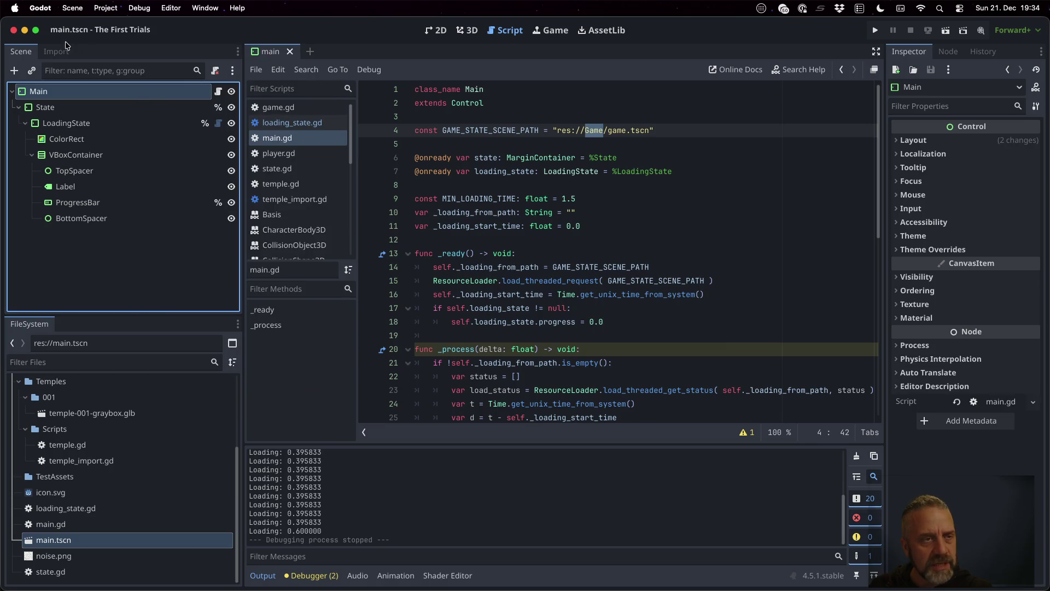
left_click(71, 8)
mouse_move(105, 7)
left_click(116, 29)
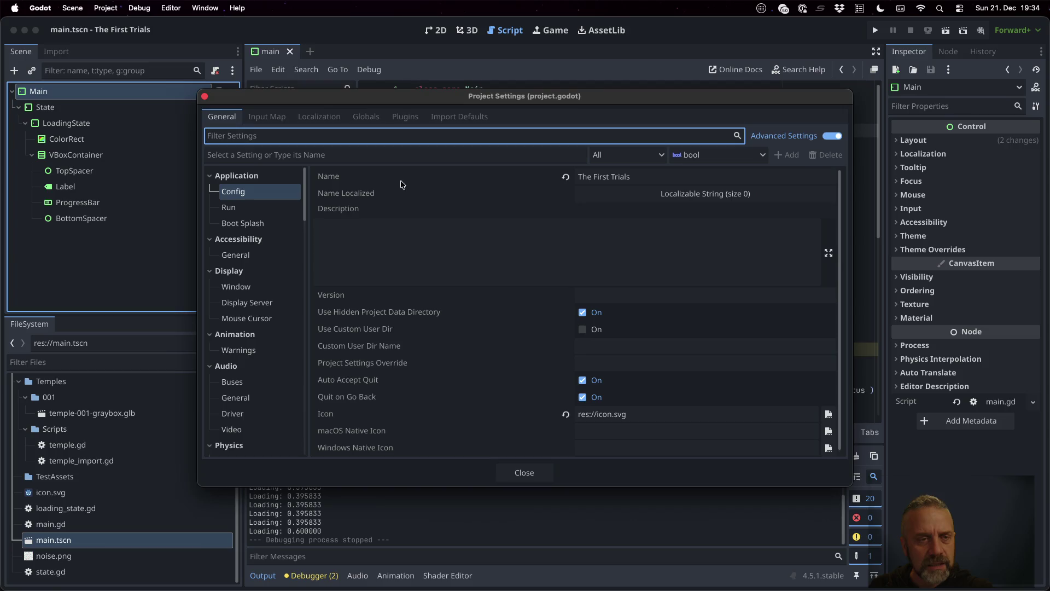
left_click(257, 207)
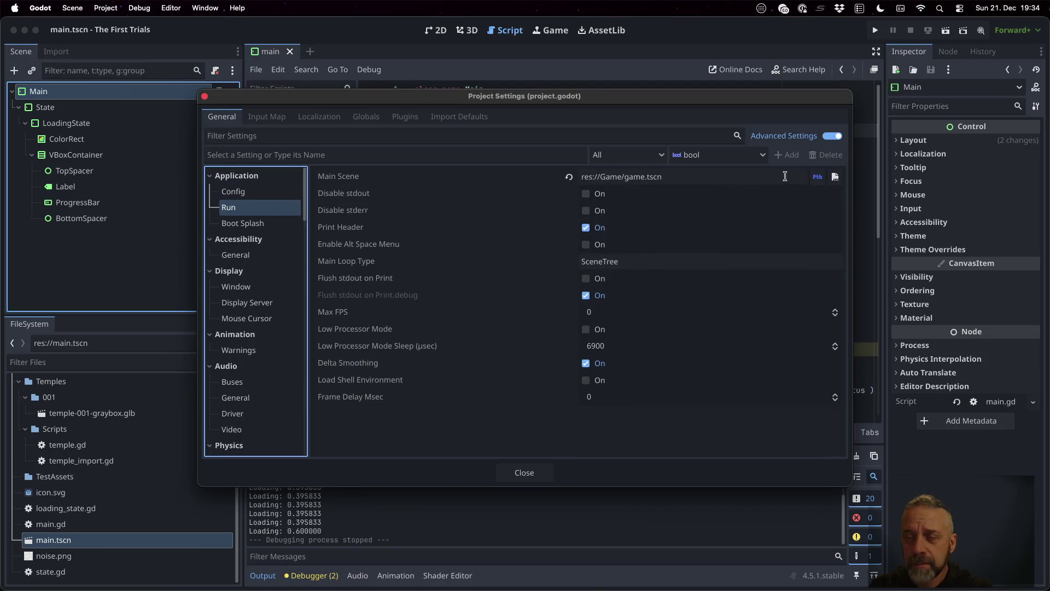
left_click(835, 177)
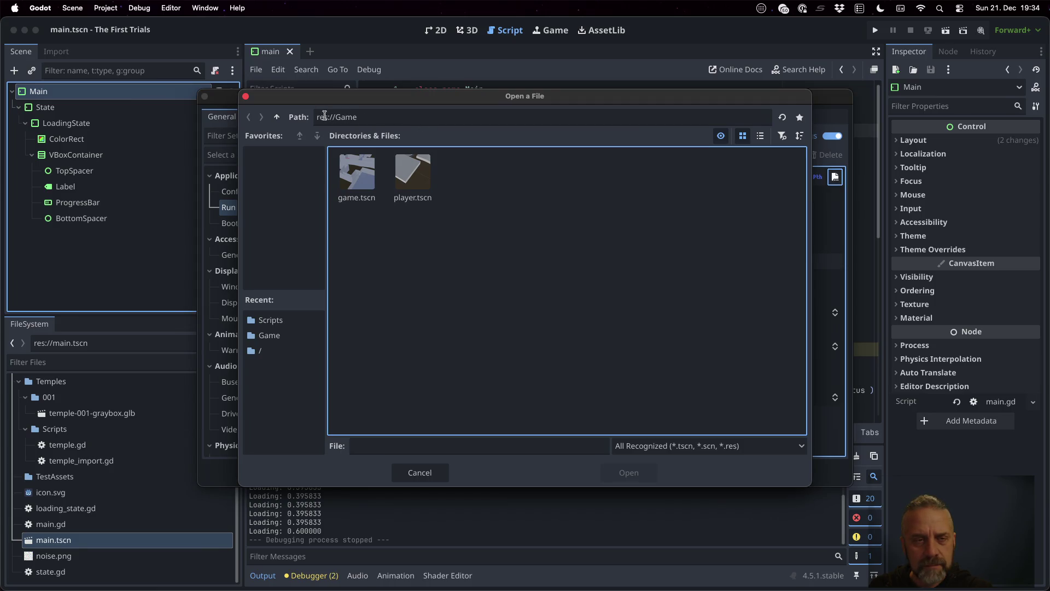
left_click(276, 117)
double_click(579, 176)
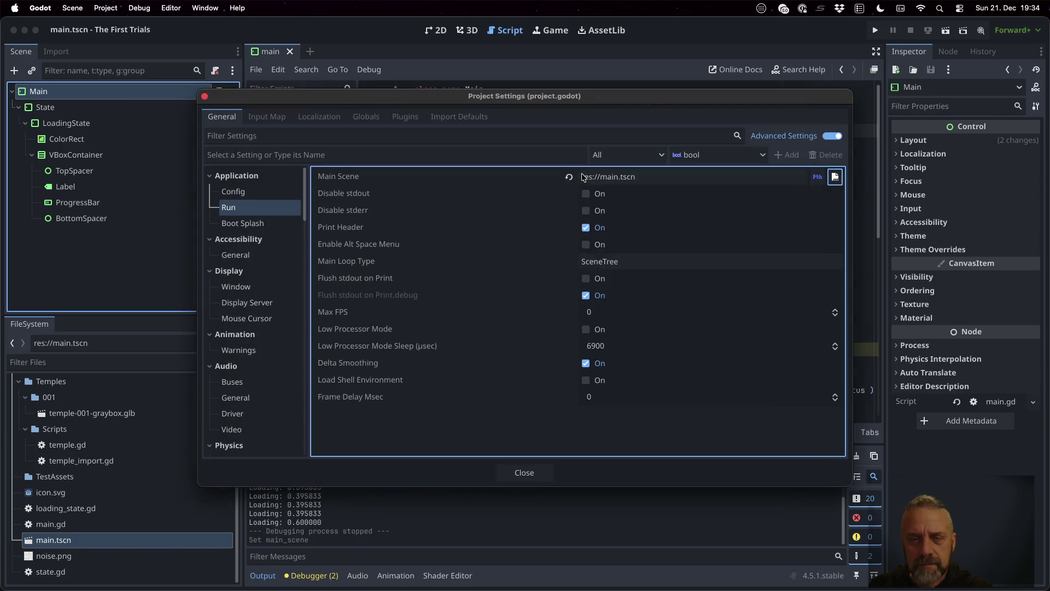
left_click(512, 475)
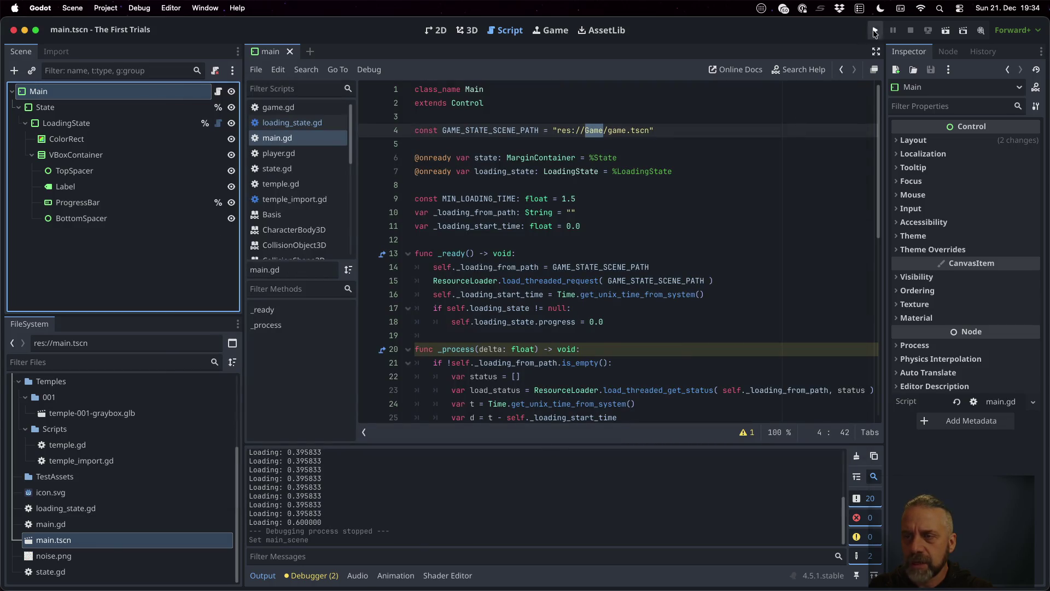
Test-run the project, then open game.tscn.
left_click(875, 30)
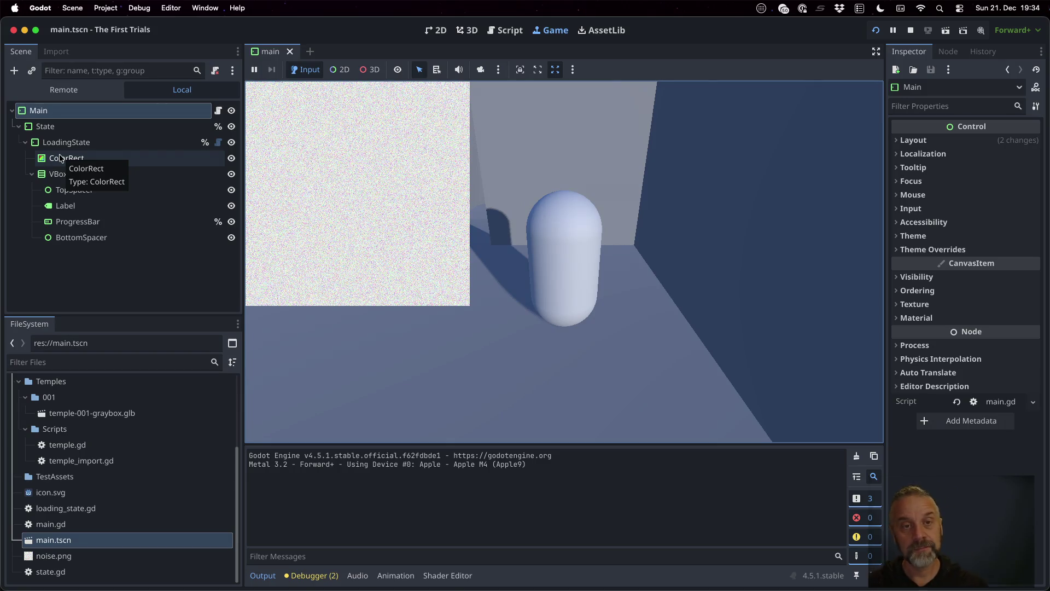
left_click(911, 30)
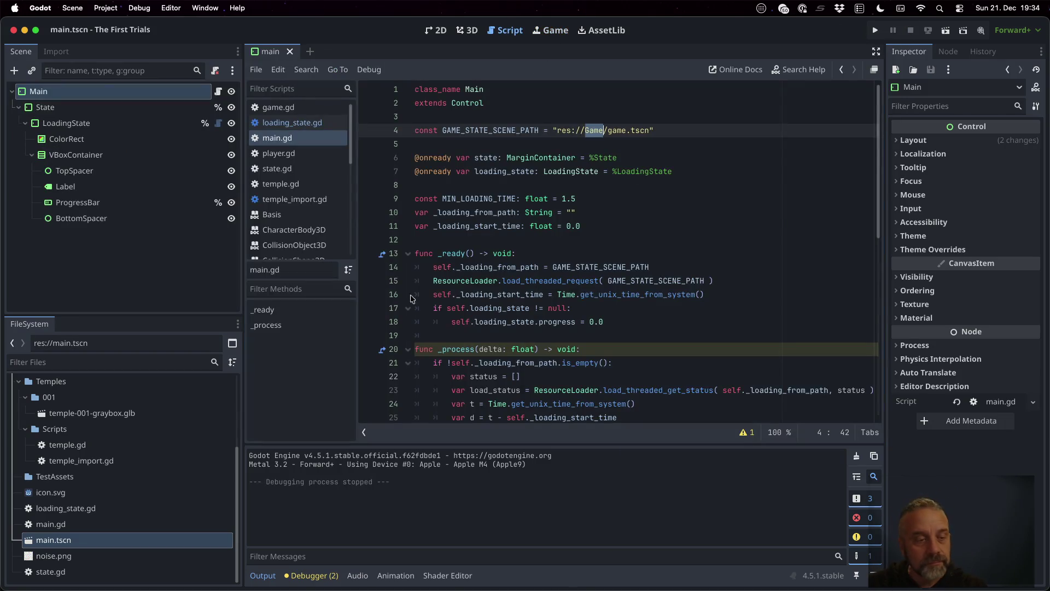
scroll(163, 428, "up", 5)
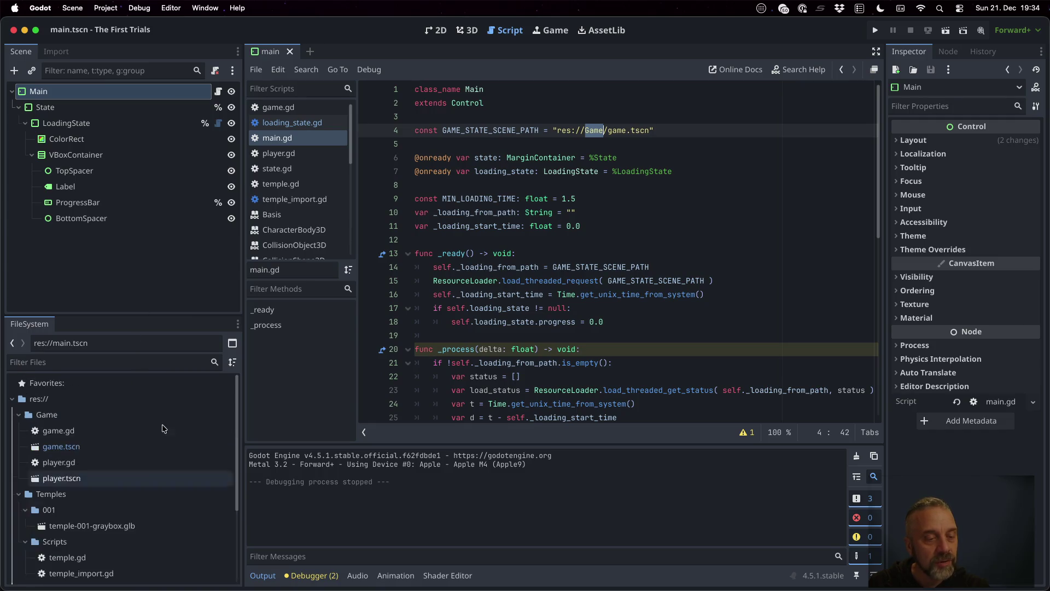
left_click(125, 431)
double_click(124, 445)
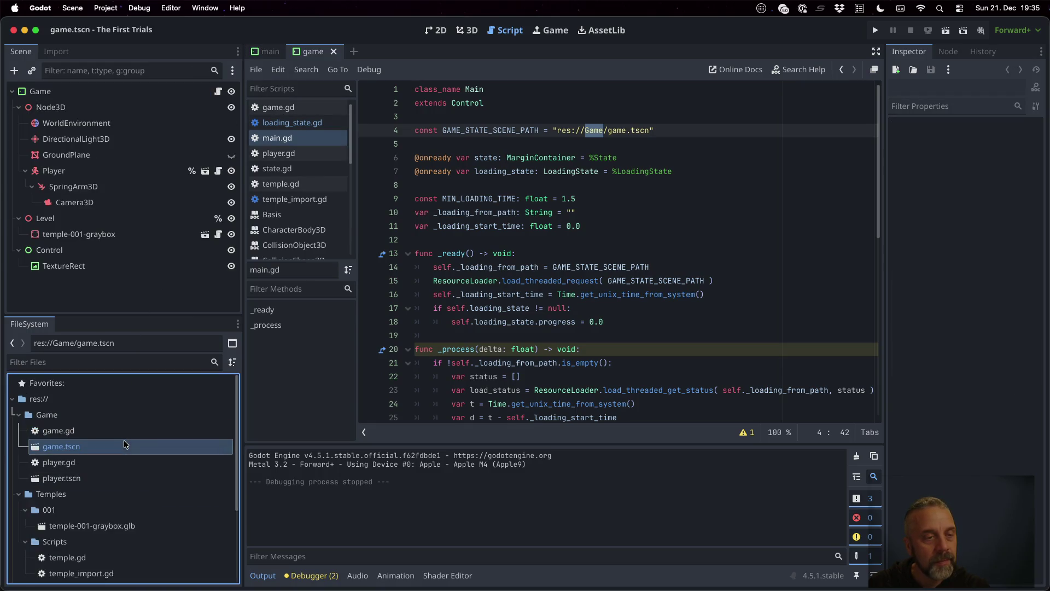
Toggle the Control node's visibility to preview game.tscn without its texture overlay.
left_click(117, 255)
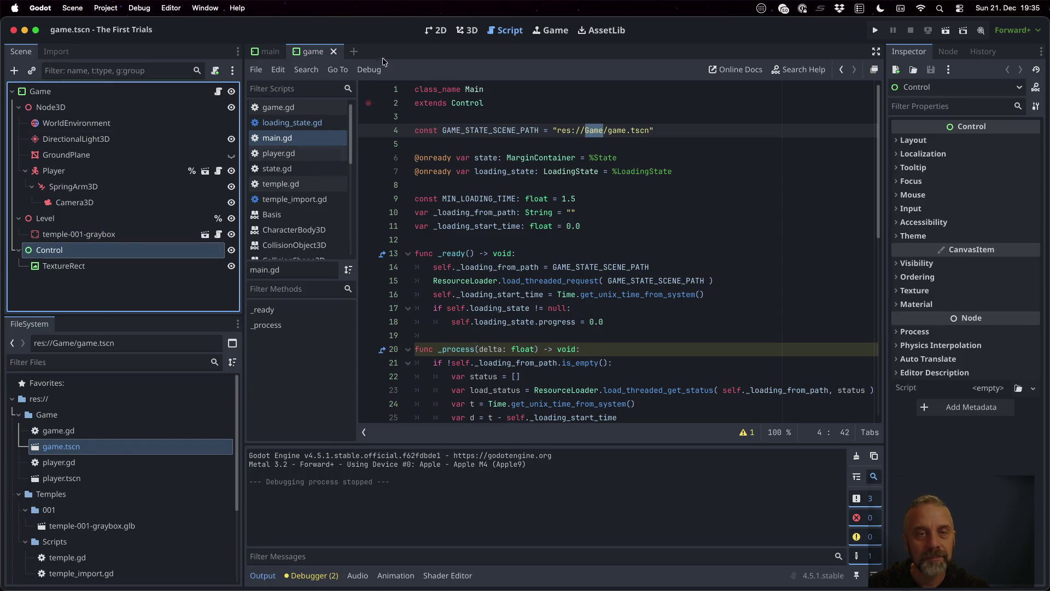
left_click(436, 30)
left_click(233, 250)
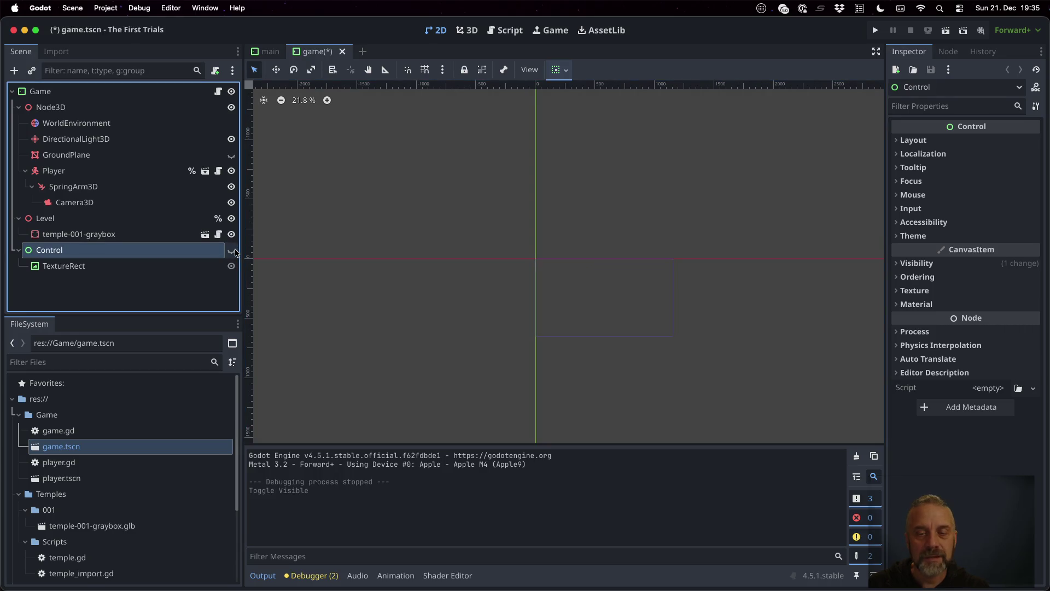
left_click(232, 251)
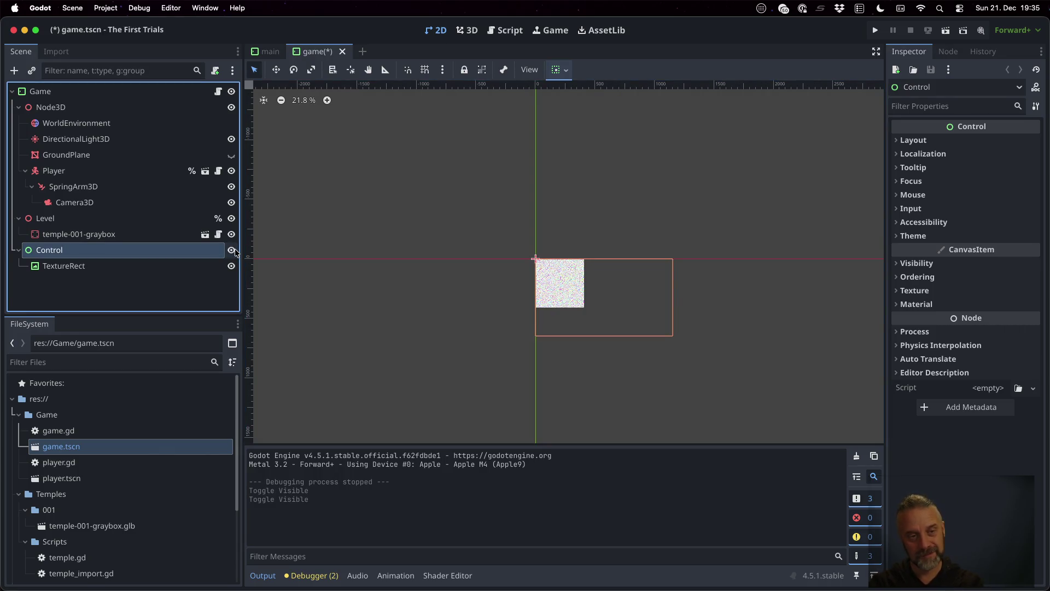
left_click(232, 250)
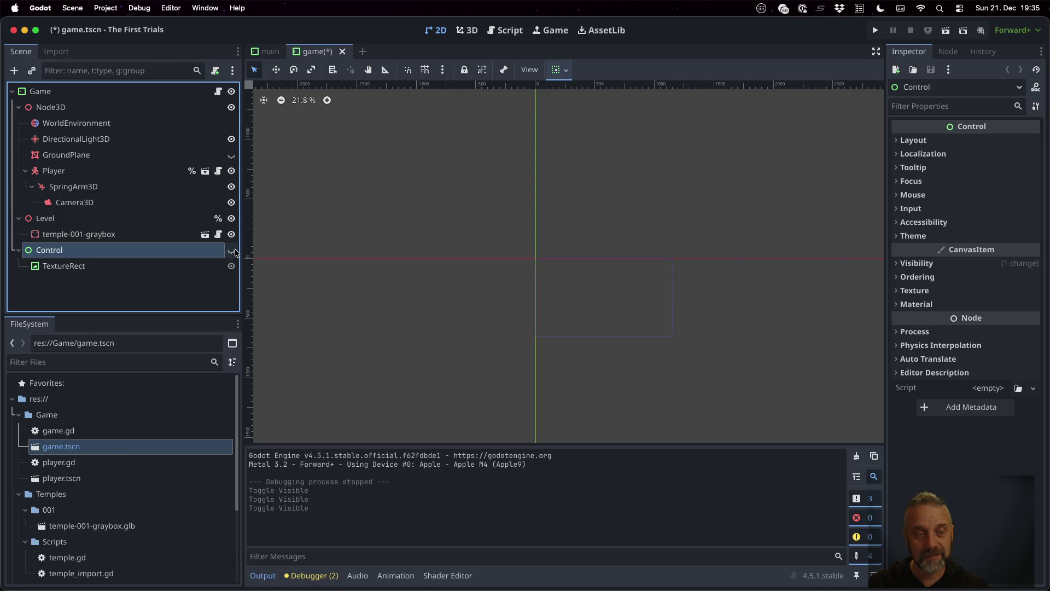
Delete the Control node and its TextureRect, and save game.tscn.
double_click(166, 252)
key("Escape")
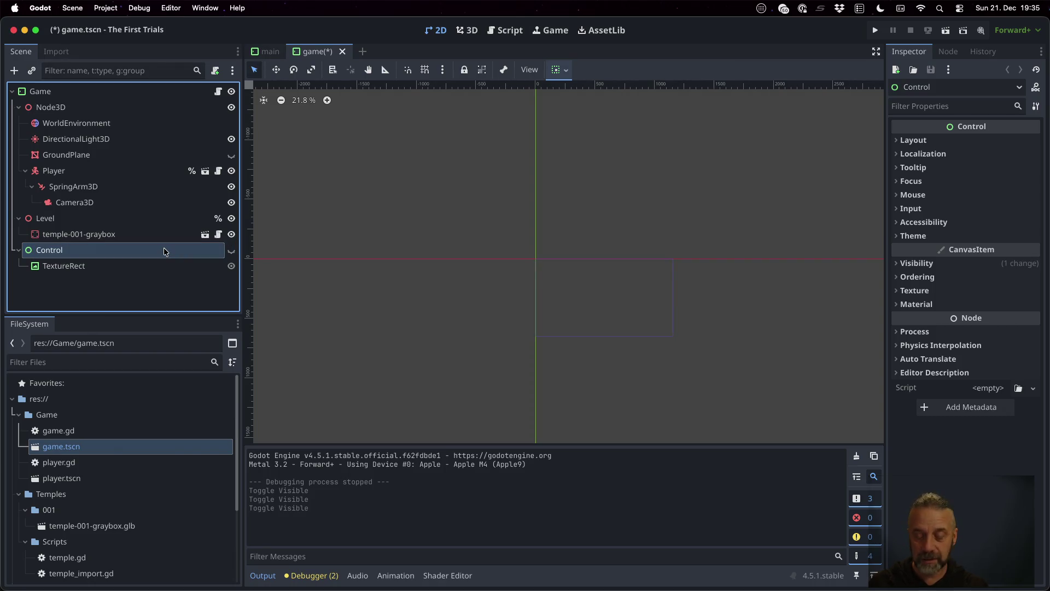
key("Delete")
key("Return")
key("super+s")
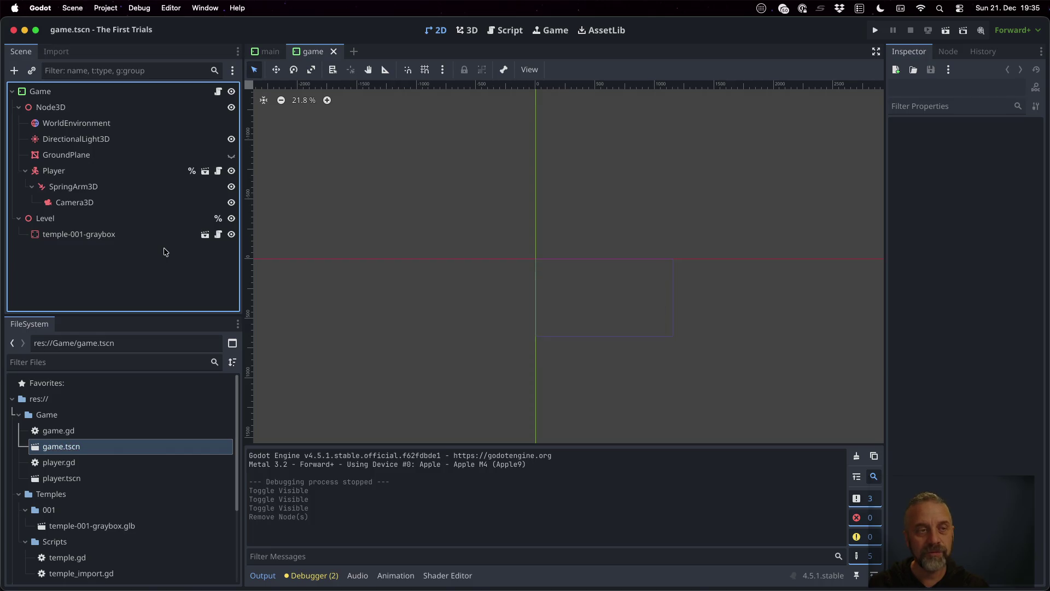
left_click(867, 30)
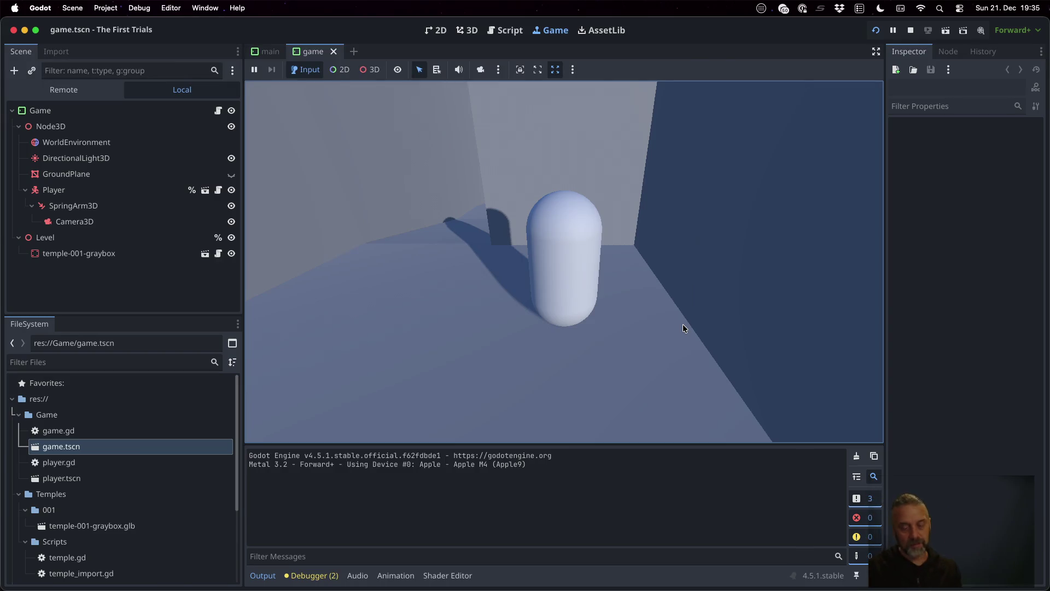
key("w")
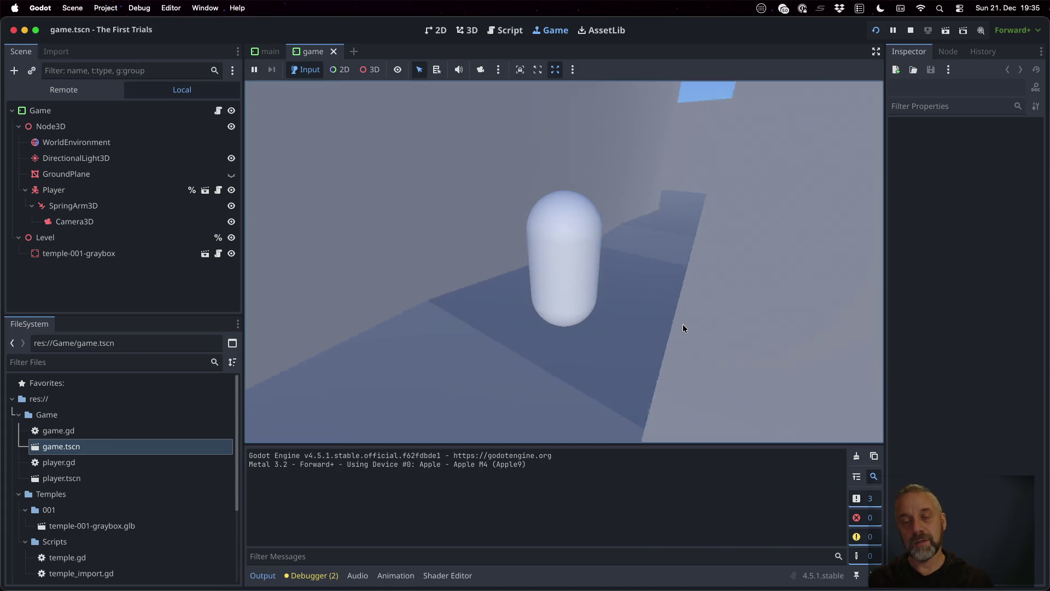
key("a")
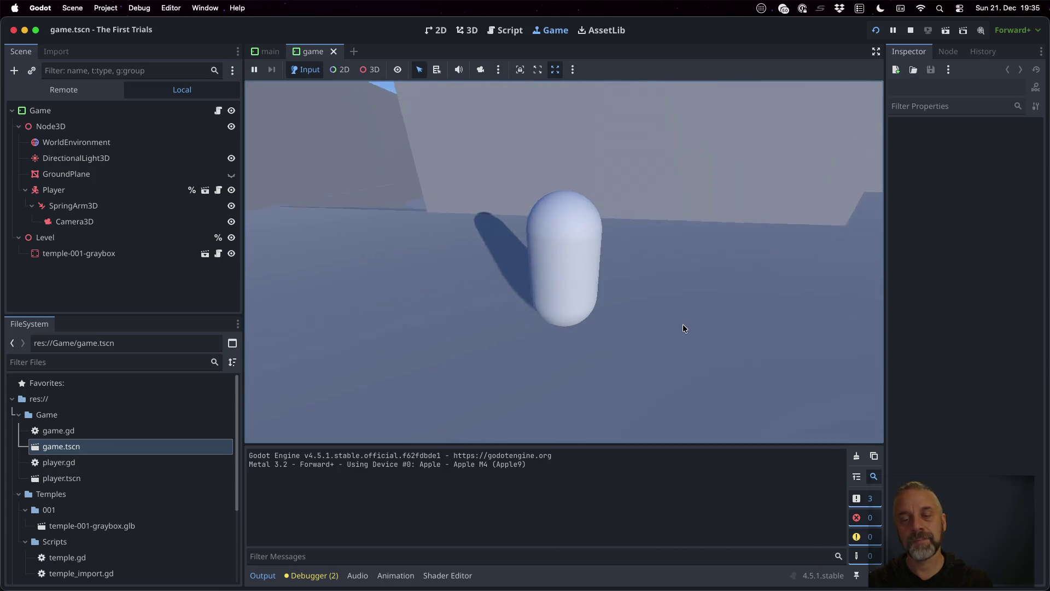
key("d")
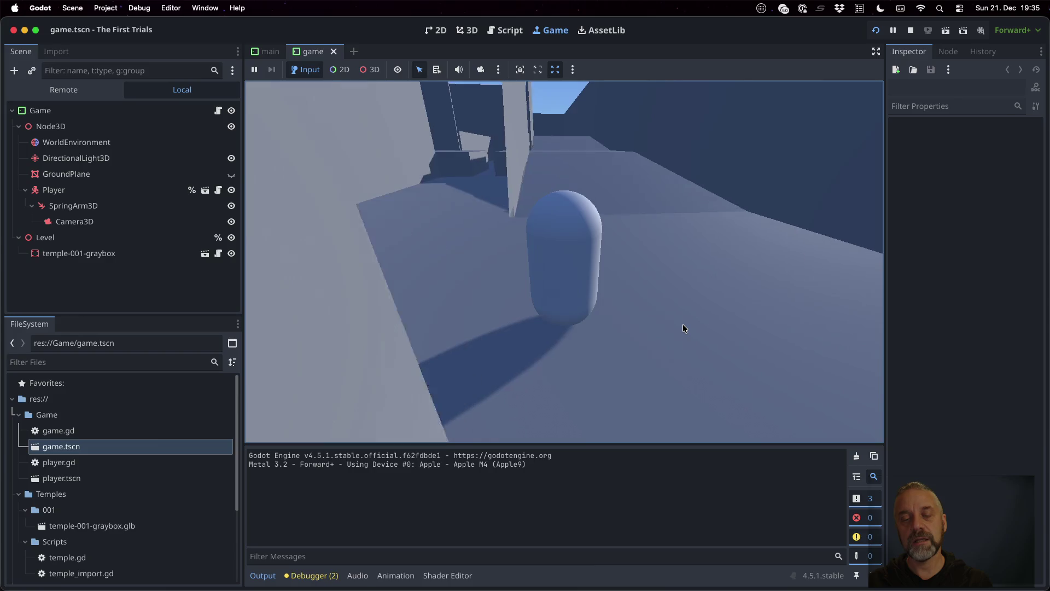
key("d")
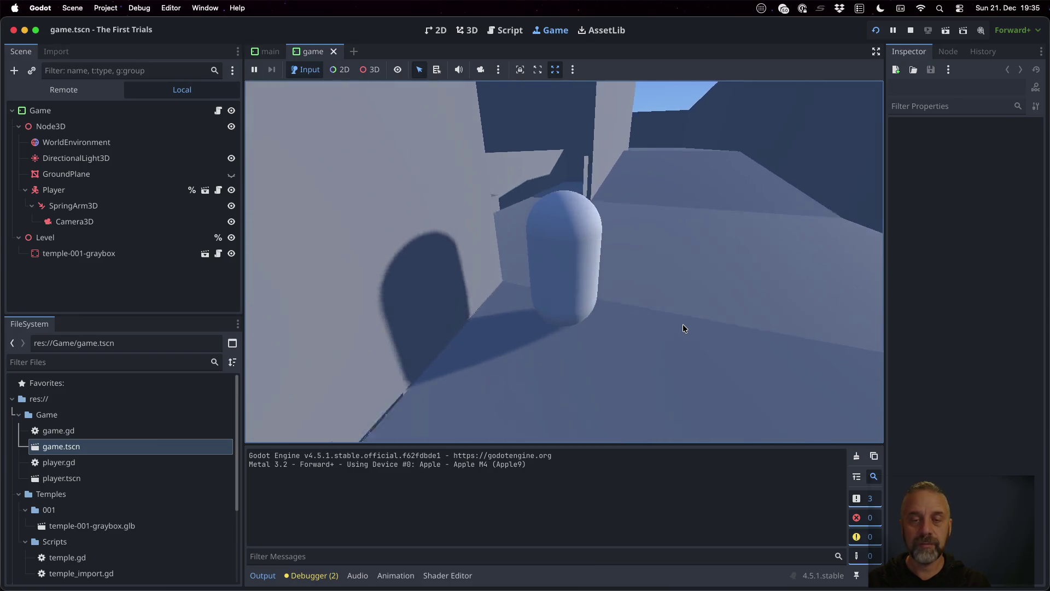
key("d")
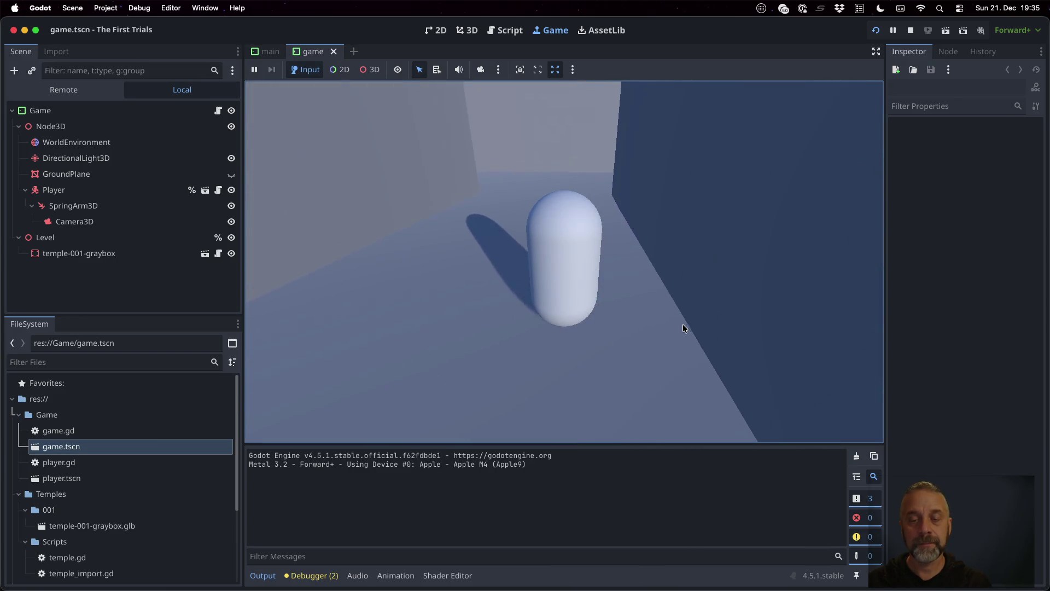
key("d")
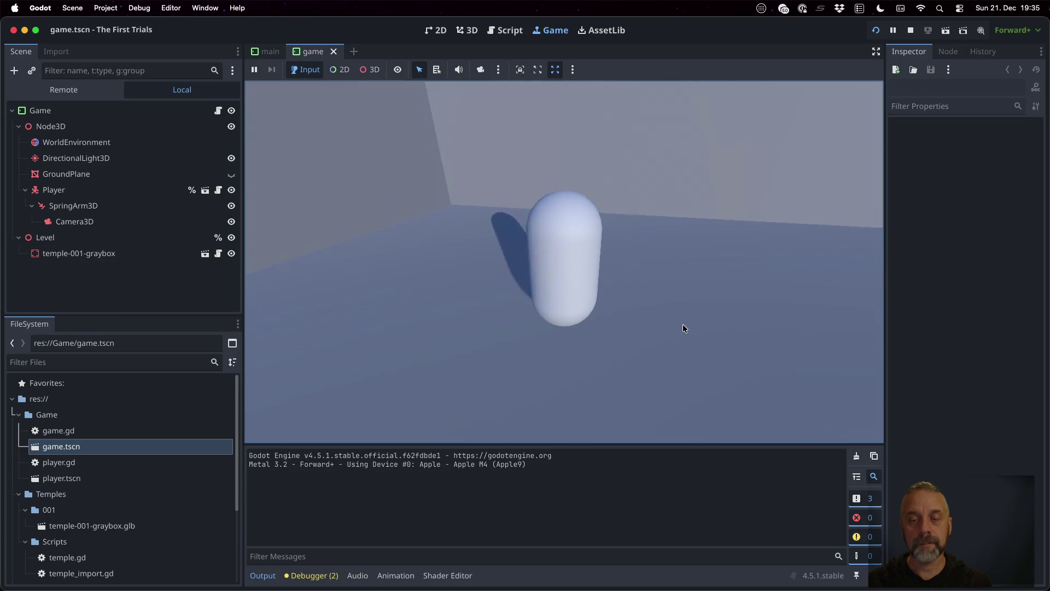
left_click(911, 30)
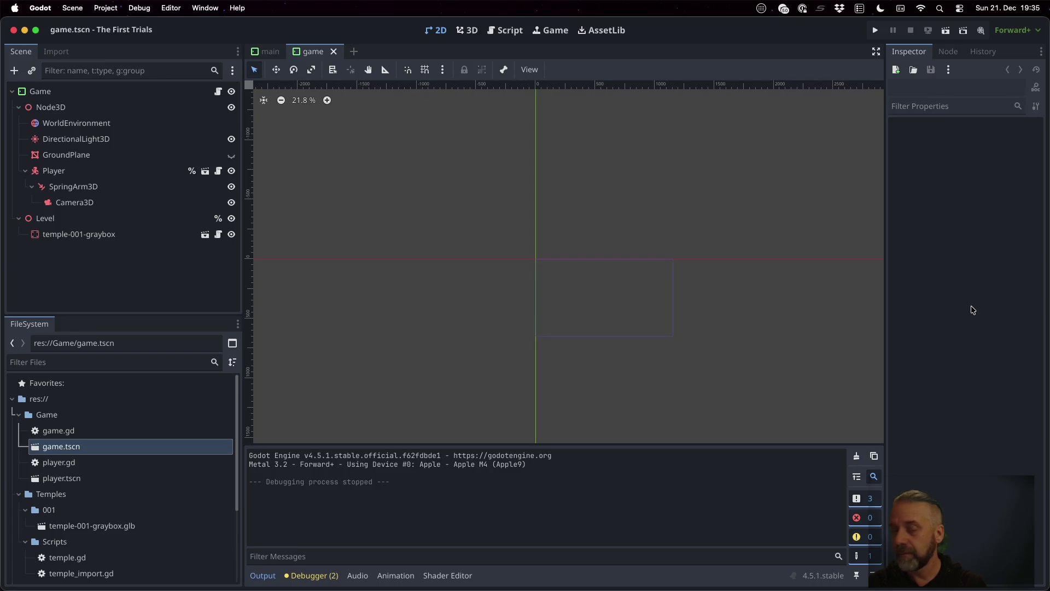
In TODO.md, add the checked item '[x] Add clean loading state' under E02, and save.
key("ctrl+Up")
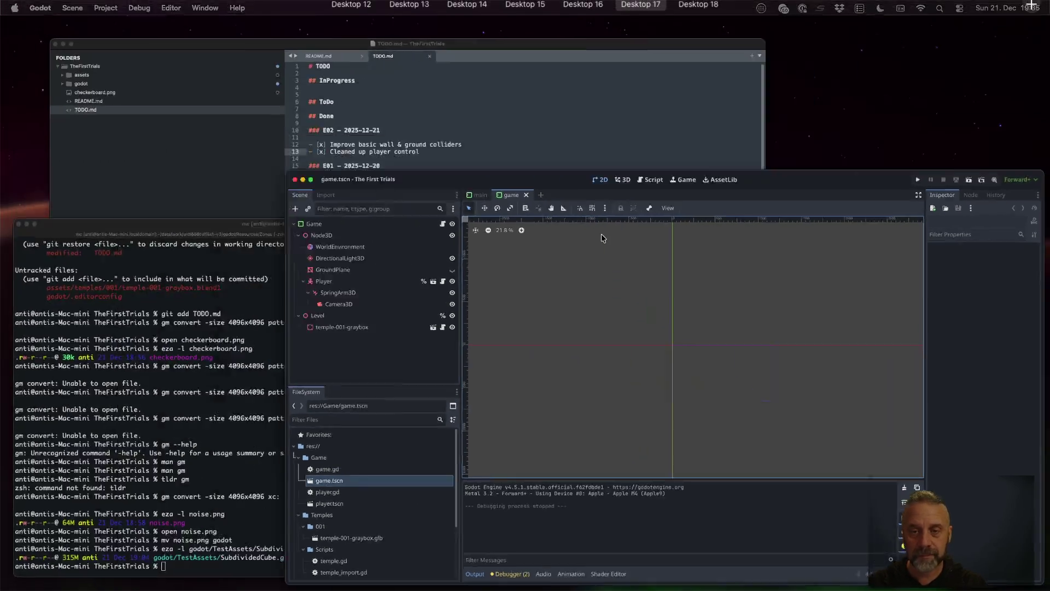
left_click(523, 229)
key("Return")
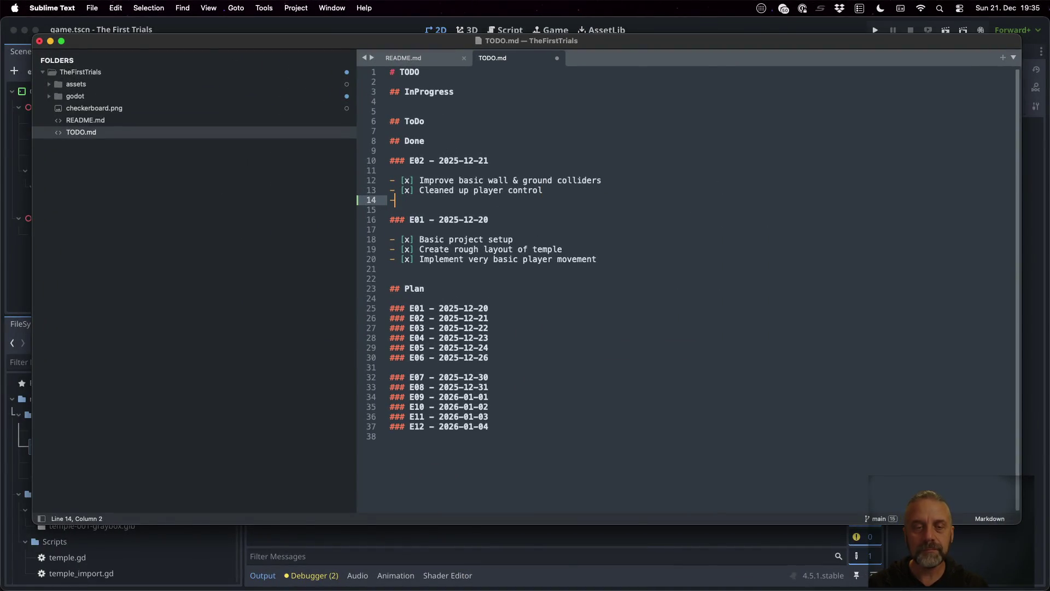
type("[x] ")
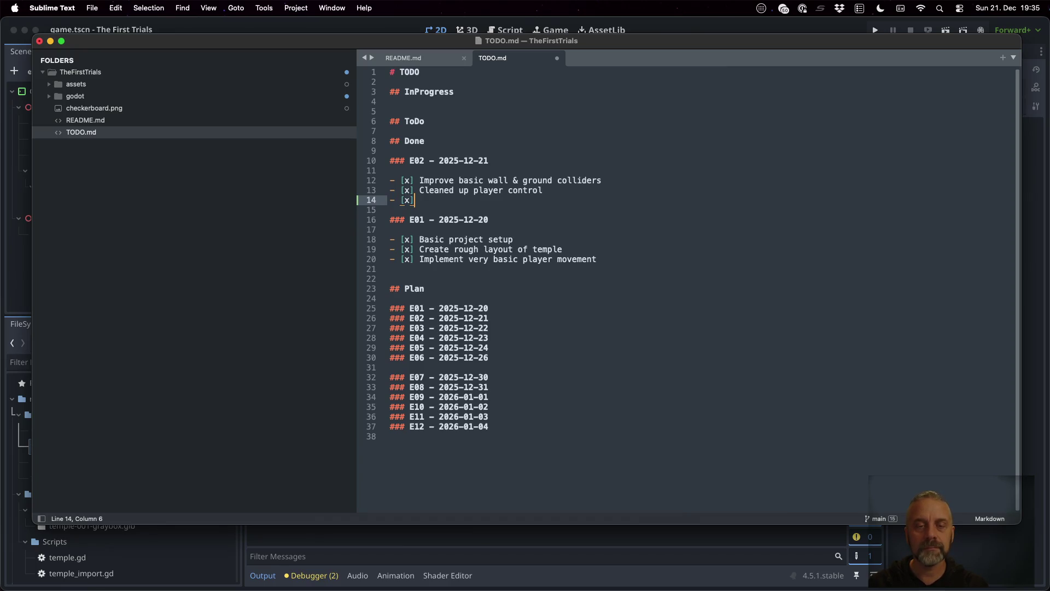
type("Add clean load")
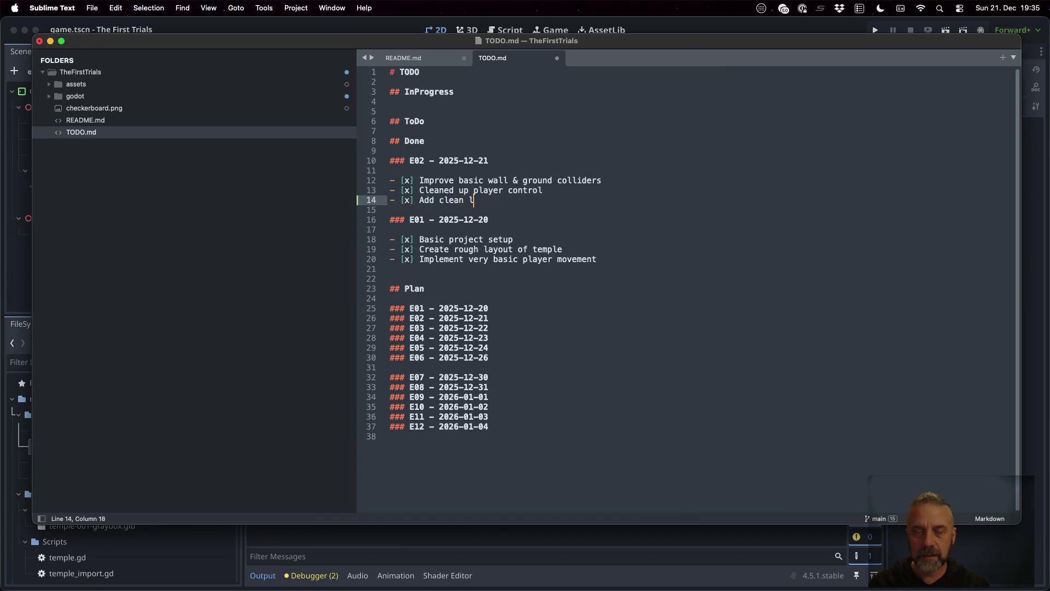
type("ing ")
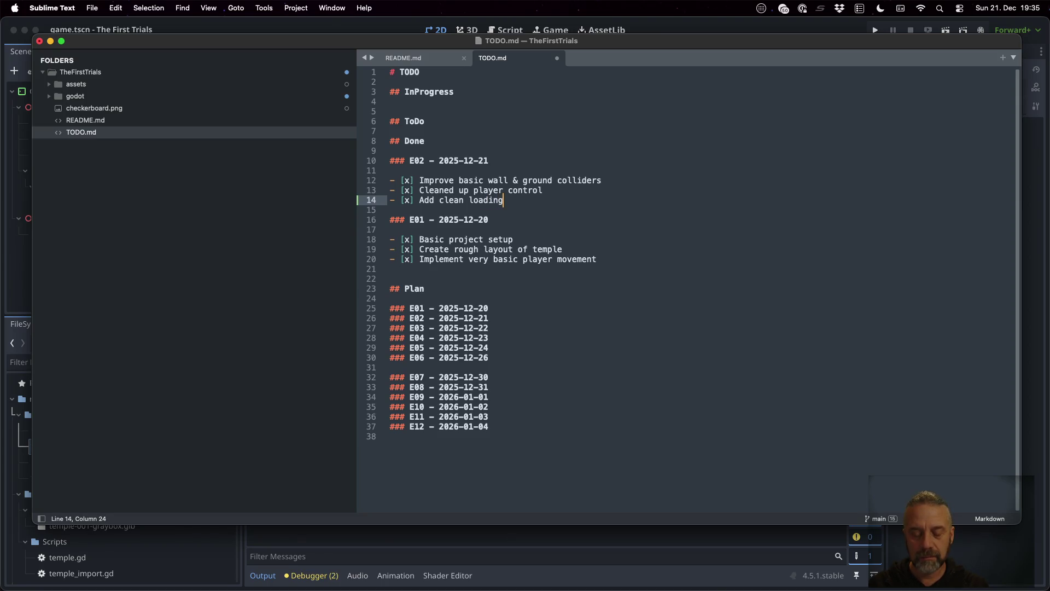
type("screen")
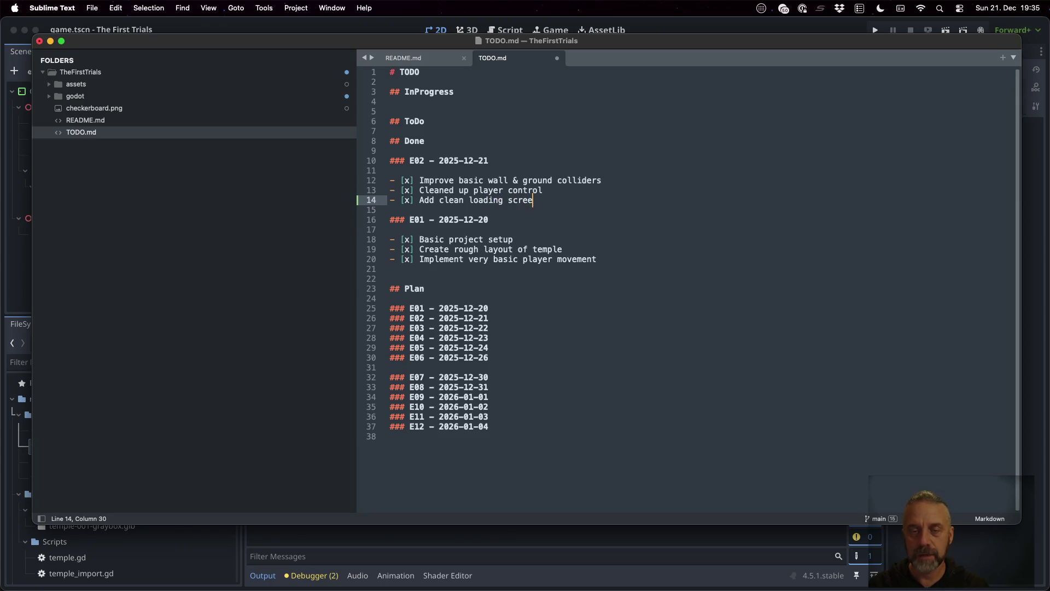
key("BackSpace")
key("BackSpace")
key("BackSpace")
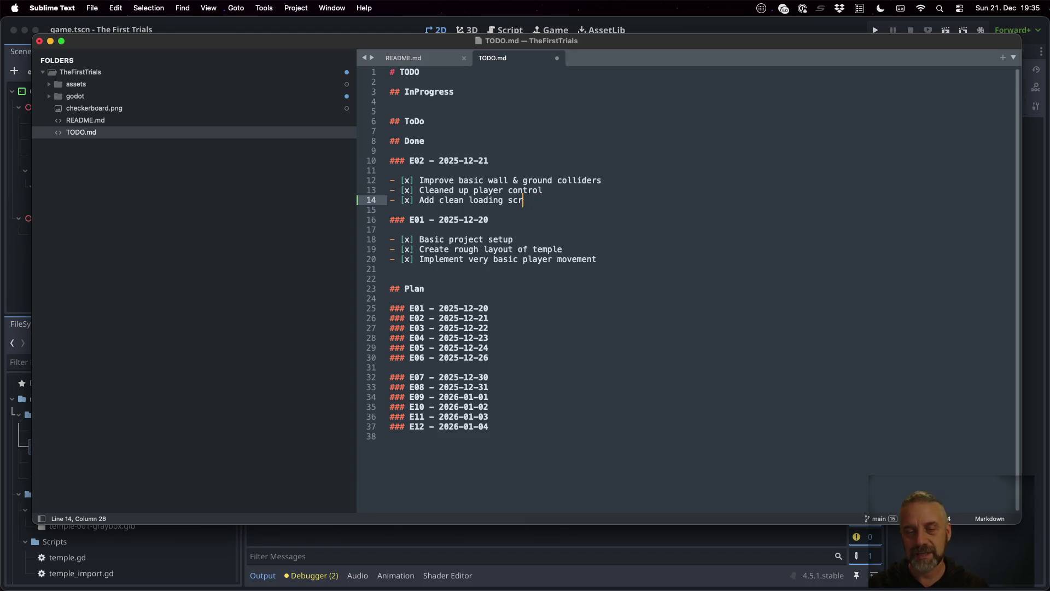
type("state")
key("cmd+s")
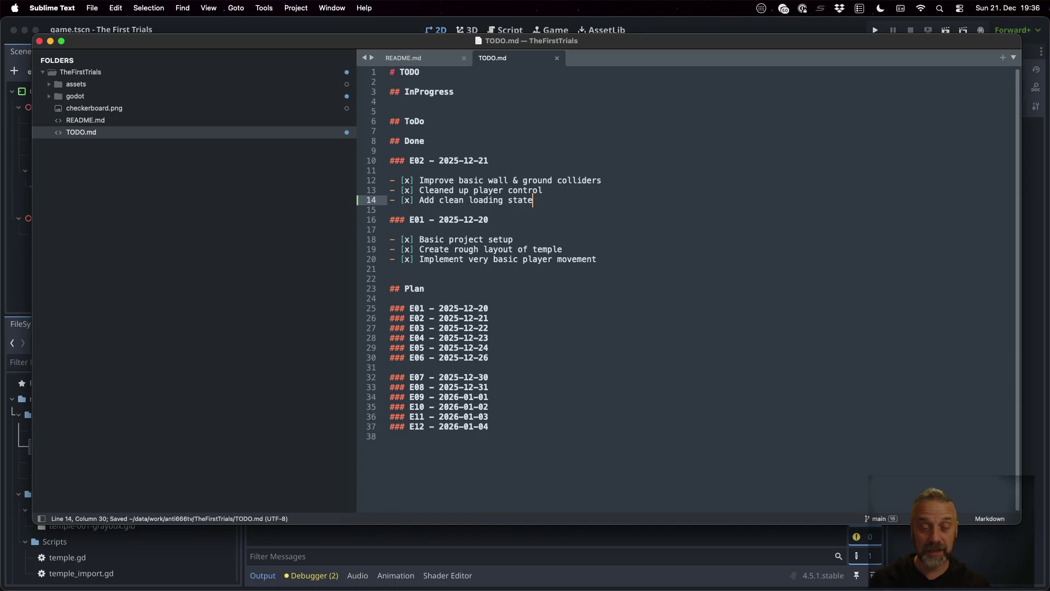
left_click(628, 537)
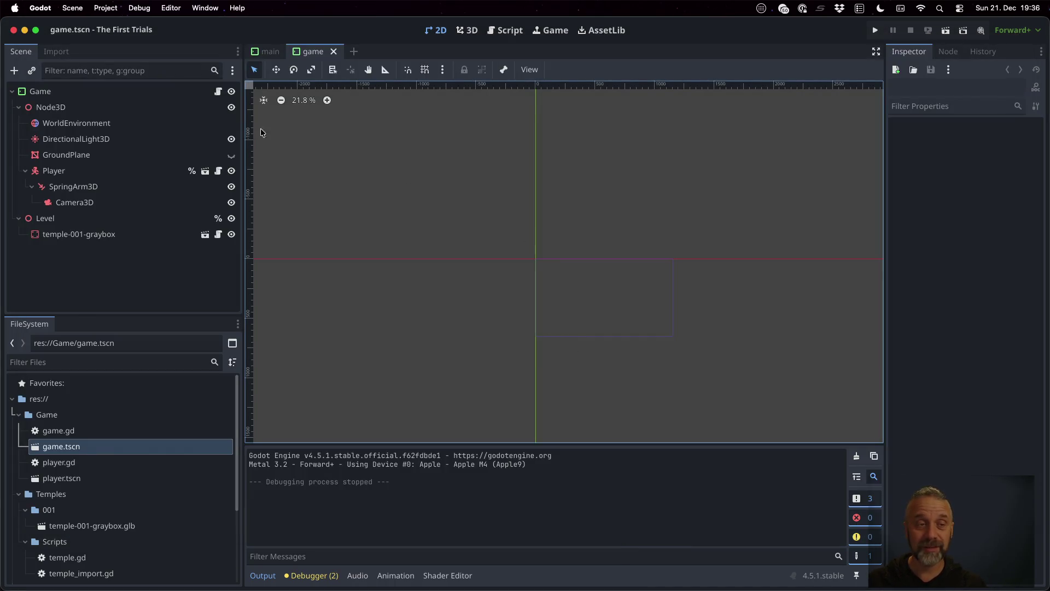
In main.gd, highlight the progress reset lines 17–18 and update lines 30–33, then switch desktops.
left_click(505, 30)
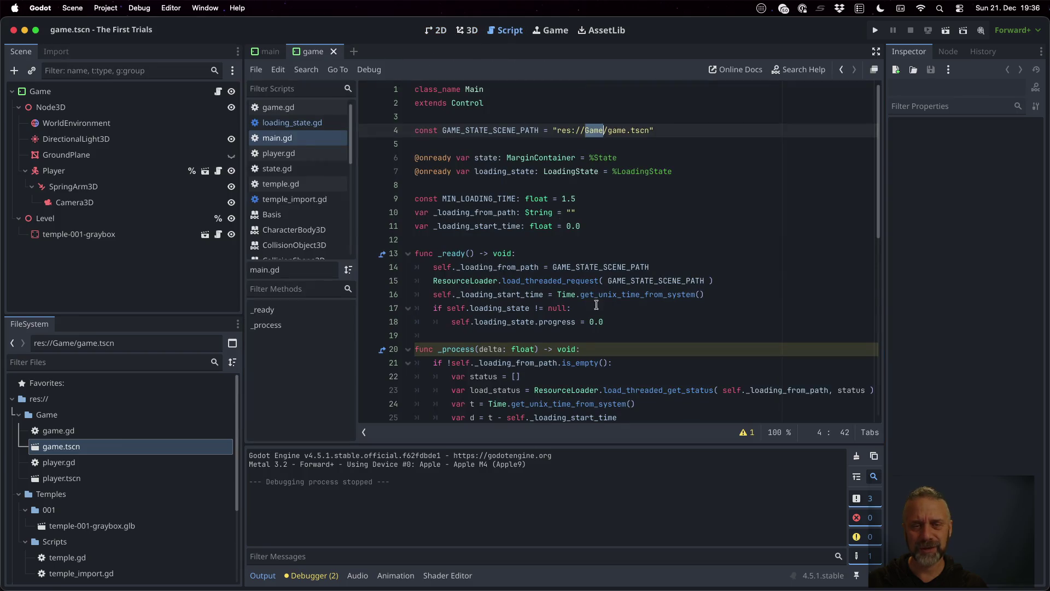
scroll(590, 290, "down", 10)
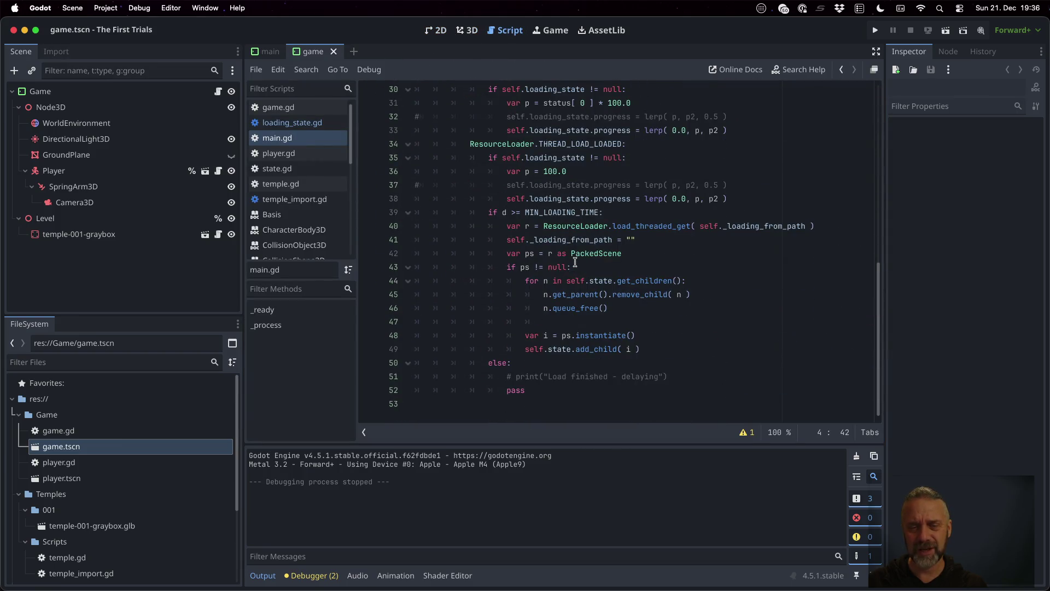
scroll(575, 262, "up", 10)
left_click(543, 294)
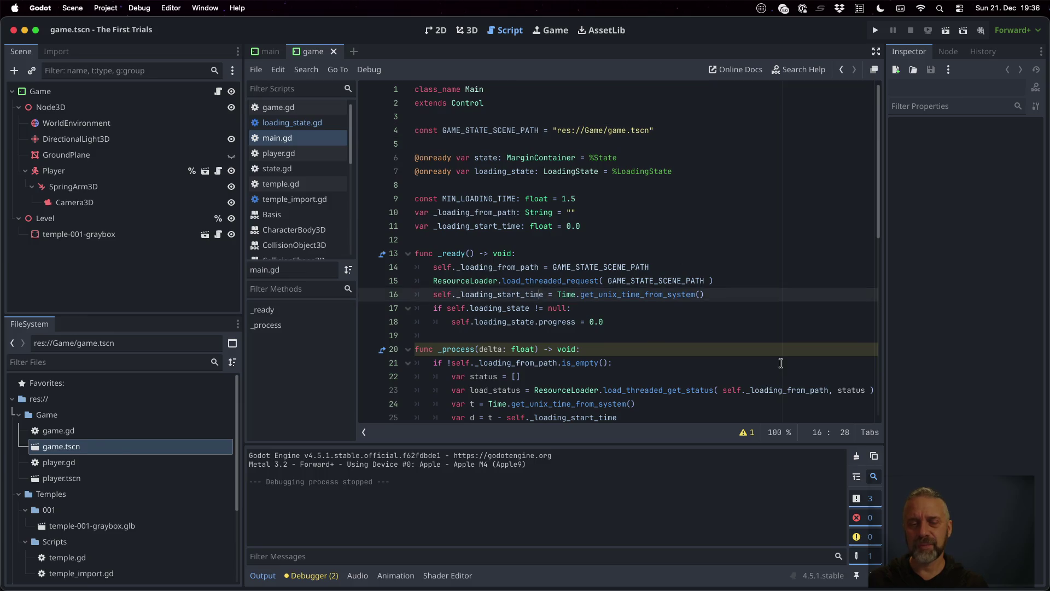
key("Down")
key("shift+Down")
key("shift+Down")
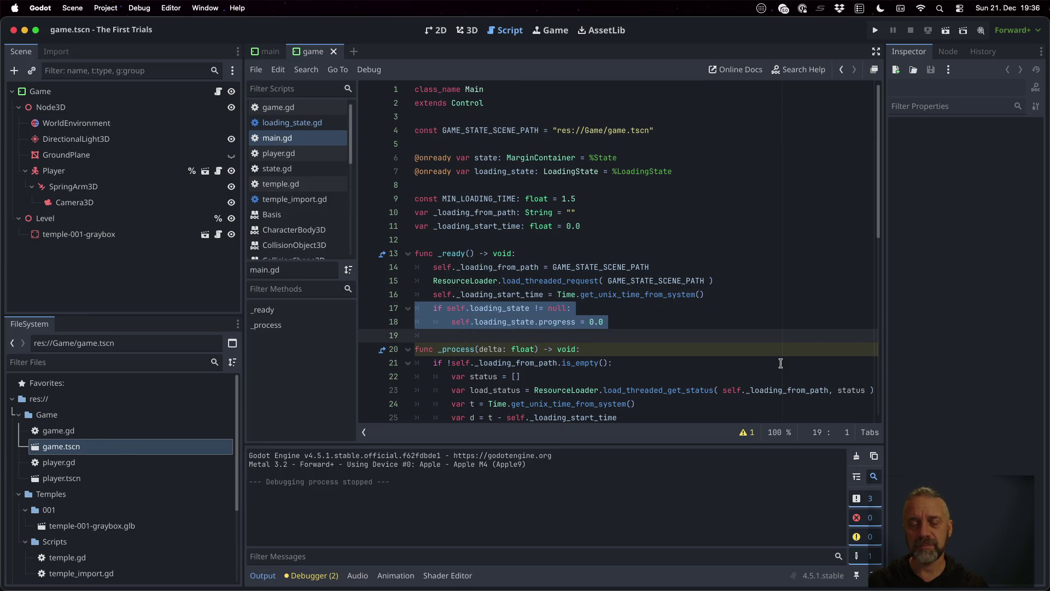
scroll(780, 363, "down", 5)
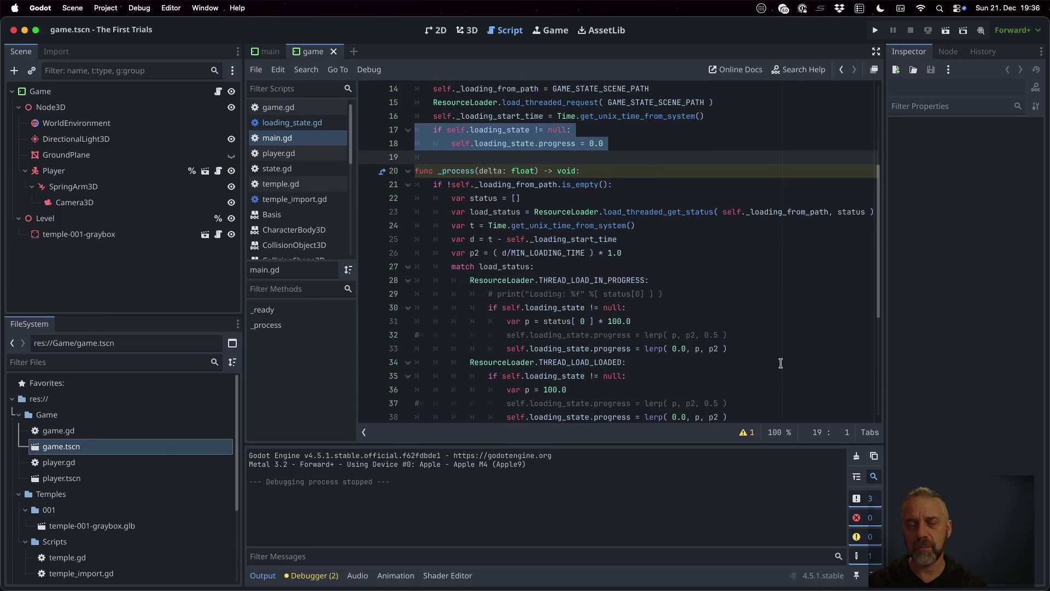
left_click(677, 309)
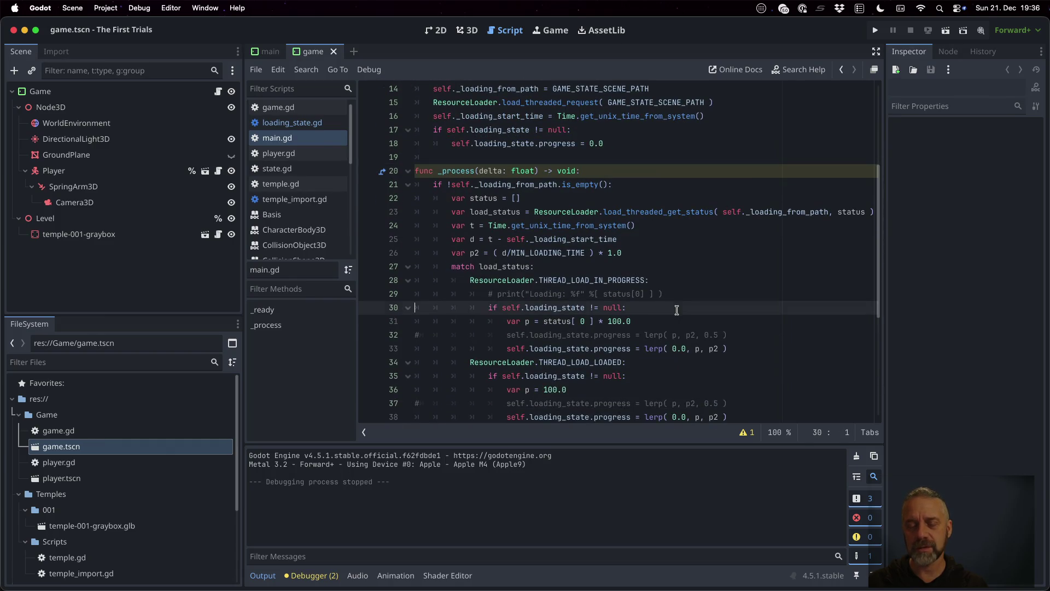
key("shift+Down")
key("shift+Down")
key("shift+Down")
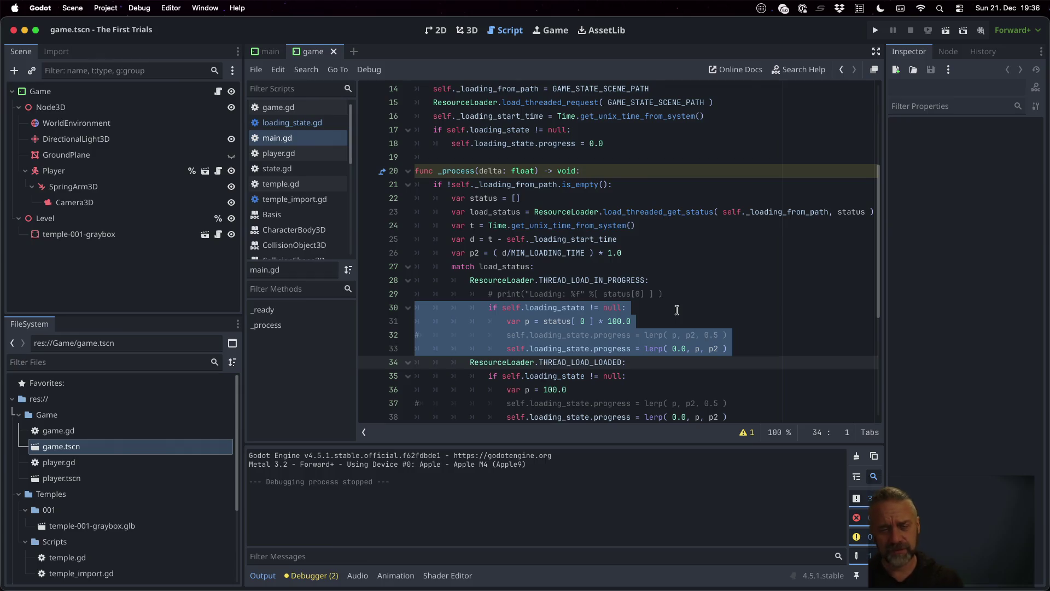
key("ctrl+Right")
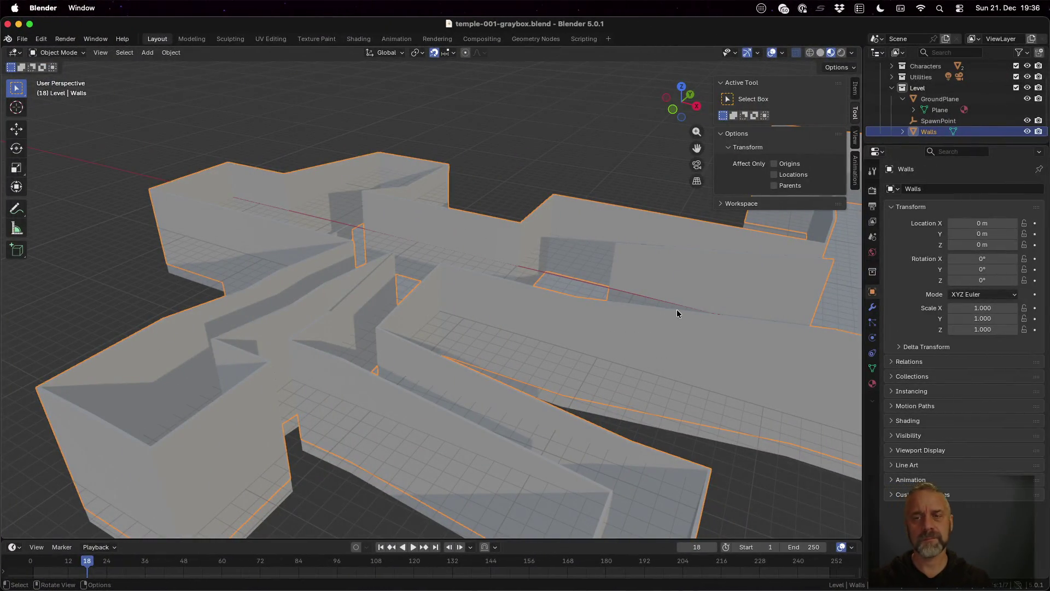
In Sublime Merge, enter the commit summary '[25E02] + Add Loading State.' and stage TODO.md.
key("ctrl+Up")
left_click(602, 202)
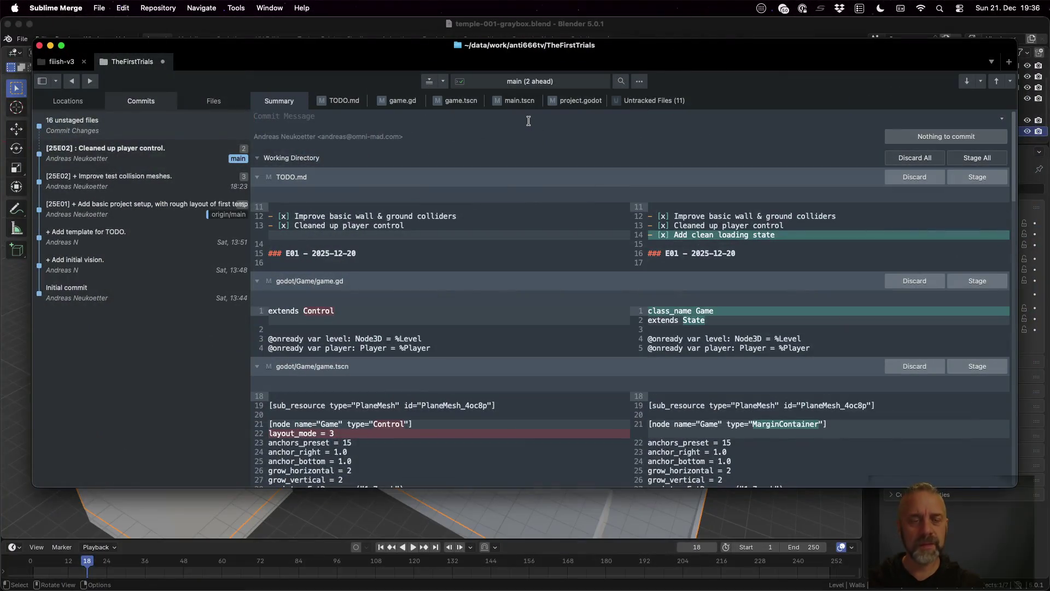
type("25E")
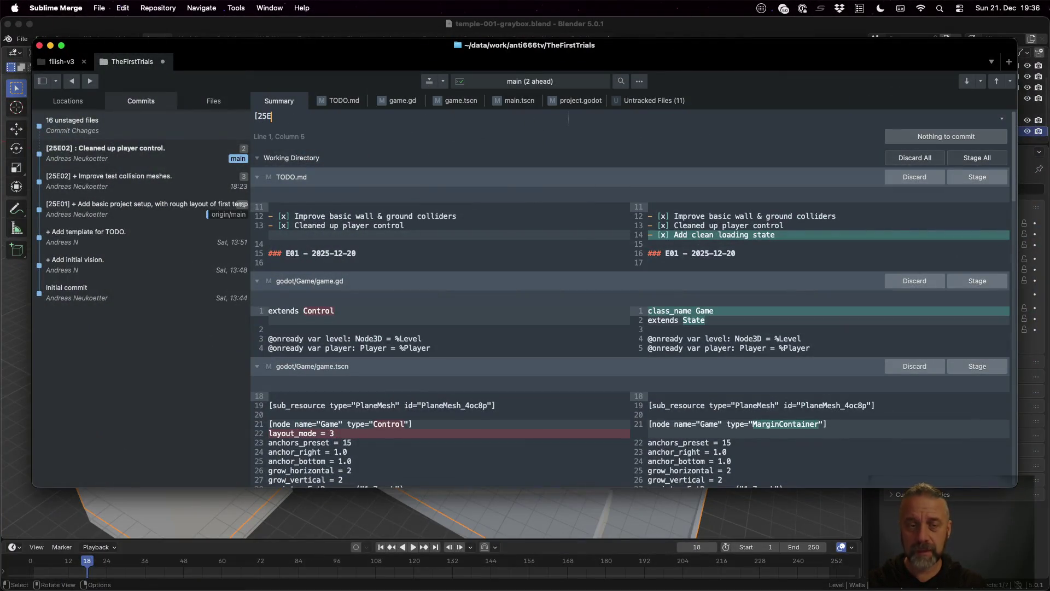
type("02] + ")
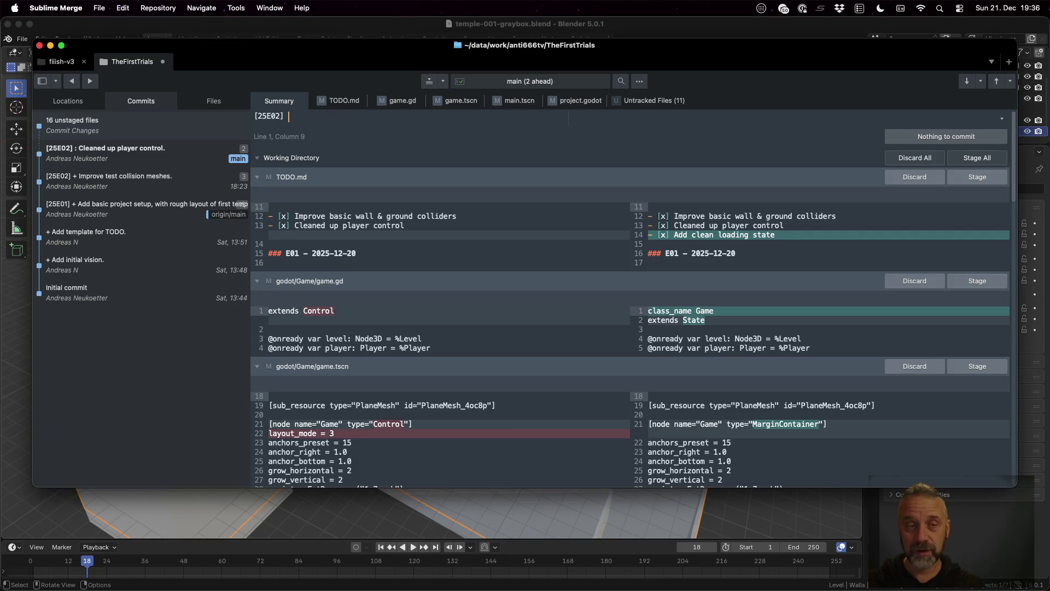
type("Add L")
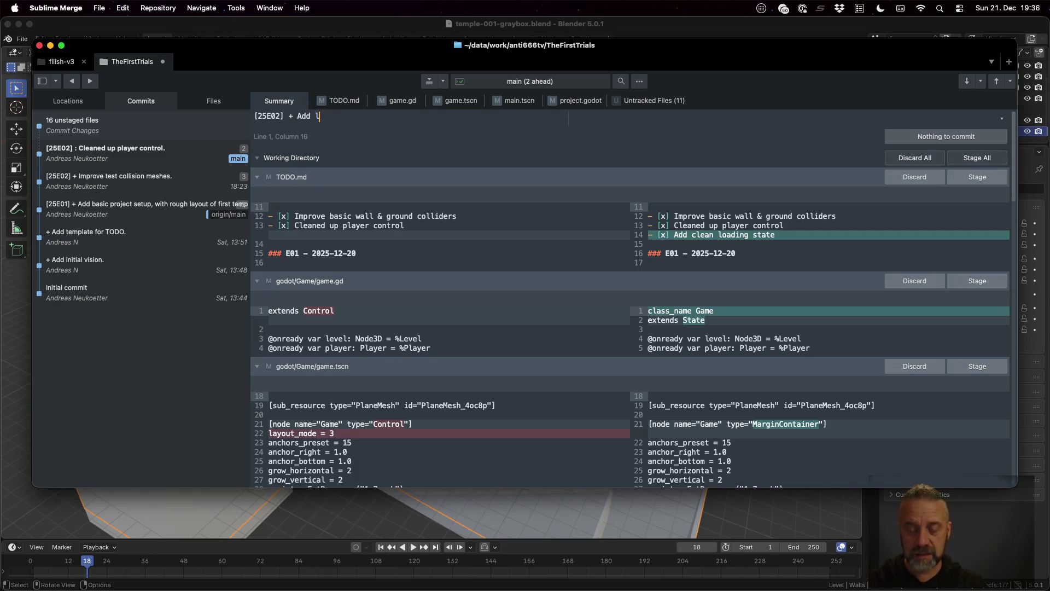
type("oading S")
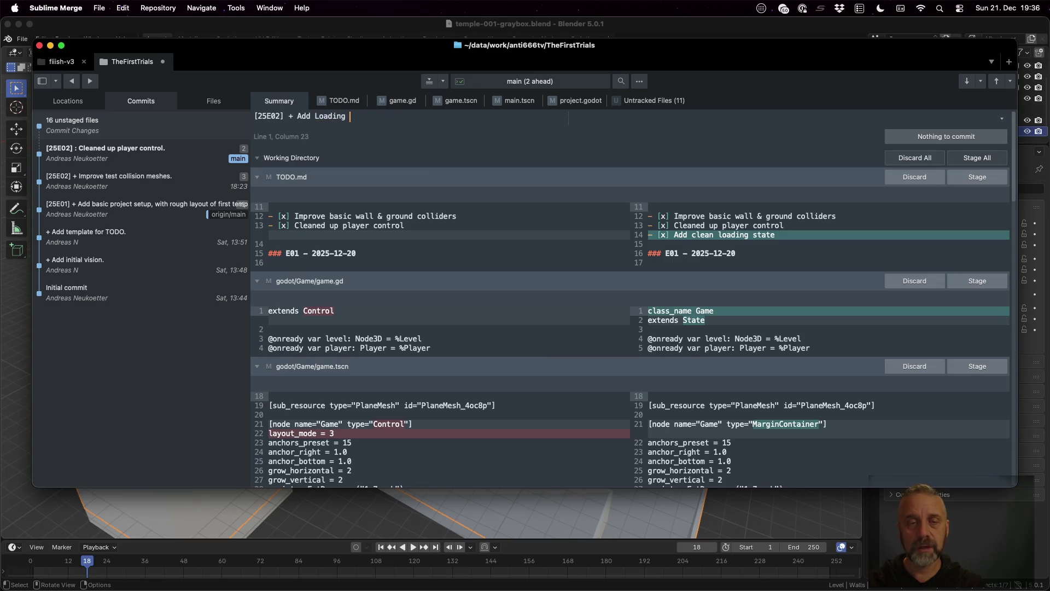
type("tate.")
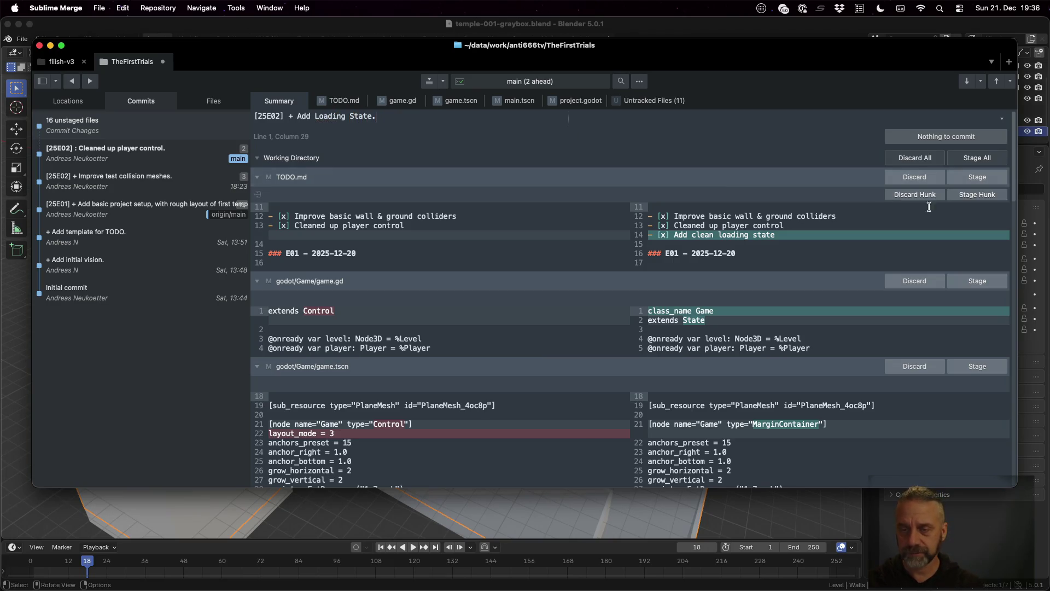
left_click(969, 180)
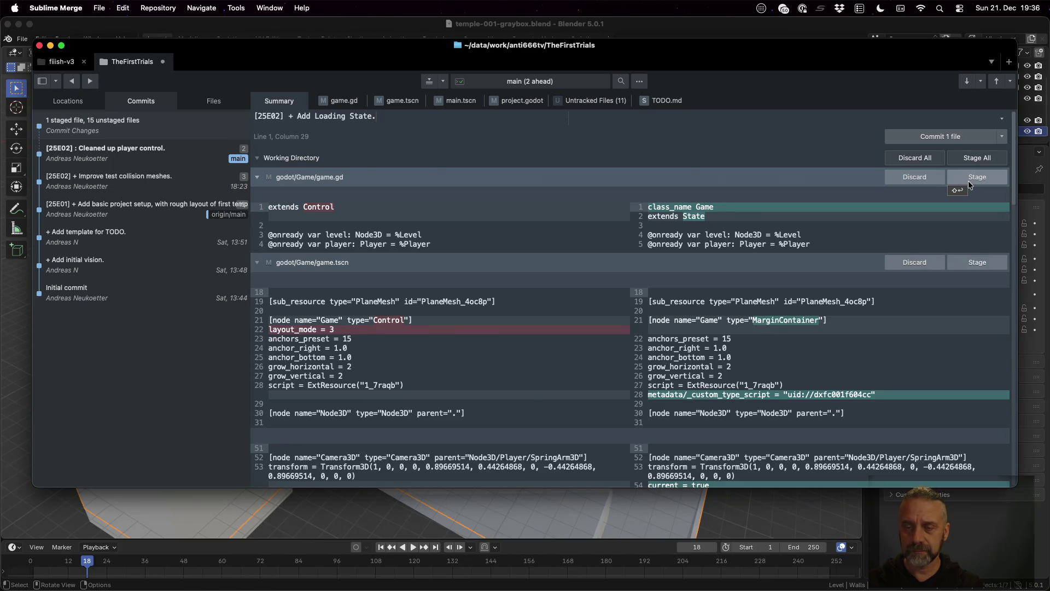
Stage game.gd, game.tscn, main.tscn and project.godot, and review project.godot's changed main scene line.
left_click(969, 179)
left_click(969, 179)
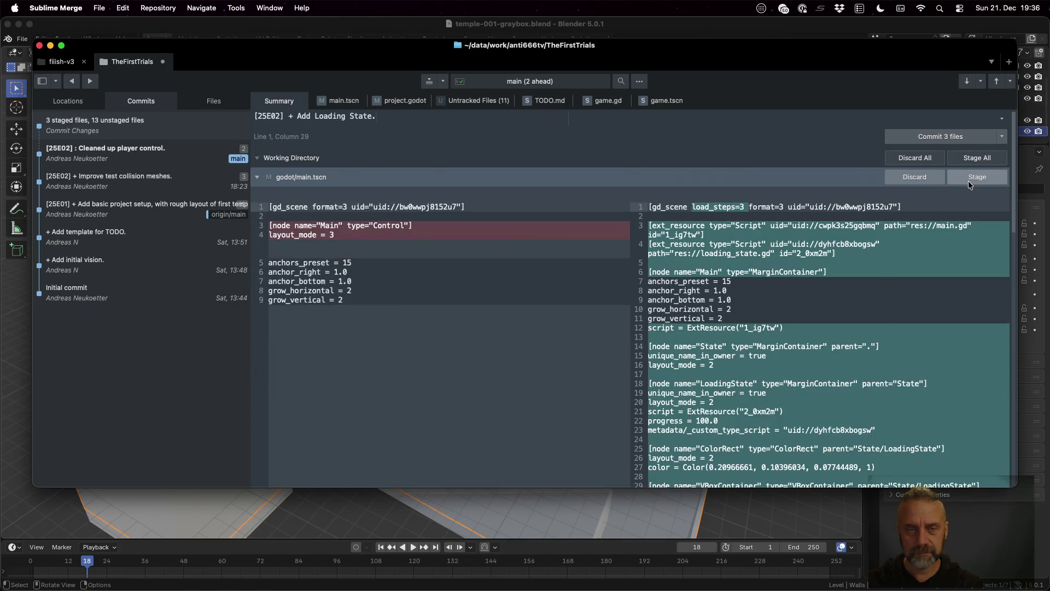
left_click(968, 180)
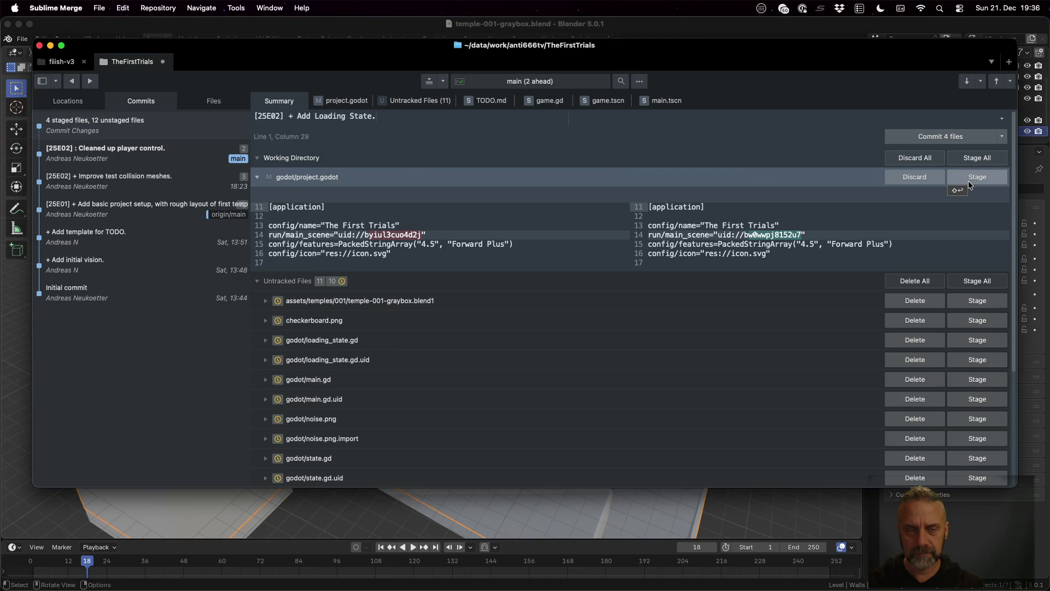
left_click(969, 180)
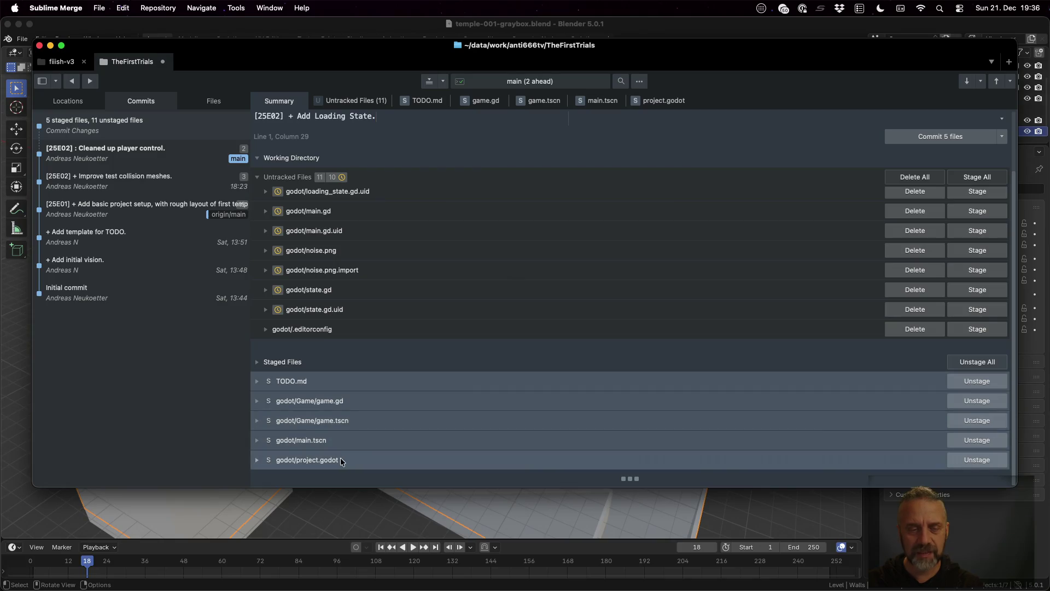
left_click(257, 458)
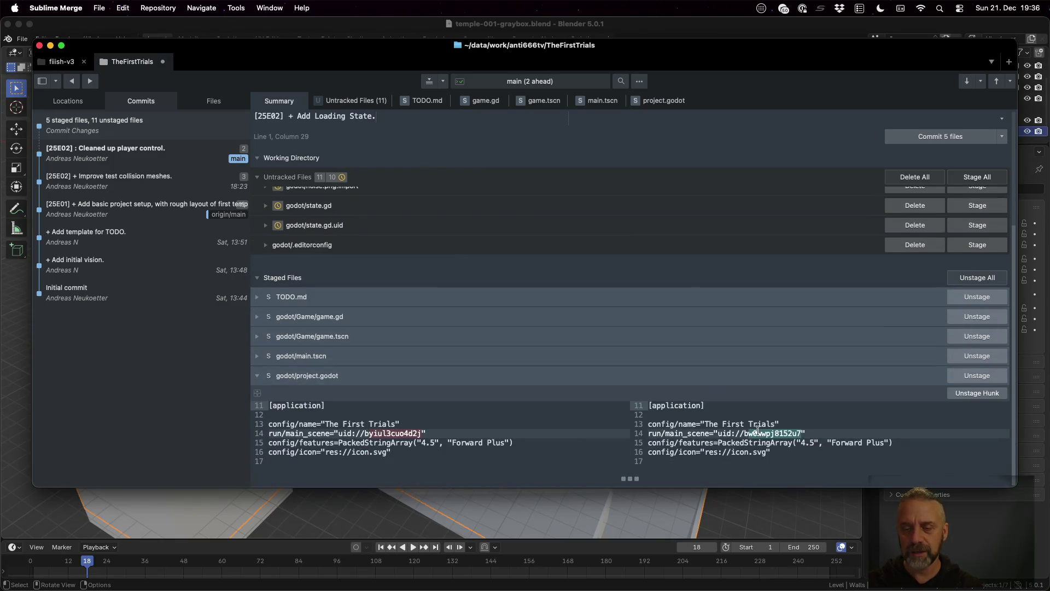
left_click(394, 434)
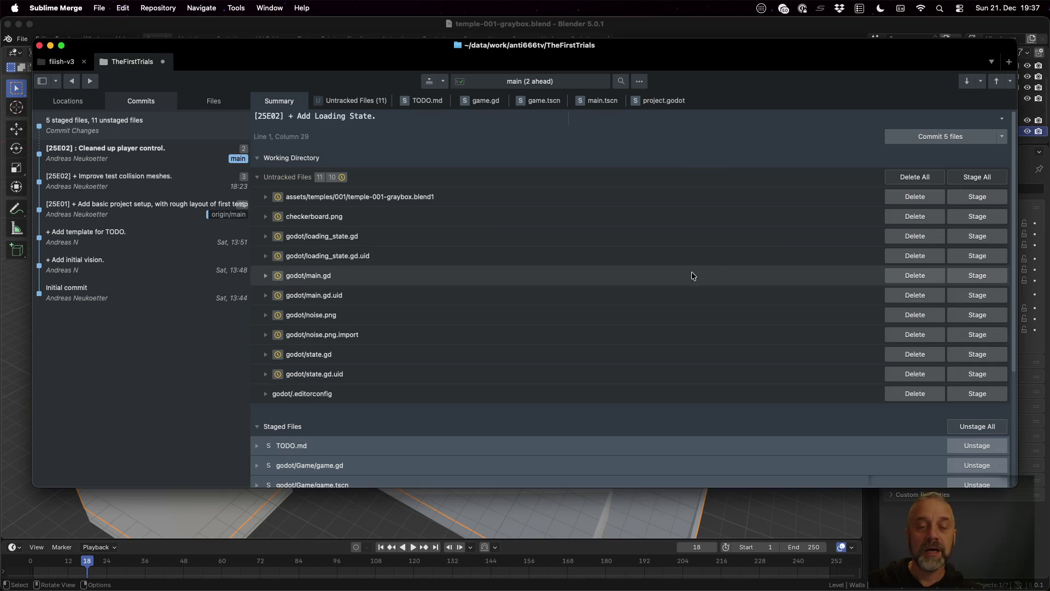
Stage the new loading_state.gd and main.gd scripts with their .uid files.
left_click(986, 236)
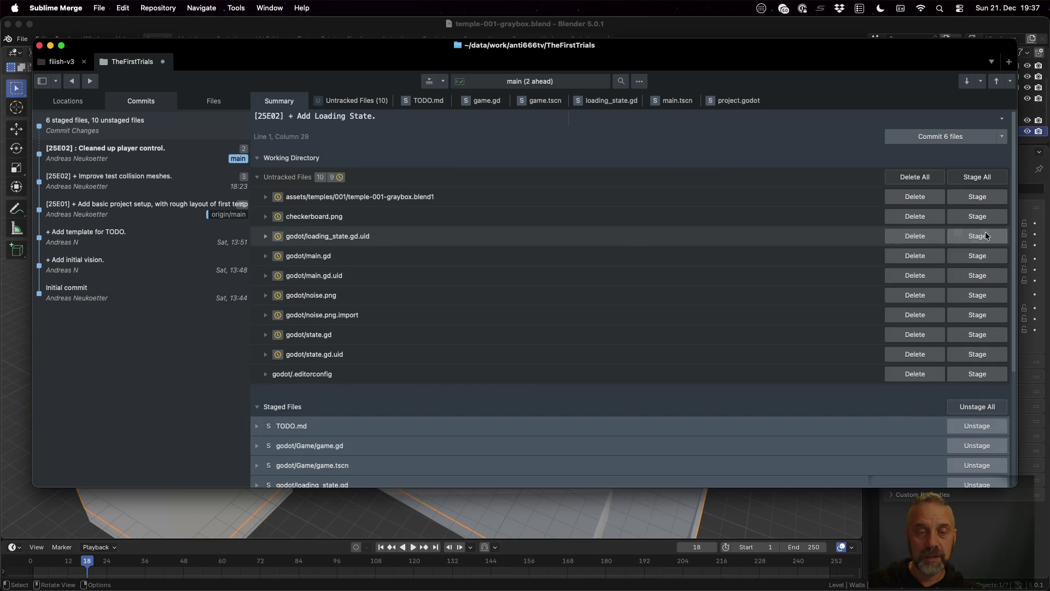
left_click(987, 236)
left_click(987, 235)
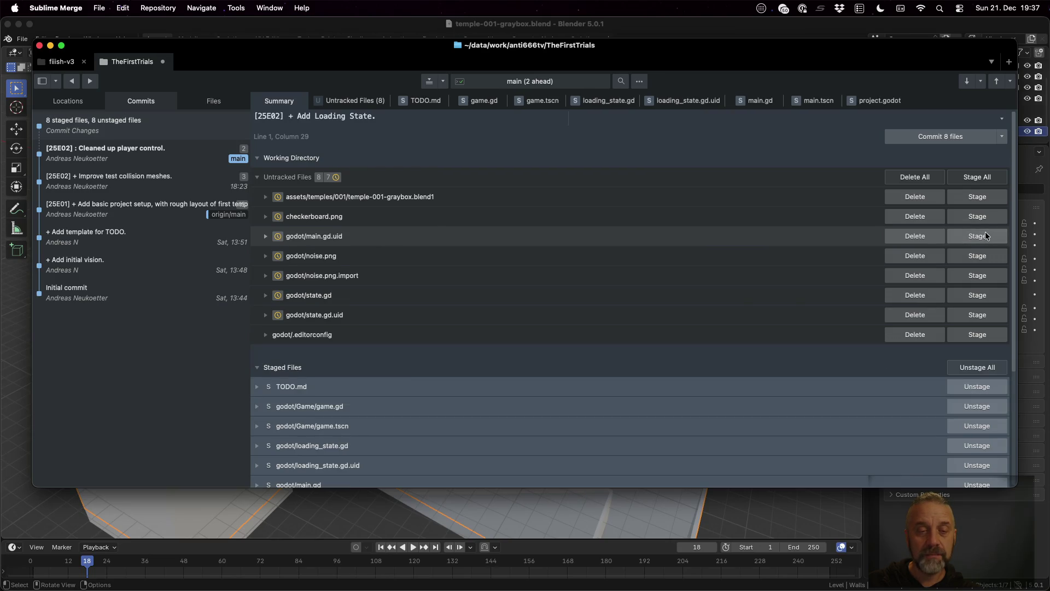
left_click(987, 235)
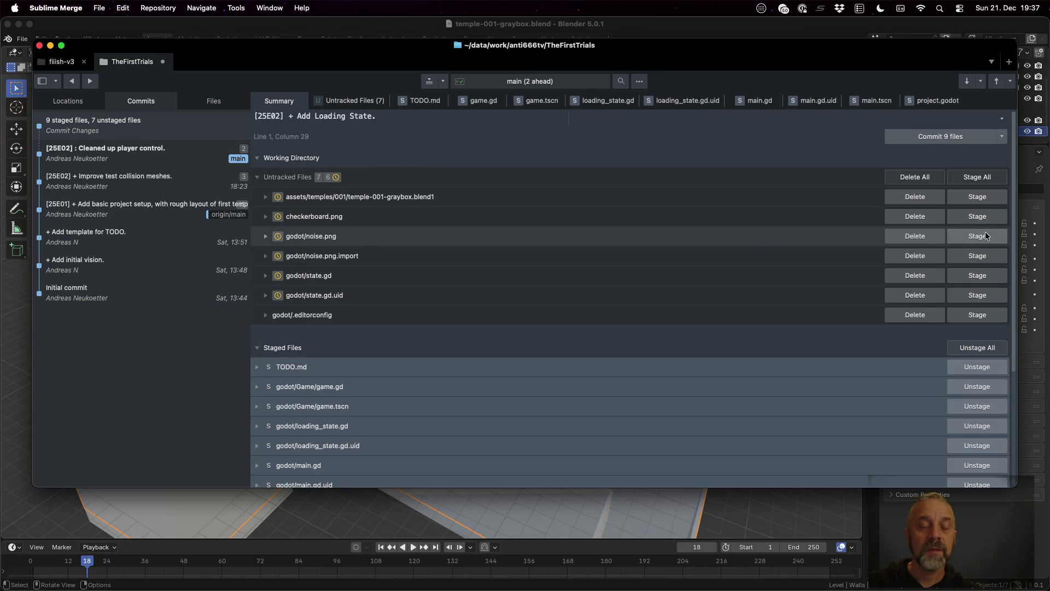